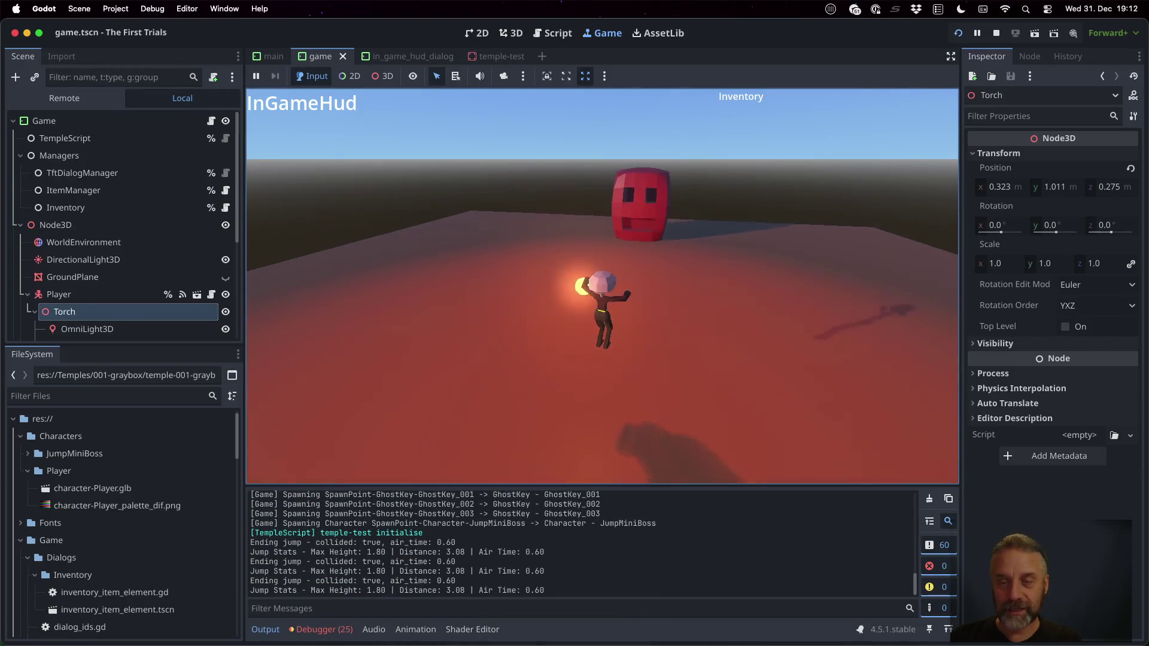
# Jump the player once in the running game, stop the game, and switch to Sublime Merge
pyautogui.press('space')
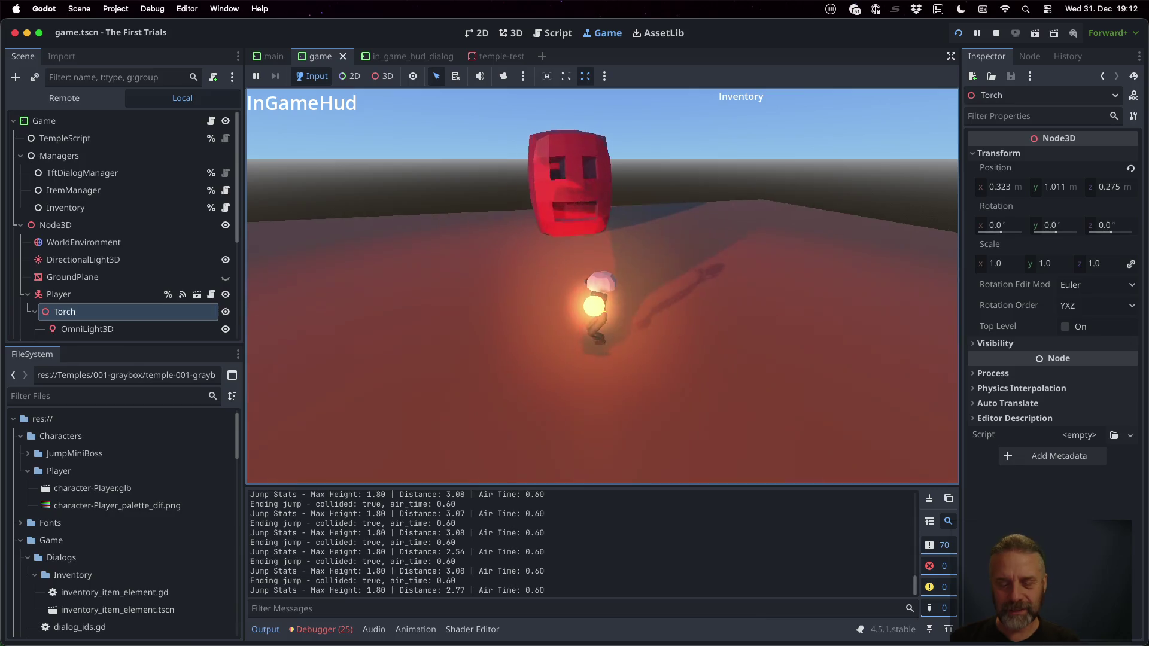
pyautogui.click(996, 33)
pyautogui.hotkey('ctrl', 'Right')
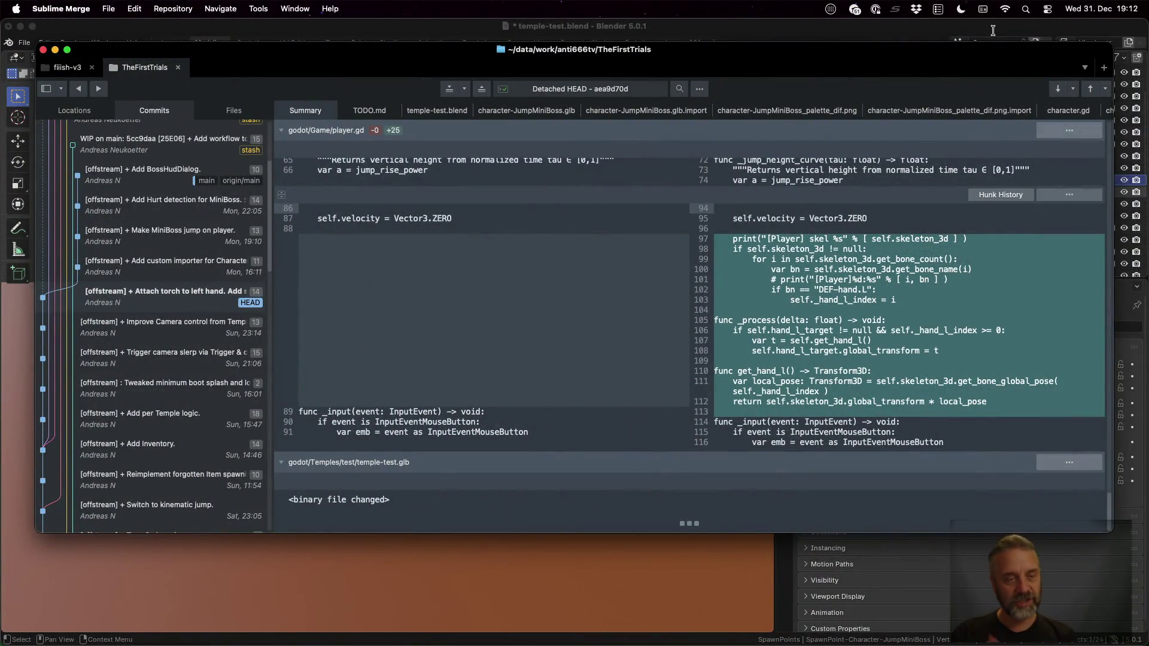
# Select the 'Add custom importer for Characters' commit and scroll down through its diff
pyautogui.click(177, 263)
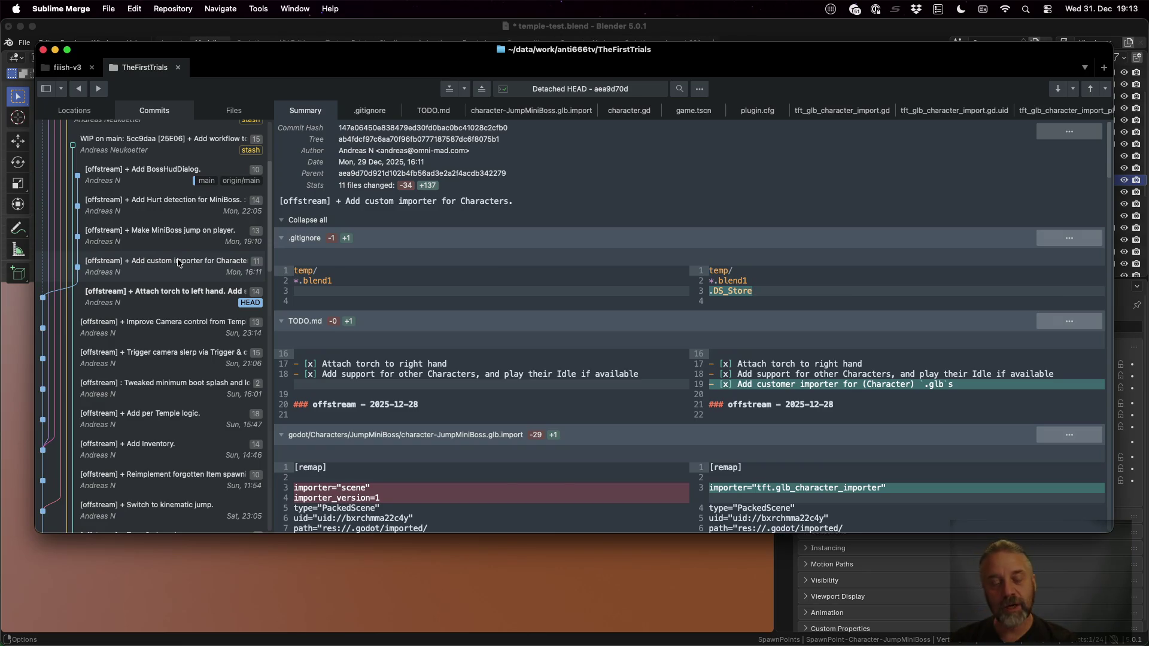
pyautogui.scroll(-10, 587, 269)
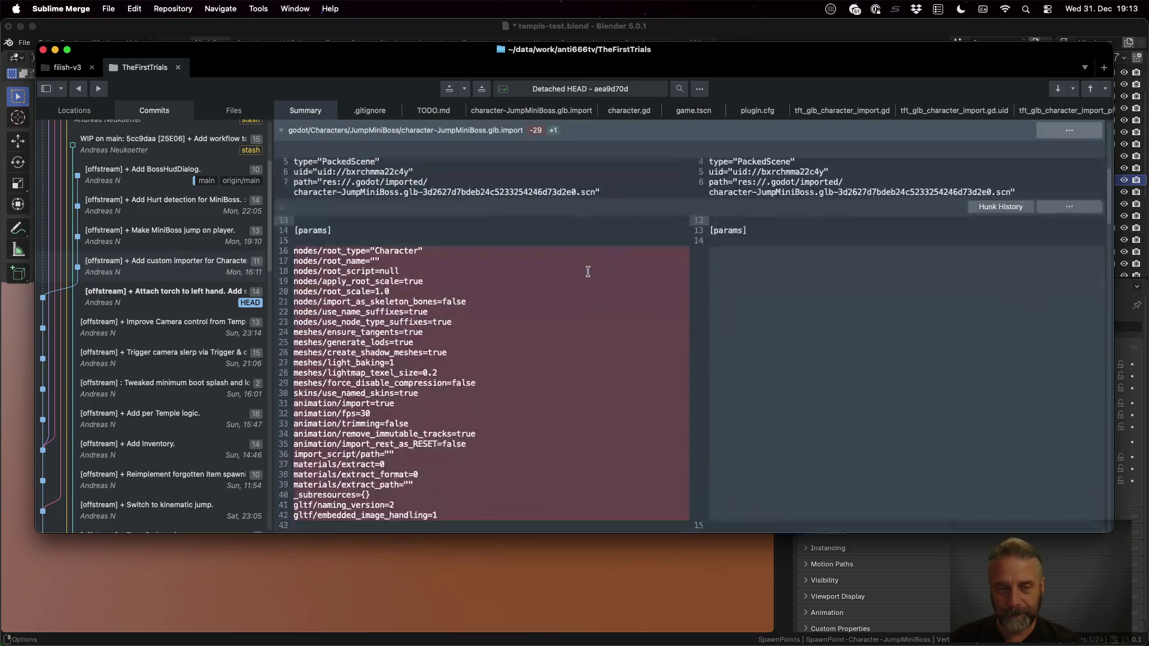
pyautogui.scroll(-8, 588, 271)
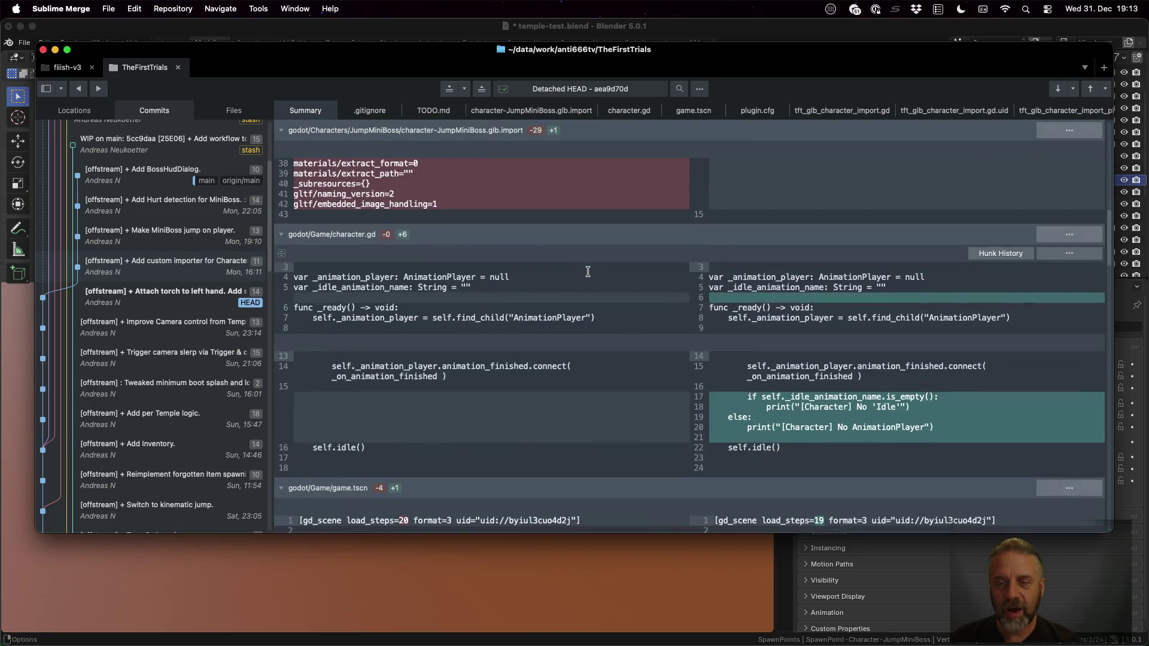
pyautogui.scroll(10, 588, 271)
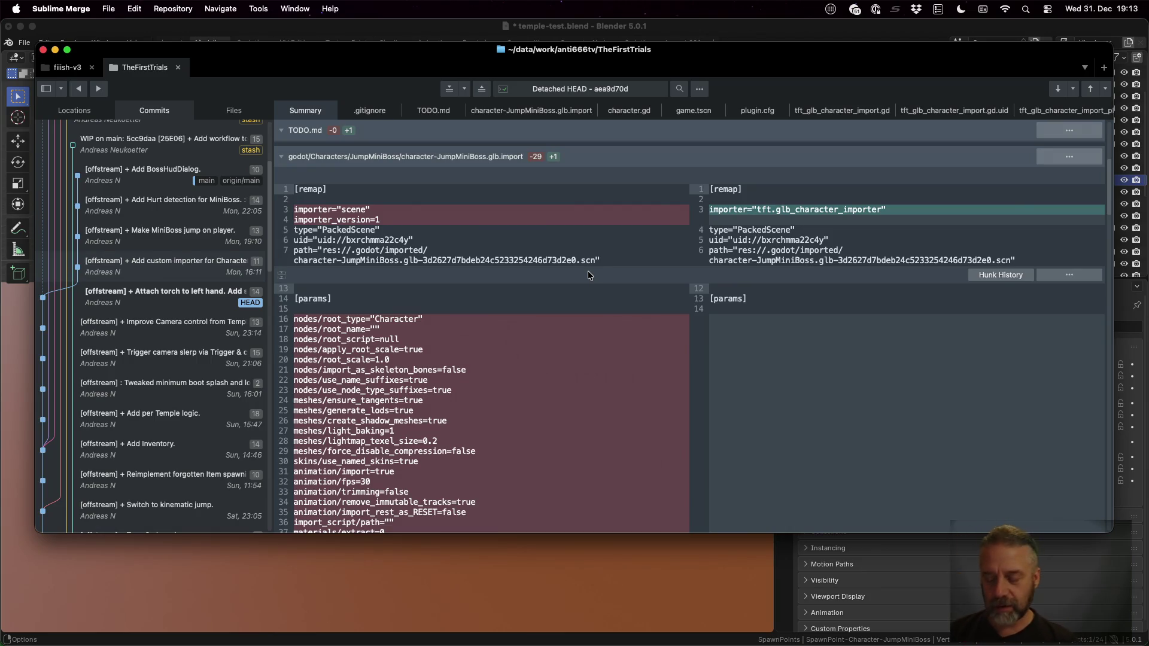
pyautogui.scroll(-8, 587, 270)
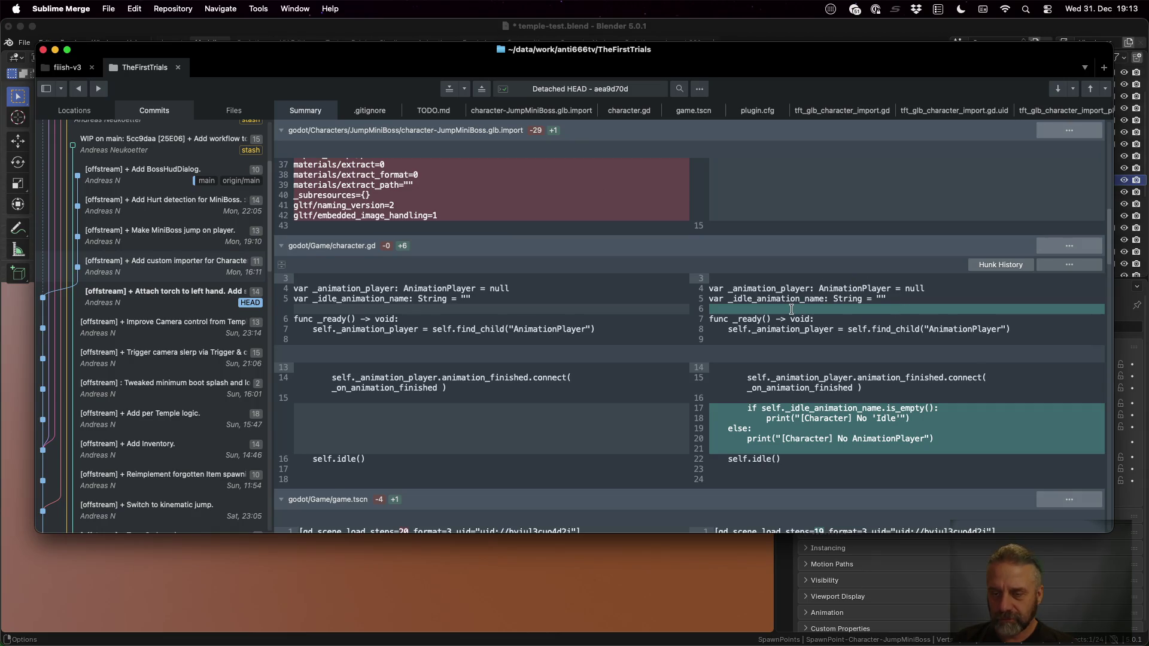
pyautogui.scroll(-2, 791, 310)
pyautogui.scroll(-2, 791, 310)
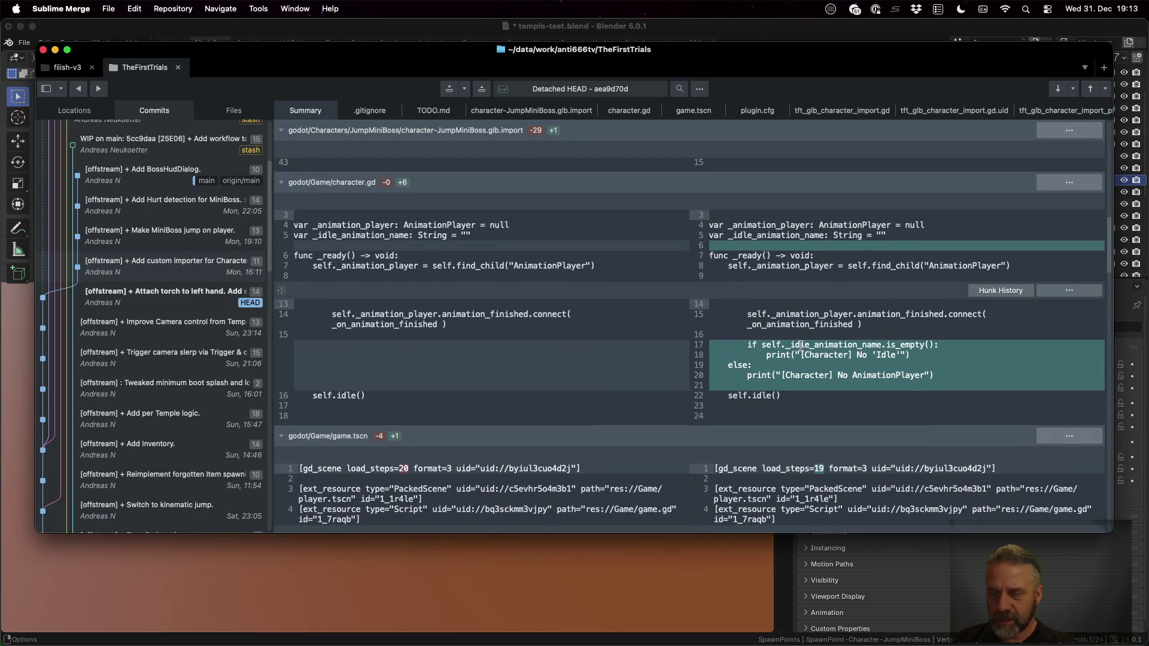
pyautogui.scroll(-2, 800, 345)
pyautogui.scroll(-10, 800, 344)
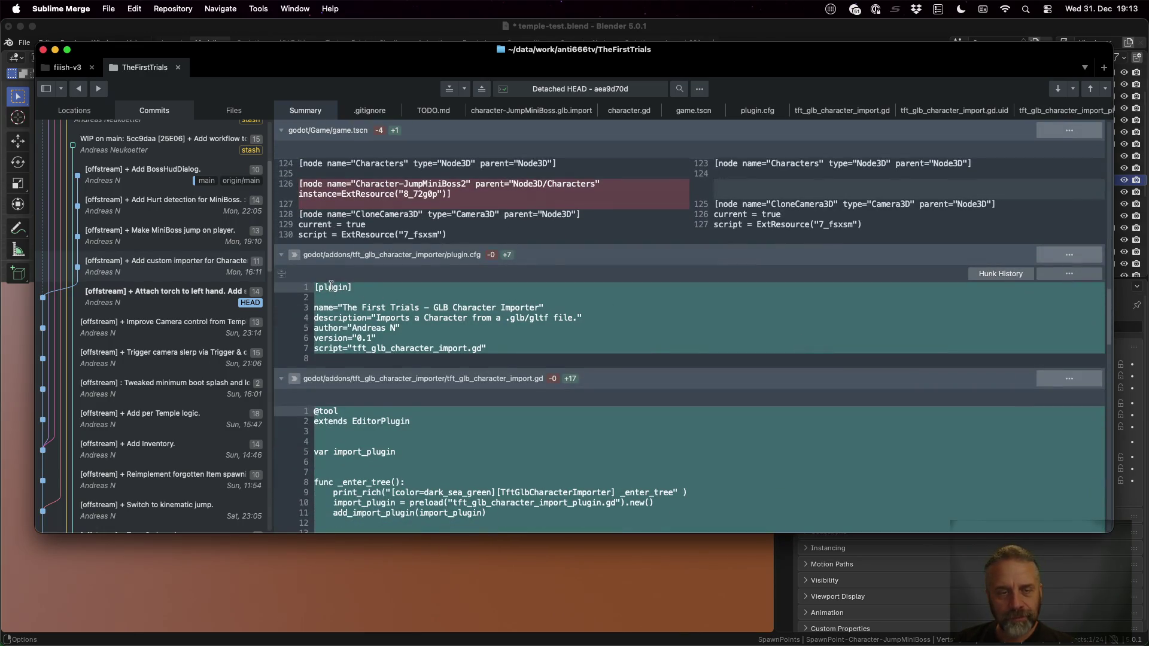
# Highlight plugin.cfg's description line and the _enter_tree line that preloads the import plugin
pyautogui.moveTo(330, 286); pyautogui.dragTo(511, 349)
pyautogui.click(516, 317)
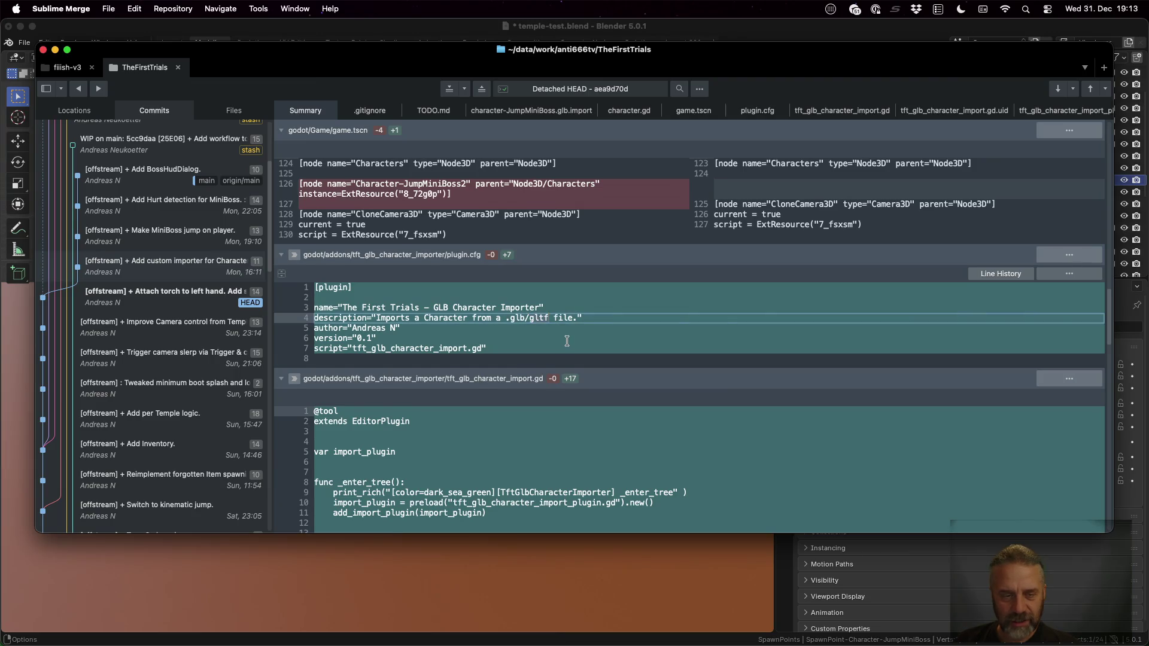
pyautogui.scroll(-5, 454, 308)
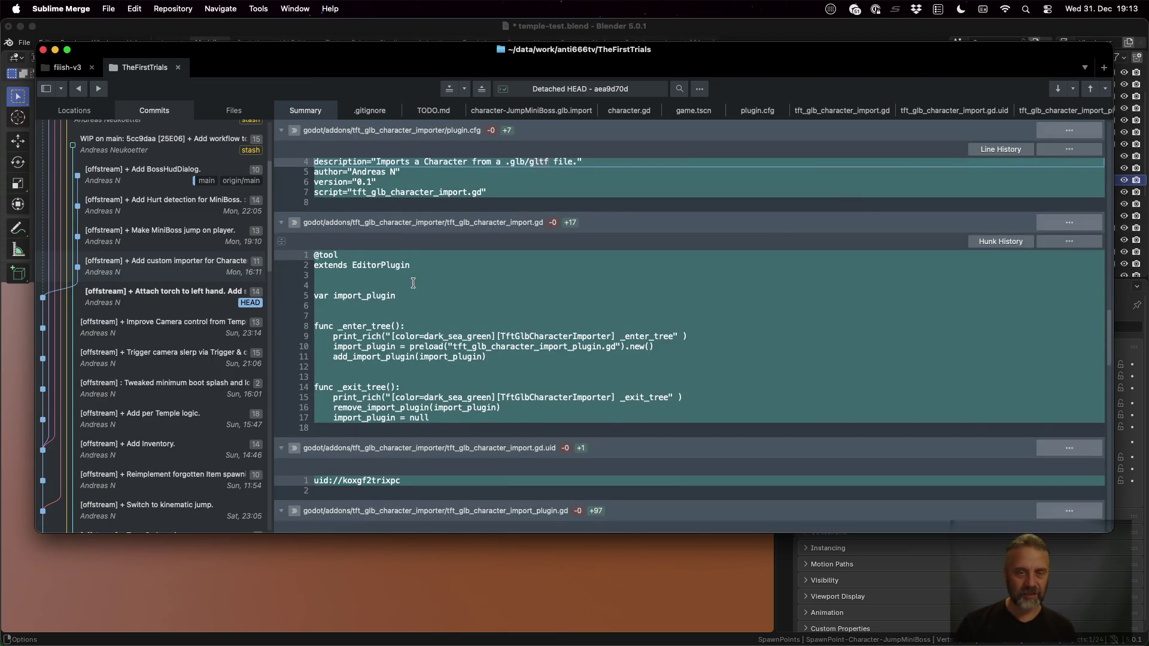
pyautogui.click(365, 323)
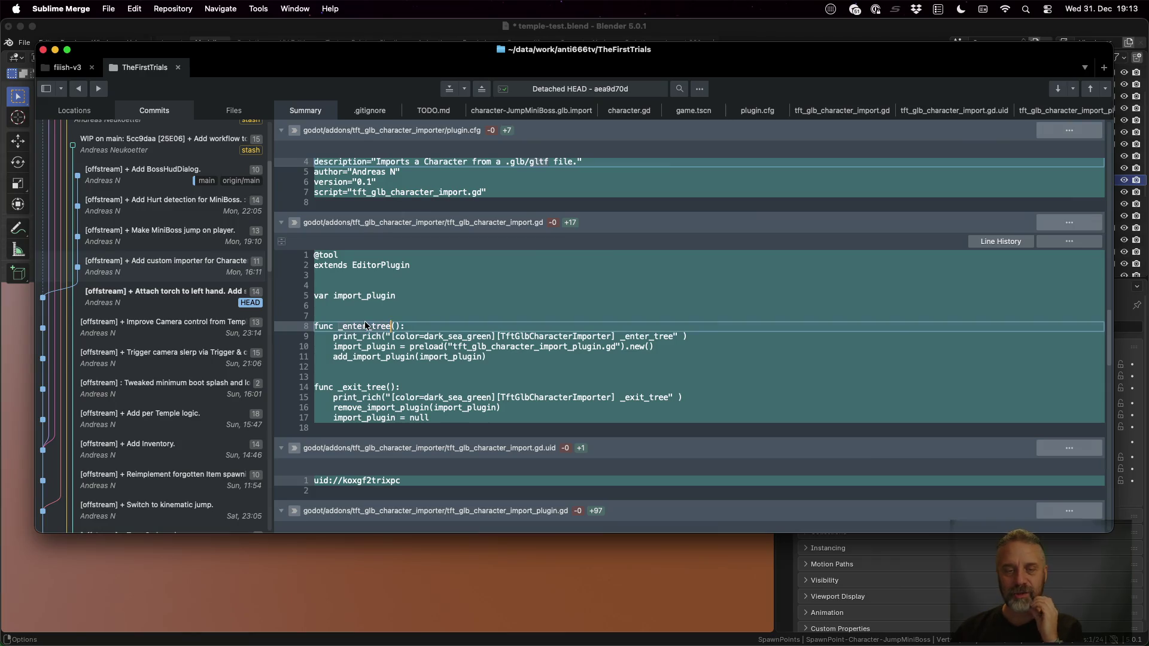
pyautogui.click(541, 347)
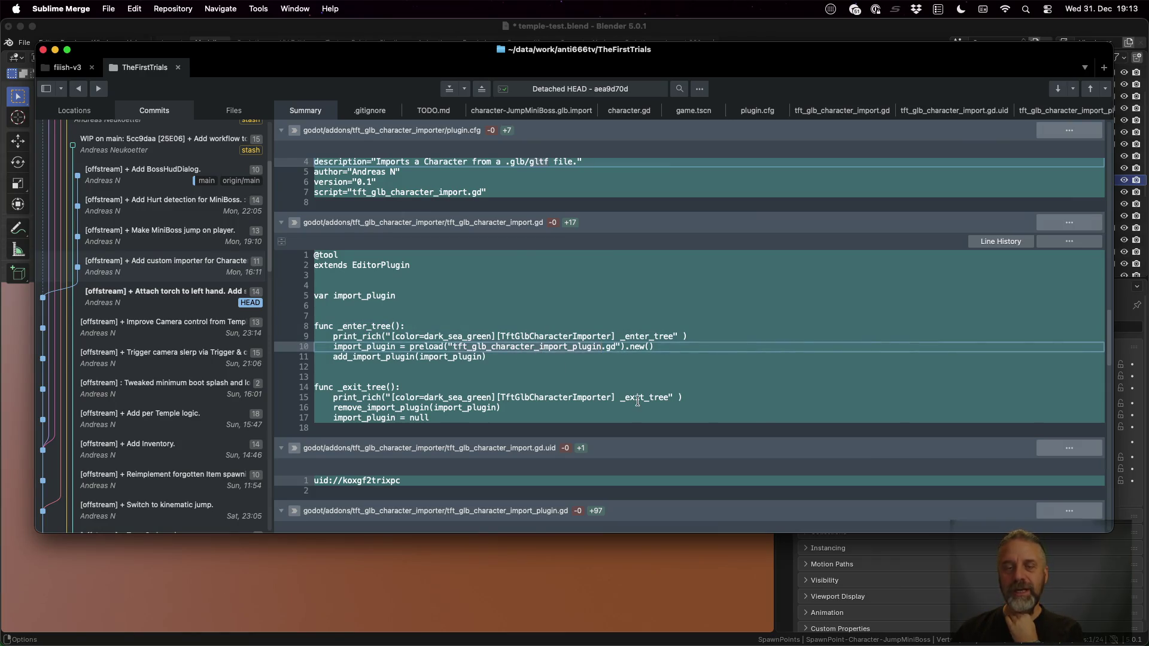
pyautogui.scroll(-1, 638, 401)
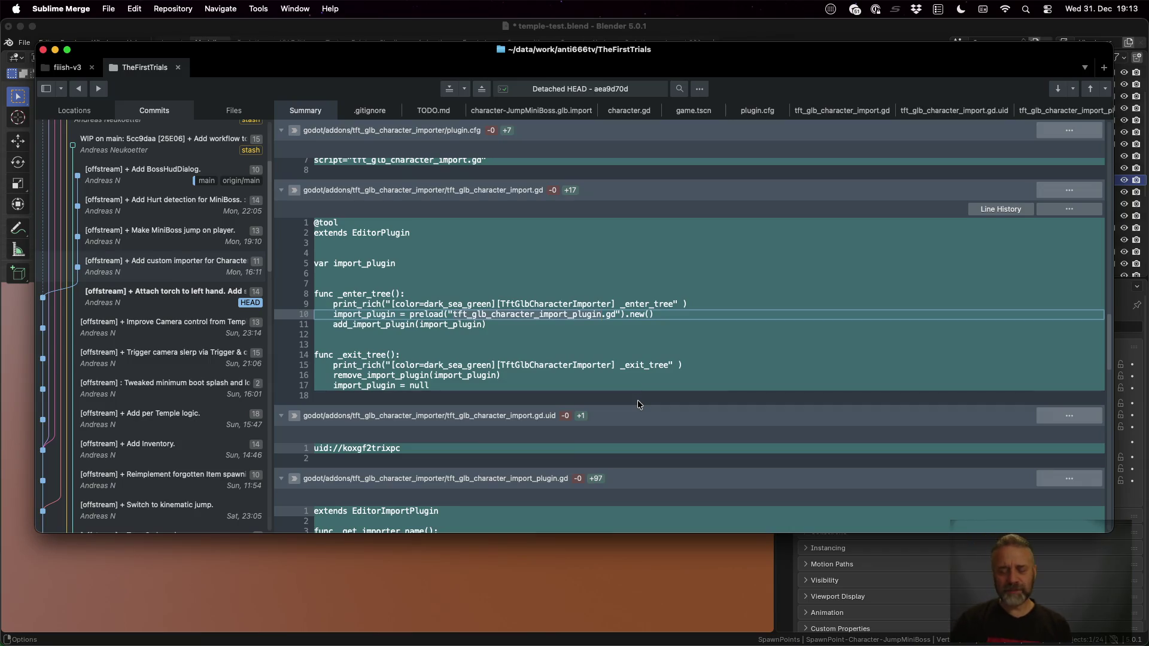
# Back in Godot, view the Import settings of character-Player.glb
pyautogui.press('super+Tab')
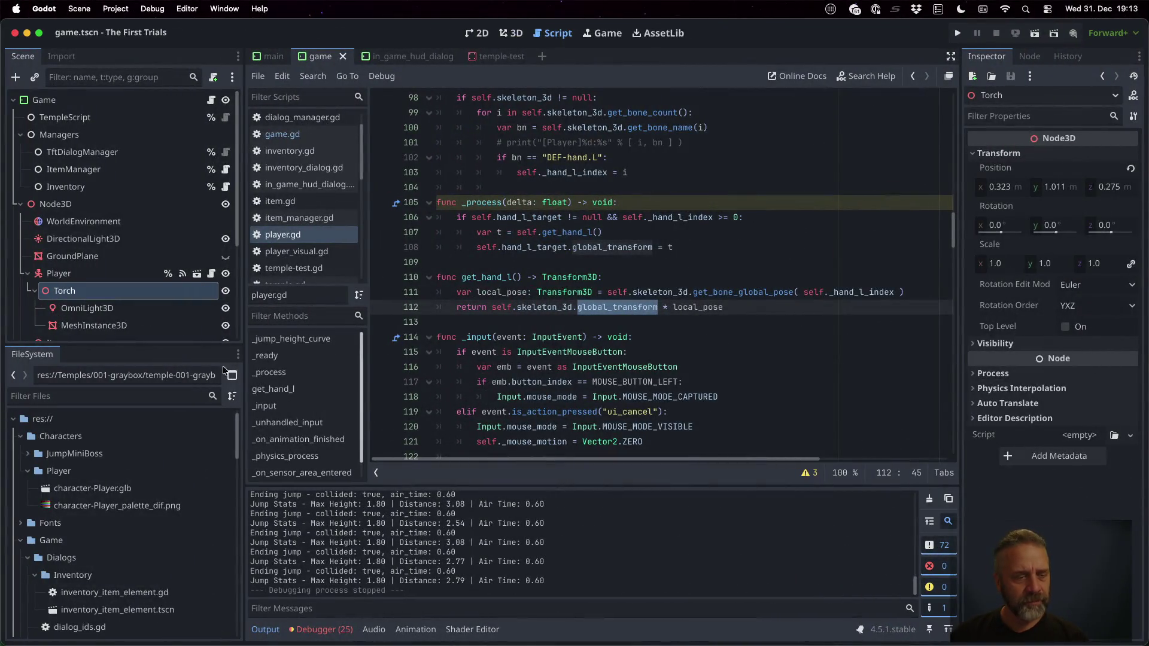
pyautogui.click(161, 489)
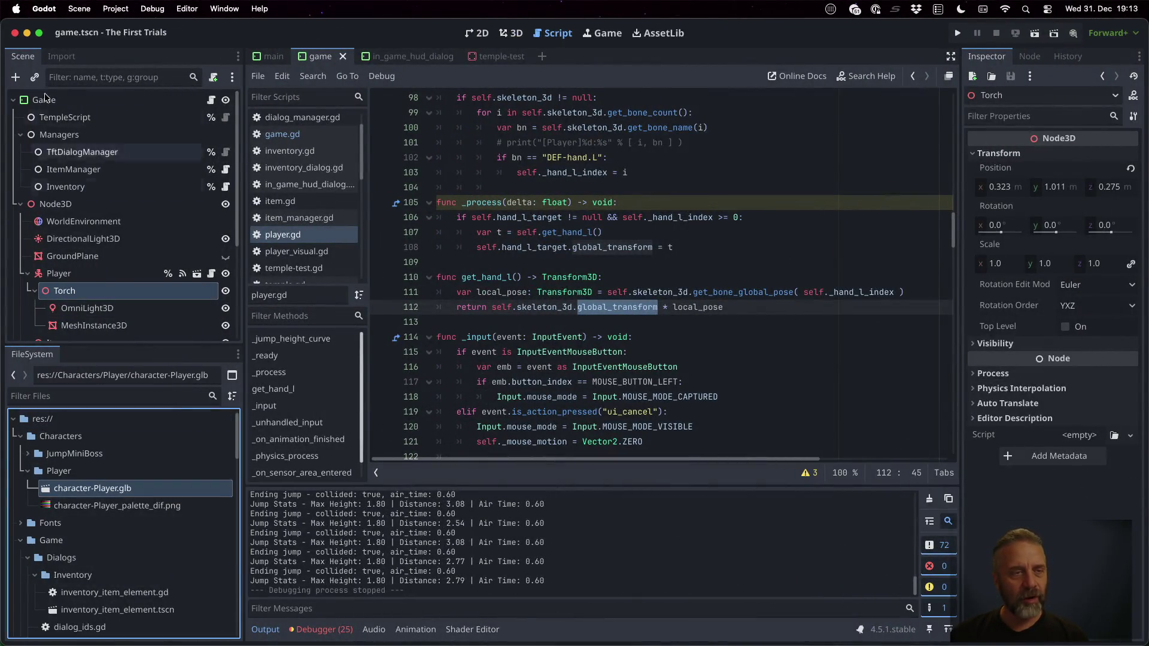
pyautogui.click(57, 57)
pyautogui.scroll(-5, 180, 233)
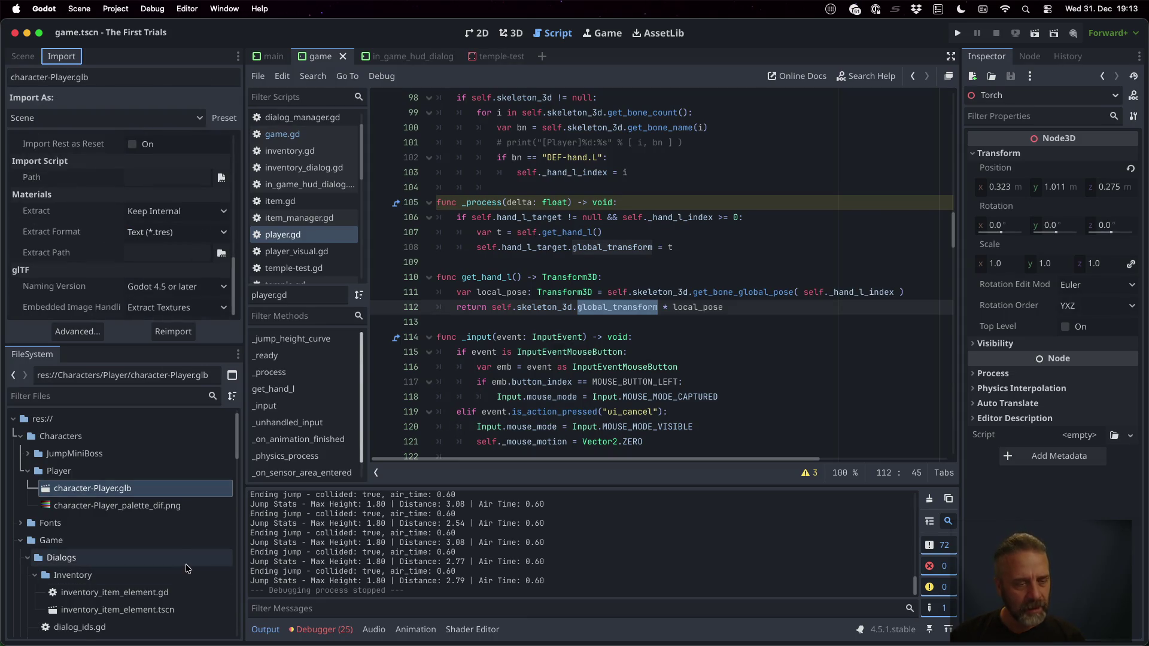
pyautogui.scroll(-10, 178, 548)
pyautogui.scroll(-5, 178, 548)
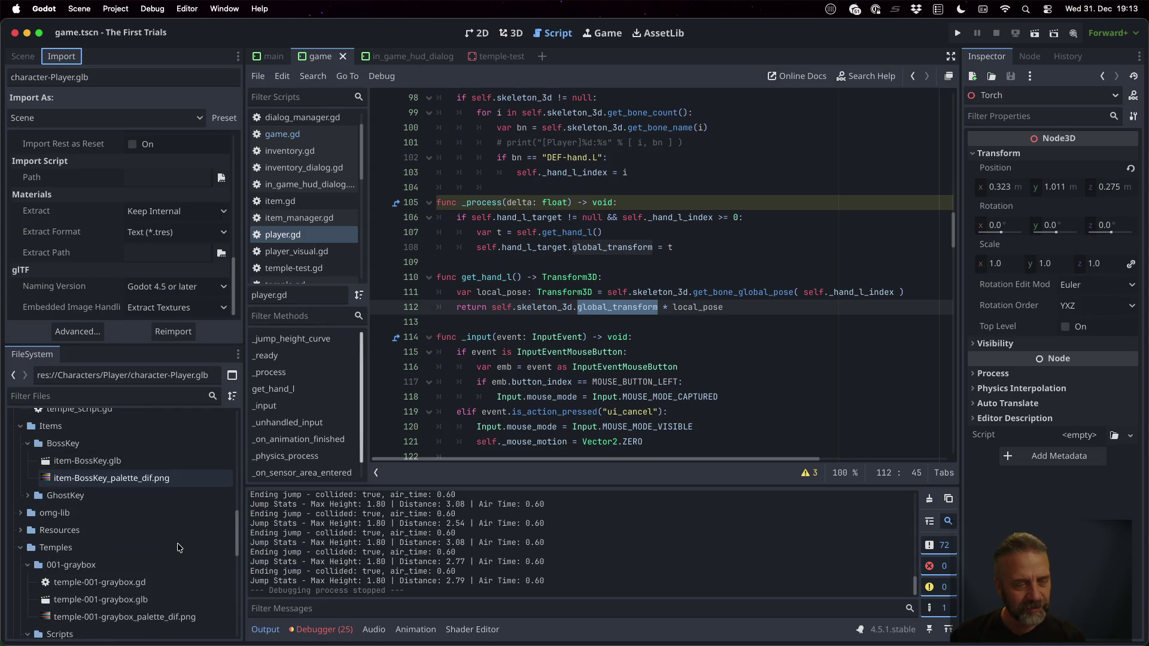
# View temple-001-graybox.glb's import settings, then return to Sublime Merge
pyautogui.click(162, 583)
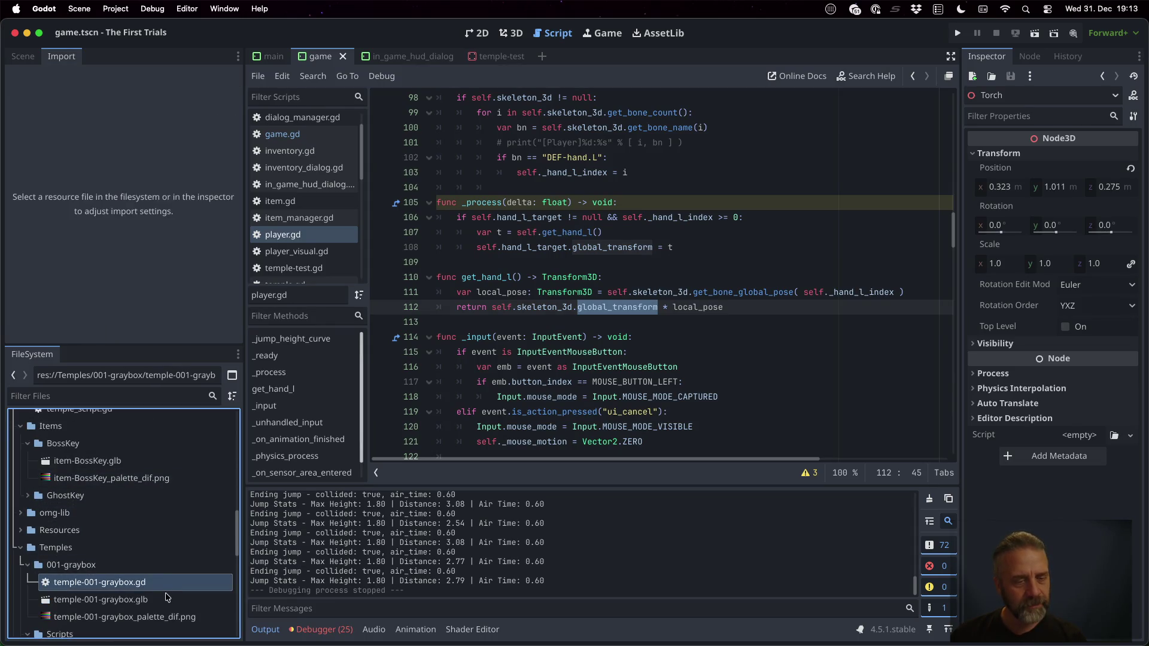
pyautogui.click(168, 599)
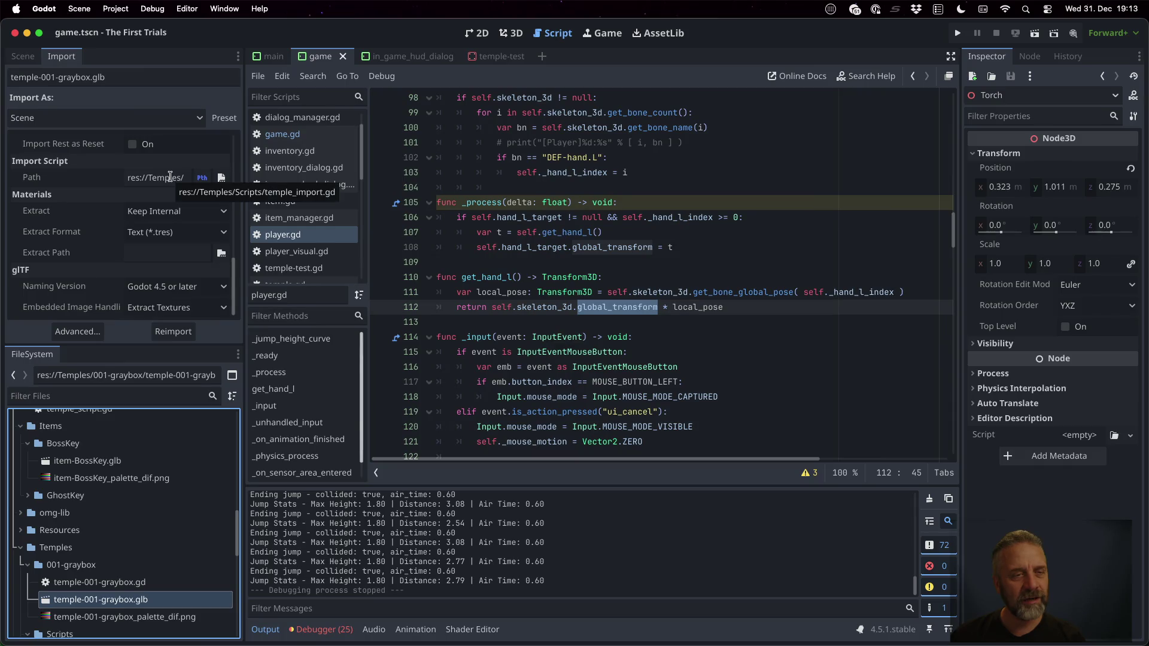
pyautogui.scroll(10, 169, 177)
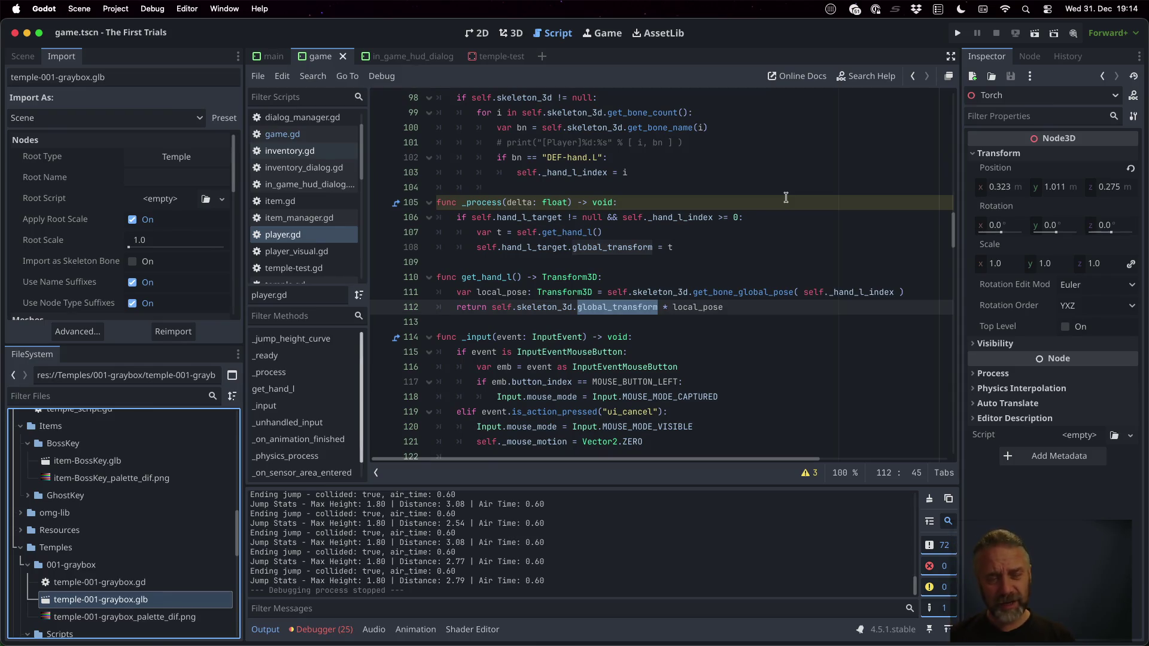
pyautogui.press('super+Tab')
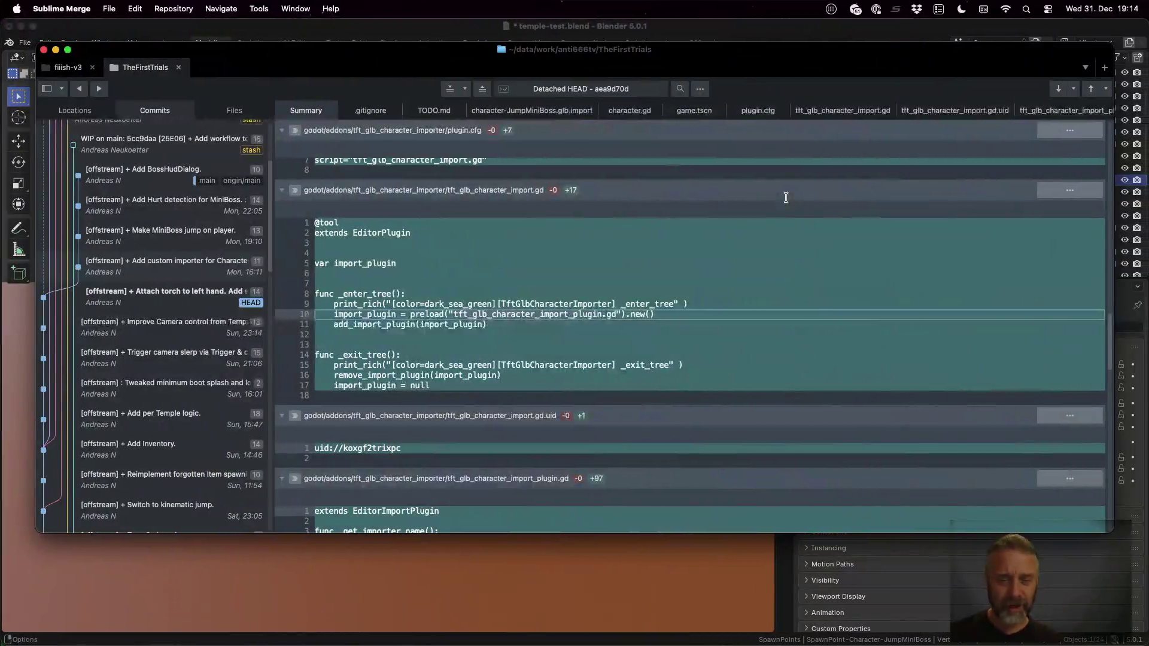
# Highlight the importer name, the glb/gltf extensions and the scn save extension in the plugin script
pyautogui.scroll(-8, 634, 332)
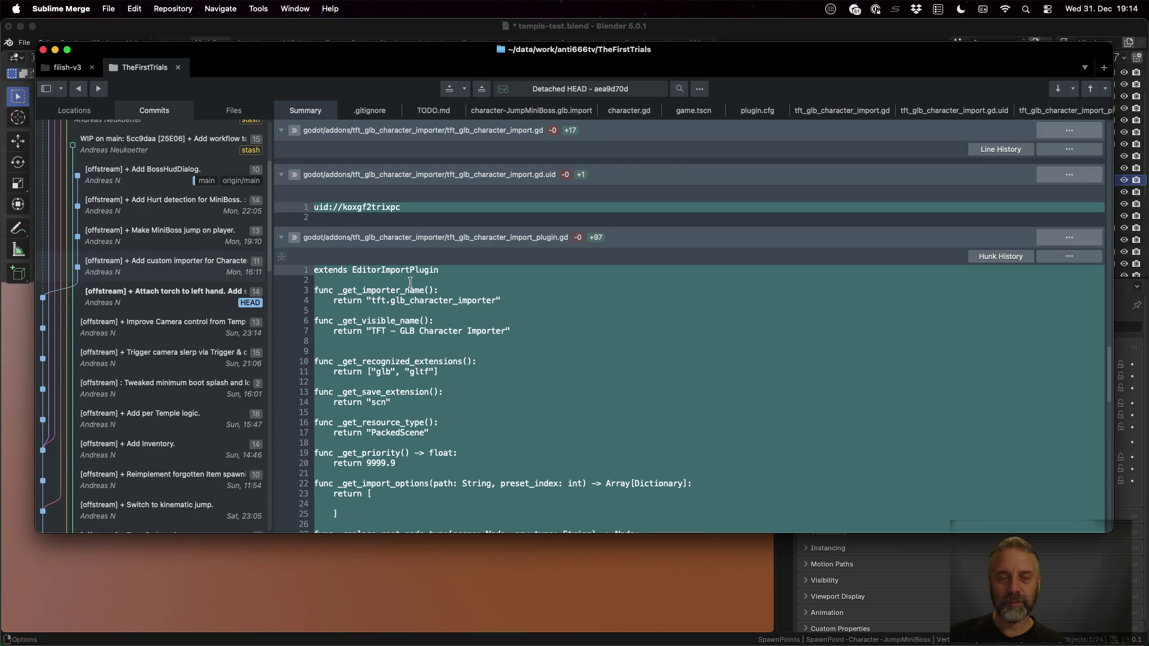
pyautogui.click(374, 299)
pyautogui.moveTo(374, 329); pyautogui.dragTo(494, 342)
pyautogui.click(429, 371)
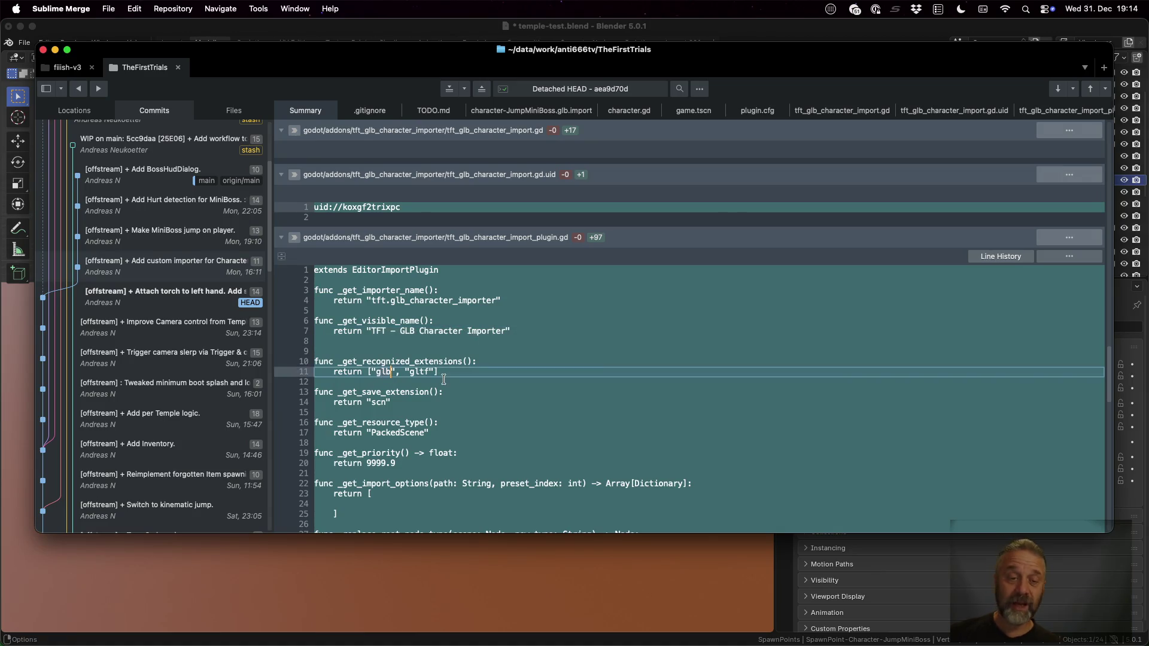
pyautogui.click(386, 402)
# Highlight the PackedScene resource type, 9999.9 priority and empty _get_import_options, continuing to _replace_root_node_type
pyautogui.scroll(-5, 463, 402)
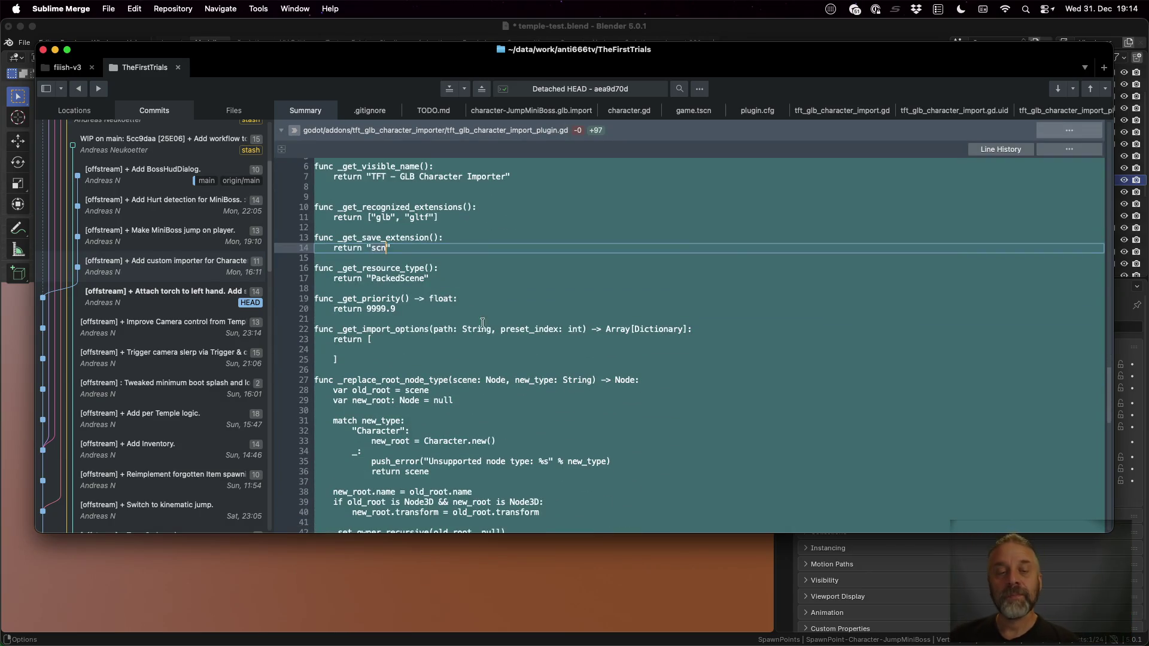
pyautogui.click(424, 279)
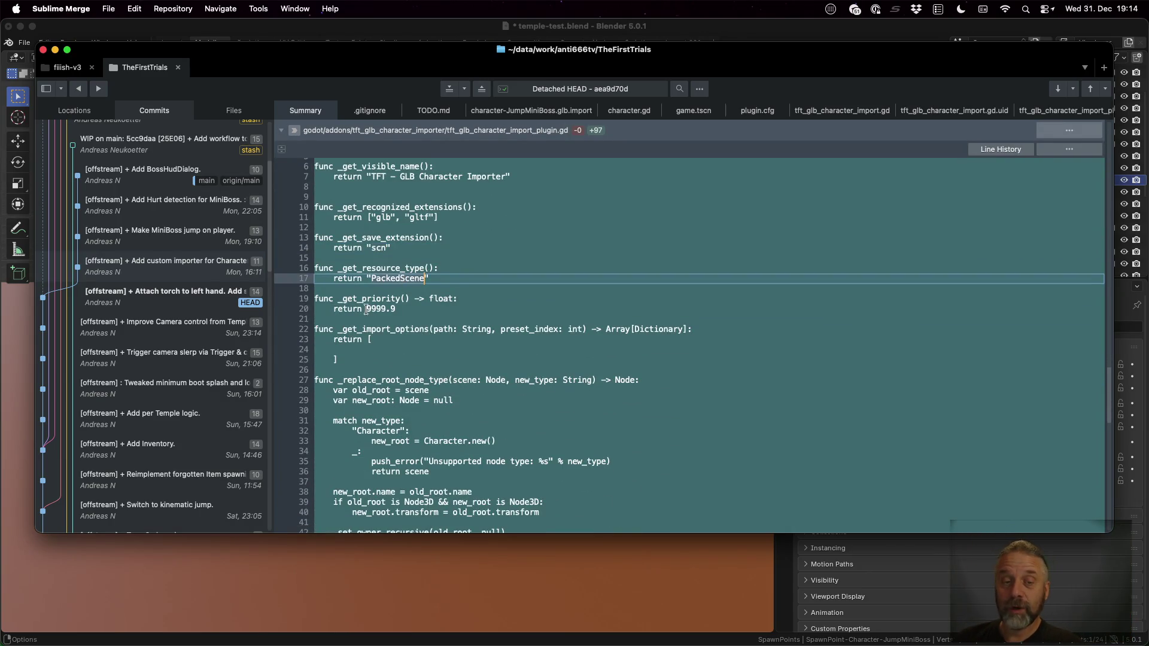
pyautogui.click(405, 309)
pyautogui.click(368, 339)
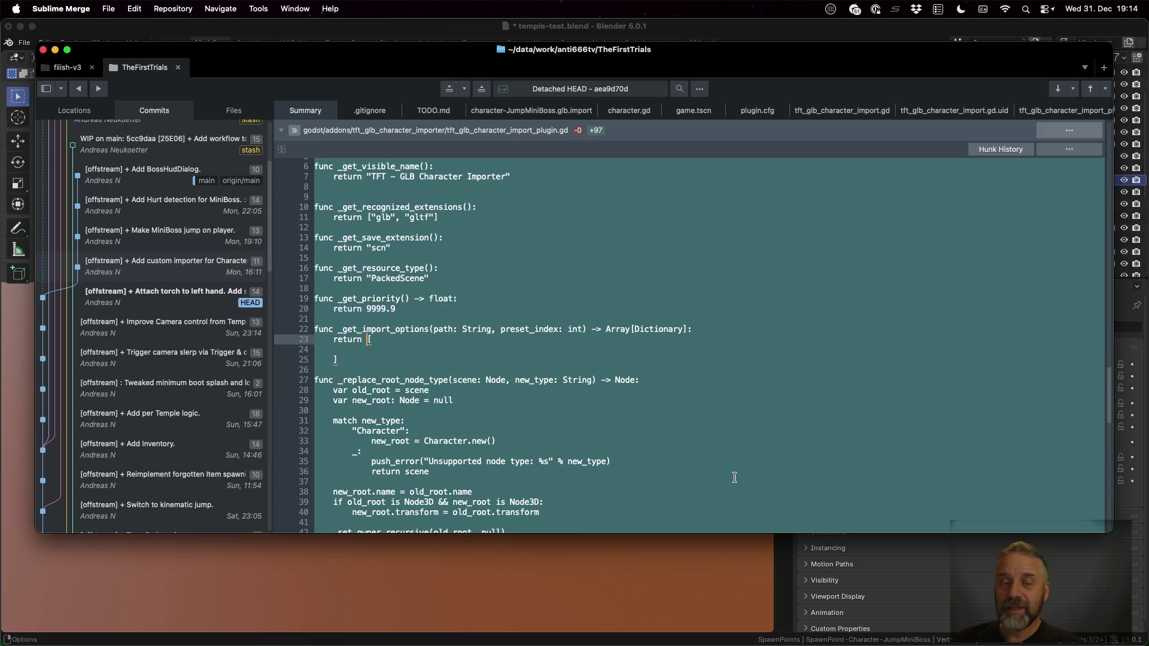
pyautogui.moveTo(359, 361); pyautogui.dragTo(366, 329)
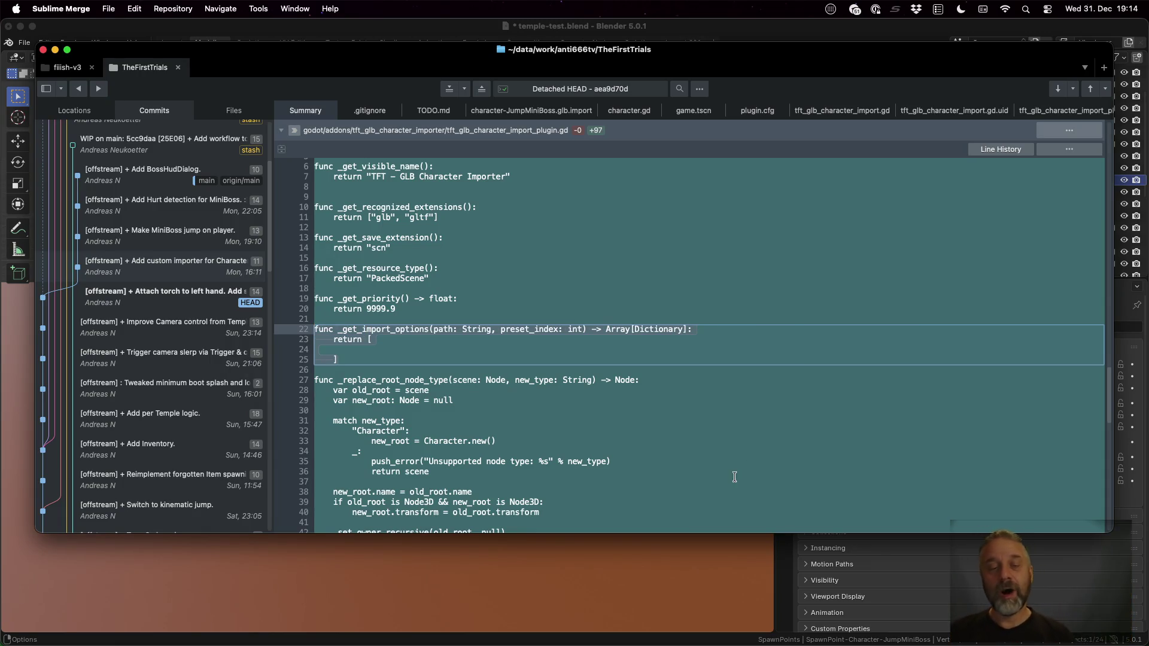
pyautogui.scroll(-4, 664, 398)
pyautogui.scroll(-1, 485, 326)
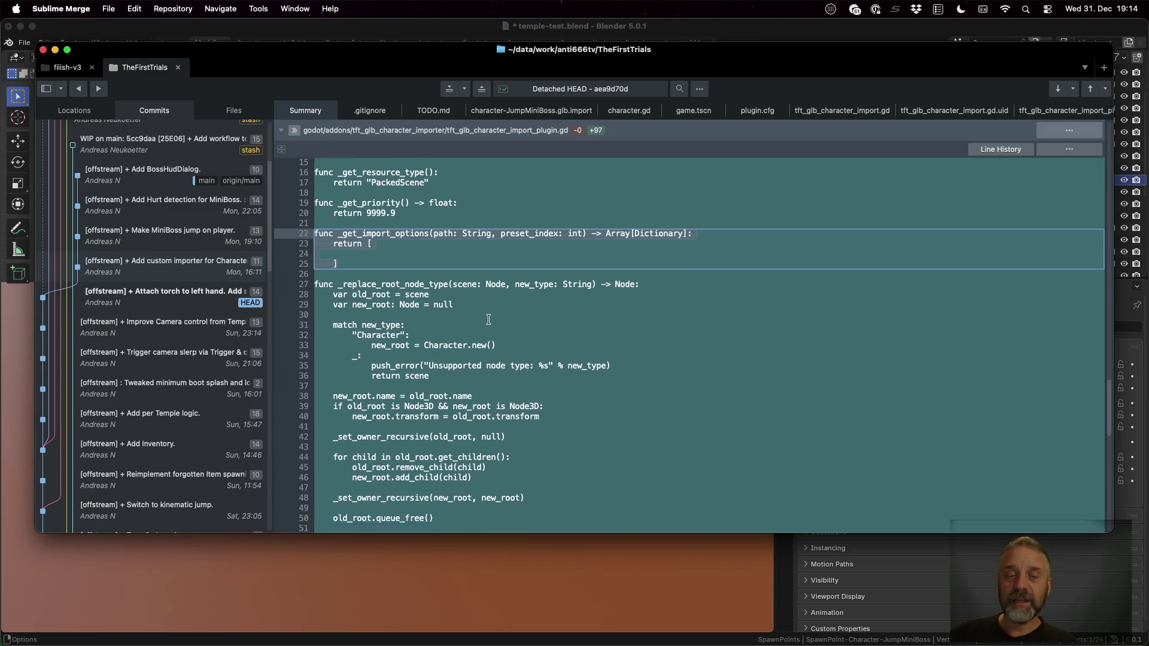
pyautogui.scroll(-2, 488, 320)
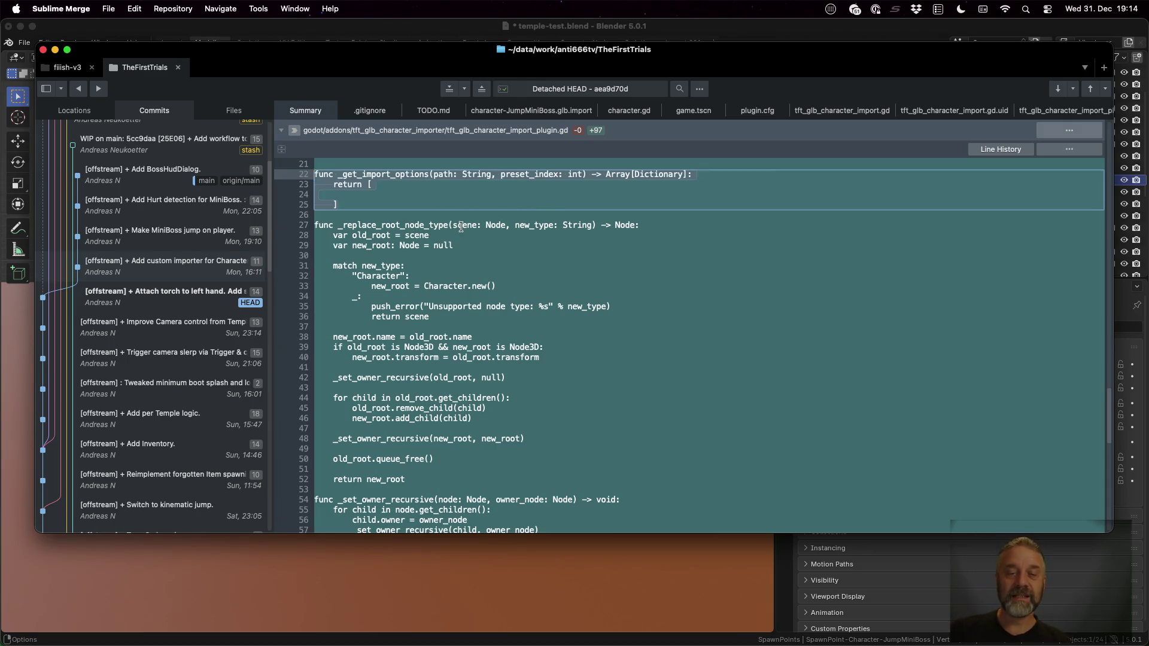
pyautogui.doubleClick(461, 226)
pyautogui.hotkey('alt', 'Right')
pyautogui.hotkey('alt', 'Right')
pyautogui.hotkey('alt', 'Right')
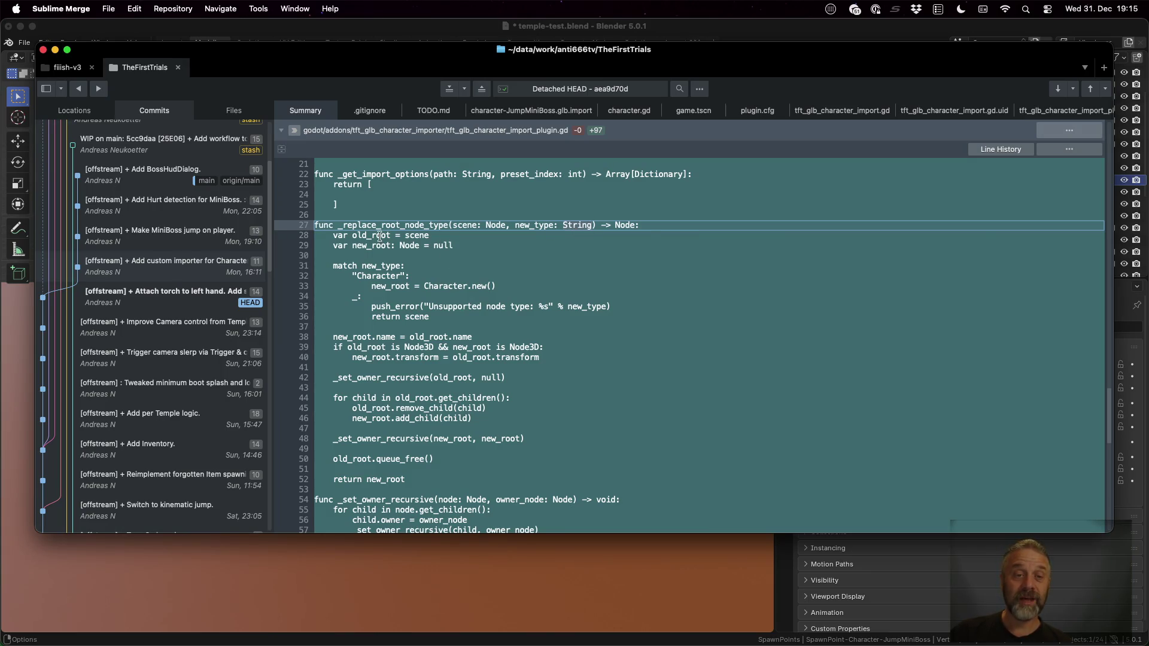
pyautogui.press('Down')
pyautogui.hotkey('alt', 'Left')
pyautogui.hotkey('alt', 'Left')
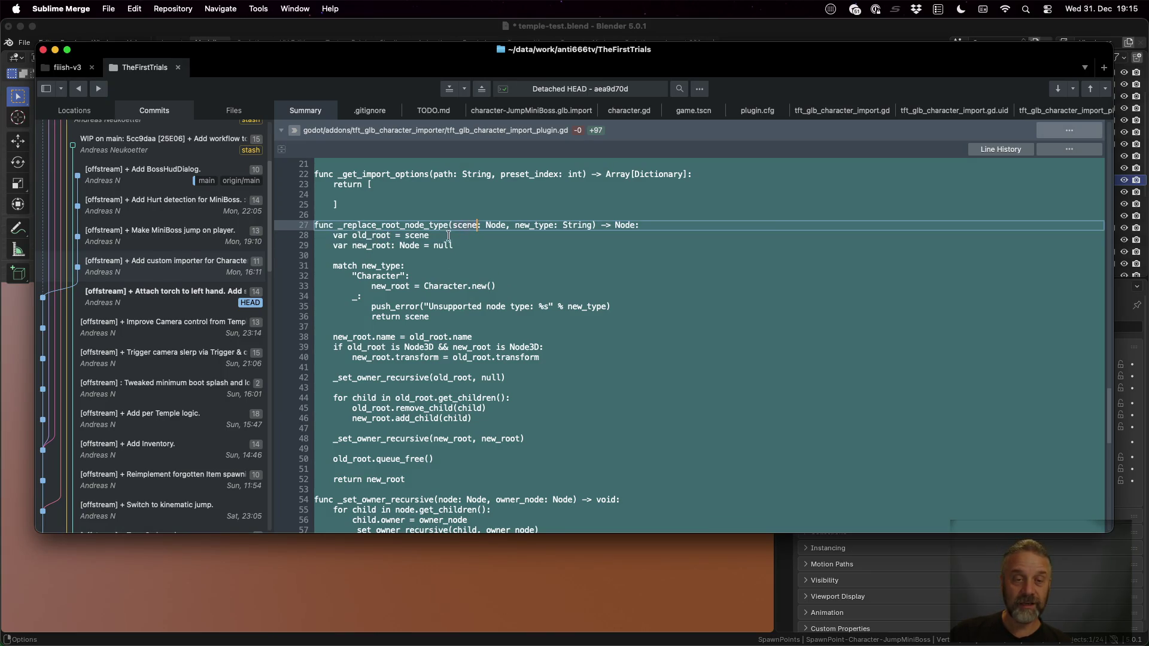
pyautogui.click(449, 245)
pyautogui.click(450, 245)
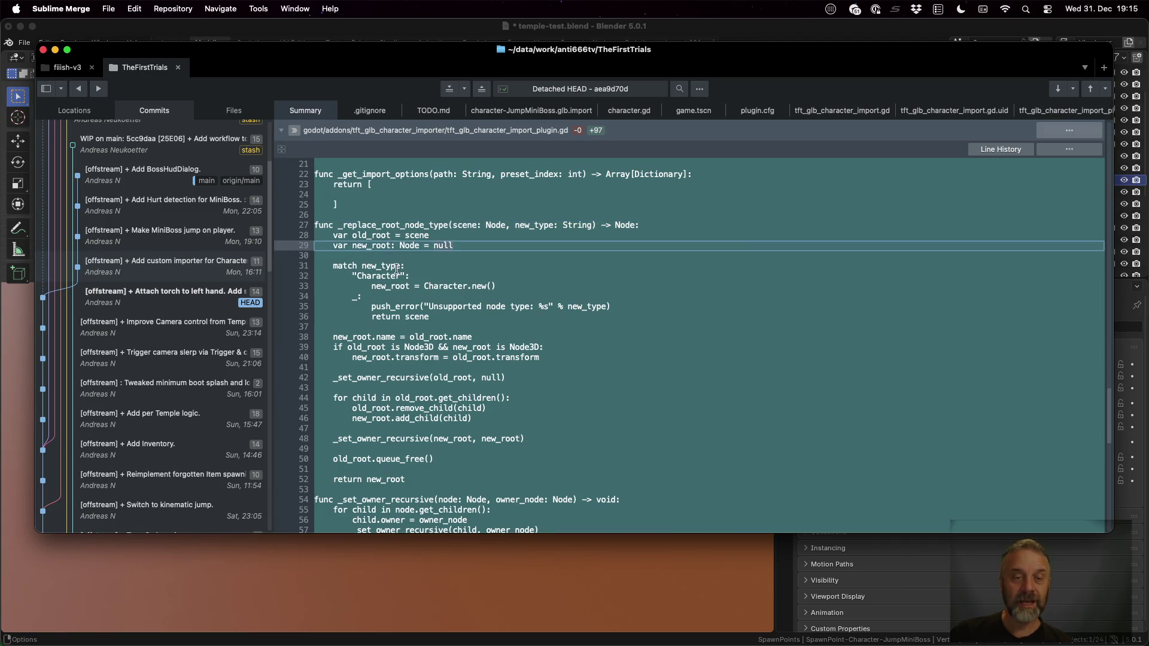
pyautogui.click(383, 279)
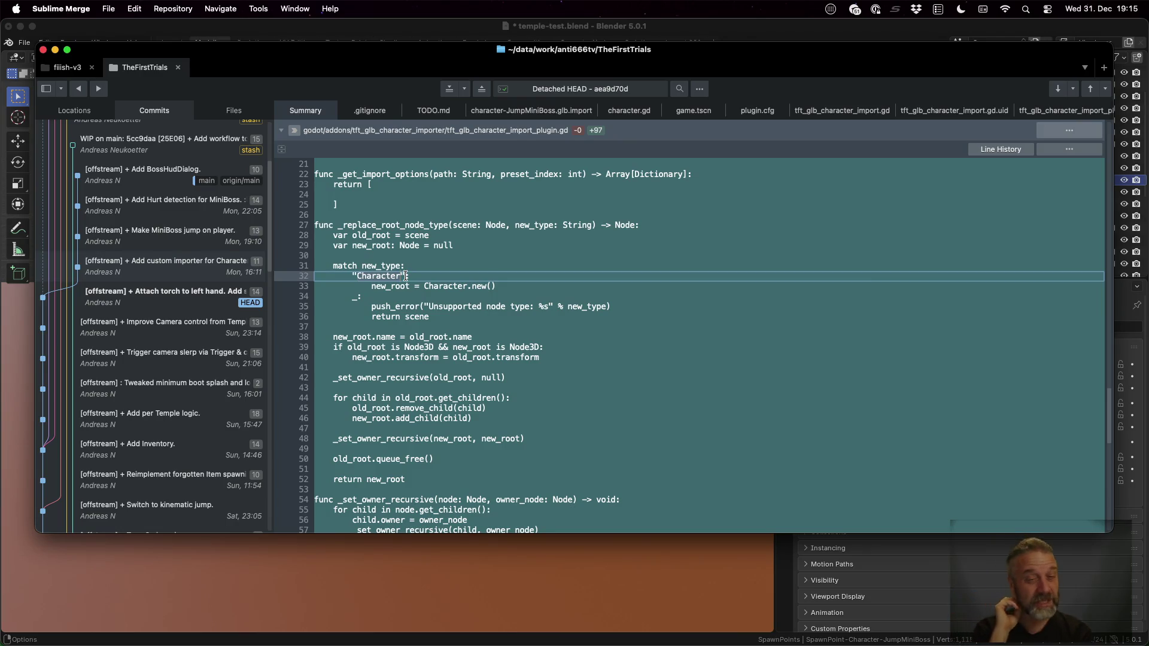
pyautogui.click(567, 225)
pyautogui.click(411, 286)
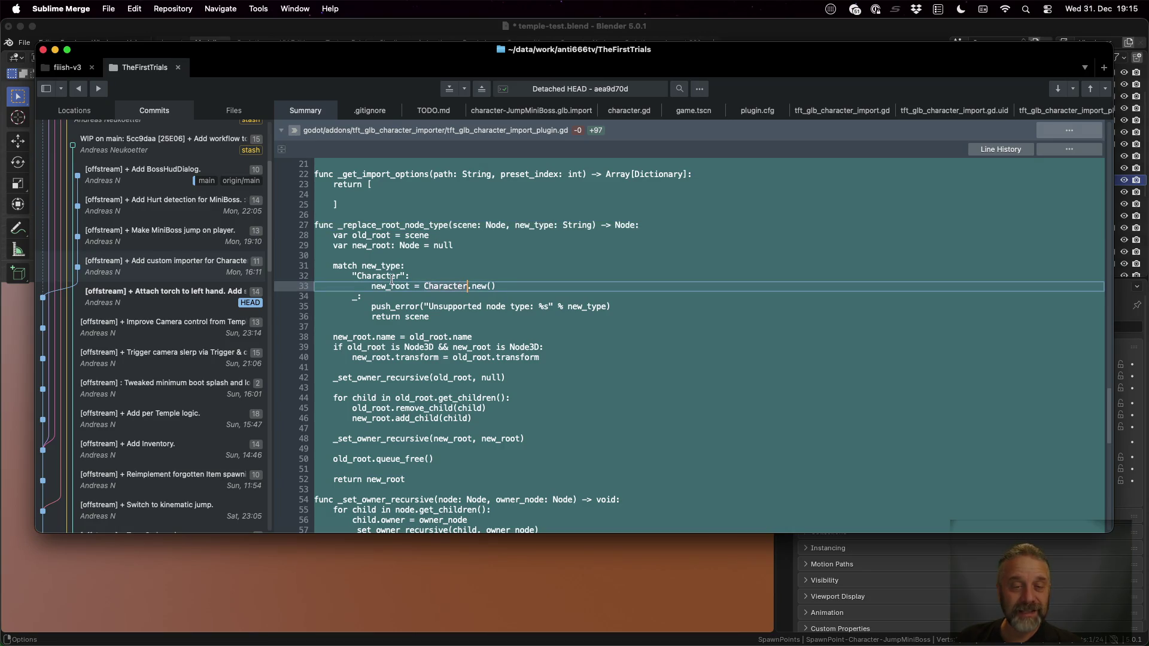
pyautogui.click(430, 304)
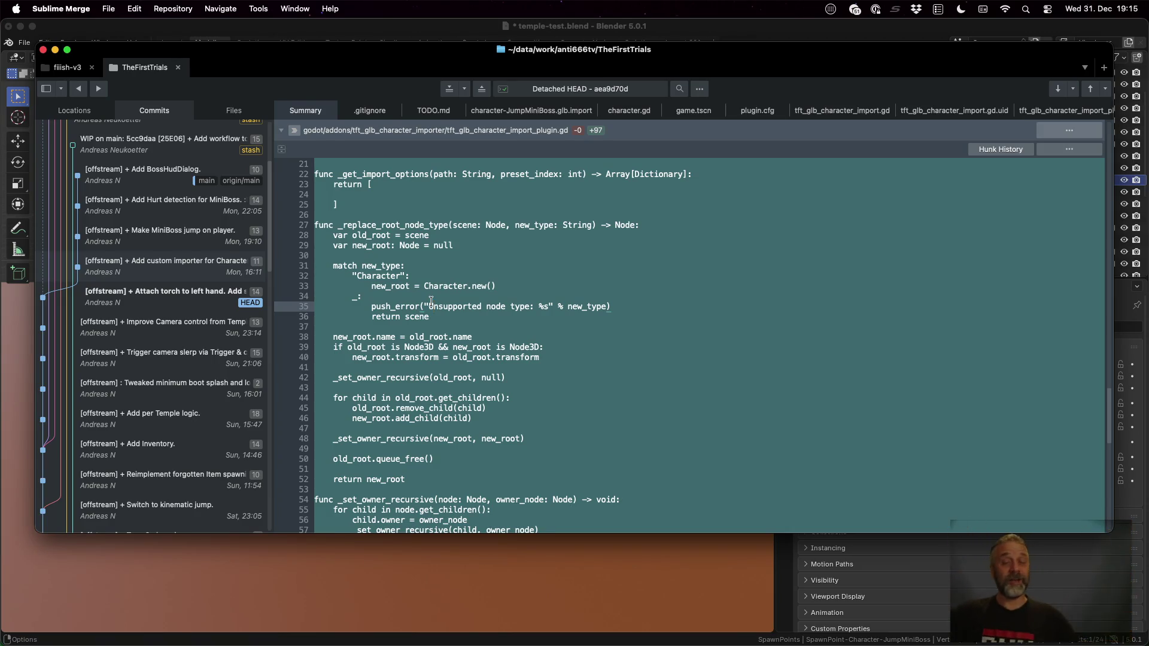
pyautogui.scroll(-2, 431, 302)
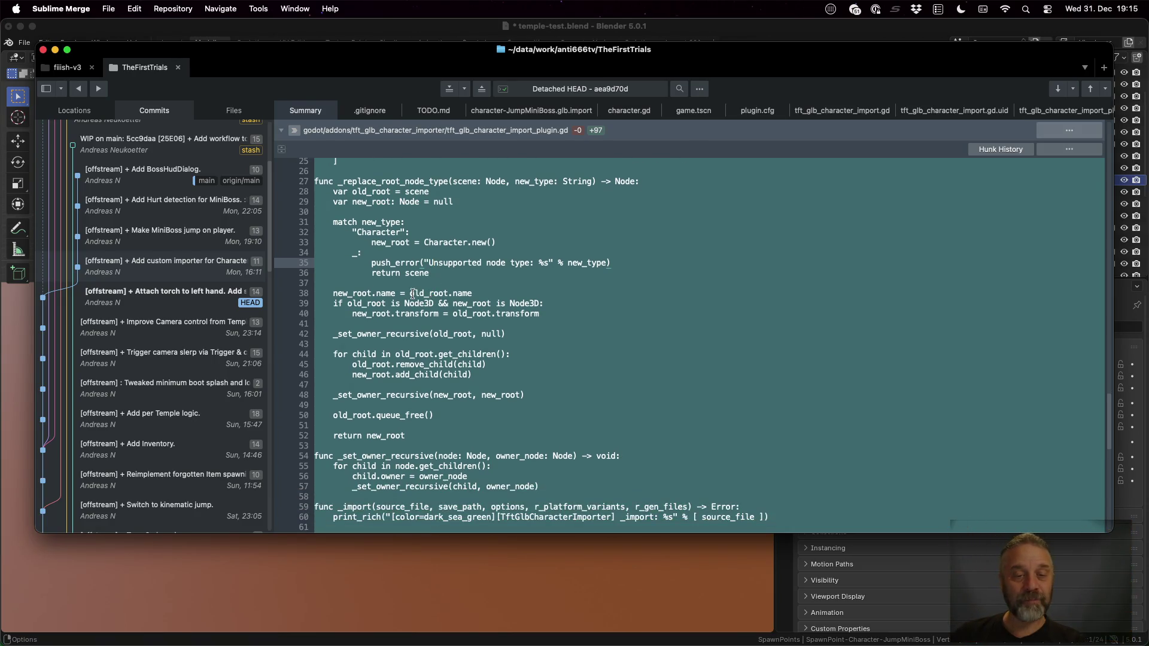
pyautogui.click(405, 293)
pyautogui.hotkey('shift', 'Down')
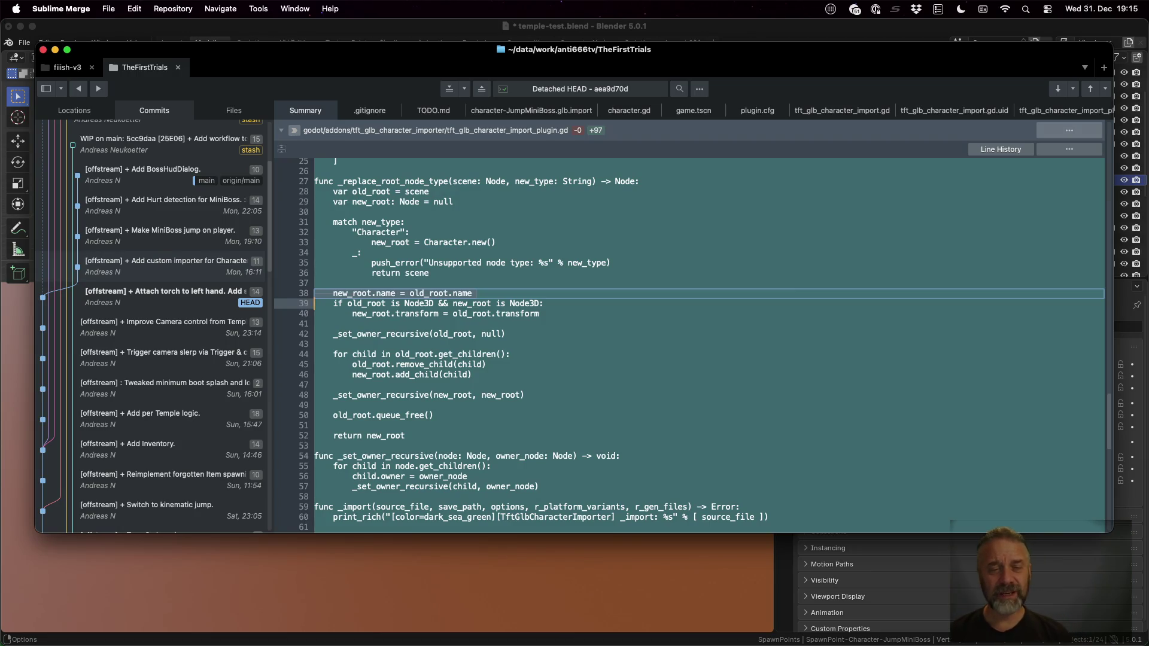
pyautogui.click(946, 308)
pyautogui.hotkey('shift', 'Down')
pyautogui.hotkey('shift', 'Down')
pyautogui.click(315, 334)
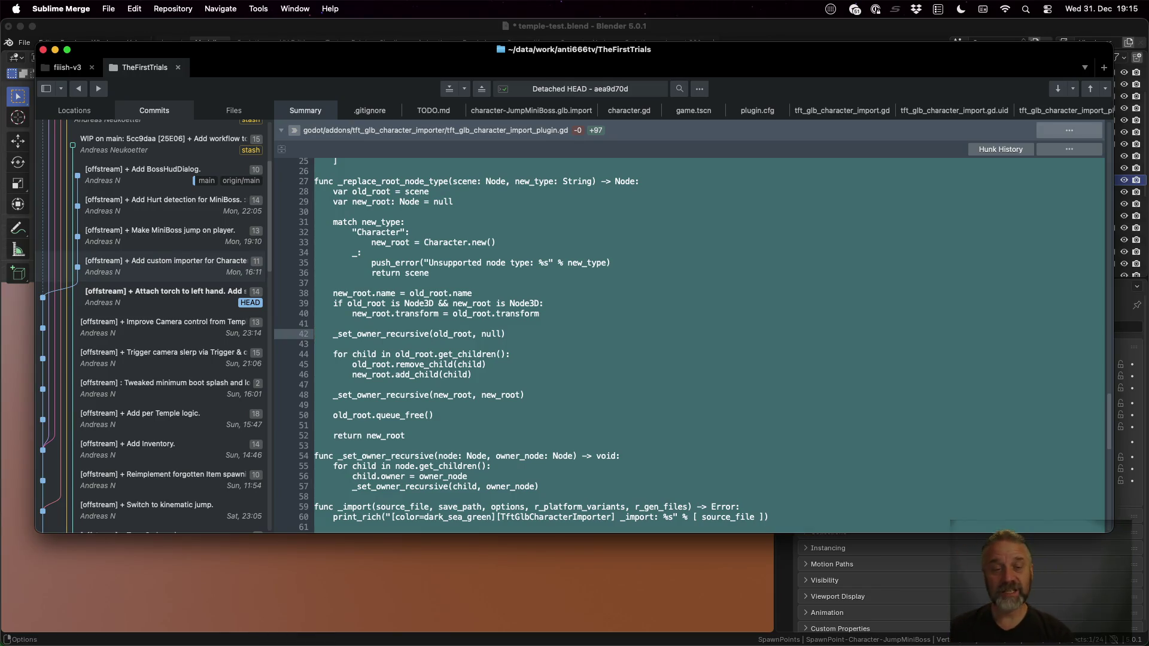
pyautogui.tripleClick(459, 334)
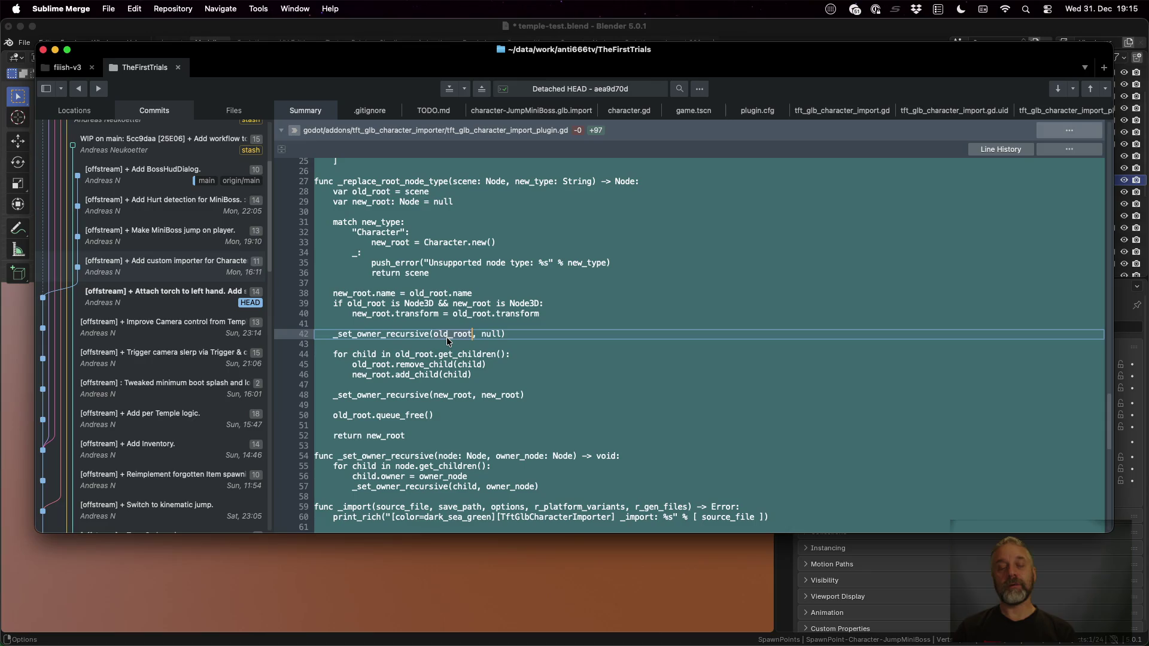
pyautogui.click(452, 482)
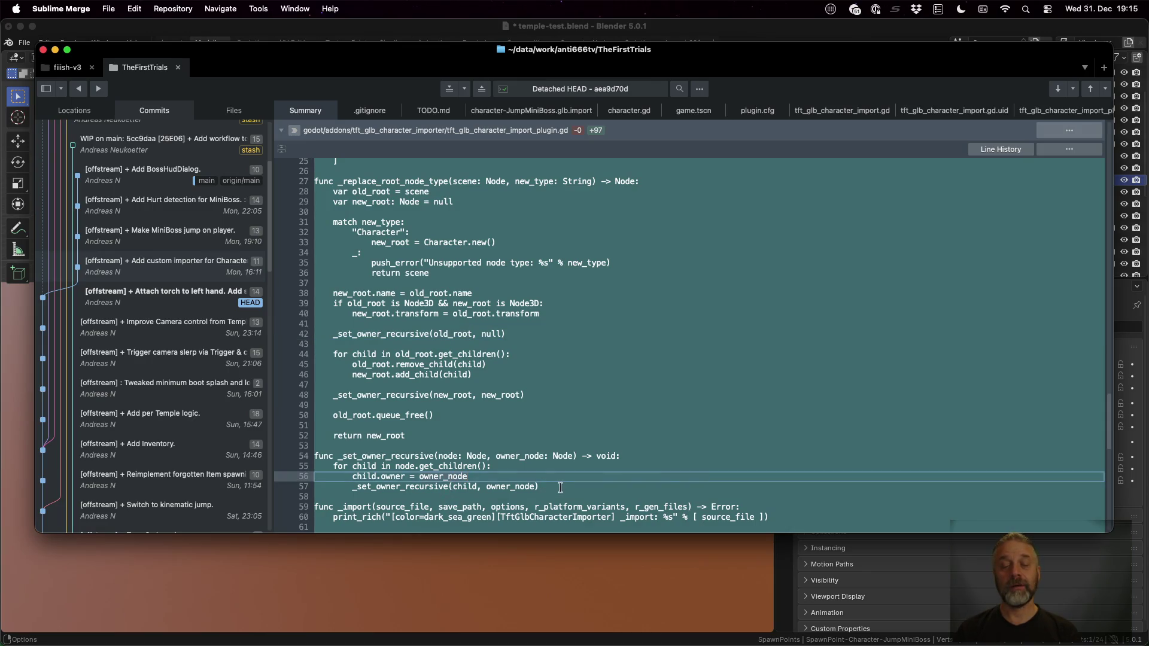
pyautogui.click(369, 479)
pyautogui.click(369, 478)
pyautogui.click(452, 479)
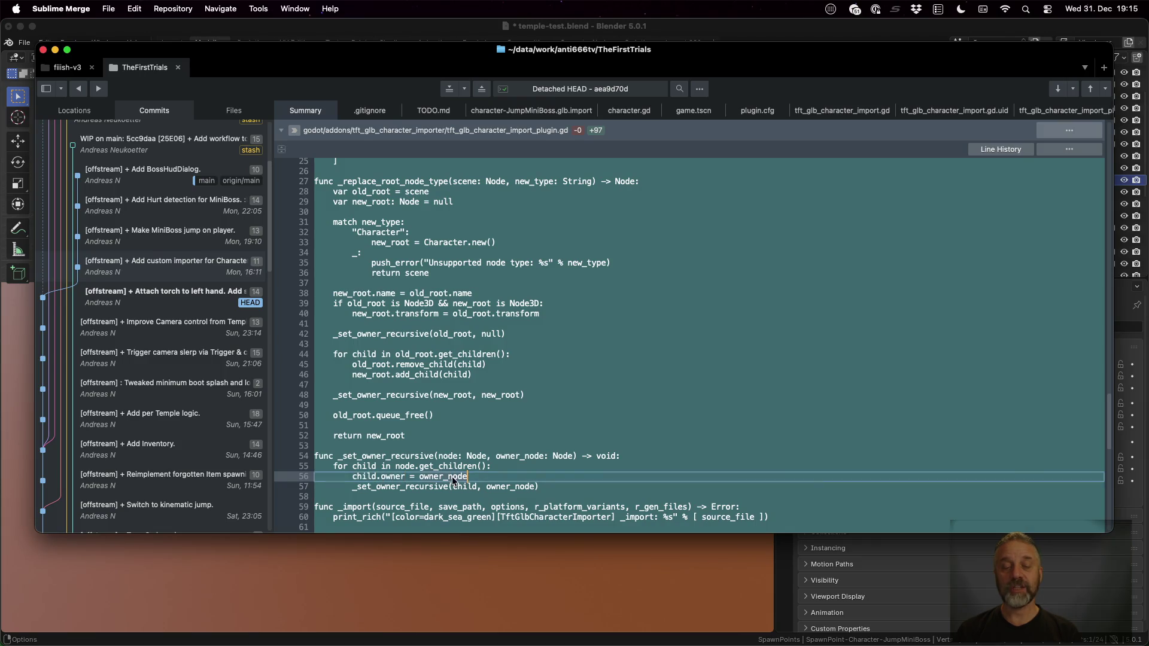
pyautogui.click(541, 456)
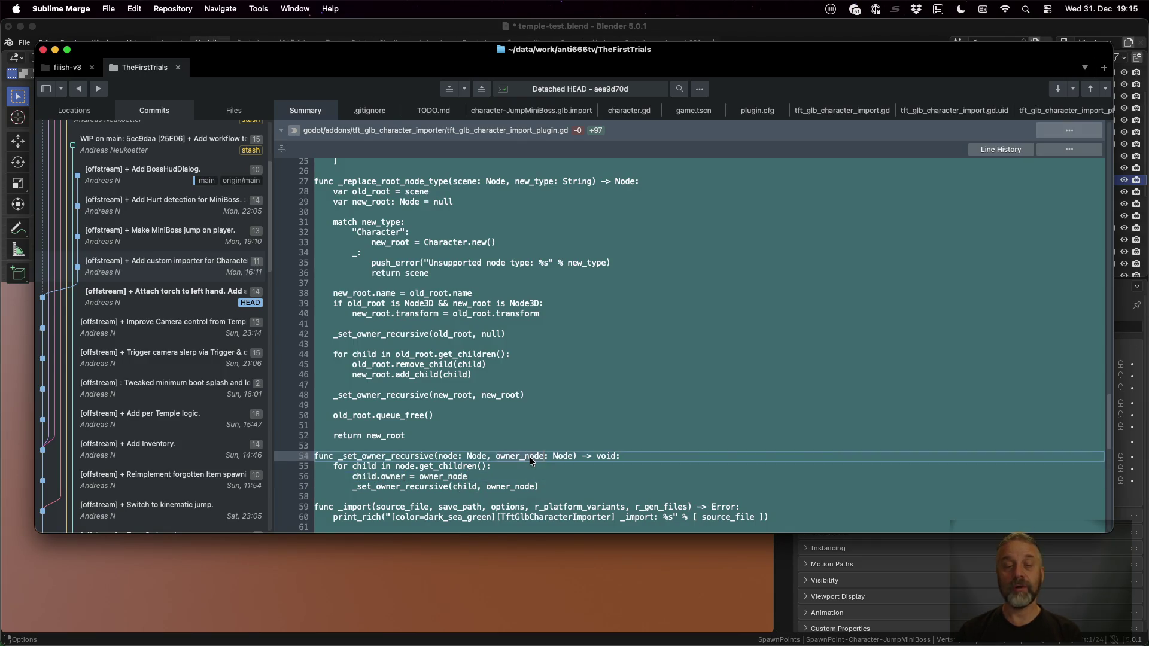
pyautogui.click(500, 334)
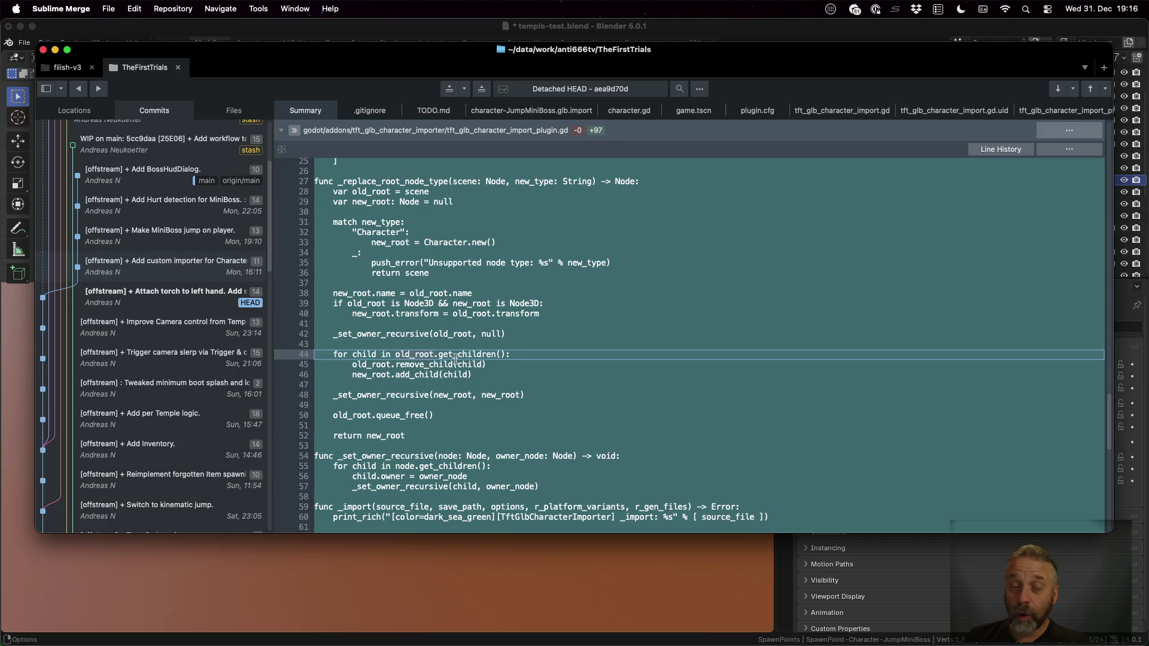
pyautogui.click(424, 375)
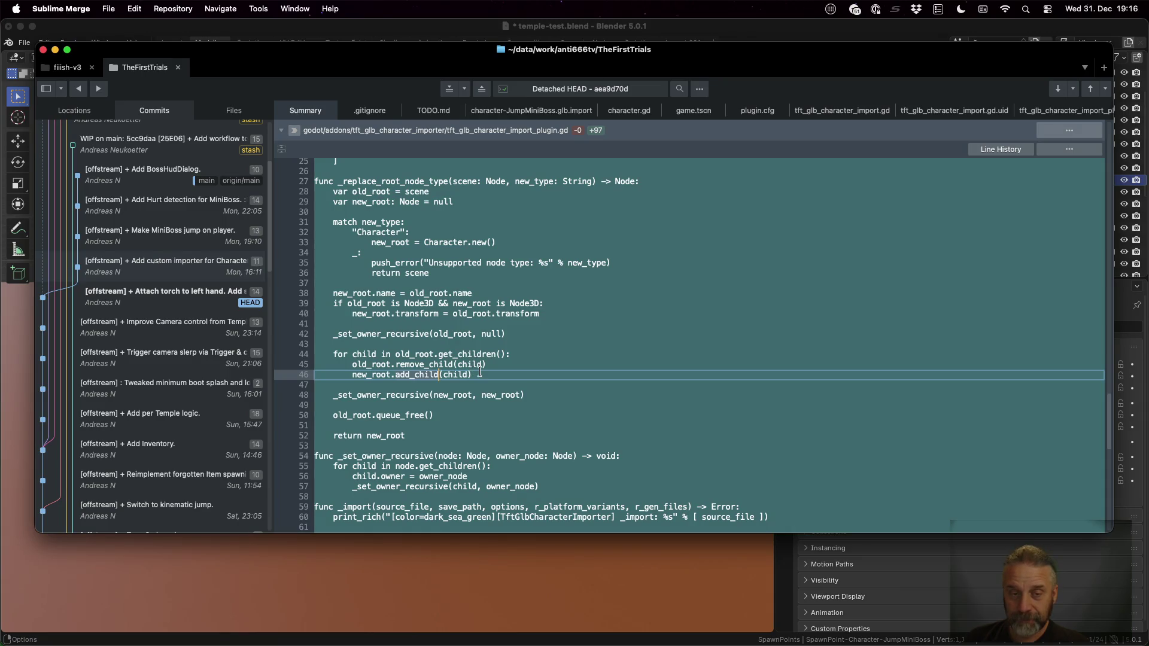
pyautogui.doubleClick(409, 395)
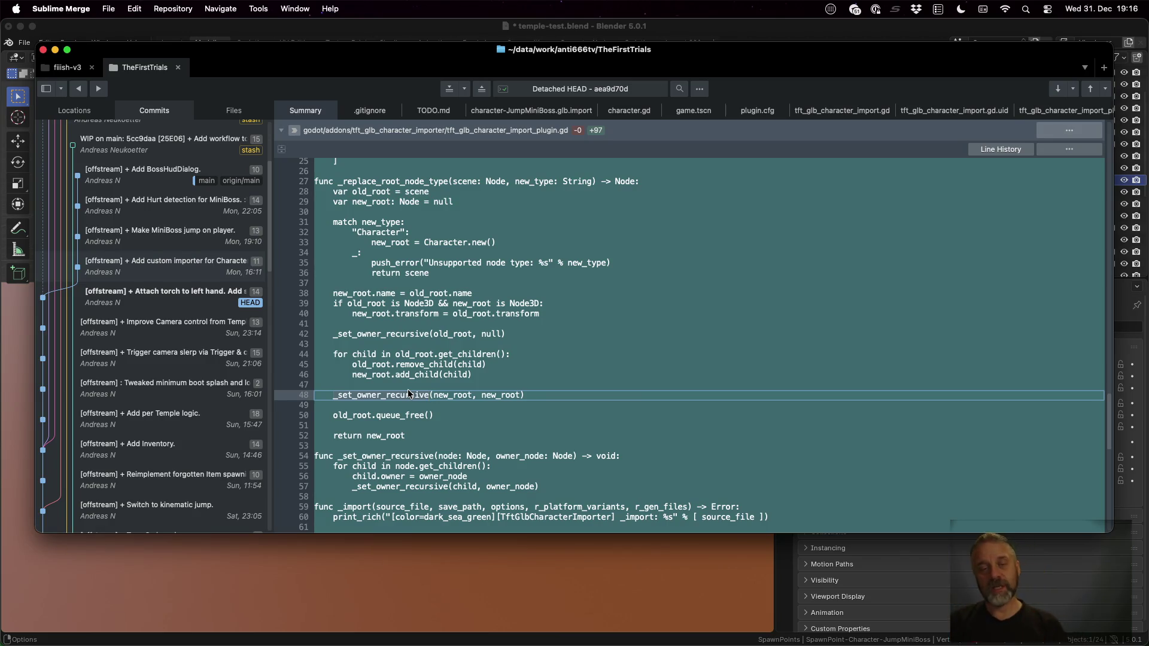
pyautogui.click(502, 377)
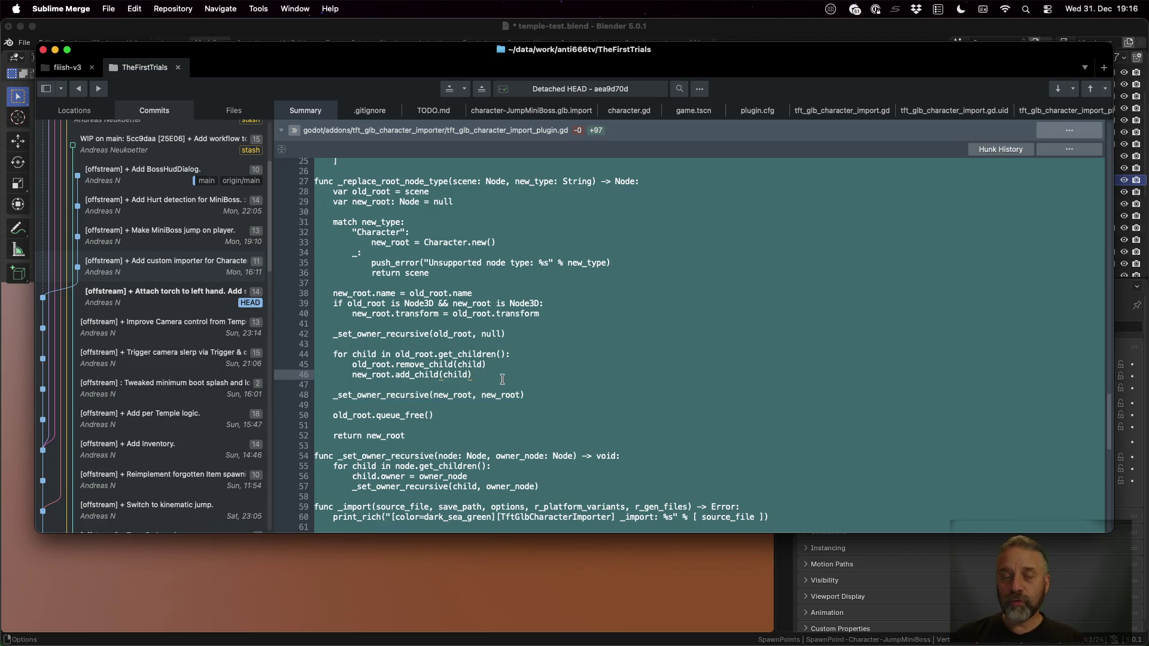
pyautogui.hotkey('shift', 'Up')
pyautogui.hotkey('shift', 'Up')
pyautogui.hotkey('shift', 'Up')
pyautogui.hotkey('shift', 'Down')
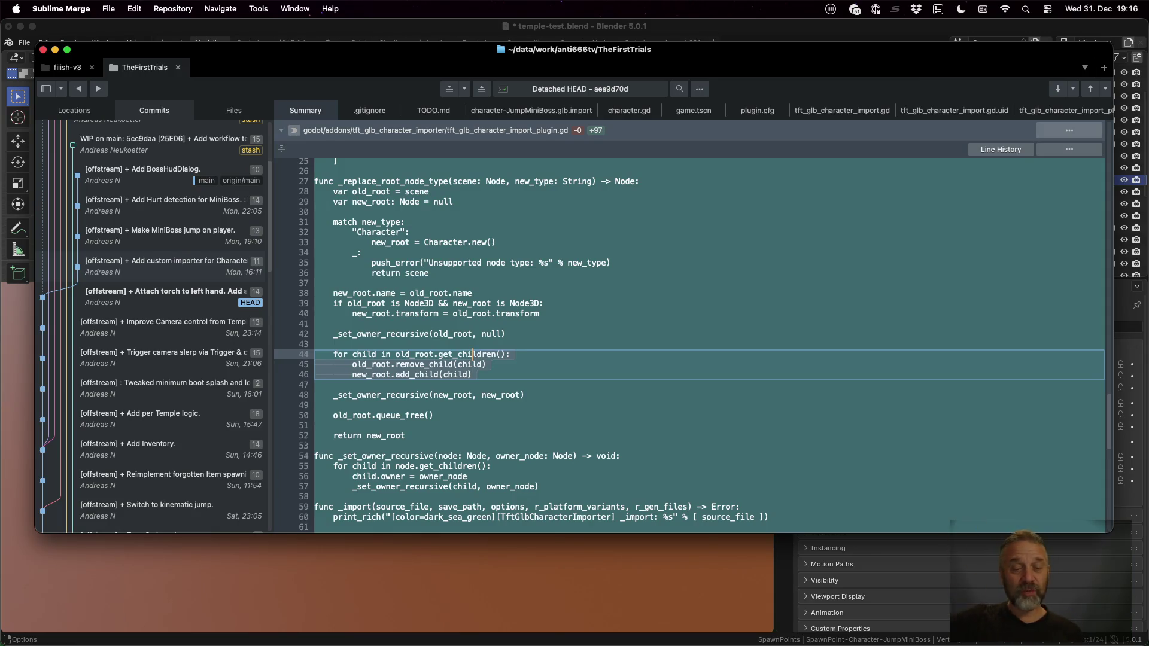
pyautogui.click(401, 415)
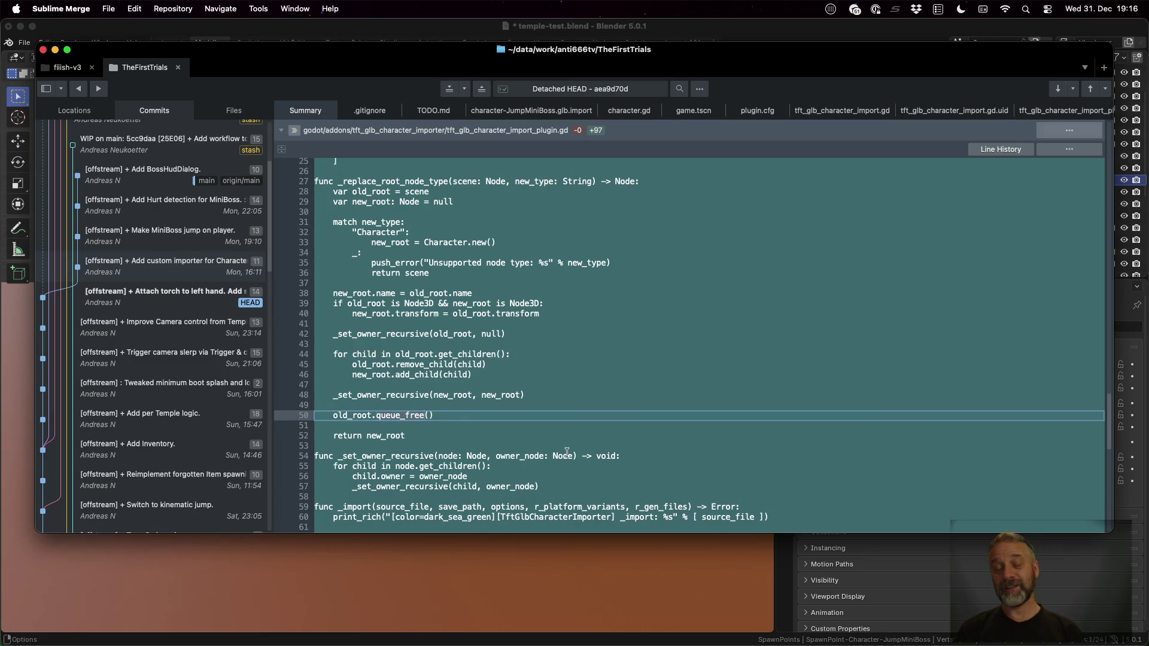
pyautogui.scroll(-6, 567, 453)
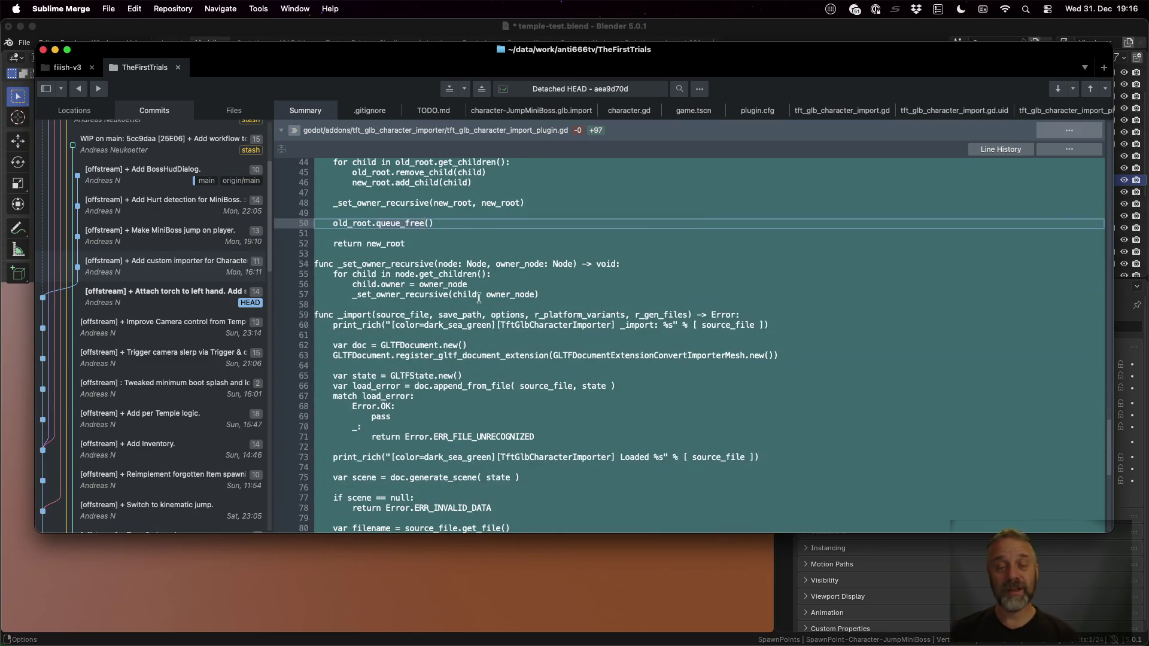
pyautogui.scroll(-3, 478, 297)
pyautogui.click(428, 219)
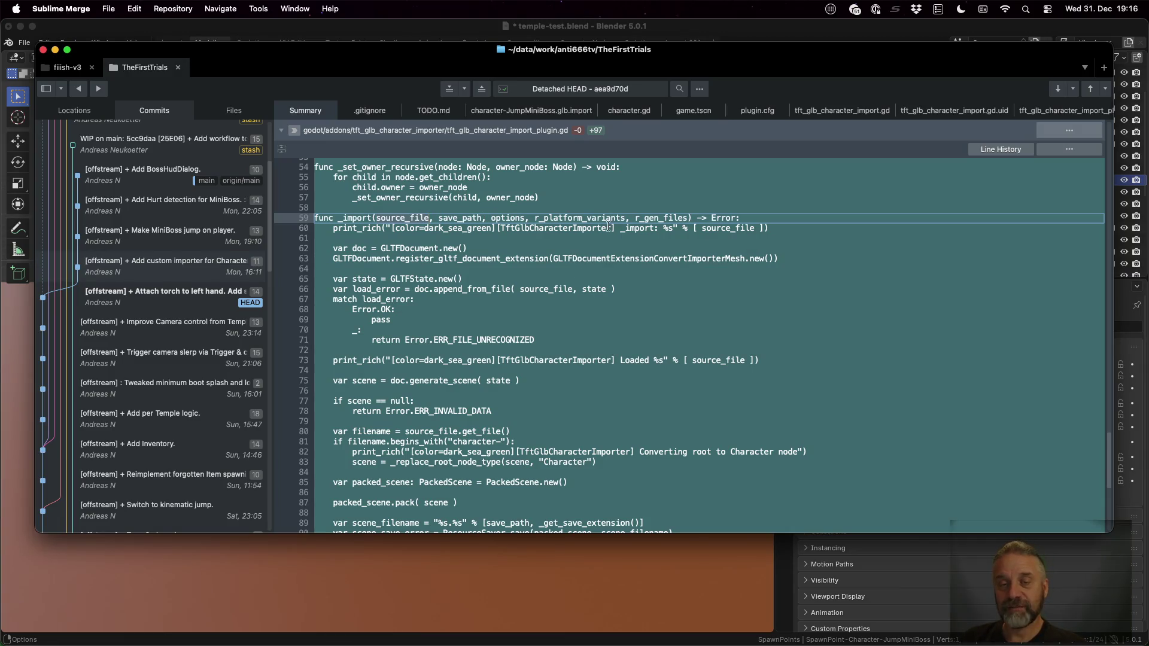
pyautogui.click(420, 249)
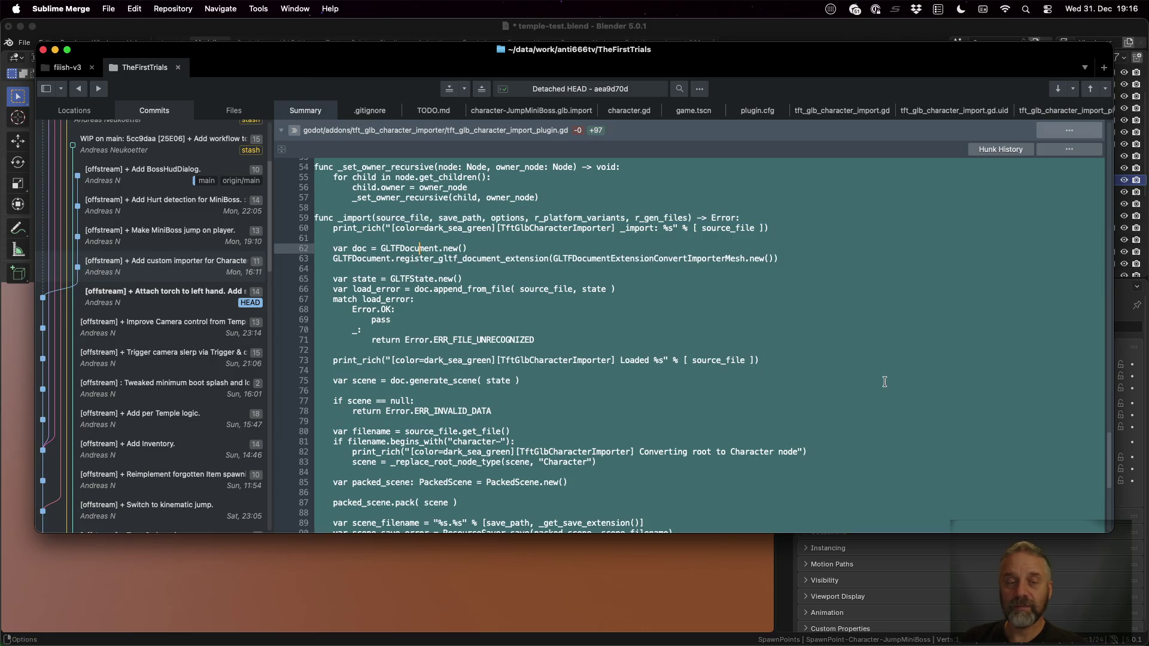
pyautogui.press('super+l')
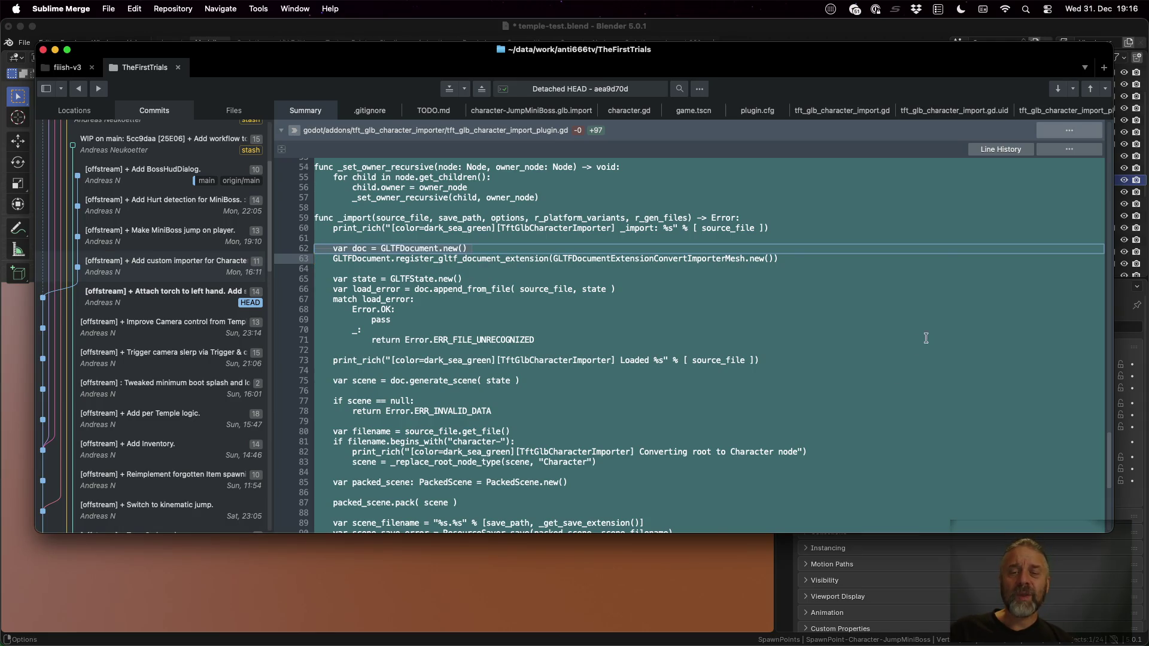
pyautogui.click(694, 262)
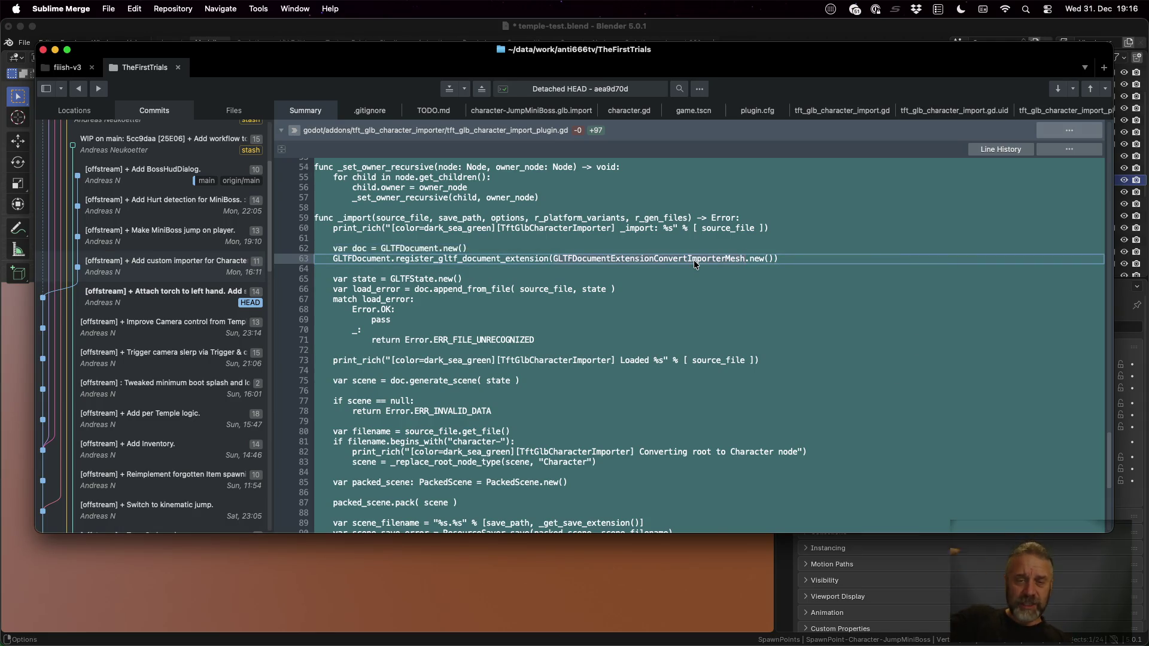
pyautogui.doubleClick(506, 262)
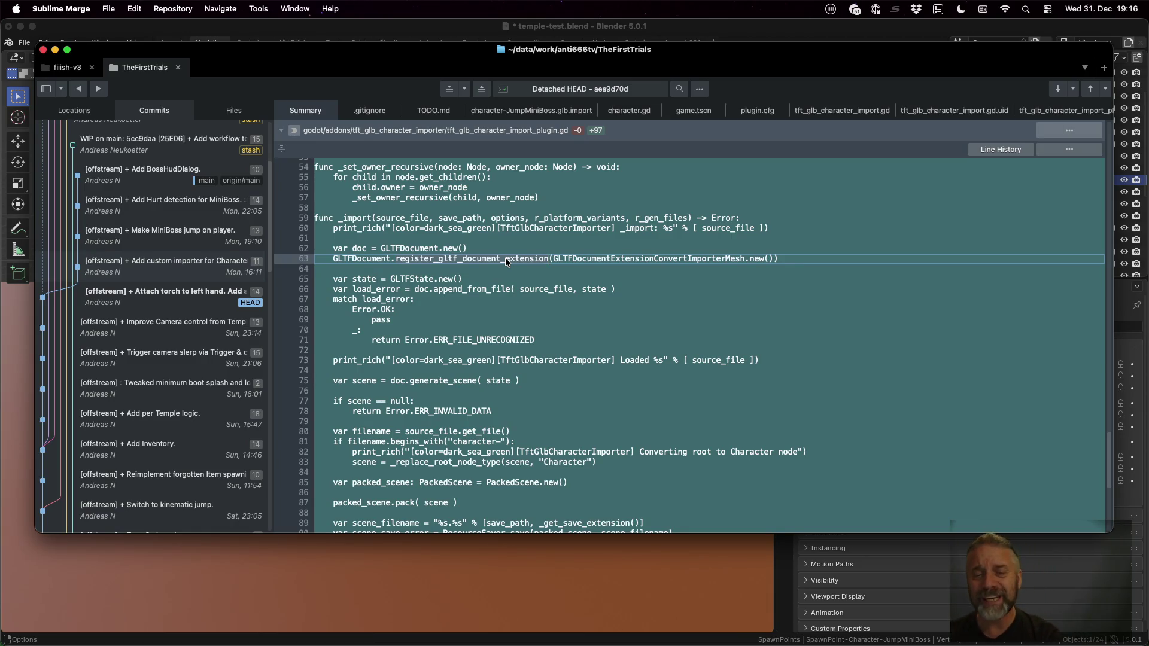
pyautogui.click(357, 278)
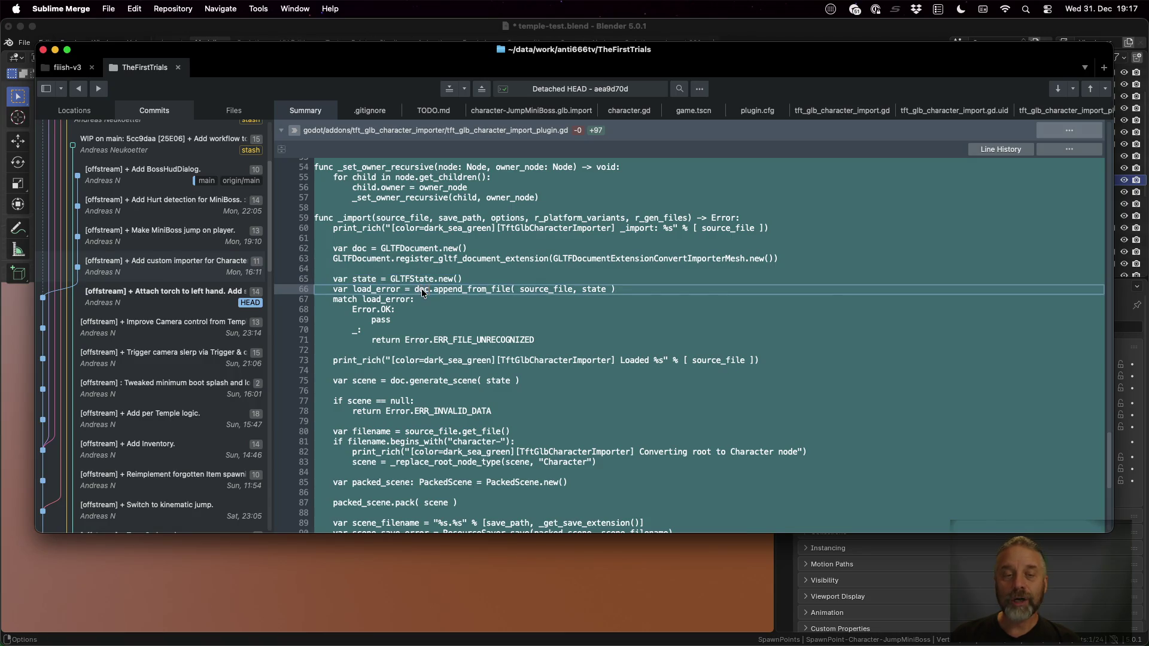
pyautogui.click(402, 250)
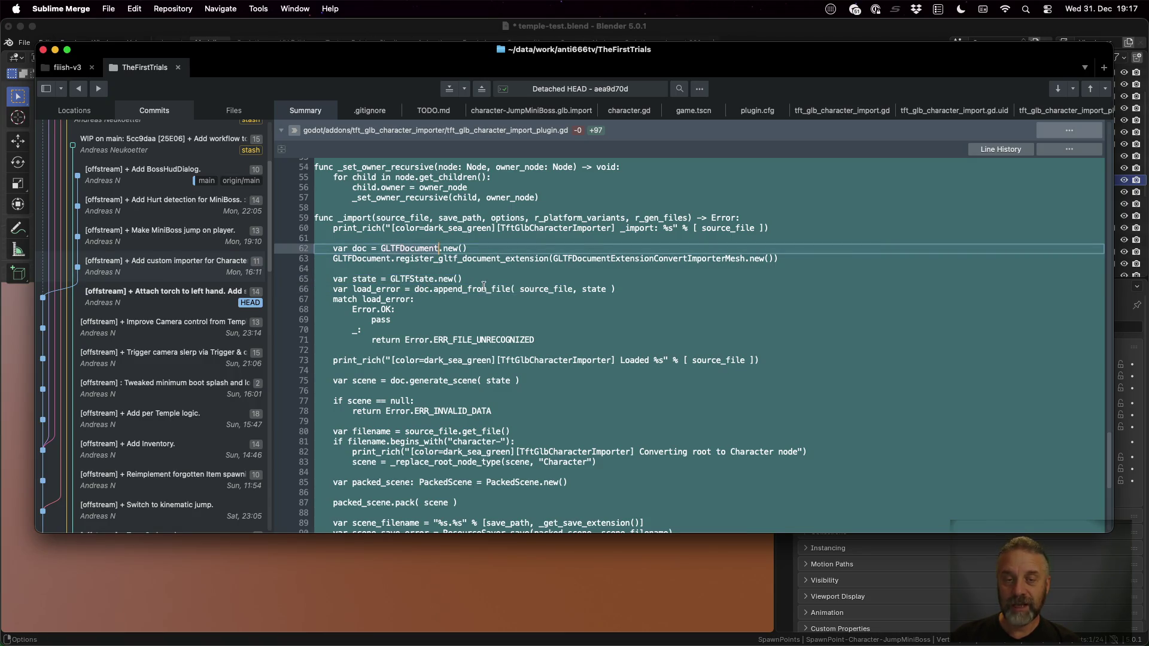
pyautogui.click(484, 290)
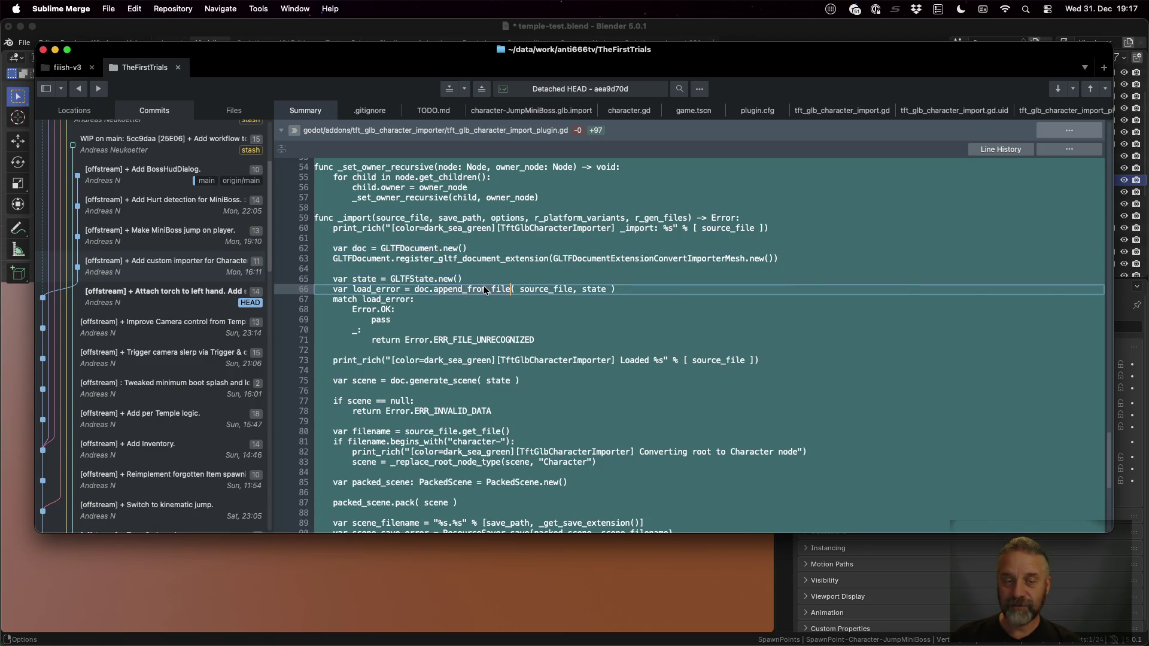
pyautogui.click(426, 218)
pyautogui.click(589, 290)
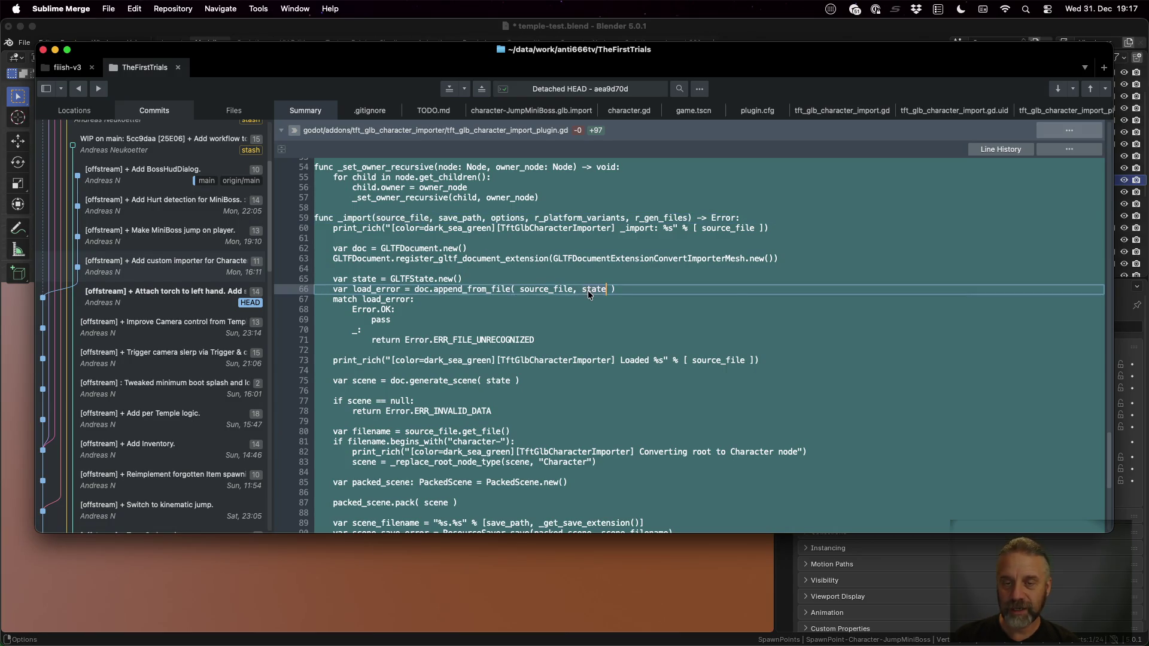
pyautogui.click(597, 290)
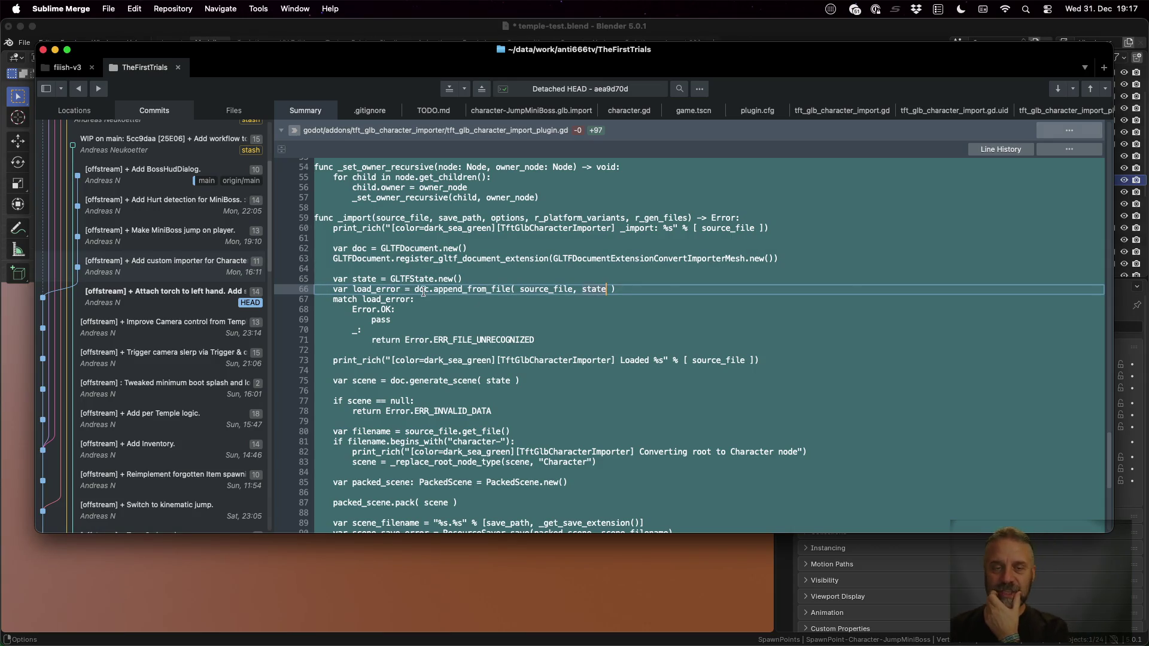
pyautogui.click(455, 262)
# Review importer lines 81–89: scene generation, root type replacement, PackedScene creation, scene file name
pyautogui.scroll(-5, 417, 332)
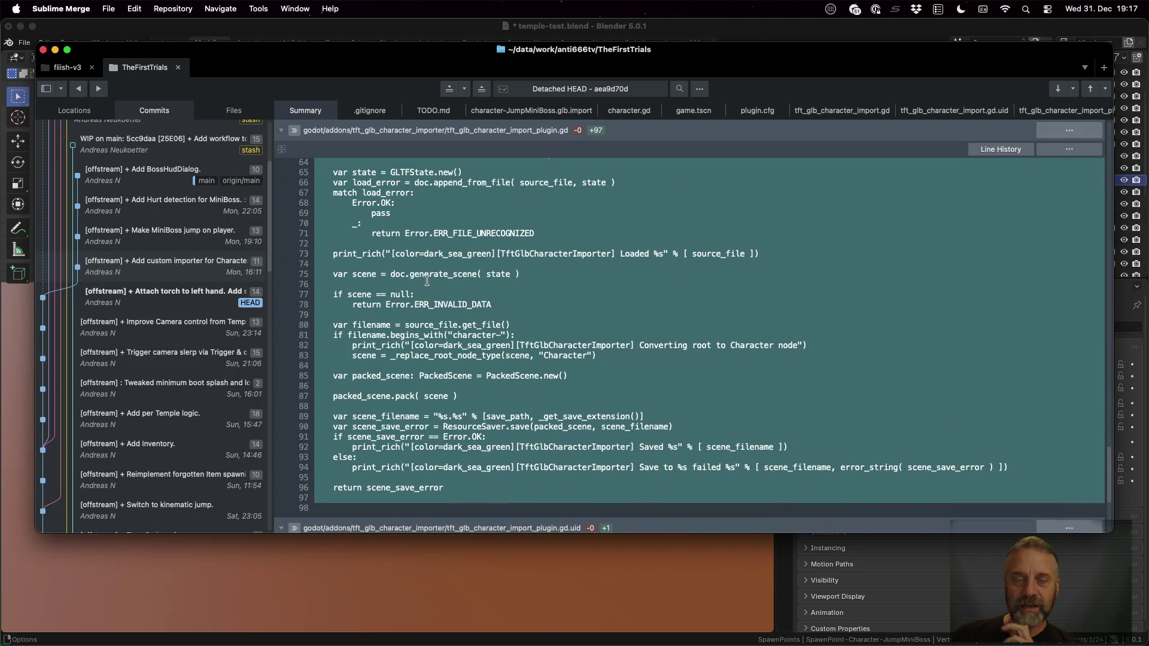
pyautogui.click(426, 279)
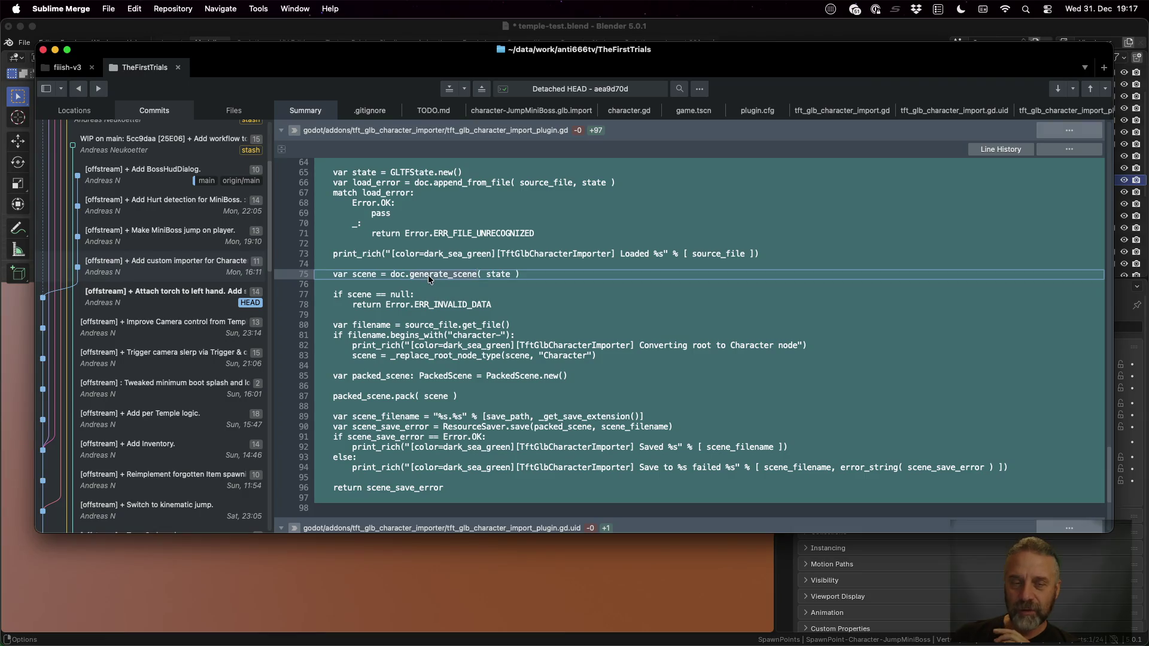
pyautogui.scroll(-3, 424, 278)
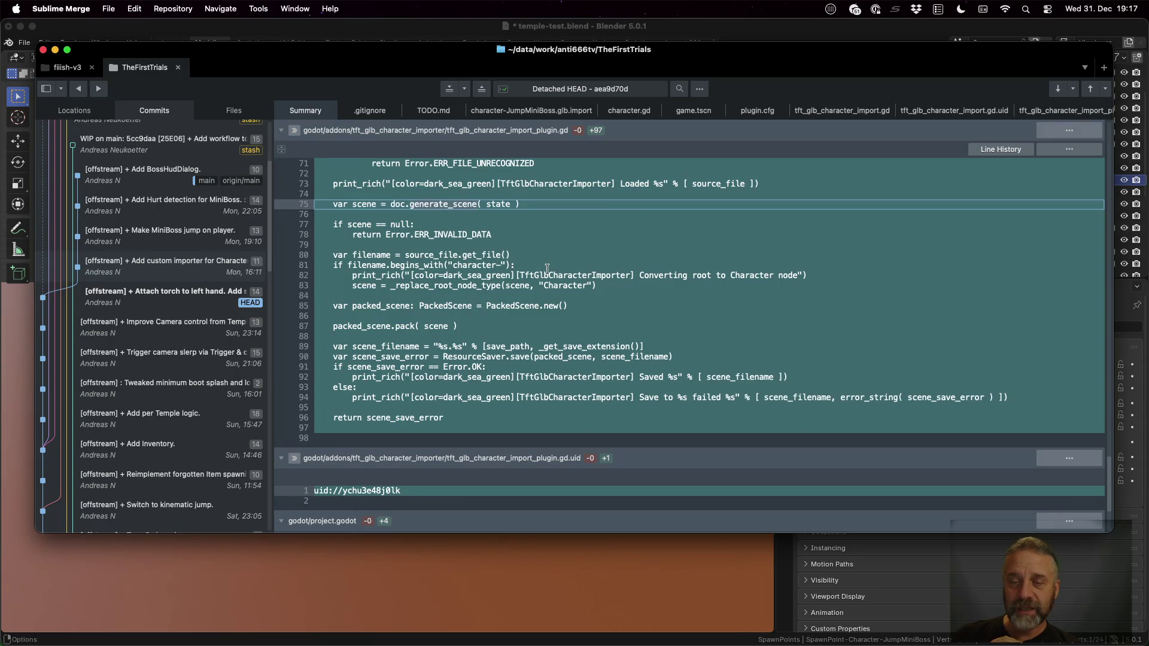
pyautogui.click(455, 266)
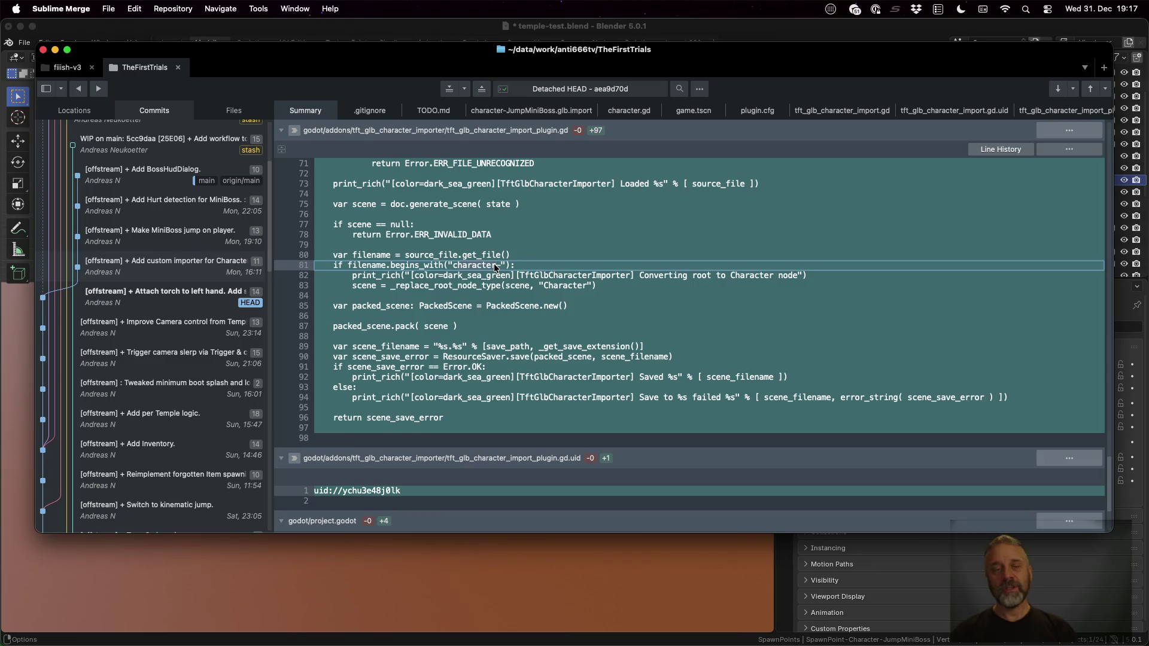
pyautogui.doubleClick(568, 286)
pyautogui.scroll(-1, 568, 289)
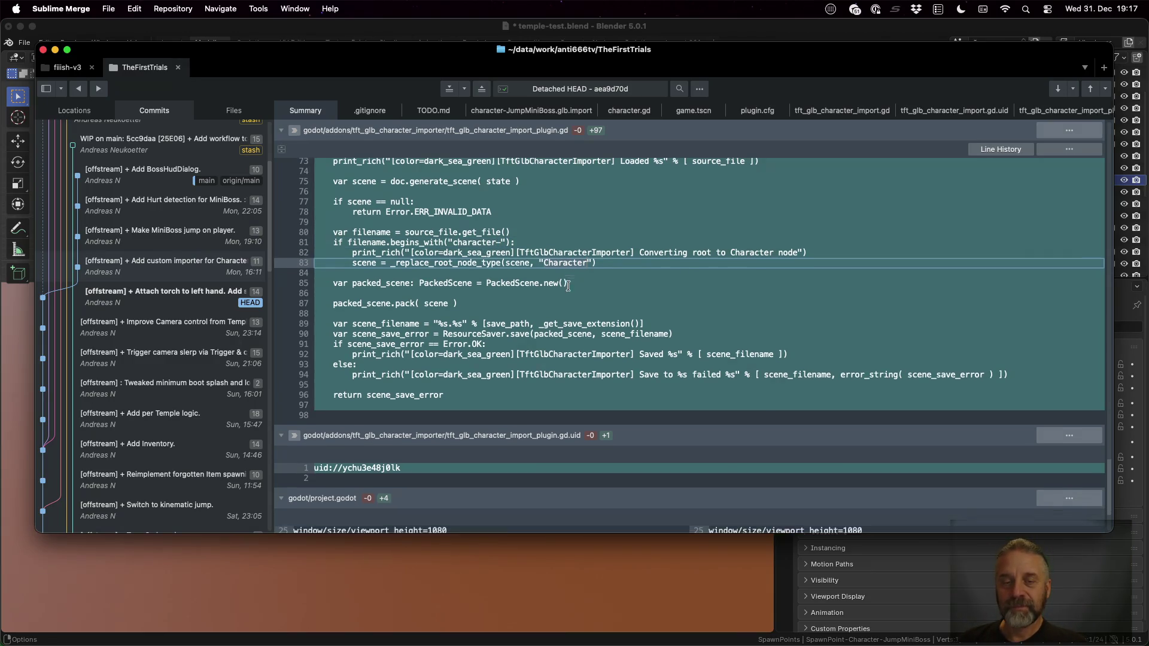
pyautogui.doubleClick(504, 285)
pyautogui.scroll(-2, 464, 302)
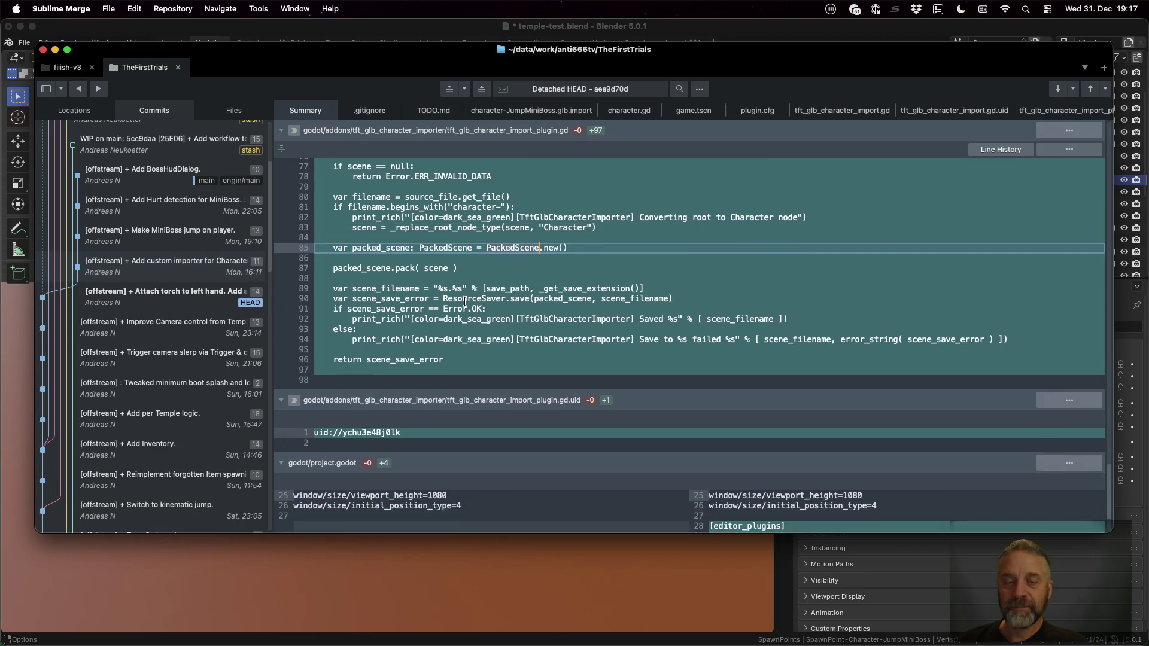
pyautogui.click(426, 287)
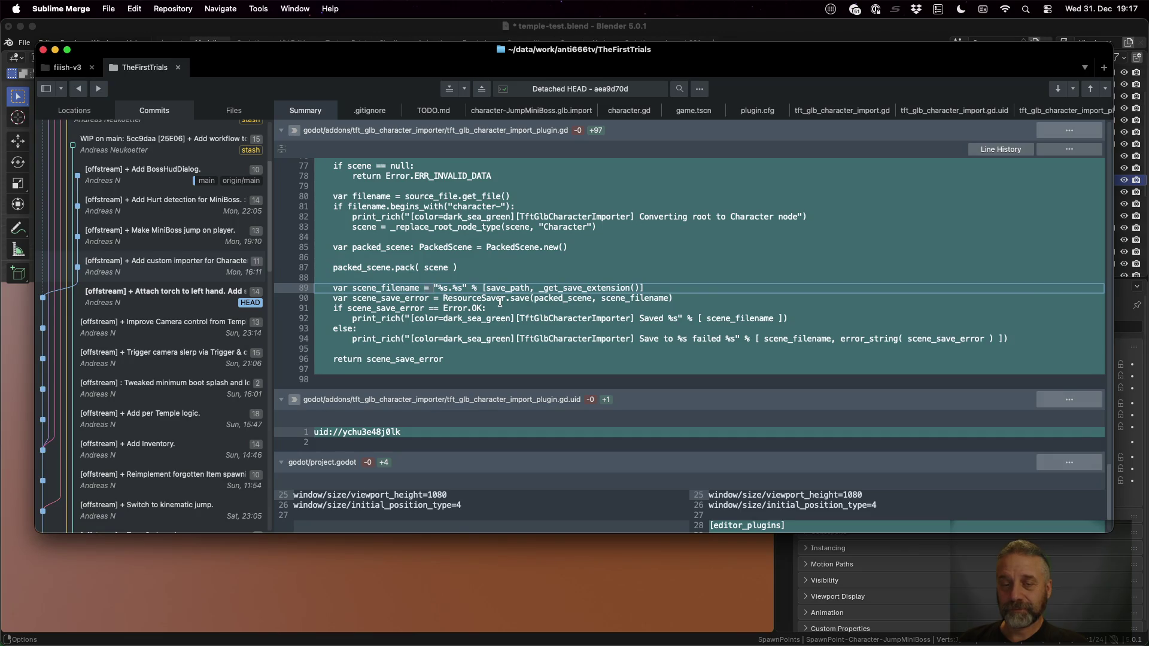
pyautogui.scroll(-4, 538, 293)
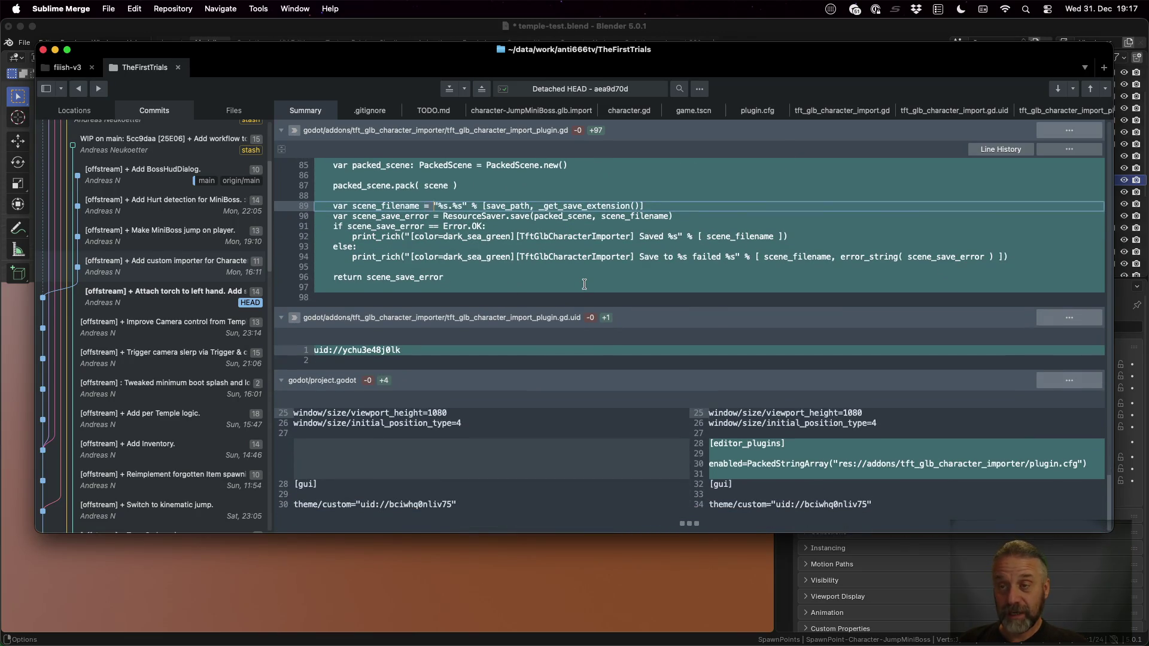
# Check out the 'Add custom importer' commit and switch back to Godot
pyautogui.rightClick(149, 270)
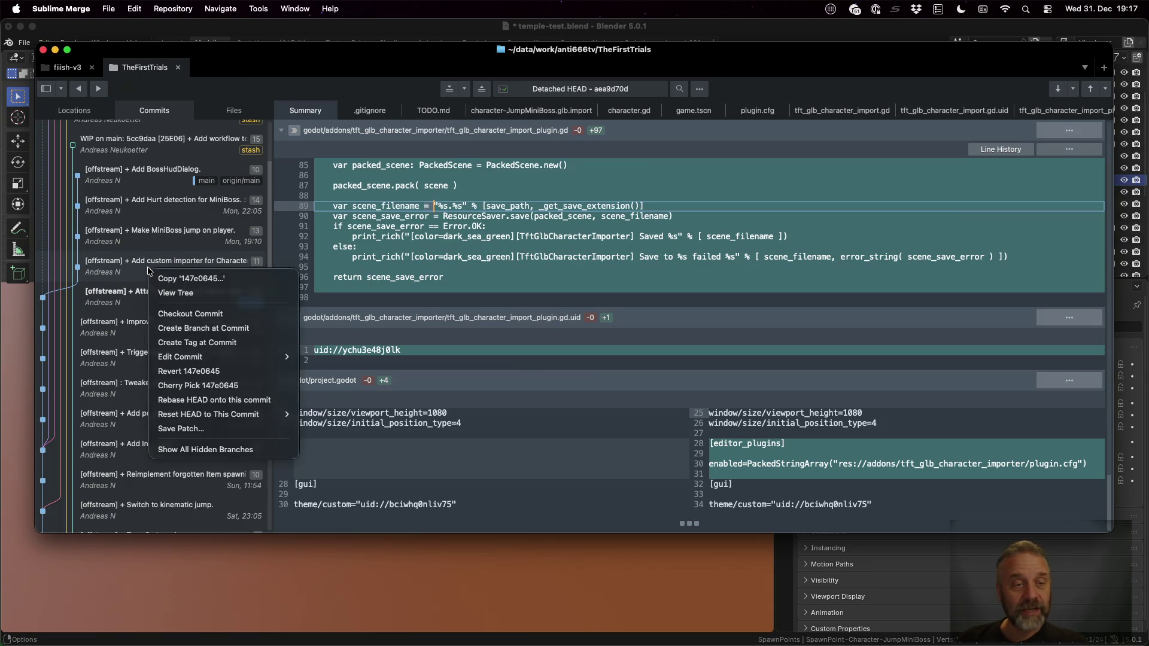
pyautogui.click(219, 312)
pyautogui.hotkey('ctrl', 'Left')
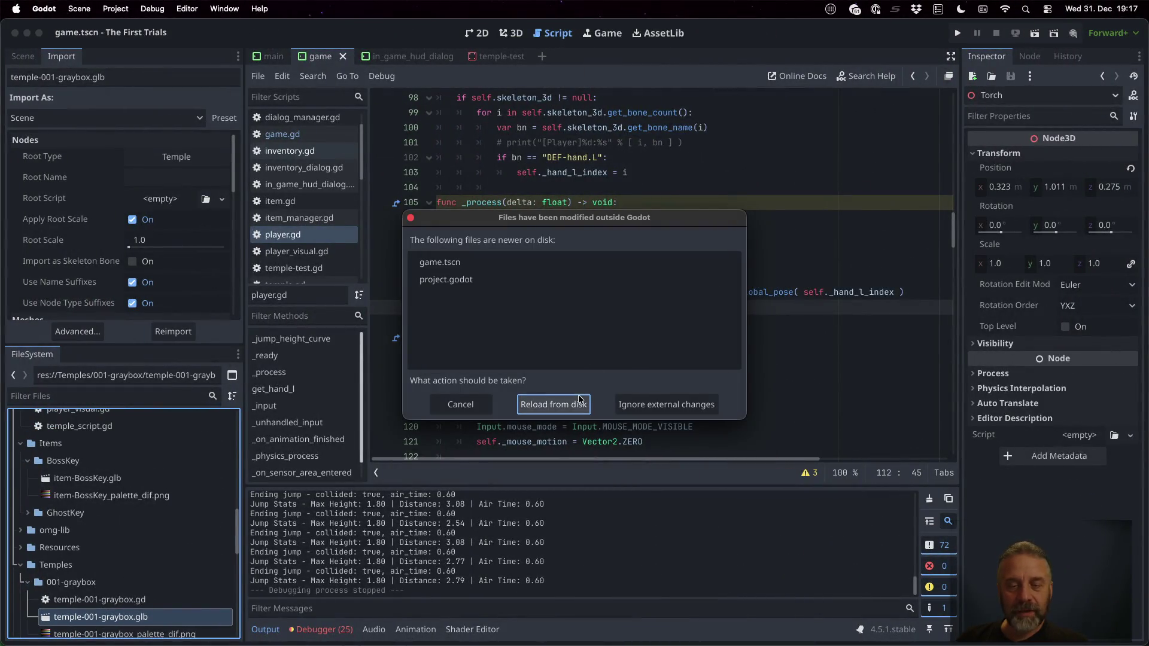
# Reload the changed files from disk and inspect character-JumpMiniBoss.glb's import type, still Scene
pyautogui.click(578, 401)
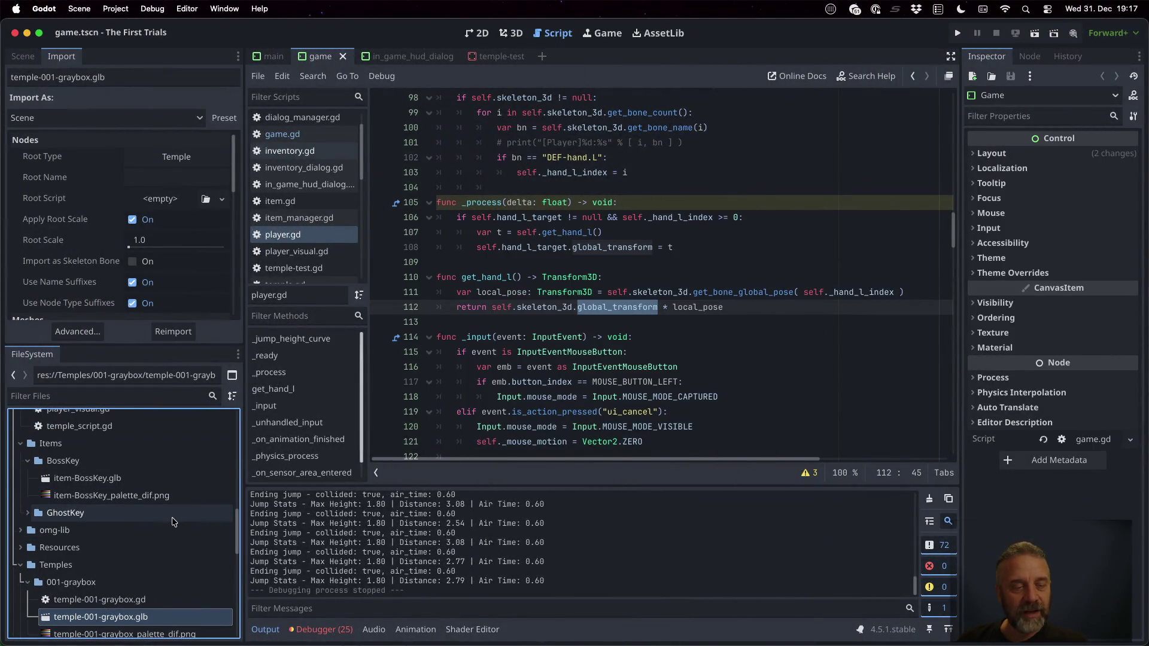
pyautogui.scroll(10, 180, 523)
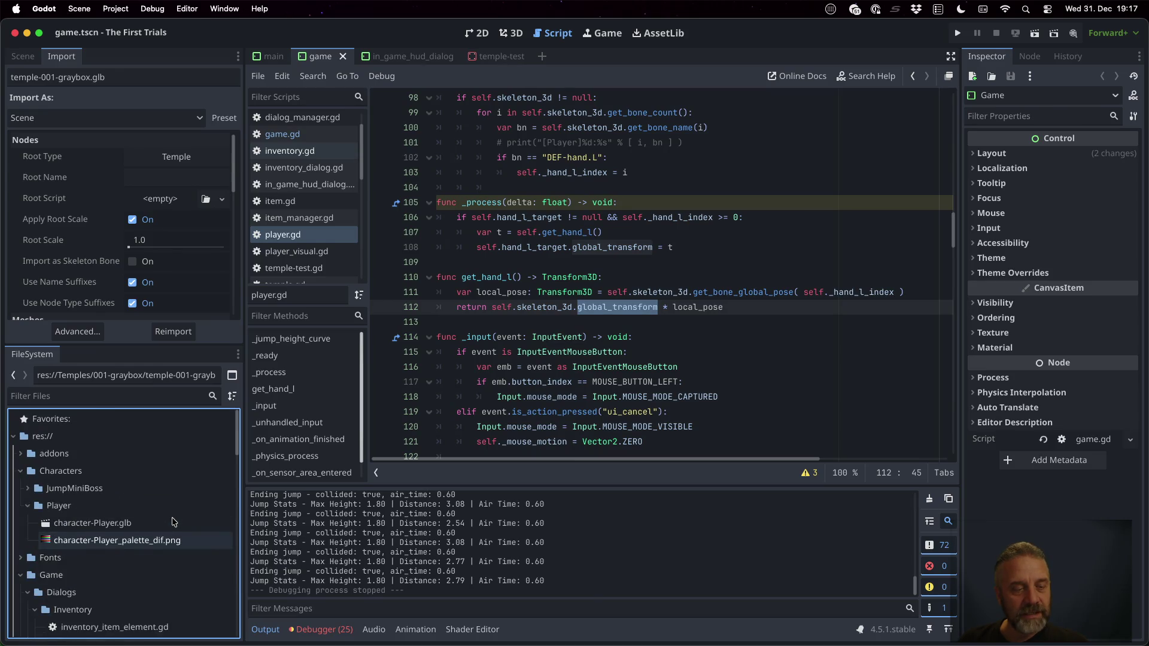
pyautogui.click(29, 488)
pyautogui.click(109, 505)
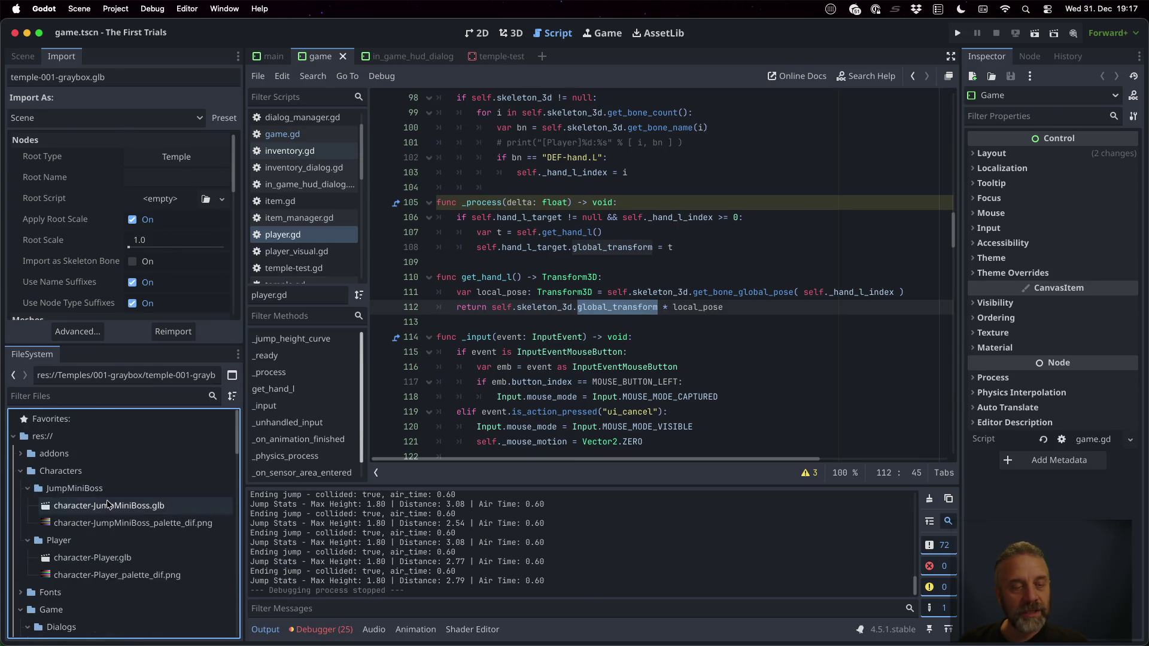
pyautogui.click(107, 122)
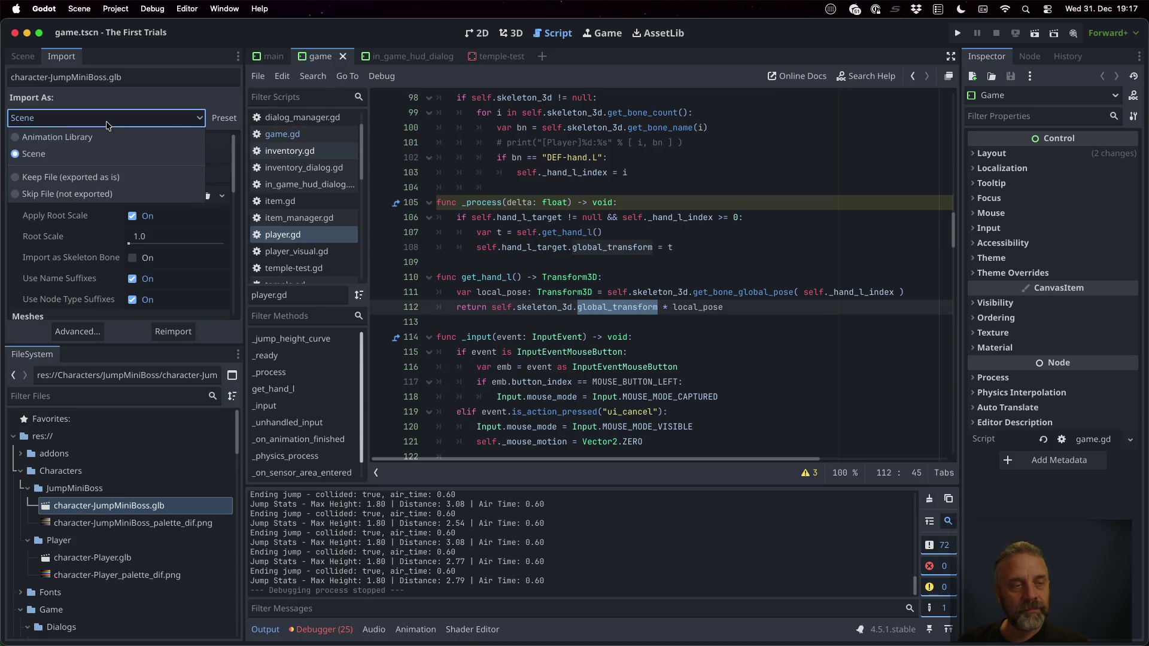
pyautogui.click(108, 125)
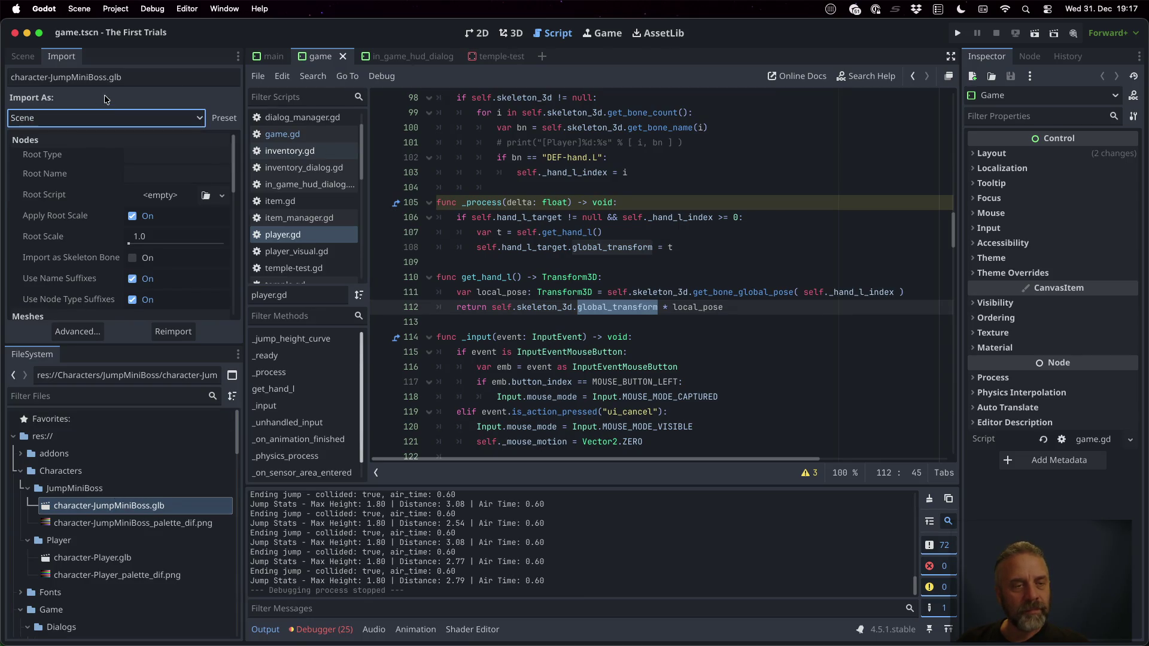
pyautogui.click(157, 559)
pyautogui.click(146, 508)
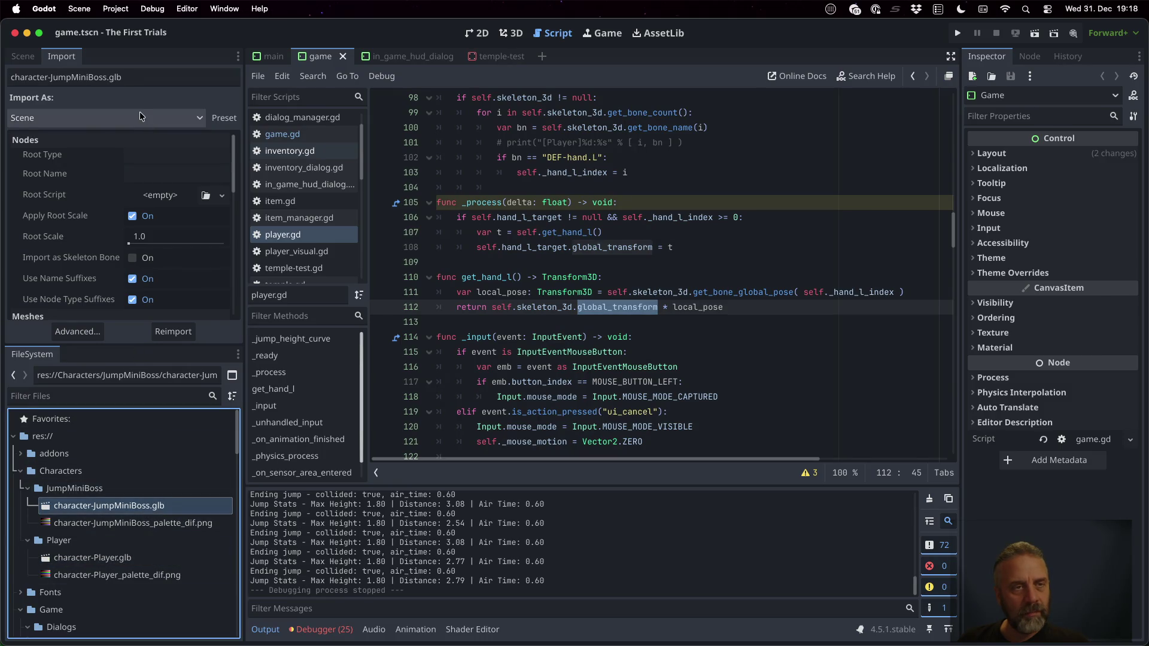
# Confirm in Project Settings > Plugins that GLB Character Importer is not enabled, and check project.godot
pyautogui.click(116, 9)
pyautogui.click(126, 30)
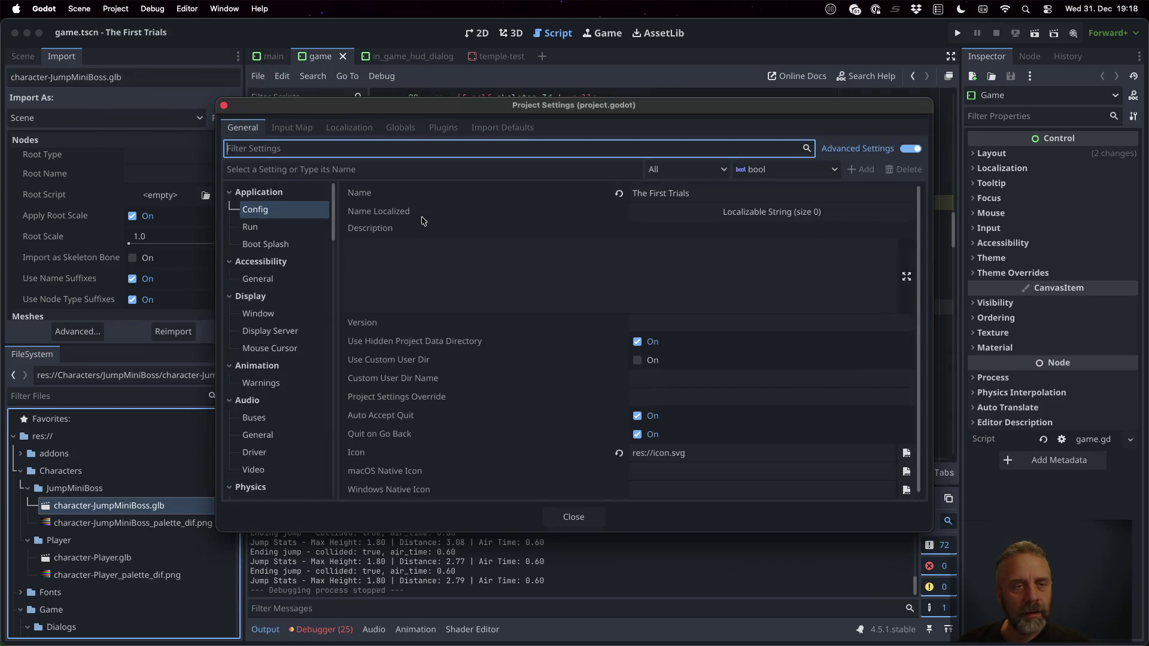
pyautogui.click(443, 127)
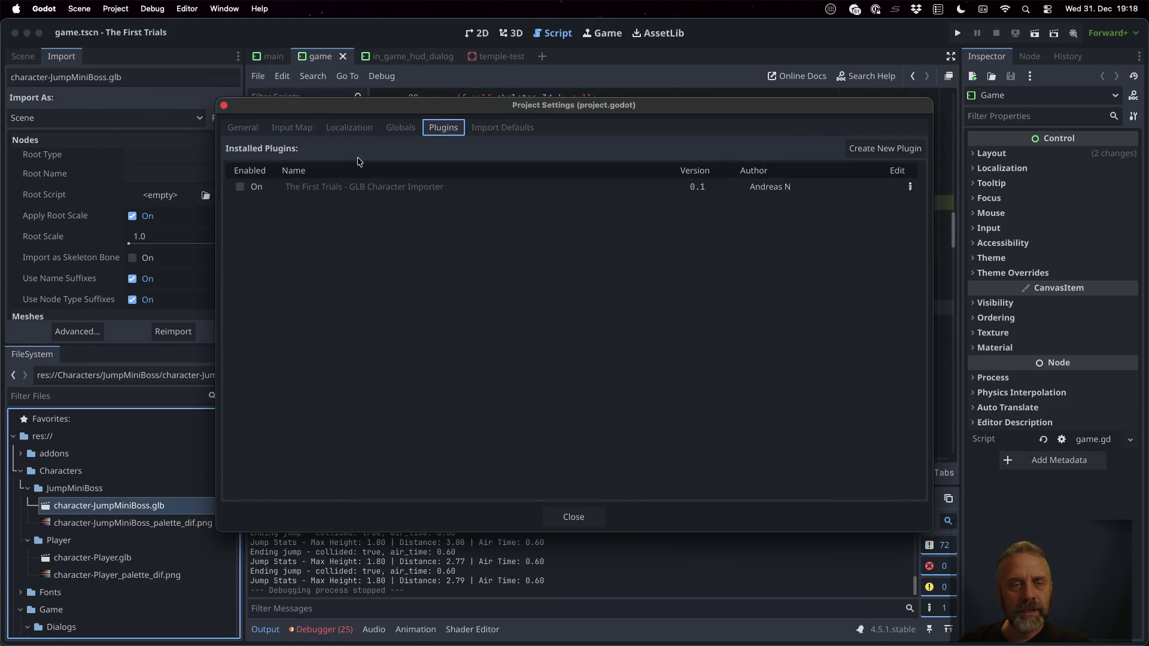
pyautogui.click(246, 188)
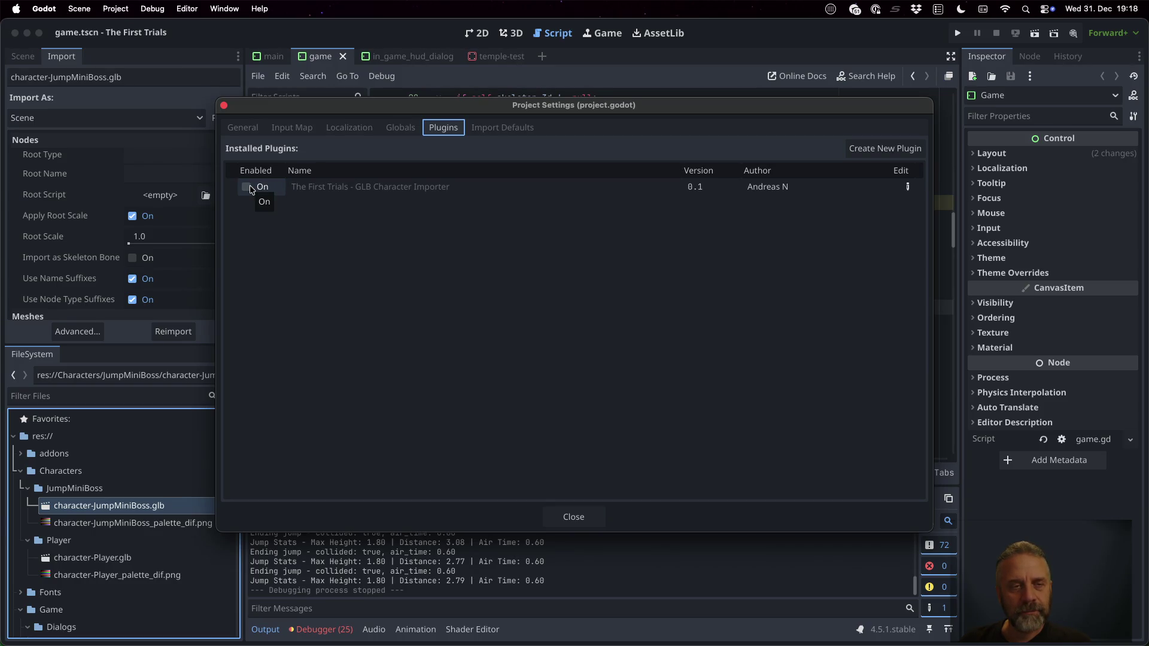
pyautogui.press('Escape')
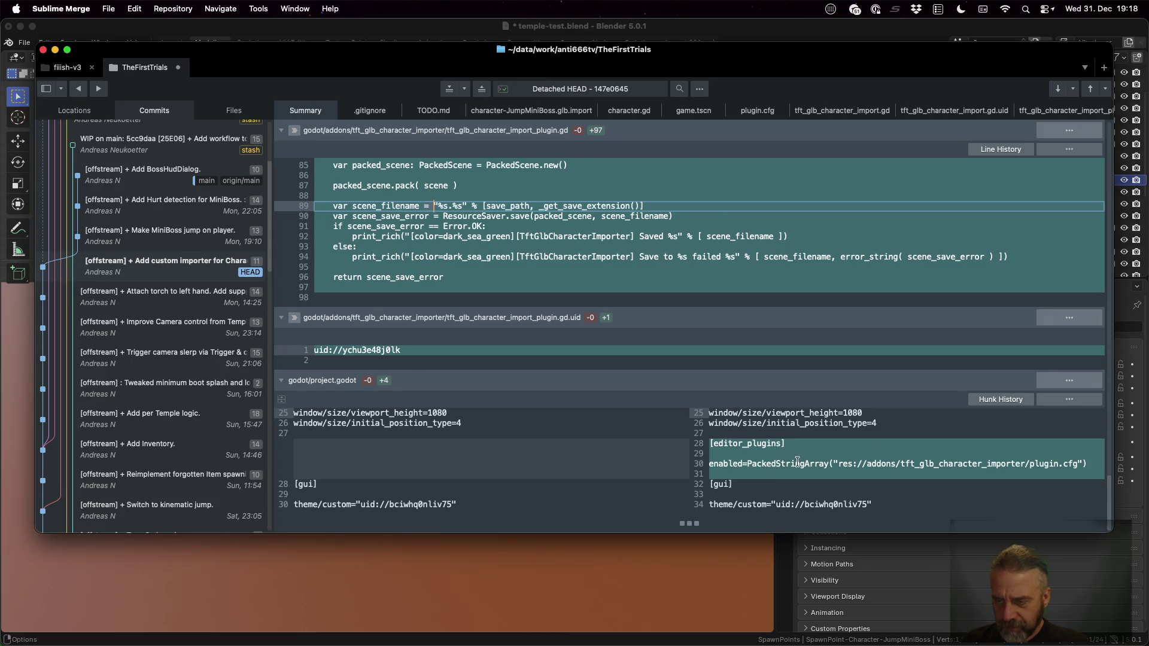
pyautogui.doubleClick(720, 464)
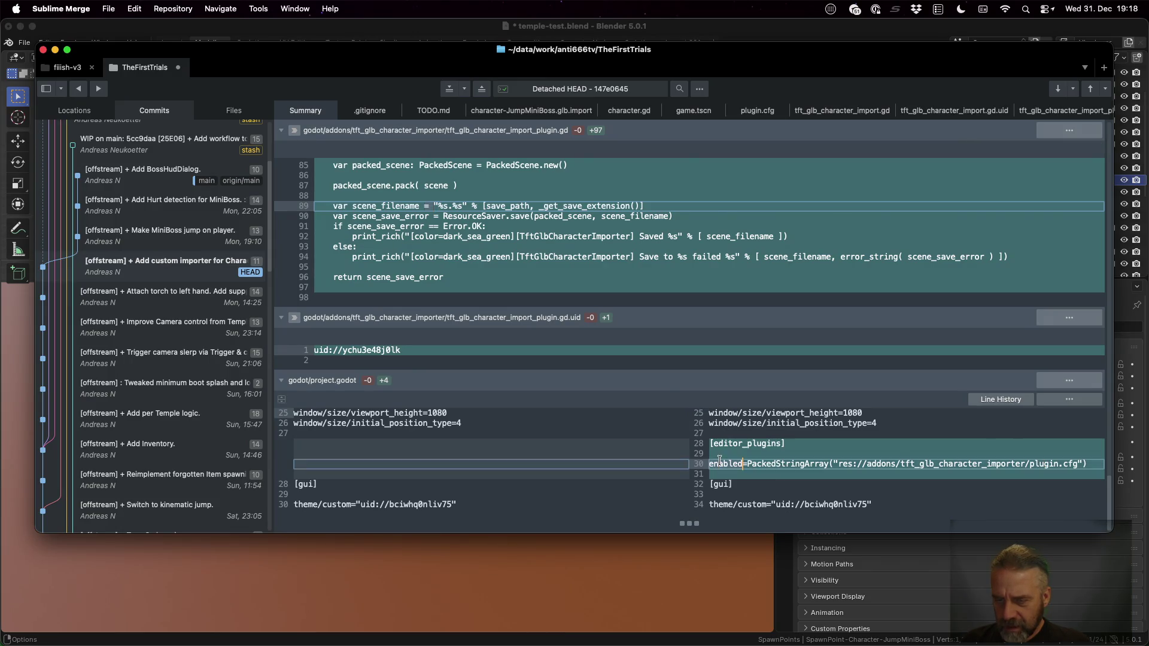
pyautogui.hotkey('ctrl', 'Left')
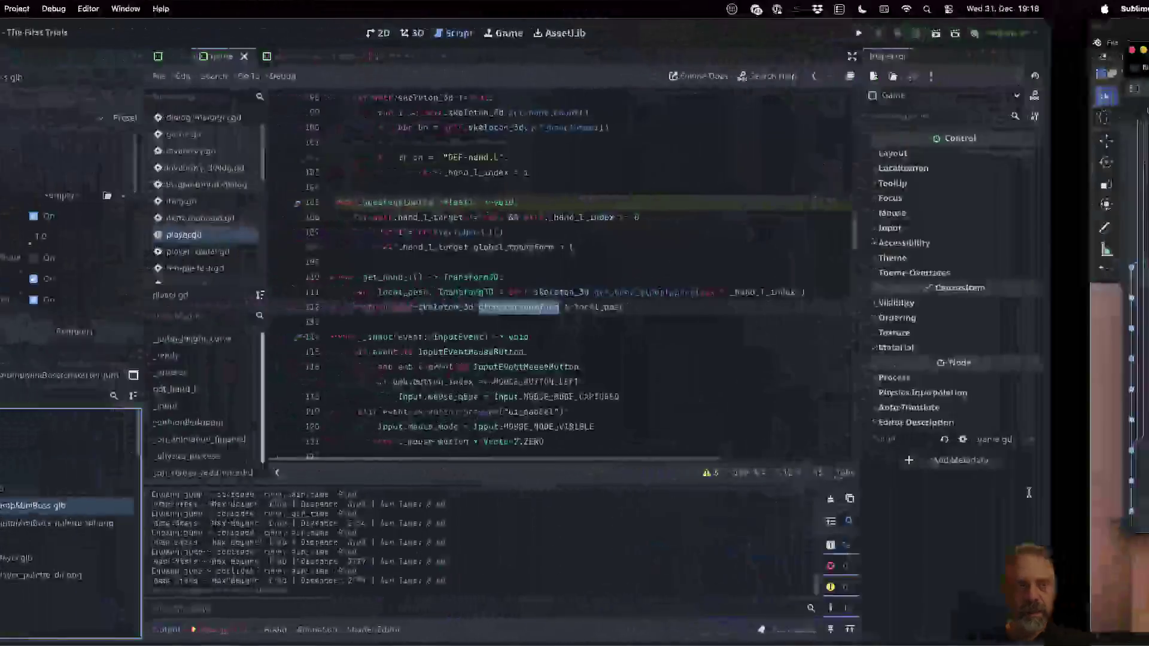
# Reload the current project, opening the temple-test scene anyway
pyautogui.click(114, 9)
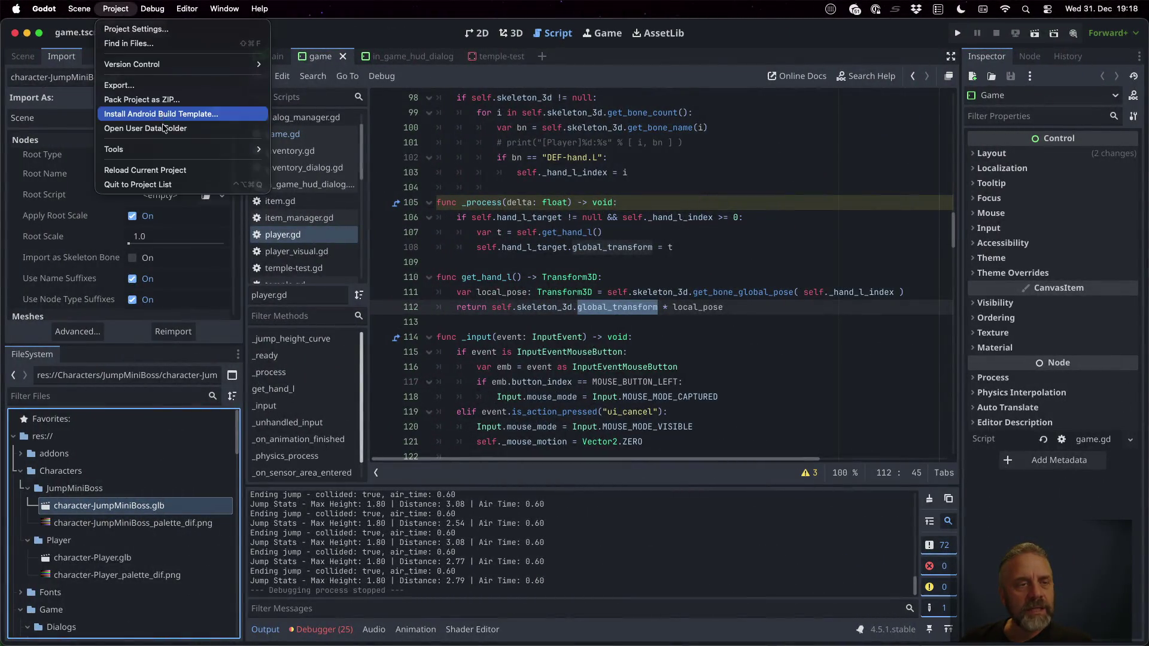
pyautogui.click(183, 170)
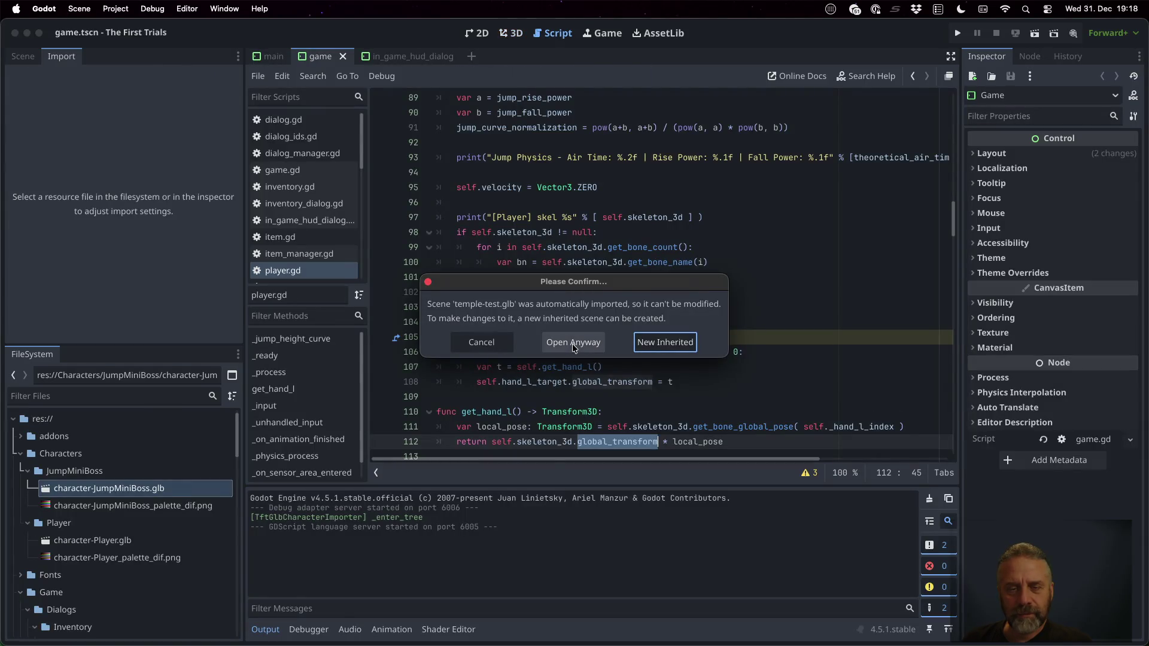
pyautogui.click(572, 344)
pyautogui.click(22, 60)
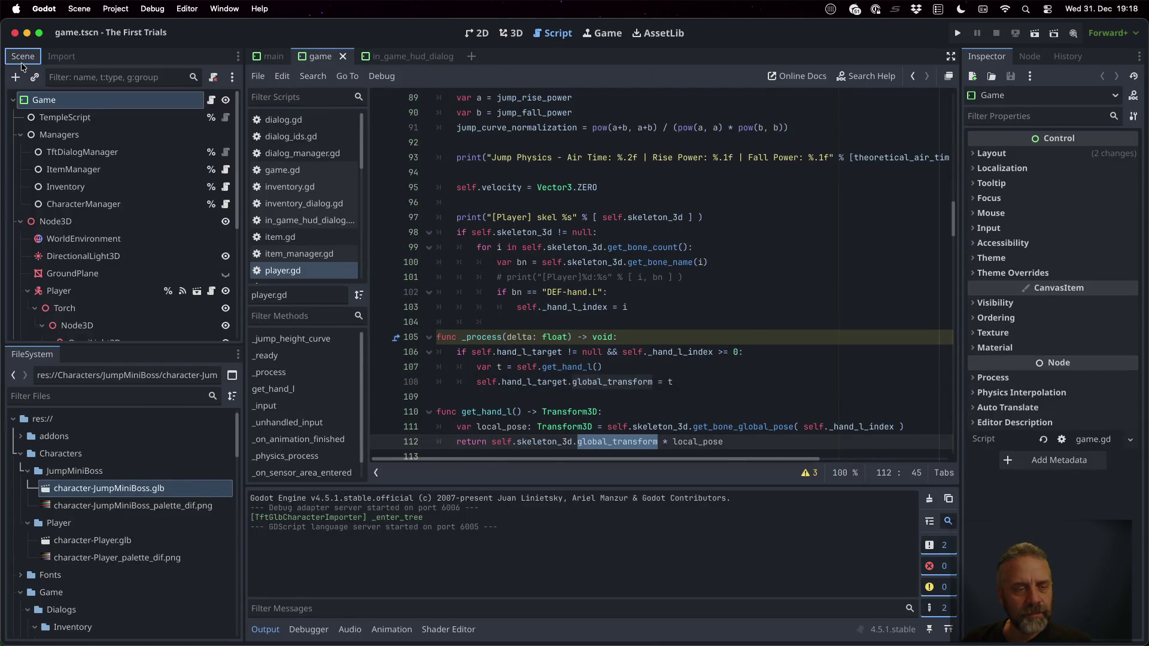
# Verify the importer plugin is enabled in Plugins, then check character-JumpMiniBoss.glb's import type list
pyautogui.click(118, 9)
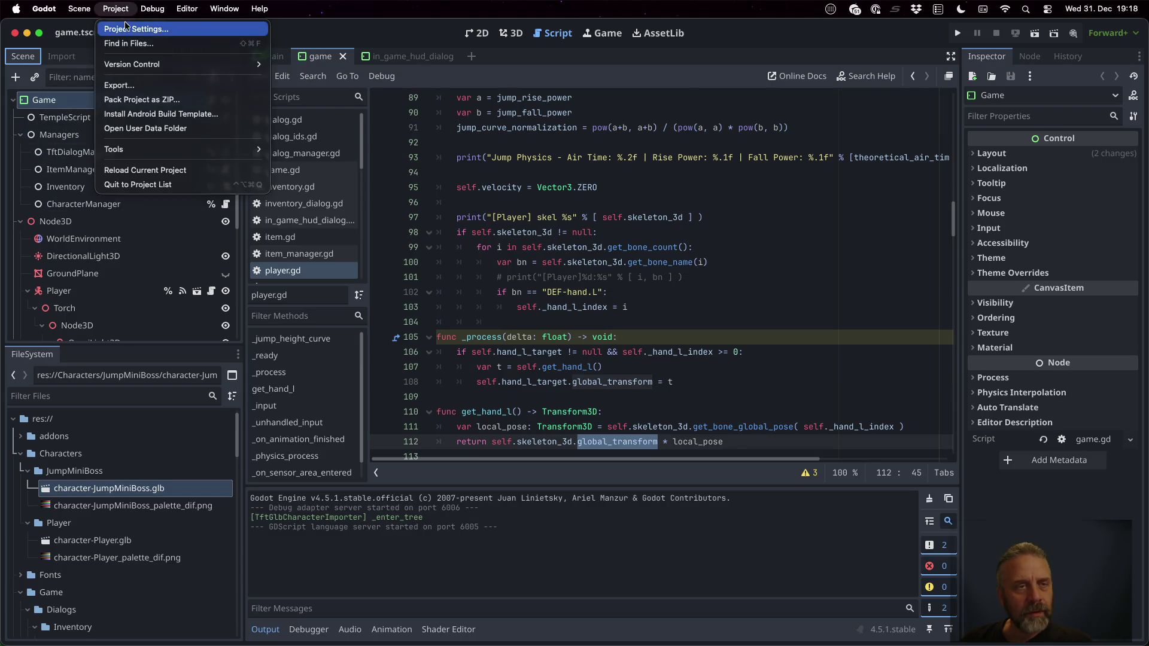
pyautogui.click(126, 26)
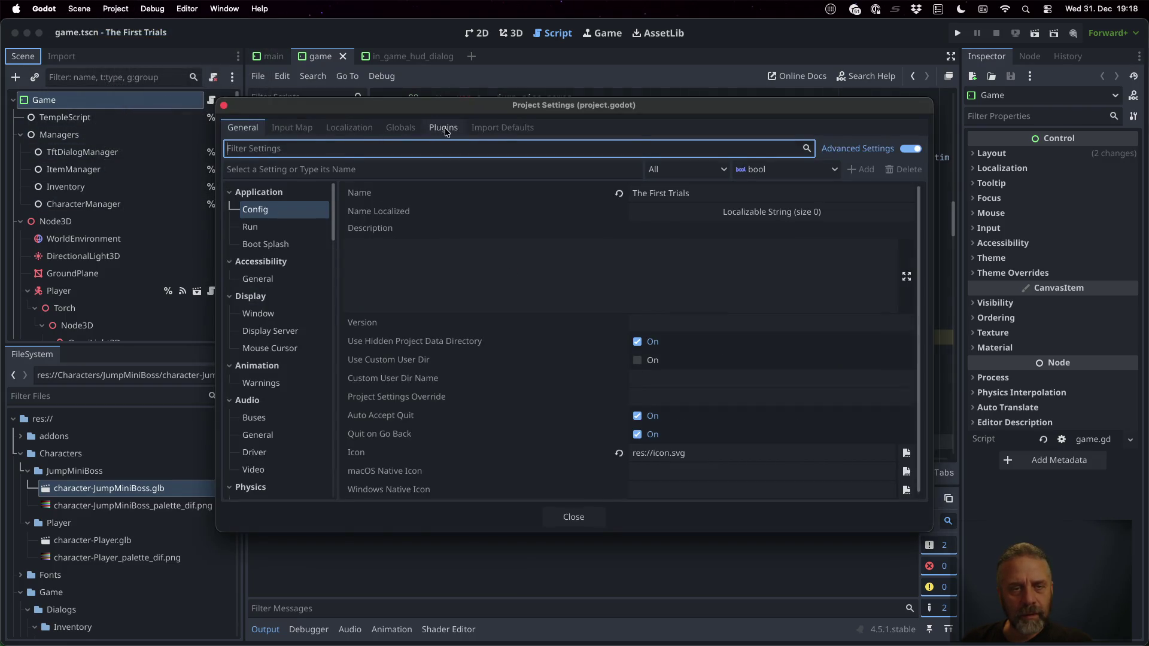
pyautogui.click(444, 129)
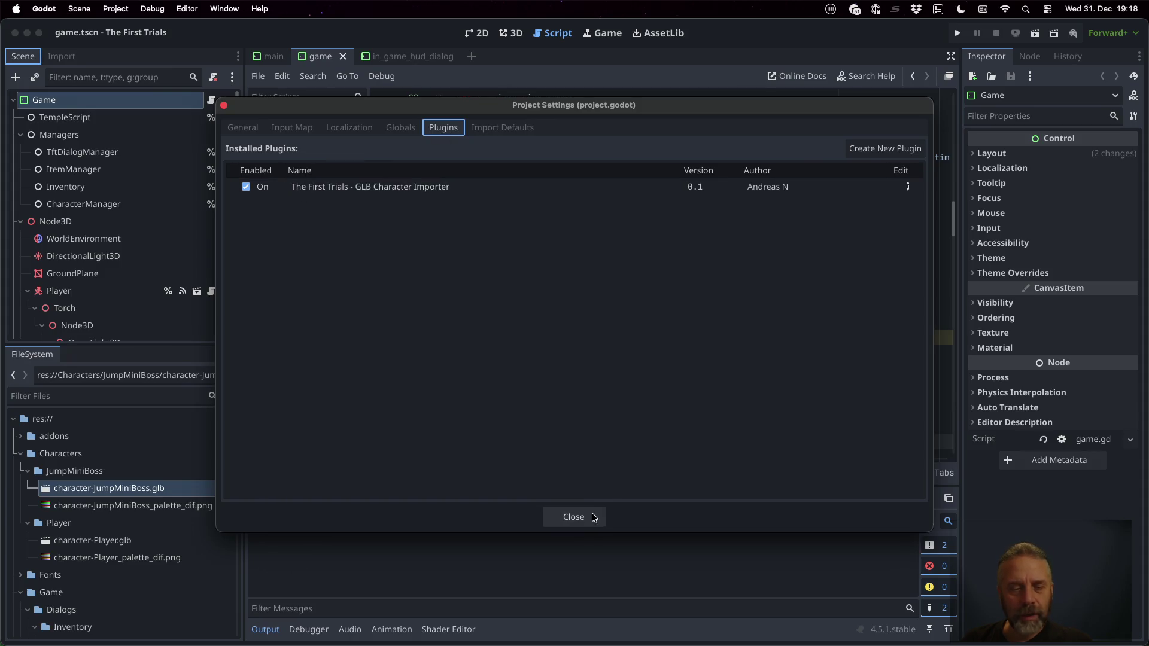
pyautogui.click(574, 516)
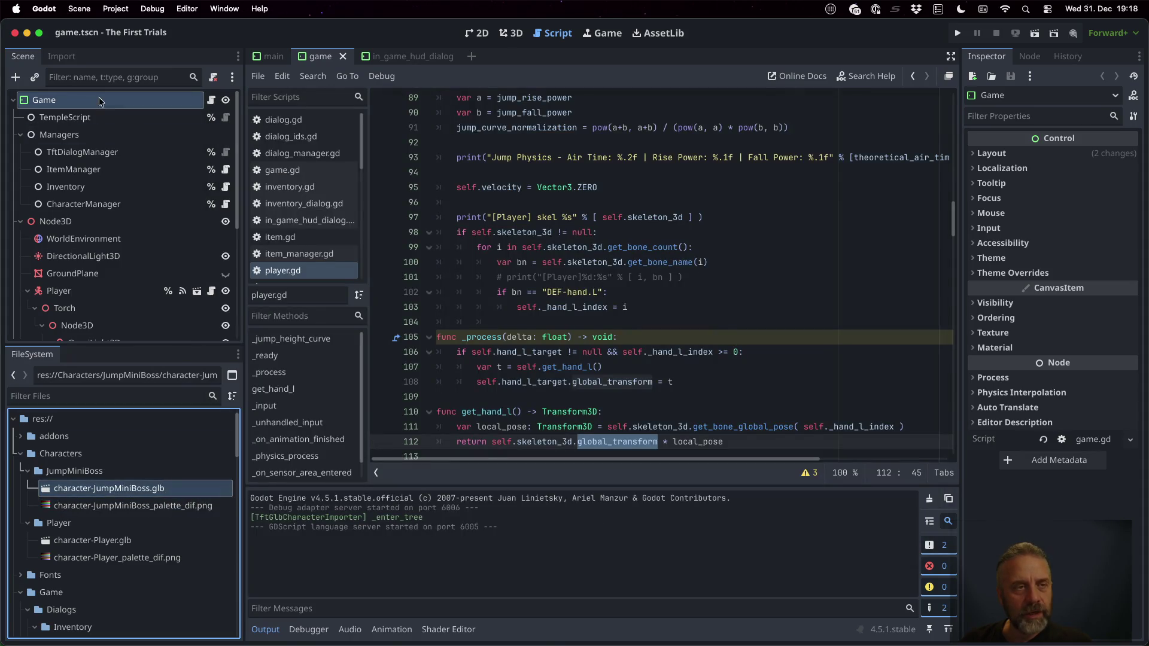
pyautogui.click(62, 57)
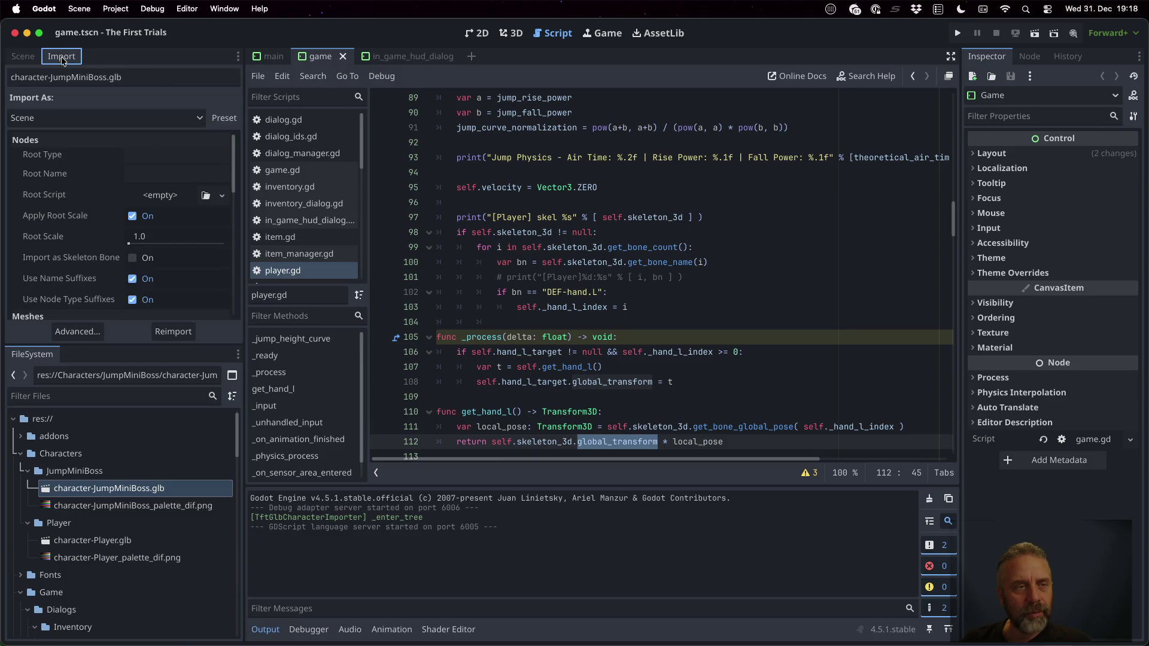
pyautogui.click(122, 119)
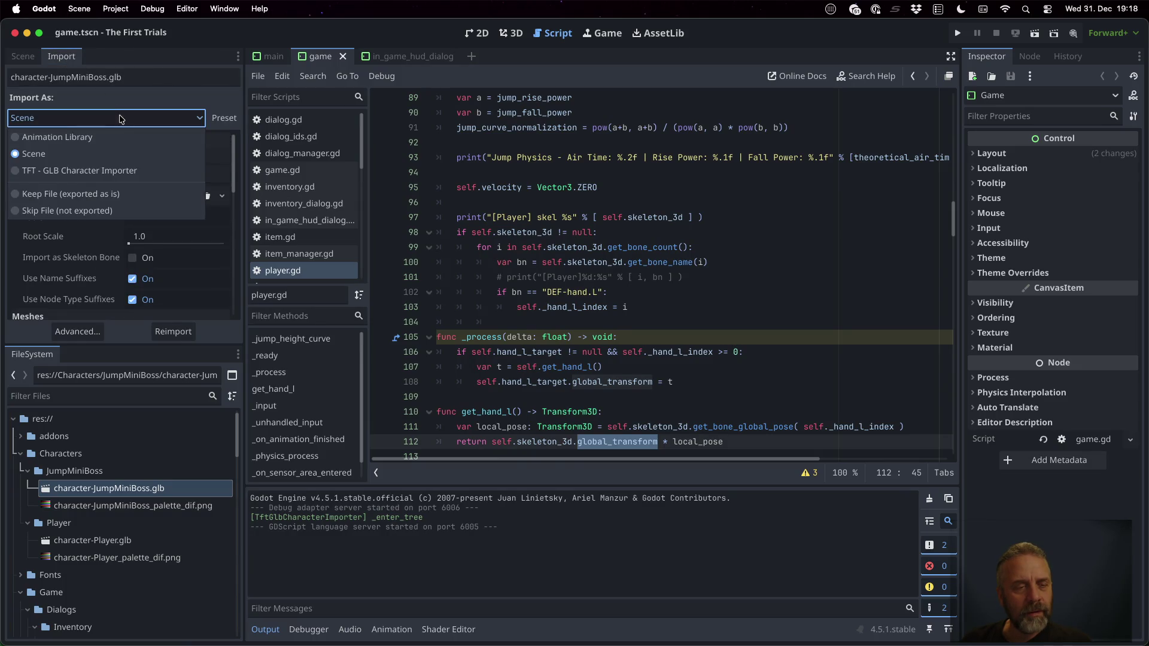
pyautogui.click(121, 119)
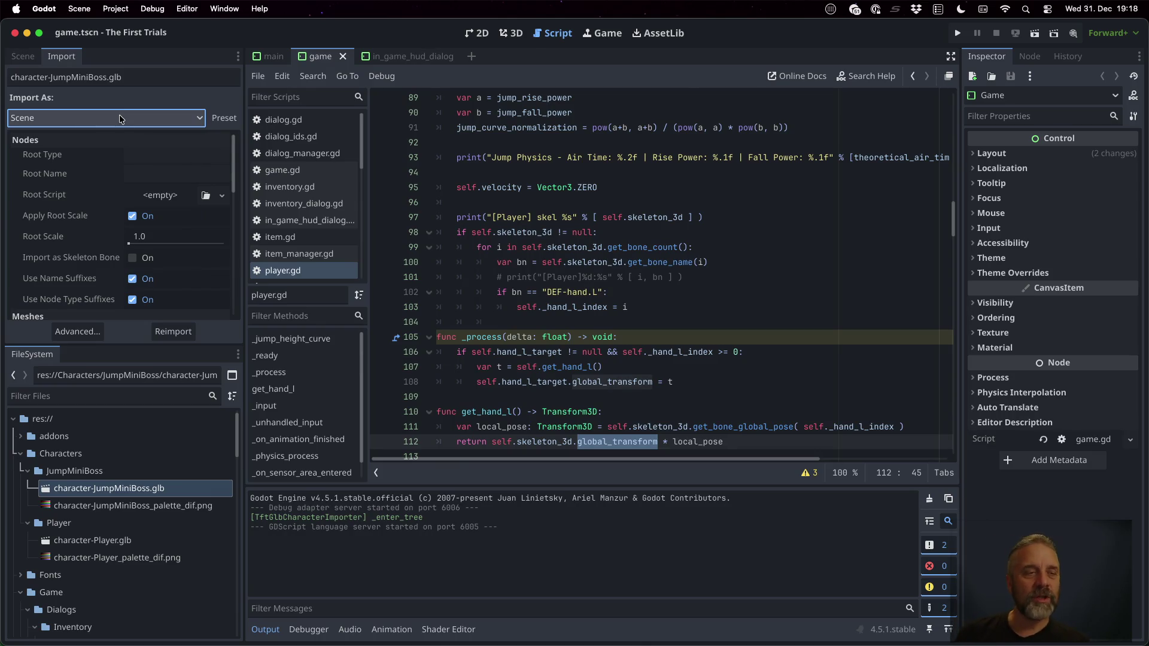
# Reimport character-JumpMiniBoss.glb as 'TFT - GLB Character Importer' and review the Character-conversion log lines
pyautogui.click(122, 119)
pyautogui.click(137, 163)
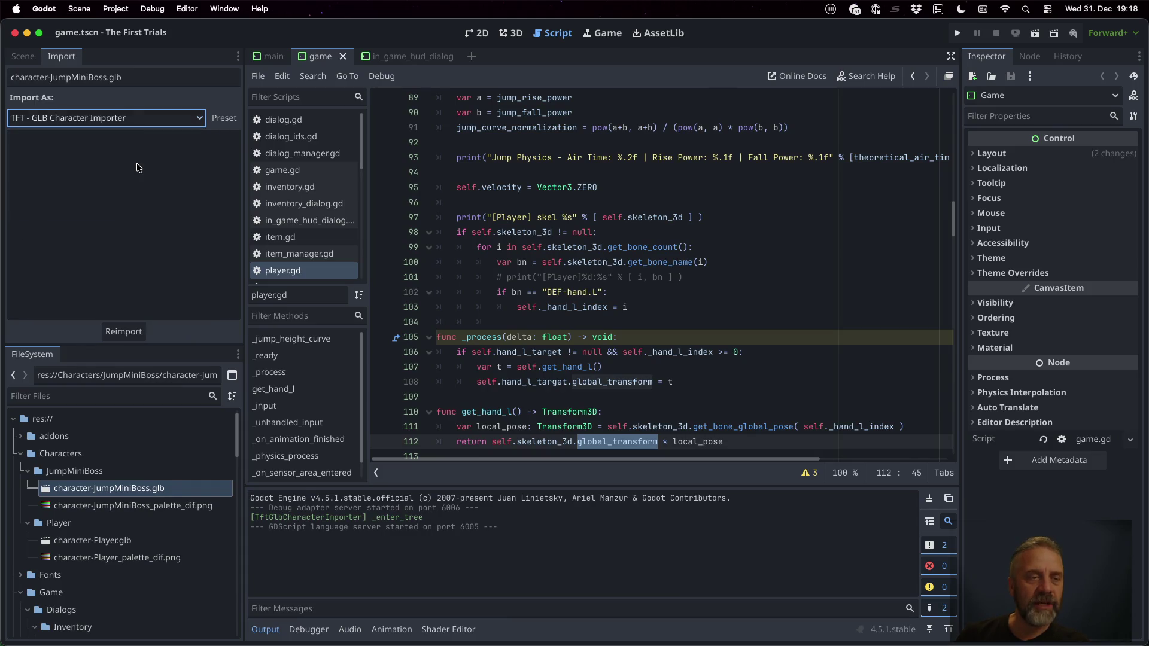
pyautogui.click(108, 332)
pyautogui.click(651, 342)
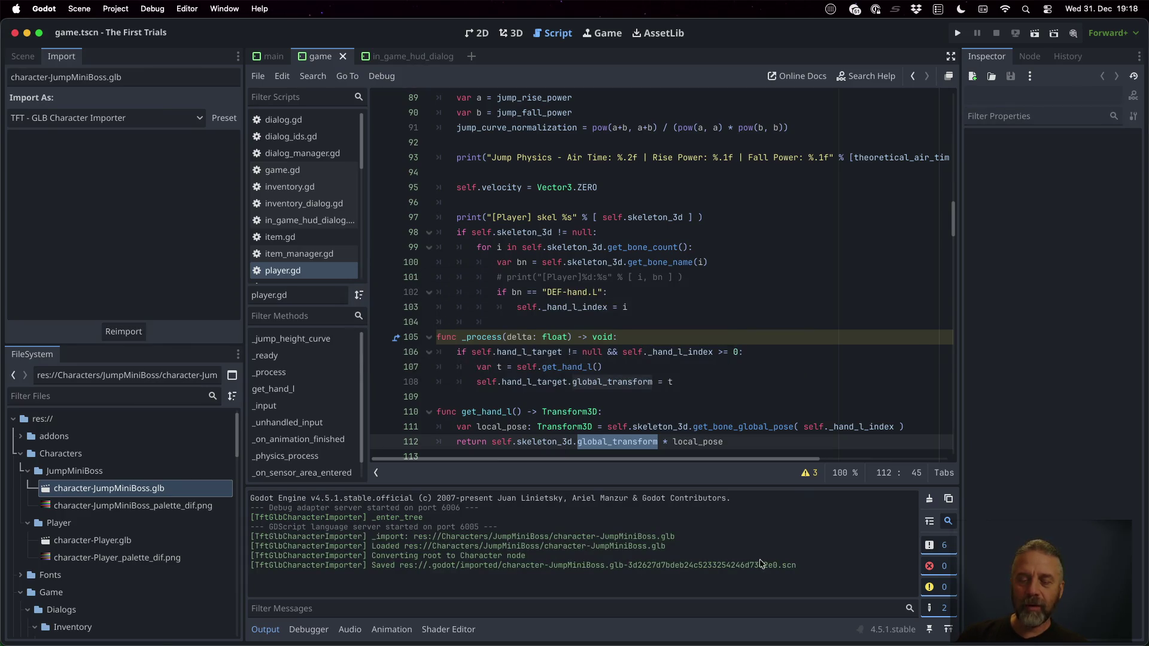
pyautogui.moveTo(797, 566); pyautogui.dragTo(254, 533)
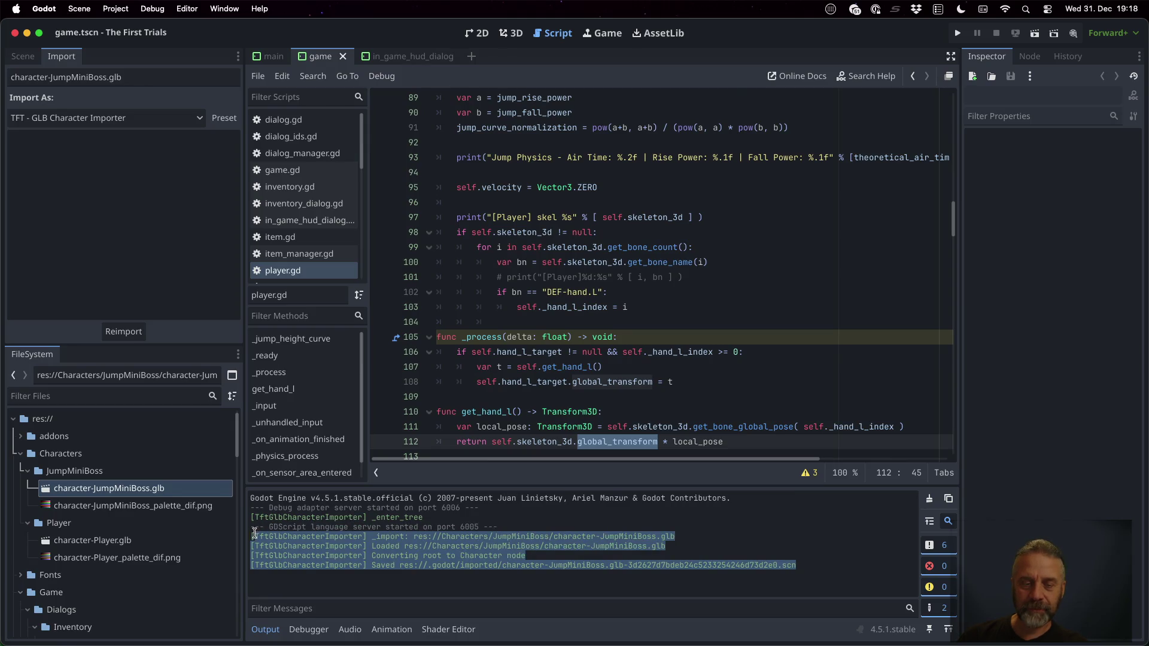
pyautogui.click(22, 57)
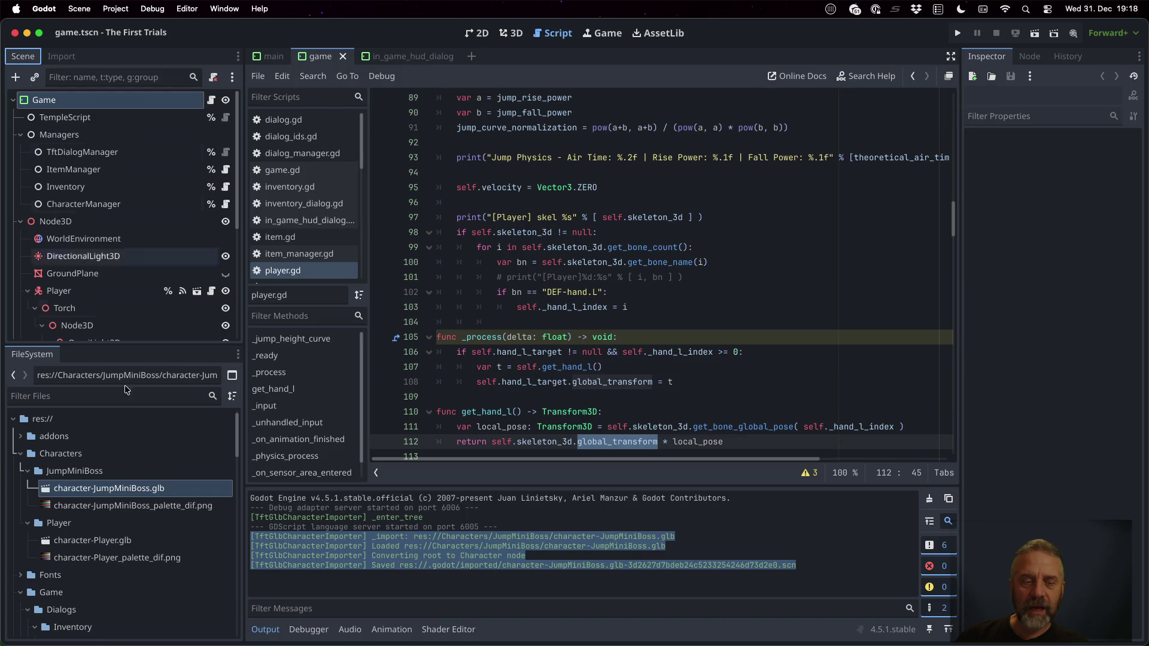
pyautogui.moveTo(139, 543)
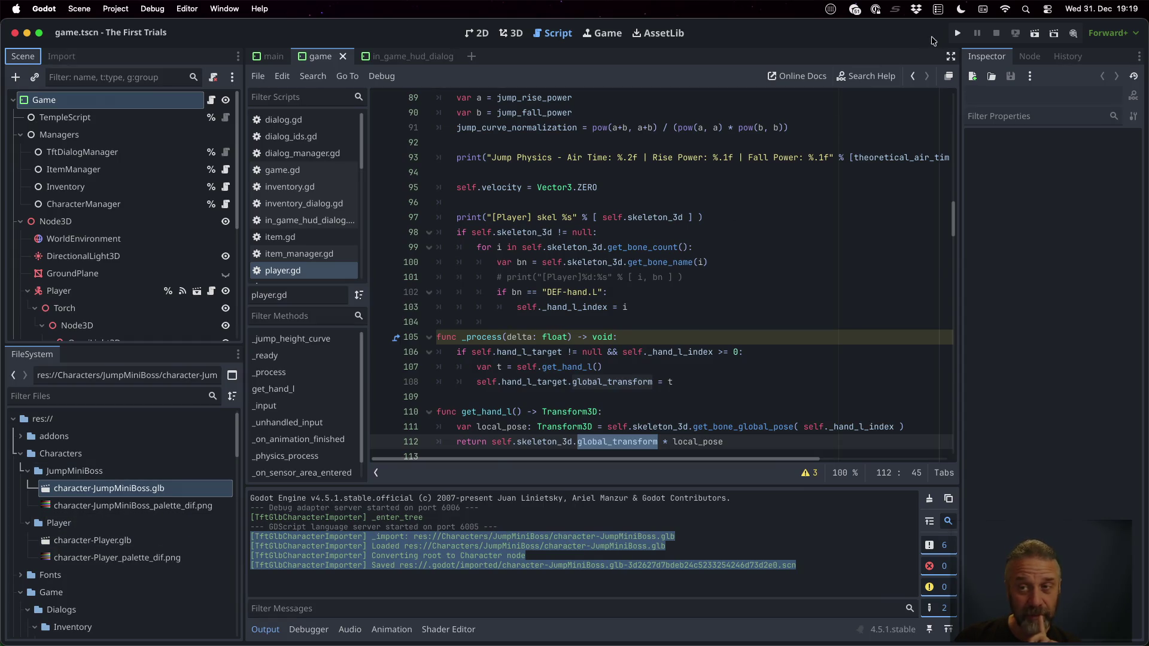
# Run the game and view the Remote scene tree with 3D picking and camera override enabled
pyautogui.click(957, 33)
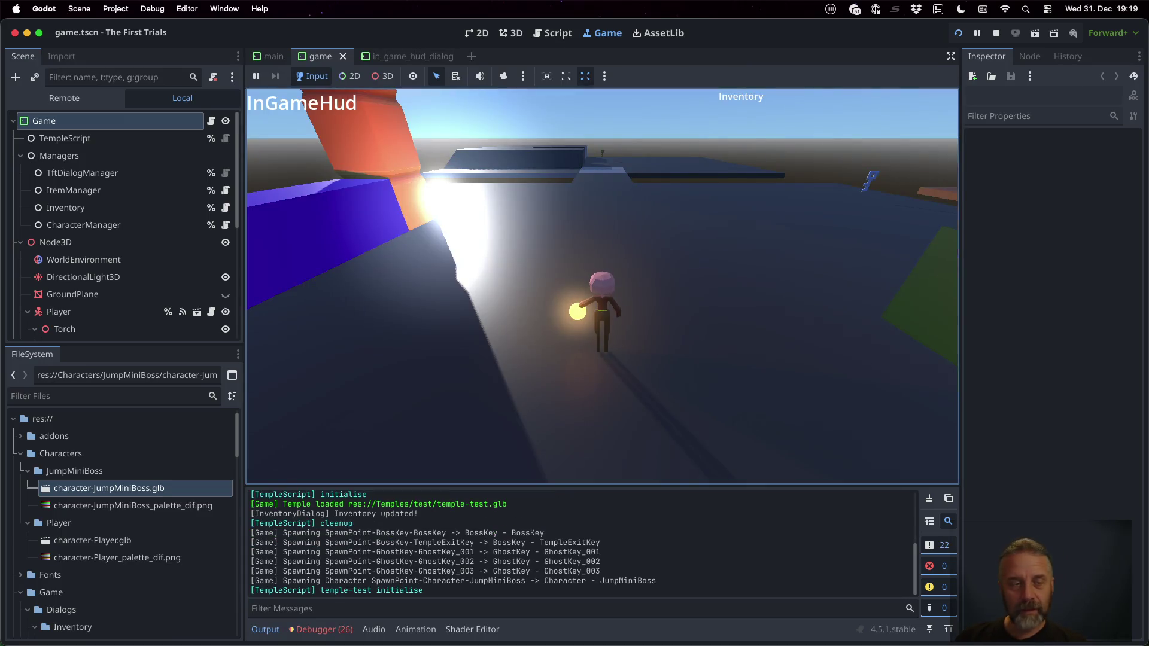
pyautogui.click(65, 98)
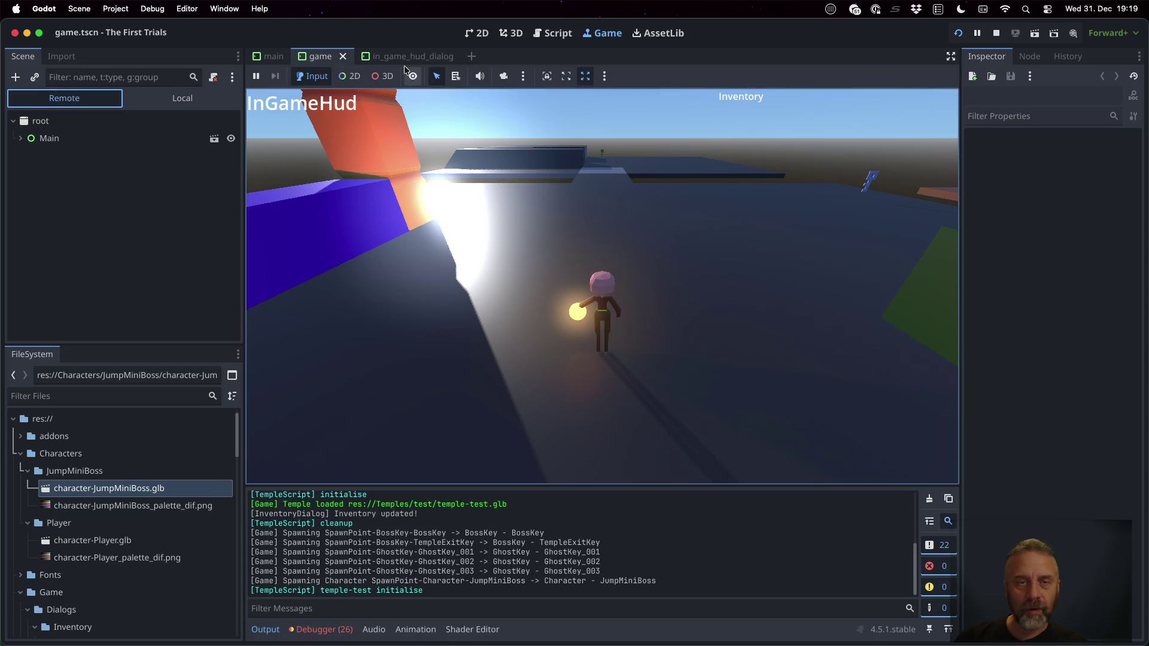
pyautogui.click(383, 76)
pyautogui.click(754, 255)
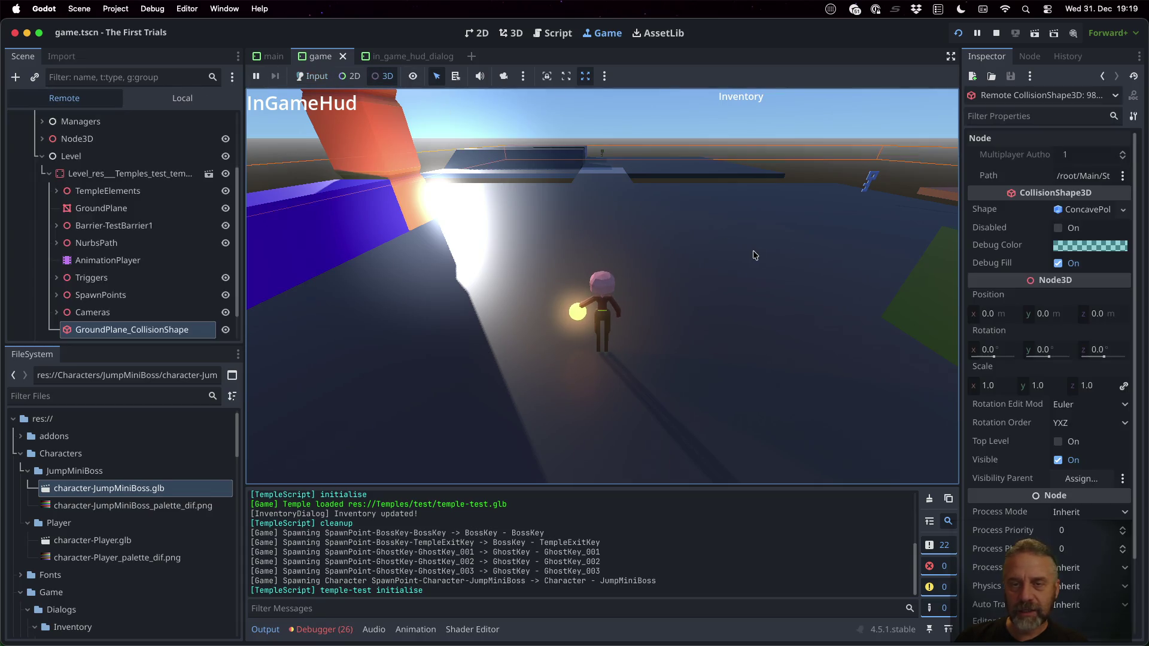
pyautogui.click(503, 76)
# Select the JumpMiniBoss mesh and Characters node in the live tree, then show all desktops
pyautogui.moveTo(722, 147); pyautogui.dragTo(892, 176)
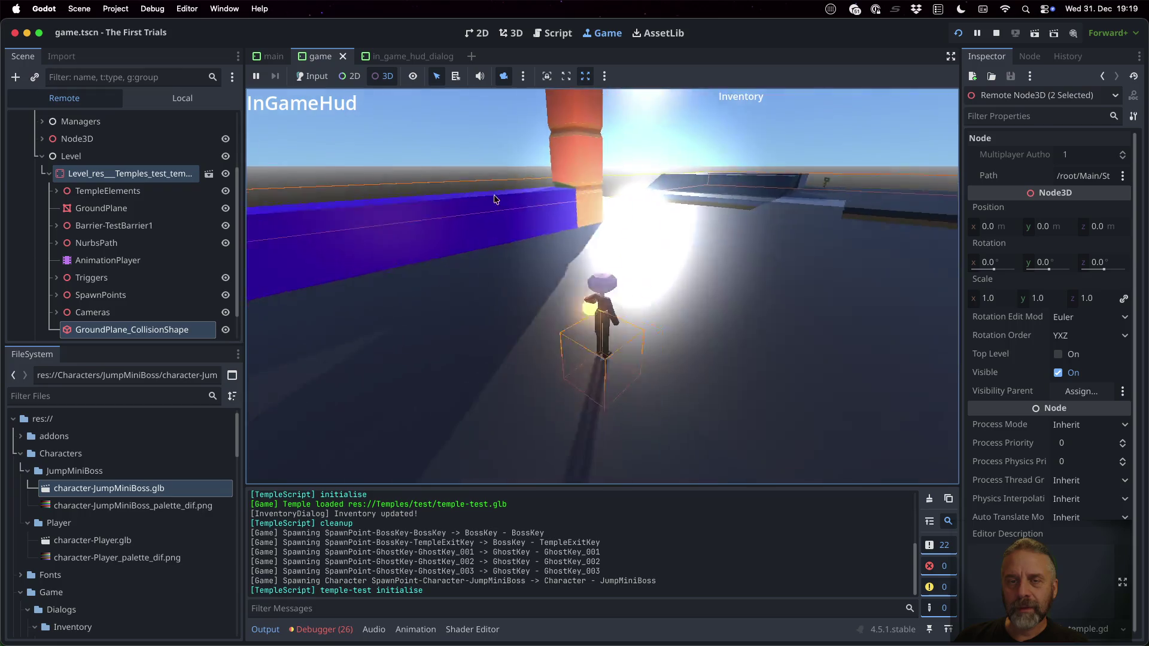
pyautogui.click(704, 178)
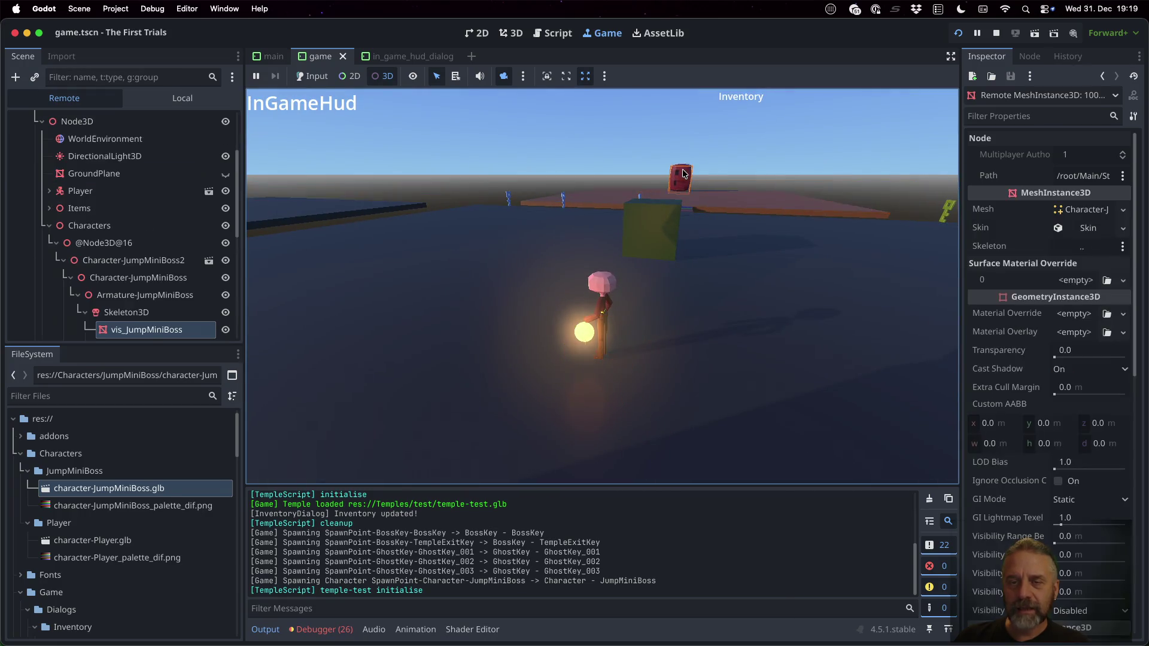
pyautogui.click(88, 225)
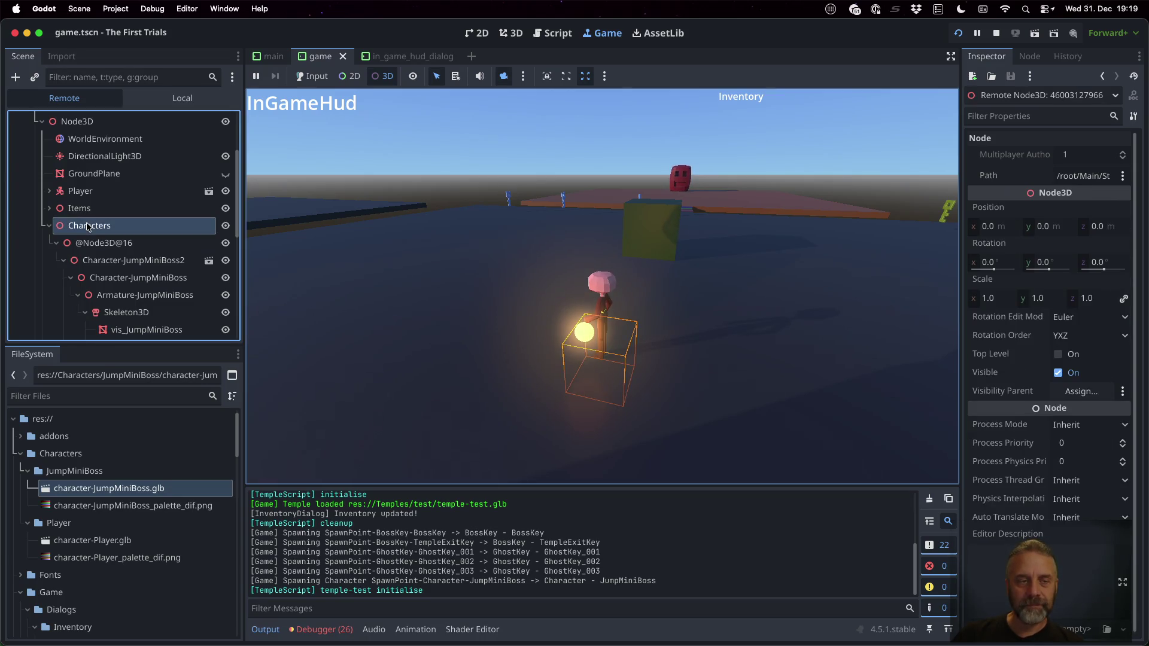
pyautogui.scroll(-1, 87, 226)
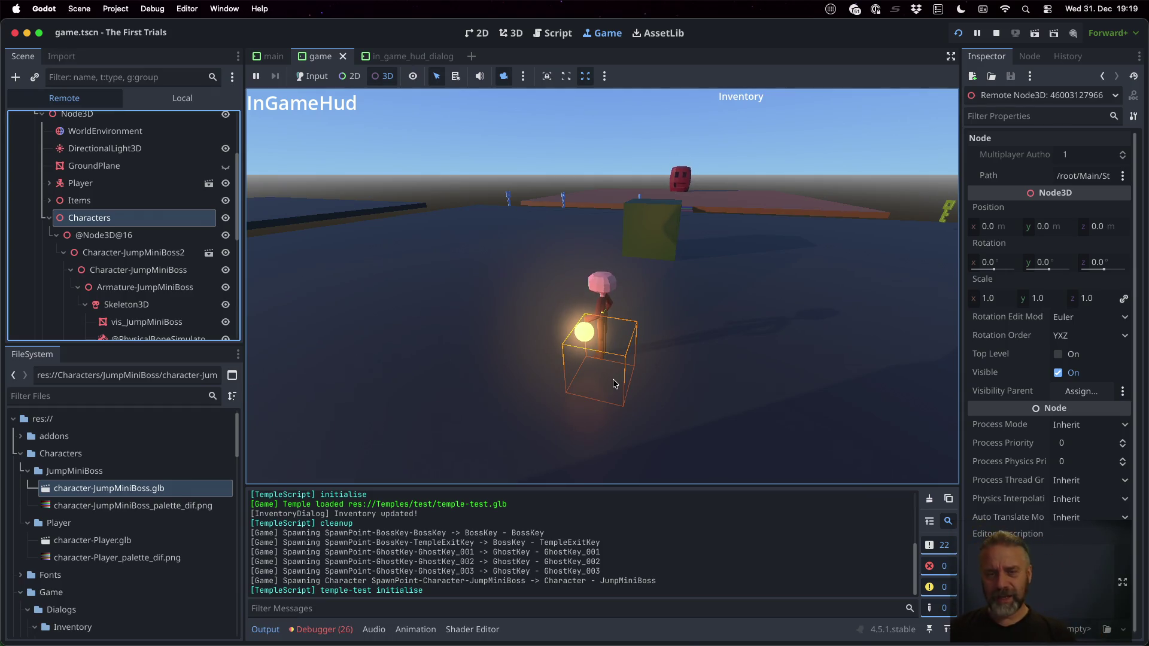
pyautogui.hotkey('ctrl', 'Right')
pyautogui.hotkey('ctrl', 'Up')
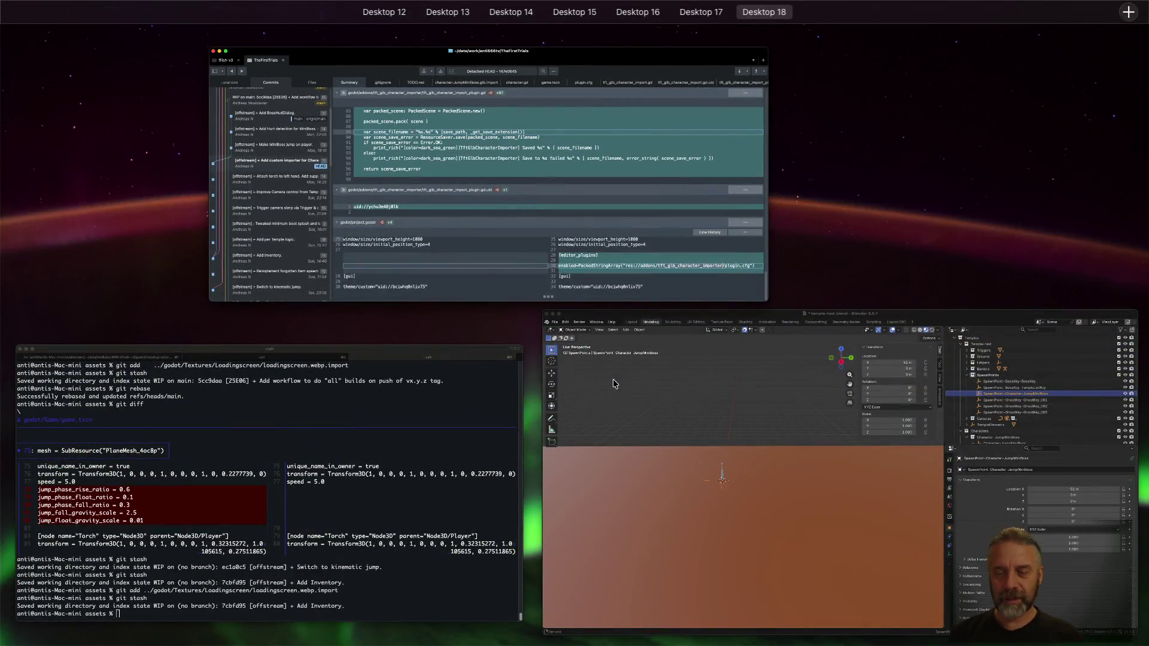
# In Blender, inspect the JumpMiniBoss spawn point at X −51 m, Arch and vis_JumpMiniBoss, then return to Godot
pyautogui.click(612, 379)
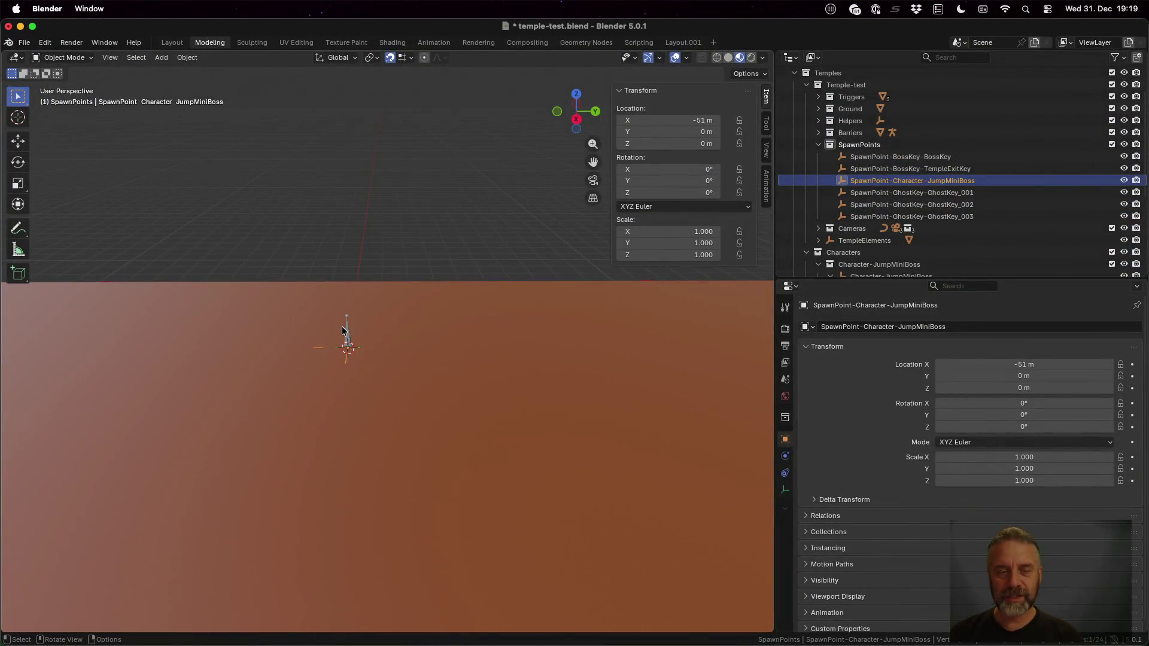
pyautogui.click(342, 329)
pyautogui.click(346, 364)
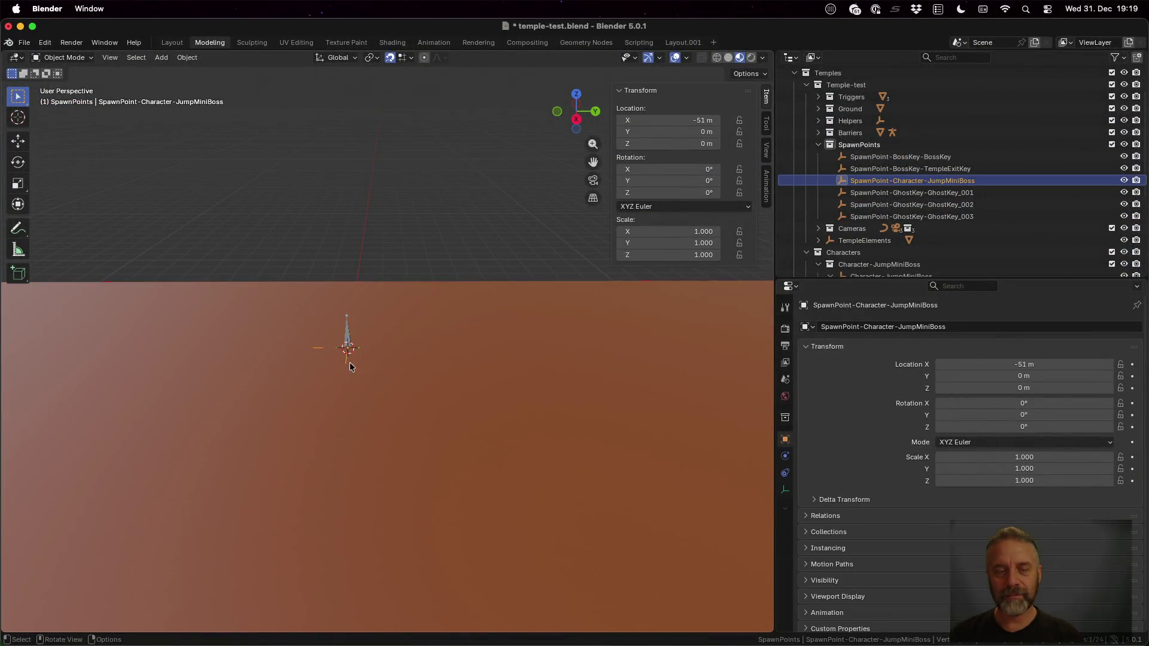
pyautogui.scroll(-6, 431, 425)
pyautogui.click(380, 446)
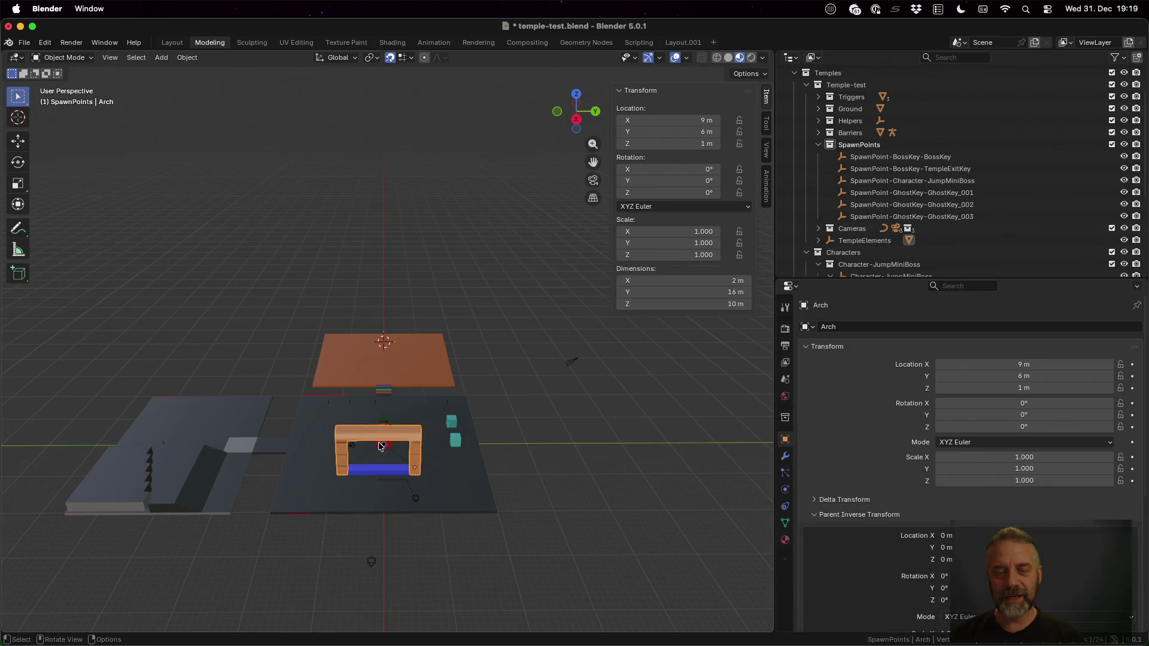
pyautogui.click(386, 450)
pyautogui.scroll(5, 403, 458)
pyautogui.scroll(-4, 403, 459)
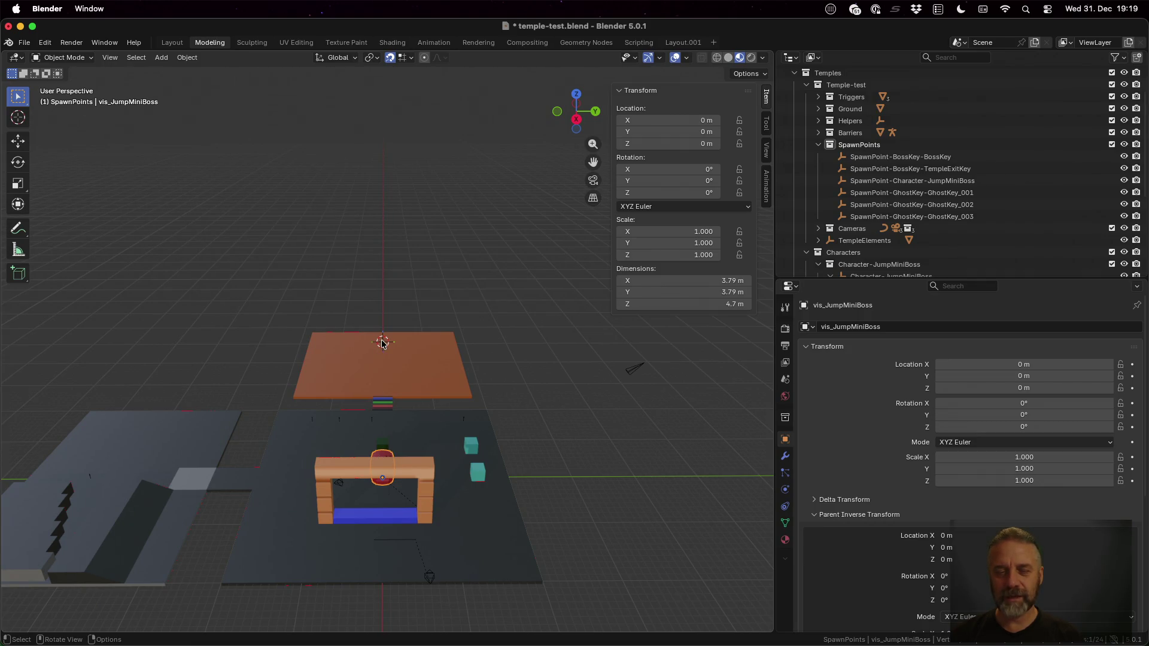
pyautogui.press('super+Tab')
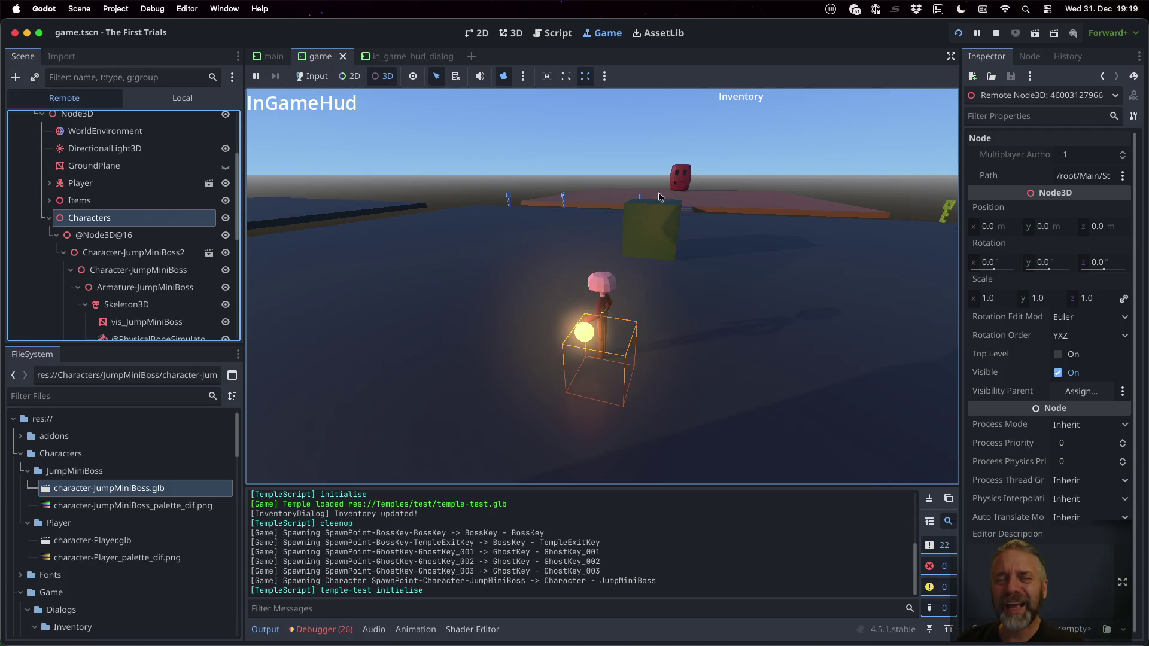
pyautogui.click(139, 239)
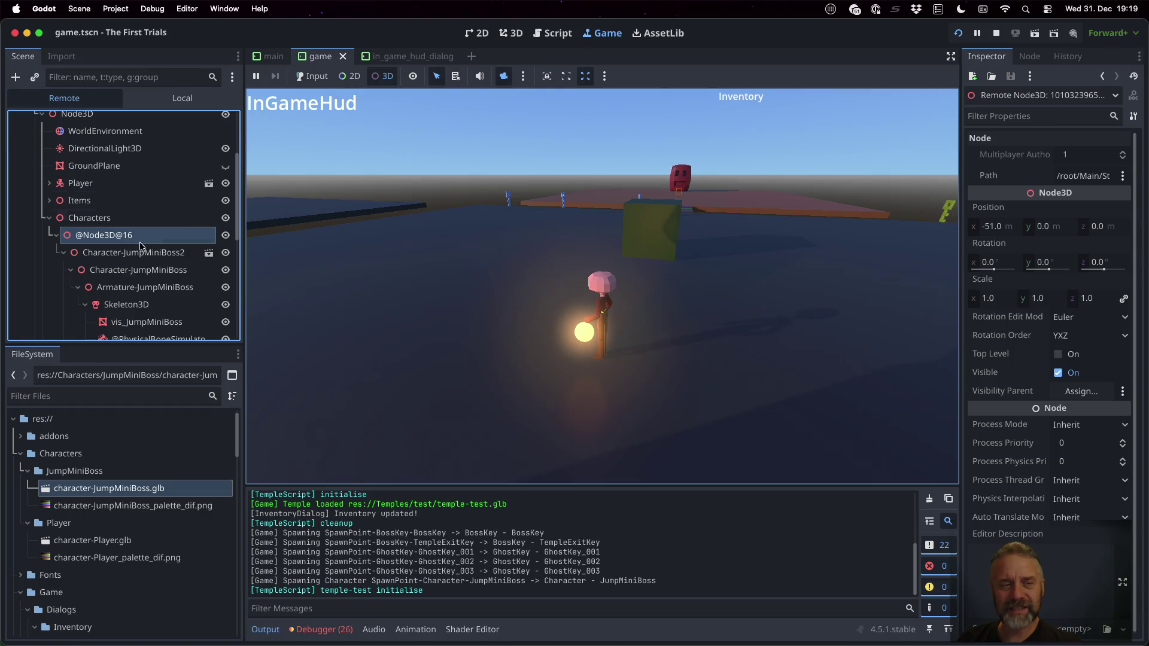
pyautogui.scroll(-4, 139, 243)
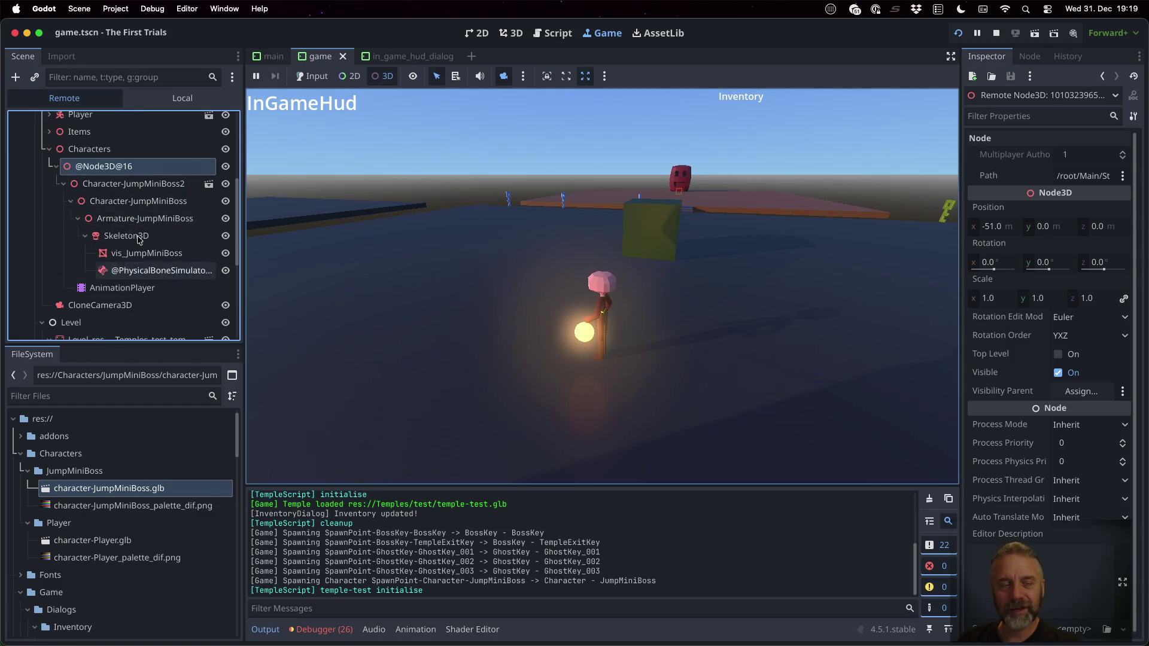
pyautogui.click(101, 150)
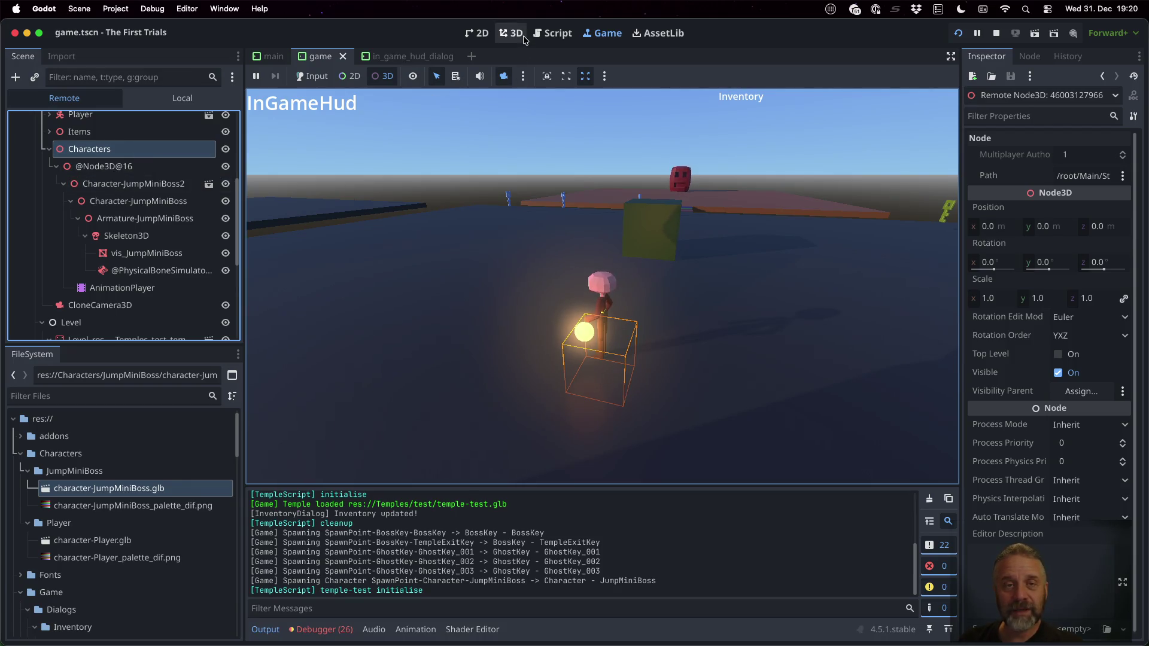
pyautogui.click(552, 33)
pyautogui.hotkey('shift', 'alt', 'o')
pyautogui.write('charc')
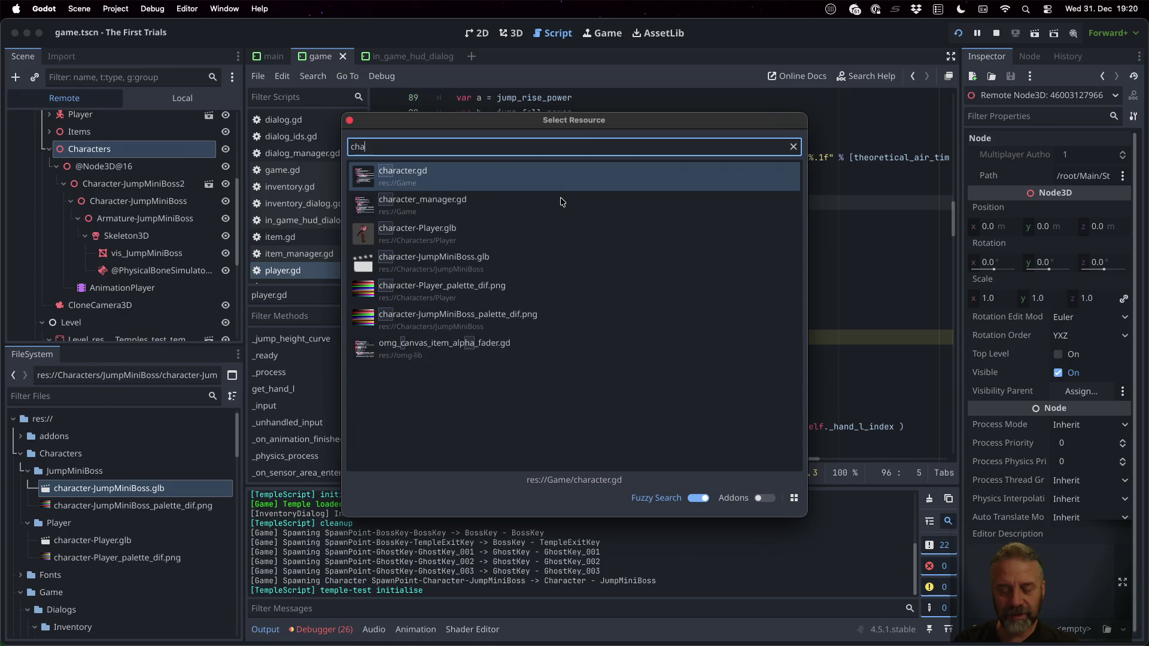
pyautogui.press('Return')
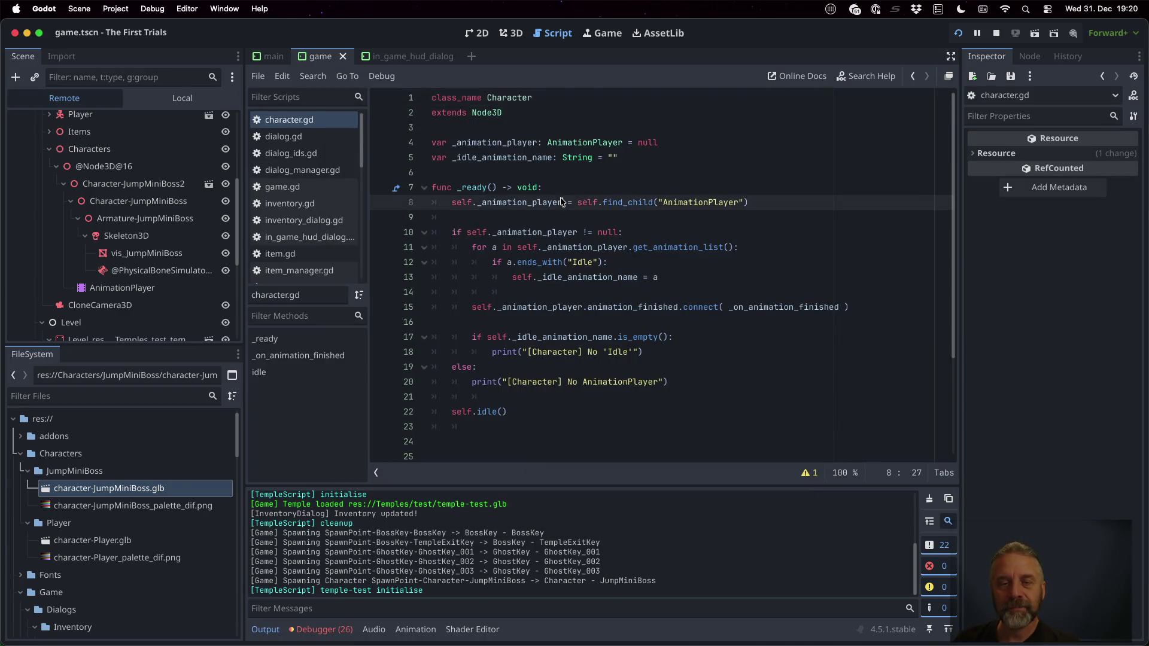
pyautogui.click(598, 262)
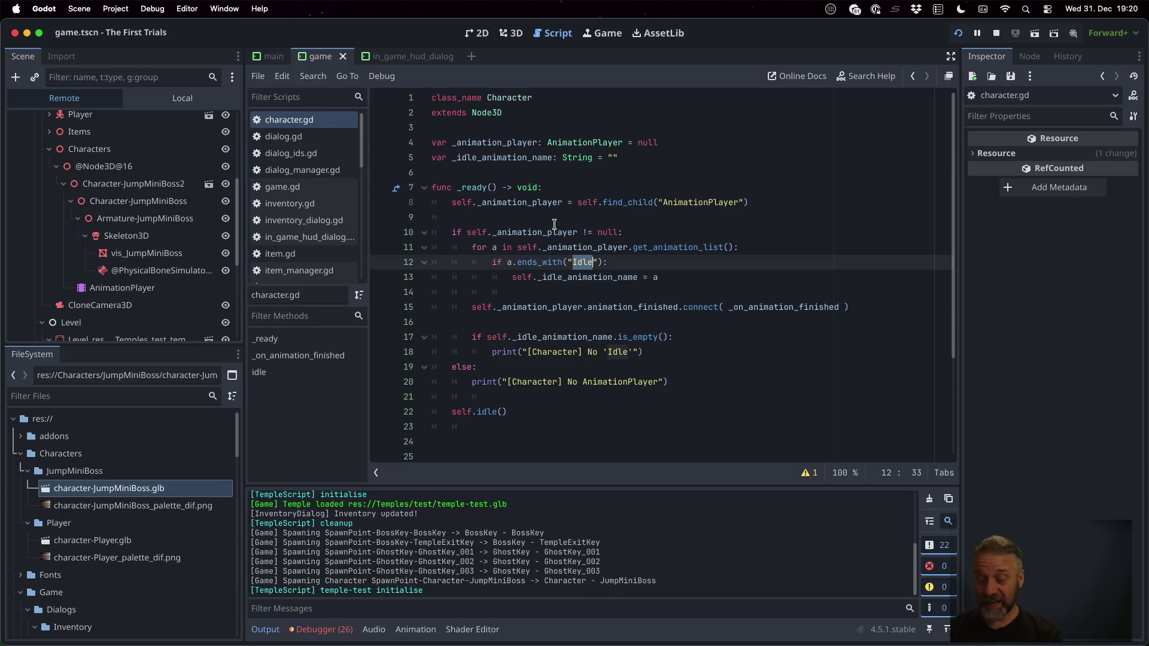
pyautogui.click(602, 33)
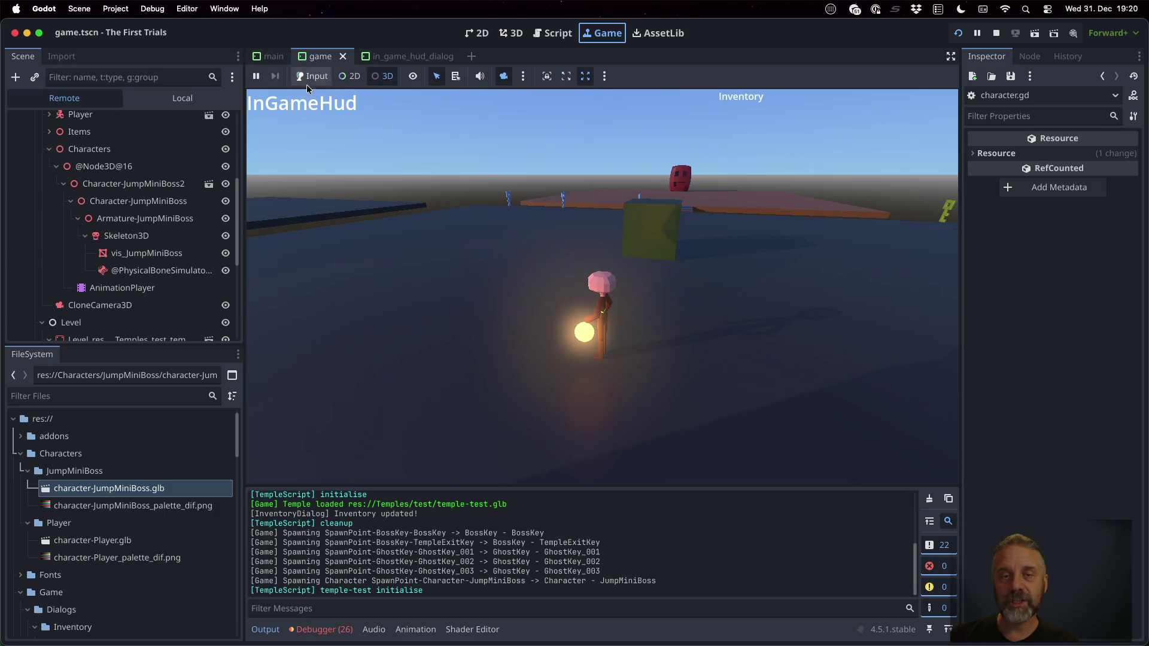
# In the running game, walk the player up the coloured stairs onto the platform and jump toward the red boss
pyautogui.click(507, 79)
pyautogui.click(312, 76)
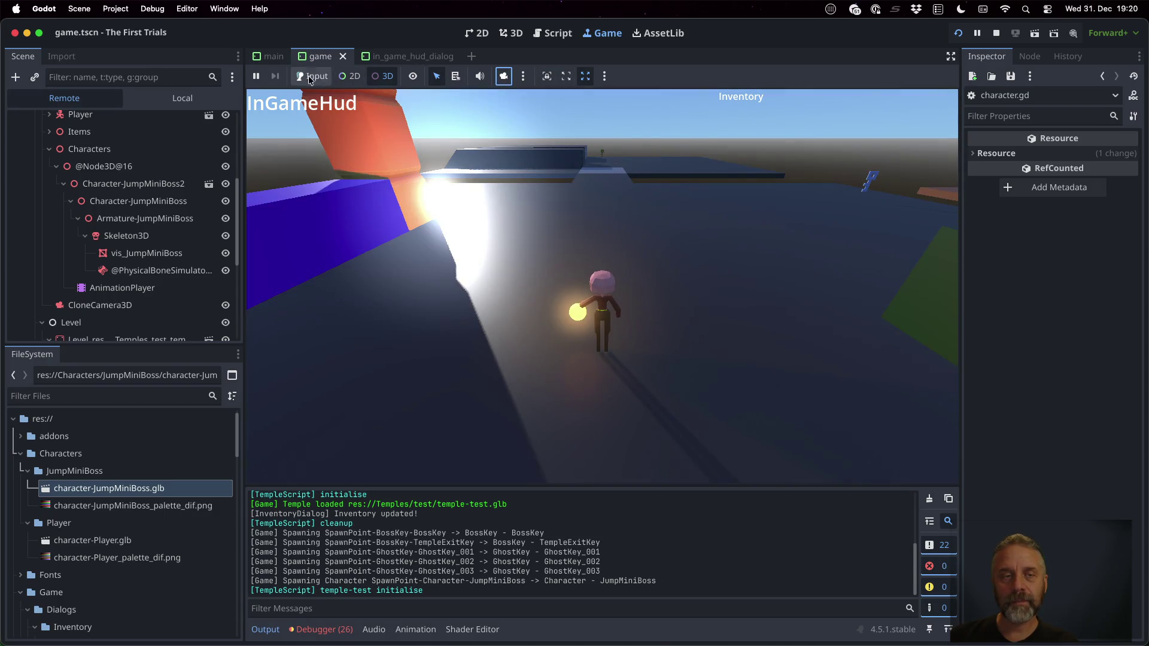
pyautogui.press('Left')
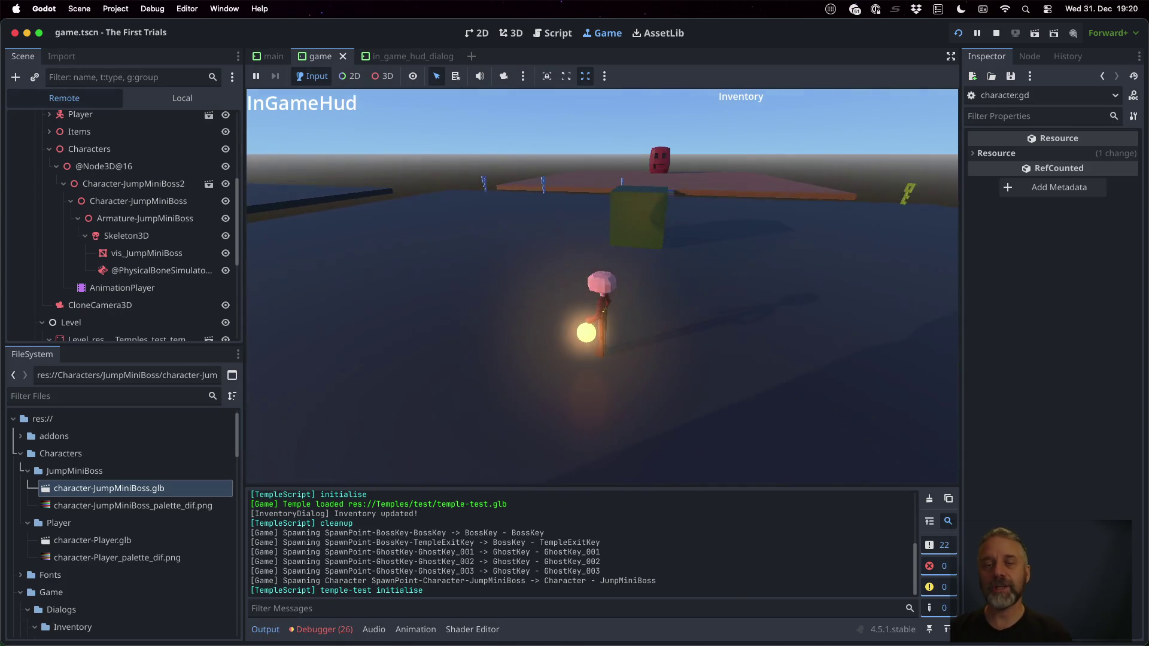
pyautogui.press('Up')
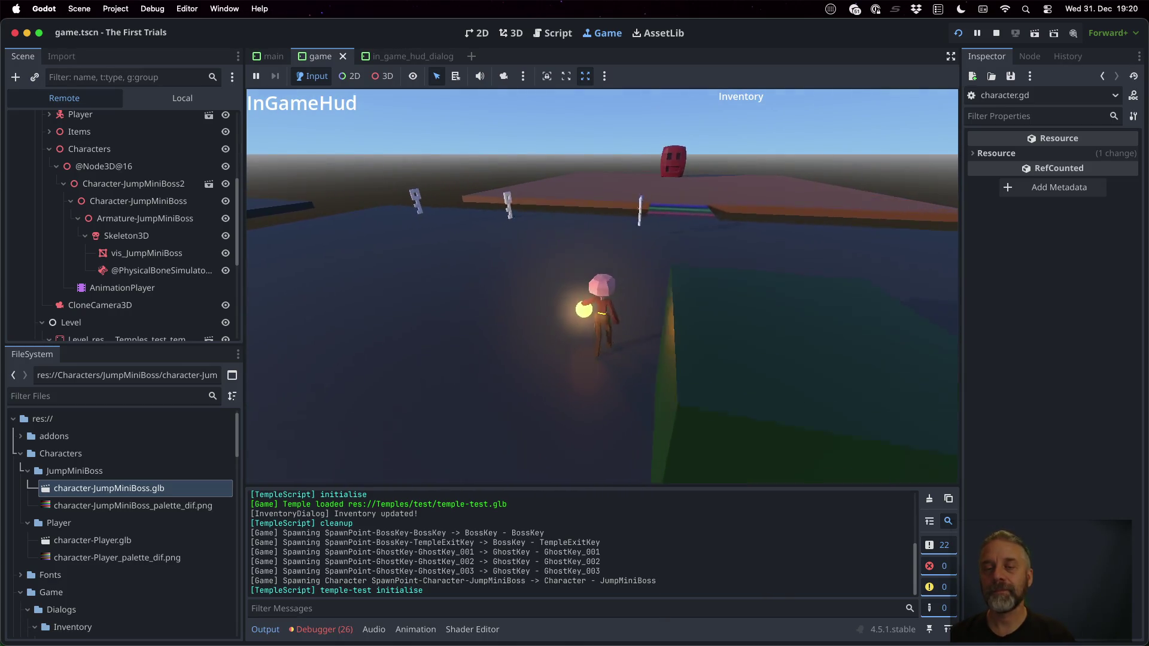
pyautogui.press('space')
pyautogui.press('space')
pyautogui.press('space')
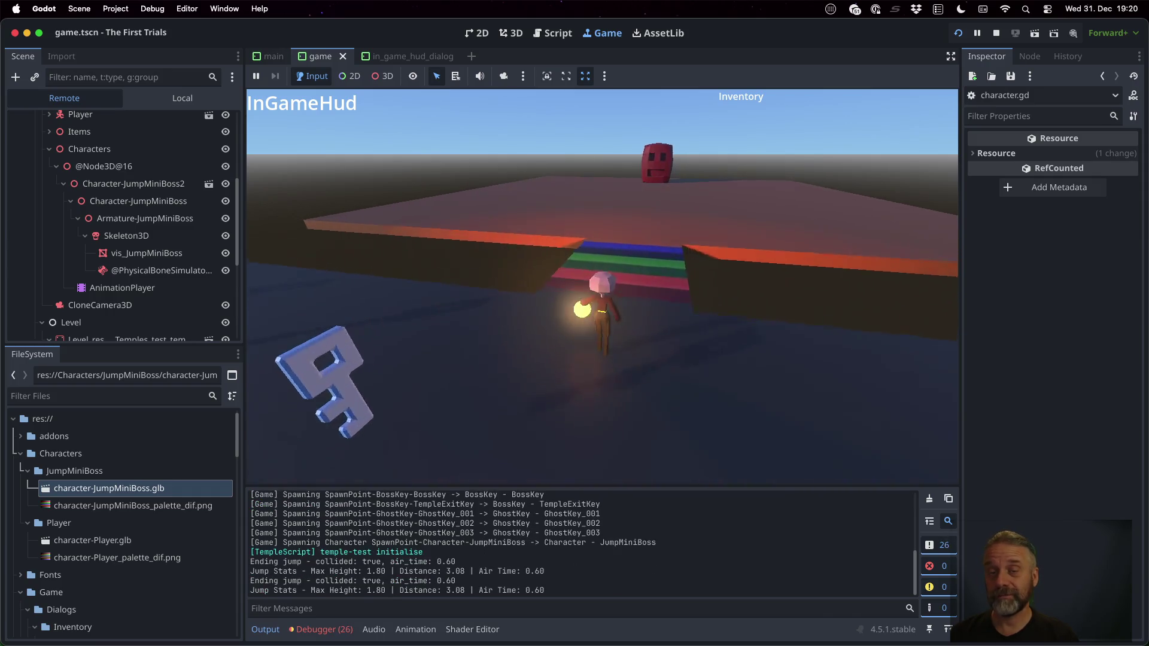
pyautogui.press('Up')
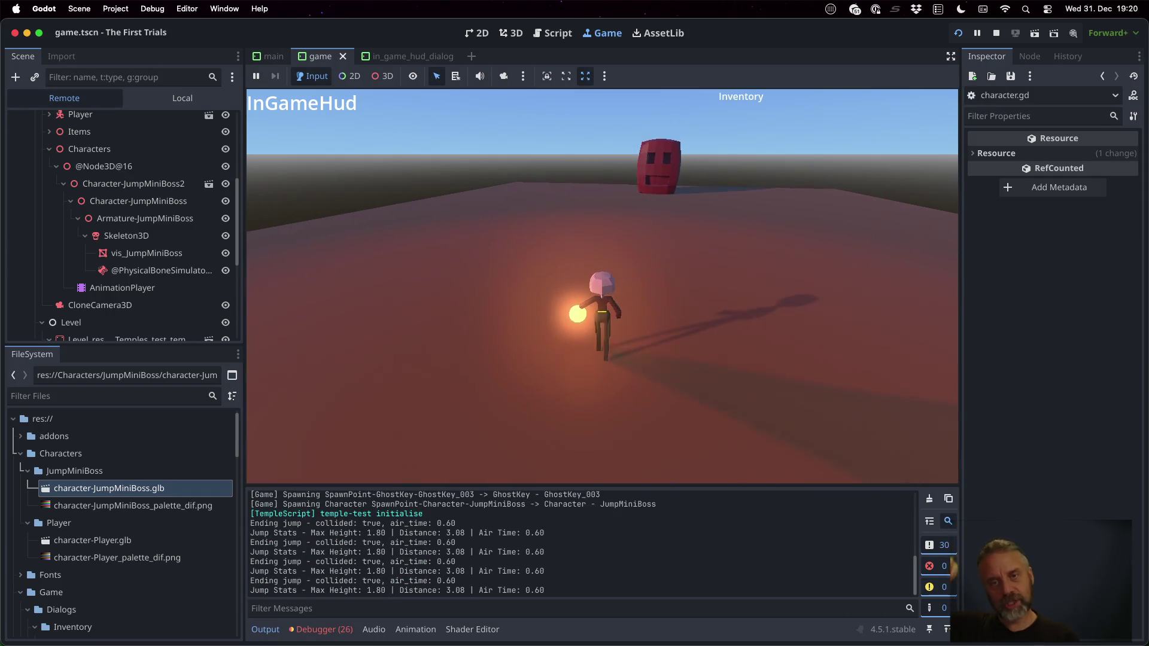
pyautogui.press('Up')
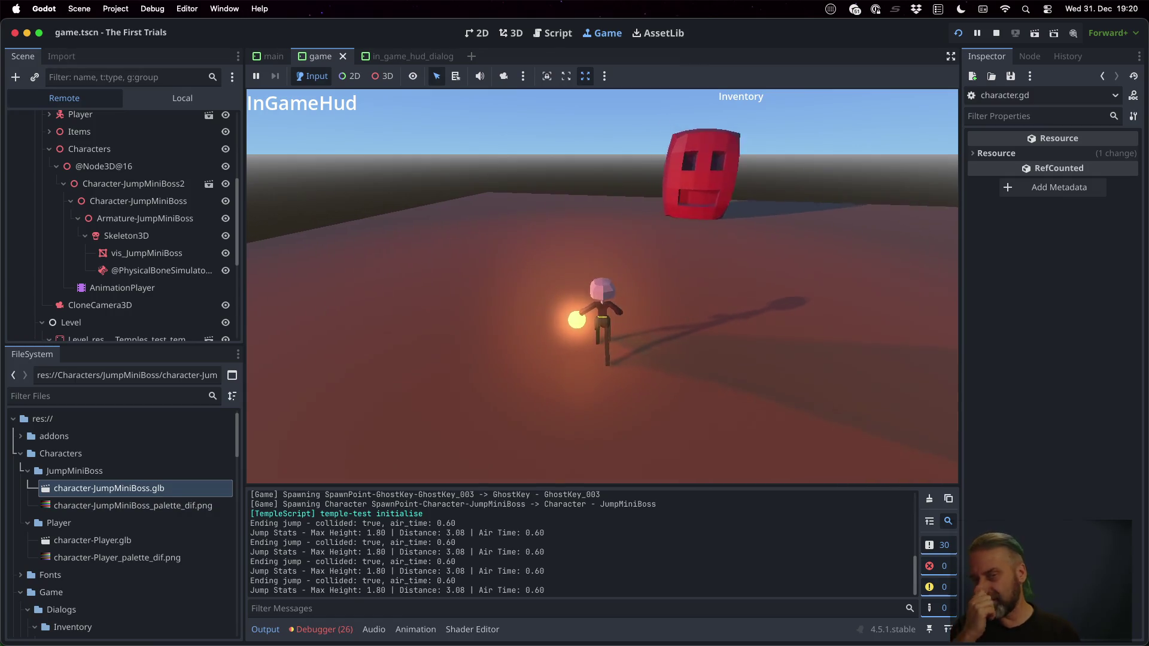
pyautogui.press('space')
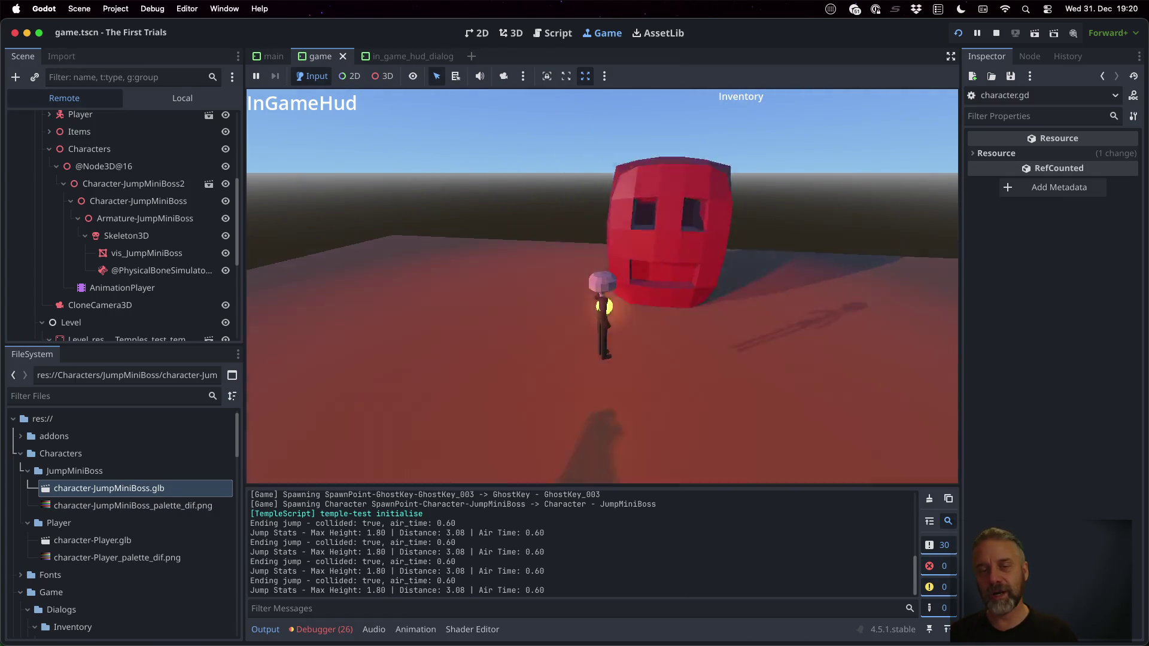
pyautogui.press('space')
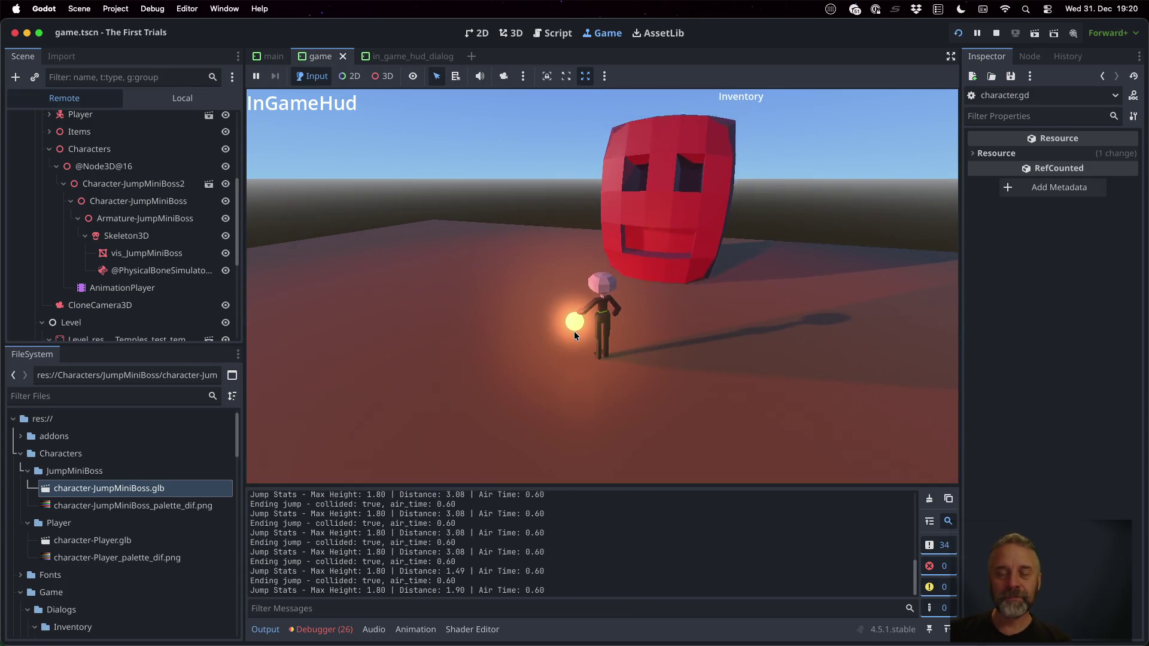
# Stop the test run and show character-JumpMiniBoss.glb's import settings, which use the TFT - GLB Character Importer
pyautogui.click(998, 33)
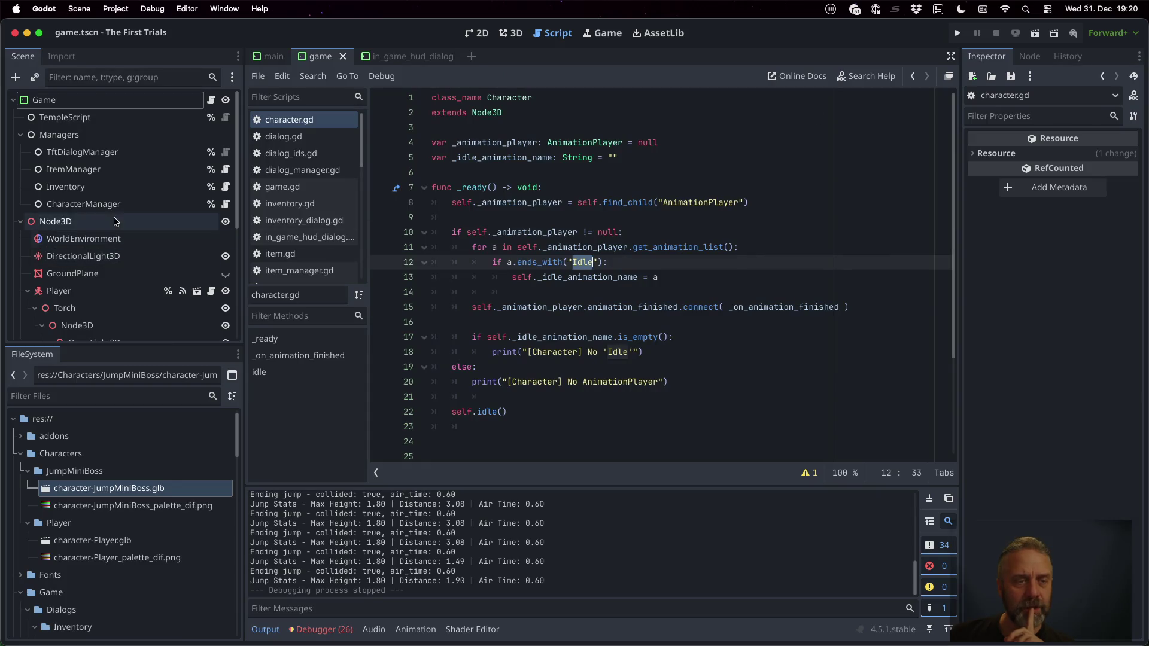
pyautogui.click(61, 55)
pyautogui.click(172, 507)
pyautogui.click(162, 489)
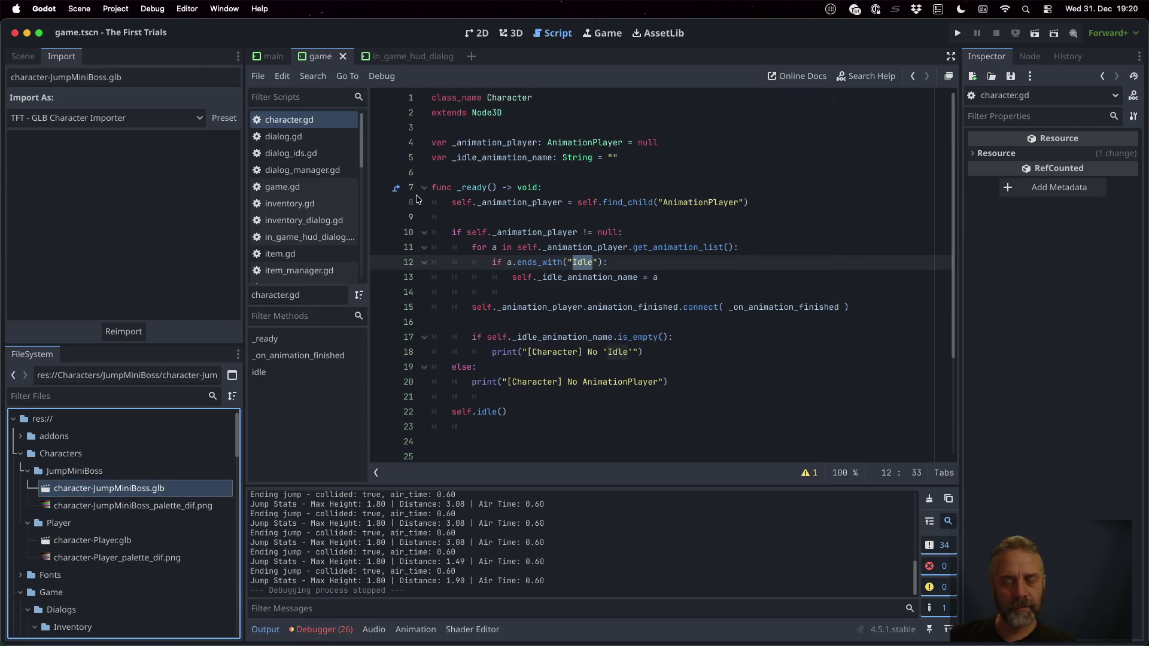
# Run git diff and git status in the assets repository, then move to the Blender desktop
pyautogui.hotkey('ctrl', 'Up')
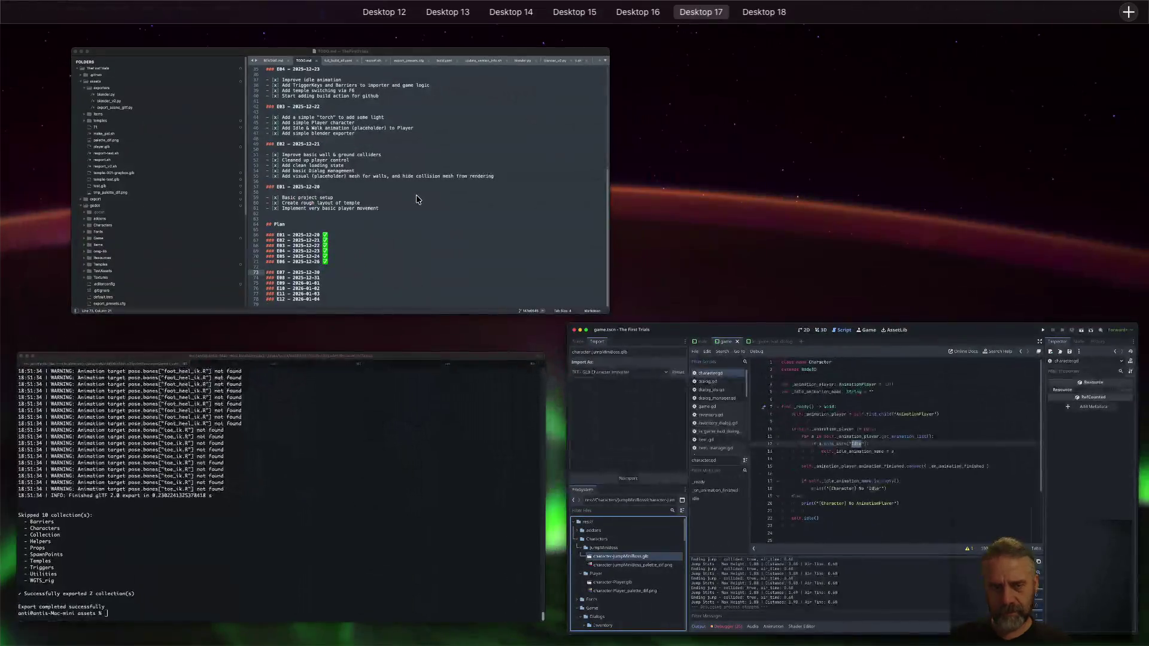
pyautogui.click(281, 479)
pyautogui.write('git diff')
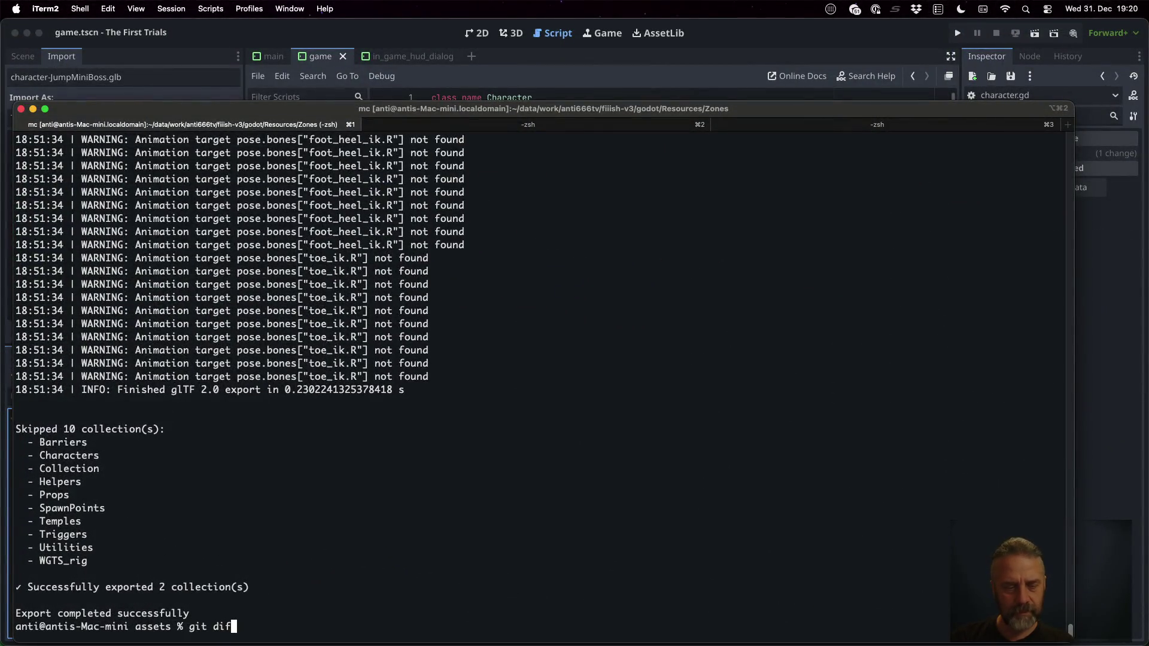
pyautogui.press('Return')
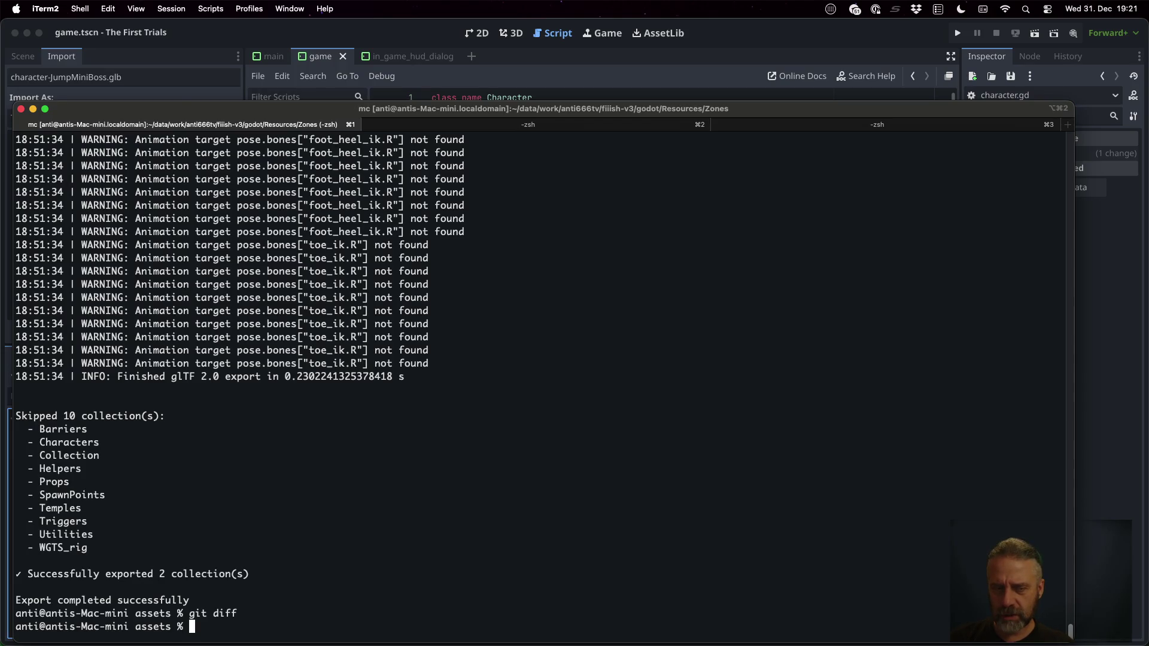
pyautogui.write('git status')
pyautogui.press('Return')
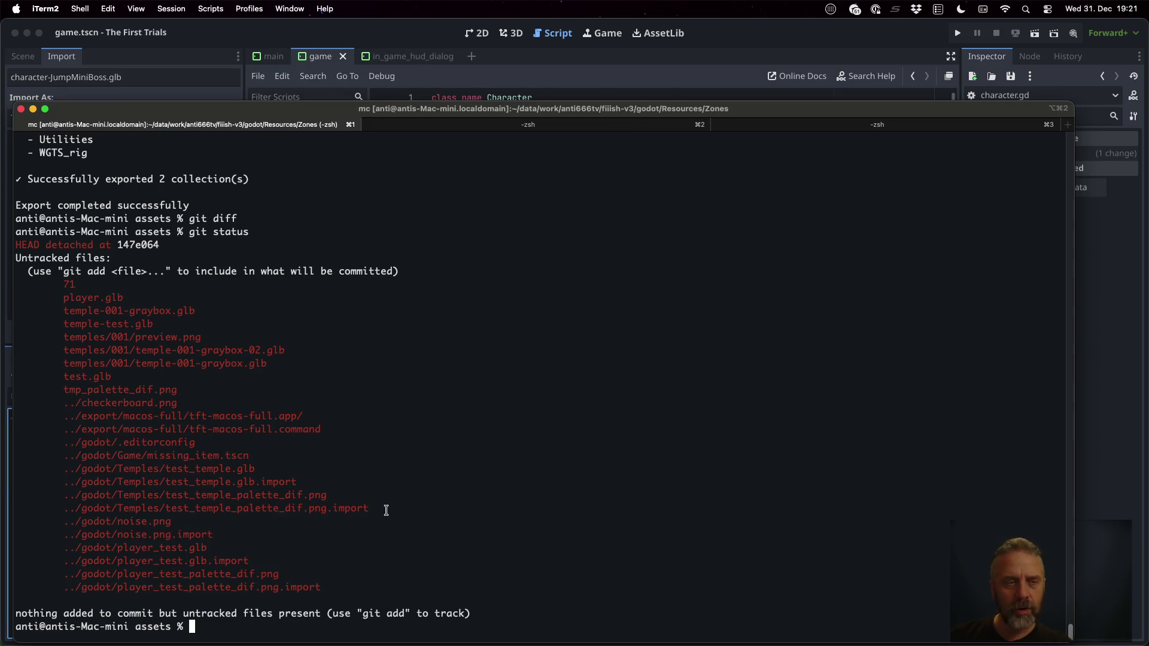
pyautogui.hotkey('ctrl', 'Right')
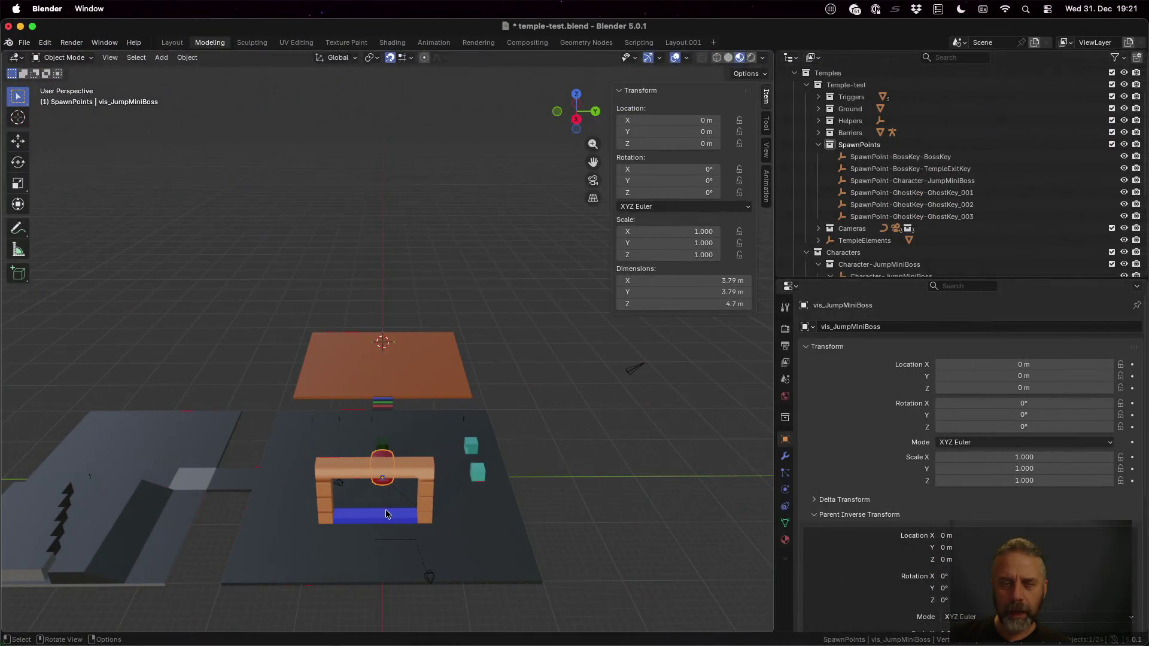
# Bring Sublime Merge forward and select the 'Make MiniBoss jump on player' commit
pyautogui.hotkey('ctrl', 'Up')
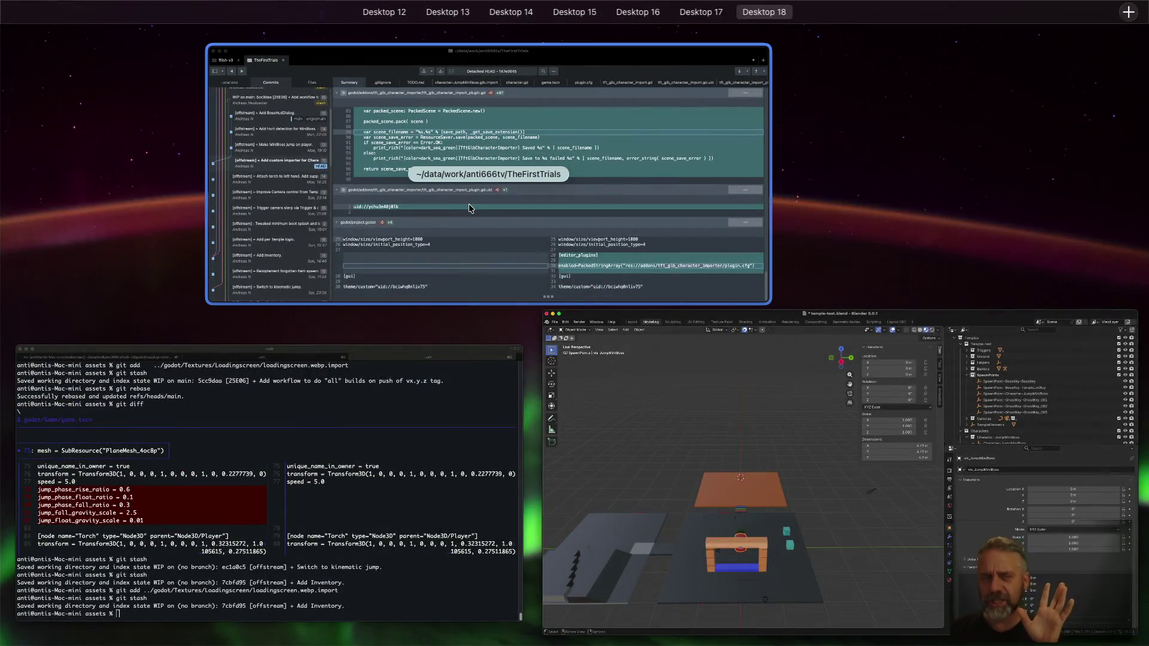
pyautogui.click(469, 203)
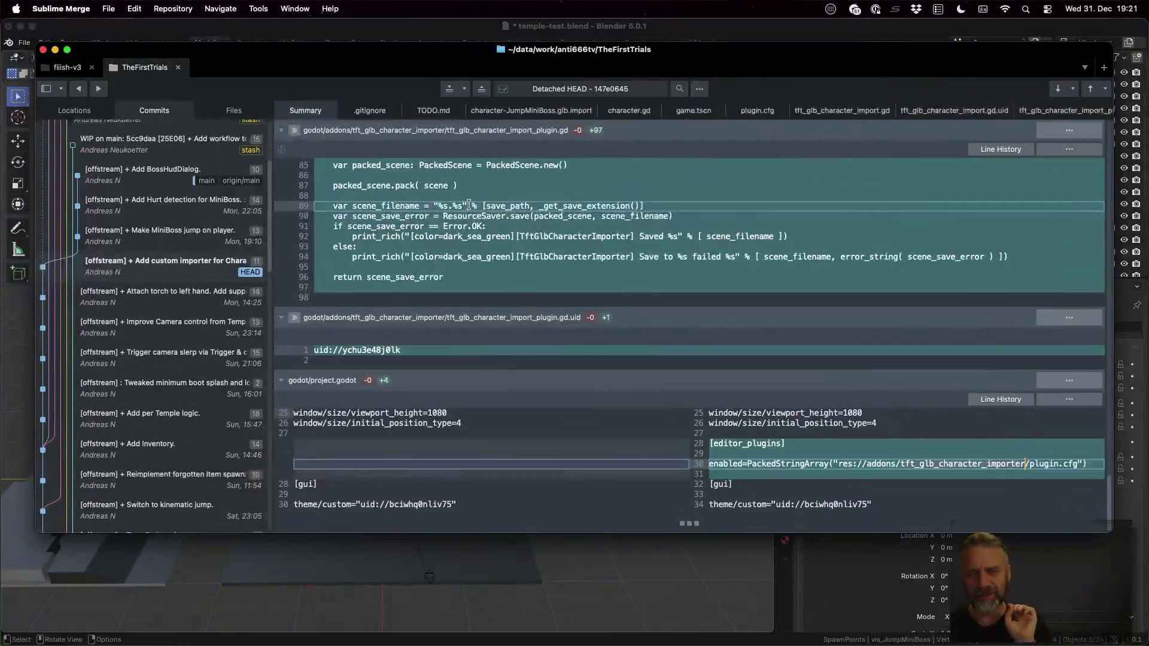
pyautogui.click(173, 235)
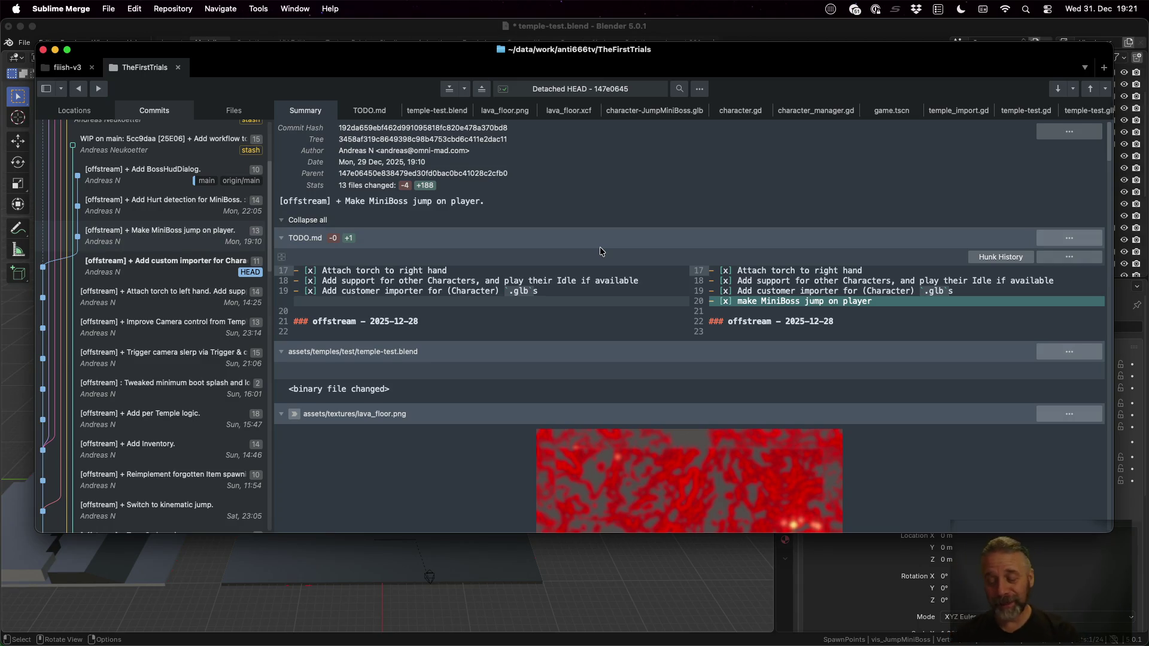
# Switch Godot to its game view, then return to the Sublime Merge desktop
pyautogui.hotkey('ctrl', 'Left')
pyautogui.click(755, 33)
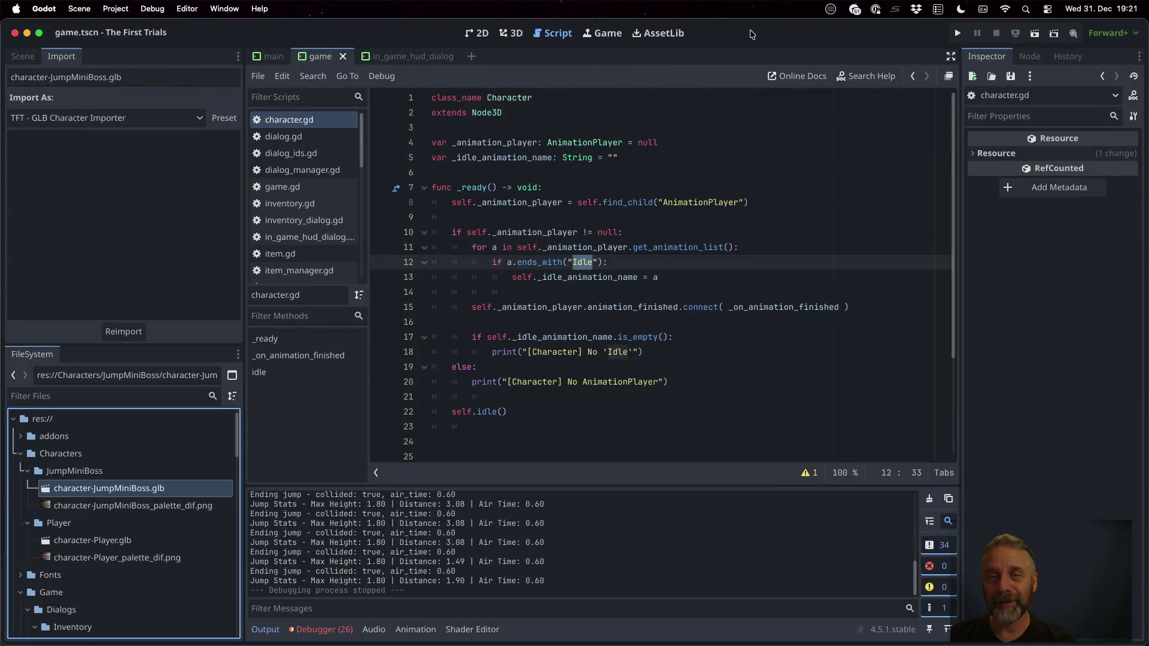
pyautogui.click(603, 33)
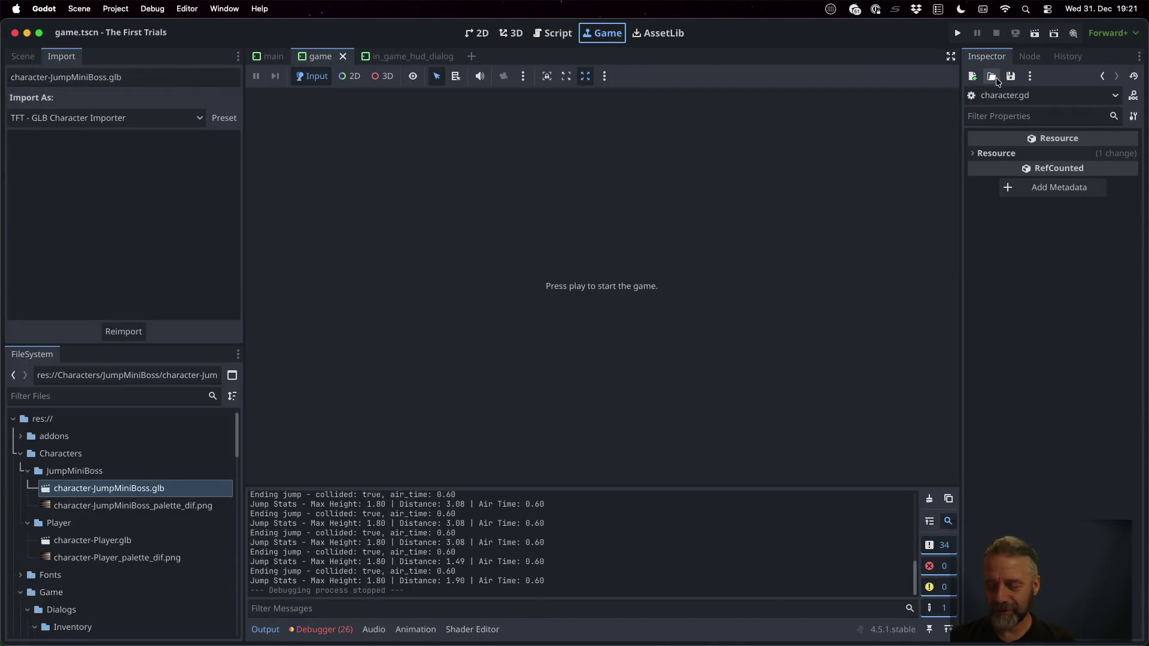
pyautogui.hotkey('ctrl', 'Right')
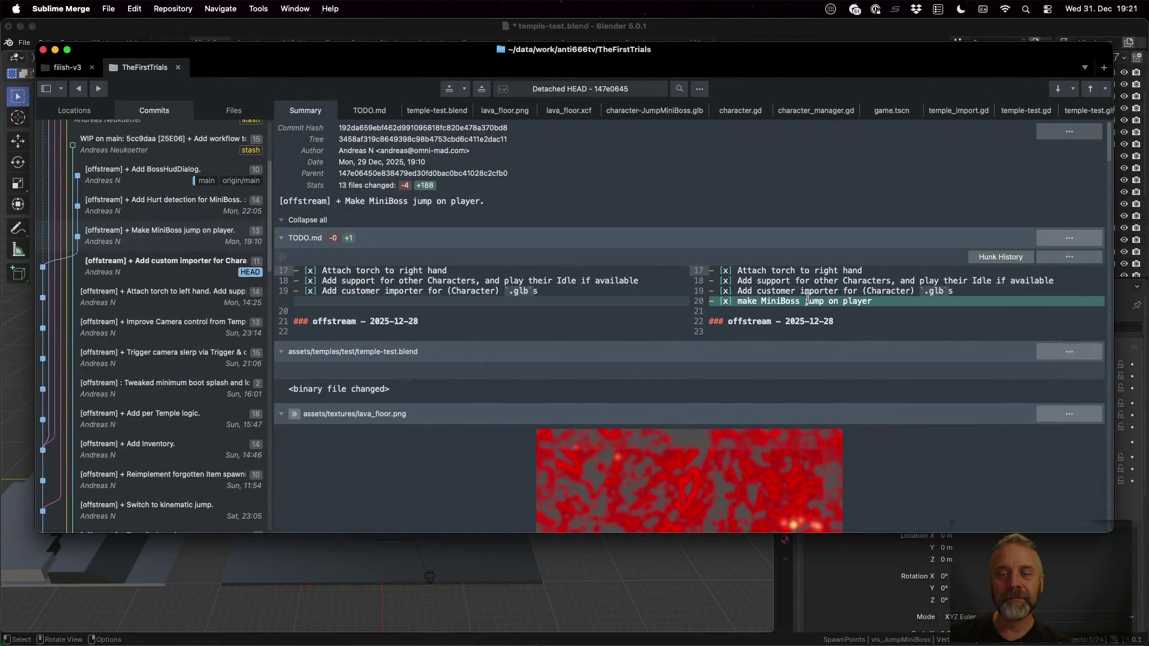
# Scroll through the commit's diff, including character.gd's new animation queue, then check out the commit
pyautogui.scroll(-5, 810, 307)
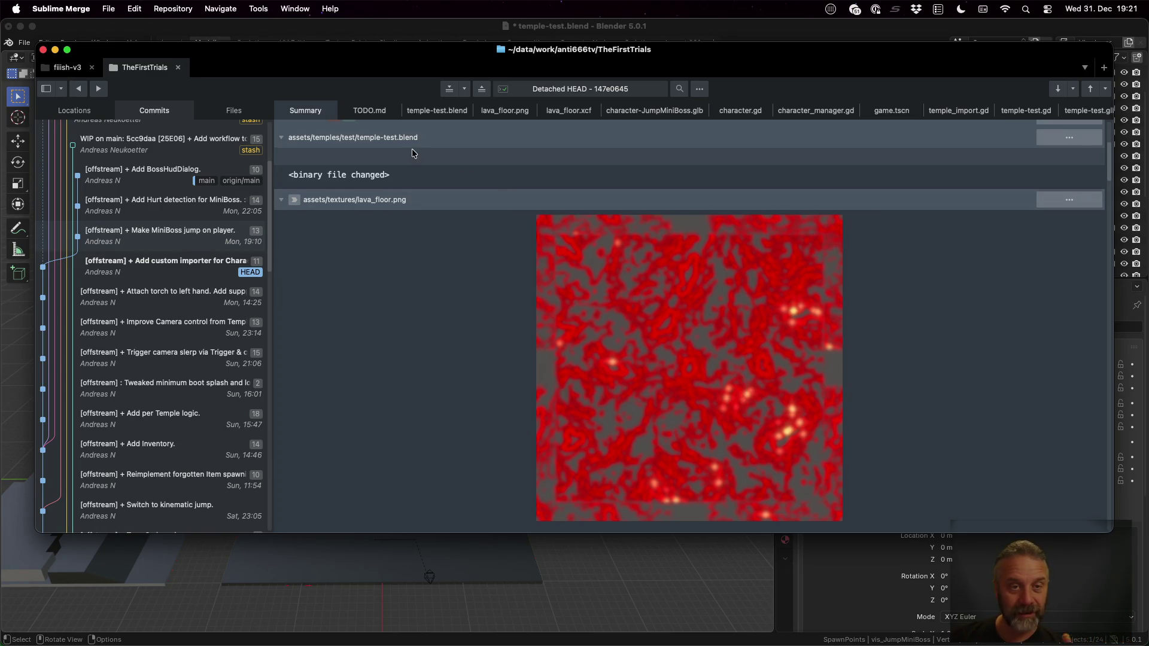
pyautogui.scroll(-6, 673, 359)
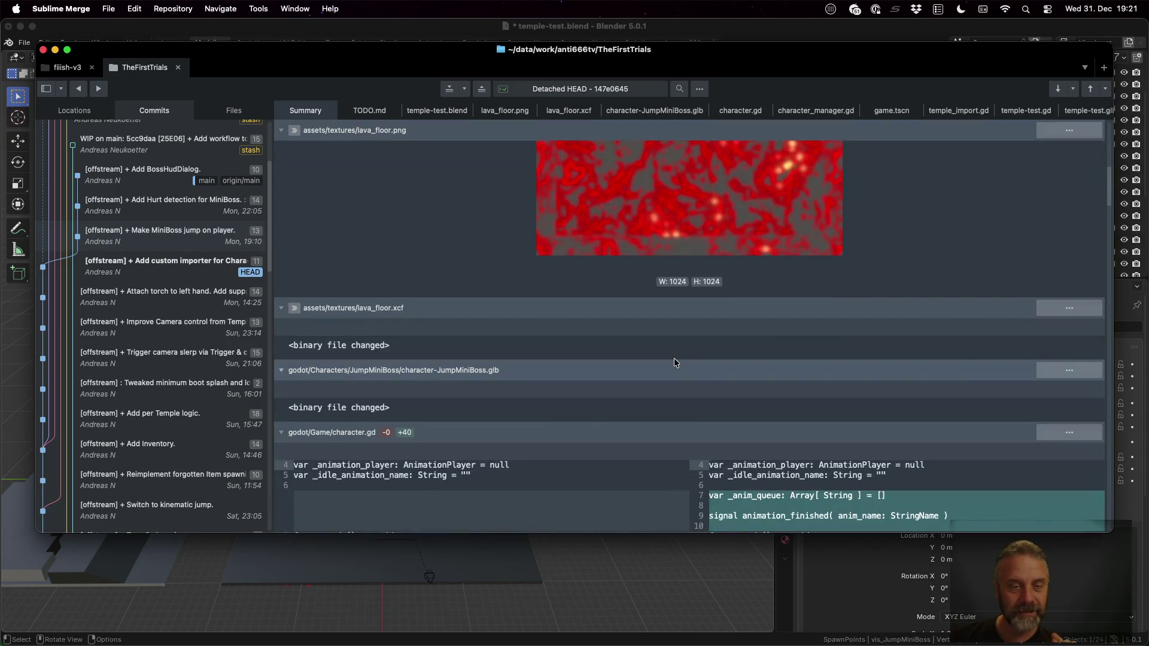
pyautogui.scroll(-3, 576, 310)
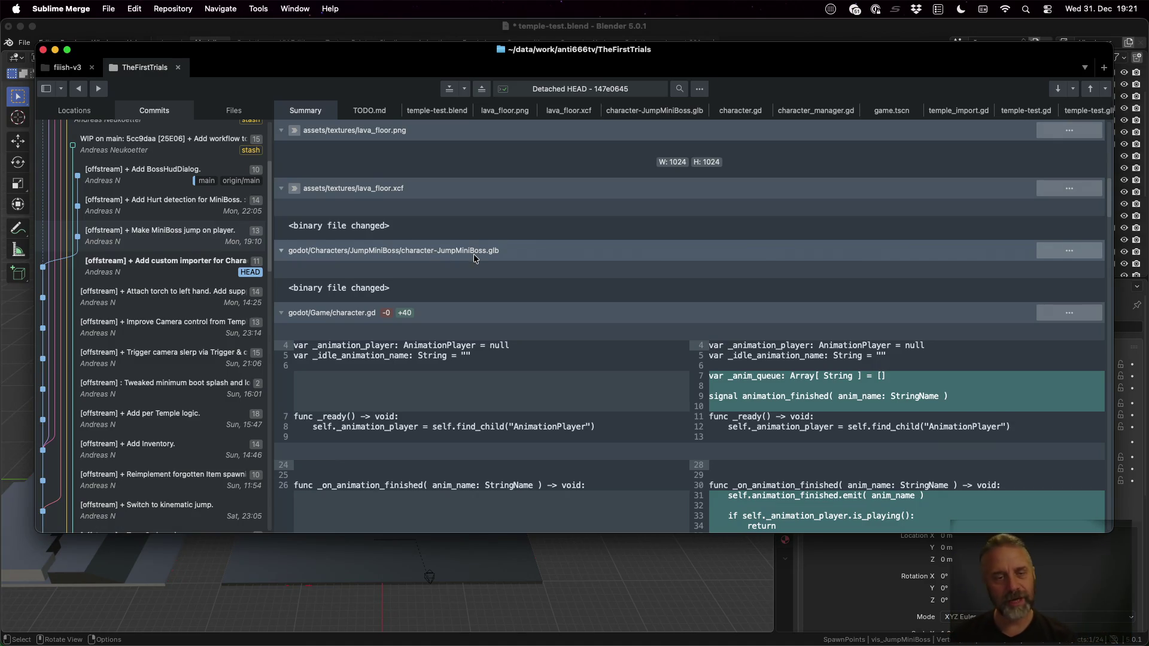
pyautogui.scroll(-2, 473, 257)
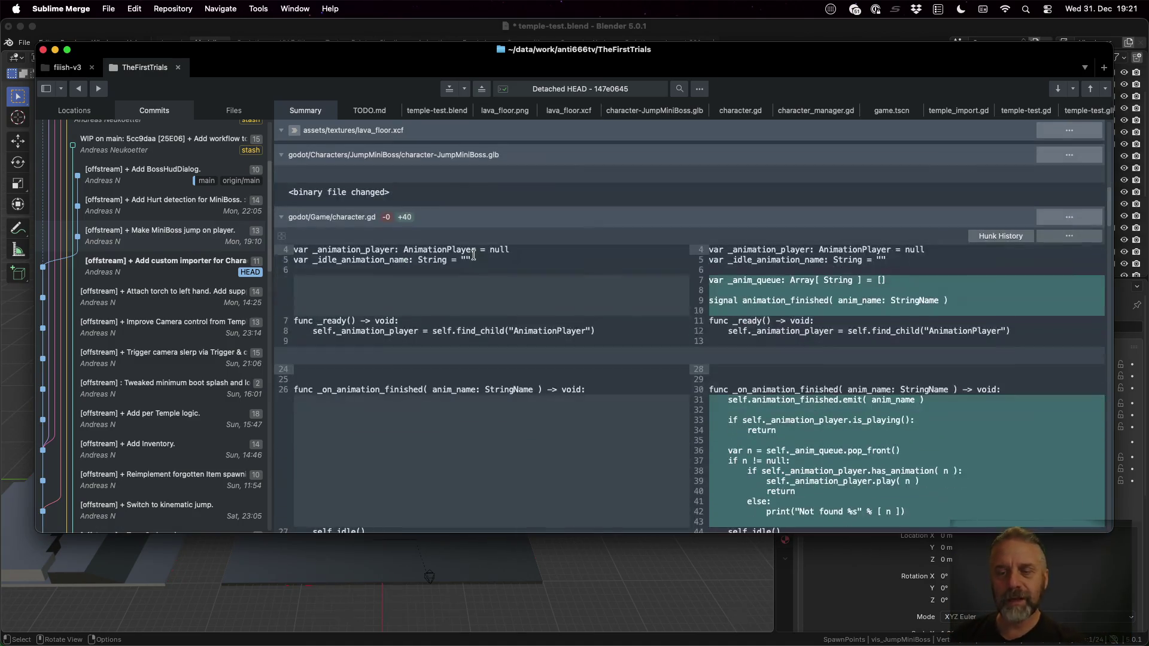
pyautogui.rightClick(119, 234)
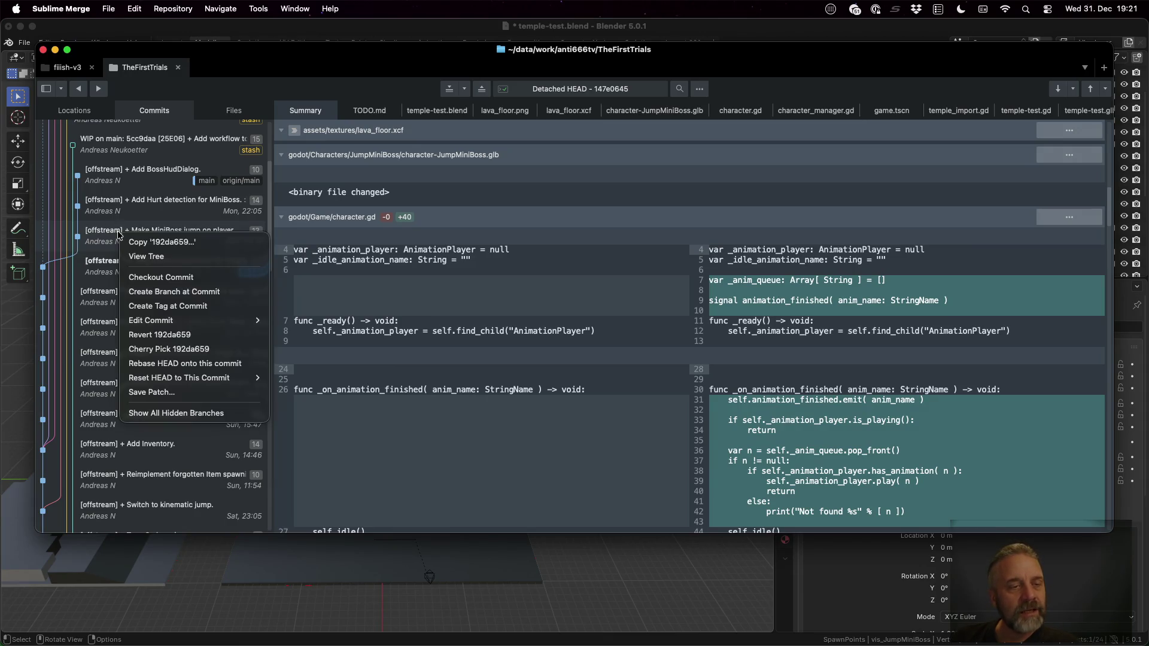
pyautogui.click(167, 279)
# Reopen temple-test.blend from recent files, discarding unsaved changes
pyautogui.click(292, 32)
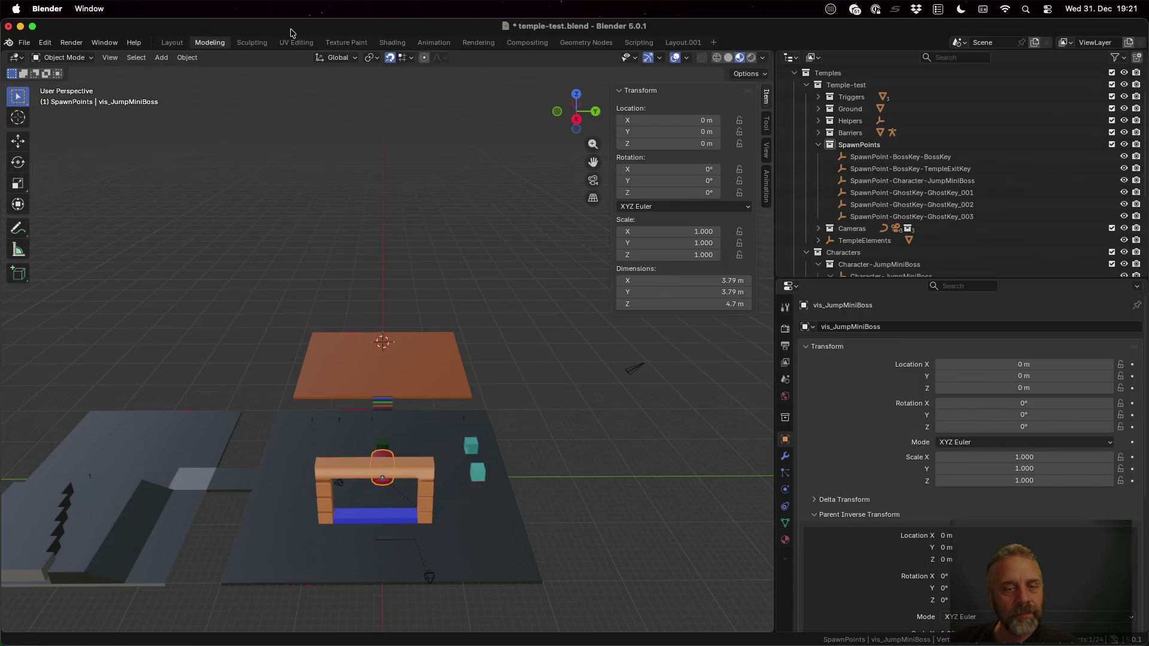
pyautogui.click(24, 42)
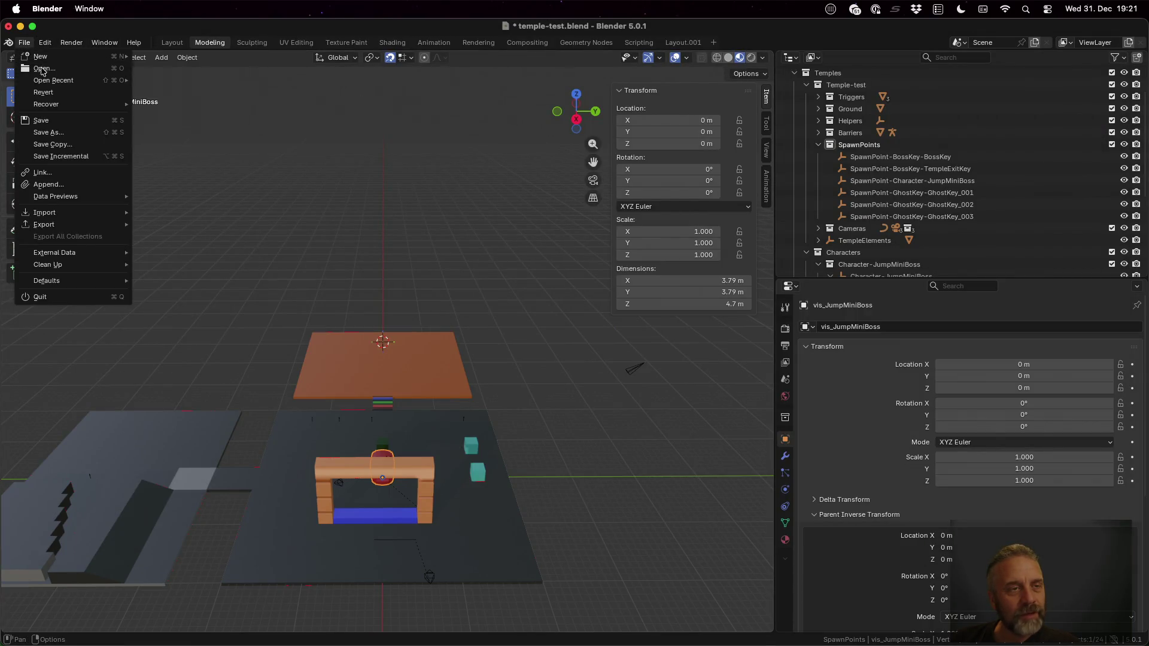
pyautogui.moveTo(55, 80)
pyautogui.click(172, 83)
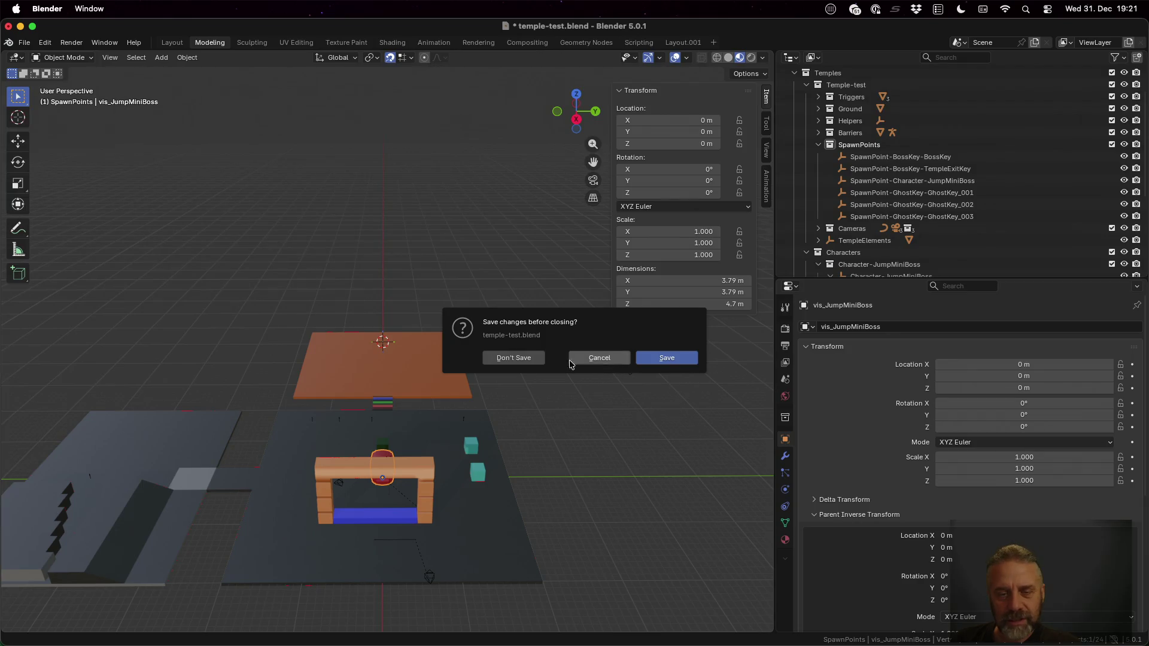
pyautogui.click(525, 359)
# Browse the JumpMiniBoss Aim, Attack, Idle and Retreat actions, then switch to the Modeling workspace
pyautogui.scroll(-4, 608, 299)
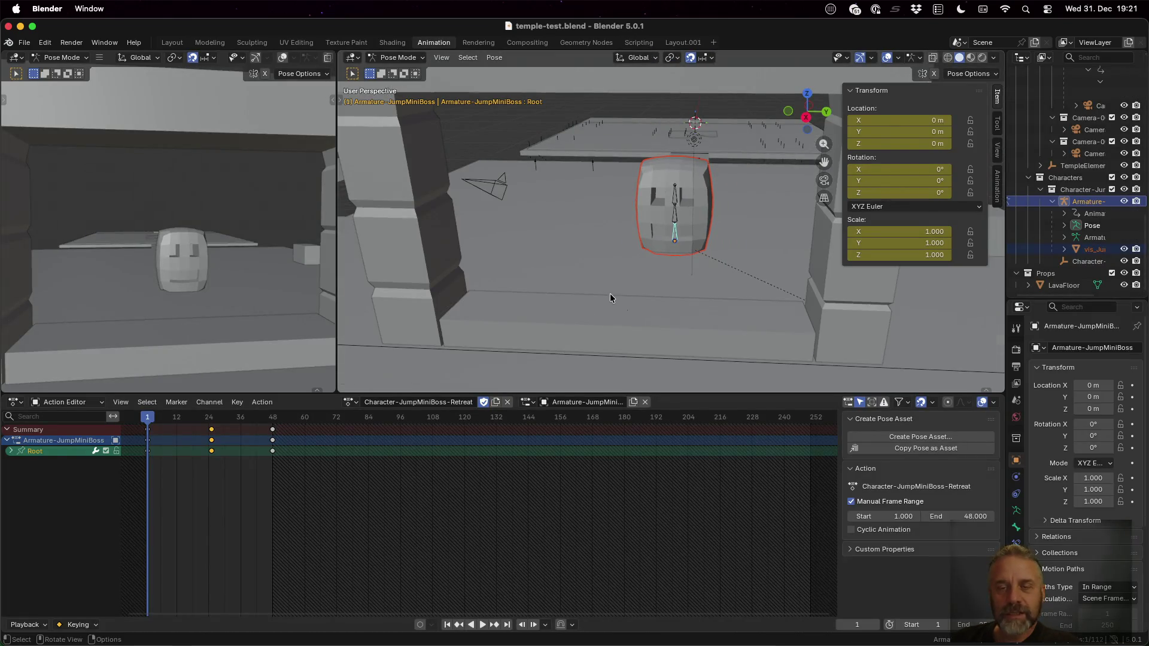
pyautogui.click(357, 402)
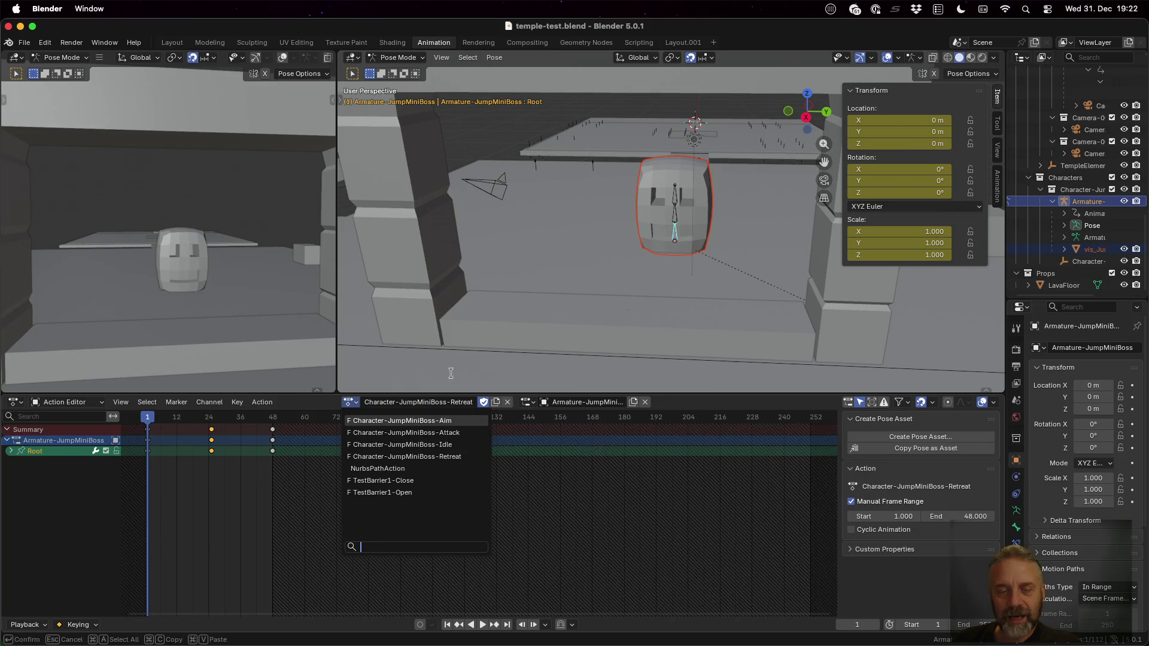
pyautogui.click(450, 343)
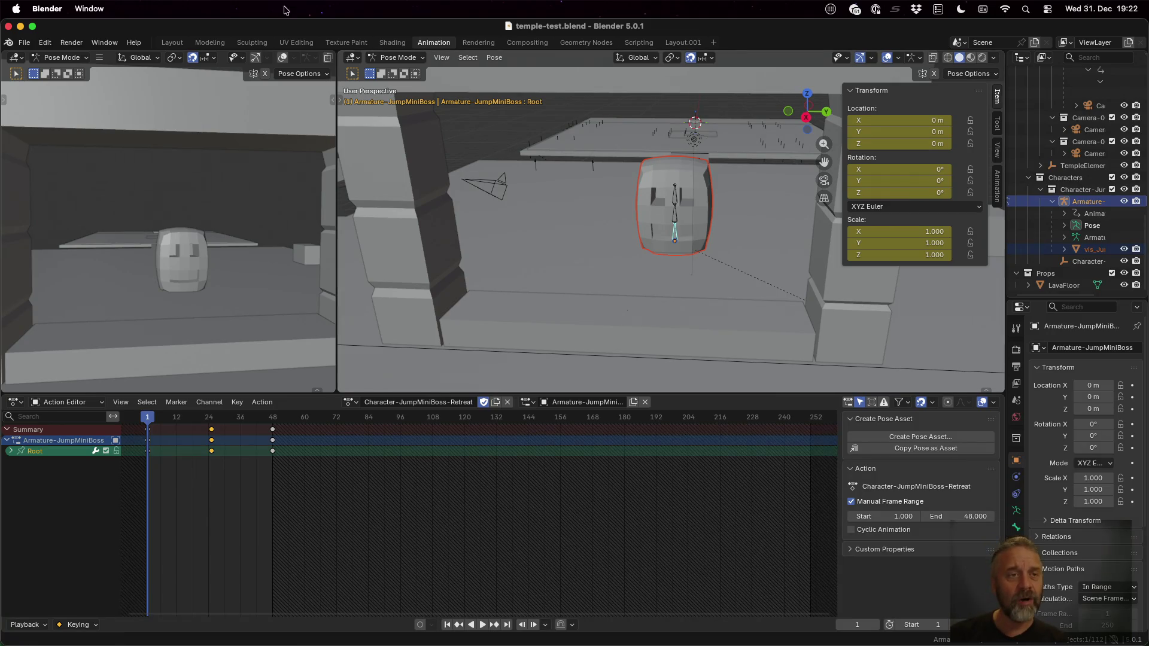
pyautogui.click(211, 43)
# Orbit to look down on the level and set viewport shading to Material Preview
pyautogui.scroll(-8, 445, 282)
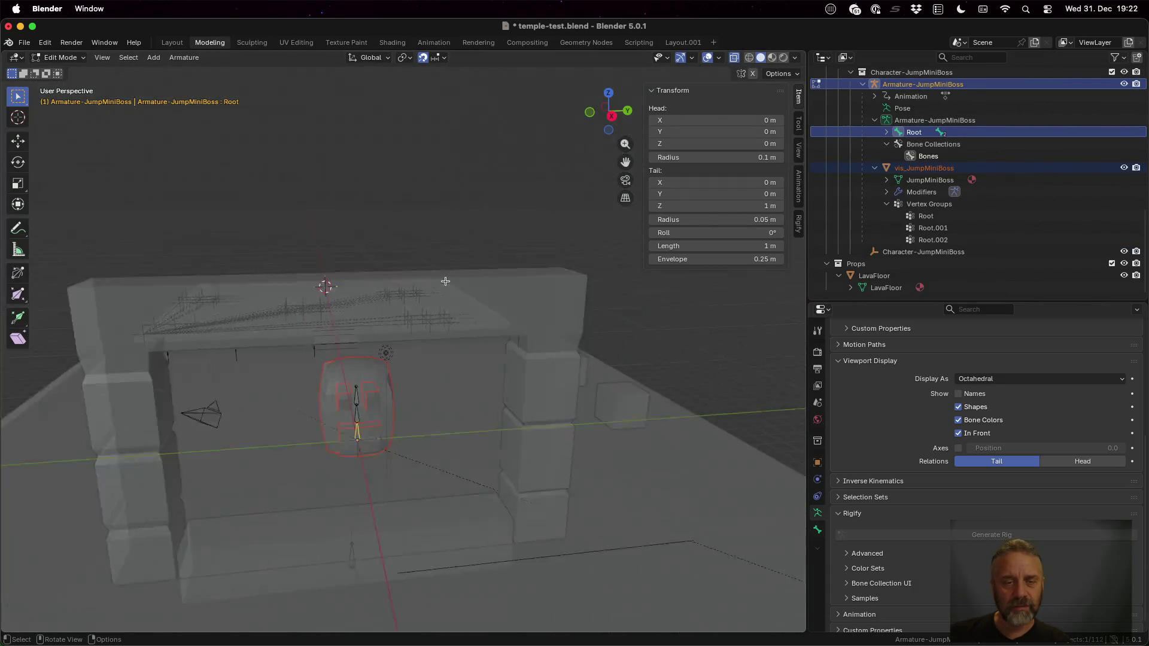
pyautogui.moveTo(311, 317)
pyautogui.mouseDown()
pyautogui.moveTo(380, 394)
pyautogui.moveTo(361, 328)
pyautogui.mouseUp()
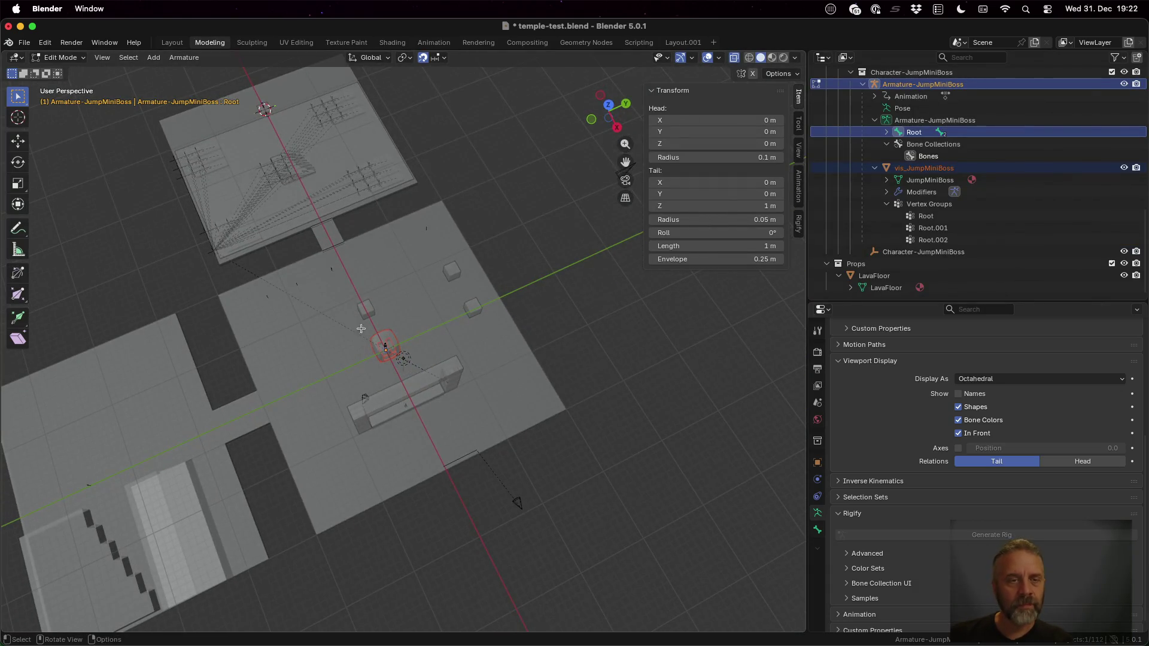
pyautogui.scroll(4, 295, 174)
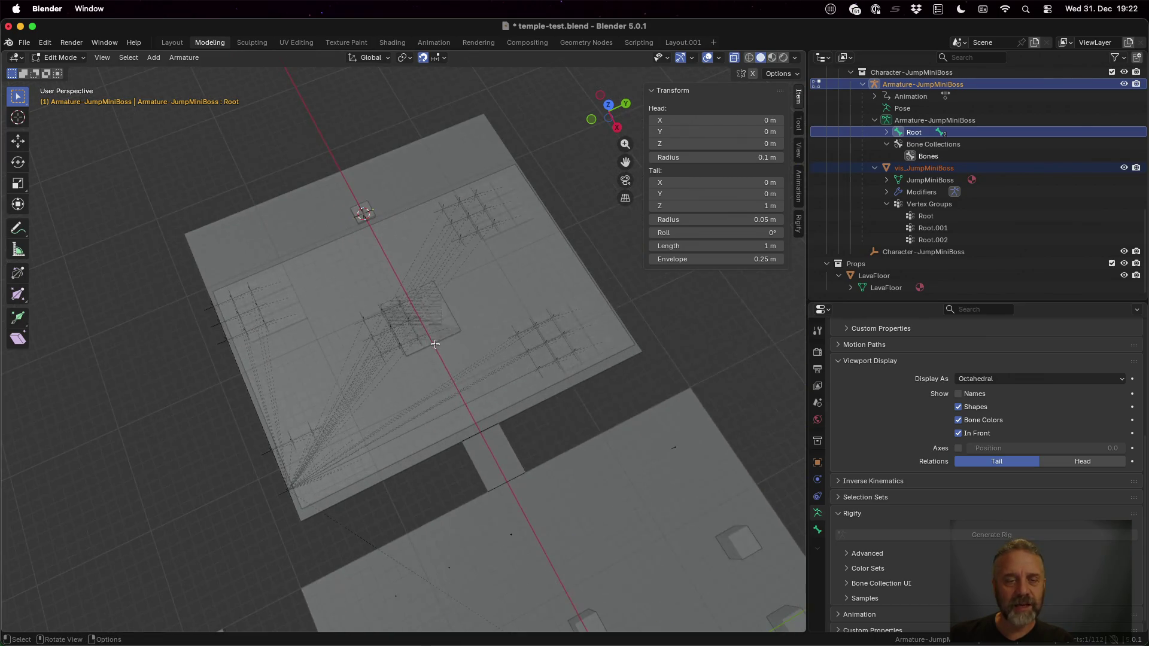
pyautogui.click(783, 58)
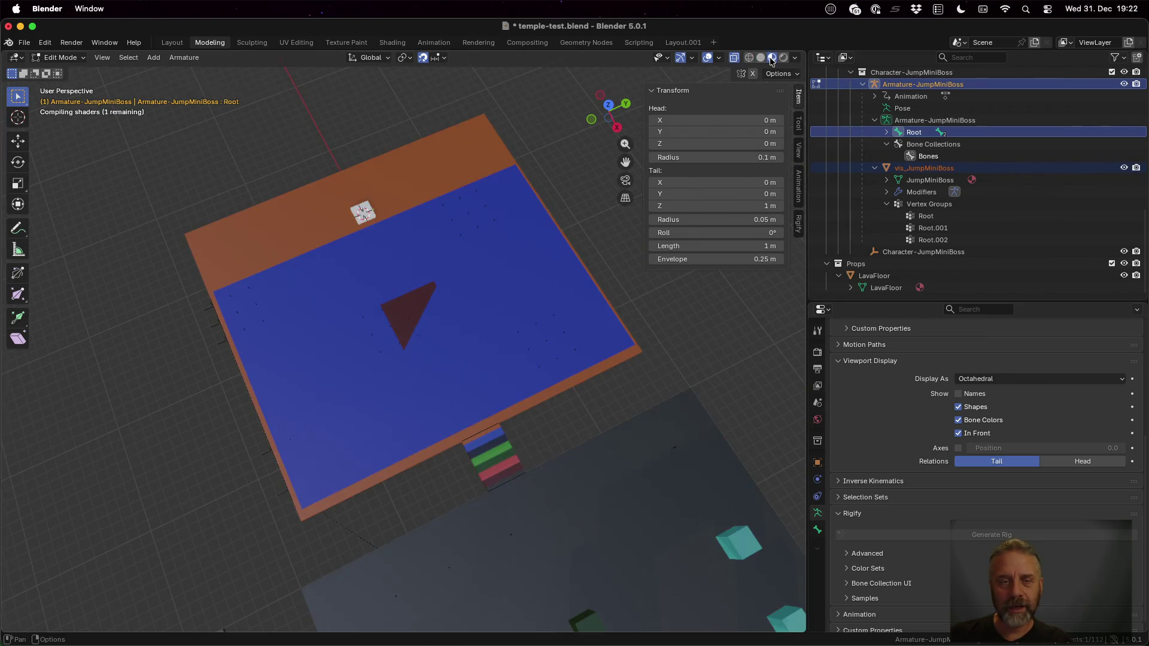
pyautogui.click(785, 59)
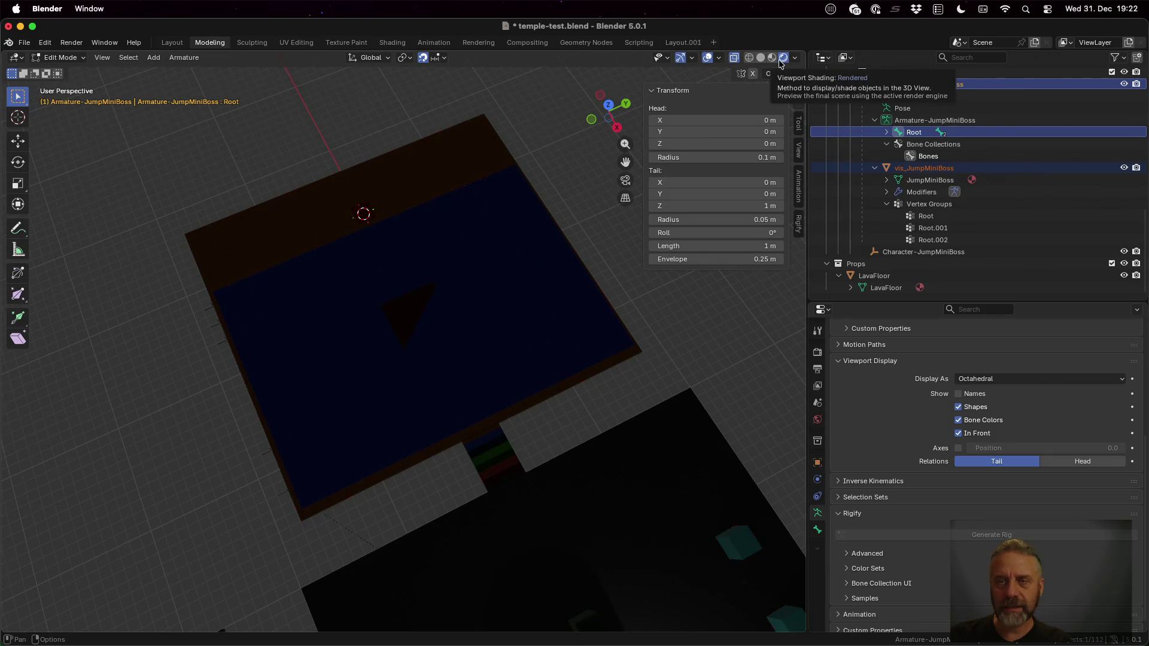
pyautogui.click(773, 58)
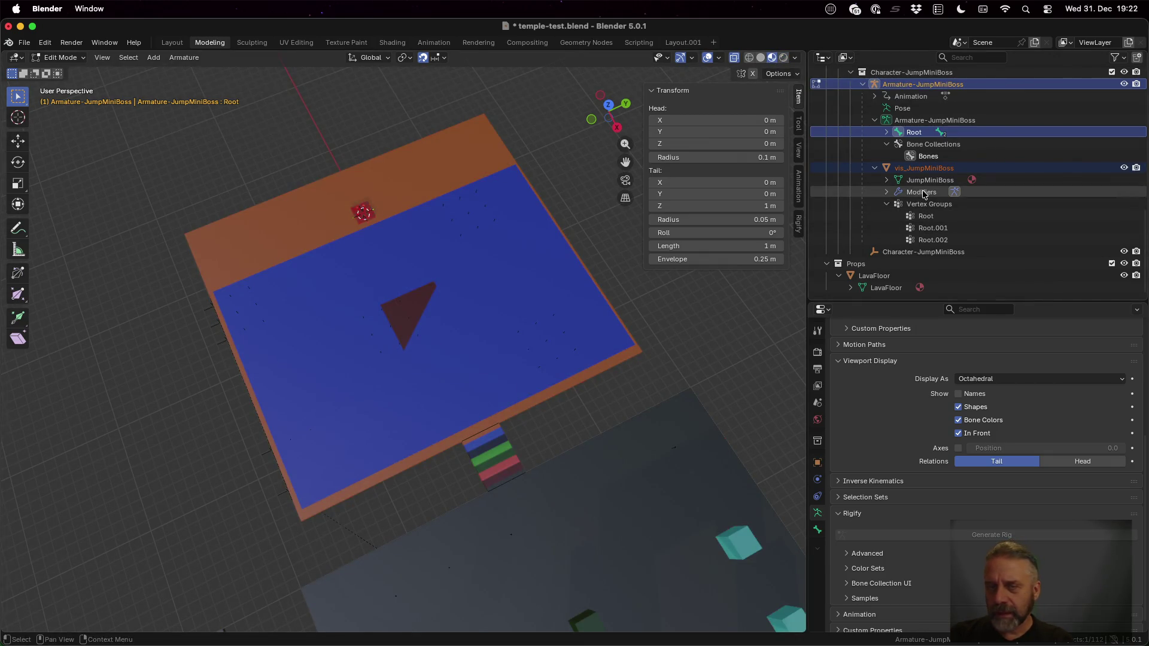
# Return to Object Mode, hide the blue trigger sensor plane, and inspect the lava tiles and Trigger-Hurt-JumpMiniBoss square
pyautogui.click(518, 265)
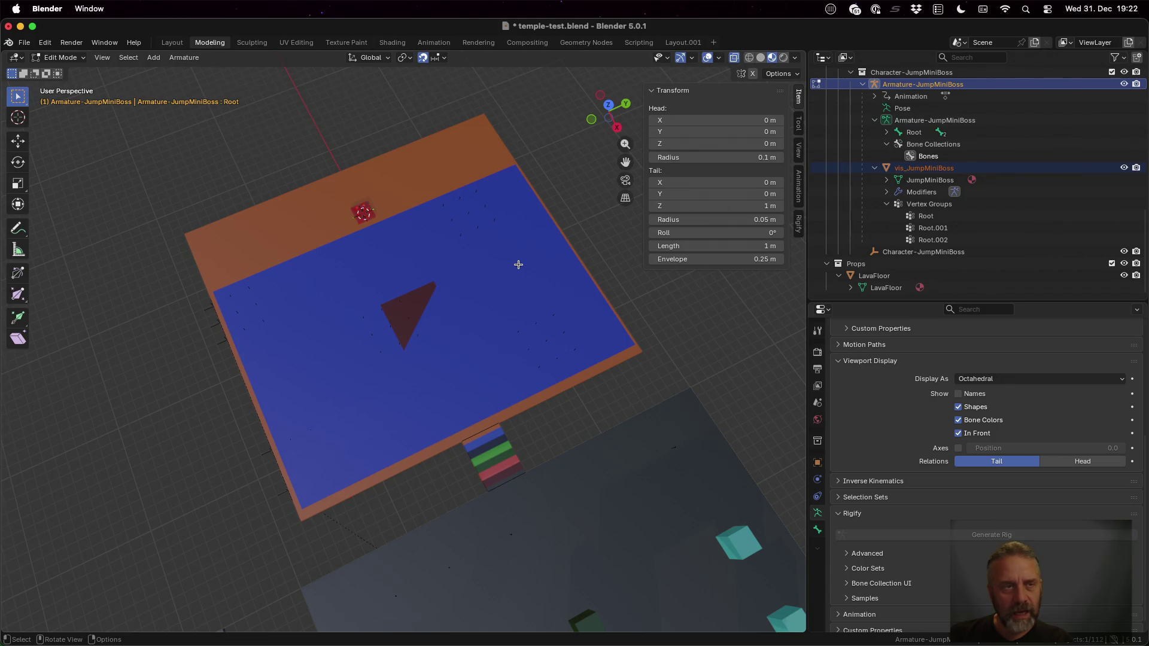
pyautogui.press('Tab')
pyautogui.click(451, 270)
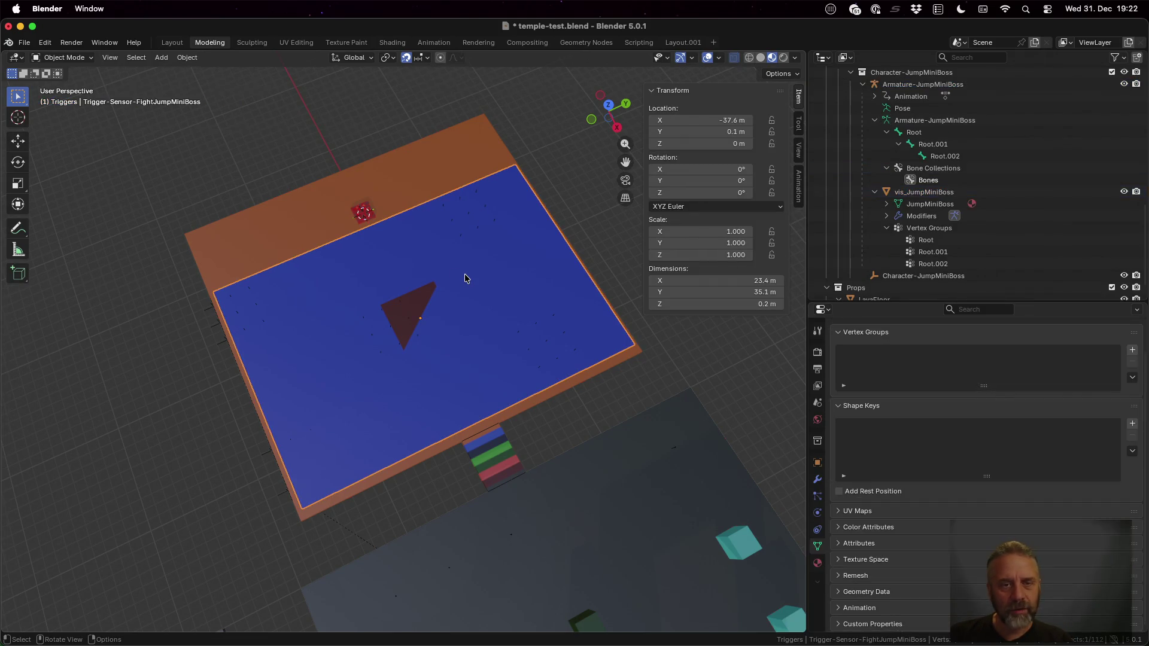
pyautogui.press('h')
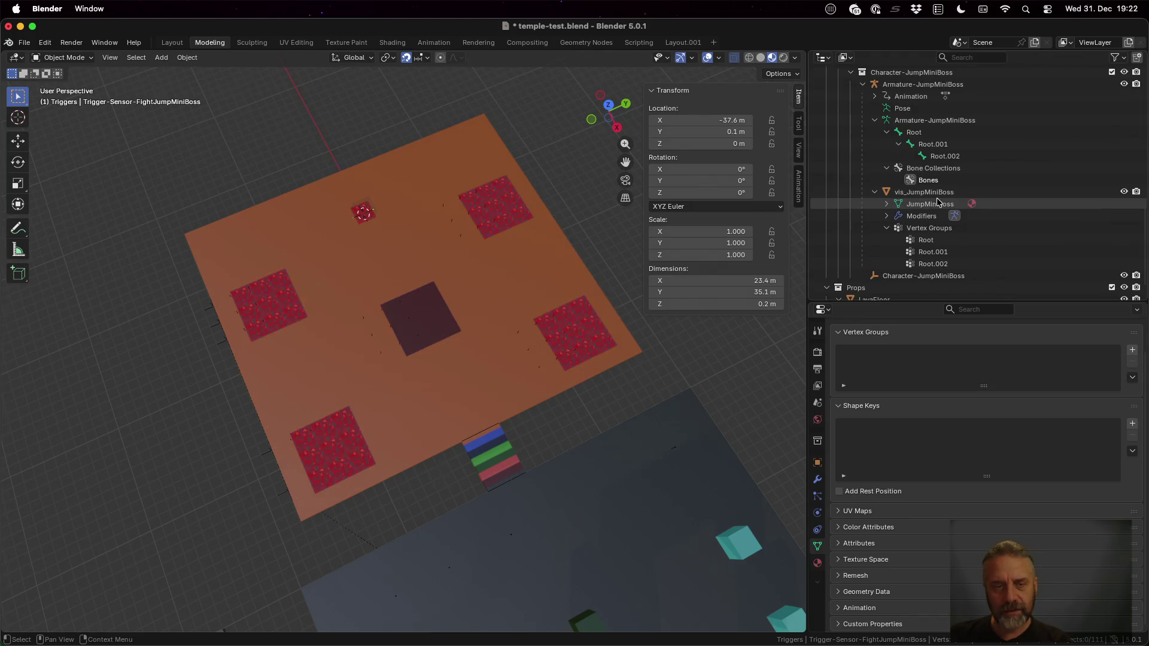
pyautogui.scroll(4, 493, 253)
pyautogui.click(174, 279)
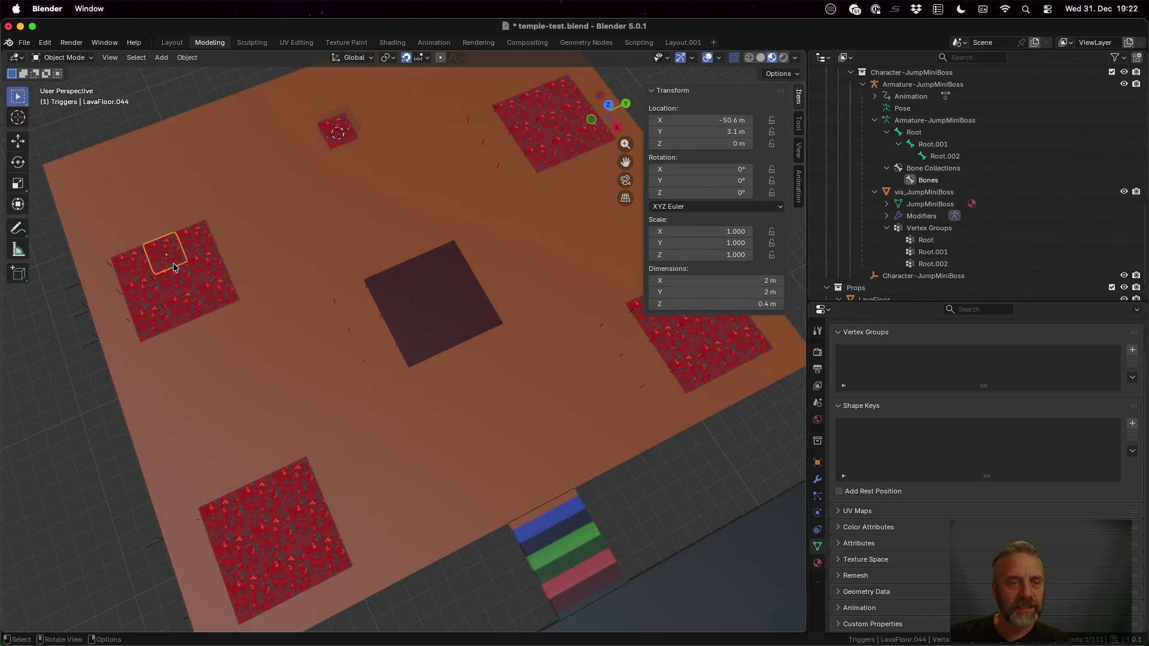
pyautogui.click(218, 308)
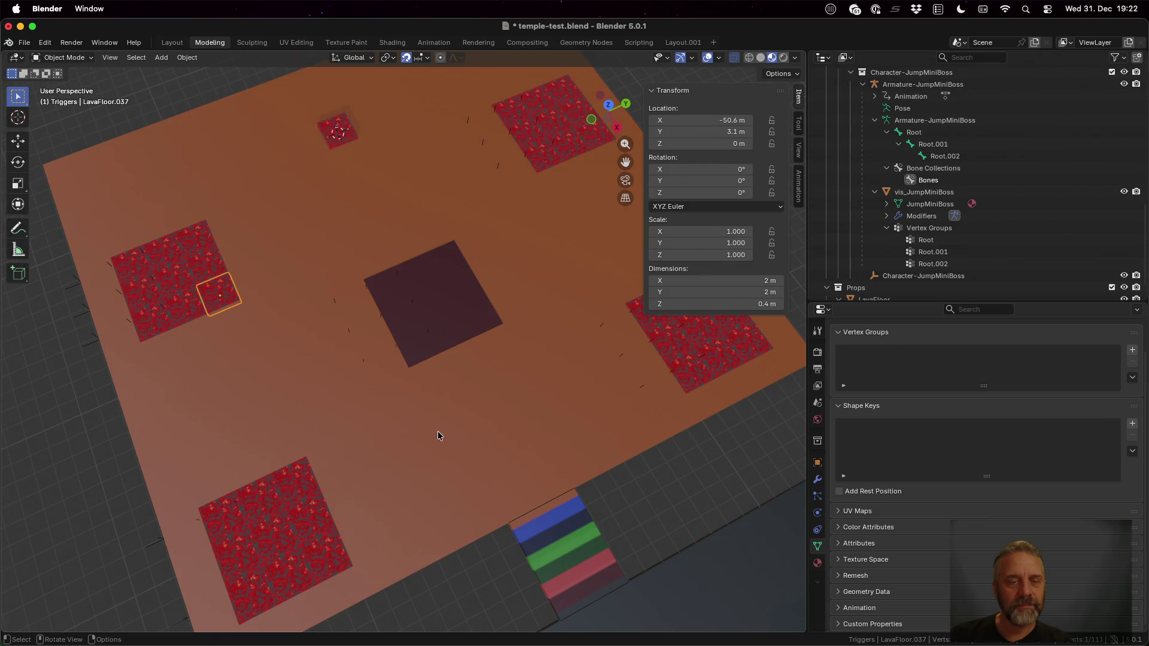
pyautogui.click(432, 353)
pyautogui.moveTo(468, 407)
pyautogui.mouseDown()
pyautogui.moveTo(464, 237)
pyautogui.moveTo(483, 395)
pyautogui.moveTo(462, 262)
pyautogui.mouseUp()
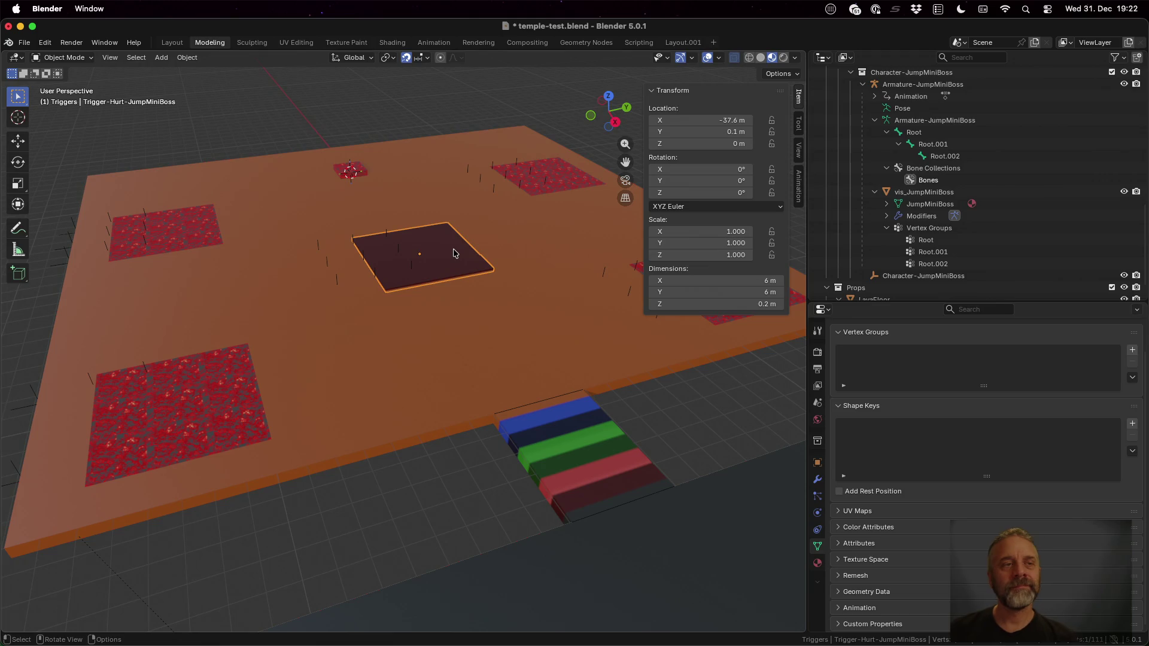
# Reload temple-test.blend from recent files without saving, then bring up the window overview
pyautogui.click(24, 42)
pyautogui.moveTo(57, 84)
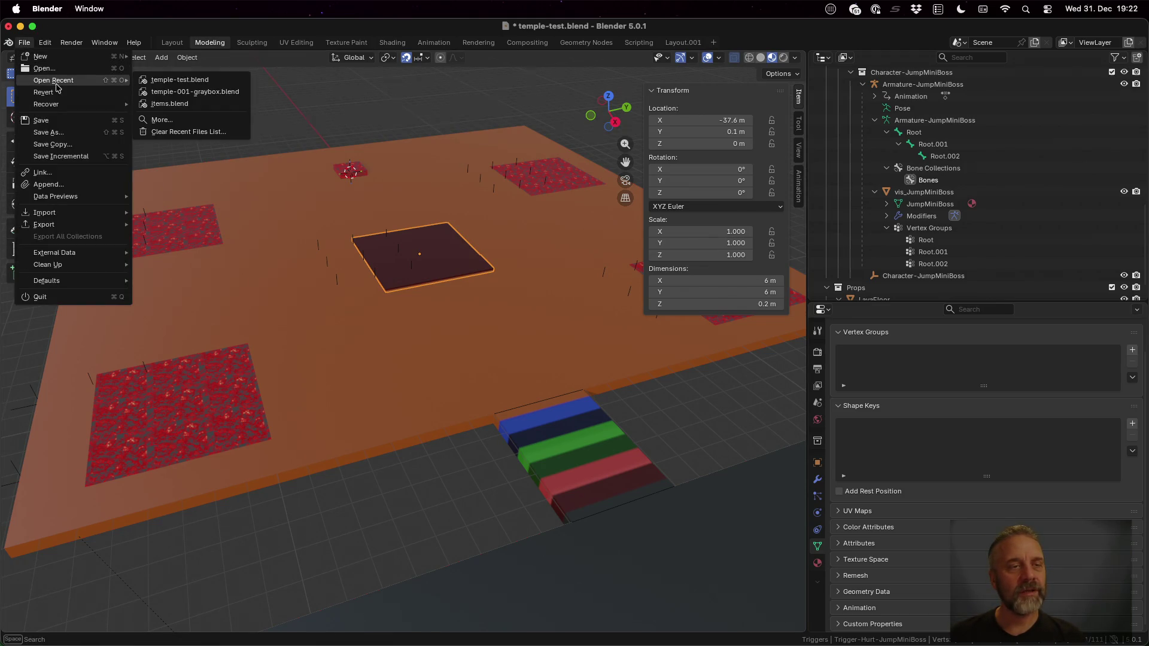
pyautogui.click(193, 83)
pyautogui.click(535, 363)
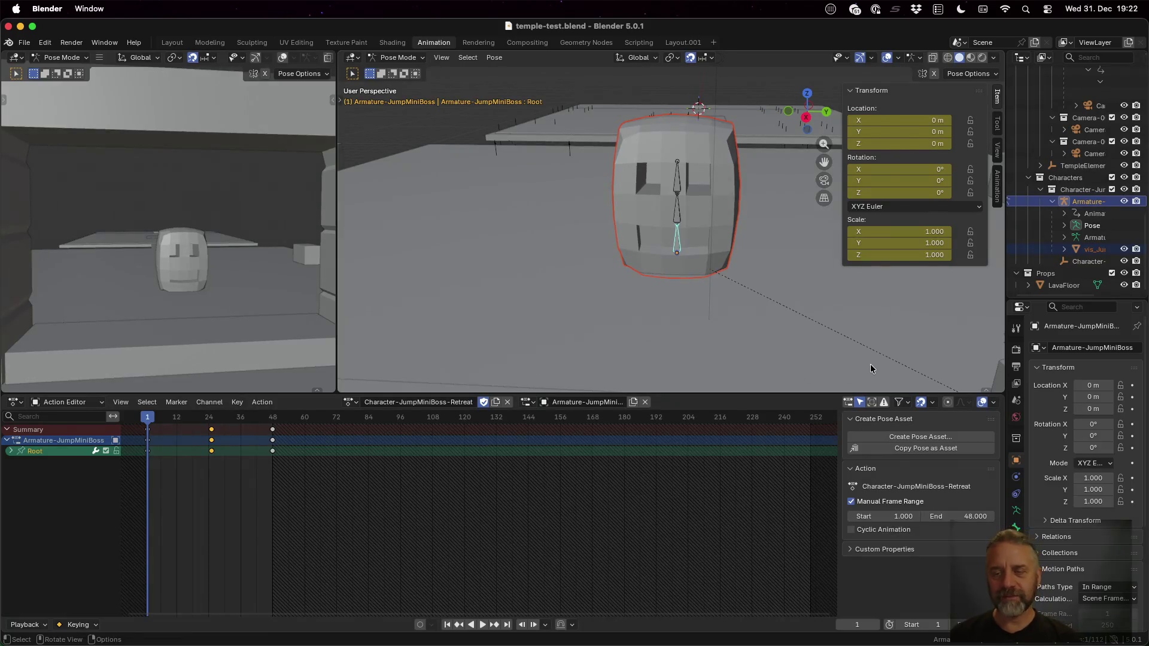
pyautogui.hotkey('ctrl', 'Up')
# In character.gd's diff, highlight the new _anim_queue, animation_finished signal and _on_animation_finished function
pyautogui.click(688, 193)
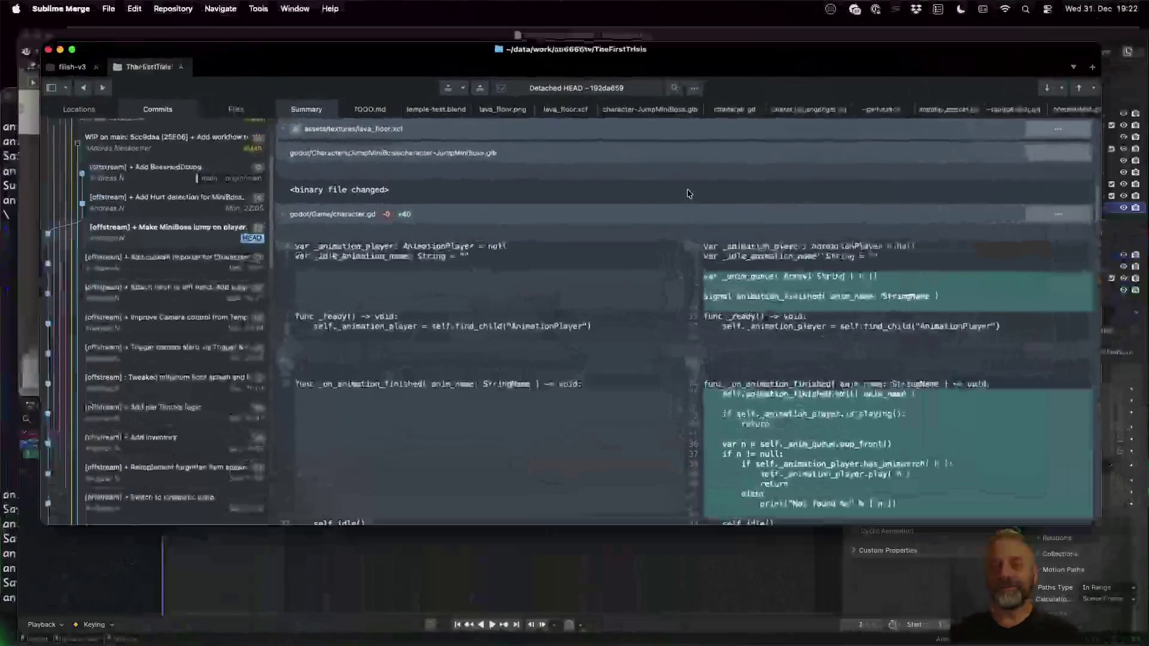
pyautogui.click(764, 282)
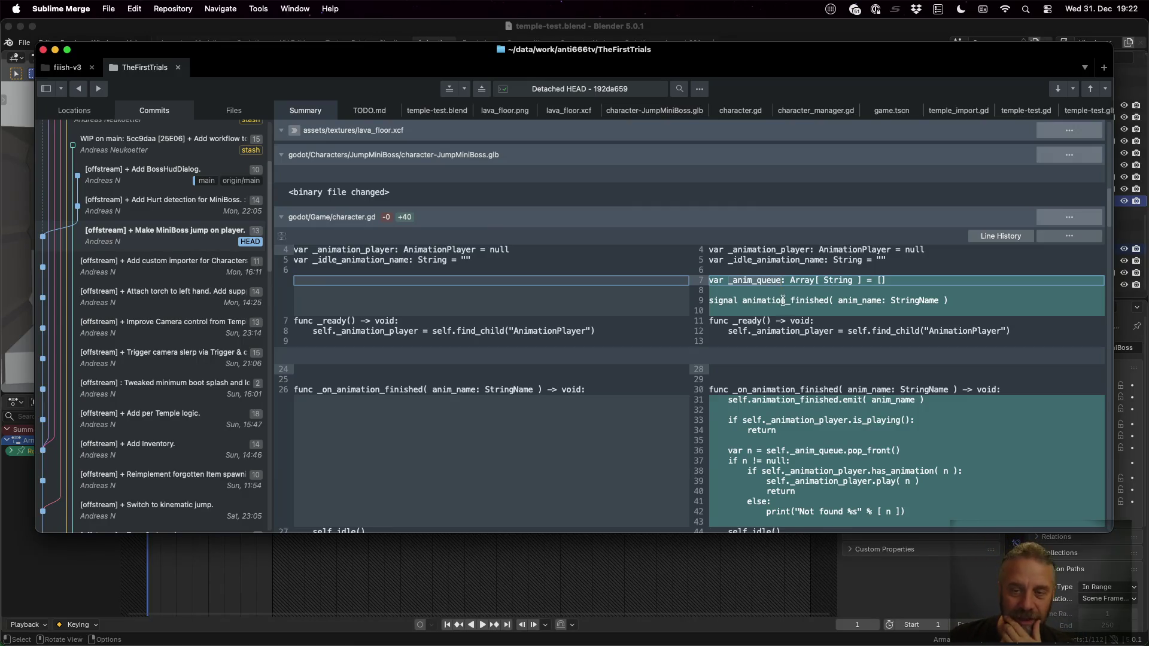
pyautogui.doubleClick(785, 302)
pyautogui.scroll(-4, 786, 305)
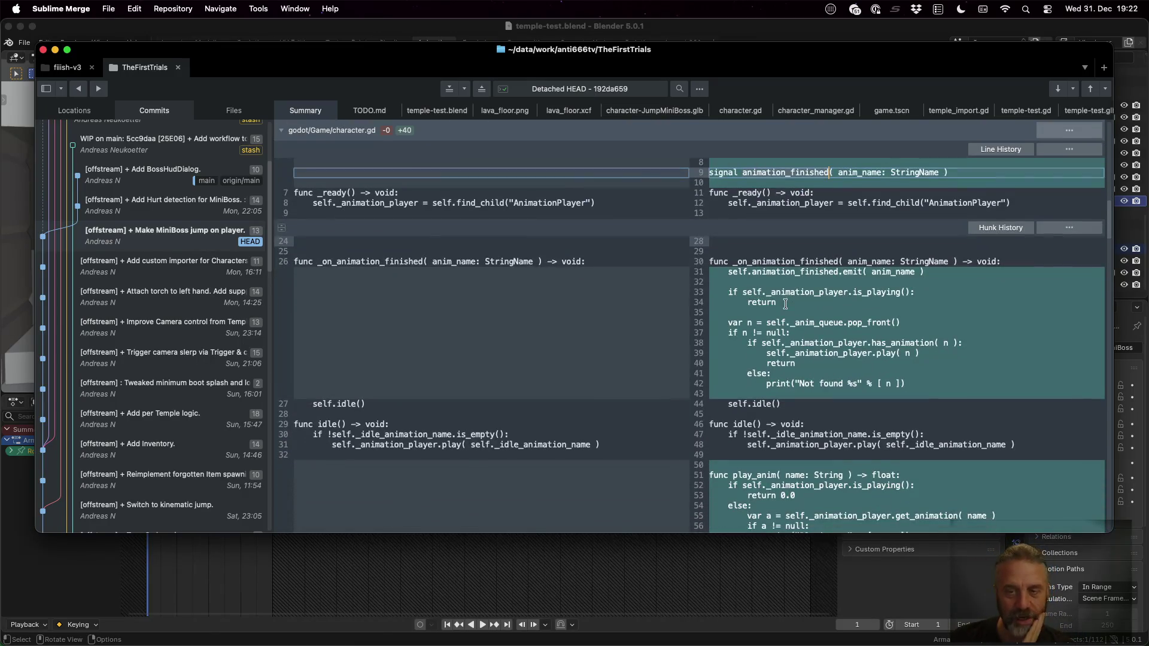
pyautogui.doubleClick(791, 263)
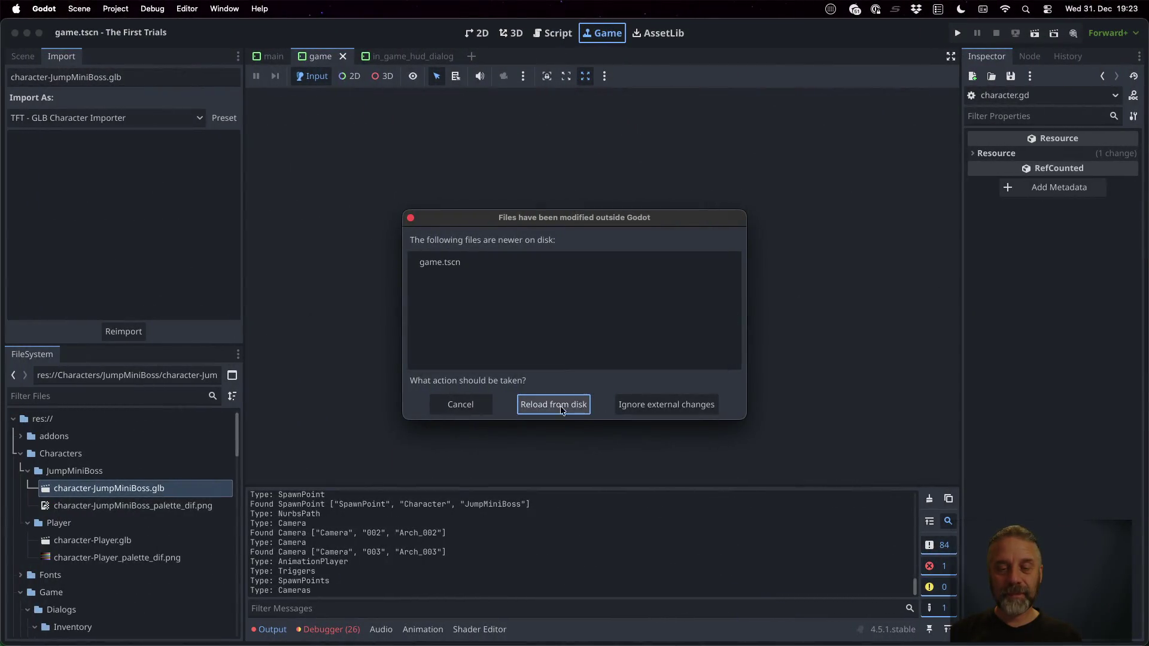
# Reload game.tscn from disk and open Character-JumpMiniBoss's imported source scene anyway
pyautogui.click(552, 404)
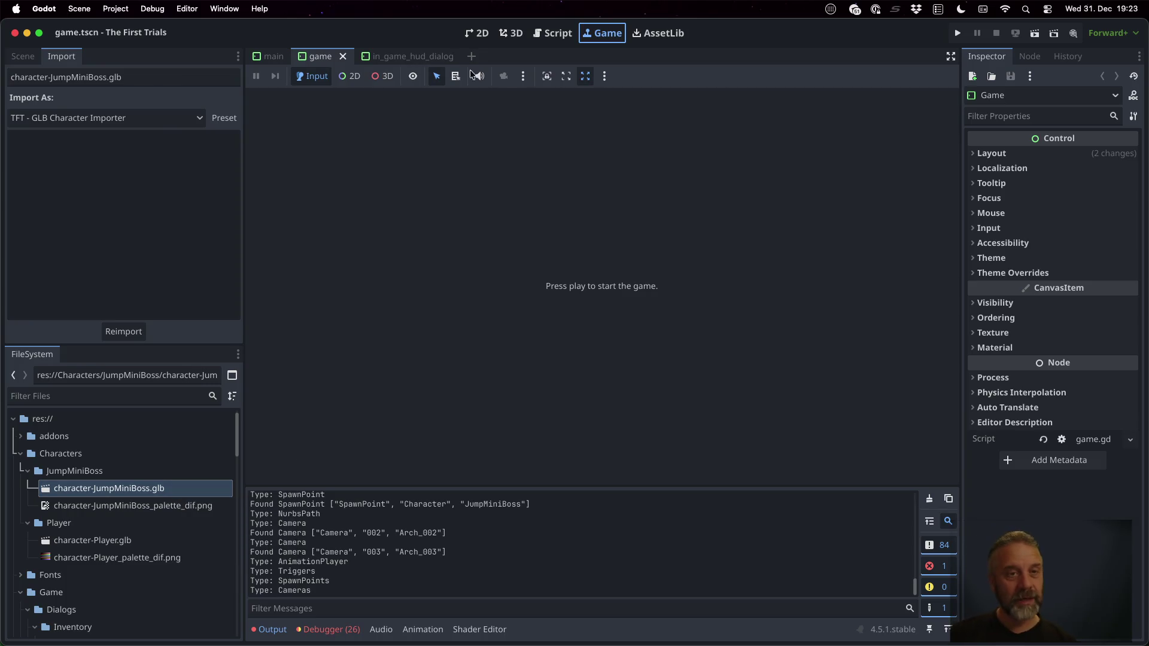
pyautogui.click(23, 56)
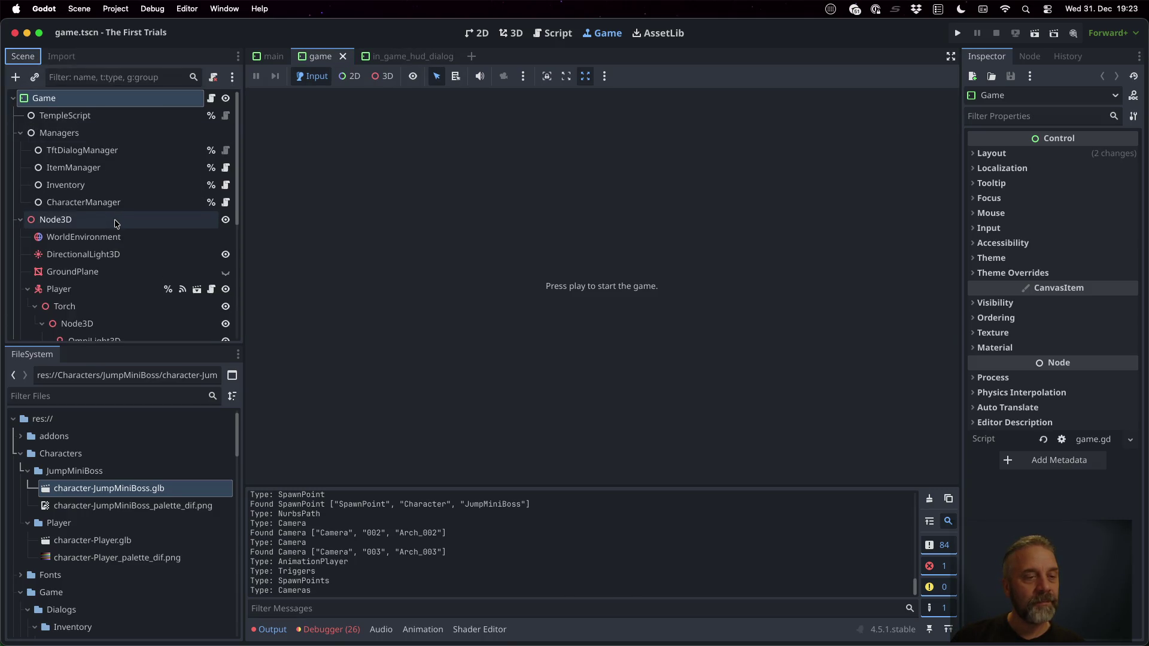
pyautogui.scroll(-5, 114, 222)
pyautogui.click(104, 193)
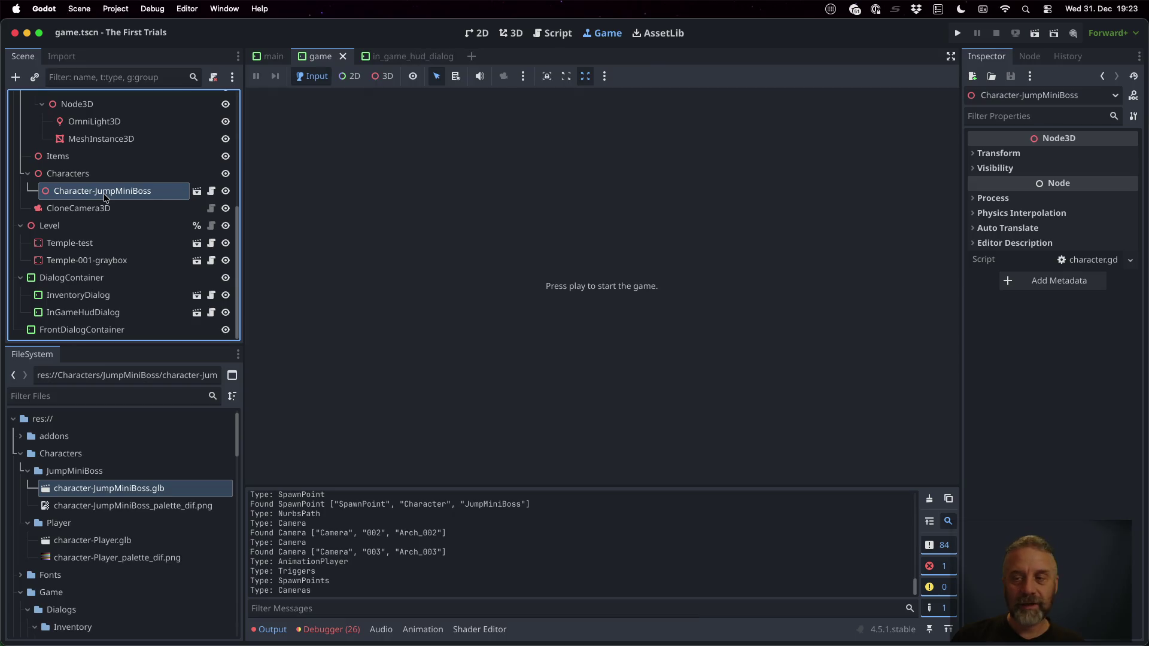
pyautogui.click(197, 192)
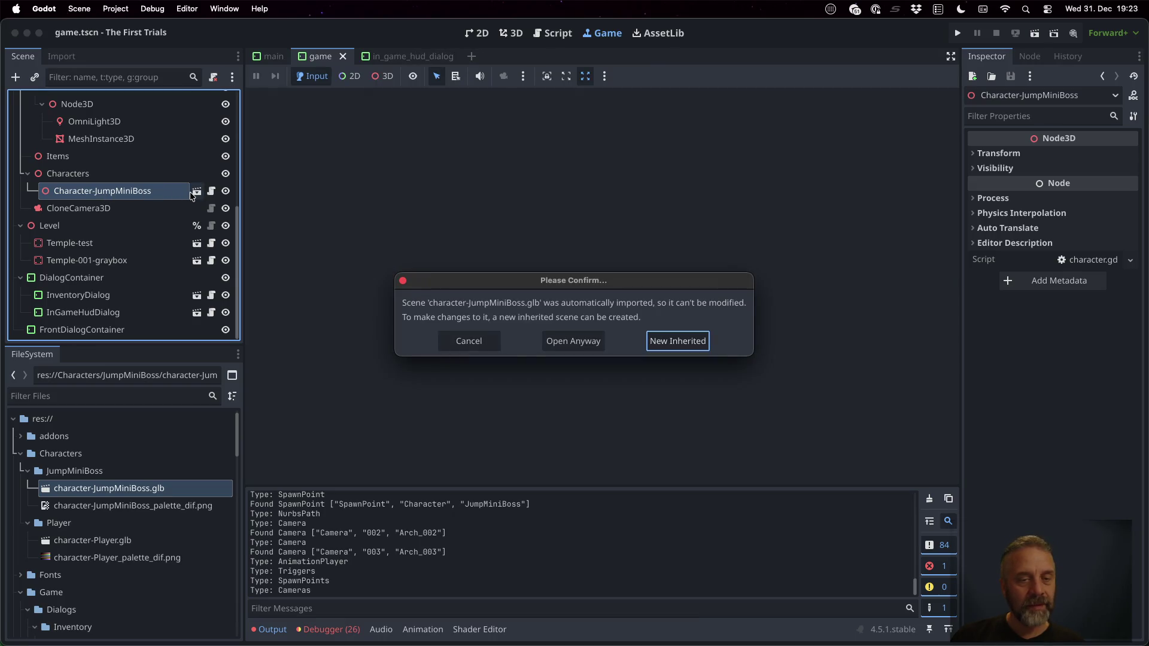
pyautogui.click(594, 341)
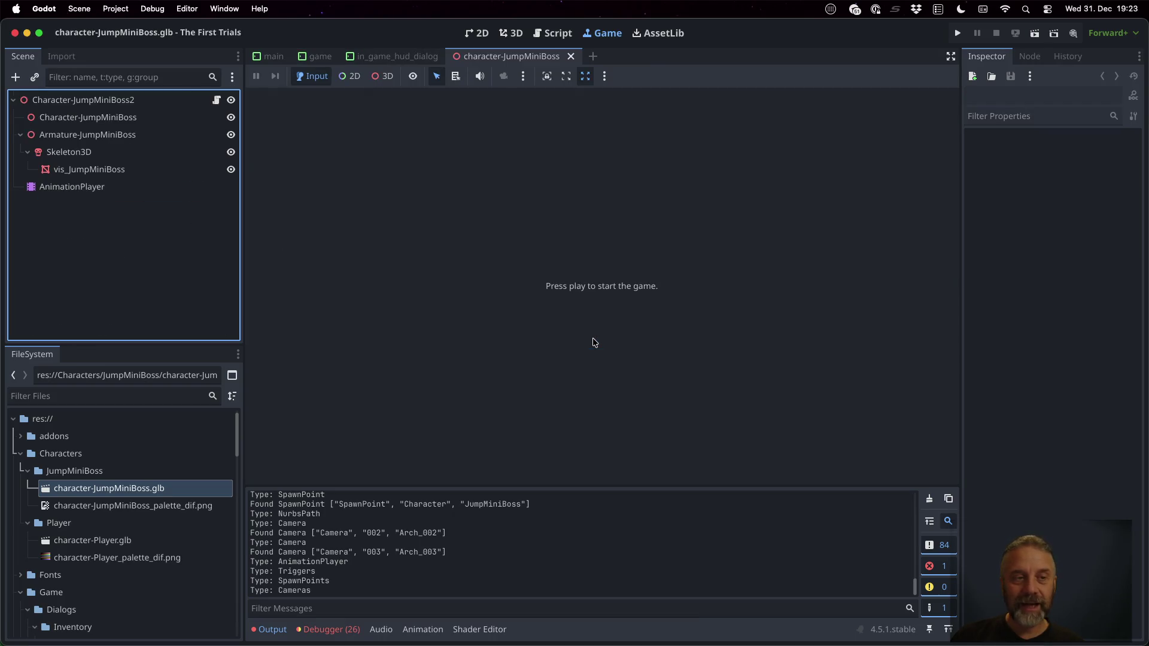
# Check the Character-JumpMiniBoss2 root node's signals, then return to Sublime Merge
pyautogui.click(149, 103)
pyautogui.click(1028, 57)
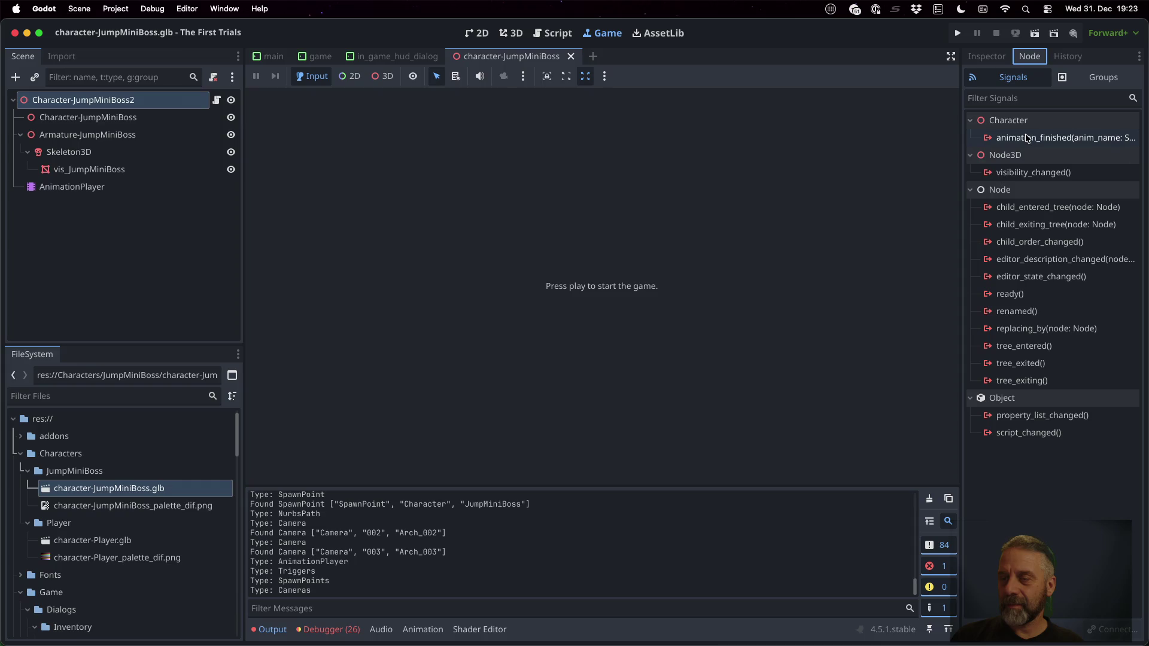
pyautogui.click(997, 61)
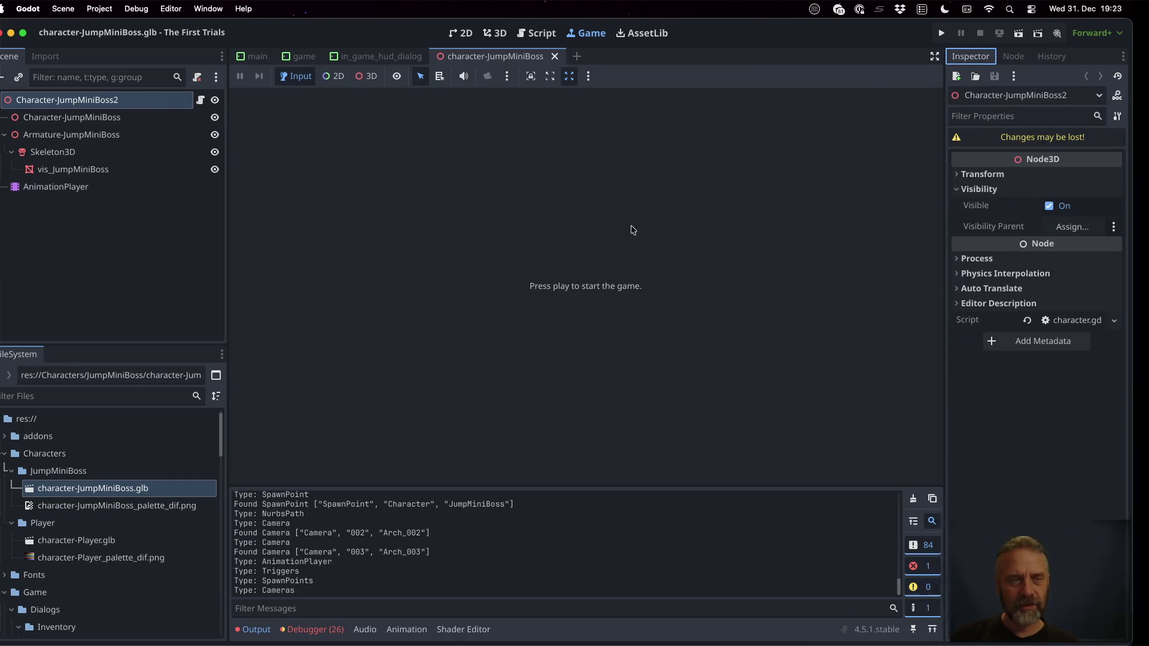
pyautogui.press('super+Tab')
pyautogui.scroll(3, 871, 332)
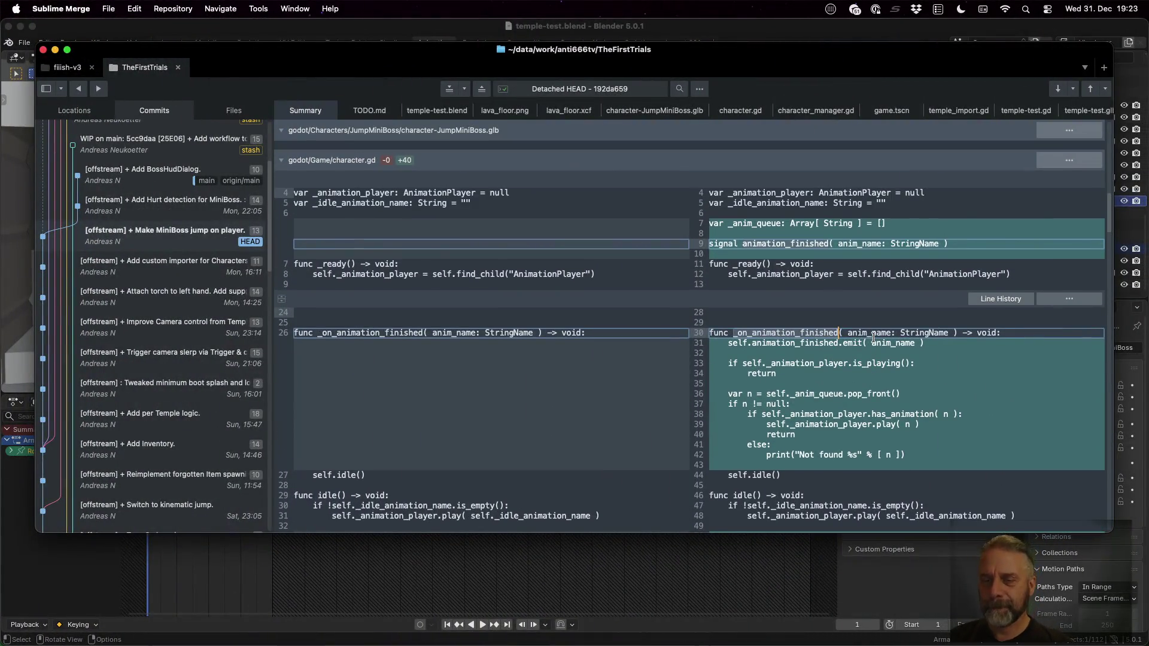
# Step through the animation_finished handler, selecting the emit line, the is_playing early return and the queue-pop lines
pyautogui.scroll(-3, 874, 337)
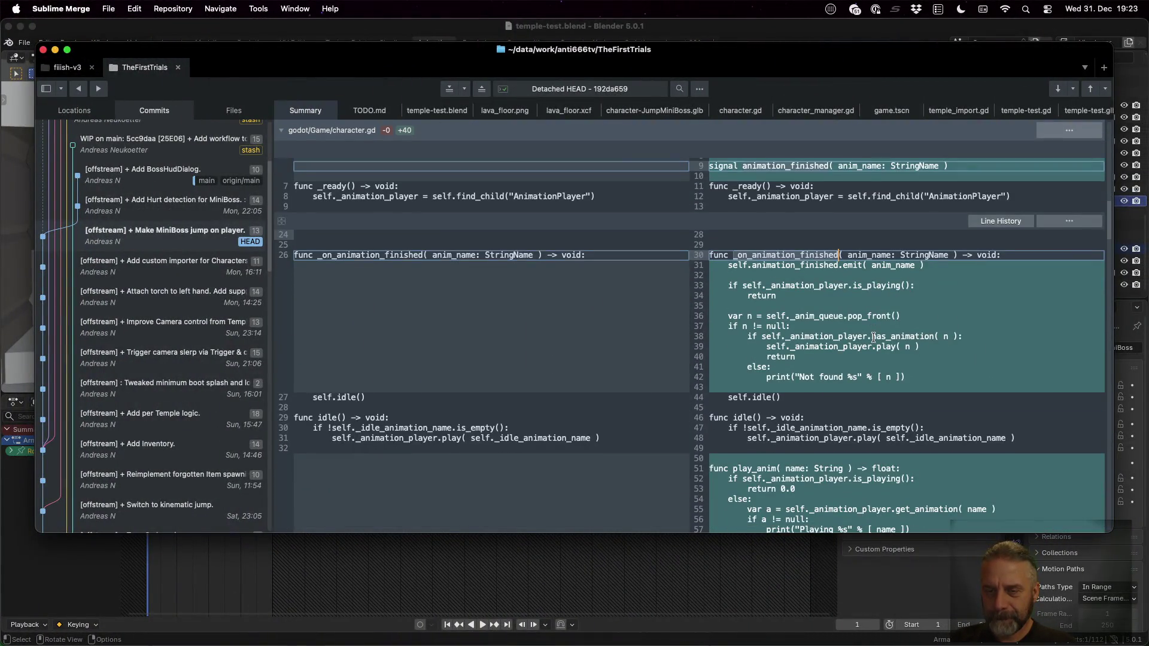
pyautogui.click(779, 286)
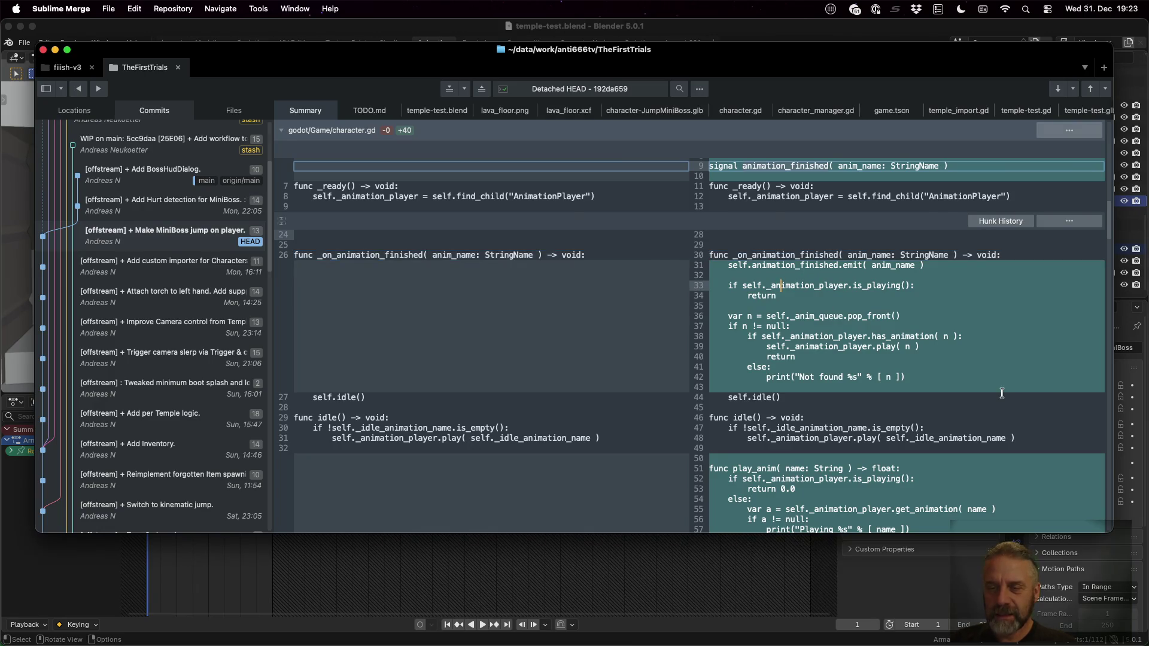
pyautogui.press('Down')
pyautogui.press('Down')
pyautogui.press('Up')
pyautogui.press('Up')
pyautogui.press('Up')
pyautogui.press('super+Left')
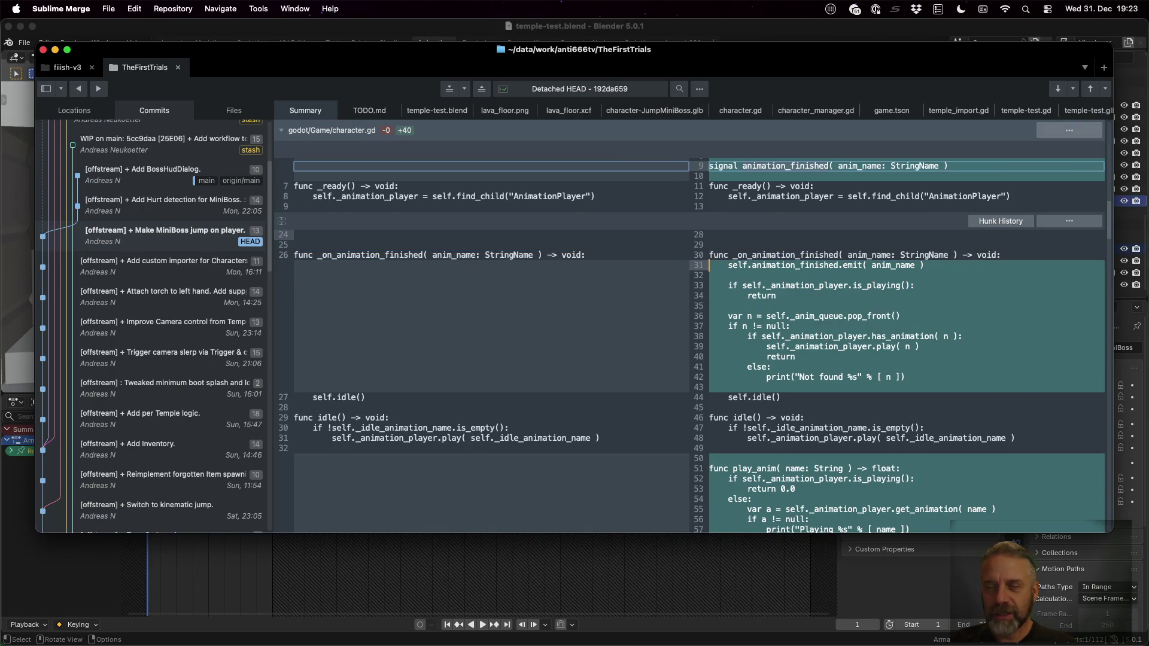
pyautogui.hotkey('shift', 'Down')
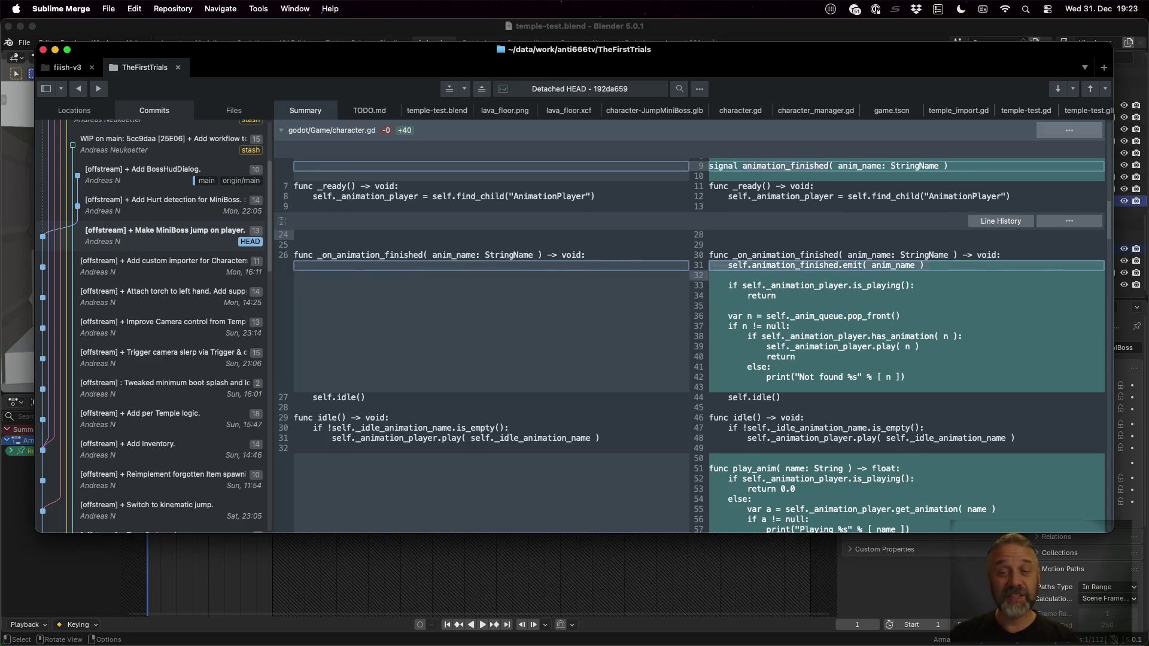
pyautogui.press('Down')
pyautogui.hotkey('shift', 'Down')
pyautogui.hotkey('shift', 'Down')
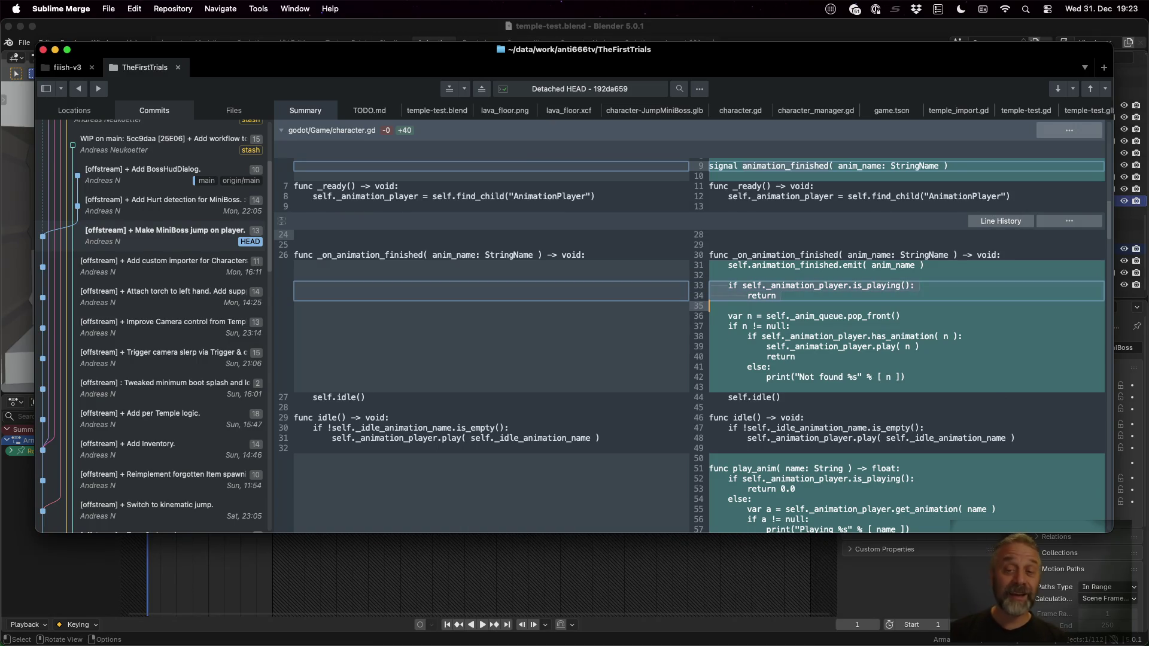
pyautogui.press('Down')
pyautogui.hotkey('shift', 'Down')
pyautogui.hotkey('shift', 'Down')
pyautogui.hotkey('shift', 'Down')
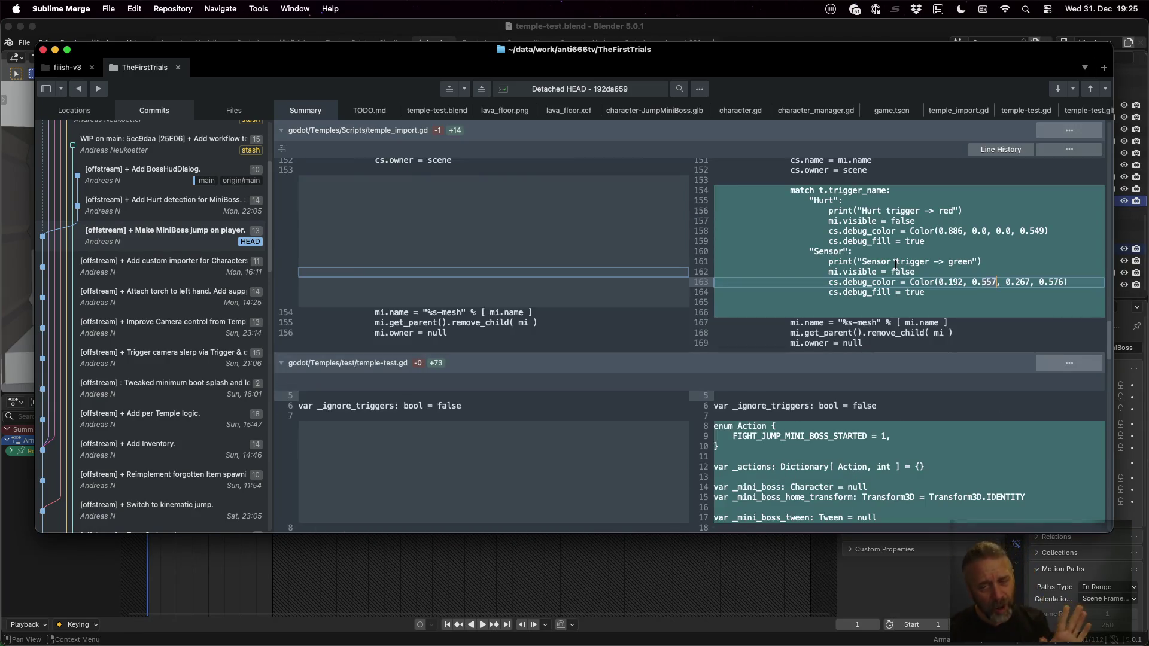
# Scroll to the temple_import.gd trigger colours and temple-test.gd's Action enum, then return to Godot
pyautogui.scroll(2, 895, 264)
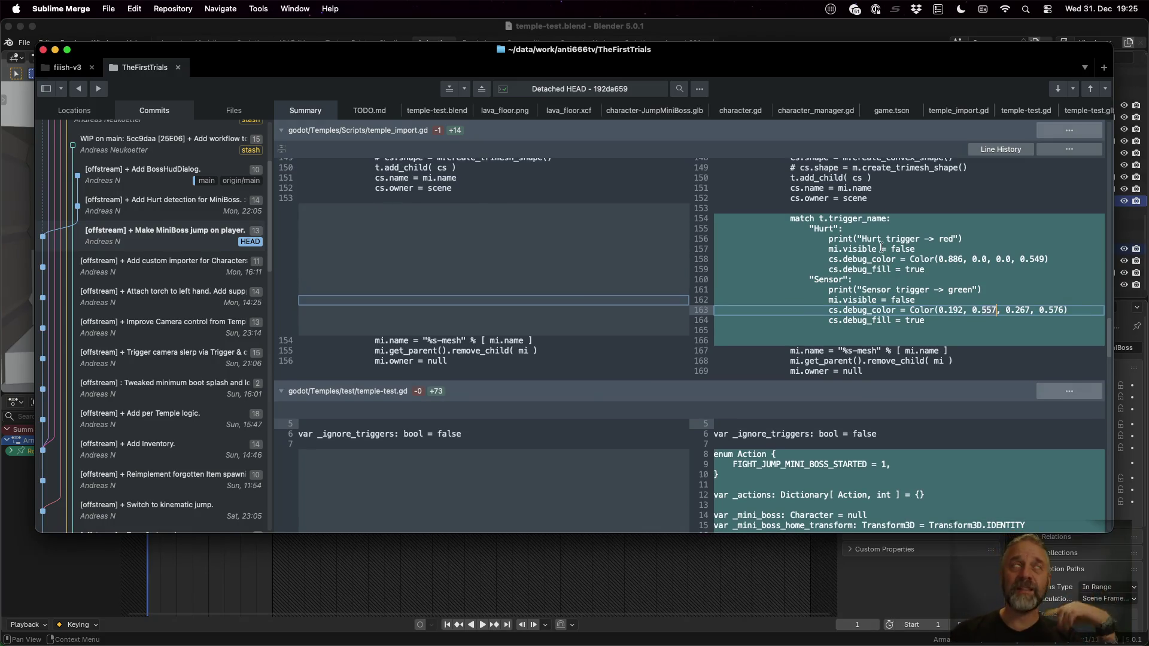
pyautogui.scroll(-5, 881, 246)
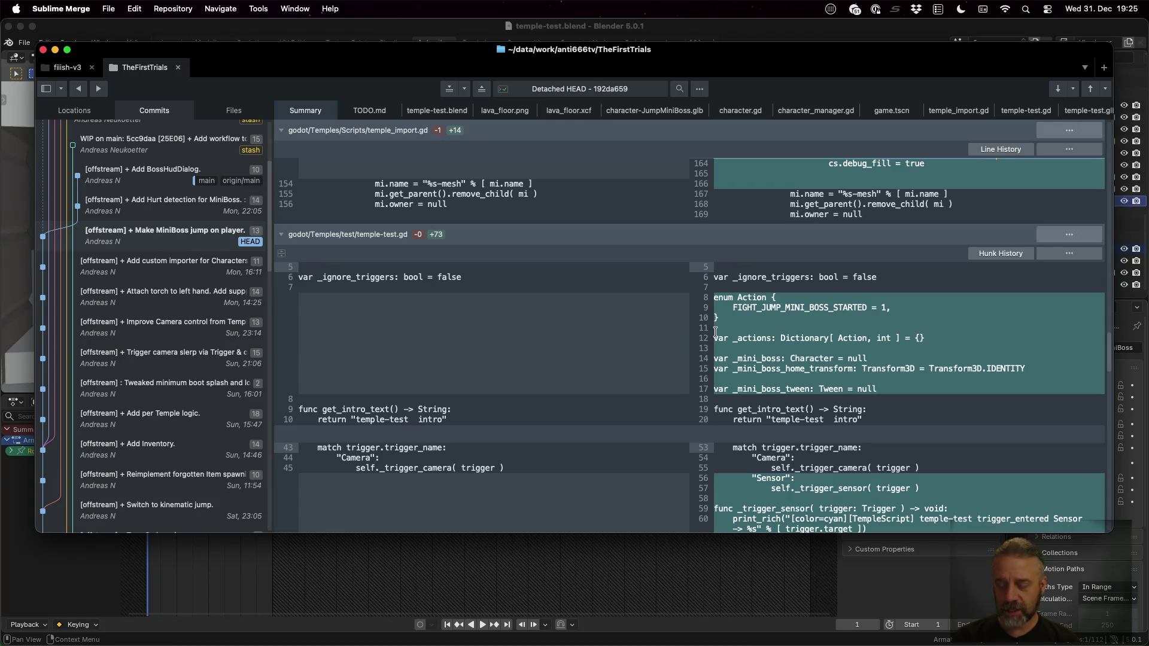
pyautogui.hotkey('ctrl', 'Left')
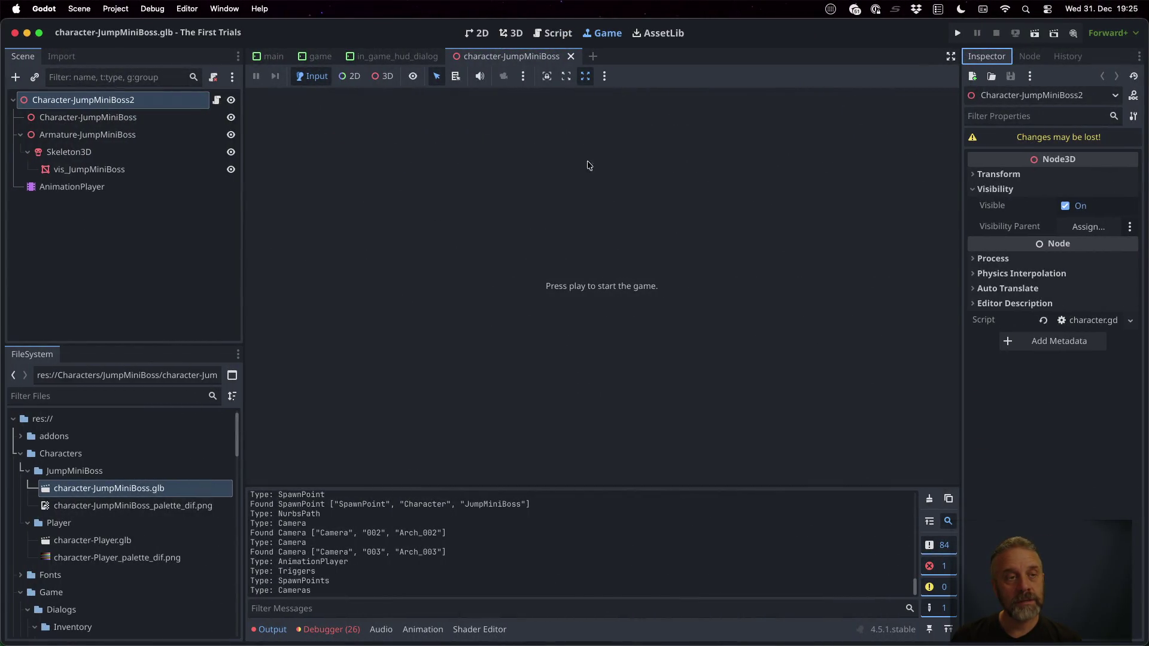
# Reimport temple-001-graybox.glb and open the Temple-001-graybox instance in its own editor tab
pyautogui.click(319, 56)
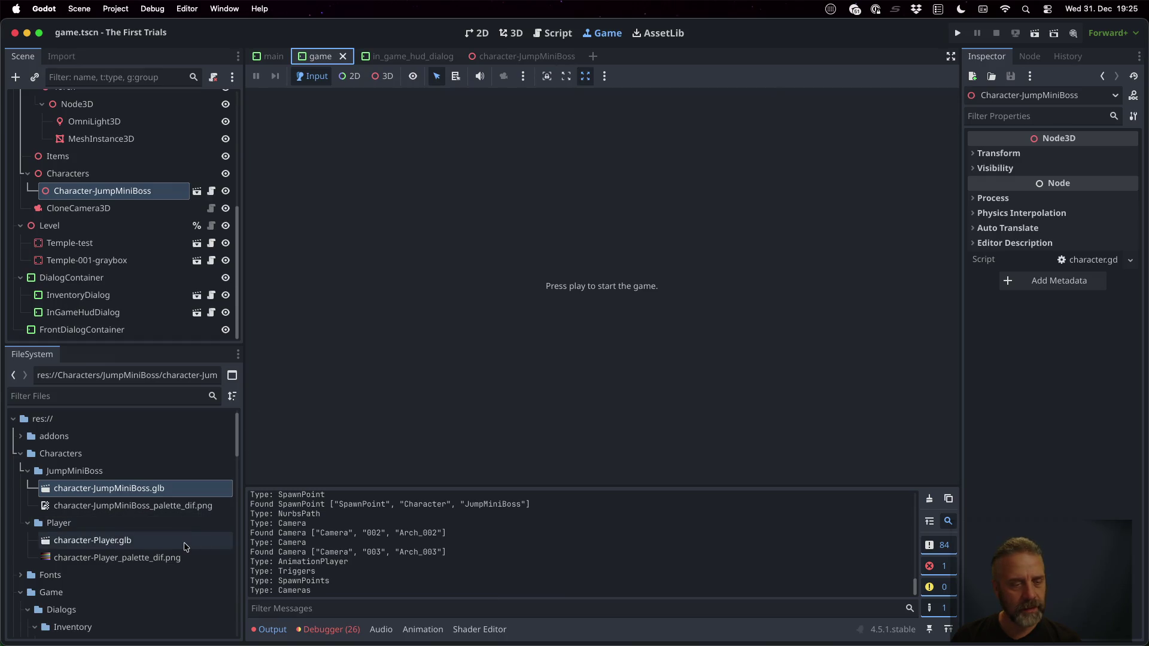
pyautogui.scroll(-10, 184, 546)
pyautogui.scroll(3, 184, 547)
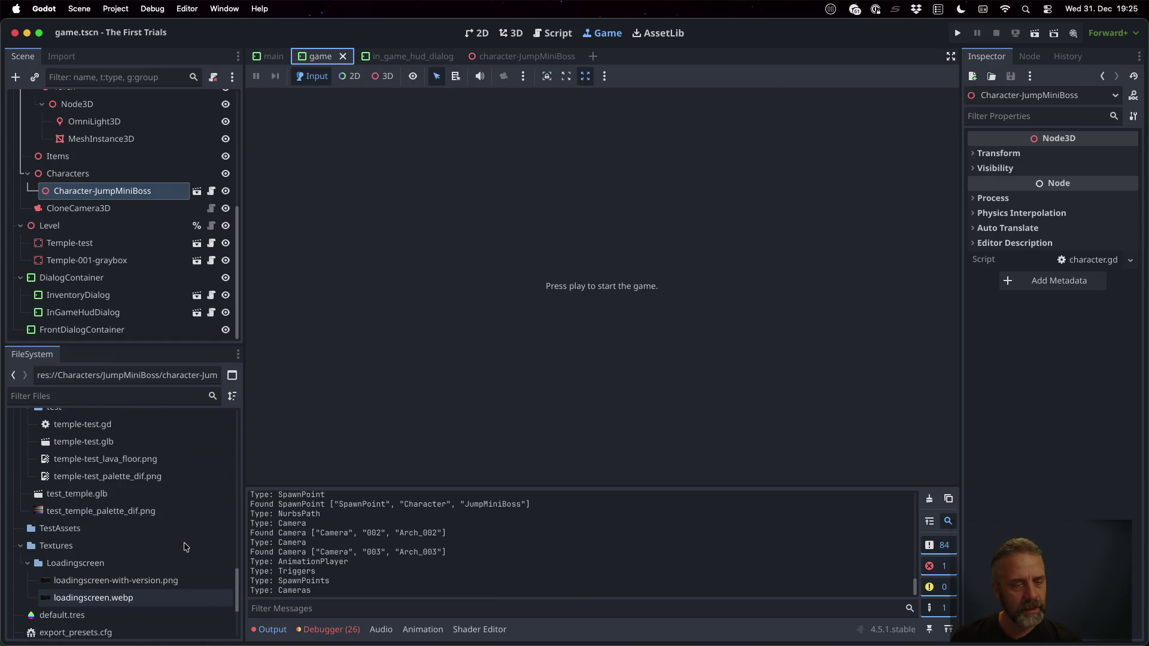
pyautogui.scroll(3, 184, 546)
pyautogui.scroll(1, 185, 546)
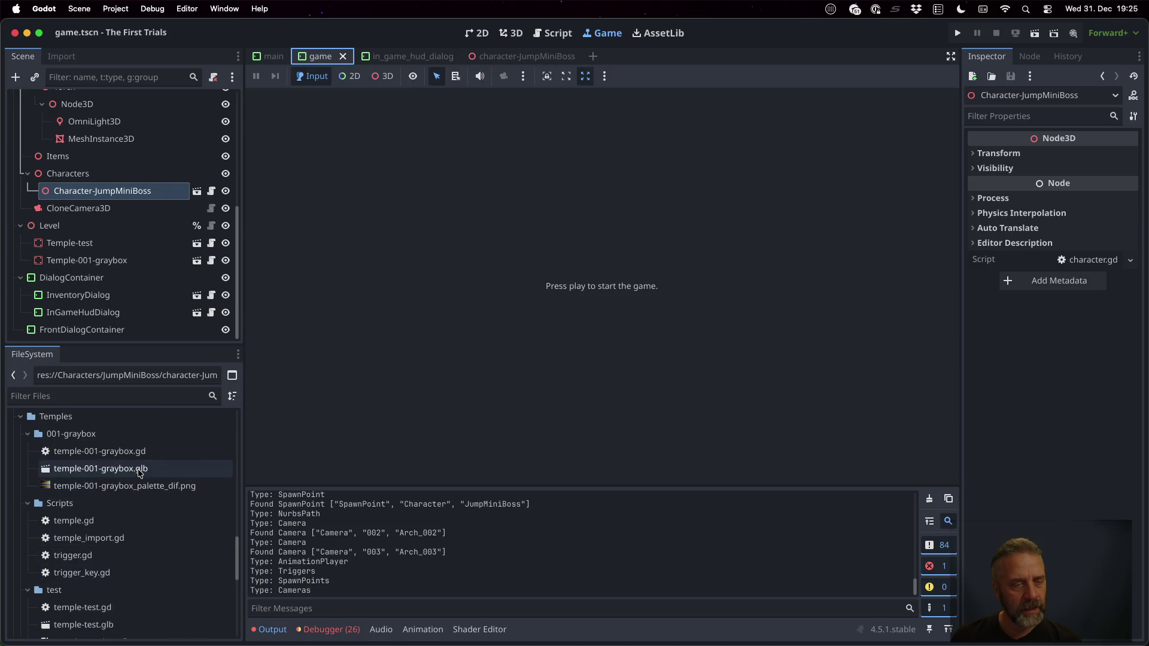
pyautogui.rightClick(190, 468)
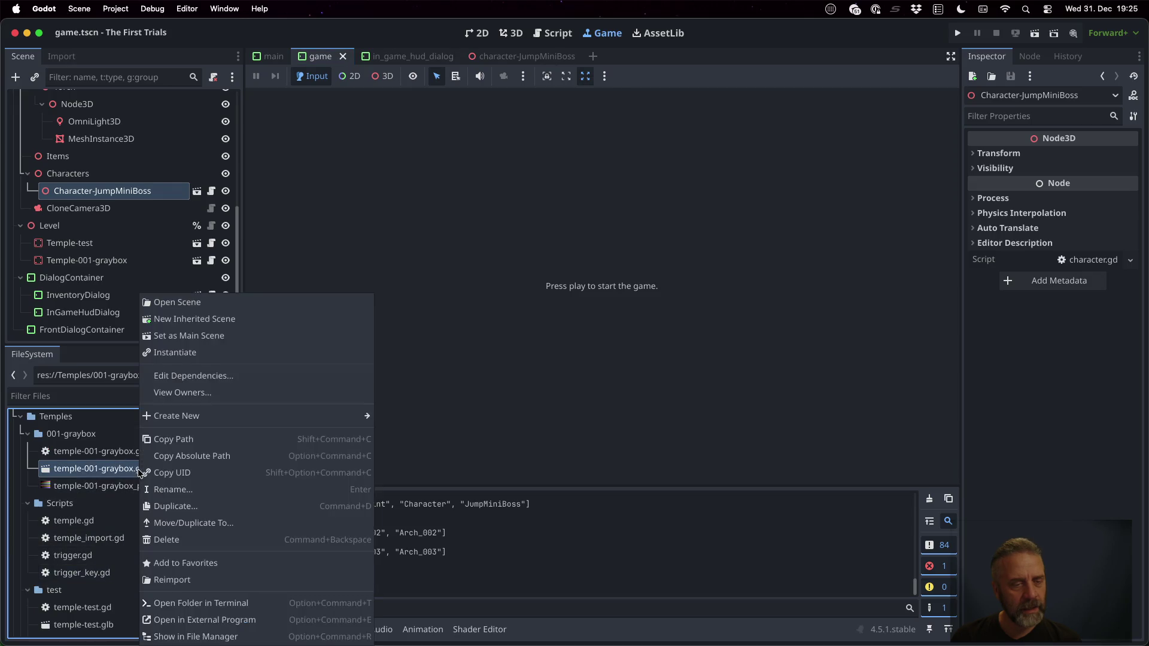
pyautogui.click(222, 580)
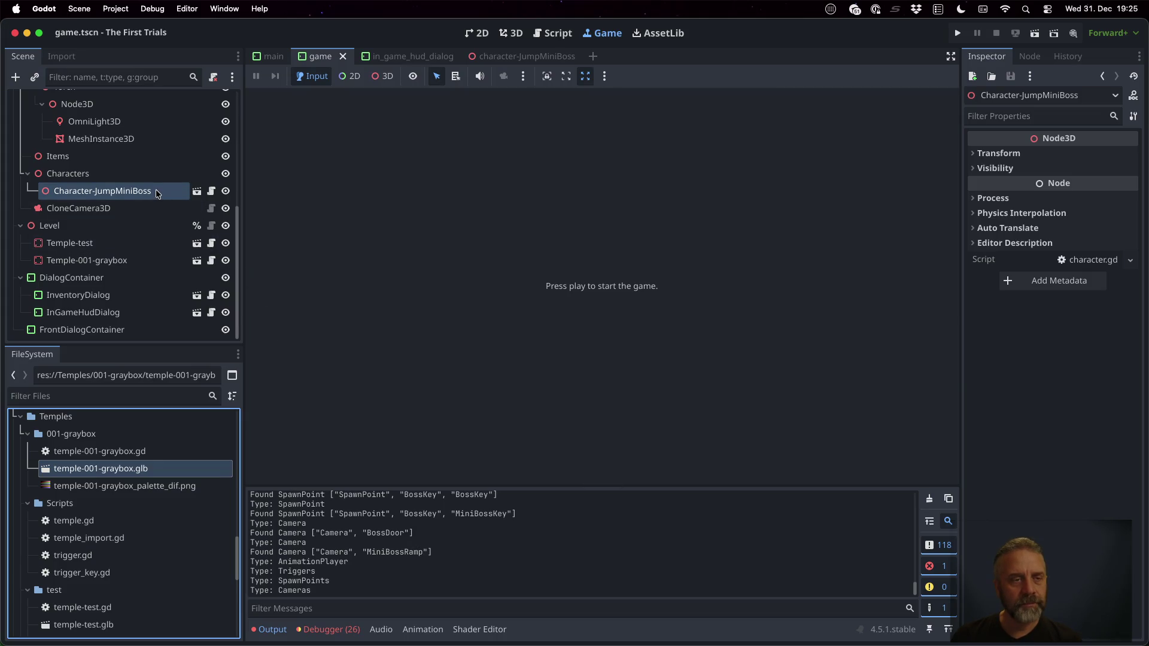
pyautogui.click(111, 261)
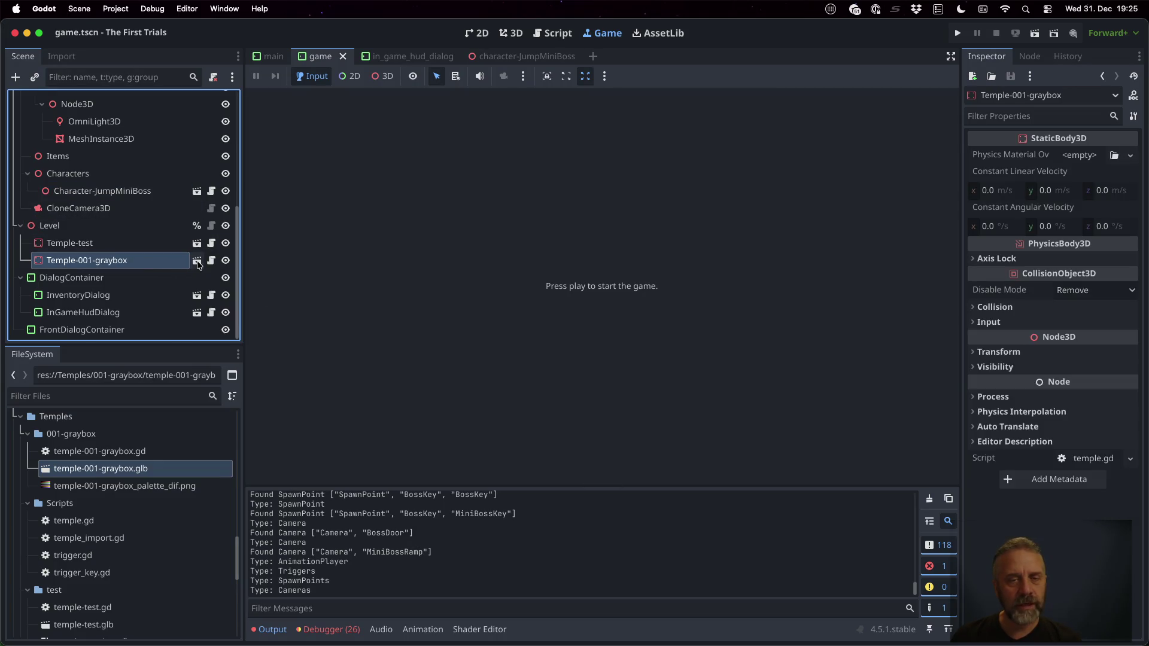
pyautogui.click(197, 260)
# Open the graybox scene anyway in the 3D view and reimport temple-test.glb
pyautogui.click(566, 340)
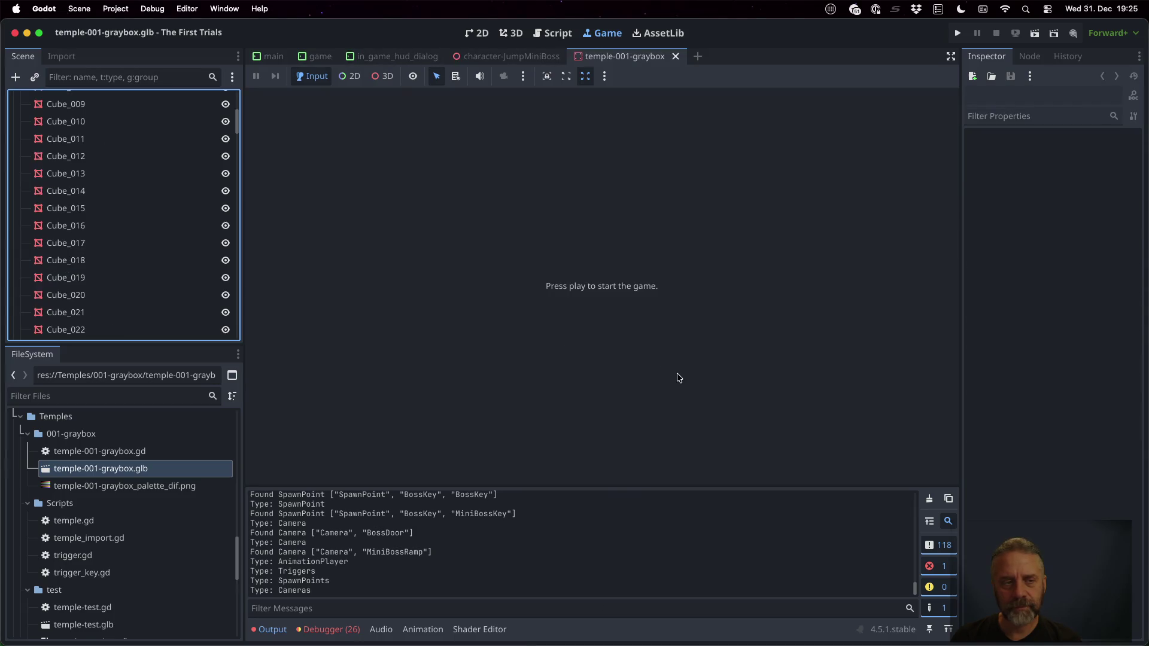
pyautogui.click(509, 33)
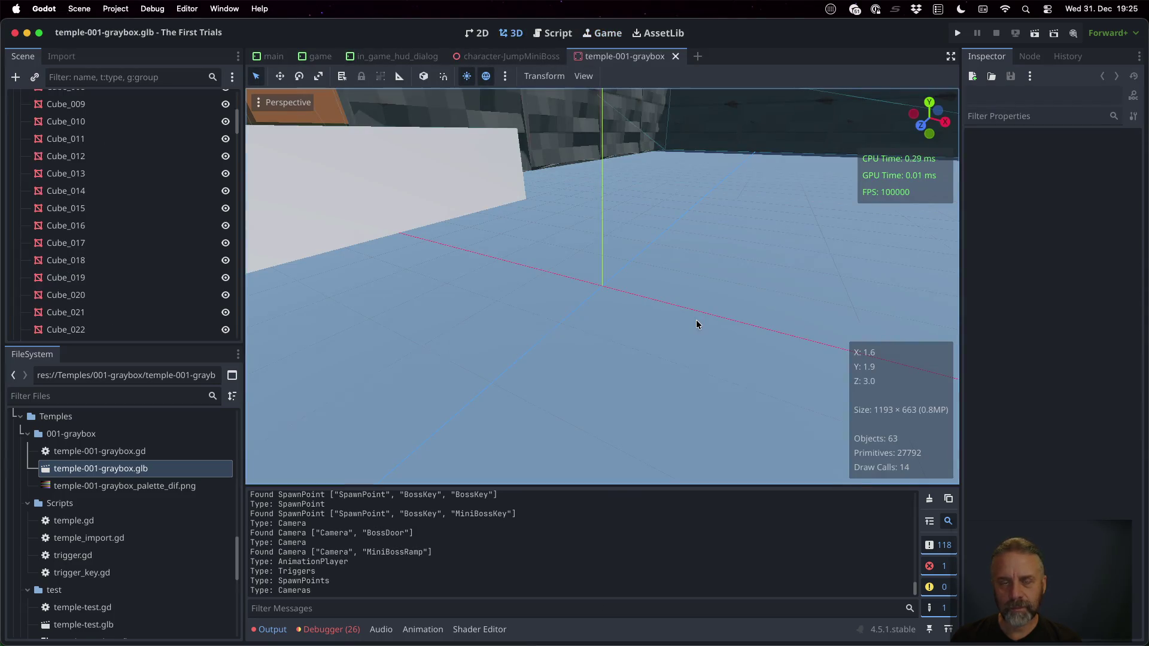
pyautogui.scroll(-5, 696, 324)
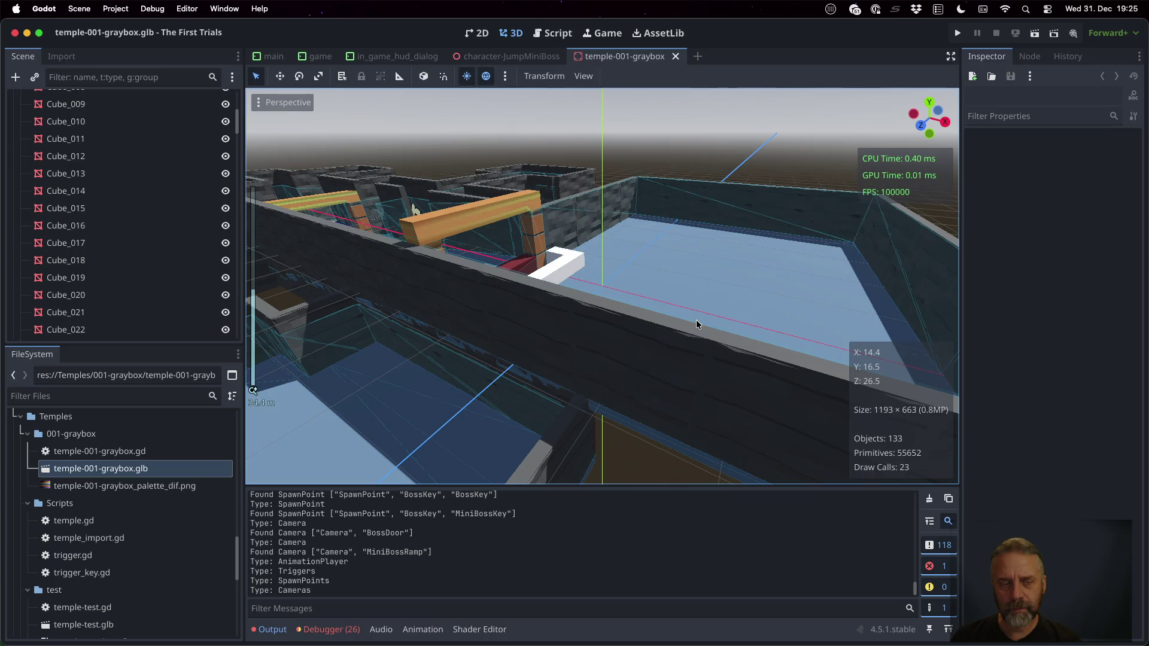
pyautogui.scroll(-2, 136, 563)
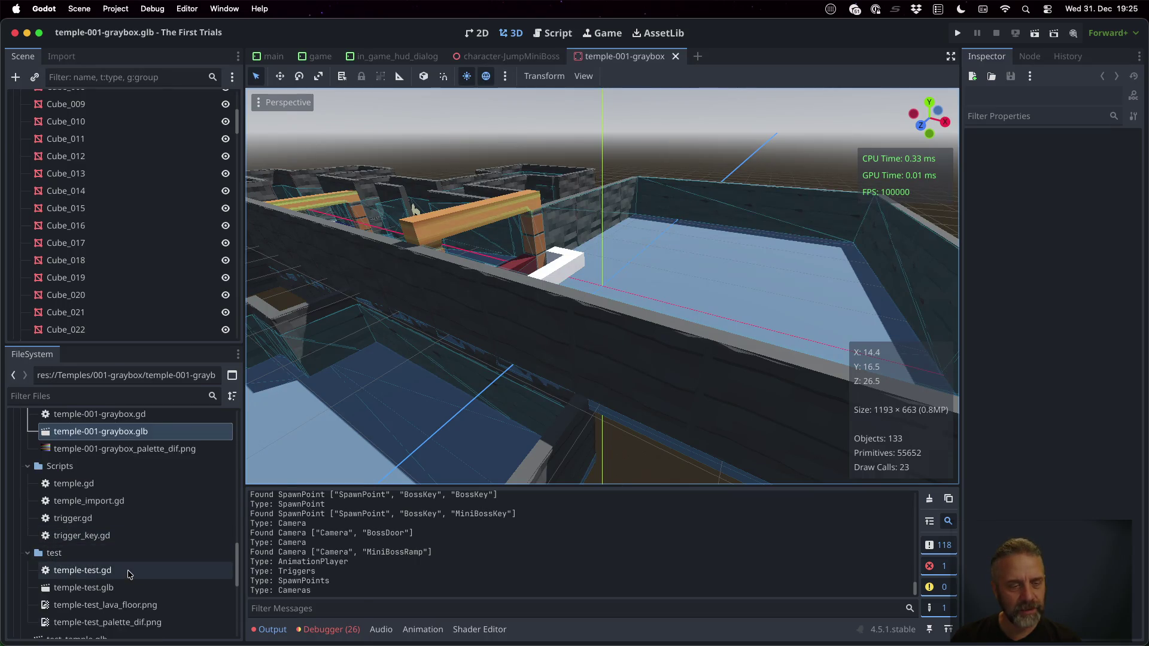
pyautogui.rightClick(127, 571)
pyautogui.click(95, 593)
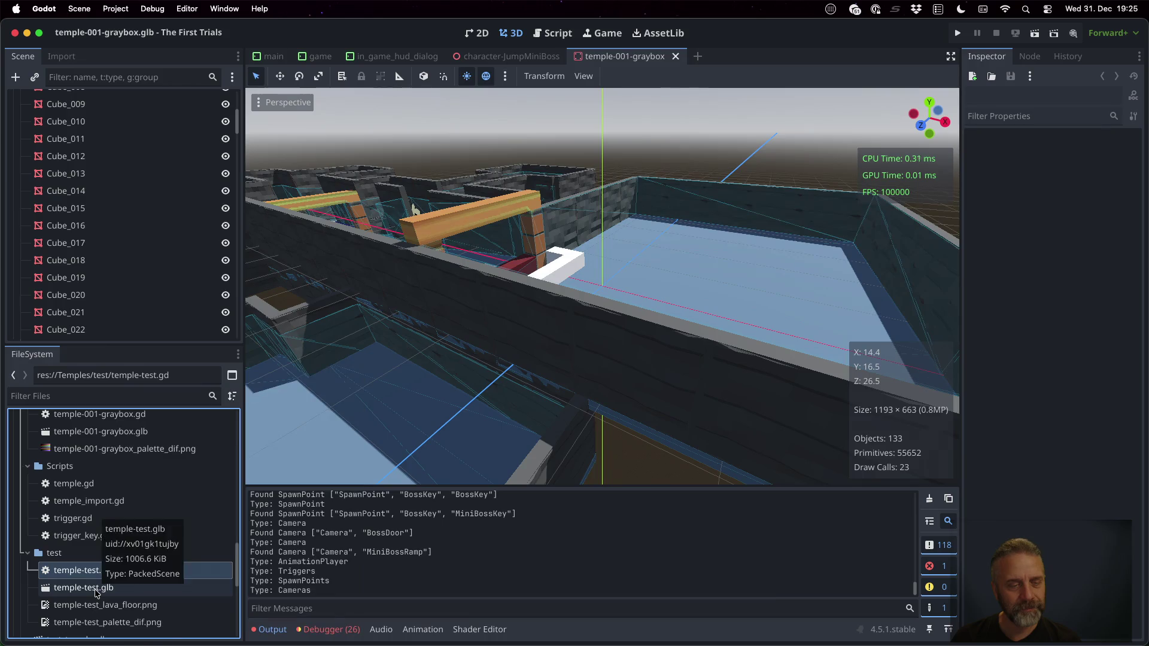
pyautogui.rightClick(96, 591)
pyautogui.click(138, 580)
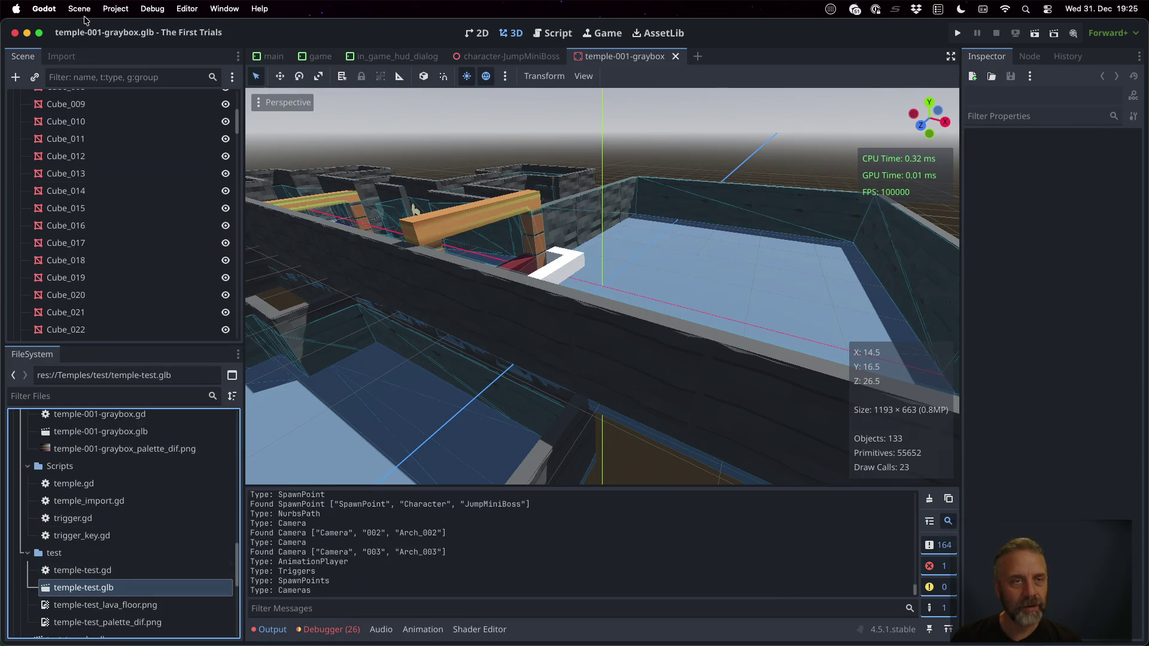
# Close the temple-001-graybox and character-JumpMiniBoss tabs and open the Temple-test instance from the game scene
pyautogui.click(674, 58)
pyautogui.click(674, 57)
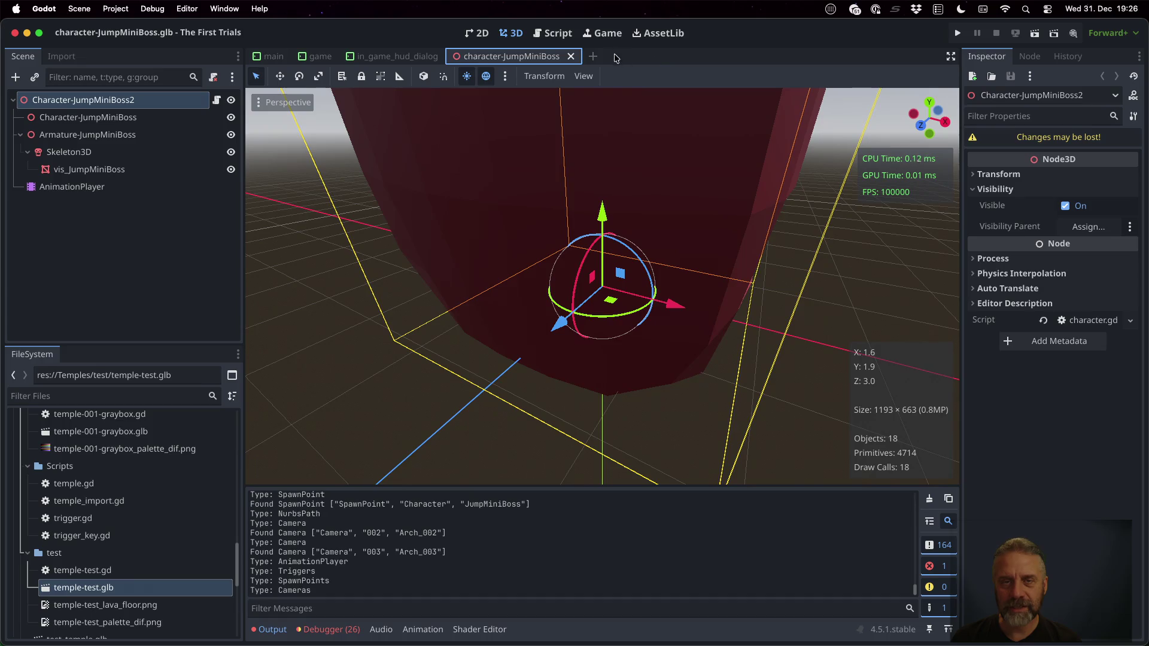
pyautogui.click(571, 58)
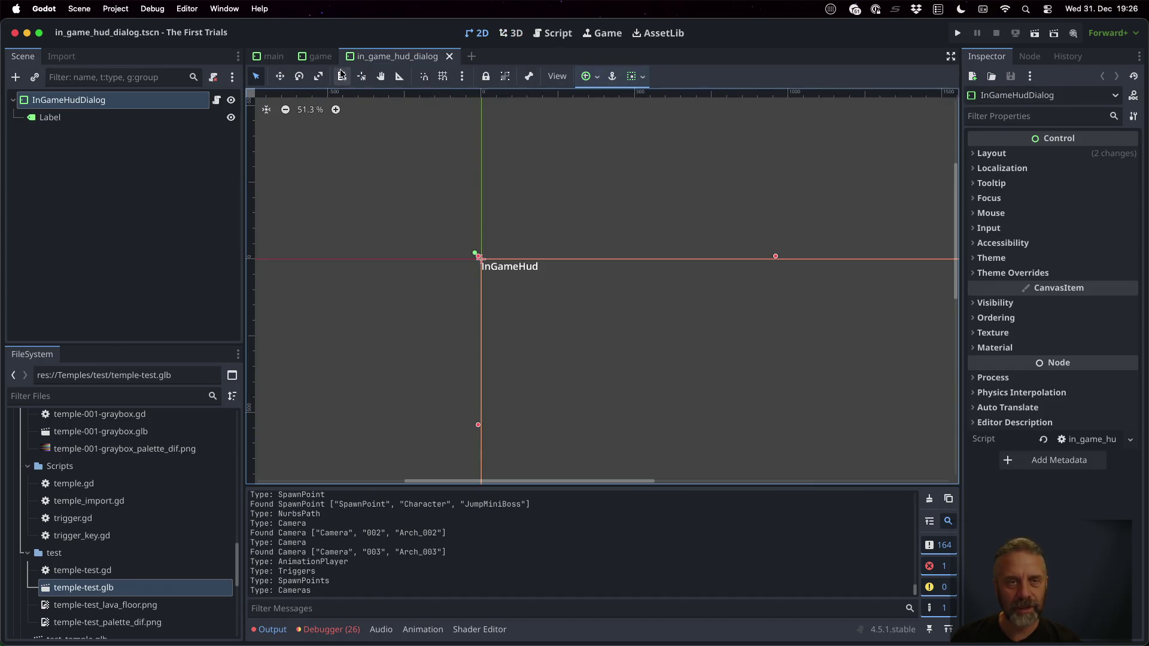
pyautogui.click(317, 58)
pyautogui.click(119, 243)
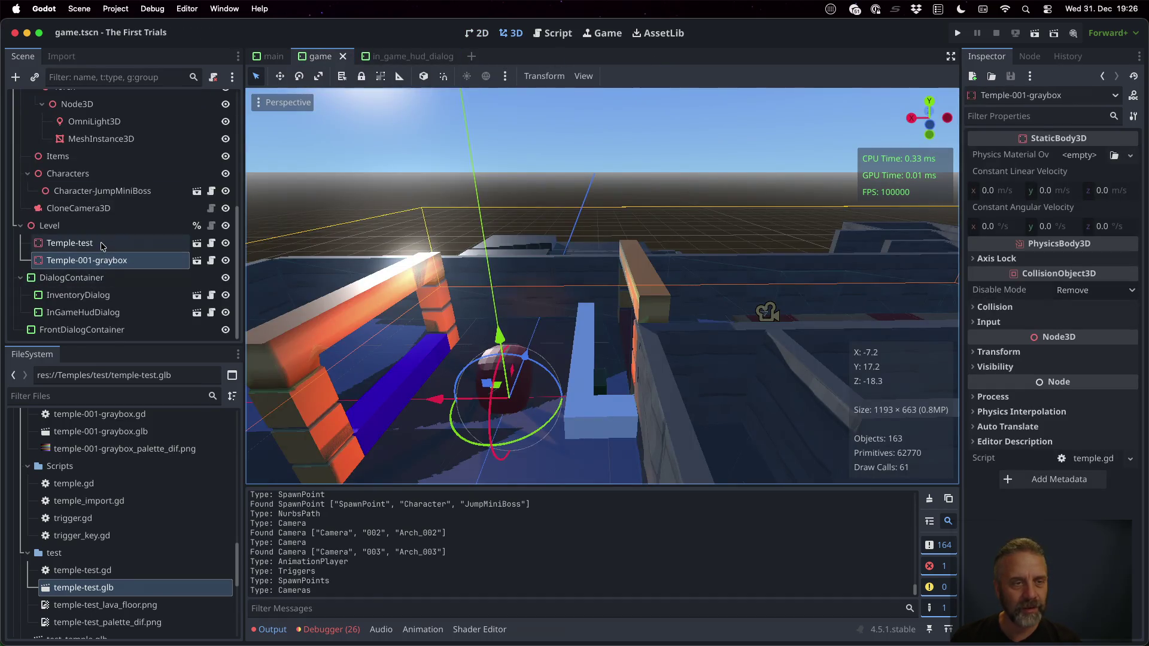
pyautogui.click(201, 243)
# Open temple-test.glb anyway, frame the FightJumpMiniBoss sensor trigger mesh and check its visibility settings
pyautogui.click(573, 341)
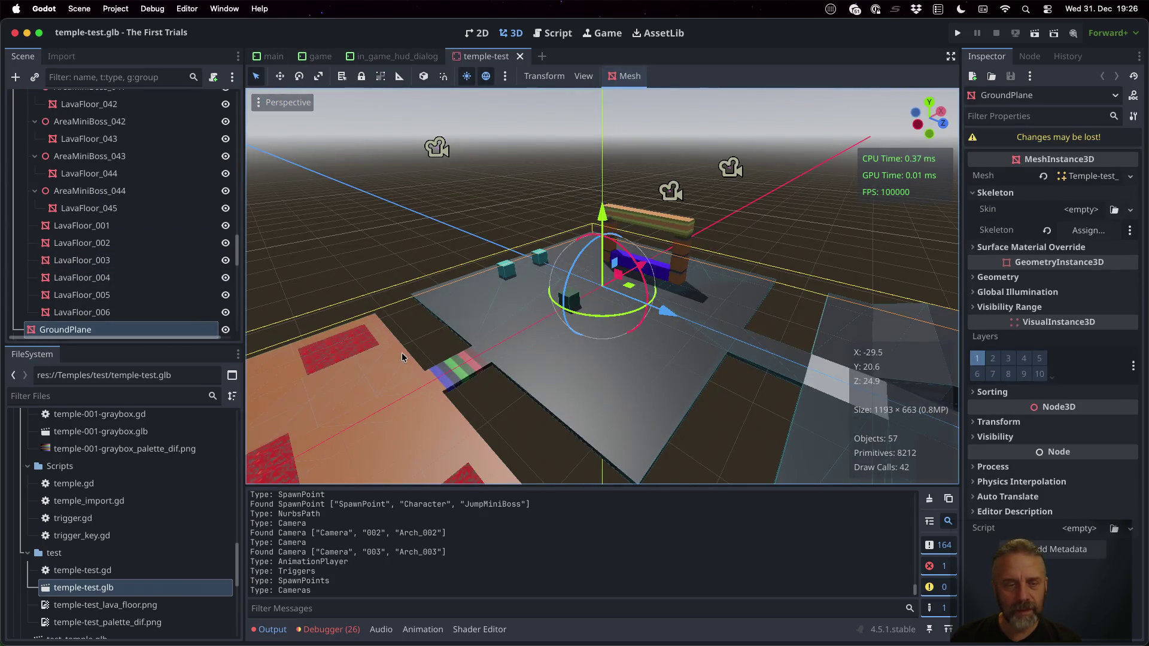
pyautogui.scroll(-10, 154, 221)
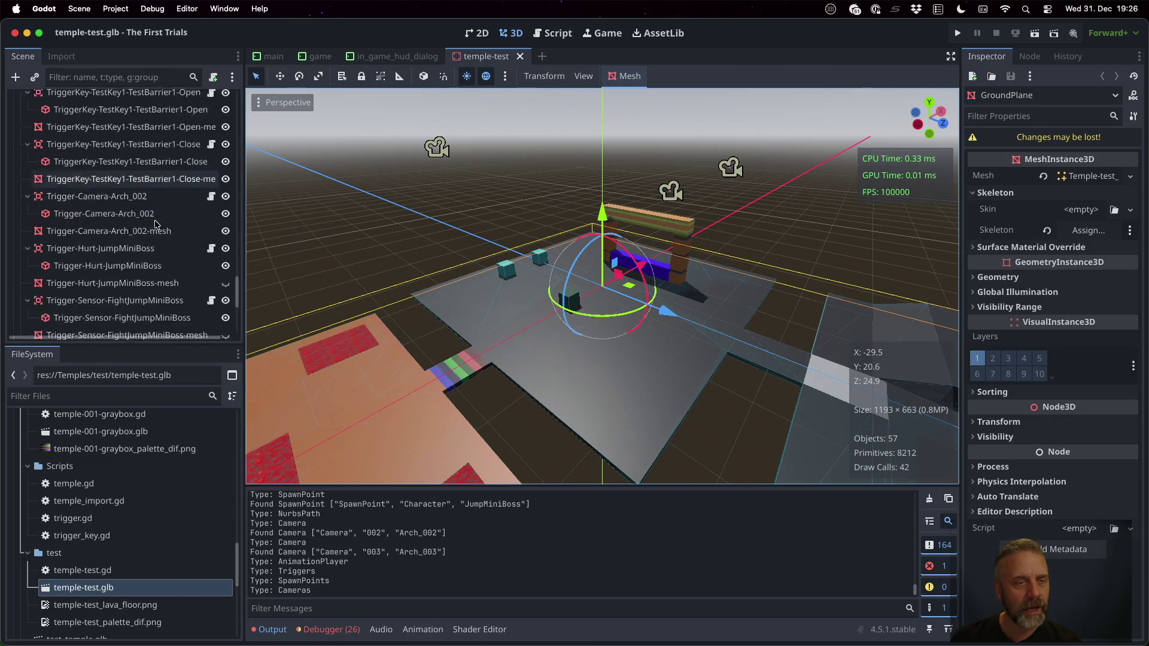
pyautogui.scroll(-3, 154, 223)
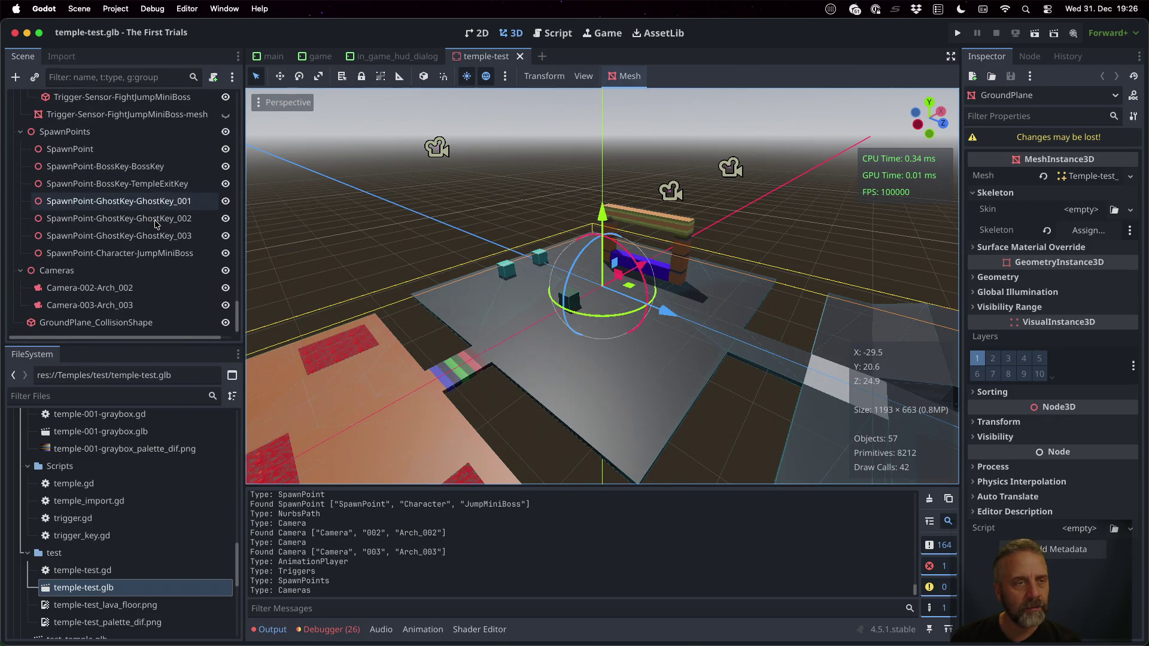
pyautogui.scroll(4, 154, 223)
pyautogui.click(149, 245)
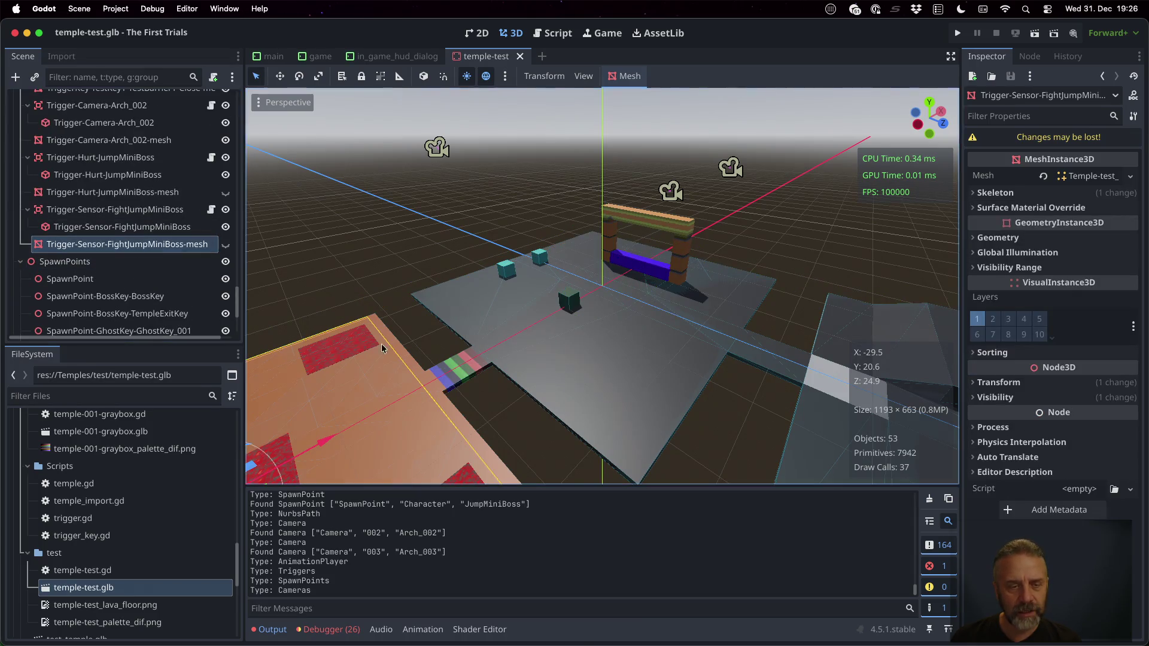
pyautogui.press('f')
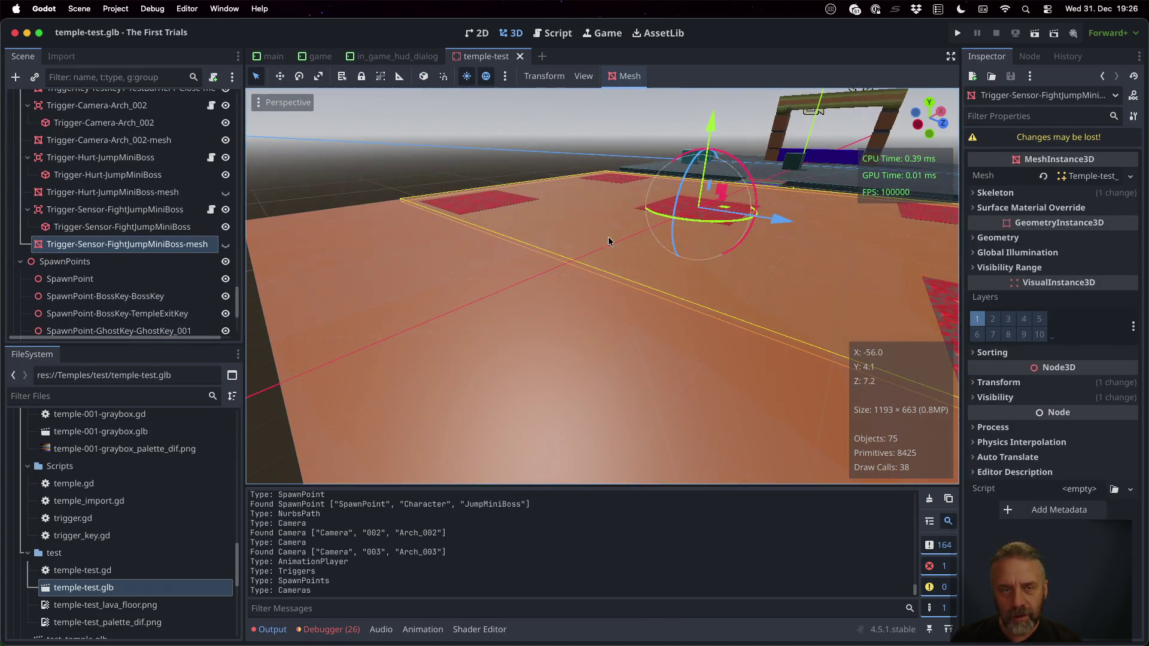
pyautogui.moveTo(489, 259)
pyautogui.mouseDown()
pyautogui.moveTo(509, 241)
pyautogui.moveTo(508, 257)
pyautogui.mouseUp()
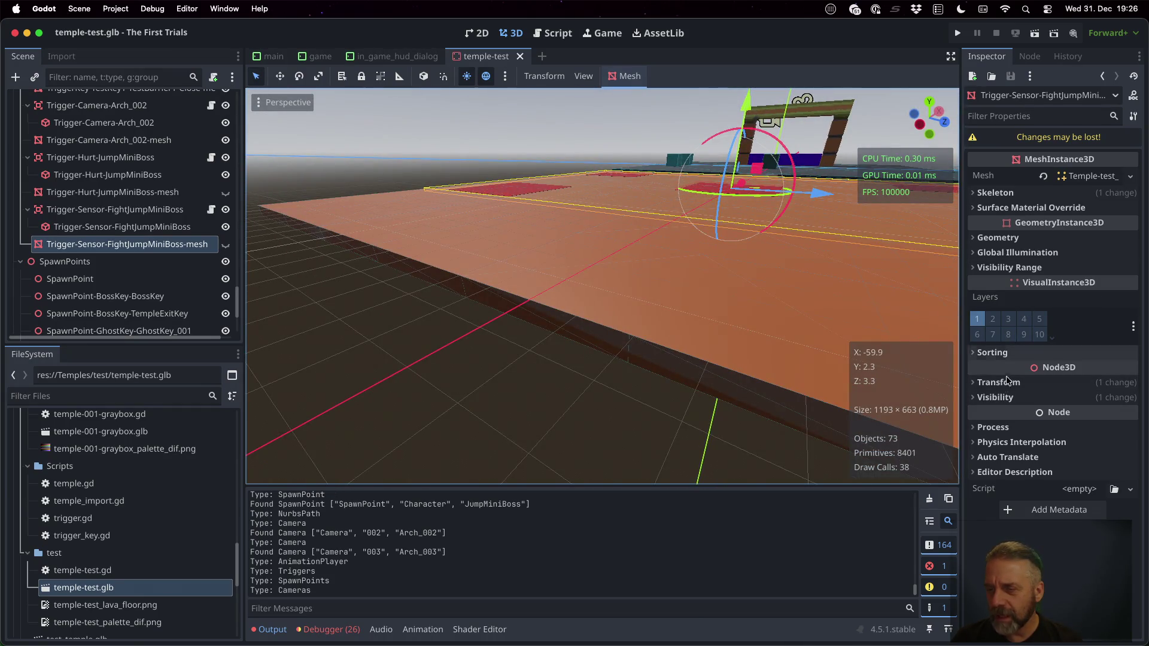
pyautogui.click(995, 398)
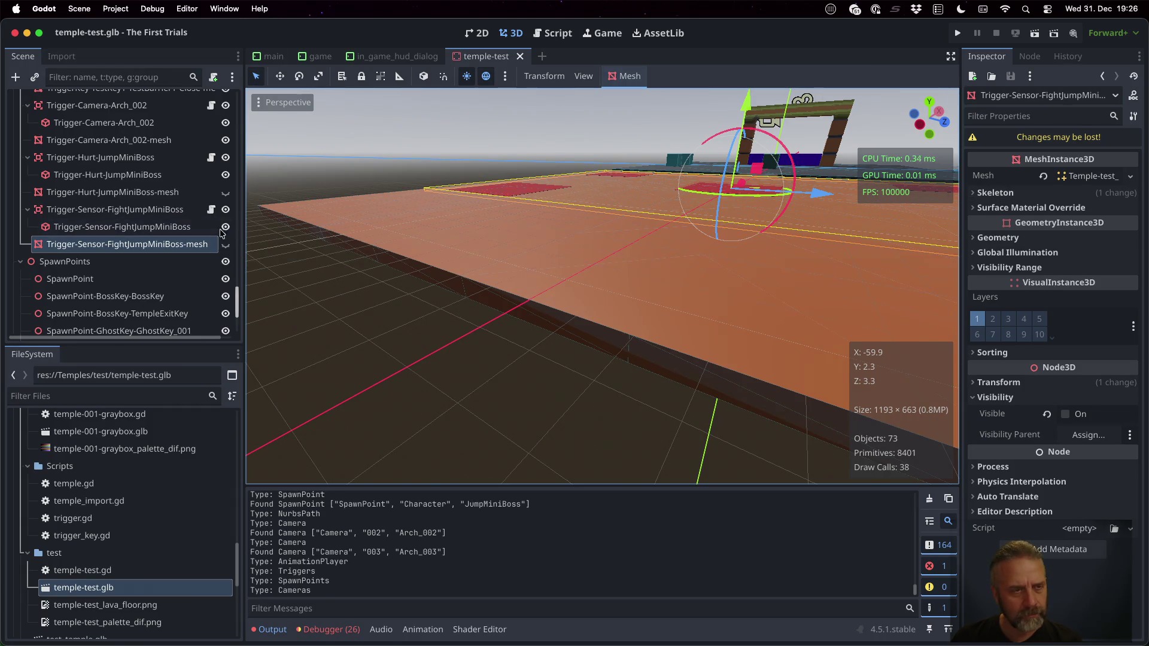
# Inspect the sensor and JumpMiniBoss hurt trigger collision shapes, then close the temple-test tab
pyautogui.click(161, 212)
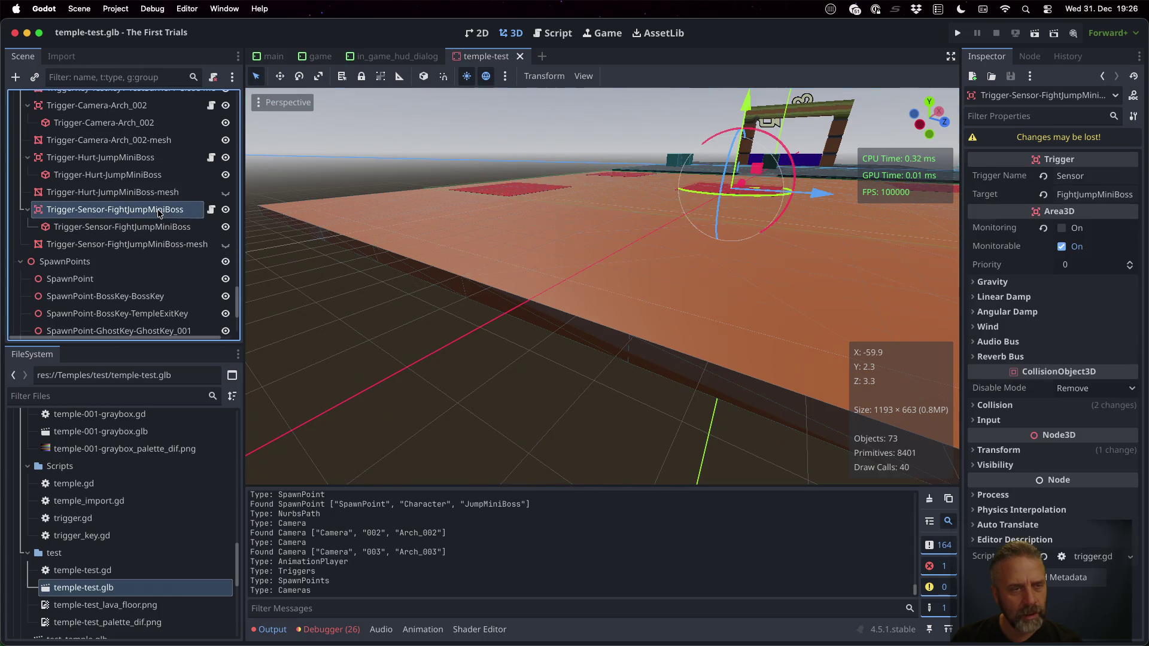
pyautogui.click(164, 227)
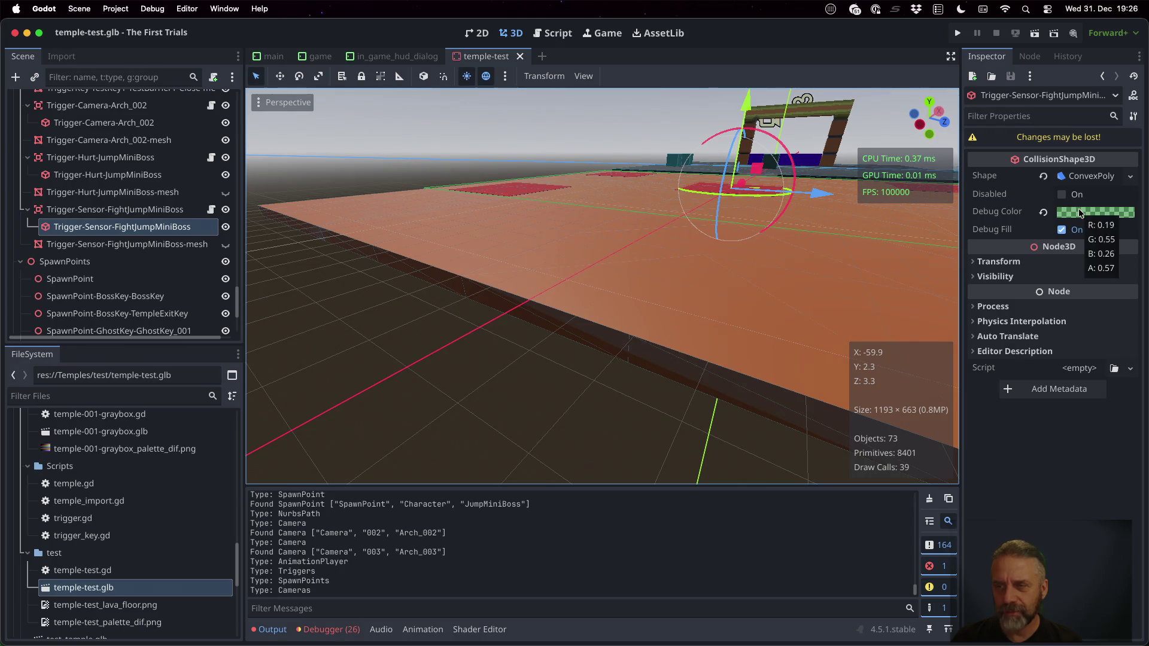
pyautogui.click(111, 158)
pyautogui.click(113, 174)
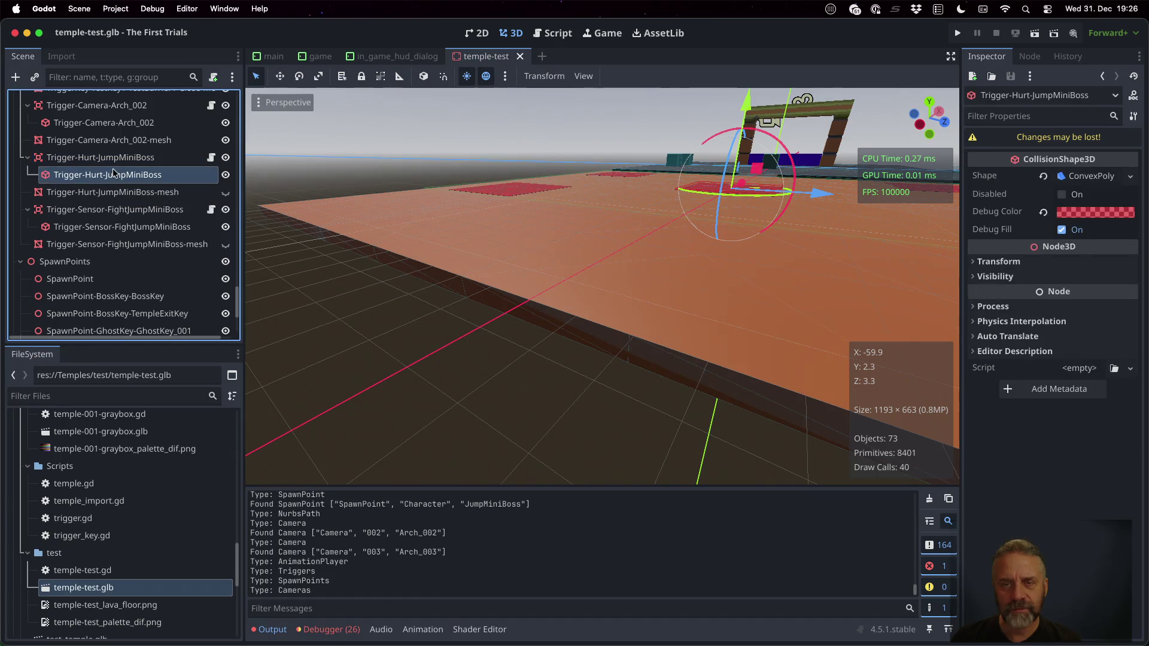
pyautogui.click(113, 164)
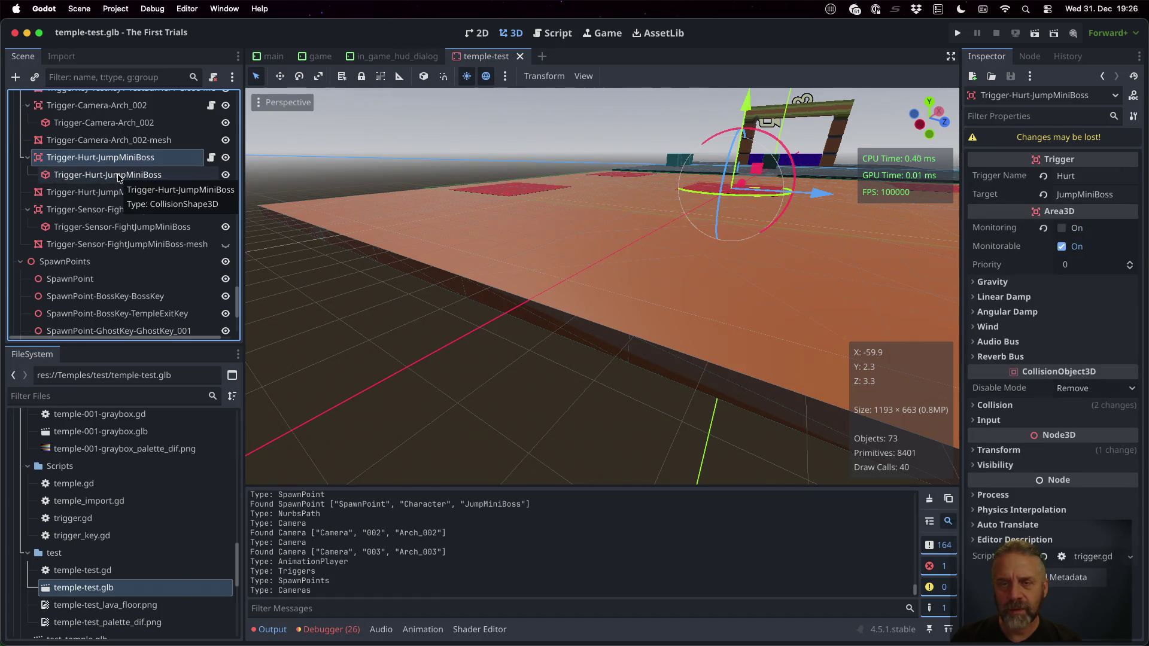
pyautogui.click(111, 175)
pyautogui.scroll(-5, 657, 163)
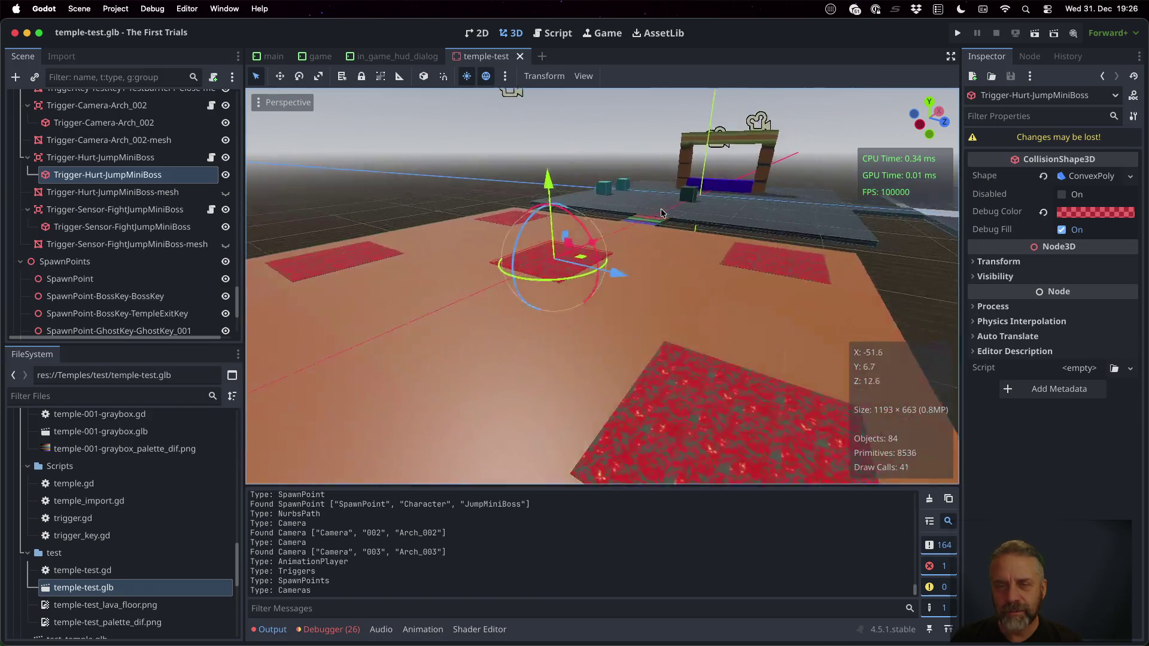
pyautogui.scroll(5, 421, 316)
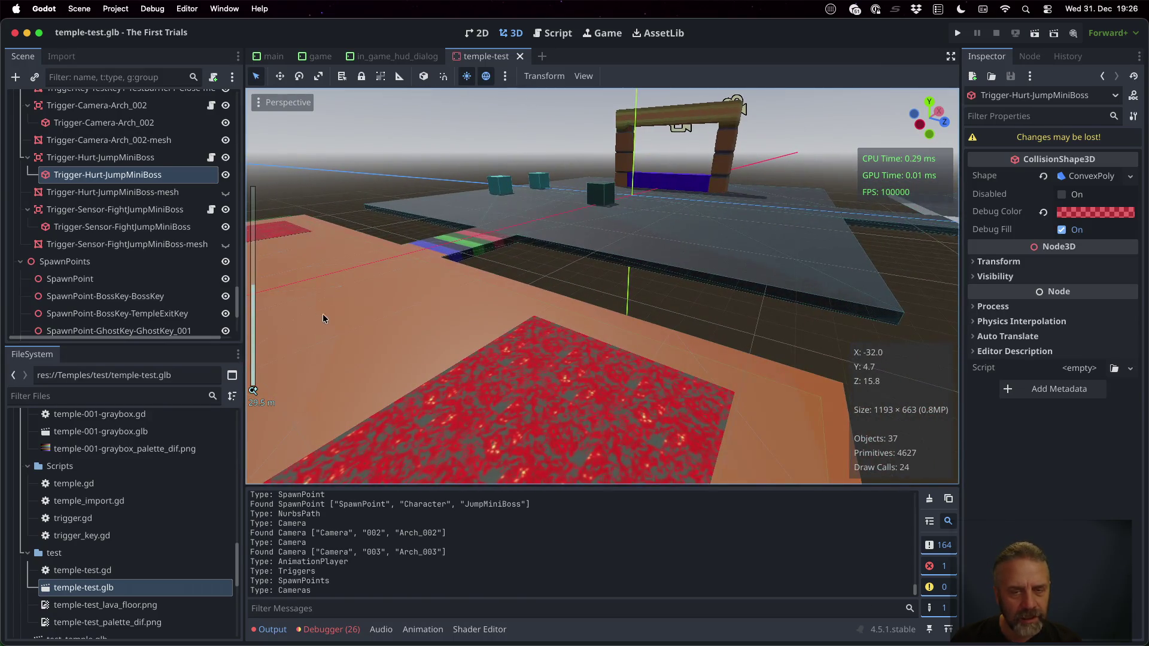
pyautogui.scroll(3, 508, 294)
pyautogui.hscroll(5, 582, 300)
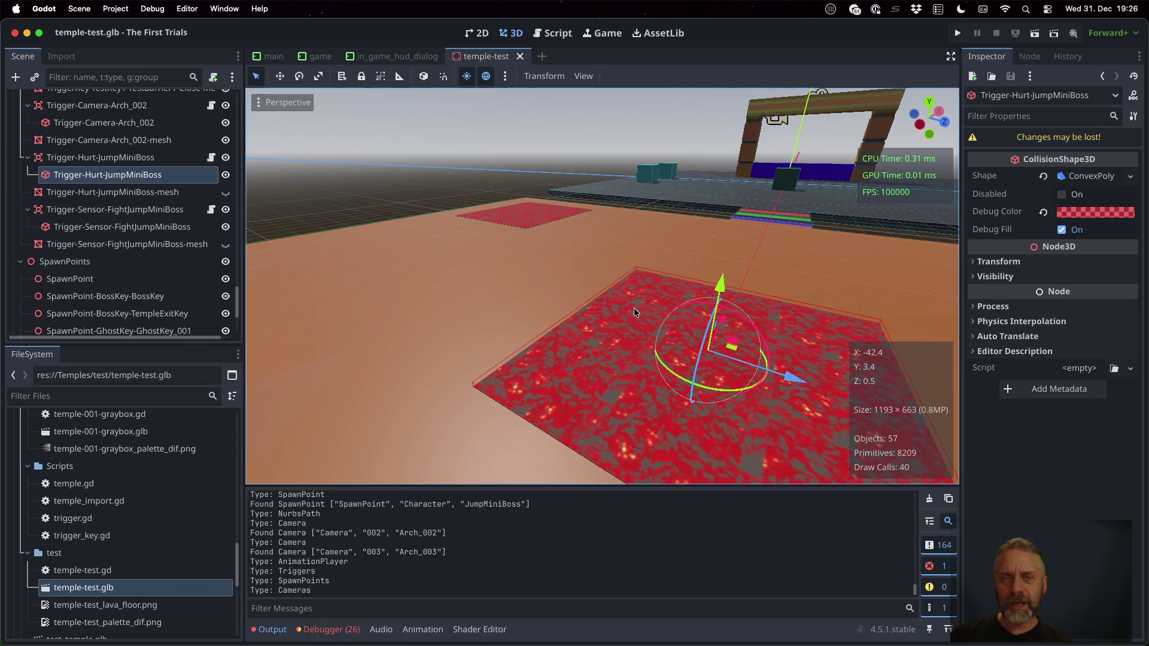
pyautogui.click(519, 56)
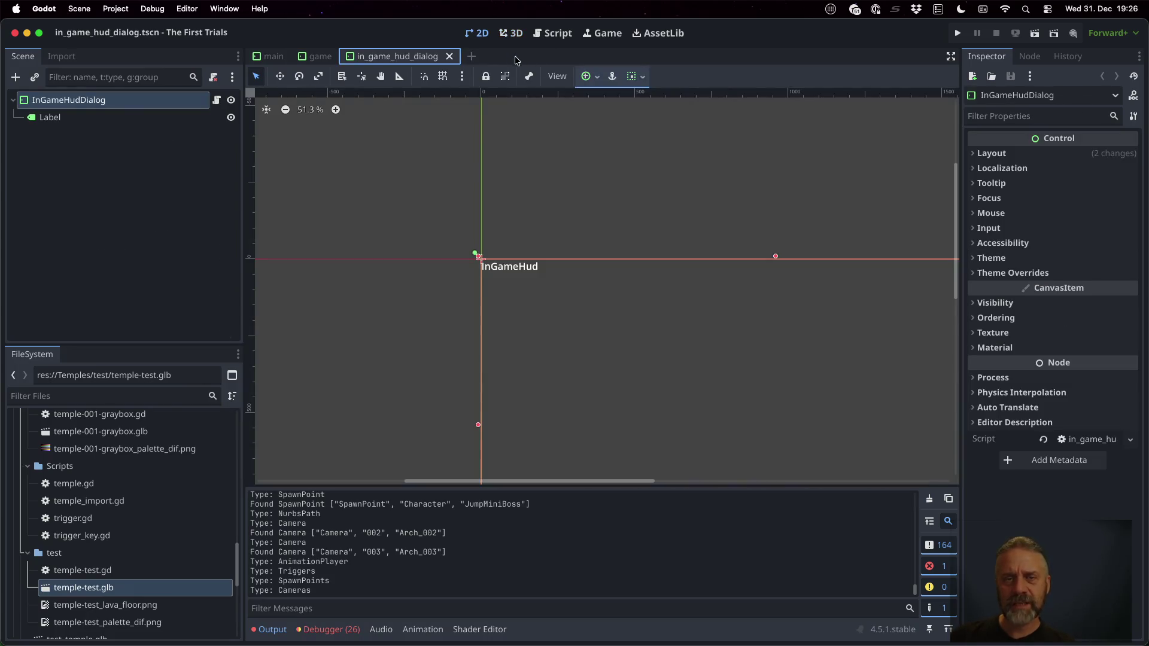
pyautogui.hotkey('ctrl', 'Right')
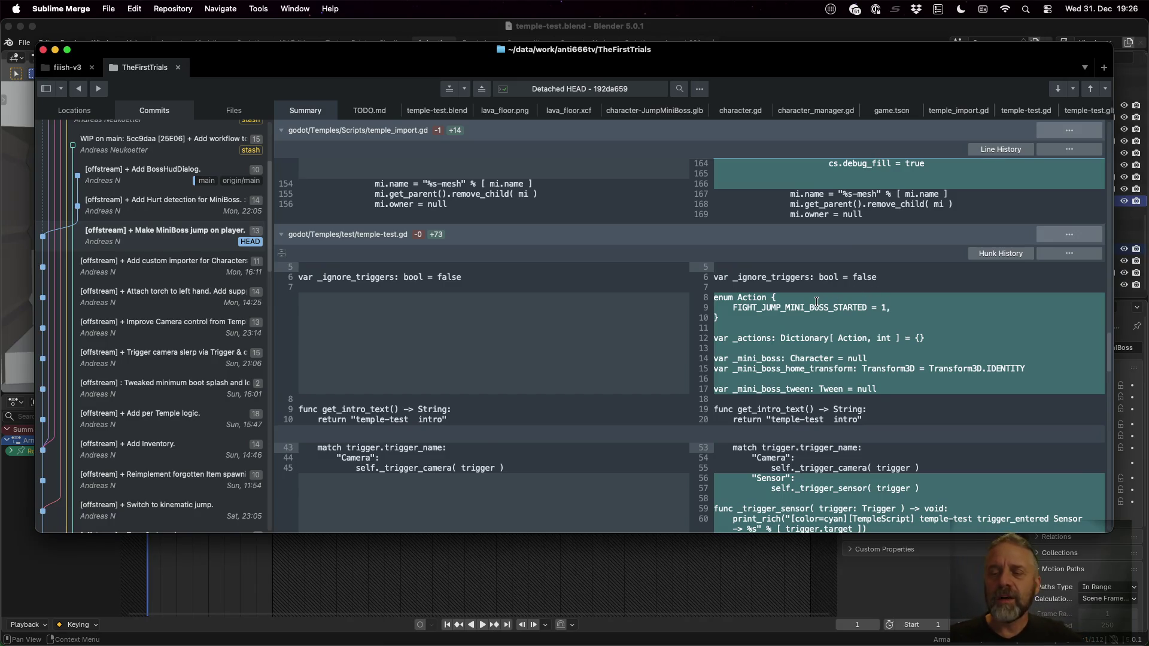
# Review the new _actions, _mini_boss and _mini_boss_home_transform declarations in temple-test.gd
pyautogui.click(773, 306)
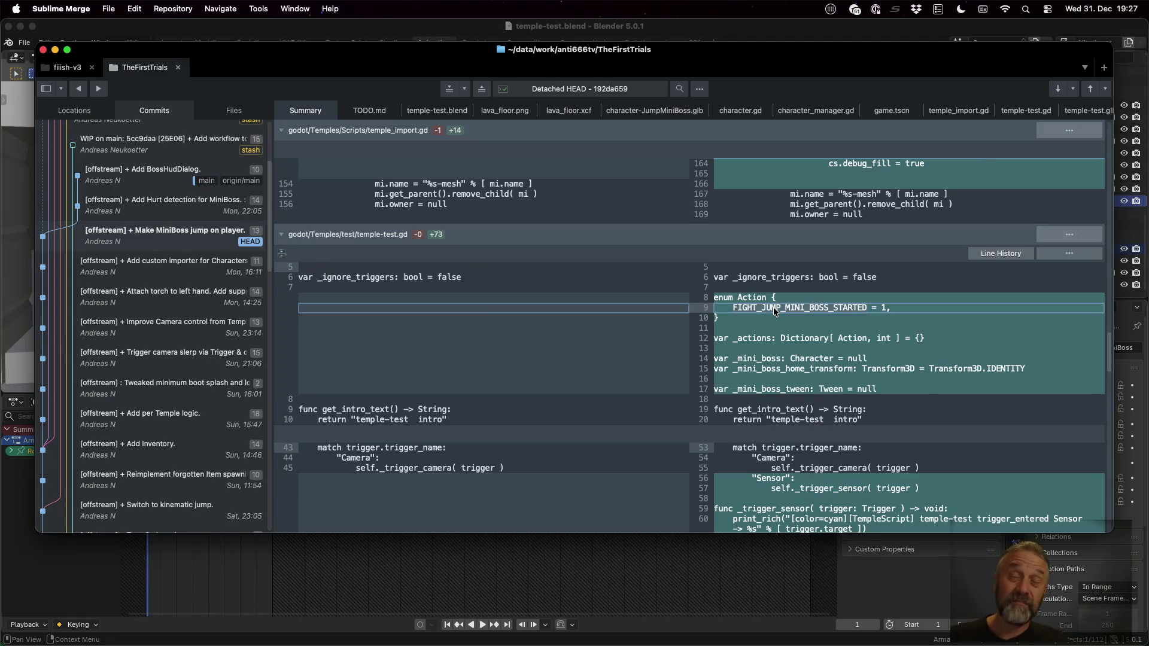
pyautogui.scroll(-1, 773, 306)
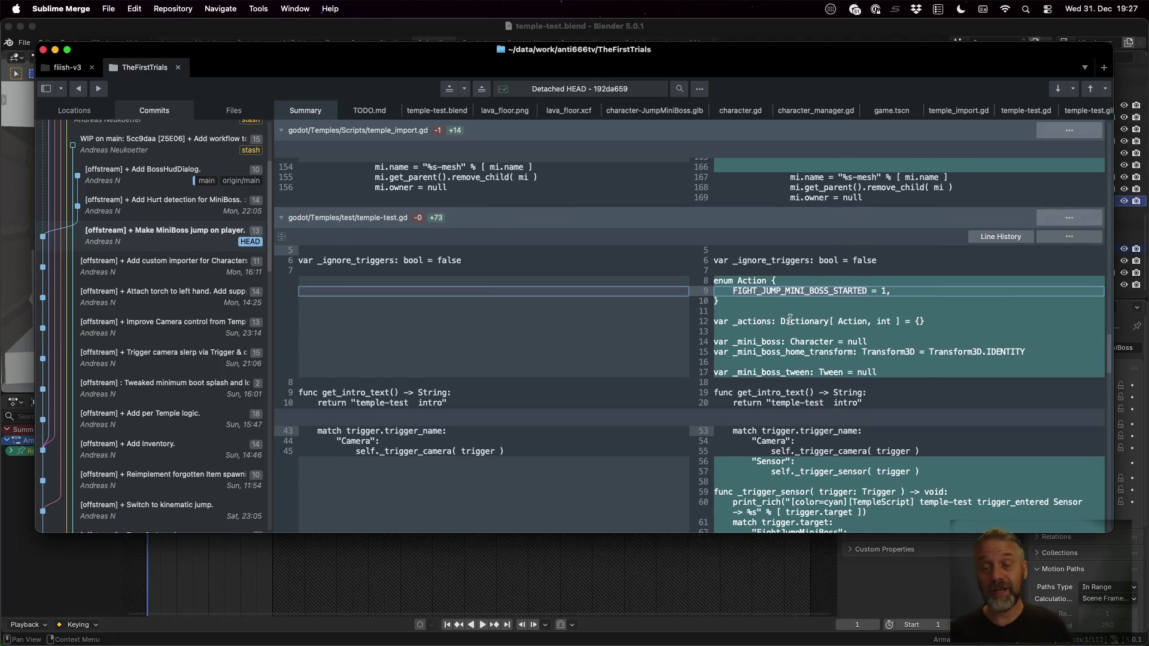
pyautogui.click(758, 328)
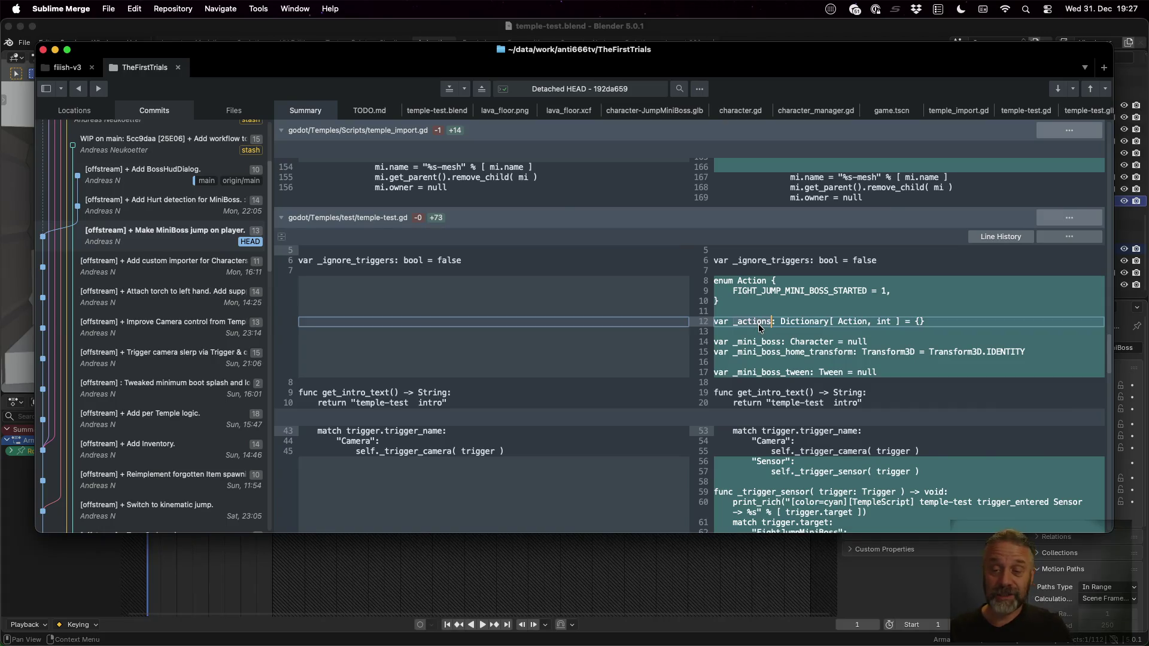
pyautogui.doubleClick(755, 343)
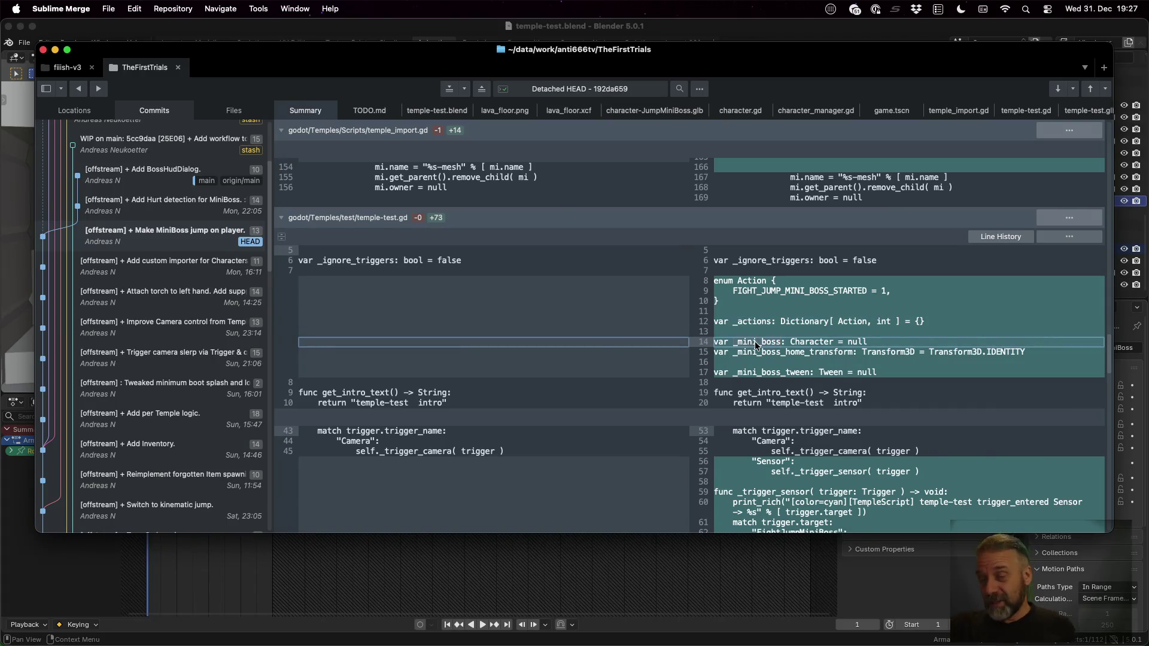
pyautogui.doubleClick(781, 356)
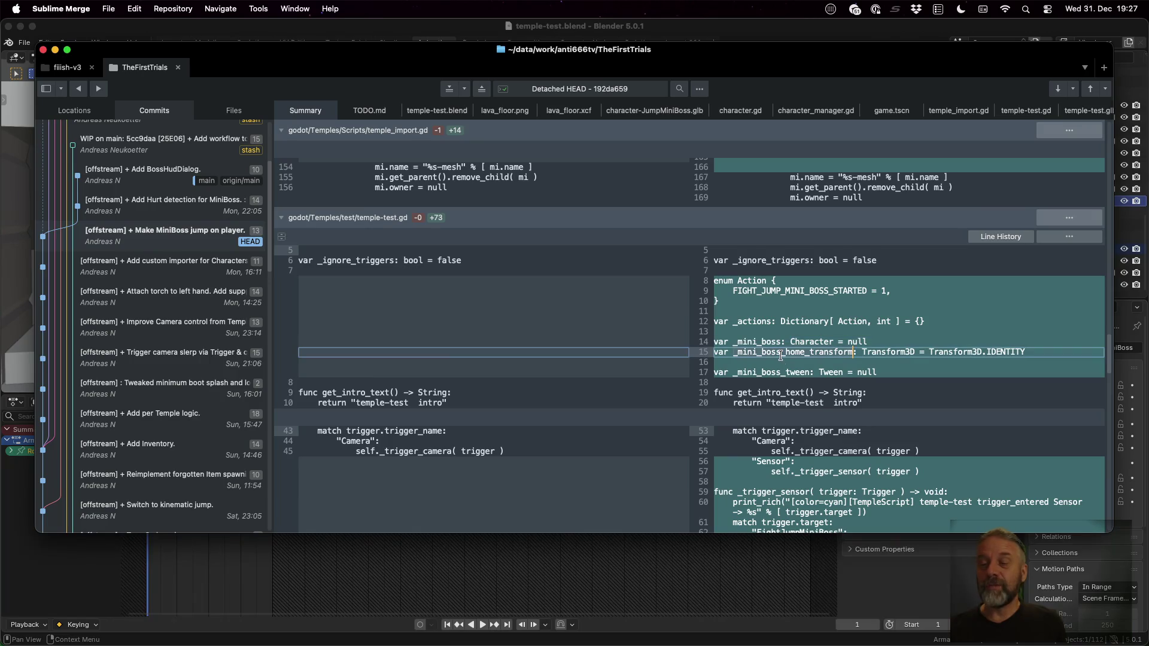
pyautogui.scroll(-1, 780, 354)
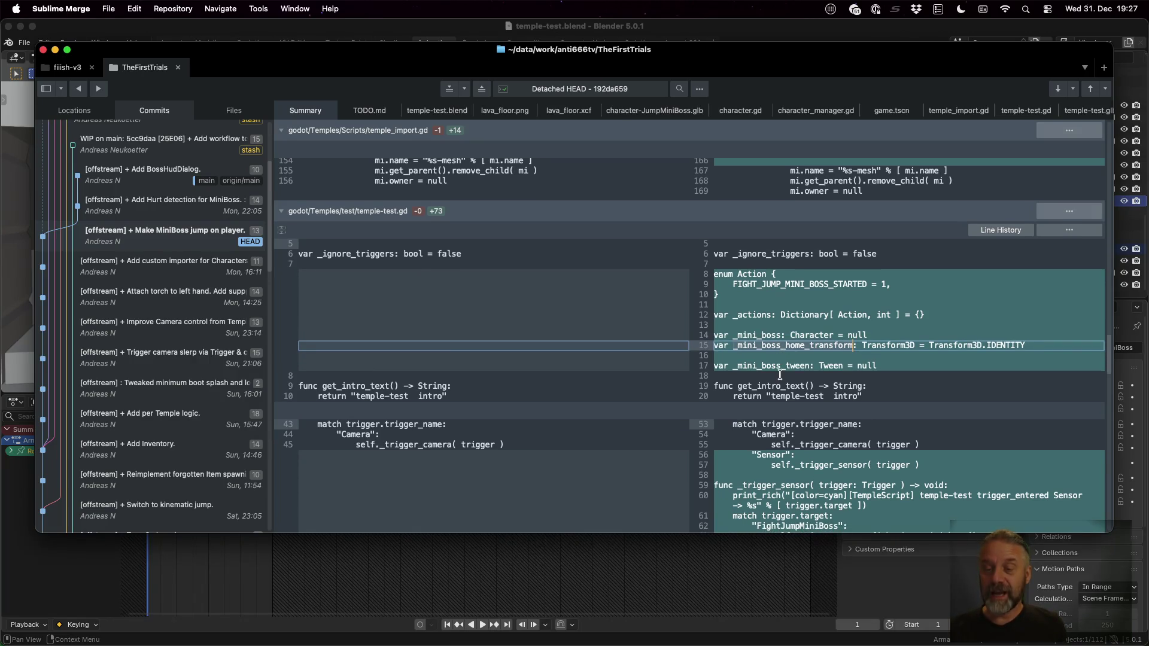
pyautogui.click(780, 375)
pyautogui.scroll(-5, 779, 375)
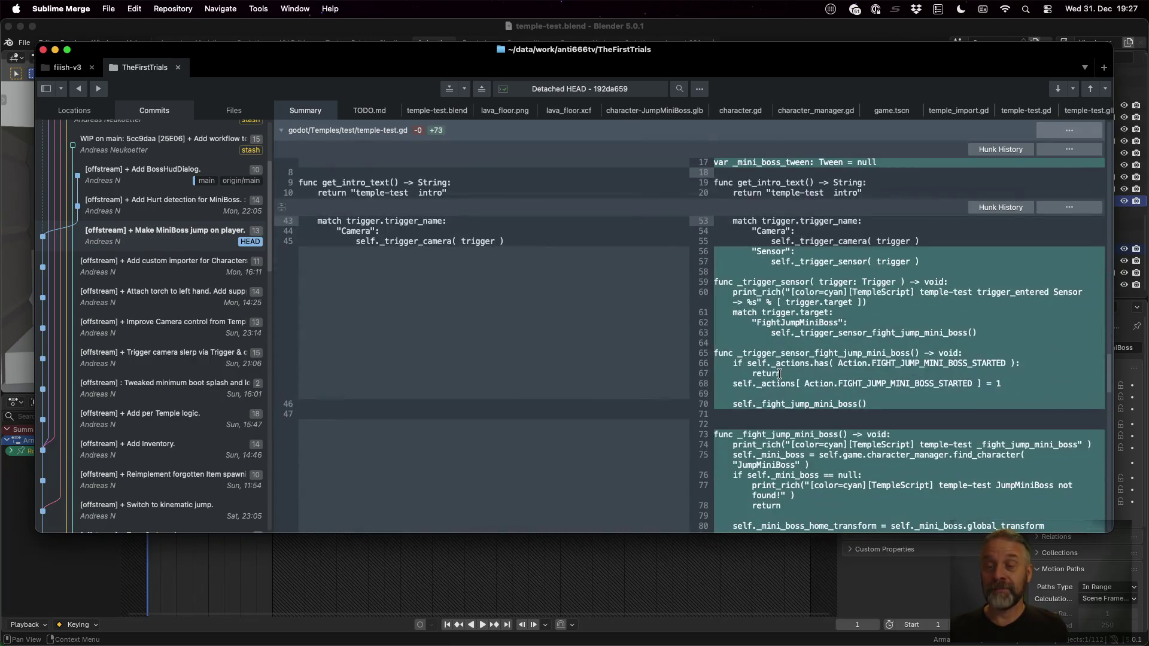
# Walk through the FightJumpMiniBoss trigger case, its FIGHT_JUMP_MINI_BOSS_STARTED check and the _fight_jump_mini_boss call
pyautogui.click(800, 282)
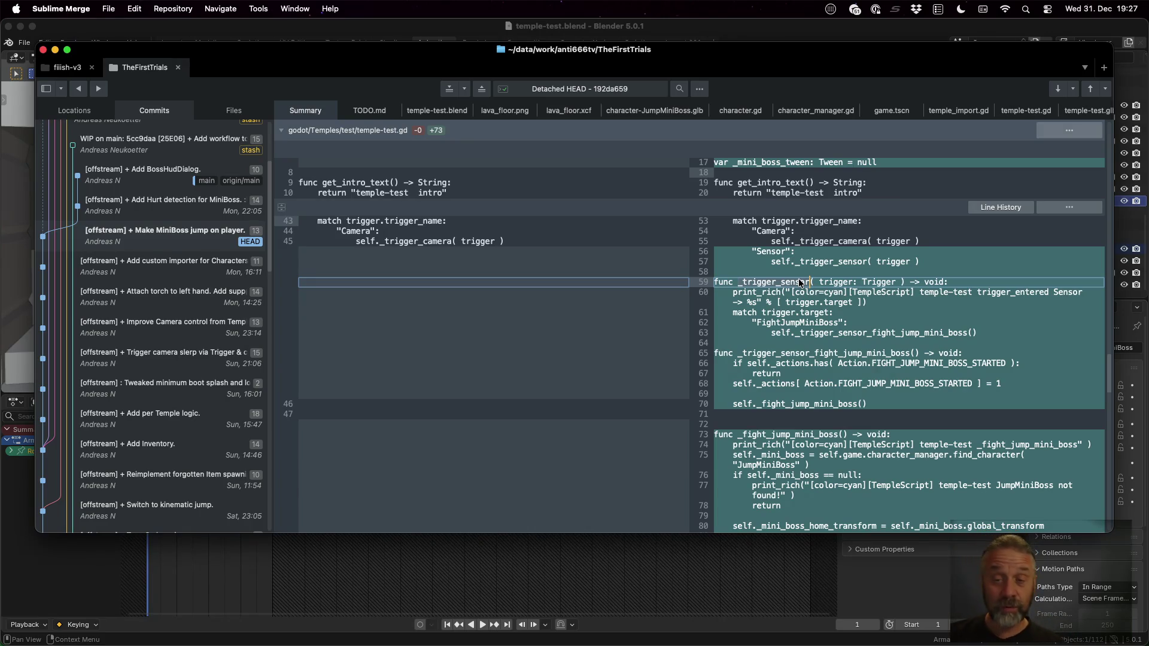
pyautogui.click(796, 324)
pyautogui.doubleClick(836, 336)
pyautogui.scroll(-2, 923, 374)
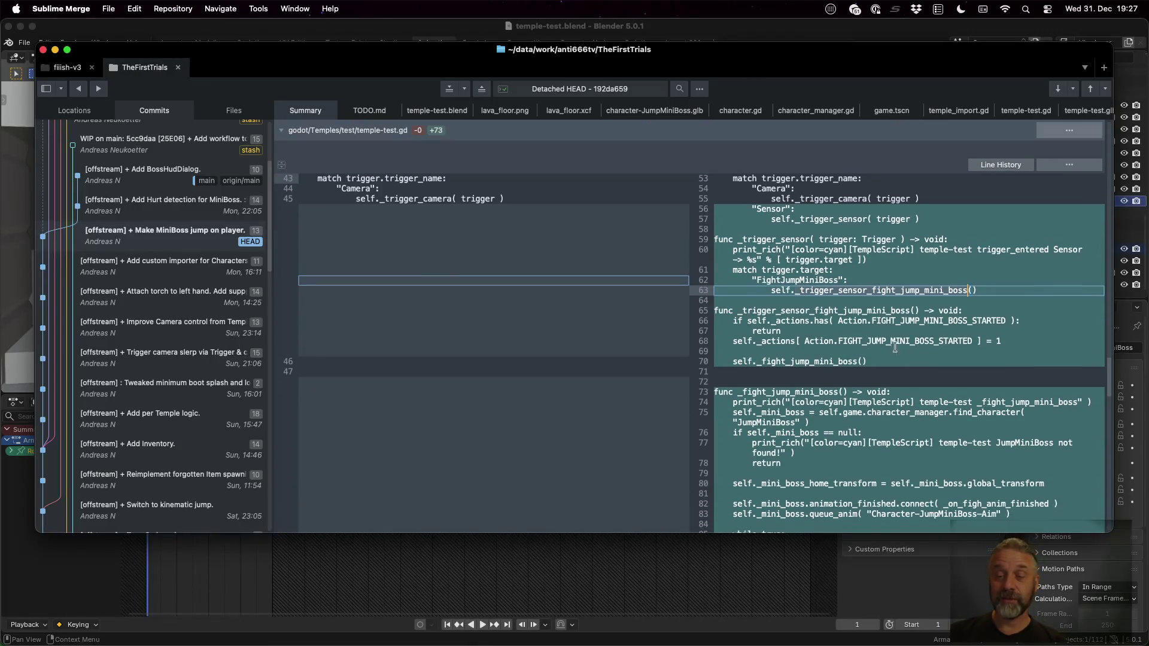
pyautogui.click(829, 311)
pyautogui.doubleClick(920, 321)
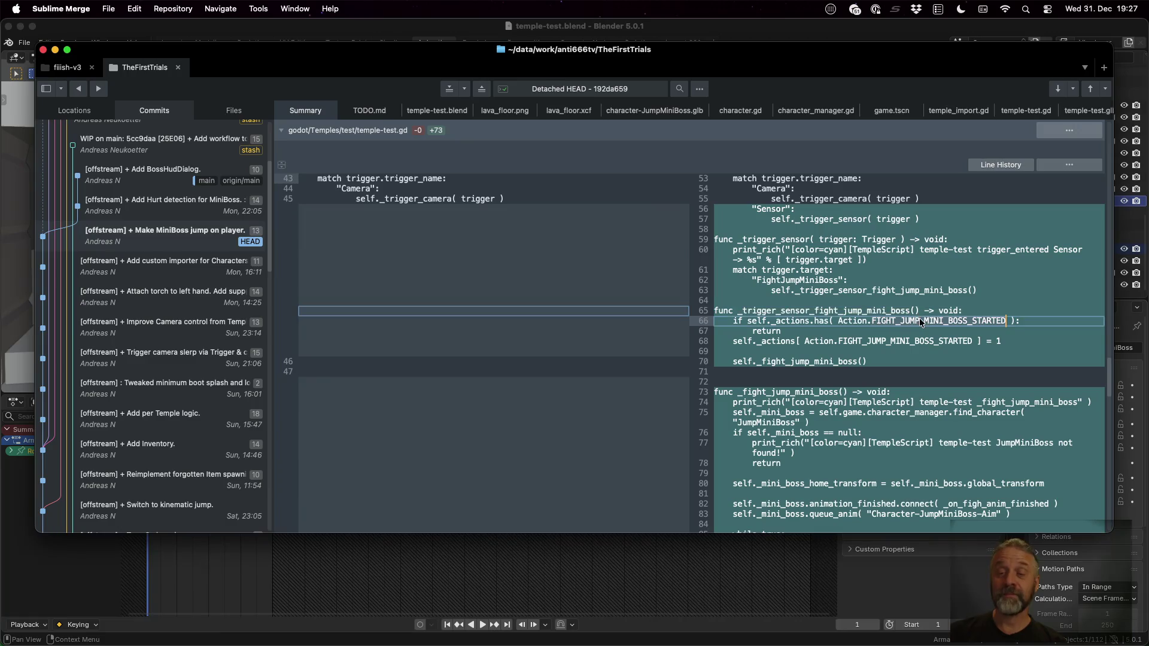
pyautogui.click(943, 339)
pyautogui.click(828, 360)
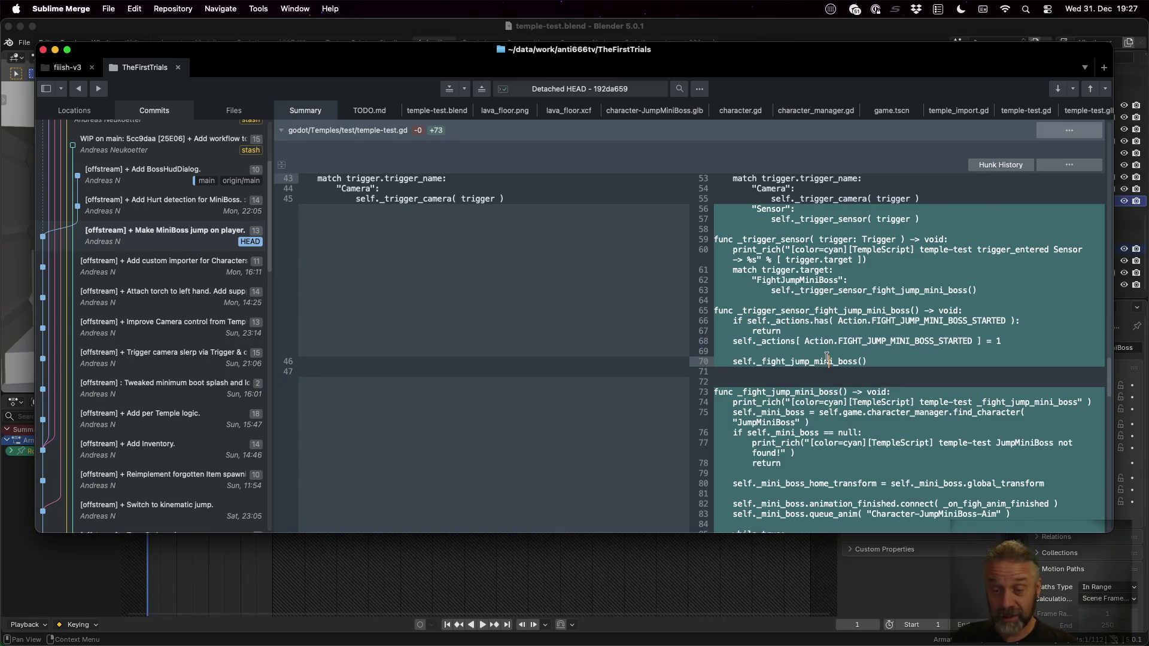
pyautogui.scroll(-5, 820, 407)
# Review _fight_jump_mini_boss storing the home transform and connecting animation_finished to _on_figh_anim_finished
pyautogui.click(771, 227)
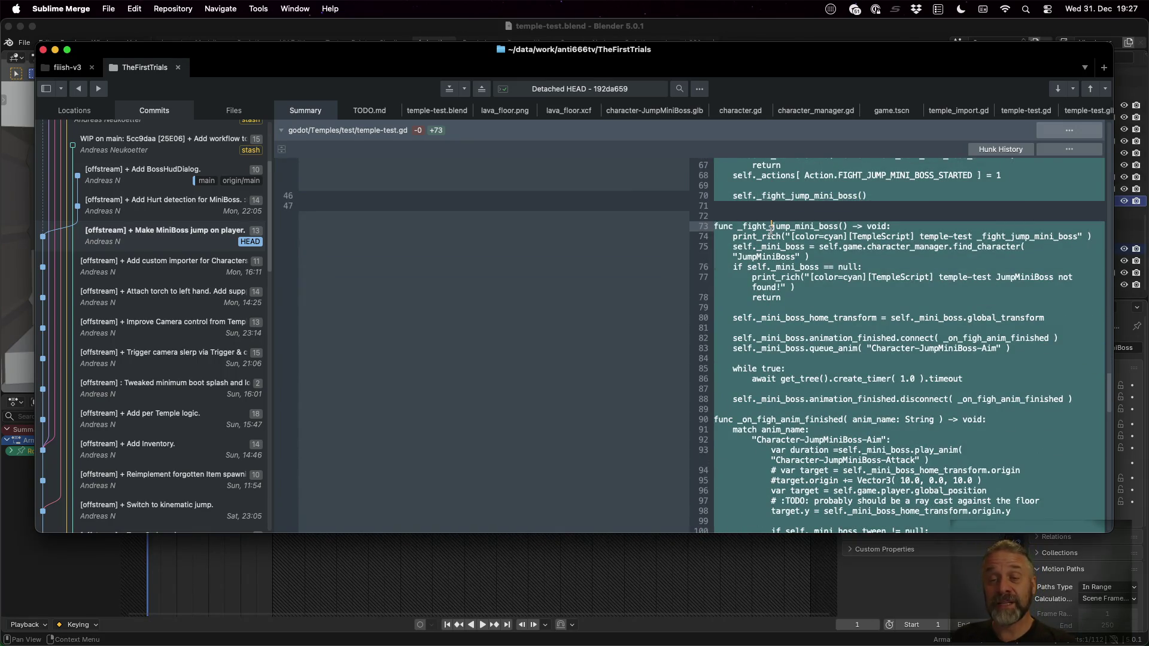
pyautogui.scroll(-1, 802, 228)
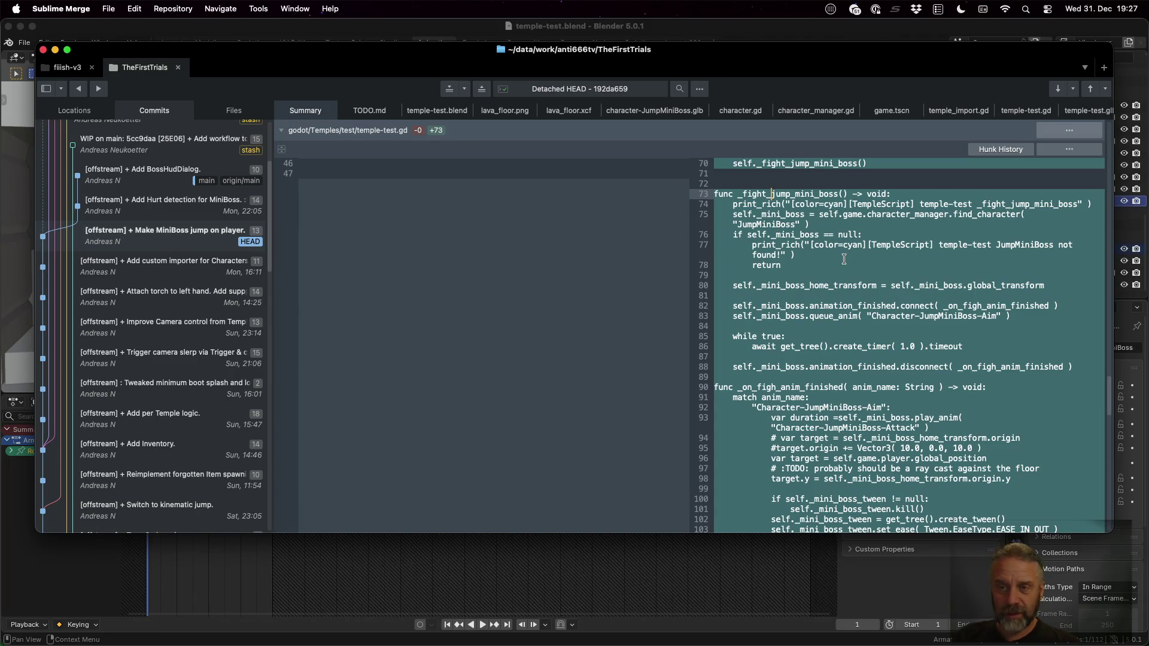
pyautogui.doubleClick(837, 285)
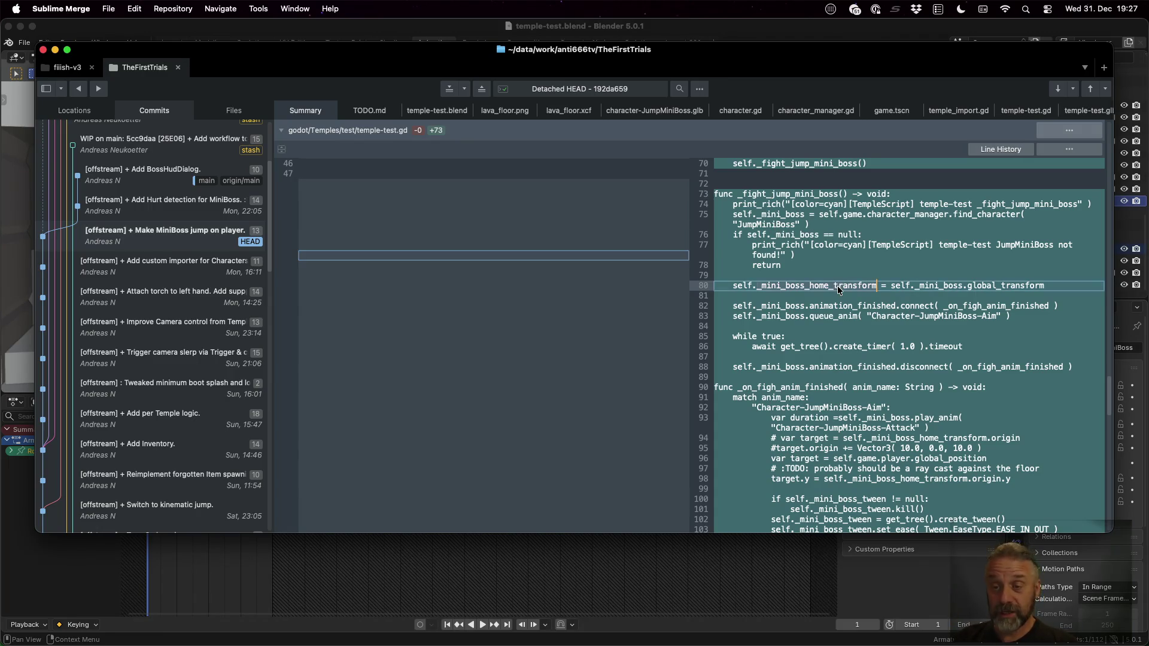
pyautogui.scroll(-1, 837, 286)
pyautogui.click(909, 297)
pyautogui.click(1030, 295)
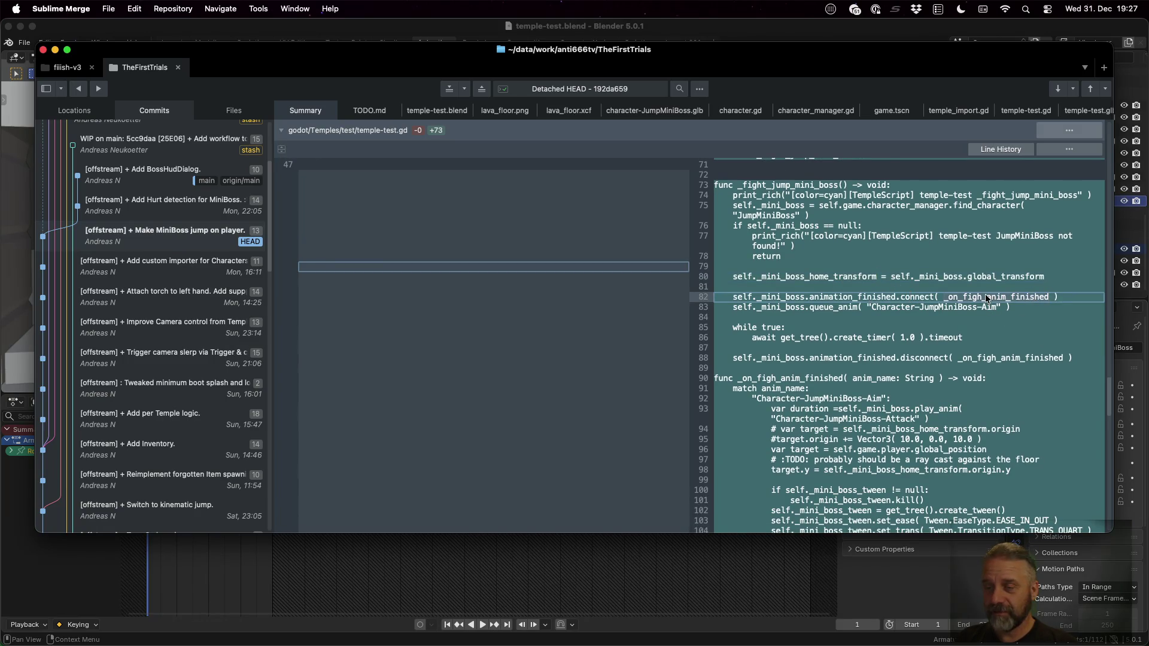
pyautogui.click(801, 381)
pyautogui.doubleClick(1002, 298)
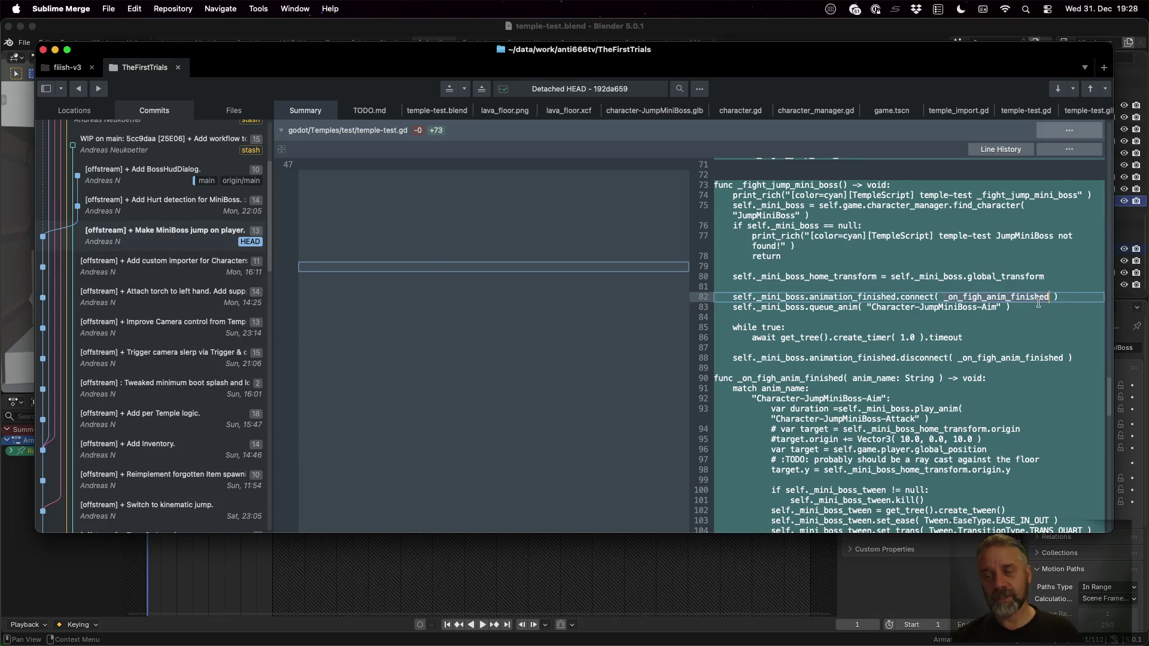
# Go over _on_figh_anim_finished's queued Aim animation and one-second timer await, then return to Godot
pyautogui.click(993, 307)
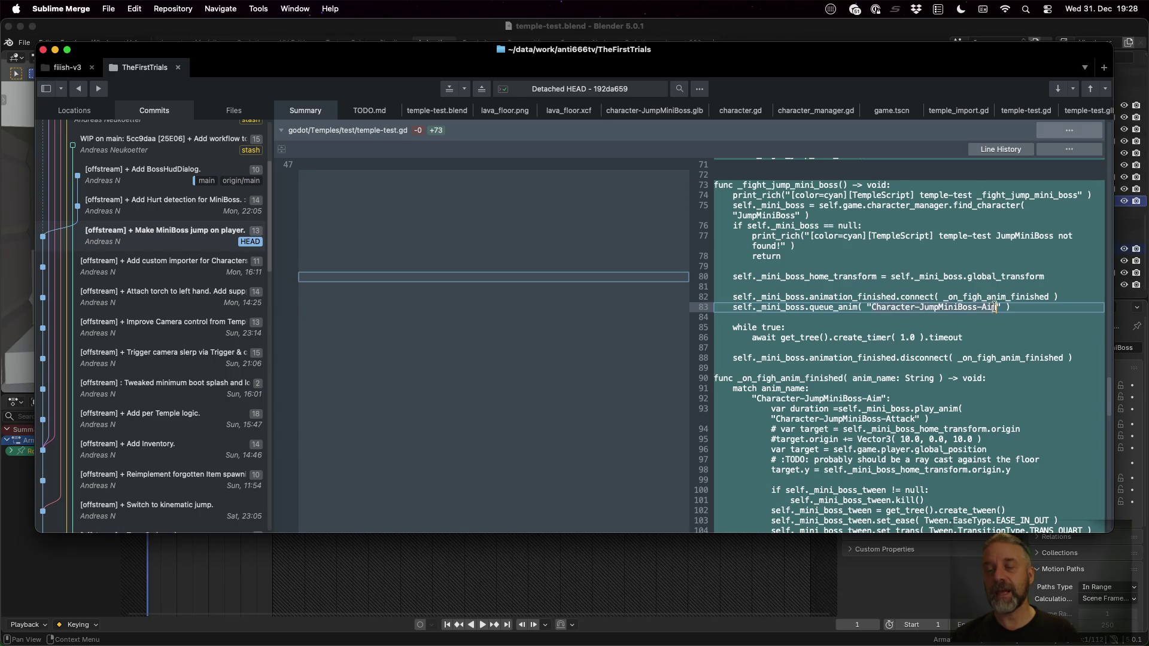
pyautogui.click(790, 319)
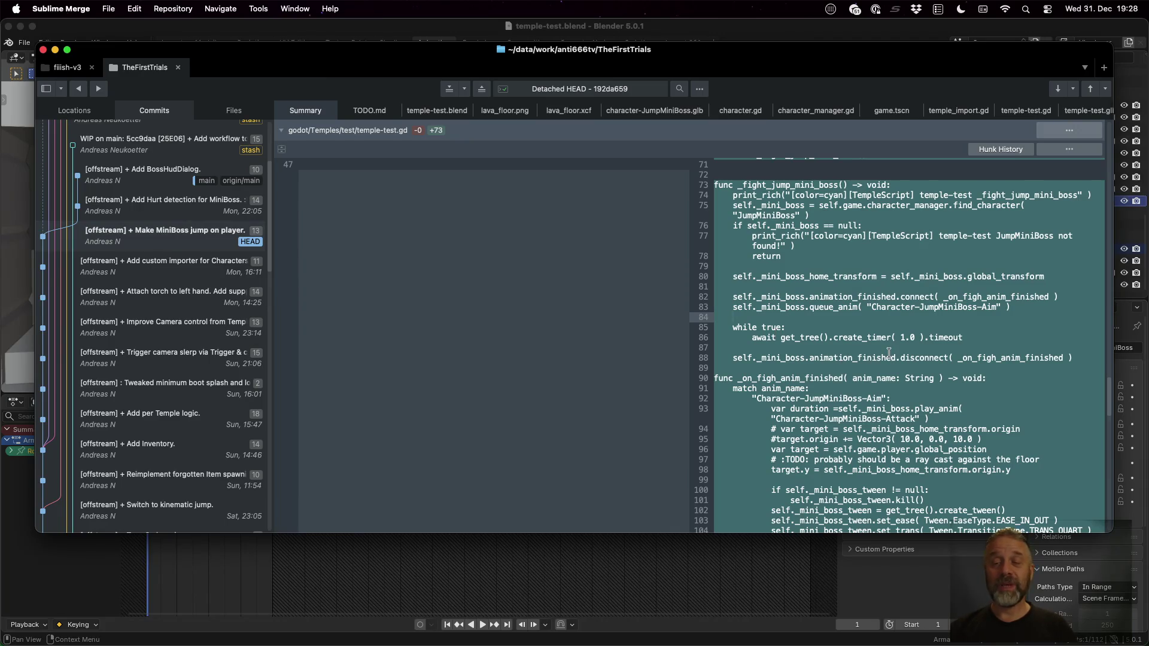
pyautogui.click(865, 337)
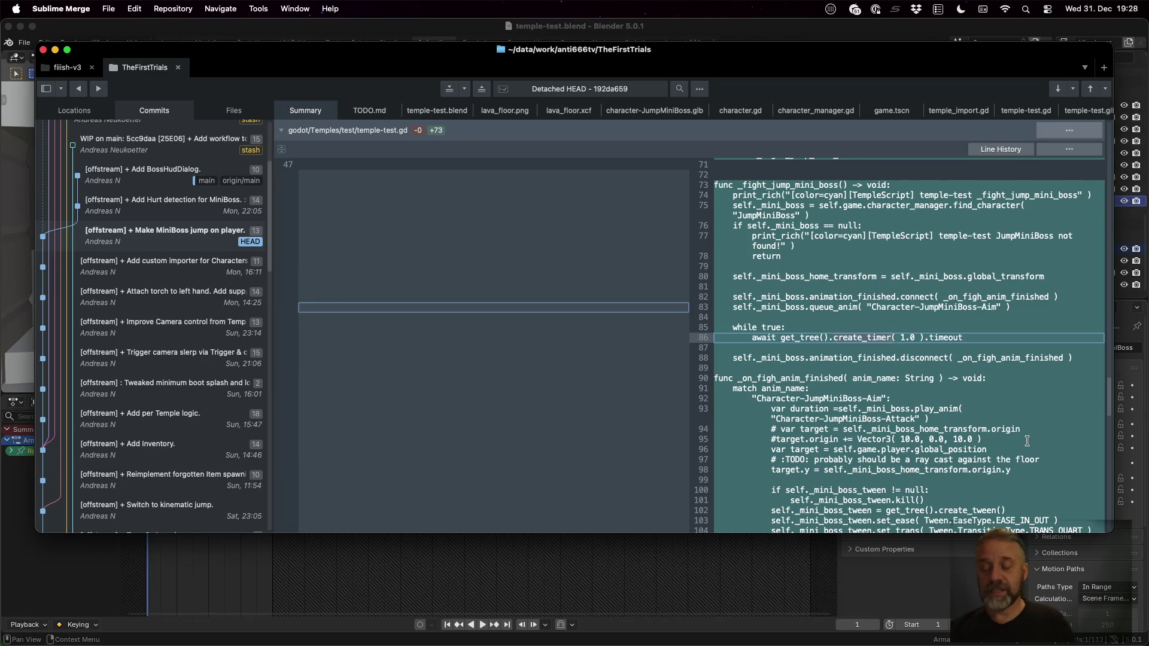
pyautogui.click(979, 334)
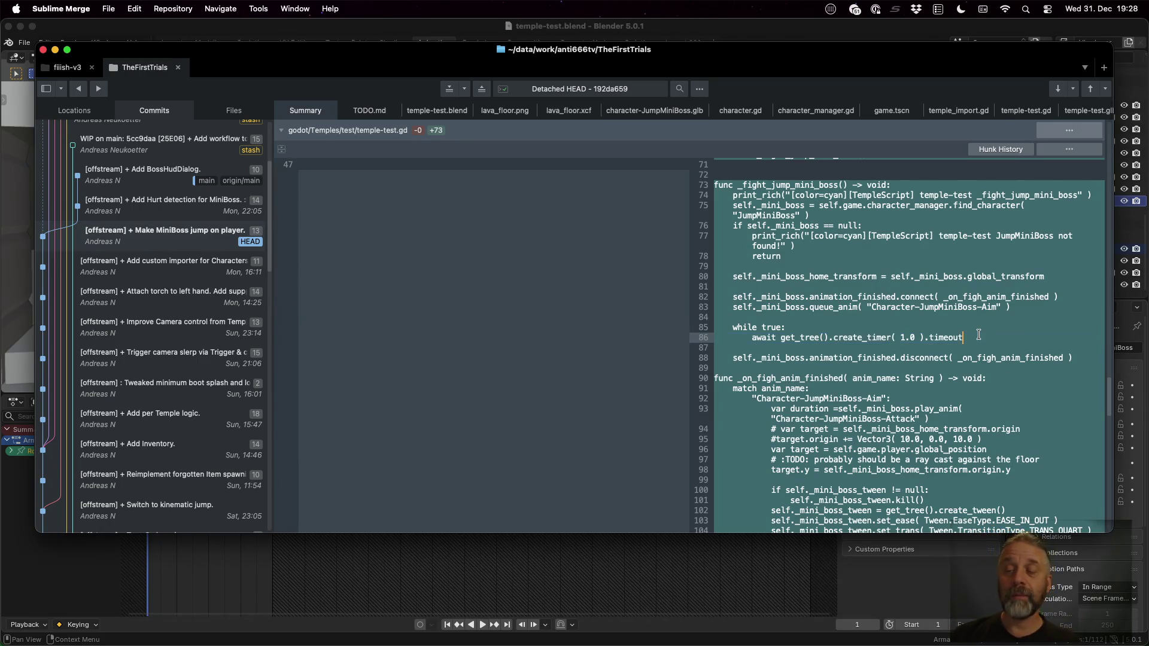
pyautogui.hotkey('shift', 'Down')
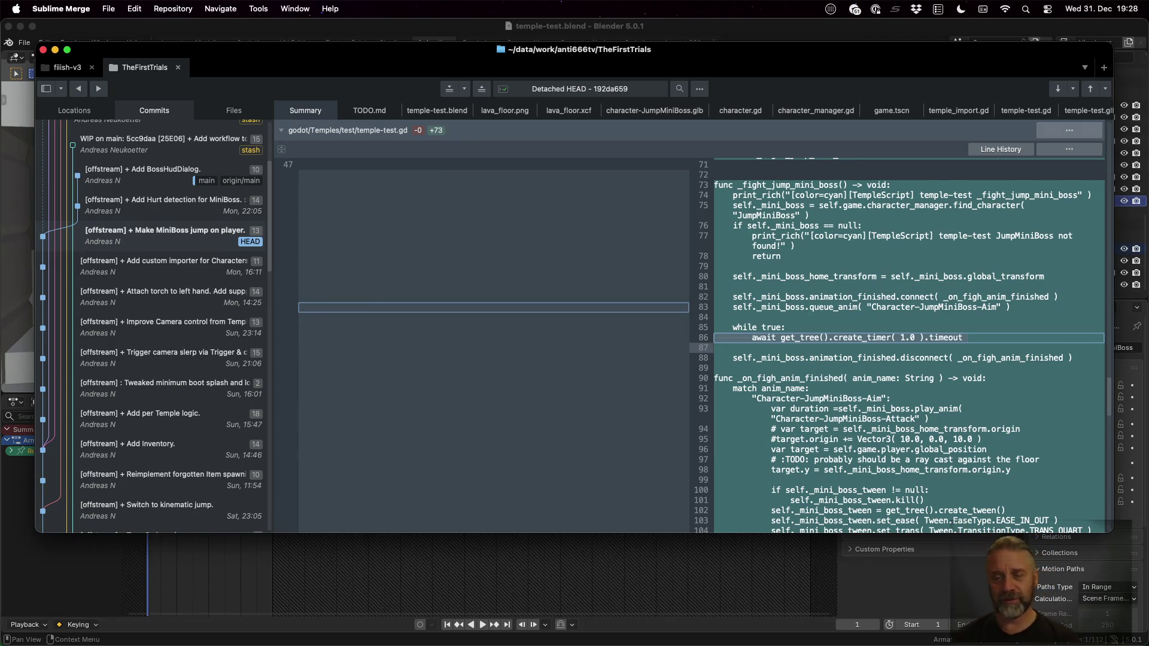
pyautogui.scroll(-4, 974, 327)
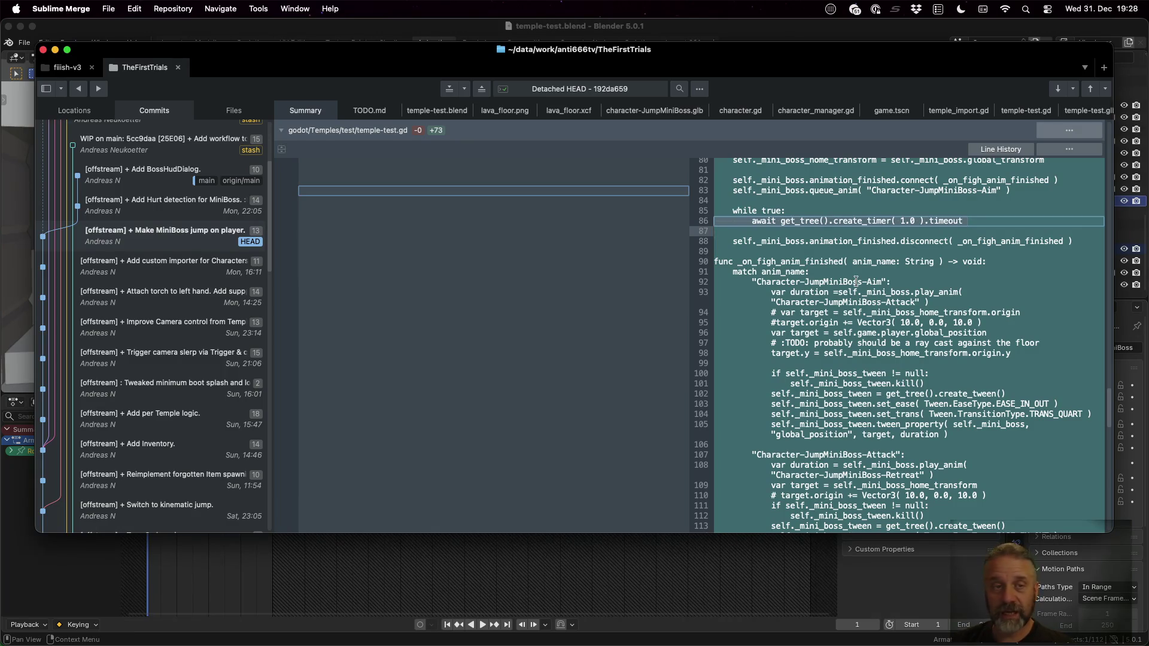
pyautogui.press('super+Tab')
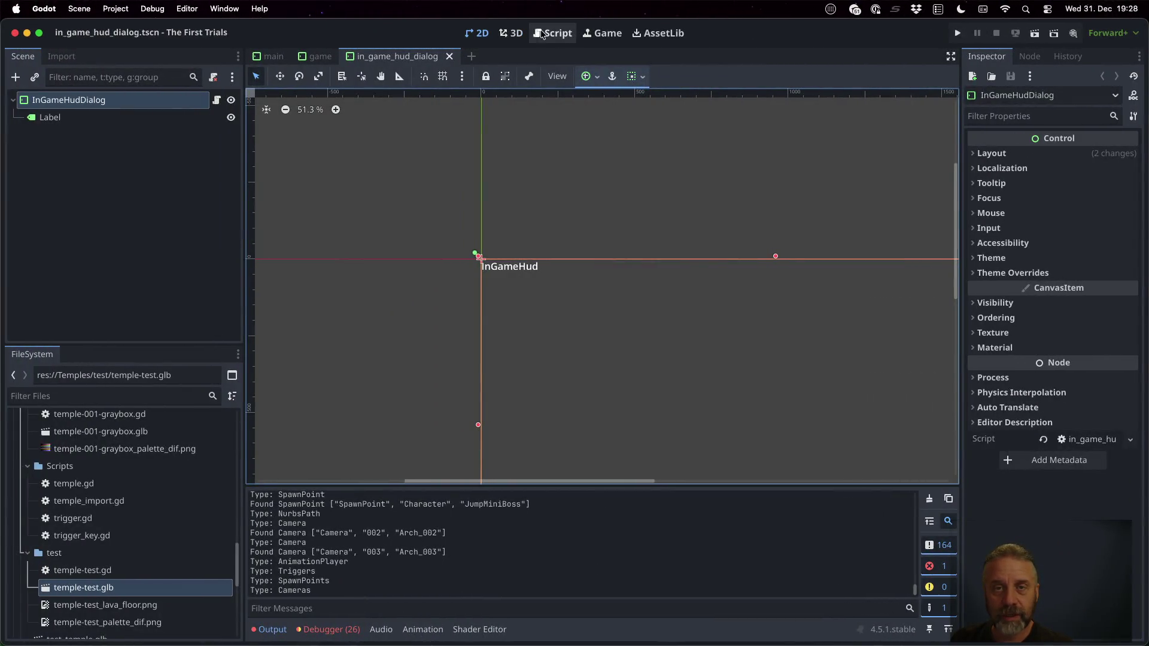
pyautogui.click(541, 34)
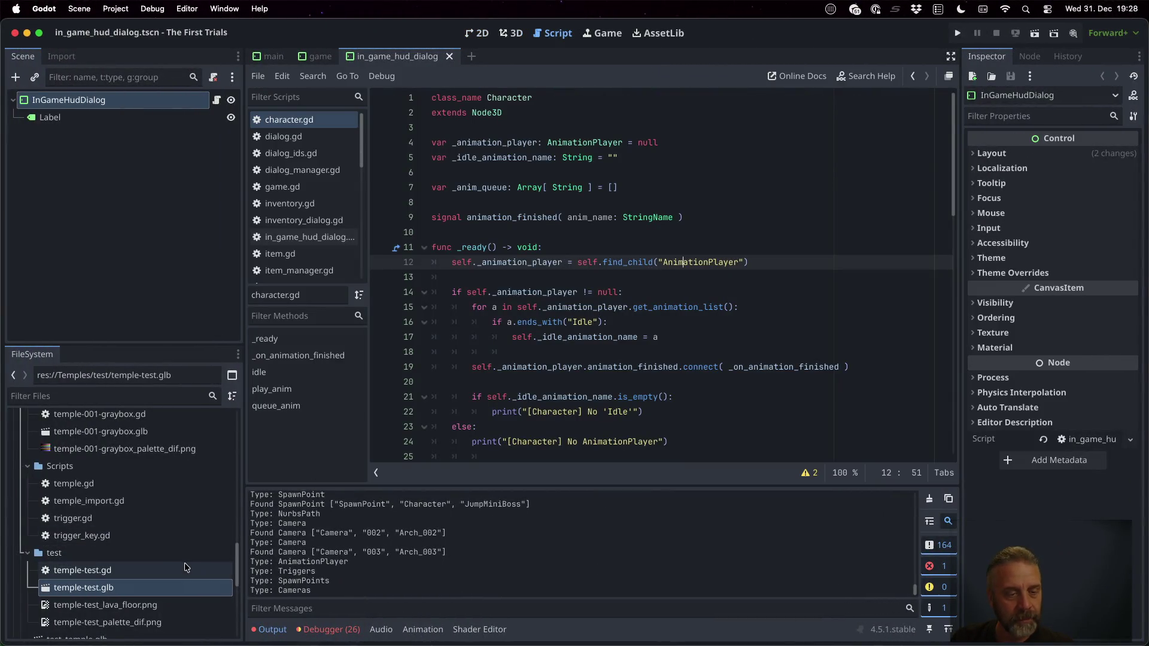
pyautogui.doubleClick(82, 570)
pyautogui.scroll(-20, 675, 257)
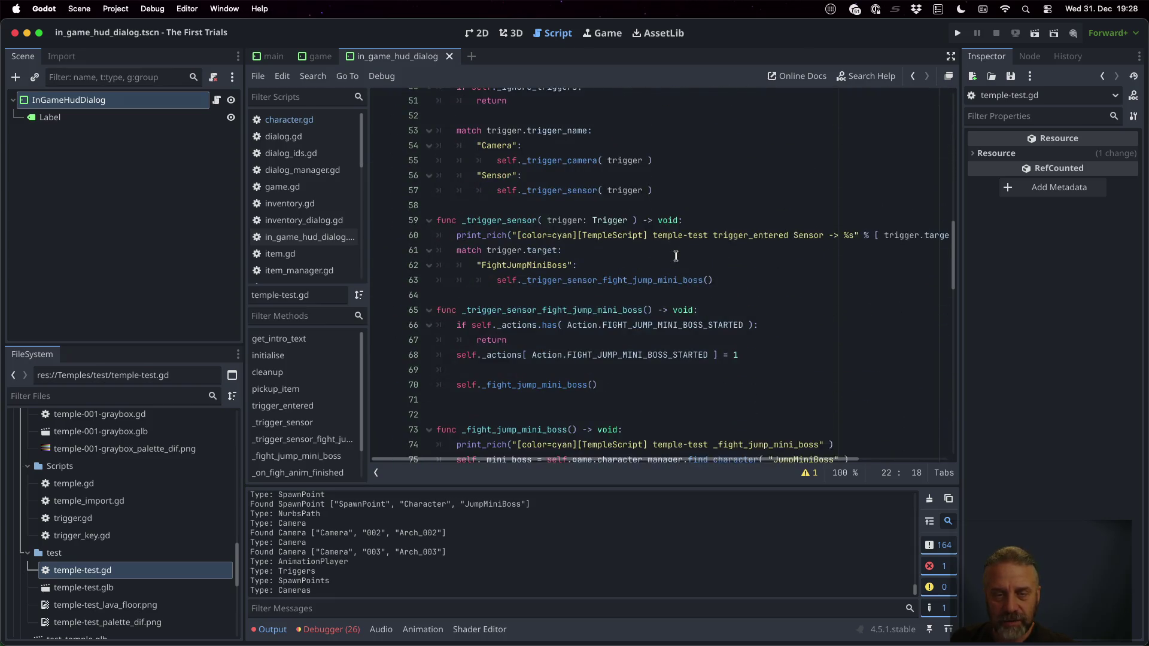
pyautogui.scroll(-3, 676, 256)
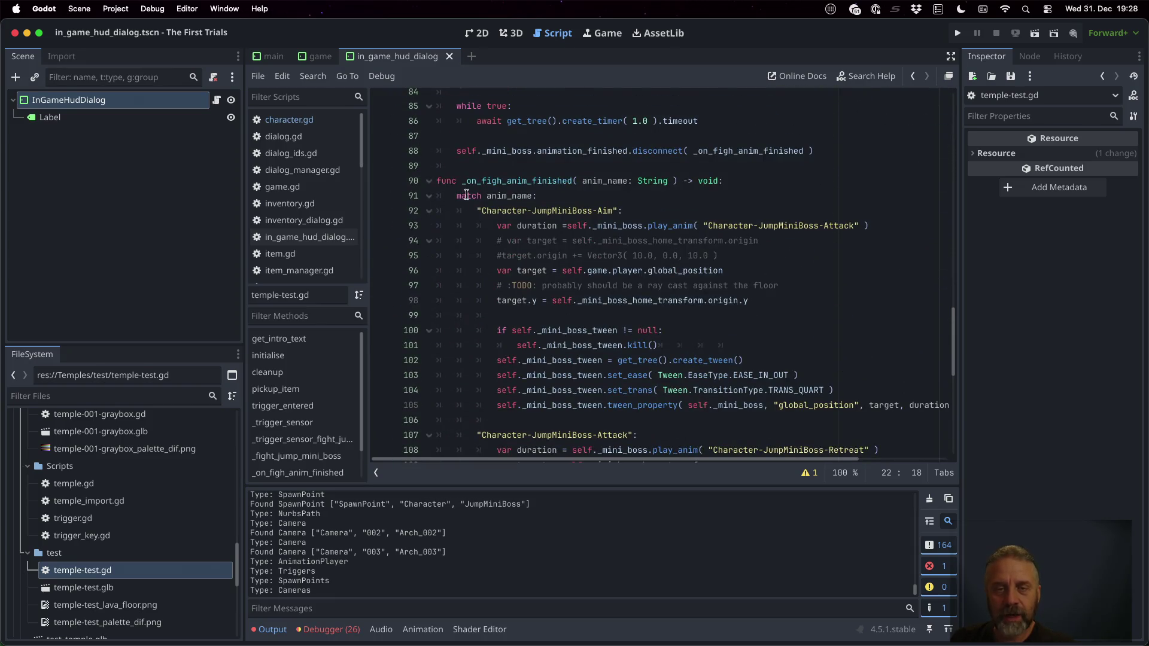
pyautogui.click(558, 211)
pyautogui.doubleClick(605, 211)
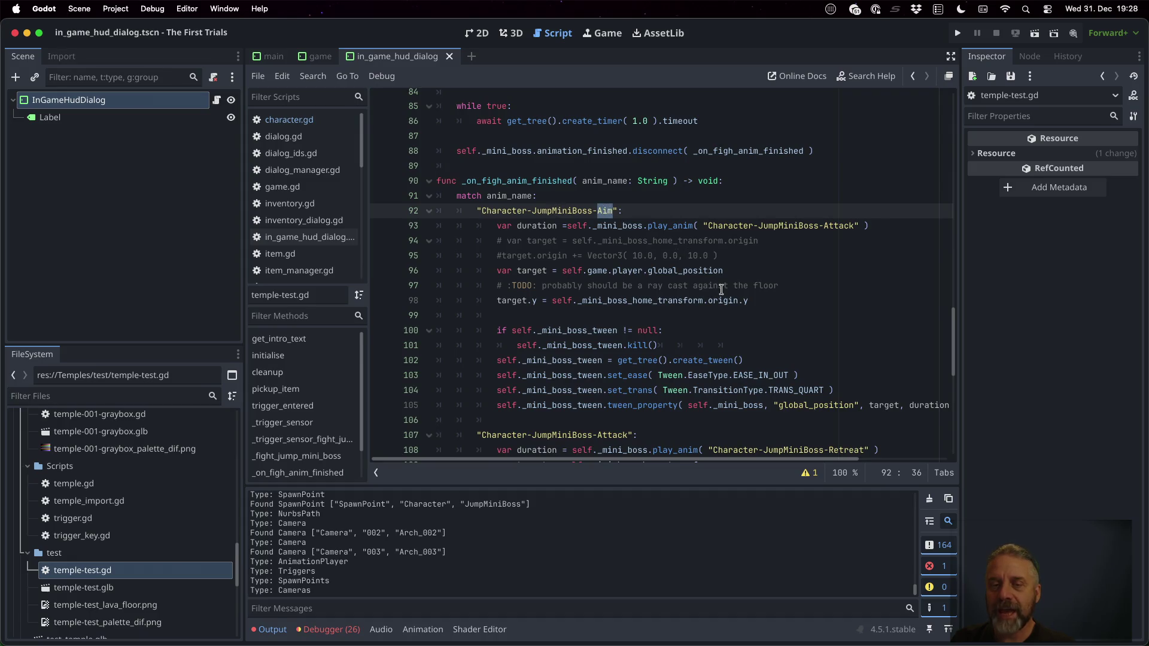
pyautogui.scroll(6, 721, 290)
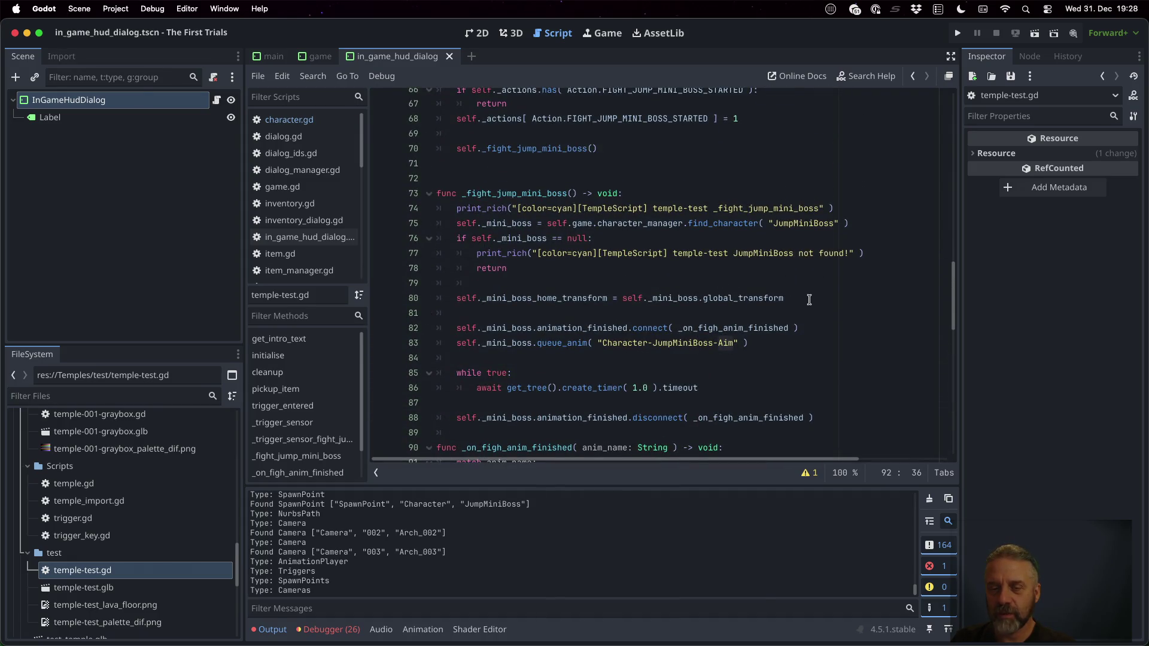
pyautogui.click(727, 342)
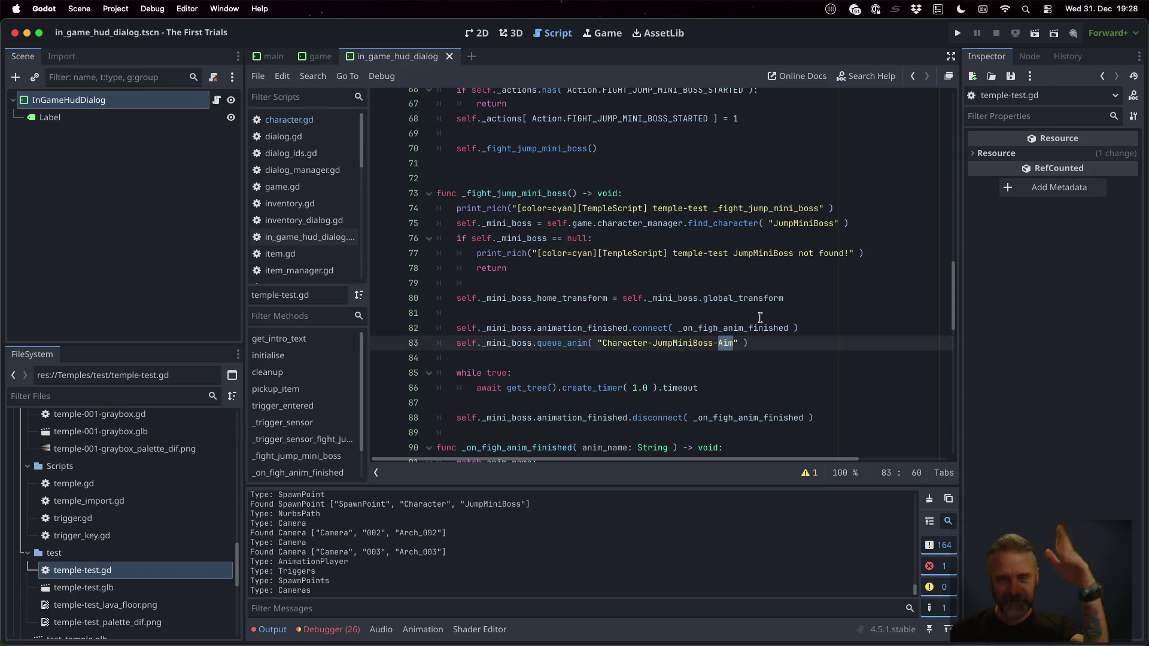
pyautogui.scroll(-7, 784, 377)
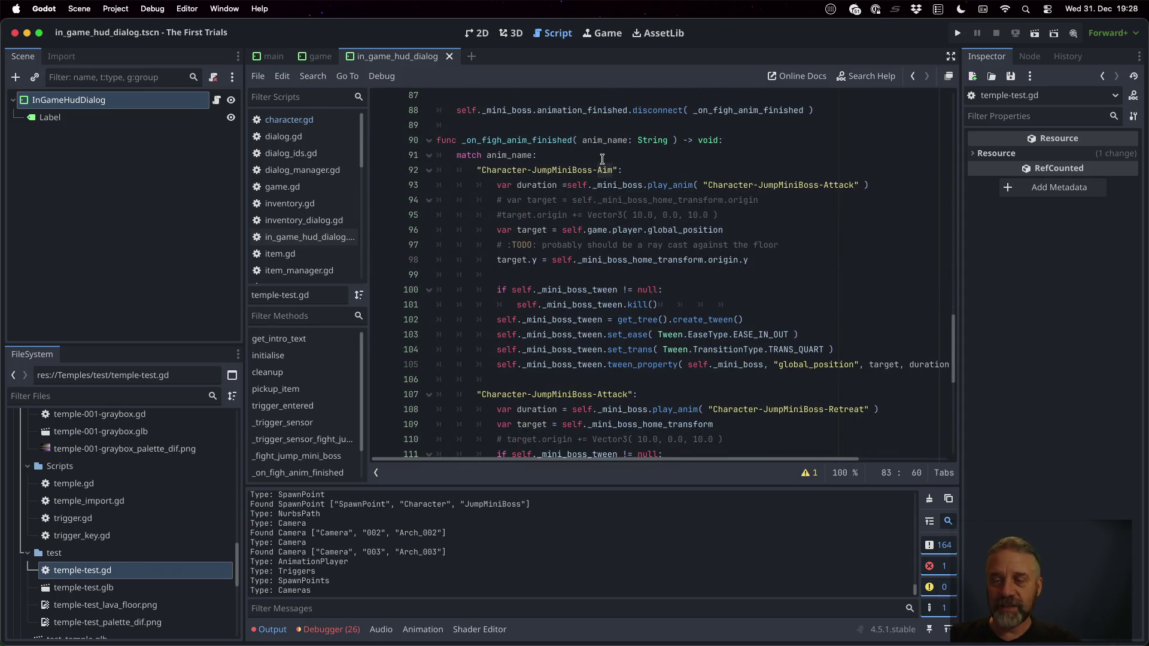
pyautogui.doubleClick(834, 183)
pyautogui.doubleClick(553, 186)
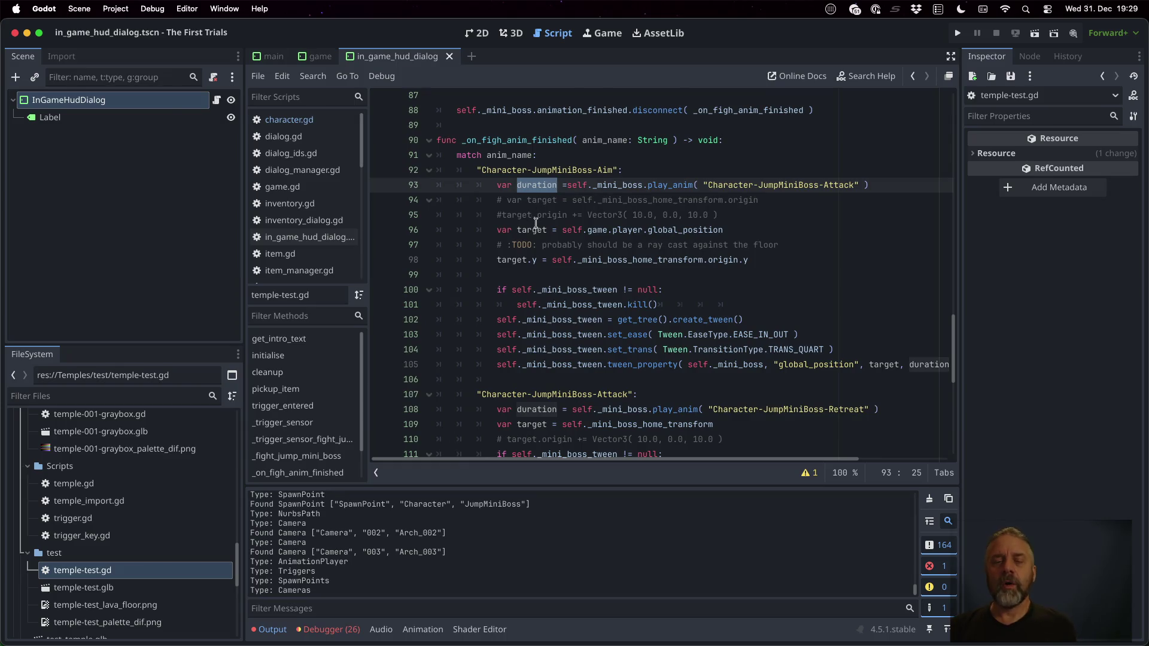
pyautogui.doubleClick(535, 230)
pyautogui.click(663, 231)
pyautogui.doubleClick(663, 231)
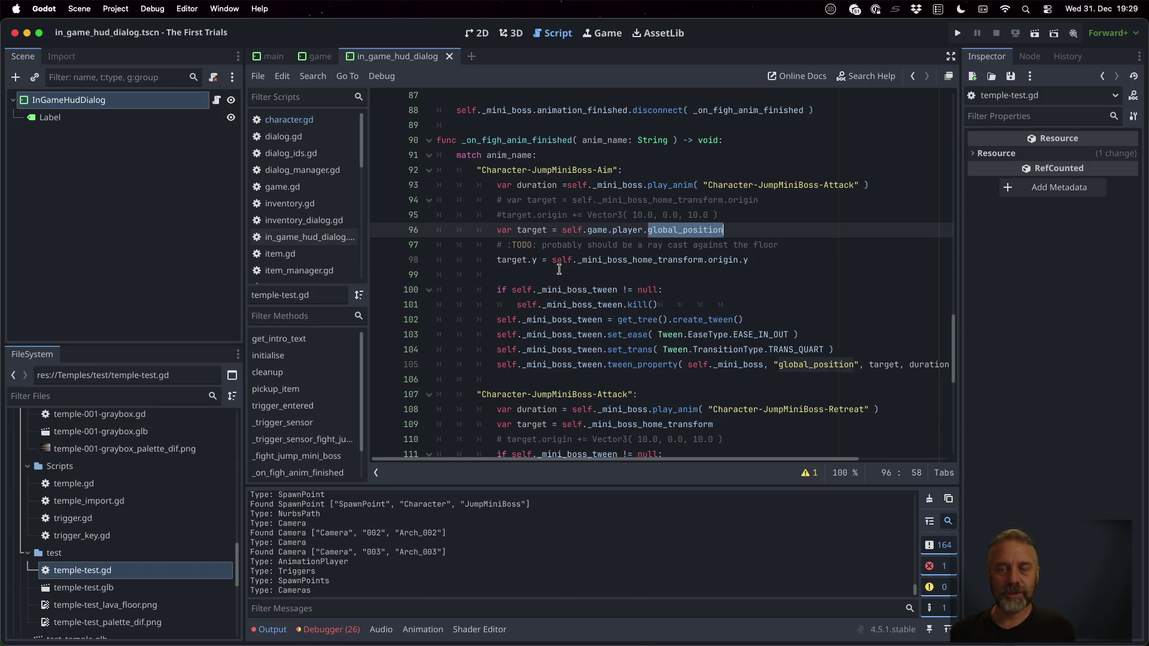
pyautogui.doubleClick(533, 260)
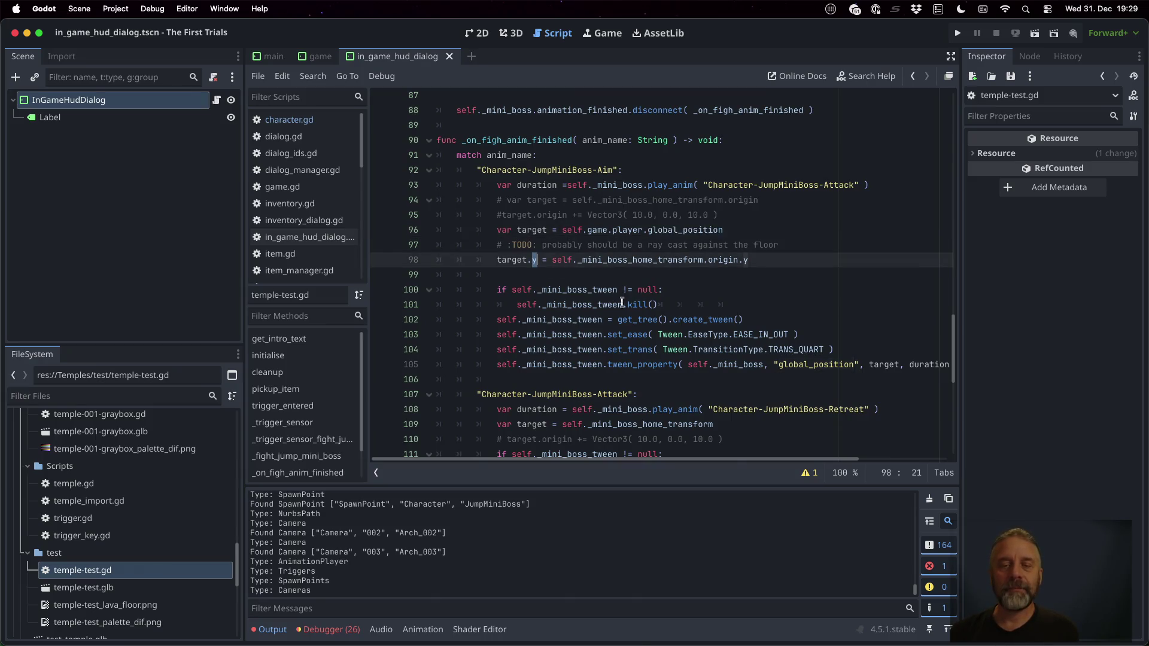
pyautogui.moveTo(633, 307)
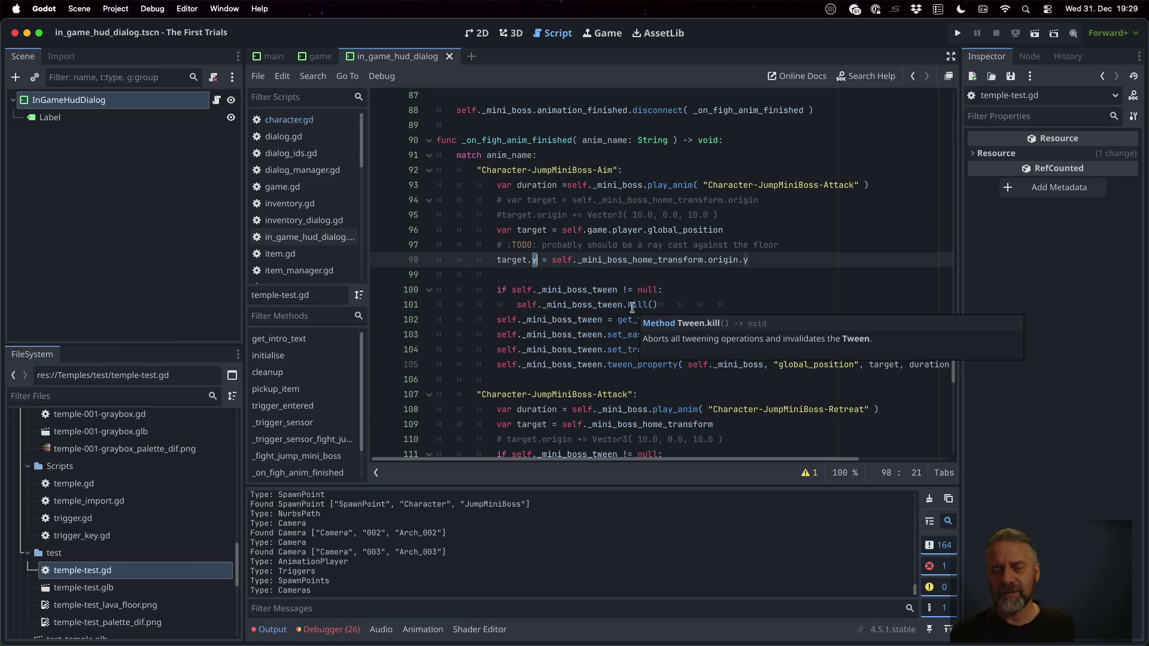
pyautogui.click(662, 290)
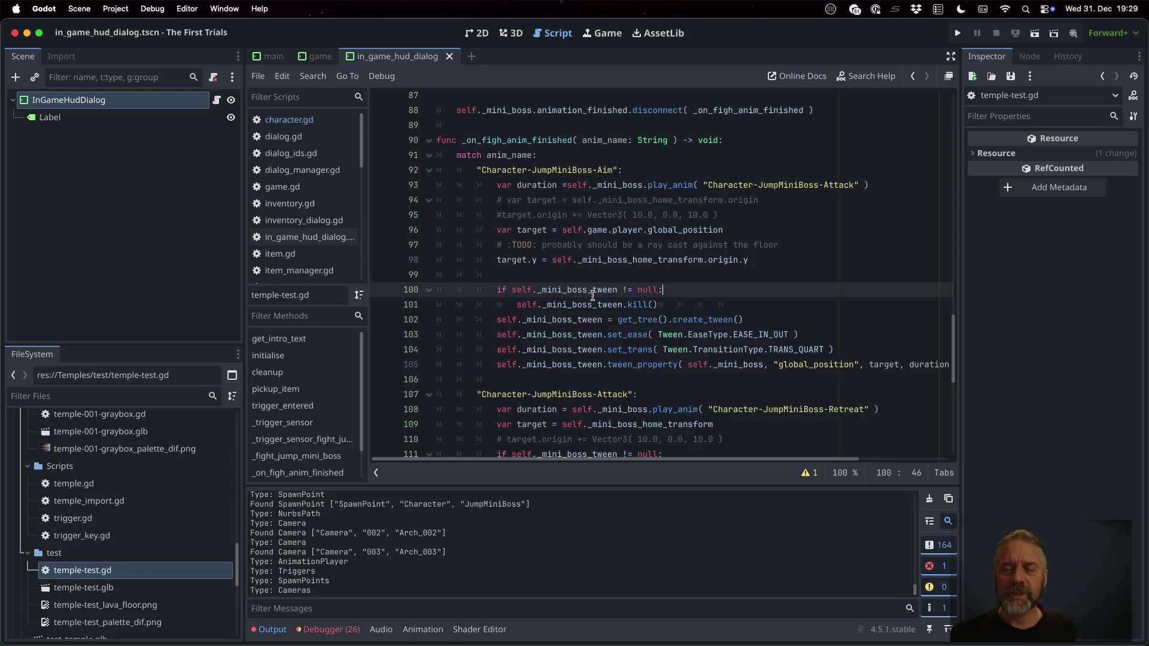
pyautogui.doubleClick(637, 305)
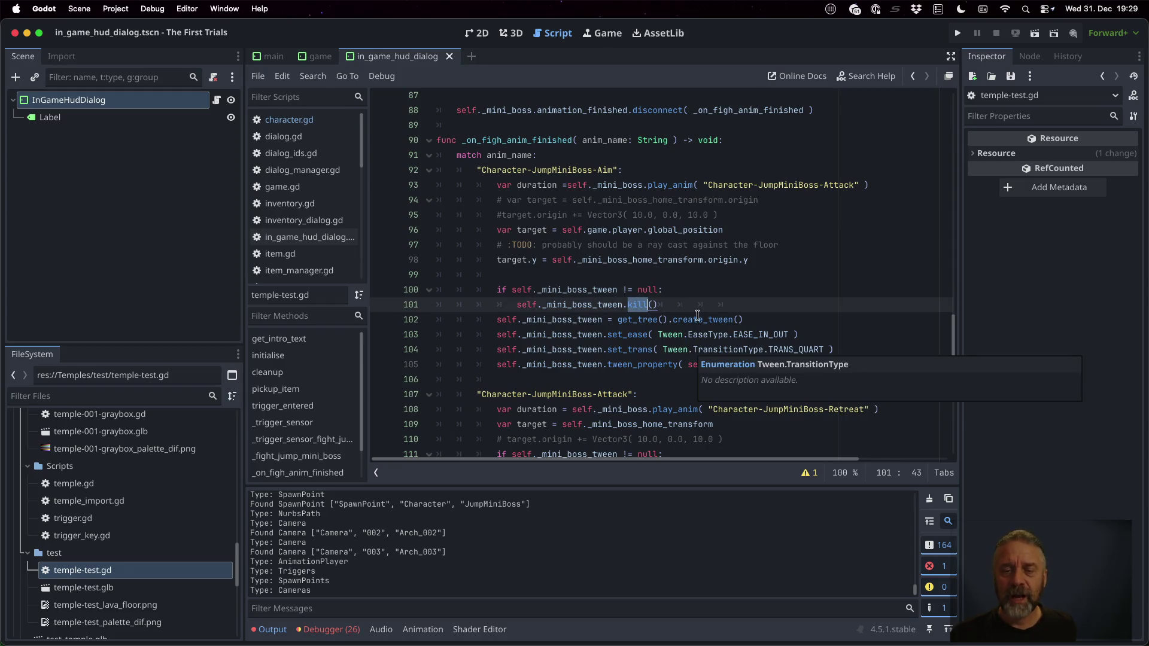
pyautogui.doubleClick(697, 319)
pyautogui.doubleClick(760, 334)
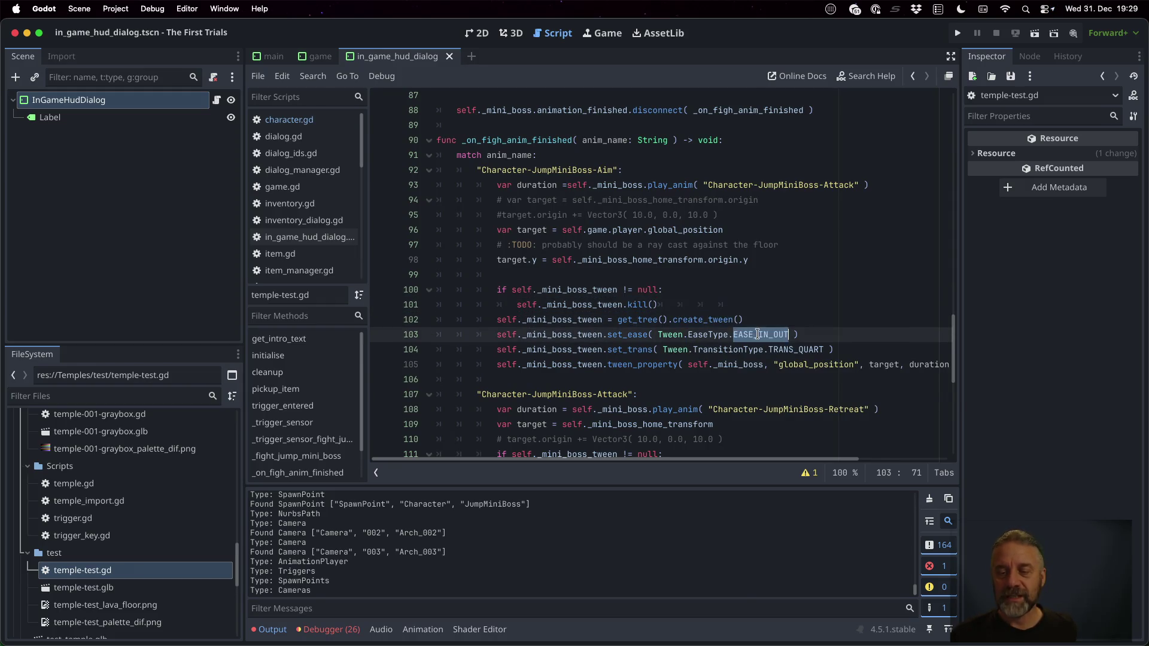
pyautogui.doubleClick(788, 350)
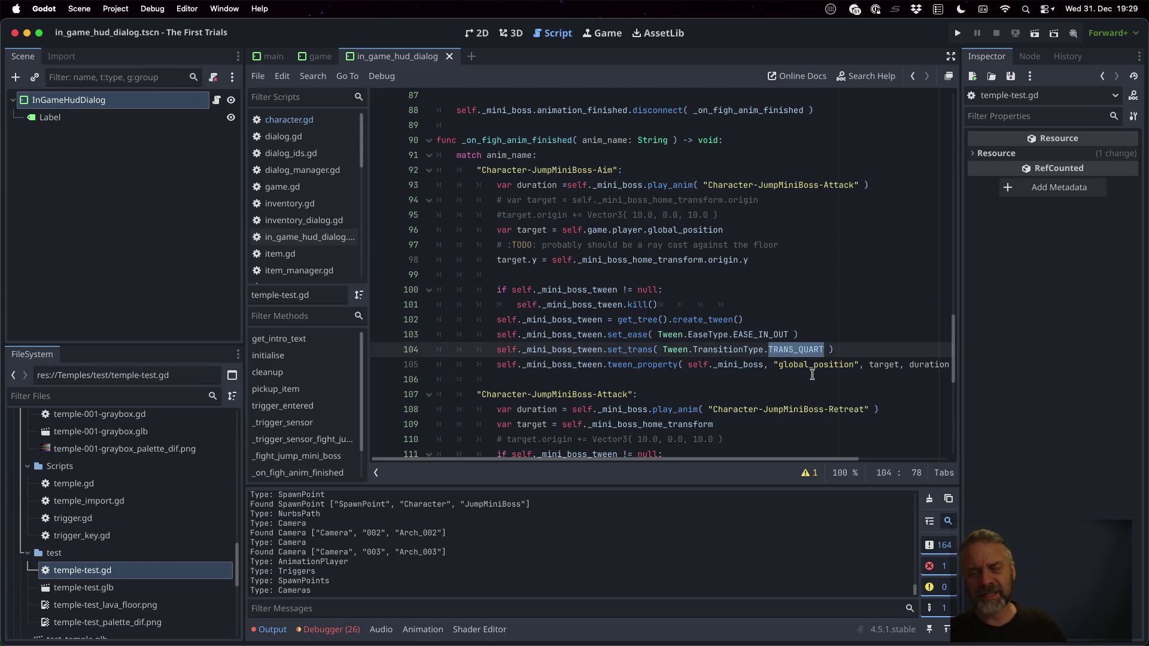
pyautogui.scroll(-1, 837, 335)
pyautogui.click(839, 353)
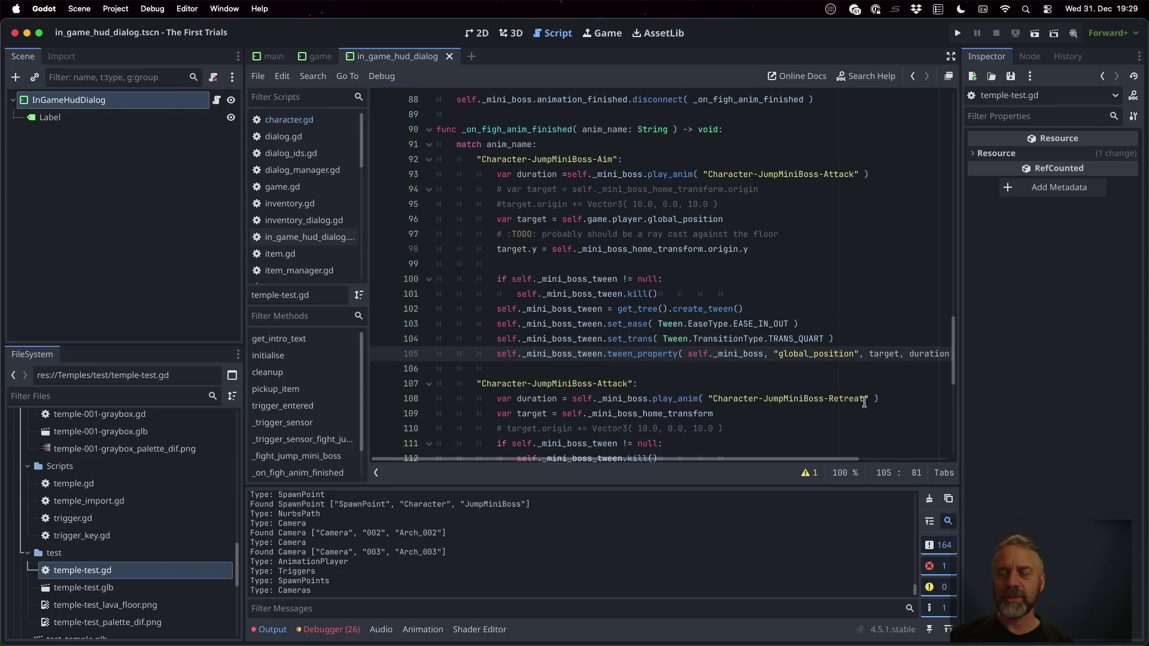
pyautogui.press('End')
pyautogui.doubleClick(849, 354)
pyautogui.click(485, 249)
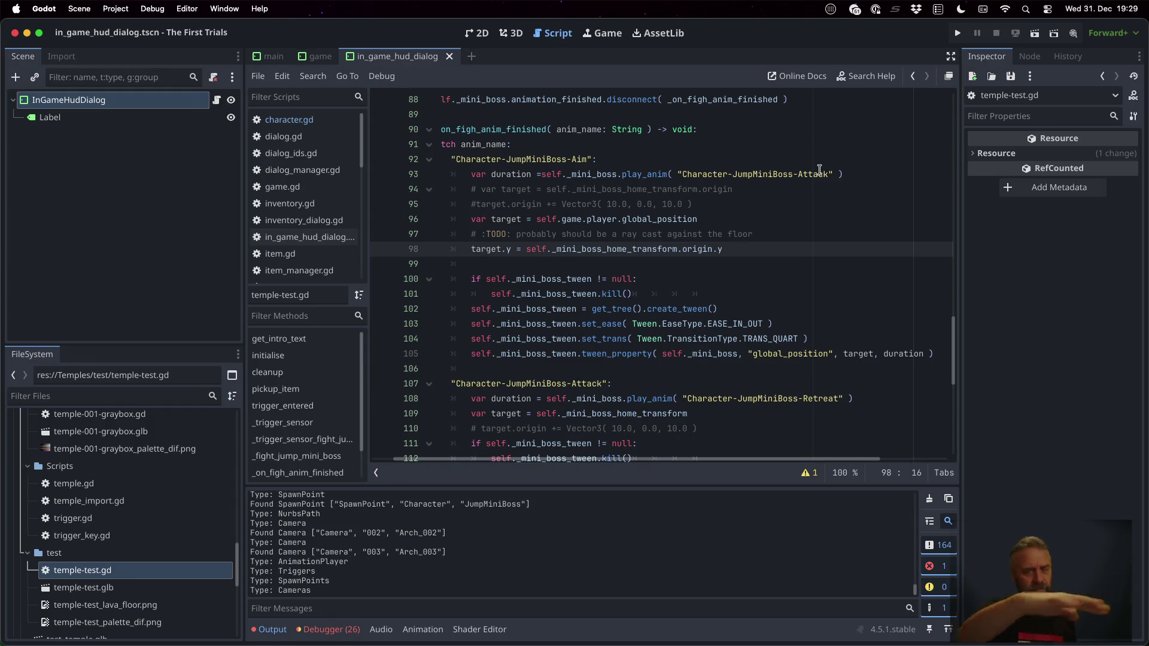
pyautogui.scroll(-4, 838, 204)
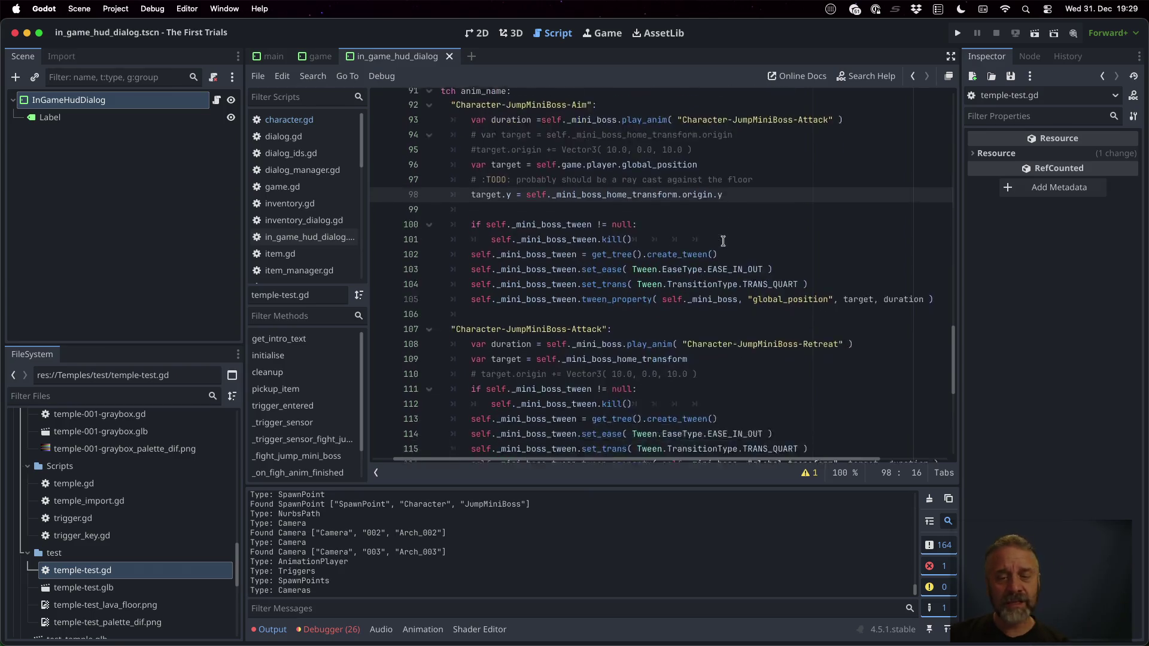
# Highlight Attack, the Retreat animation and _mini_boss_home_transform in the Attack case
pyautogui.scroll(3, 837, 215)
pyautogui.doubleClick(592, 347)
pyautogui.scroll(-3, 591, 347)
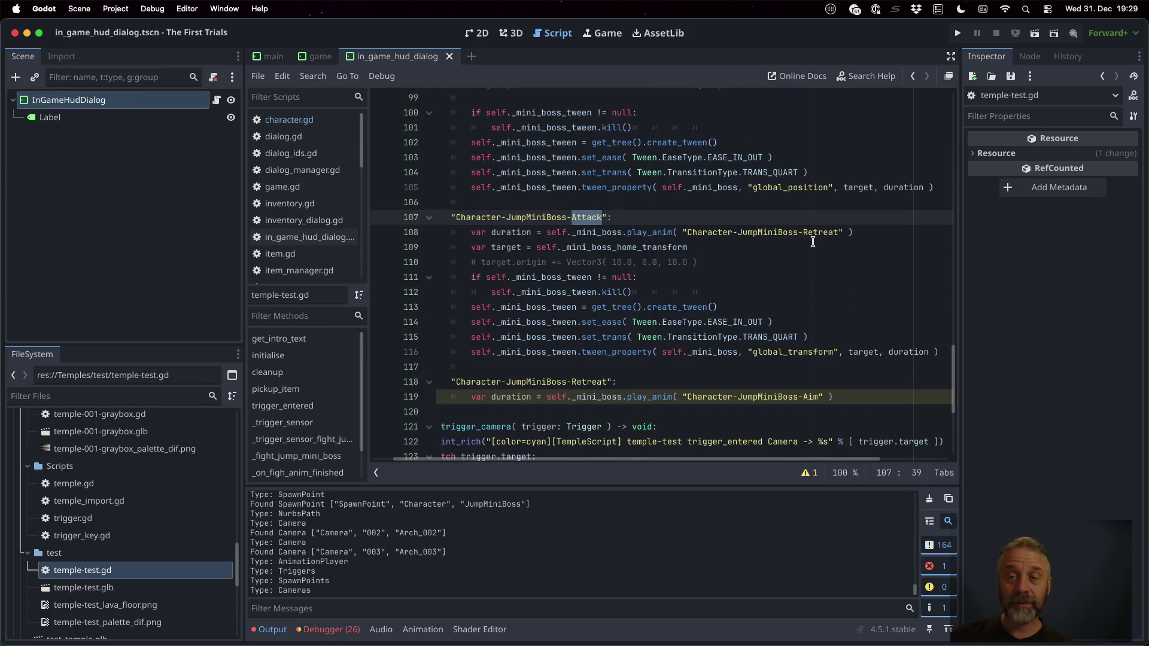
pyautogui.doubleClick(823, 233)
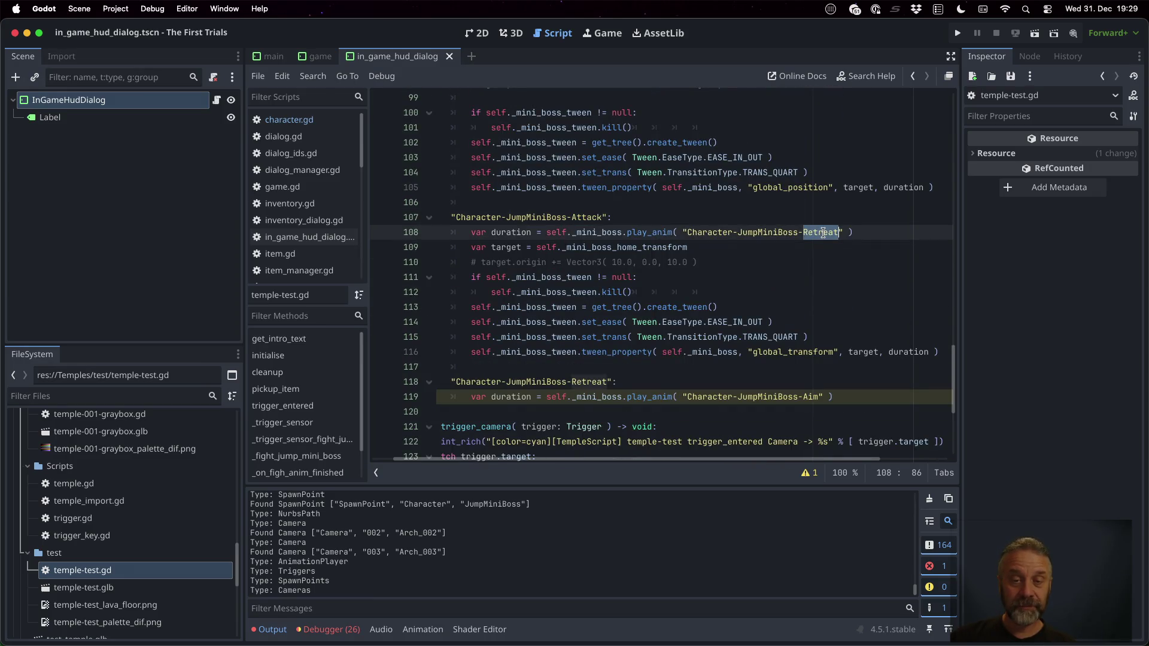
pyautogui.click(546, 247)
pyautogui.doubleClick(623, 248)
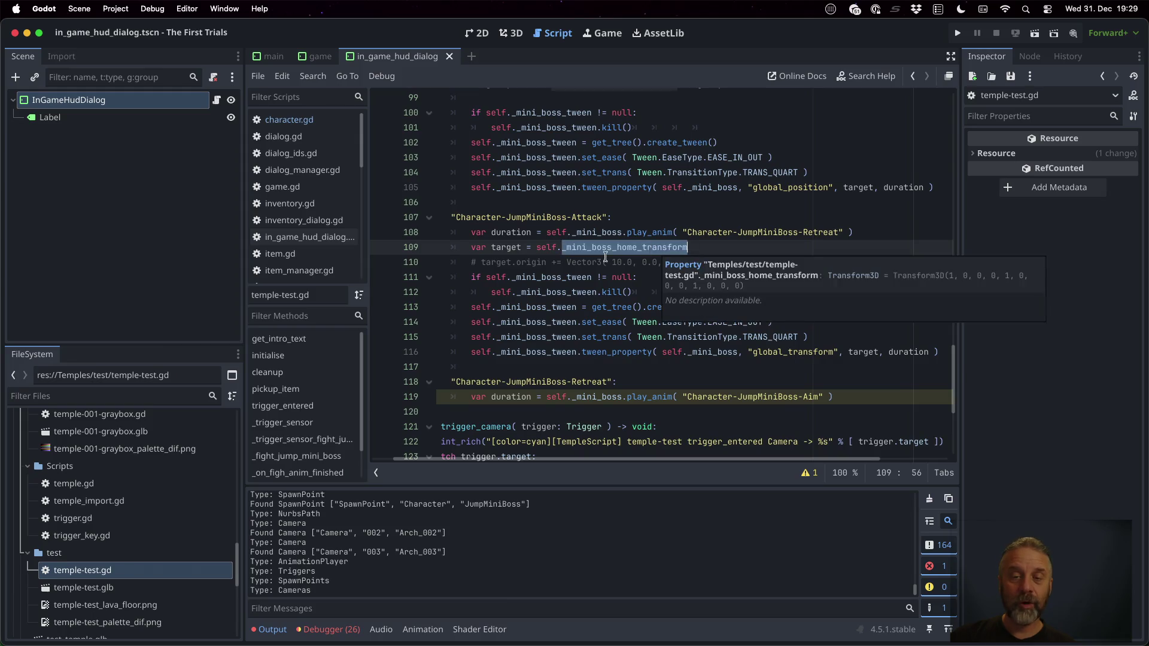
# Highlight player, _mini_boss_home_transform and the Aim animation in the Retreat case
pyautogui.scroll(2, 607, 111)
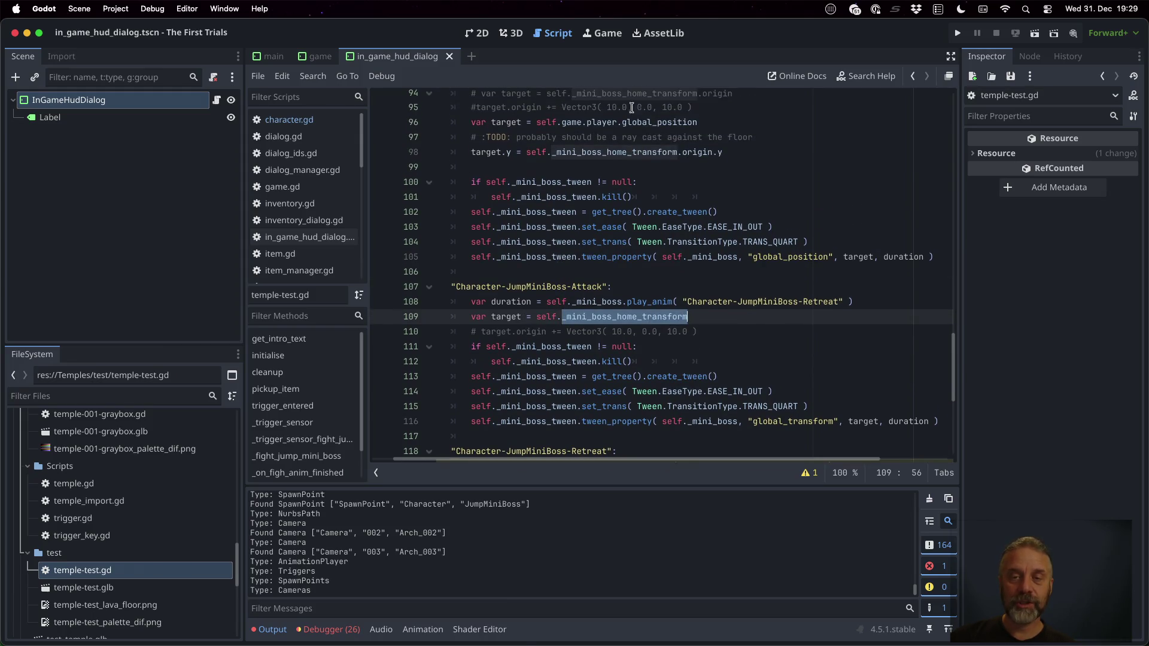
pyautogui.doubleClick(661, 122)
pyautogui.doubleClick(602, 123)
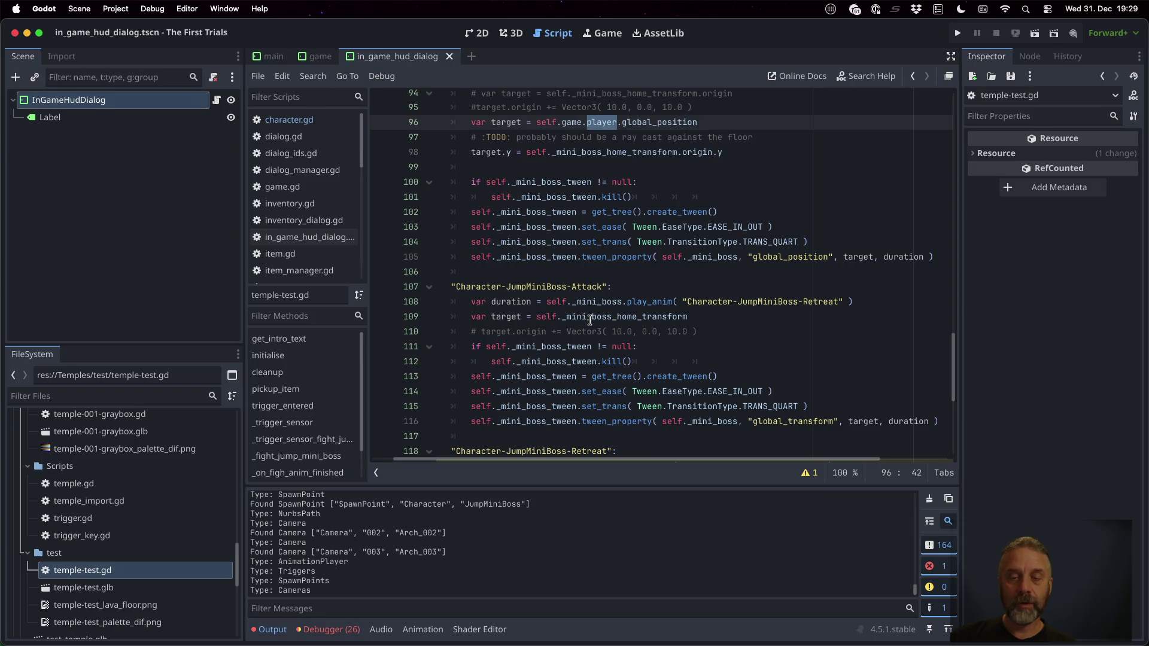
pyautogui.doubleClick(590, 317)
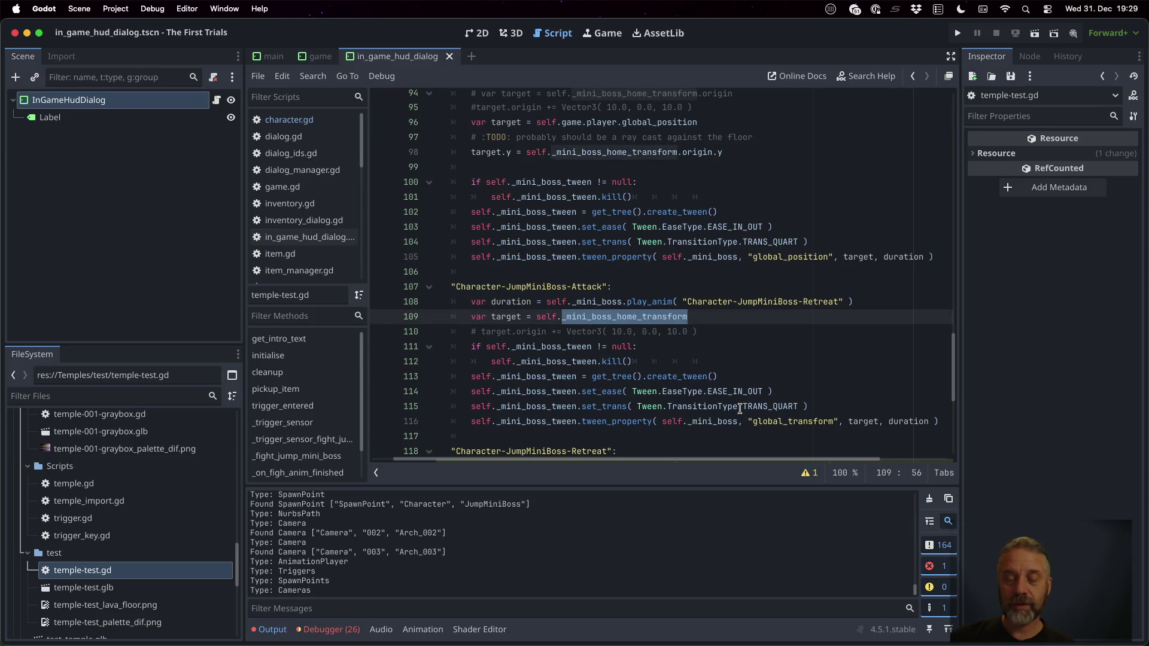
pyautogui.scroll(-4, 740, 409)
pyautogui.click(652, 314)
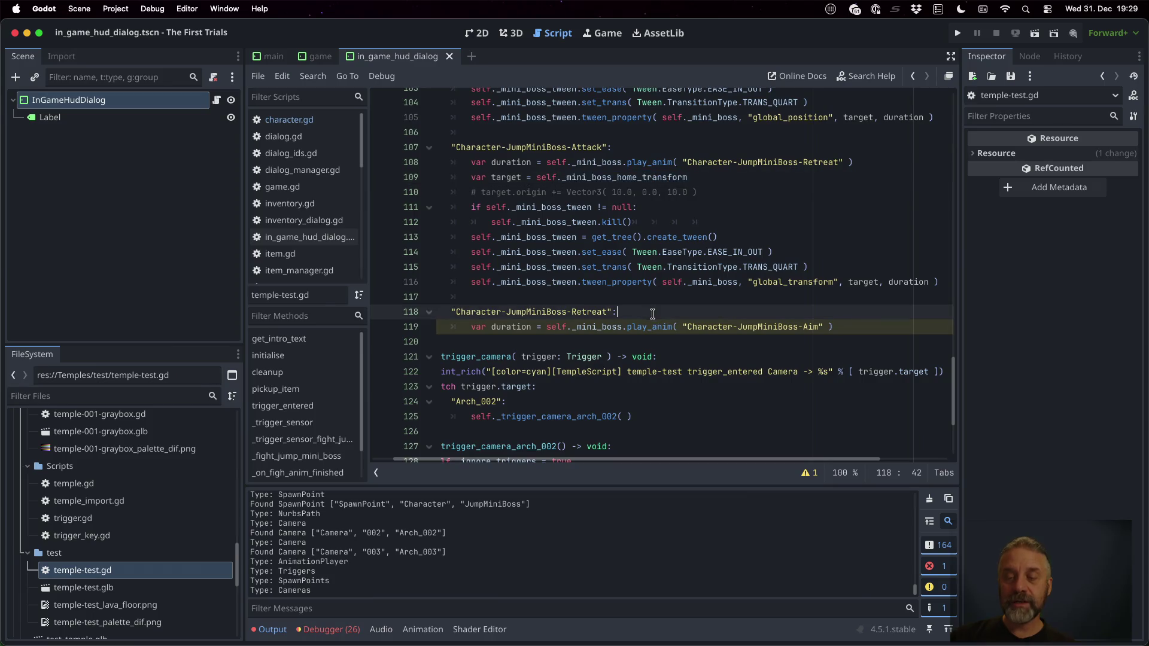
pyautogui.doubleClick(589, 312)
pyautogui.doubleClick(810, 327)
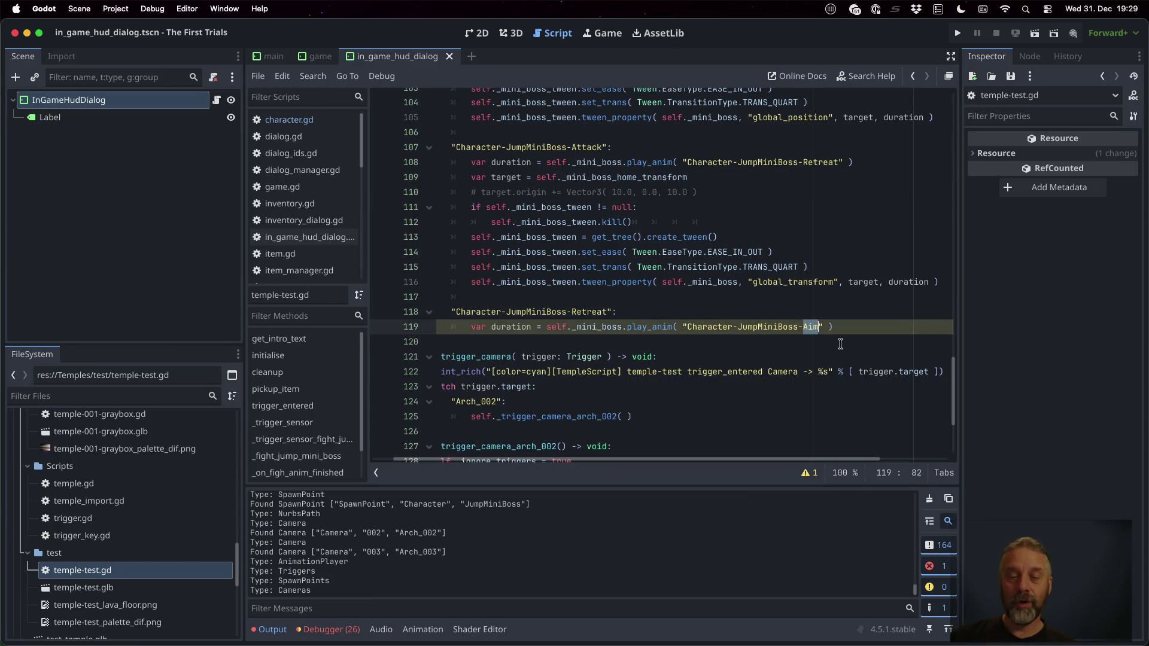
pyautogui.press('super+Tab')
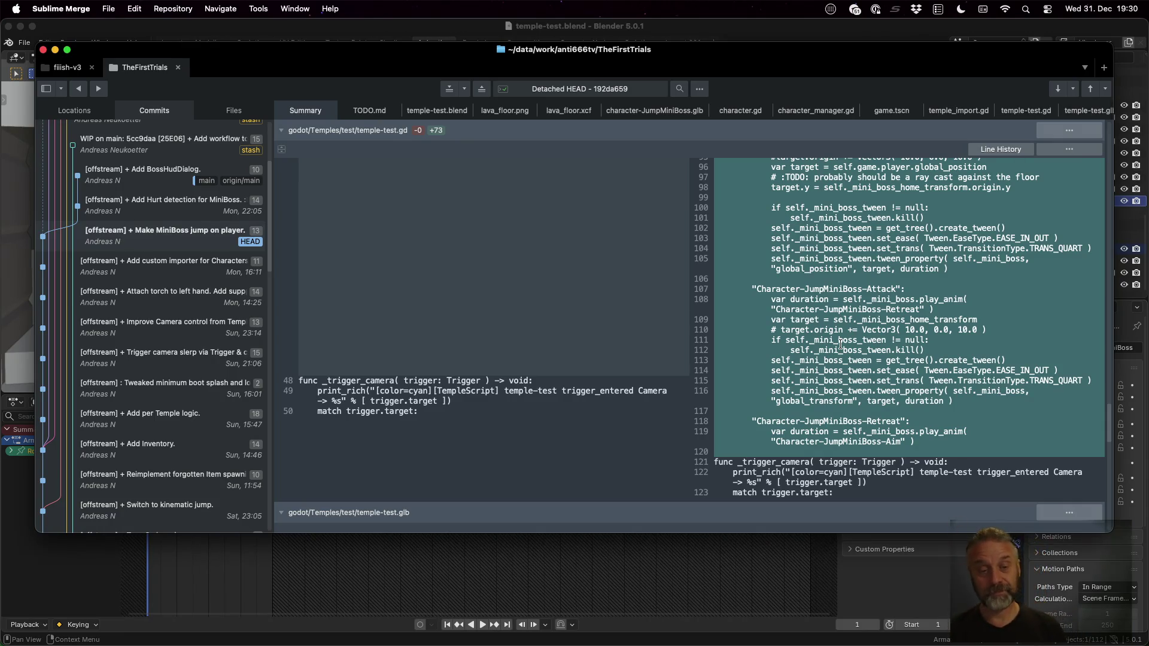
# Scroll the diff past temple-test.glb and the 1024×1024 lava_floor.png preview to its .import file
pyautogui.scroll(-8, 840, 344)
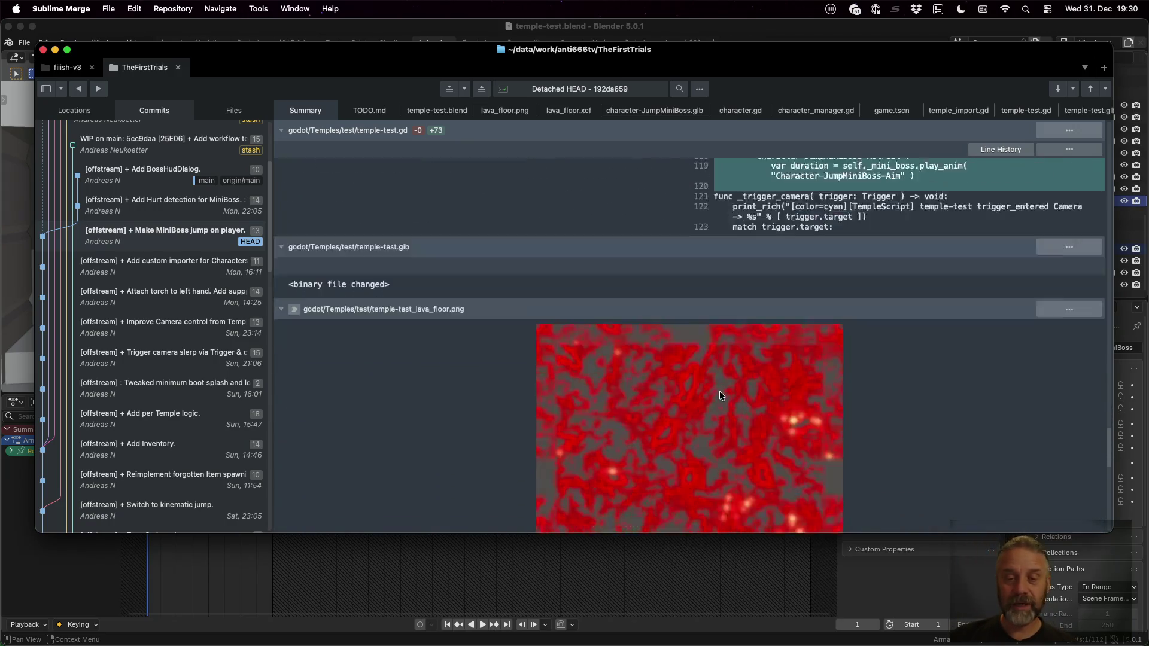
pyautogui.scroll(-4, 719, 390)
pyautogui.scroll(-1, 697, 305)
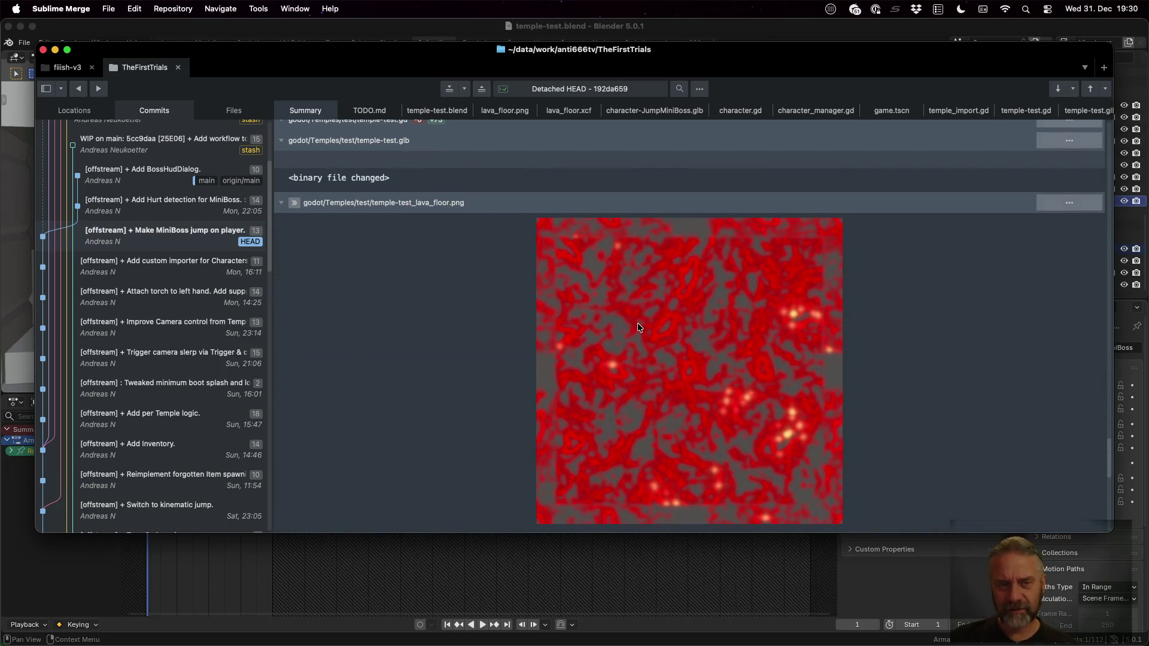
pyautogui.scroll(-3, 637, 323)
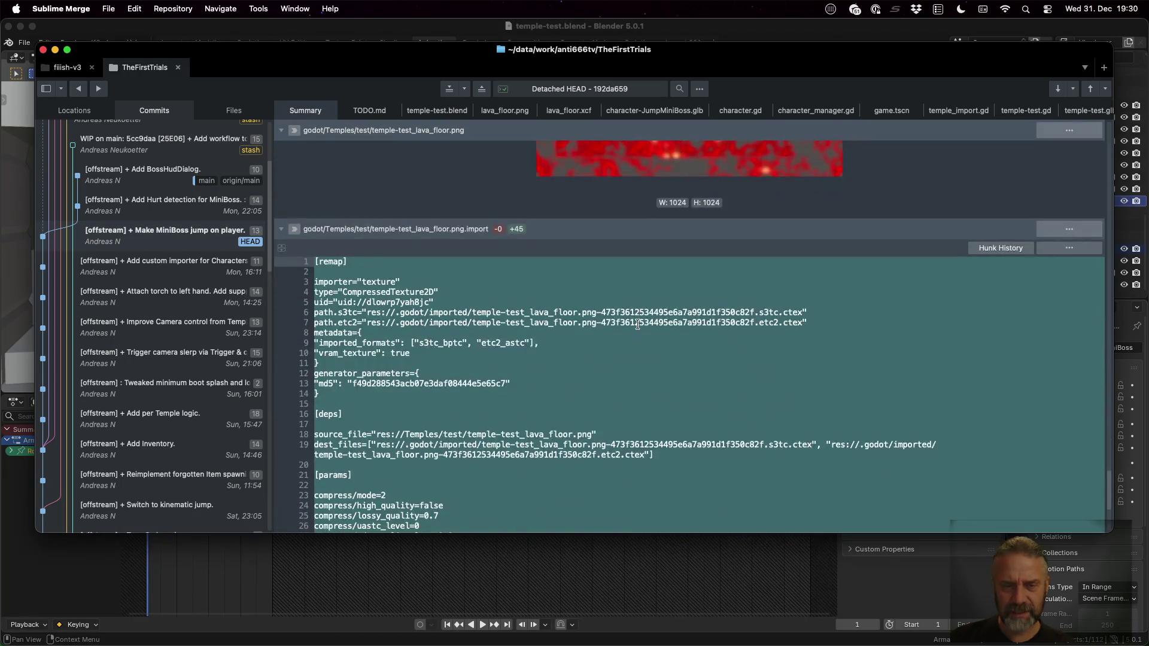
pyautogui.scroll(-8, 637, 323)
pyautogui.press('super+Tab')
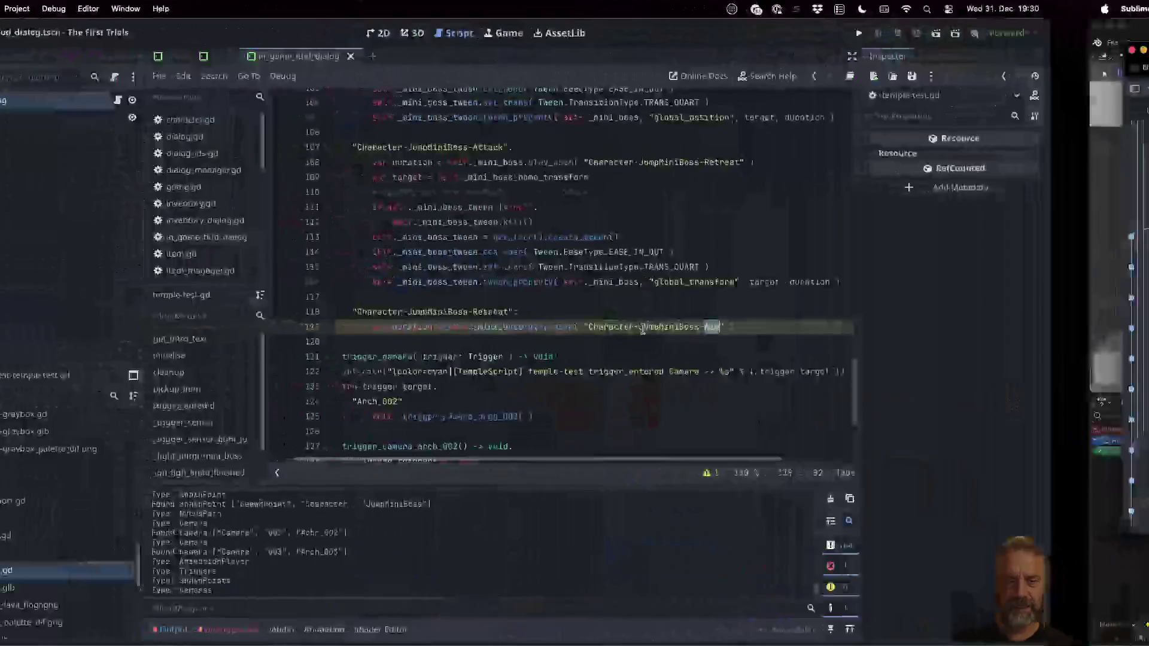
# Test-run the game, turning, jumping and walking toward the rainbow stairs, then stop it
pyautogui.click(957, 32)
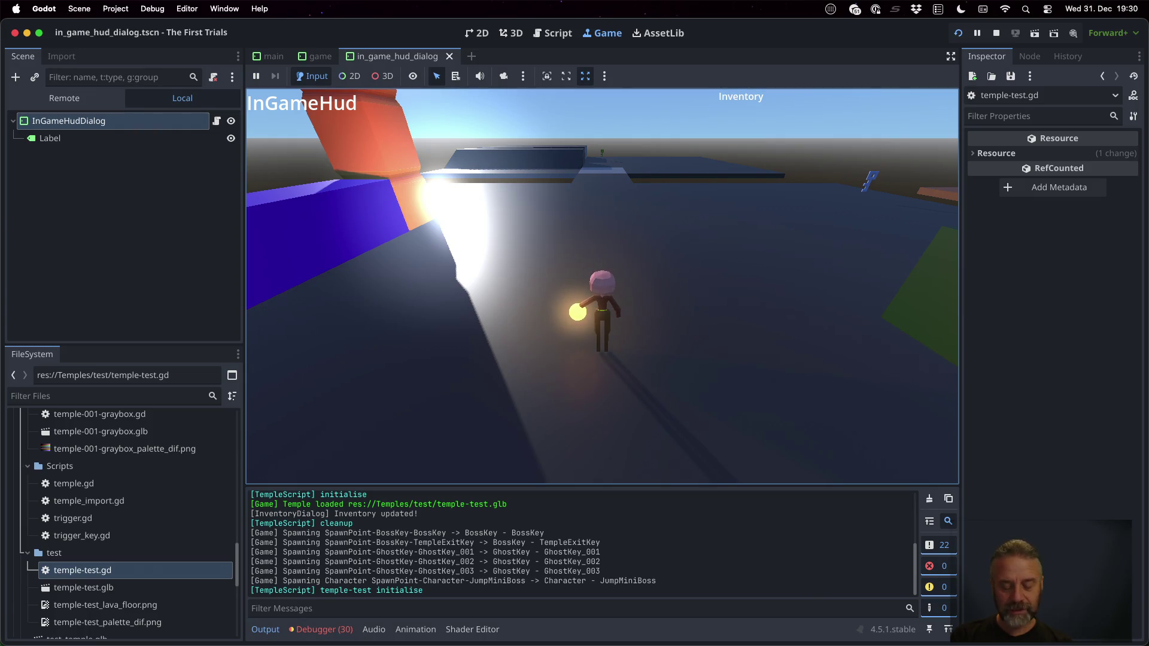
pyautogui.press('a')
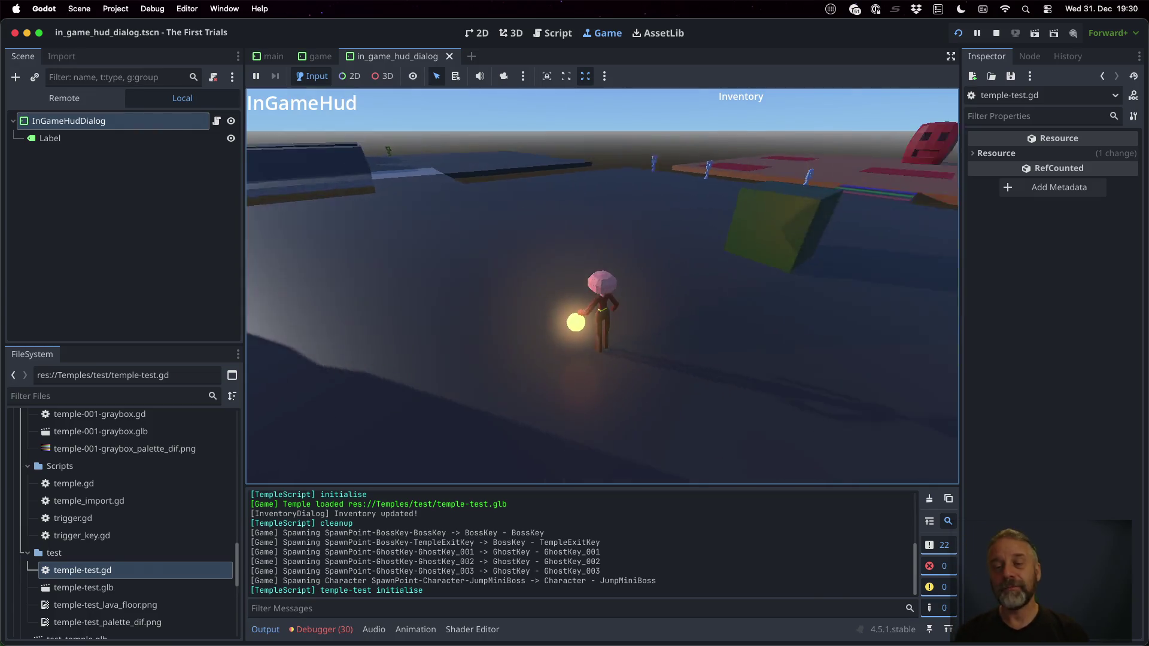
pyautogui.press('space')
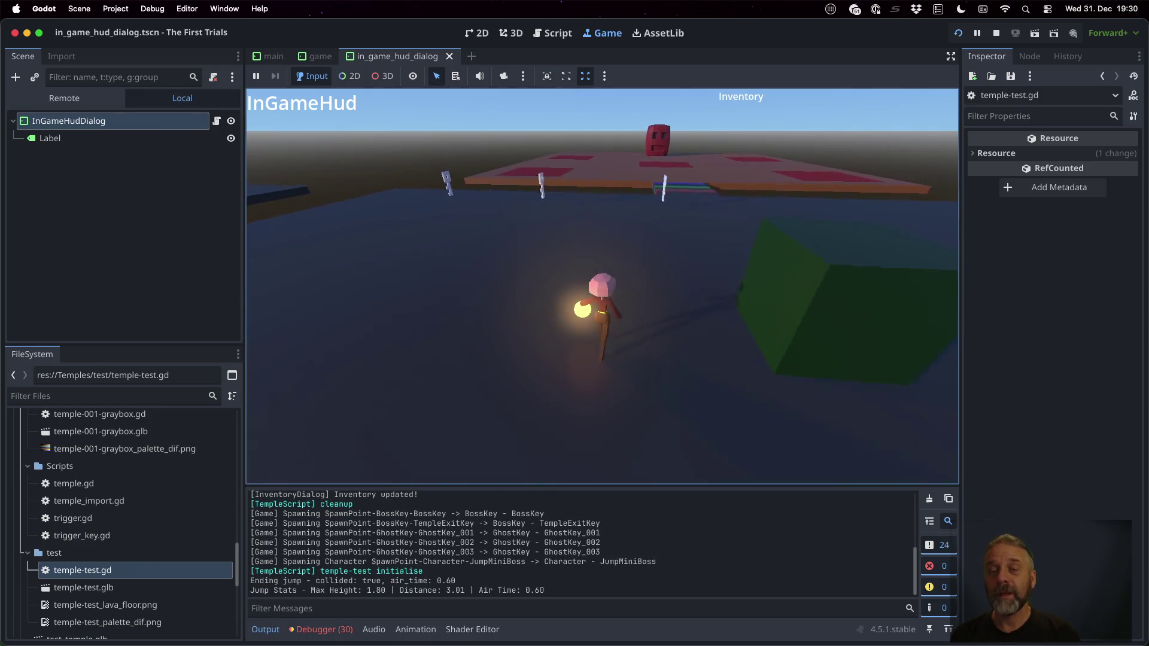
pyautogui.press('w')
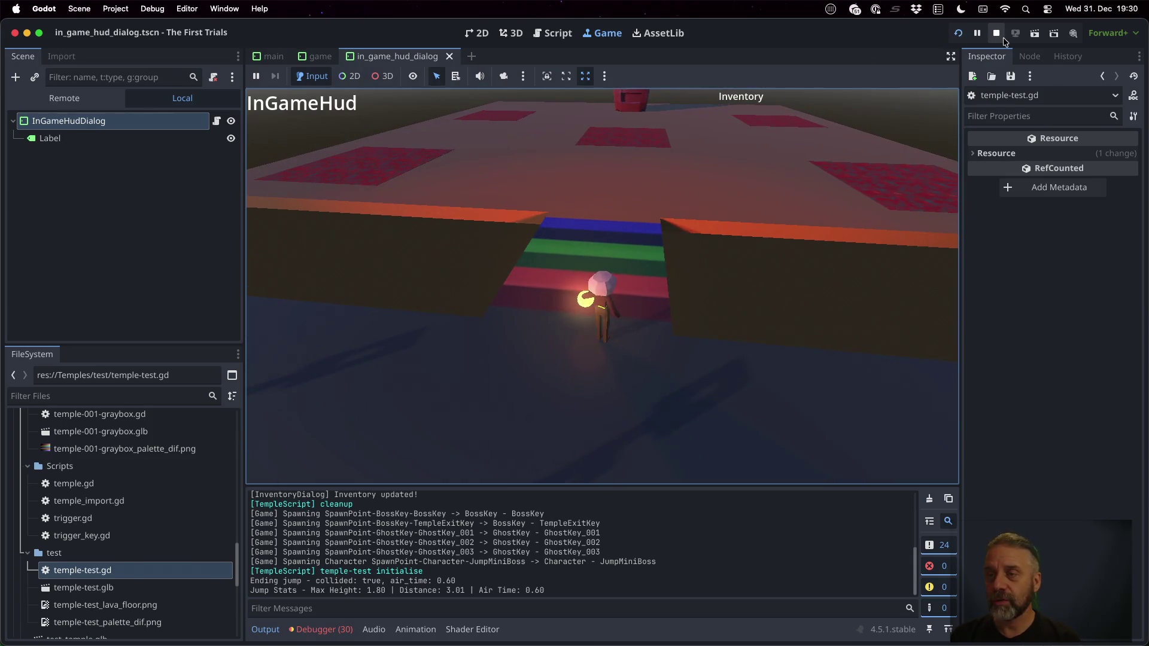
pyautogui.press('super+period')
# Enable Debug > Visible Collision Shapes and run the game again
pyautogui.click(153, 8)
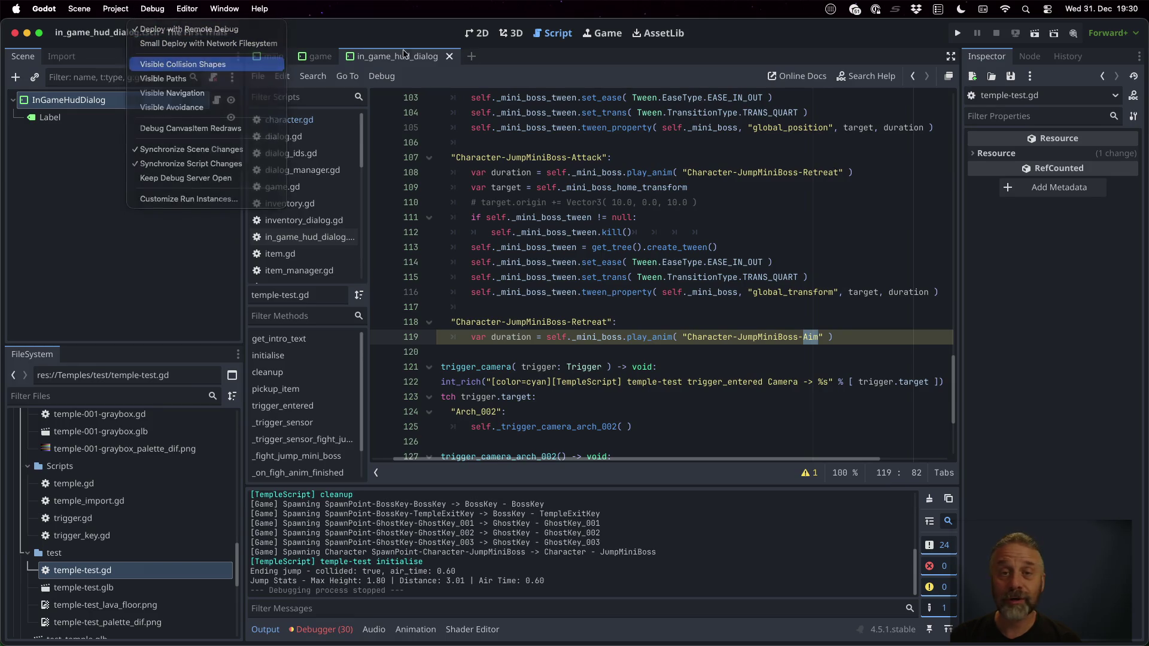
pyautogui.click(179, 63)
pyautogui.click(957, 30)
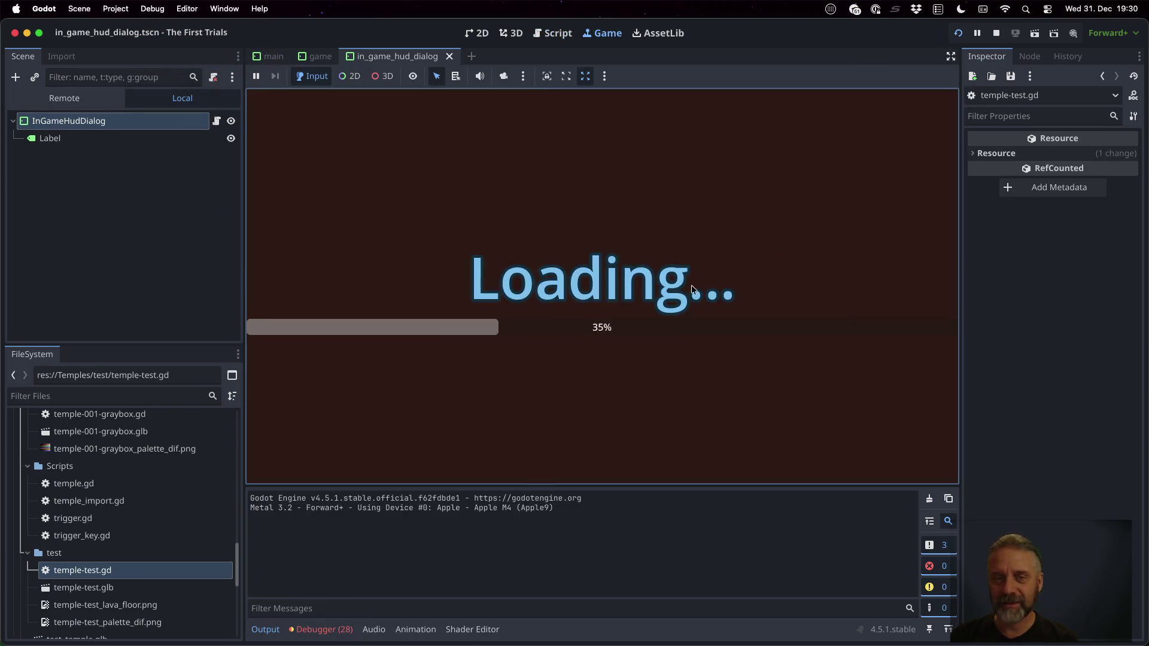
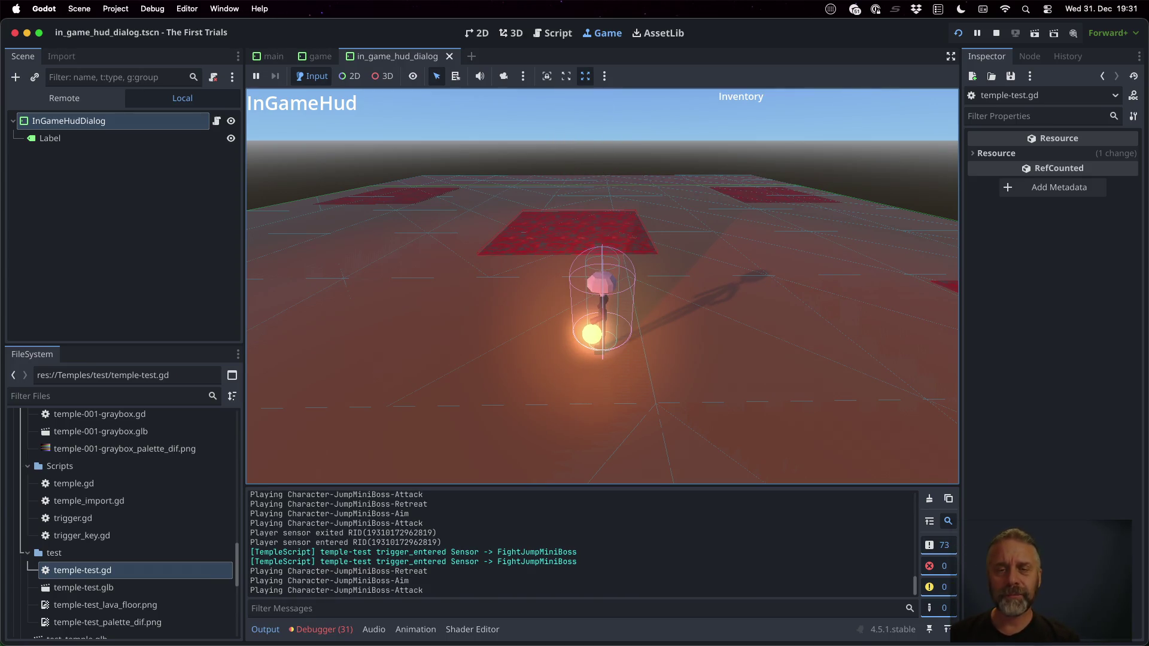
# Scroll temple-test.gd to the mini boss's Attack and Retreat state handlers (line 108)
pyautogui.click(552, 33)
pyautogui.scroll(4, 668, 420)
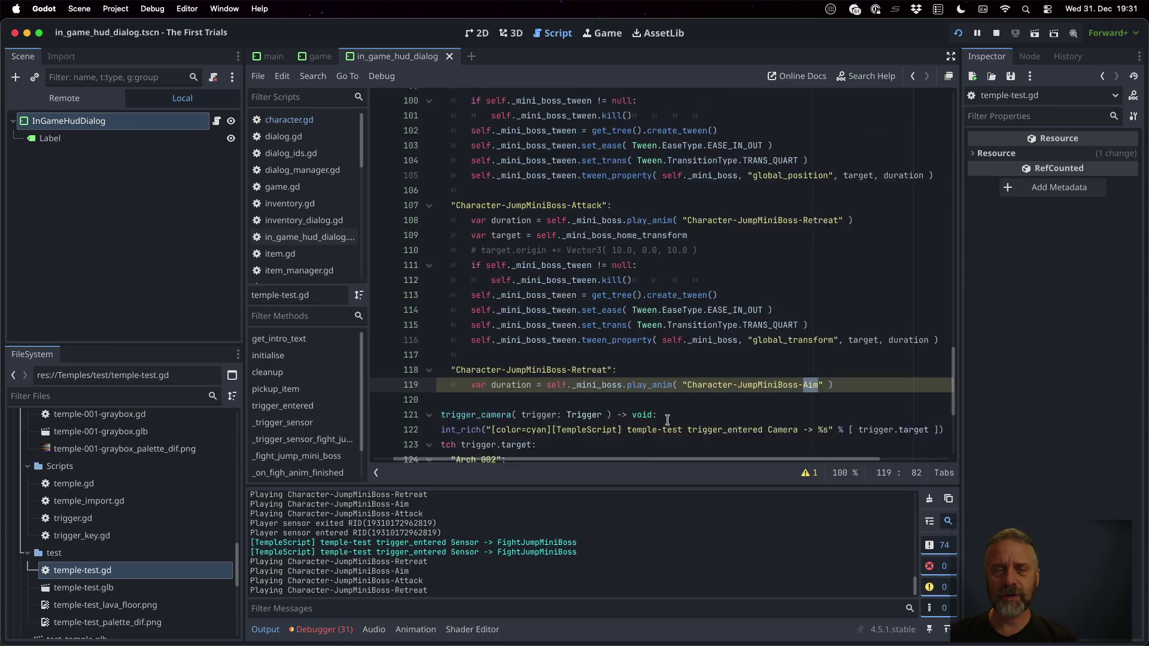
pyautogui.scroll(3, 667, 421)
pyautogui.click(574, 213)
pyautogui.doubleClick(809, 227)
pyautogui.scroll(-4, 760, 329)
pyautogui.doubleClick(821, 305)
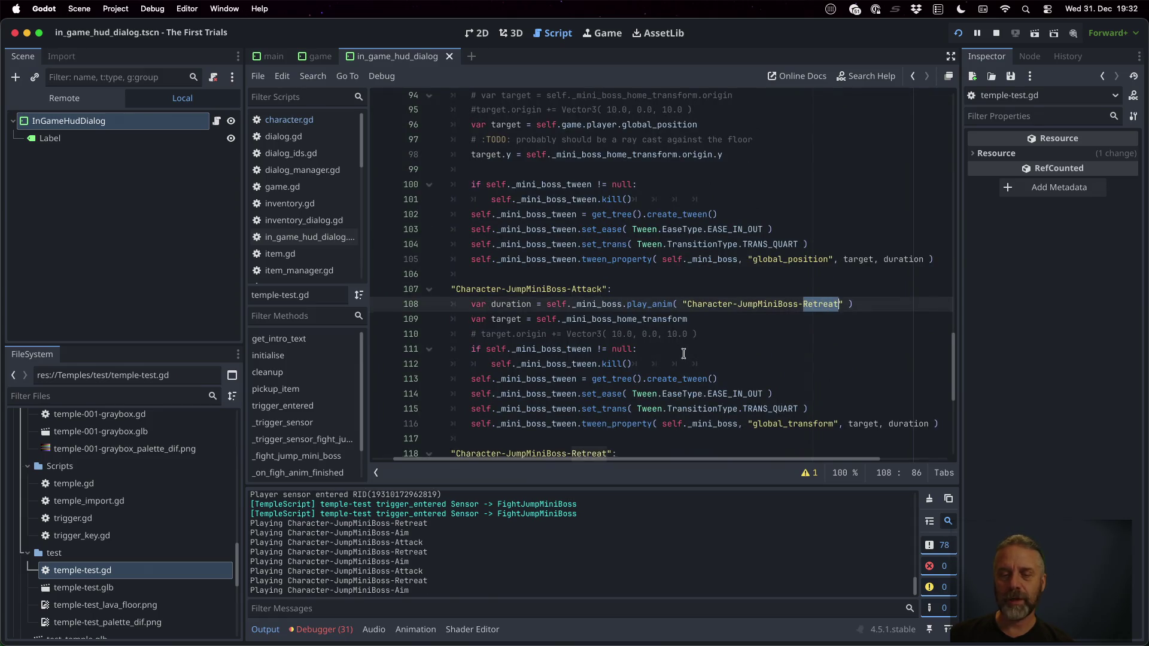
# Check the Aim state on line 119, then stop the running game from the Game view
pyautogui.scroll(-2, 790, 371)
pyautogui.doubleClick(808, 415)
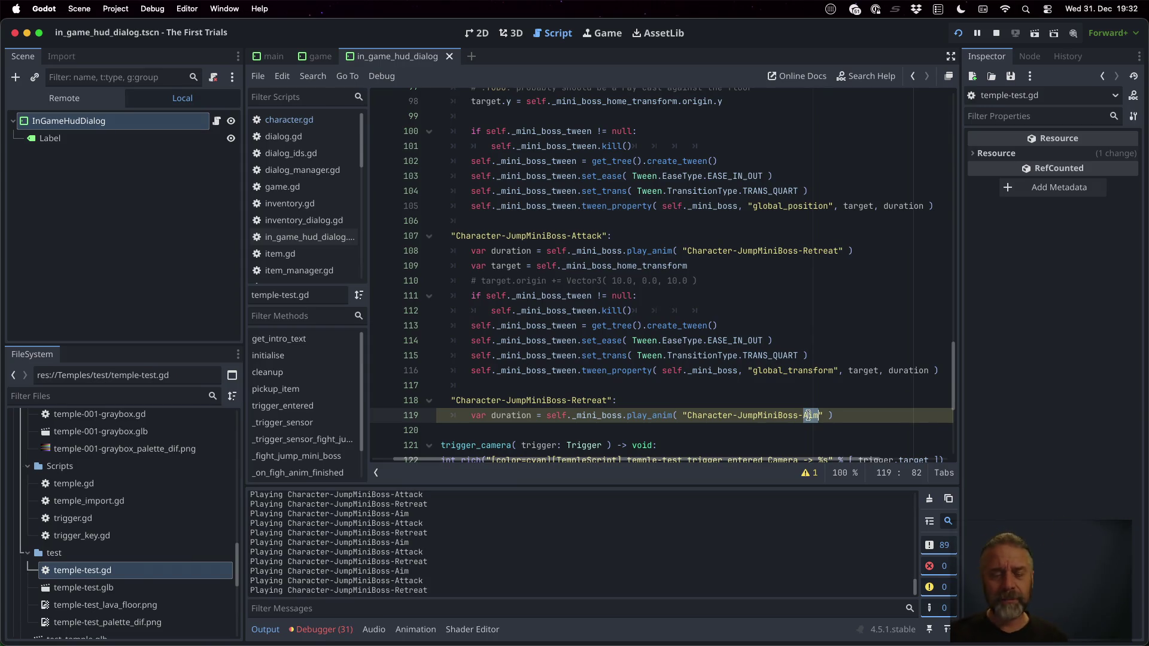
pyautogui.click(602, 33)
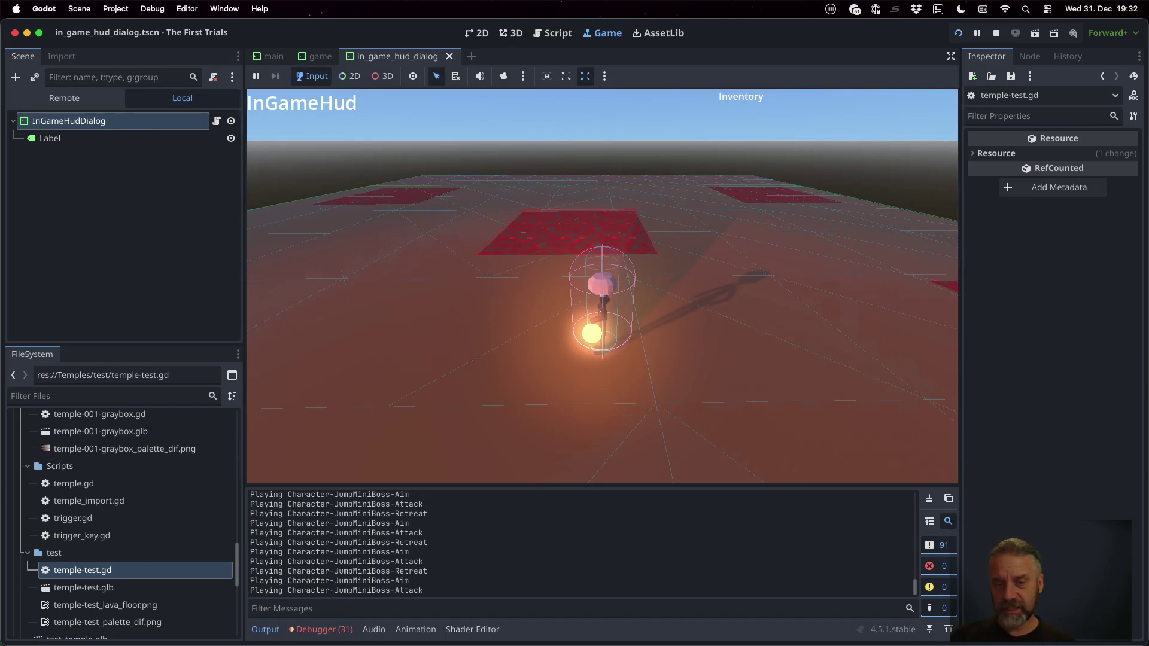
pyautogui.press('super+period')
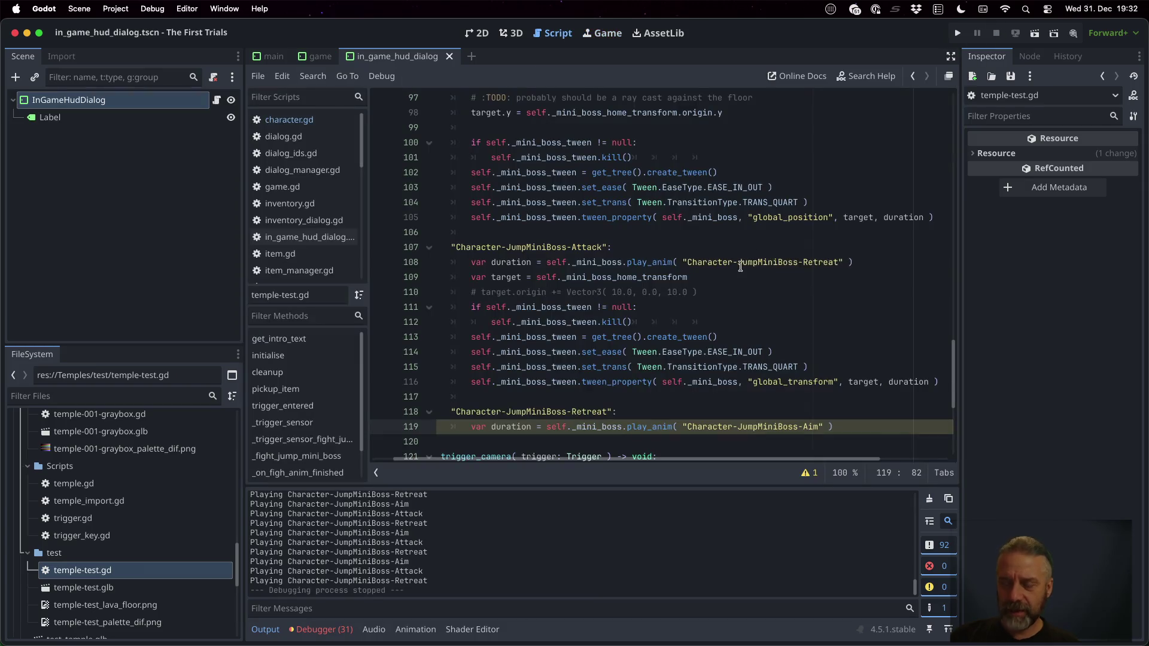
# Check out the 'Add Hurt detection for MiniBoss' commit in Sublime Merge
pyautogui.hotkey('ctrl', 'Right')
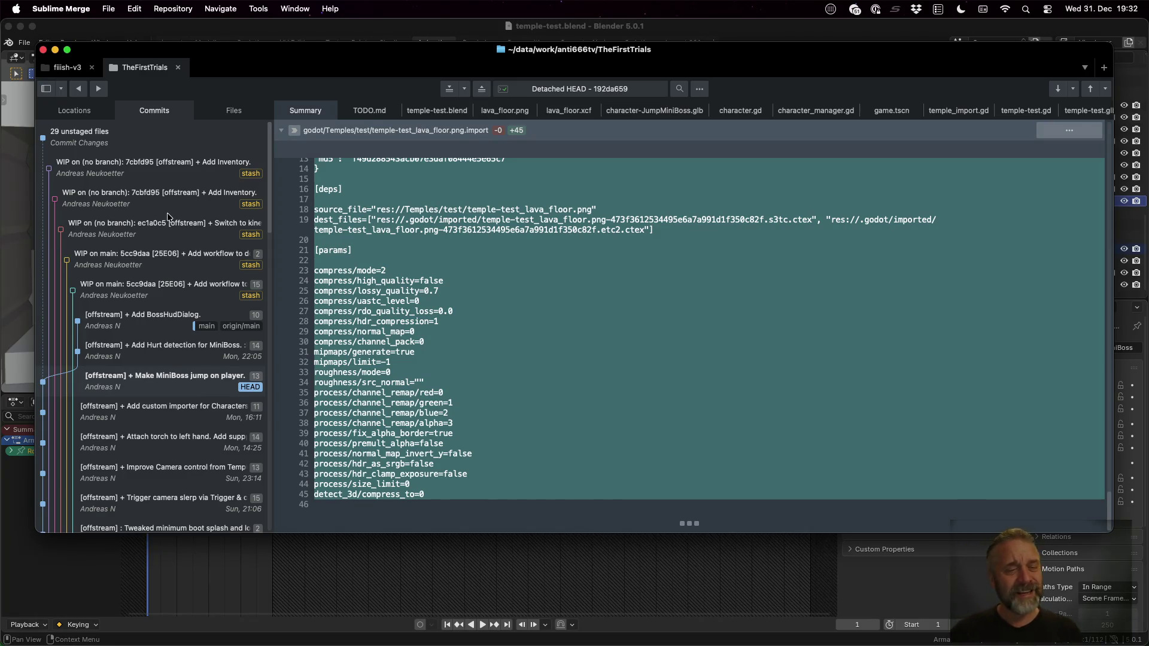
pyautogui.click(187, 352)
pyautogui.rightClick(189, 353)
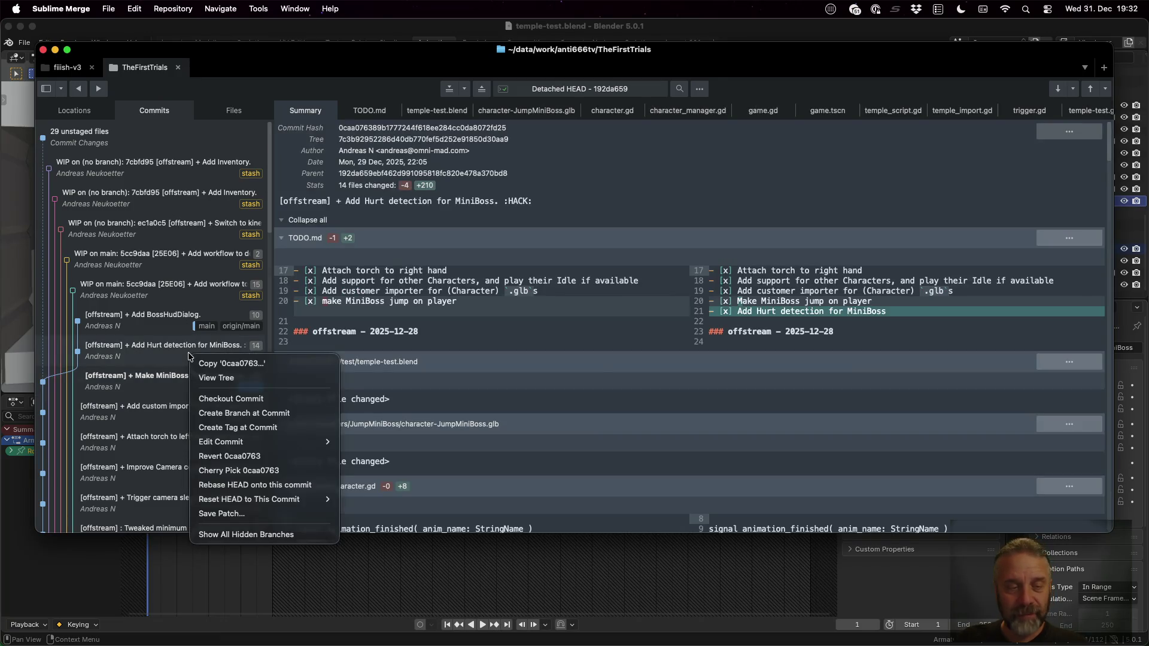
pyautogui.click(242, 398)
# Inspect the new _on_area_entered function in the character.gd diff
pyautogui.scroll(-8, 525, 382)
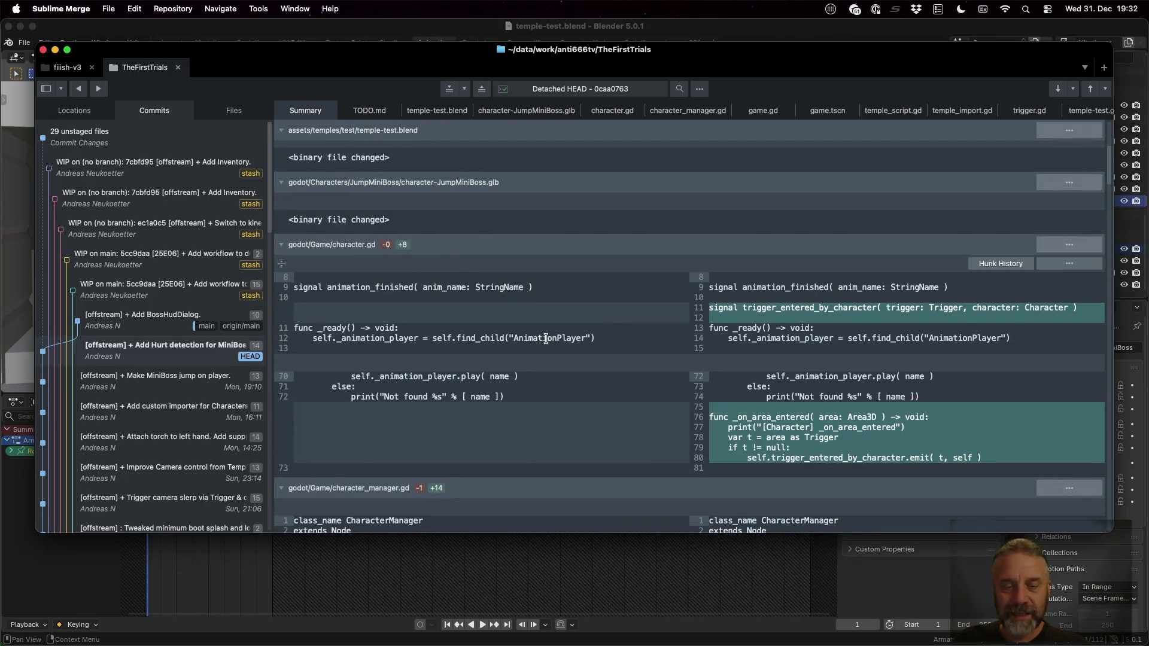
pyautogui.scroll(-1, 861, 369)
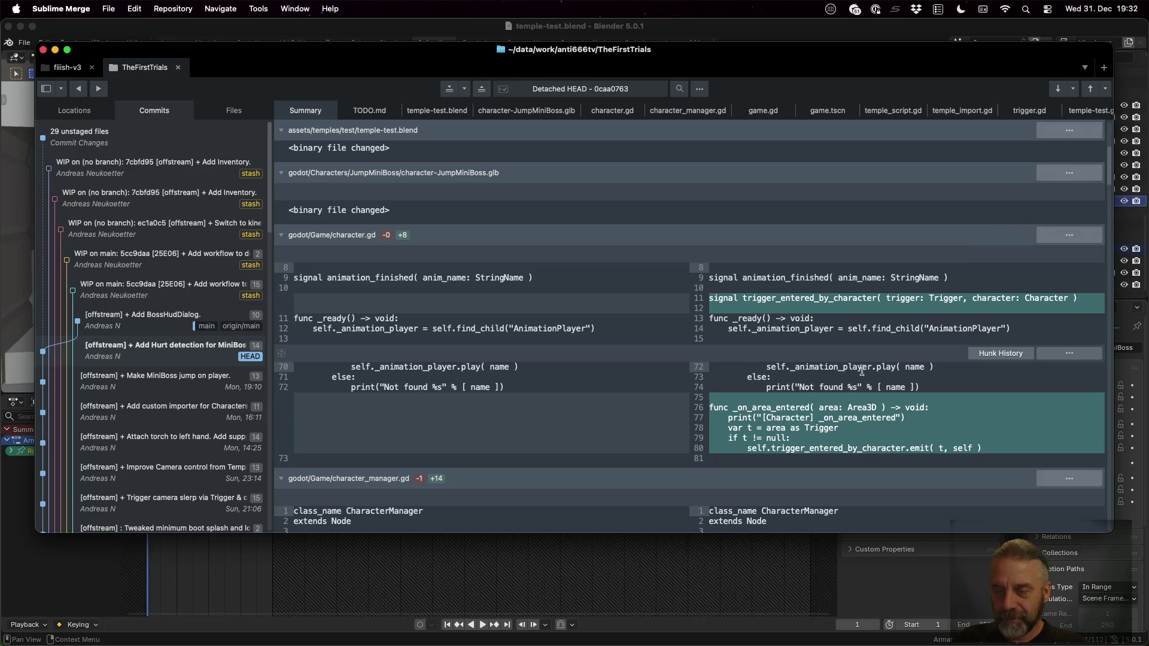
pyautogui.click(809, 407)
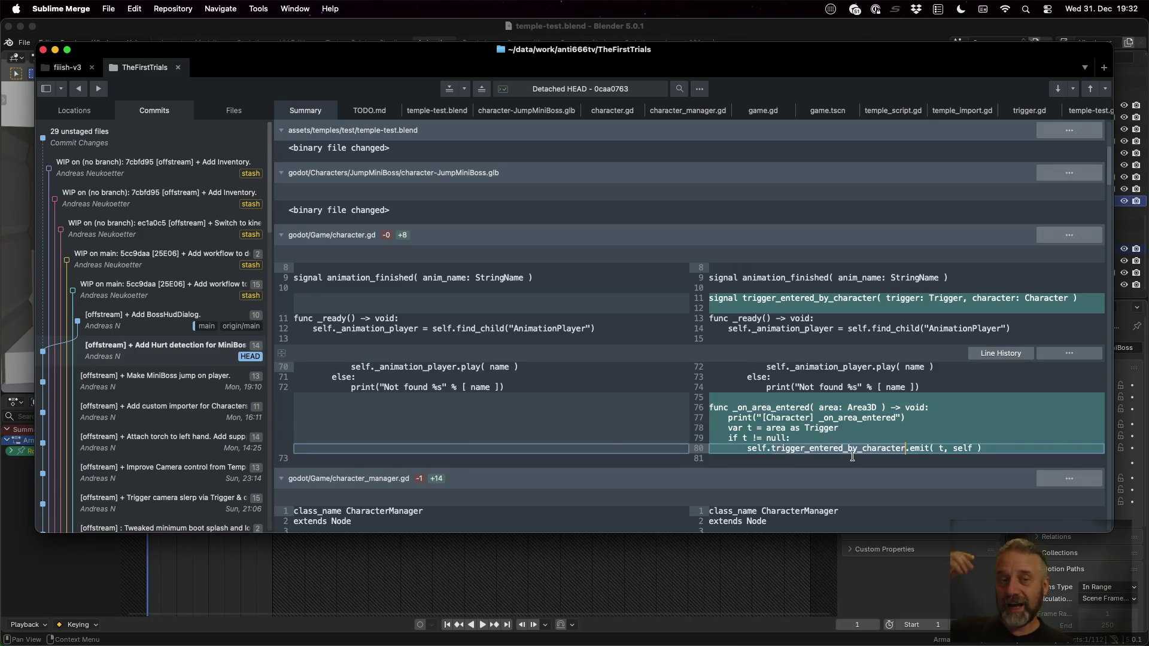
pyautogui.press('super+Tab')
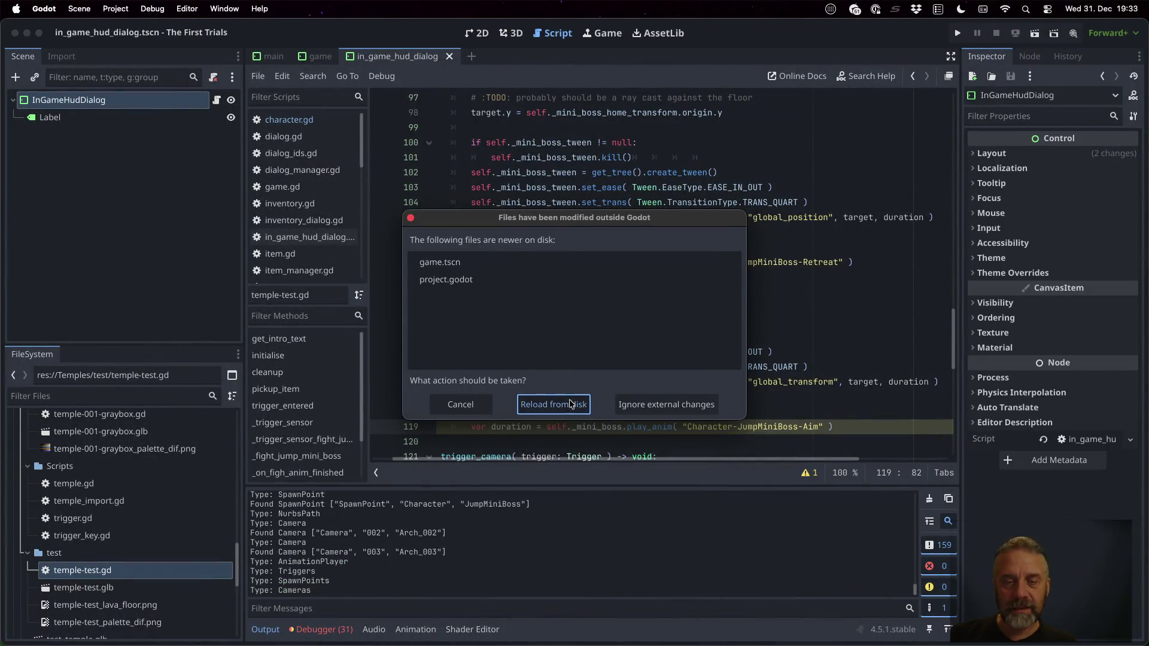
# Reload the changed files and locate trigger_entered_by_character's declaration and emit in character.gd
pyautogui.click(553, 404)
pyautogui.click(289, 119)
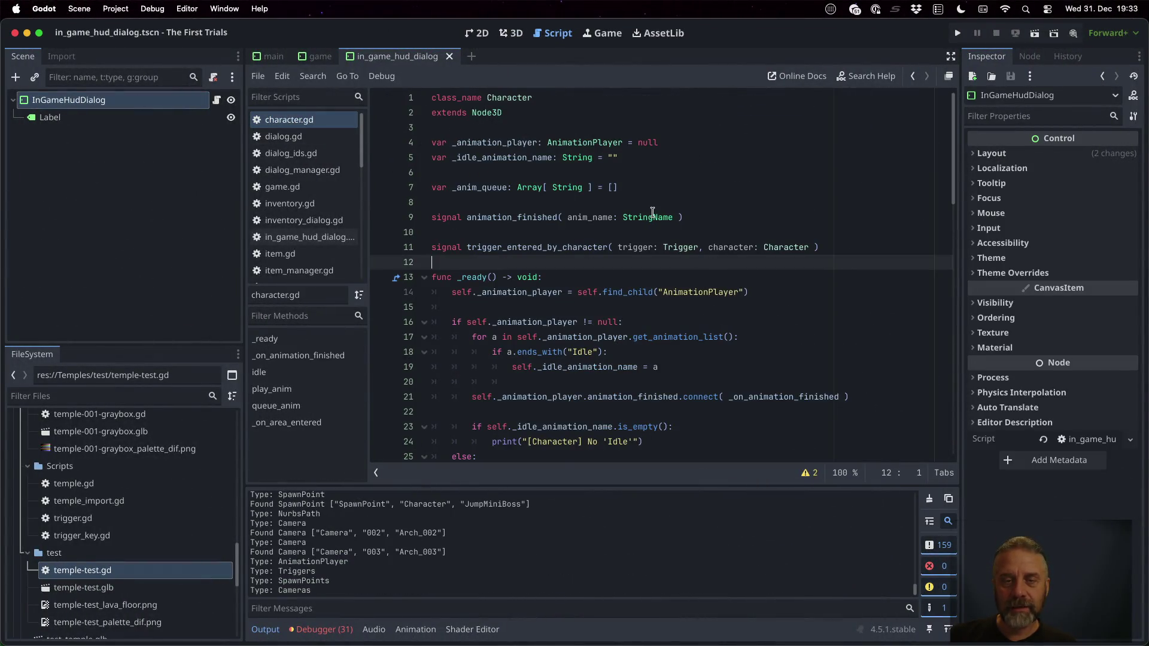
pyautogui.doubleClick(540, 247)
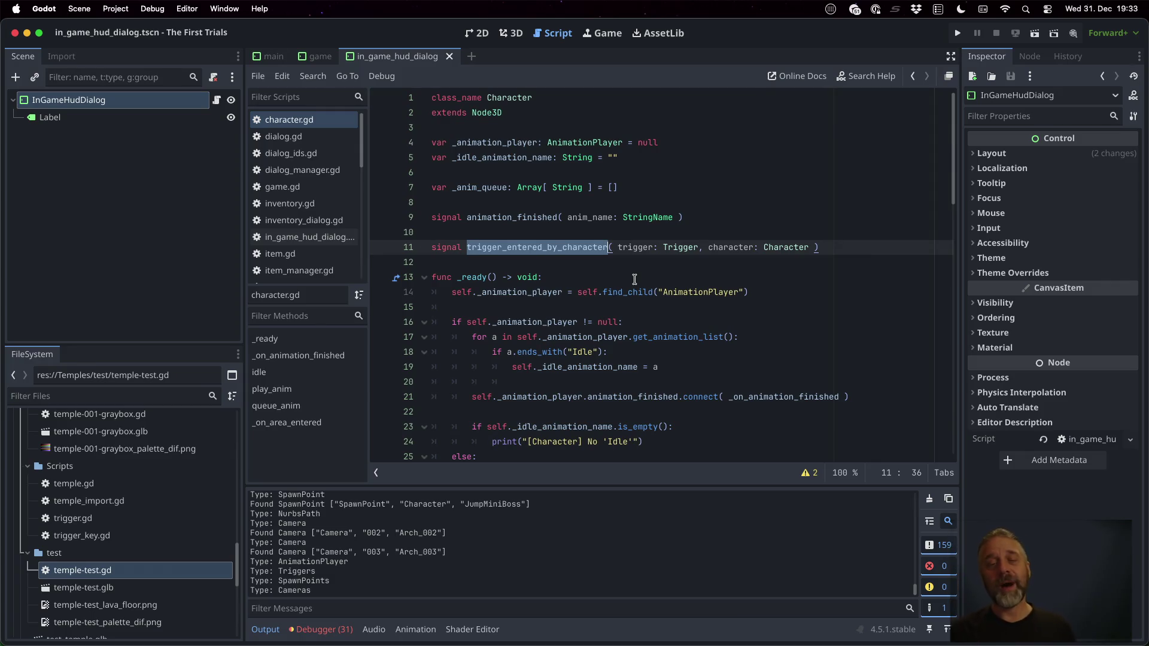
pyautogui.scroll(-13, 635, 280)
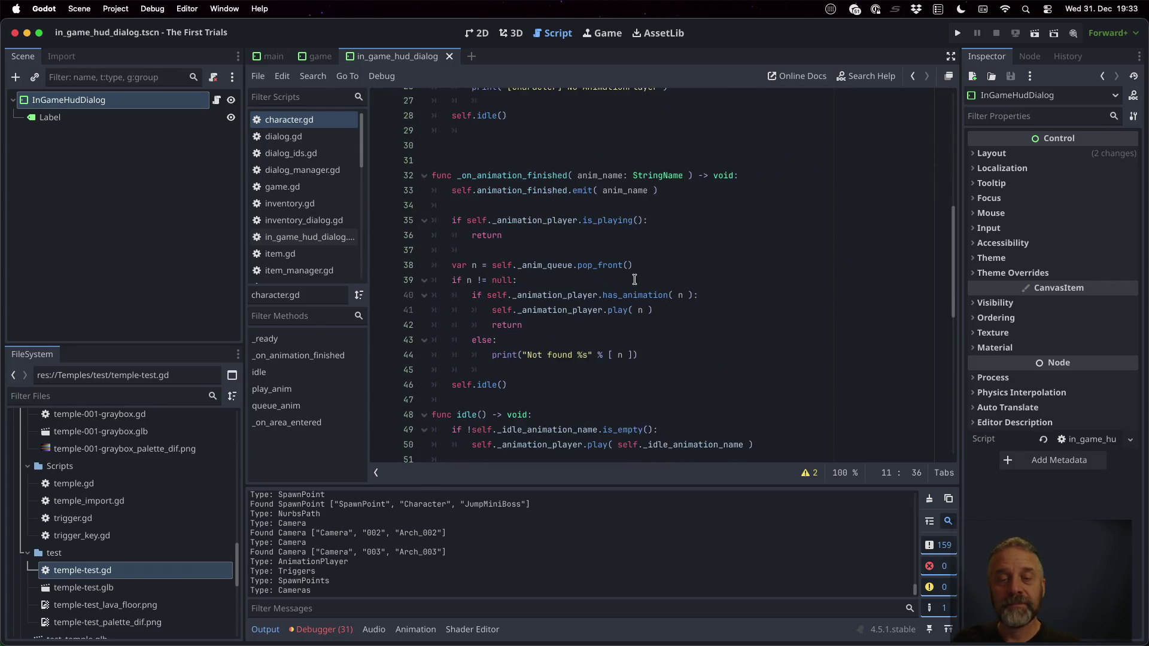
pyautogui.scroll(-6, 635, 279)
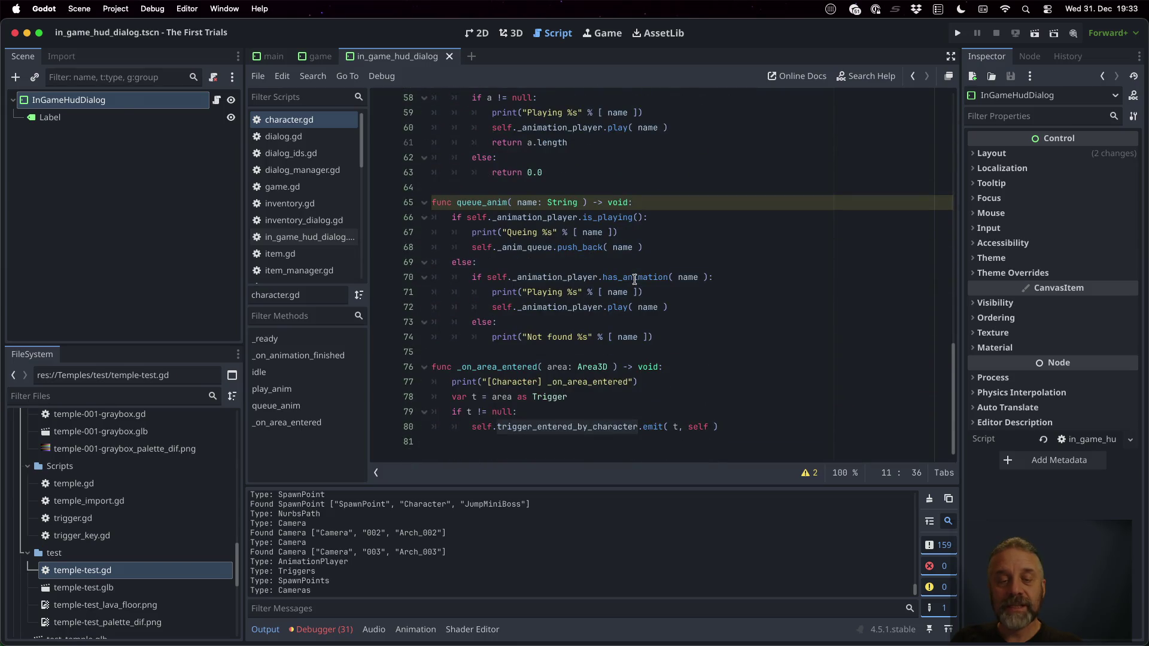
pyautogui.click(577, 355)
pyautogui.doubleClick(601, 431)
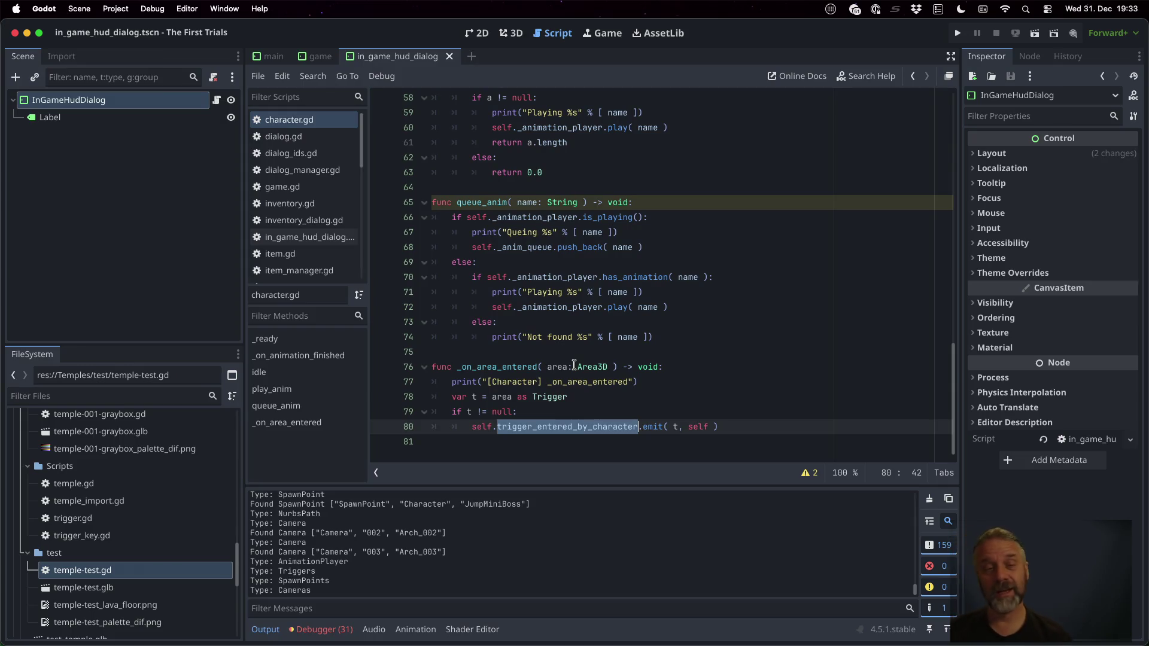
# Glance at the node's Signals list, then return to its properties
pyautogui.scroll(20, 561, 395)
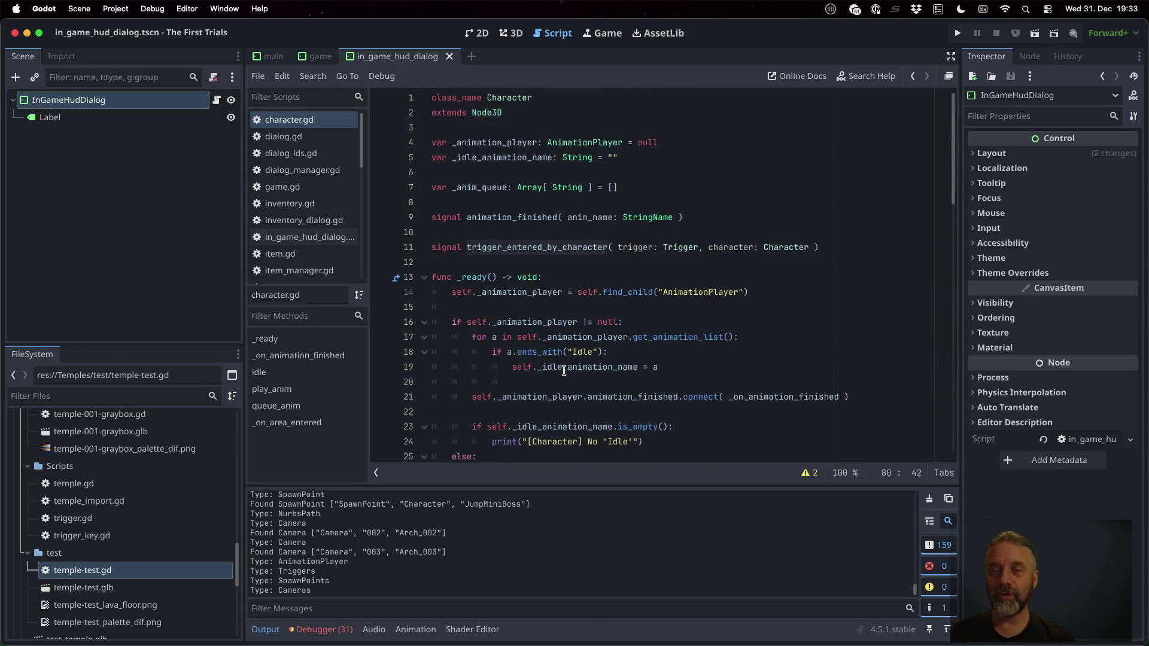
pyautogui.click(1040, 60)
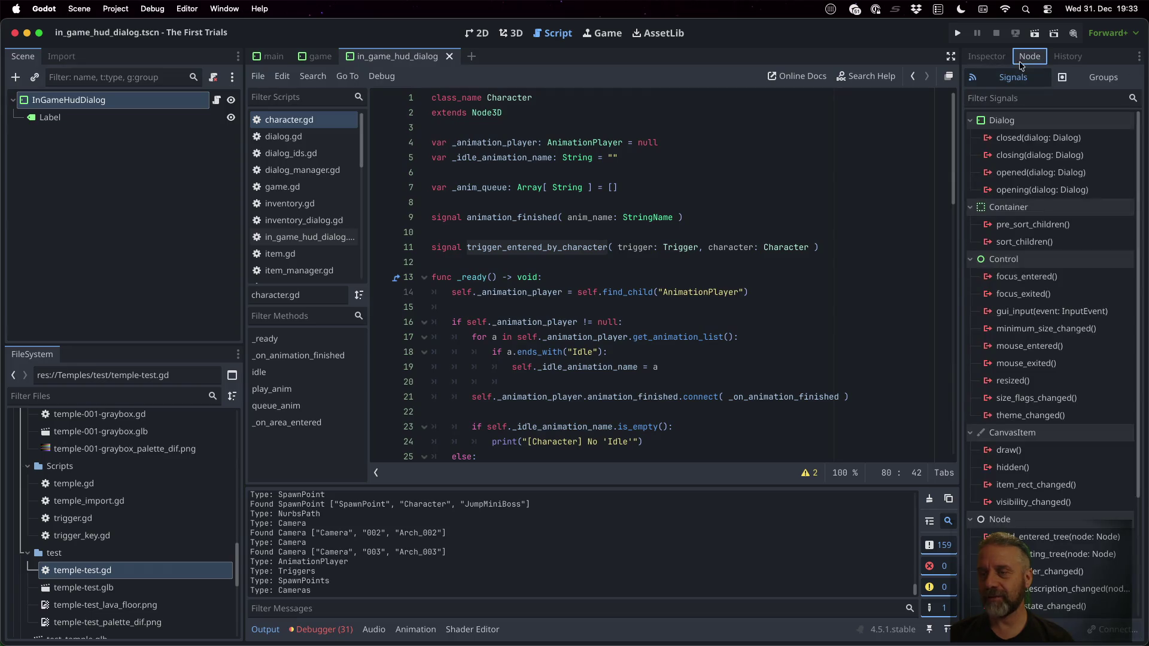
pyautogui.click(990, 60)
pyautogui.scroll(-3, 681, 257)
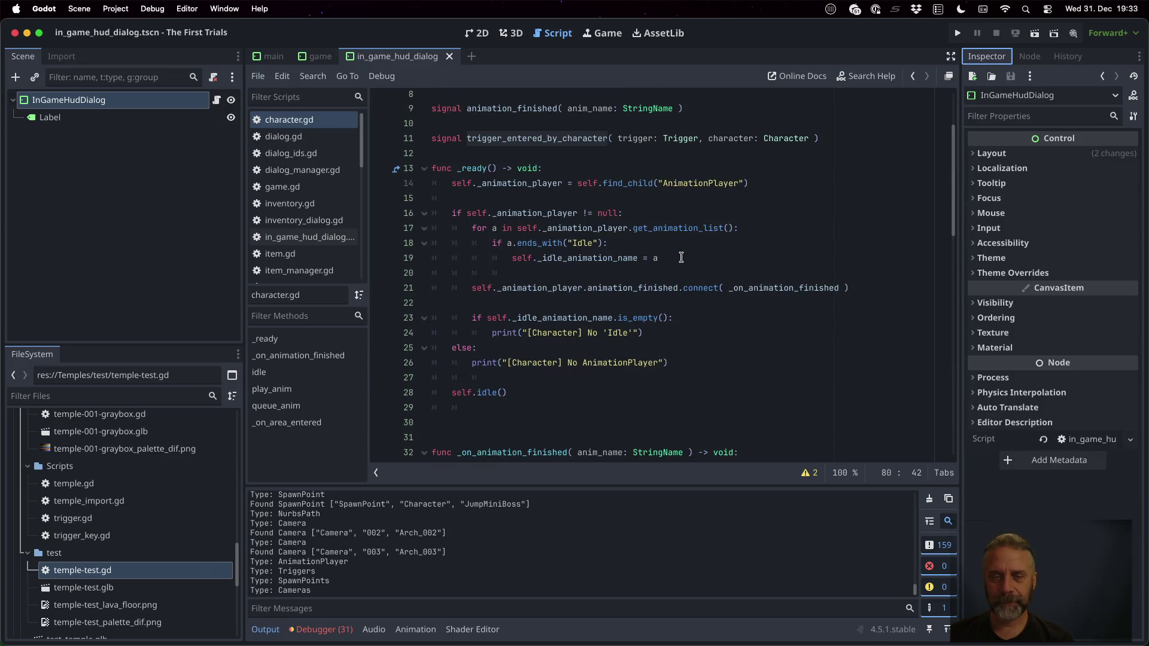
pyautogui.scroll(1, 681, 257)
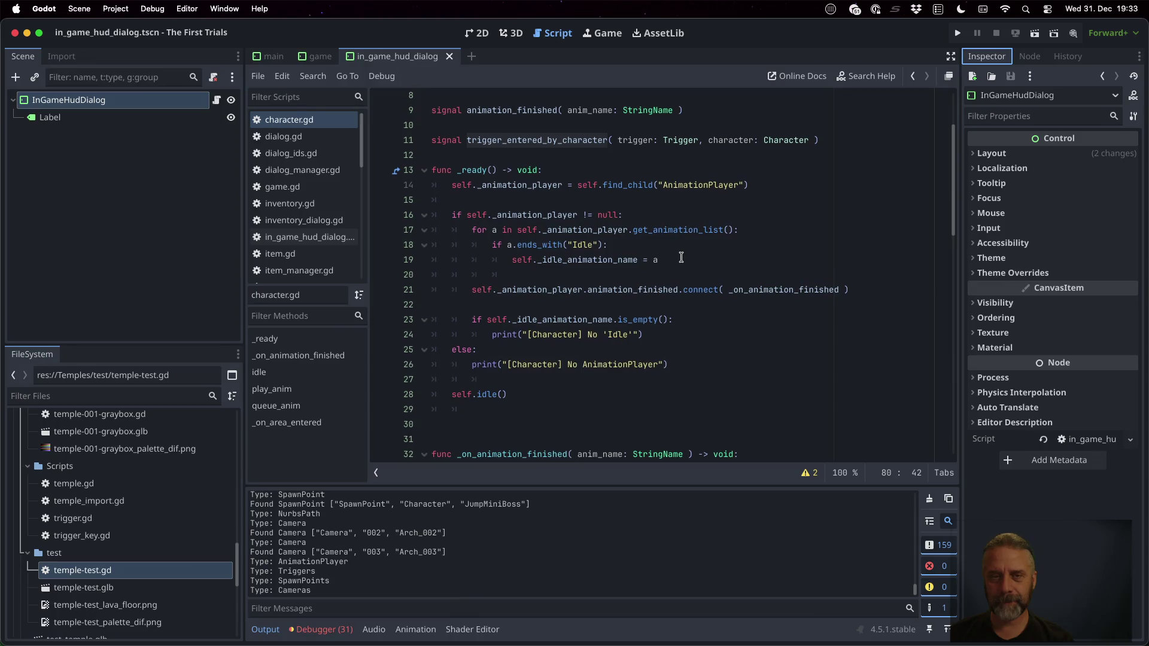
pyautogui.scroll(-15, 681, 257)
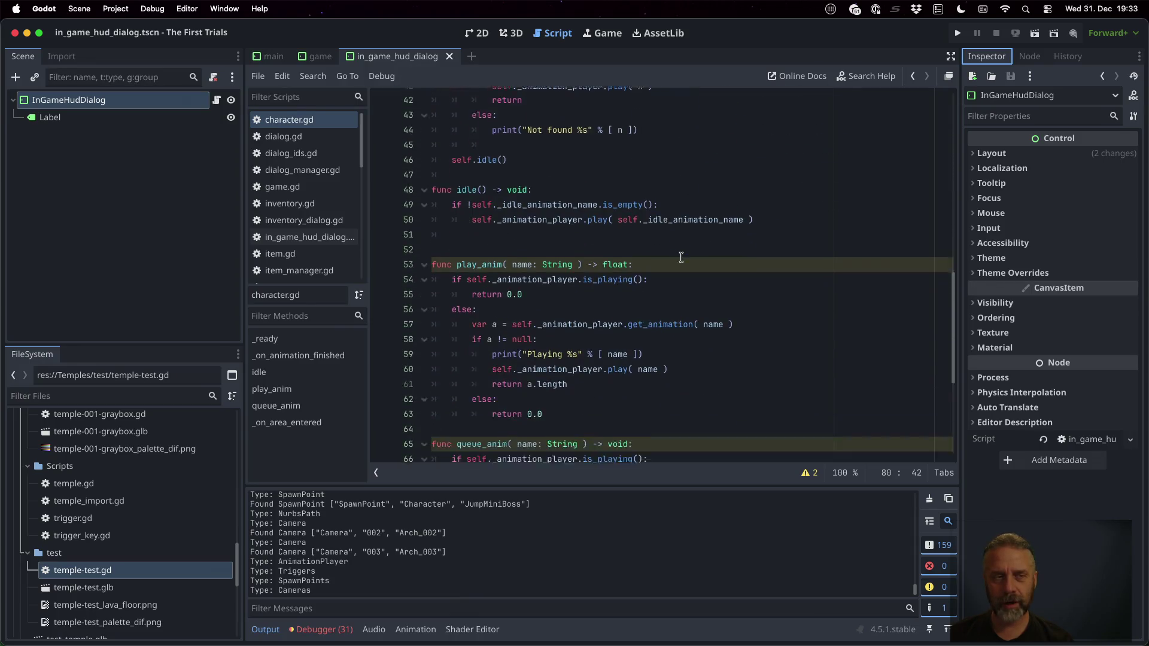
# Compare against the Sublime Merge diff, then look at _animation_player on line 60
pyautogui.press('super+Tab')
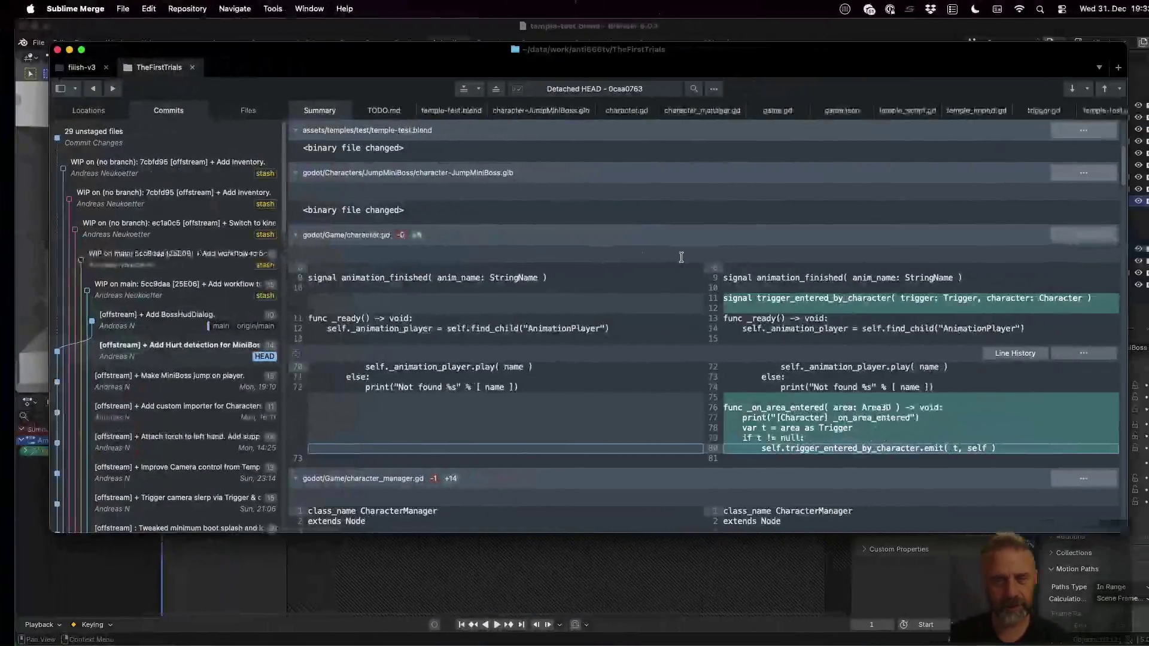
pyautogui.scroll(-3, 593, 360)
pyautogui.scroll(-1, 593, 360)
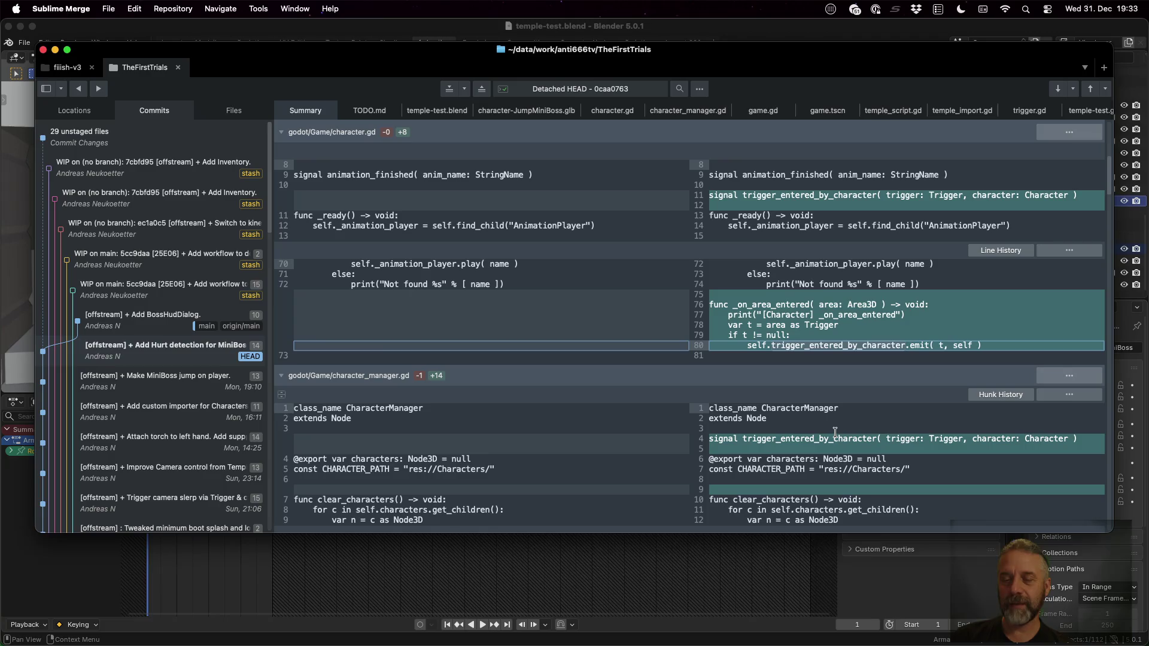
pyautogui.press('super+Tab')
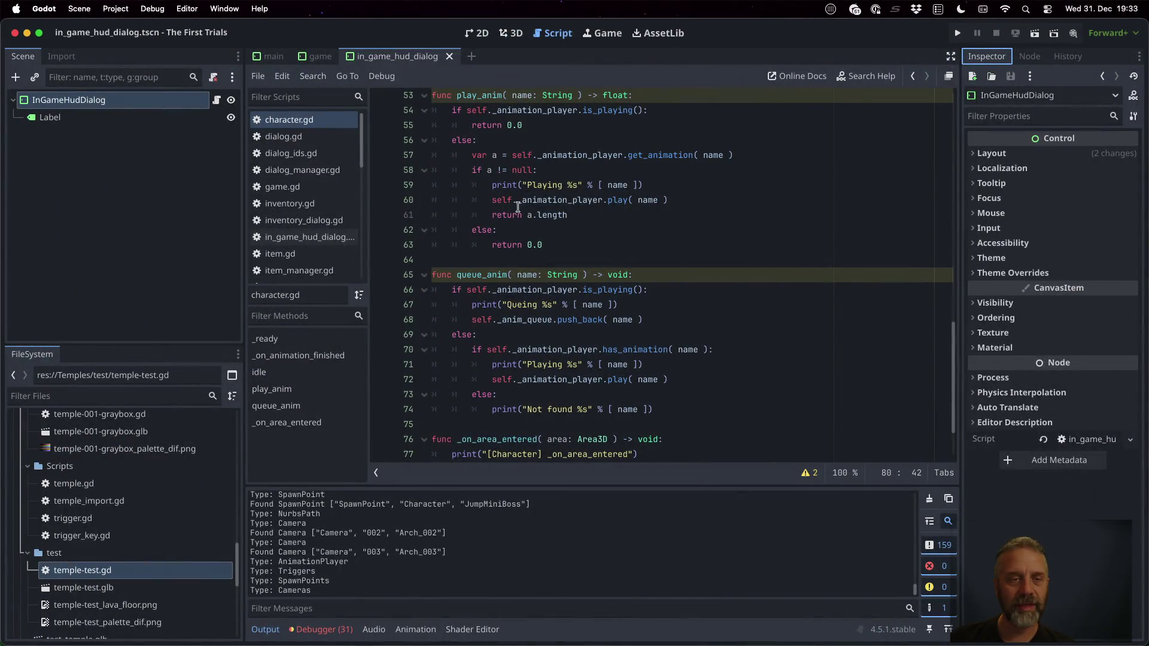
pyautogui.doubleClick(604, 200)
# Quick-open character_manager.gd by searching 'chsar'
pyautogui.hotkey('shift', 'alt', 'o')
pyautogui.write('chsar')
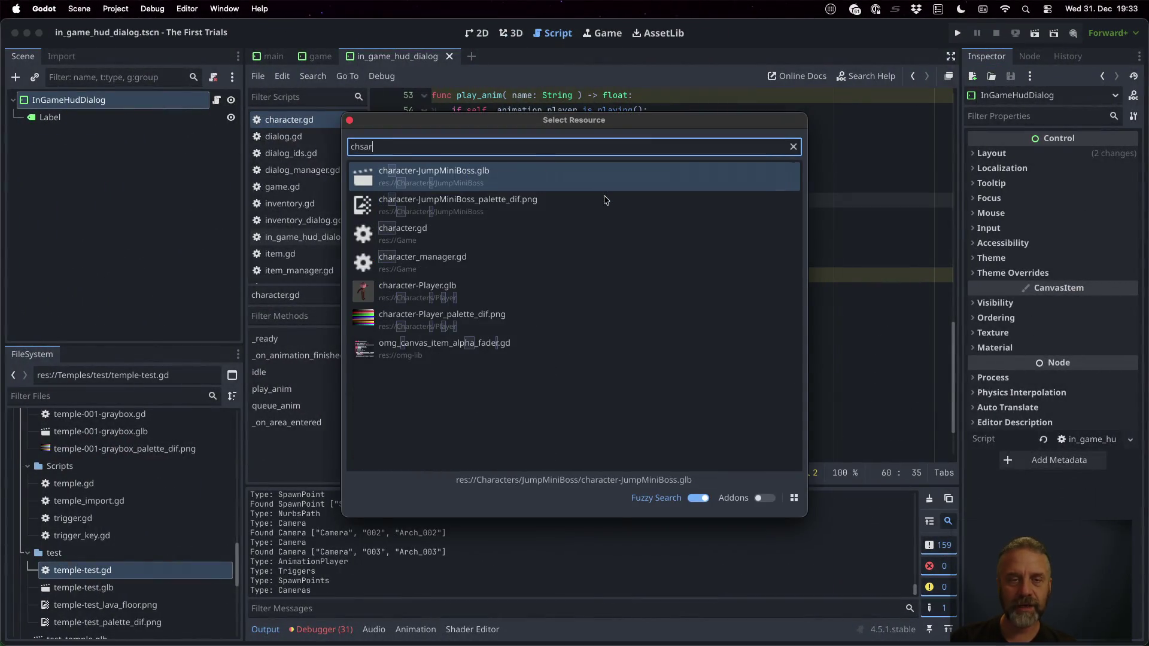
pyautogui.press('Down')
pyautogui.press('Down')
pyautogui.press('Down')
pyautogui.press('Return')
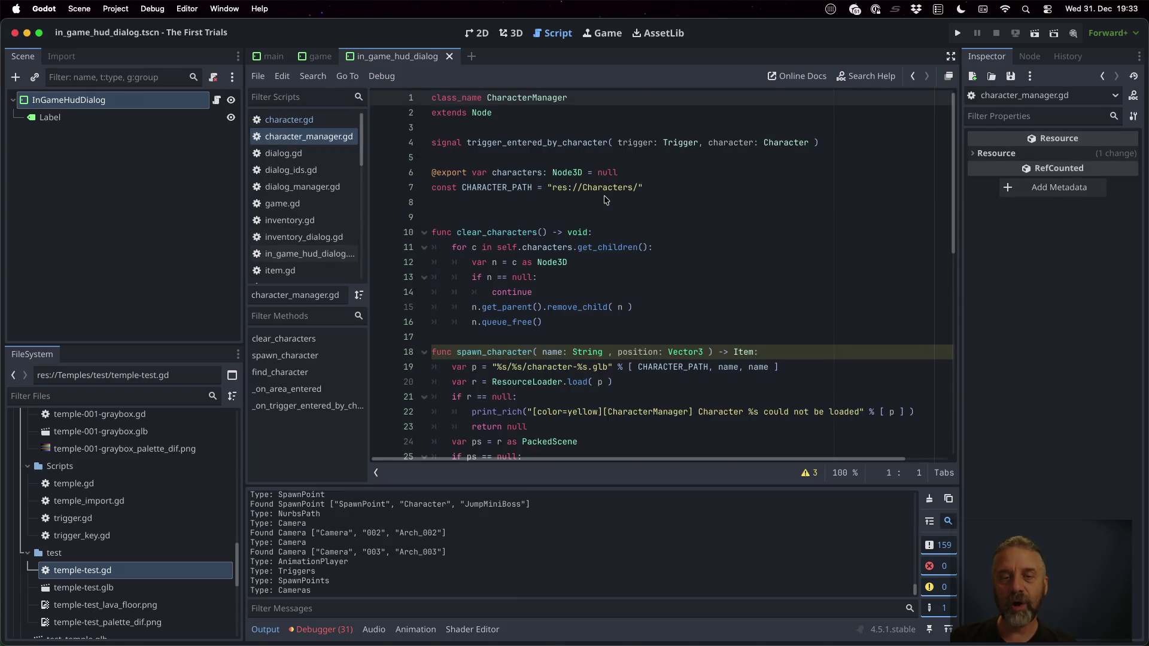
# Find the trigger_entered_by_character signal declaration and its connect call on line 40
pyautogui.doubleClick(575, 144)
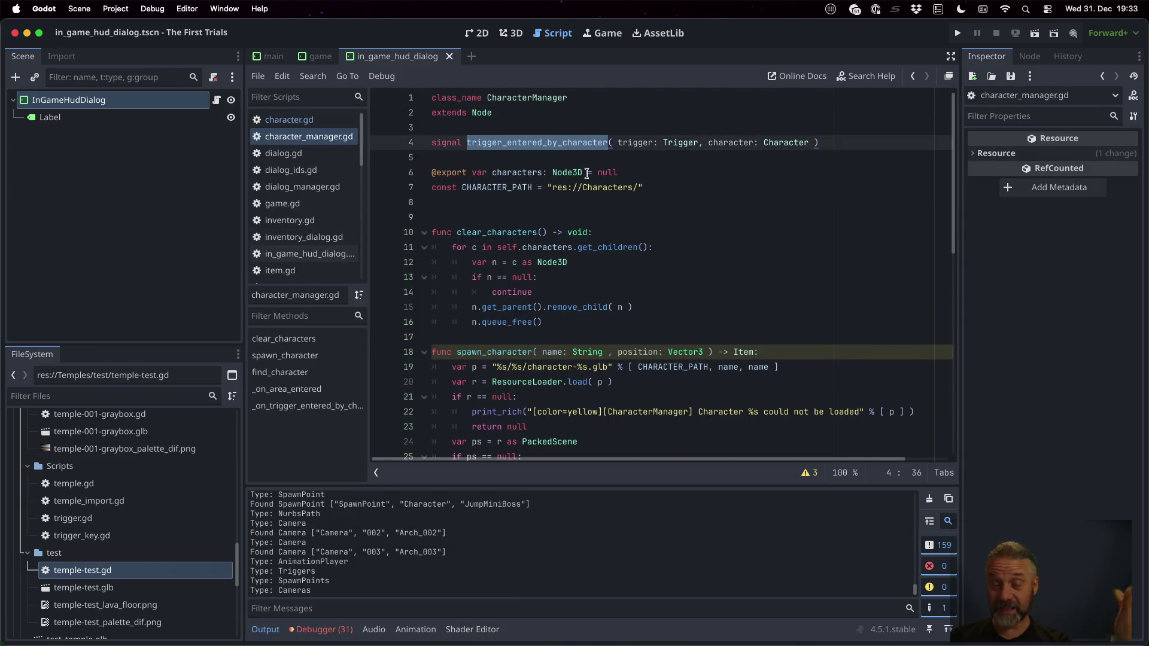
pyautogui.scroll(-2, 596, 186)
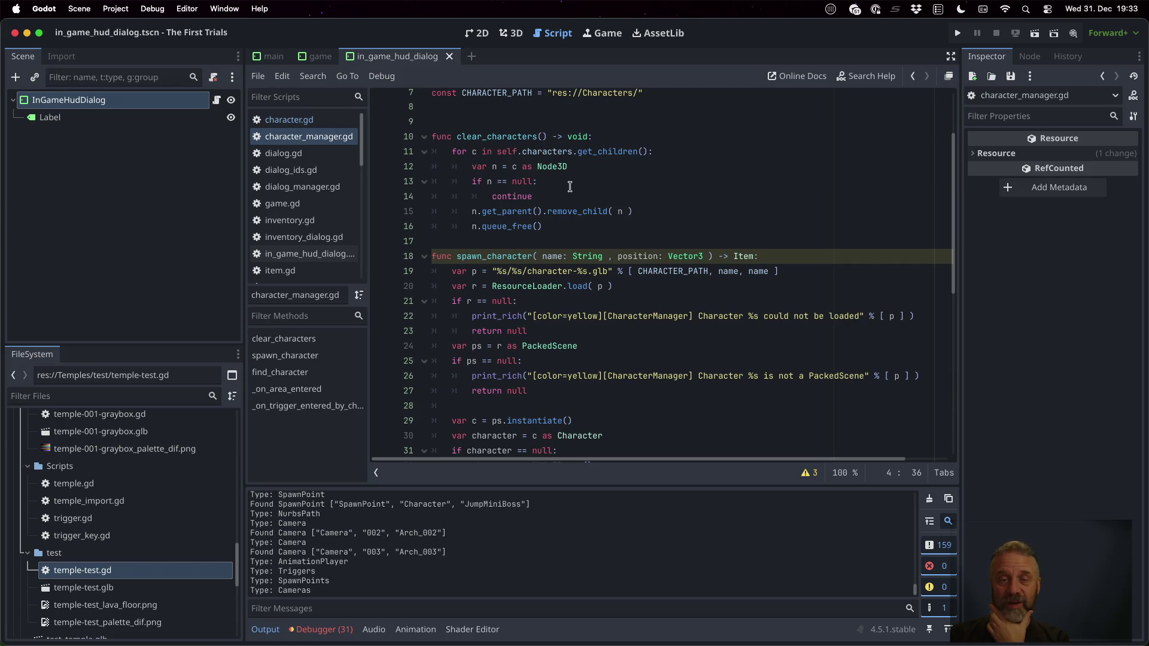
pyautogui.scroll(-3, 570, 186)
pyautogui.scroll(-3, 558, 174)
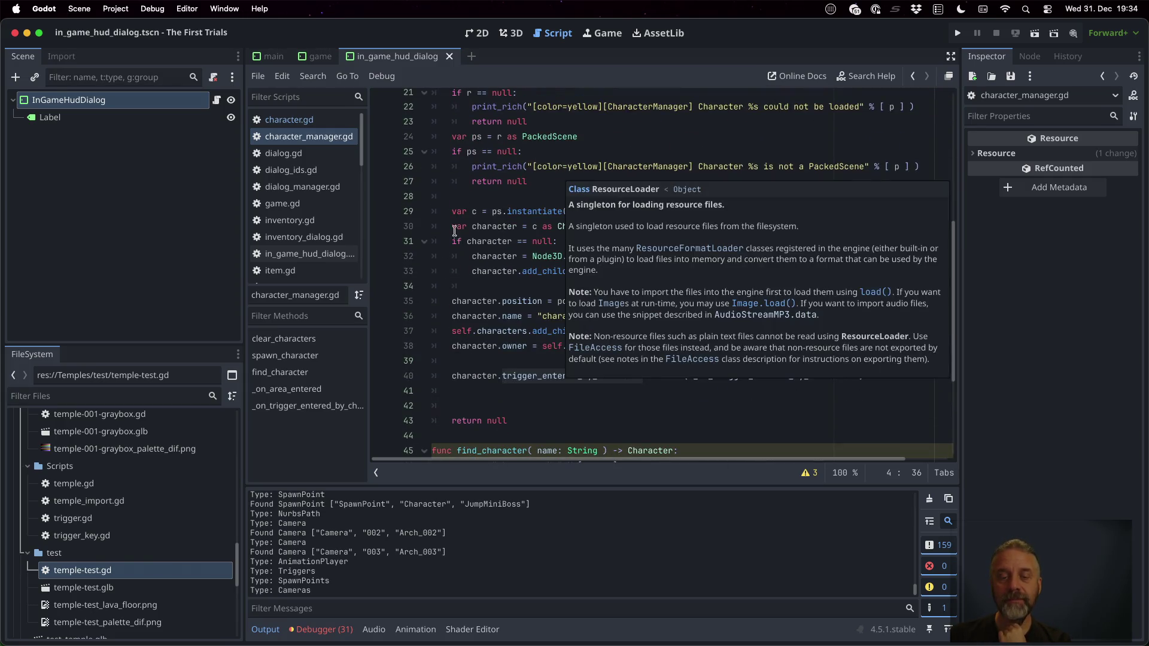
pyautogui.doubleClick(551, 377)
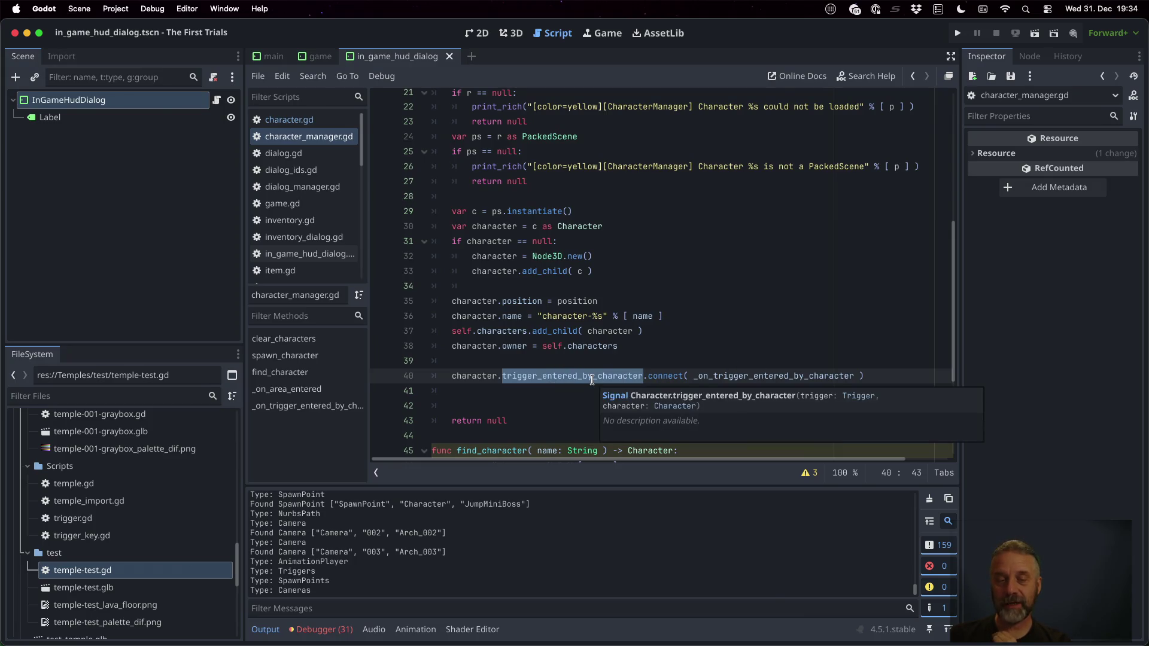
pyautogui.scroll(-5, 591, 381)
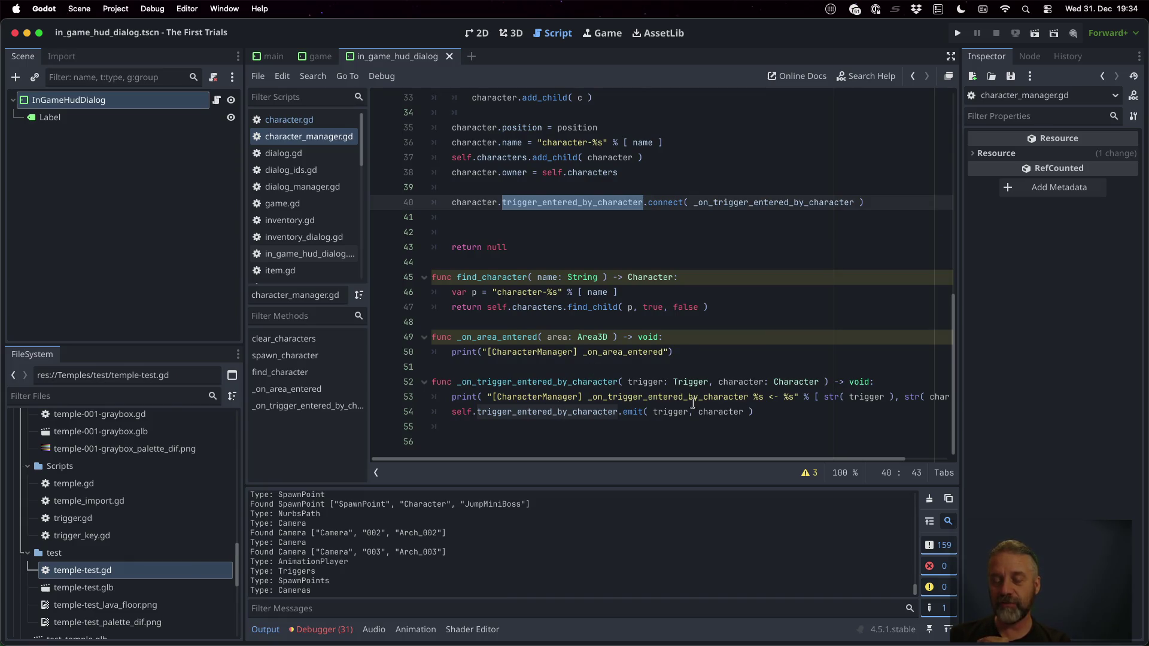
pyautogui.scroll(10, 696, 392)
pyautogui.hotkey('ctrl', 'Right')
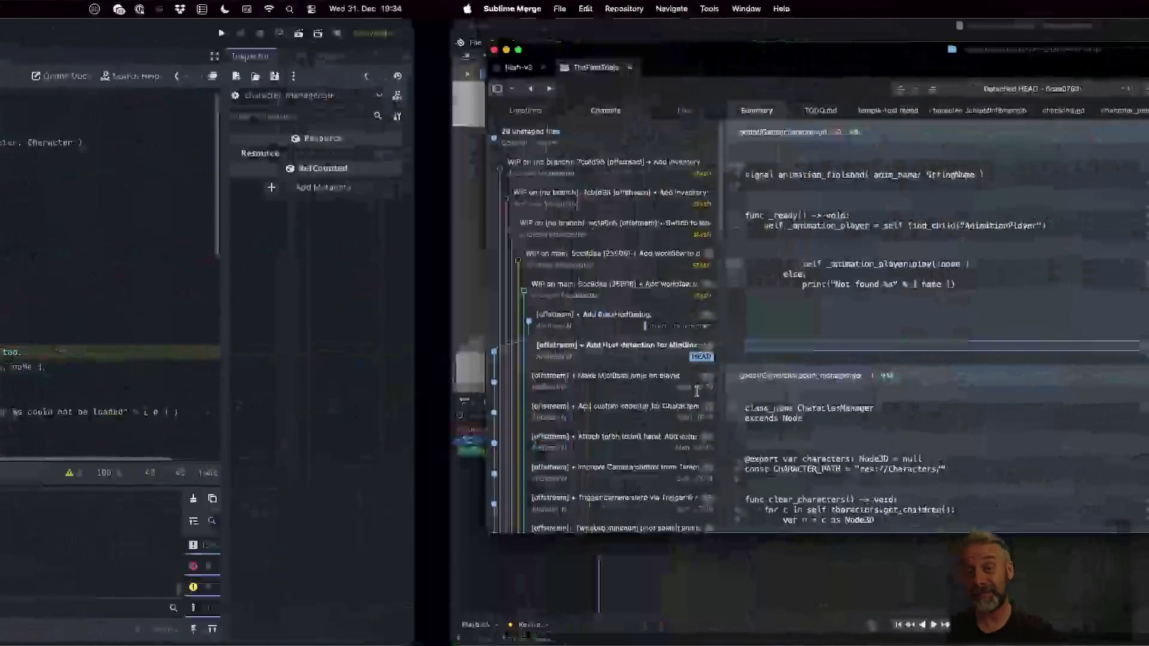
# Scroll the diff through character_manager.gd, game.gd's _on_character_manager_trigger_entered_by_character handler and game.tscn's connection
pyautogui.scroll(-5, 696, 391)
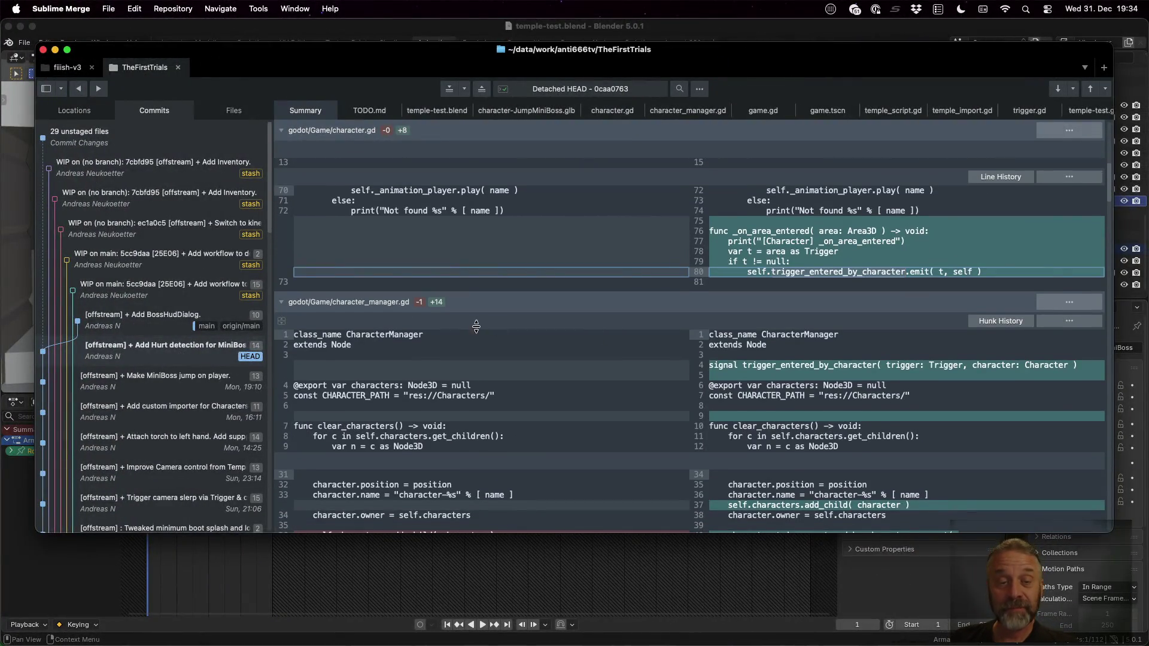
pyautogui.scroll(-5, 795, 375)
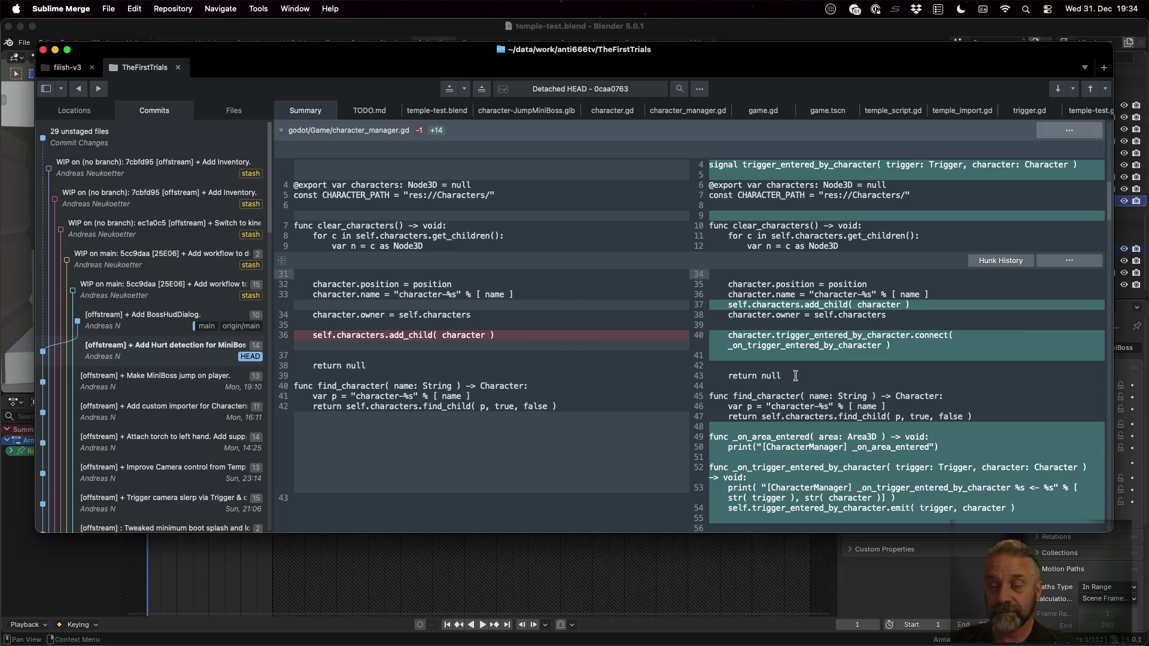
pyautogui.scroll(-3, 795, 375)
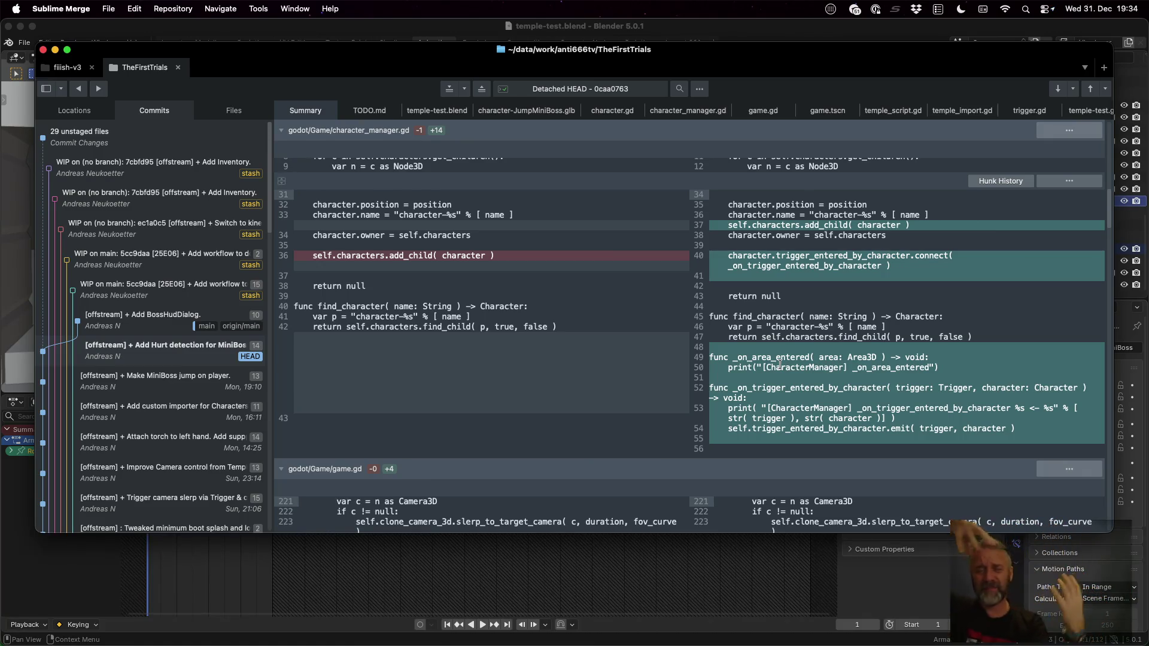
pyautogui.scroll(-5, 780, 364)
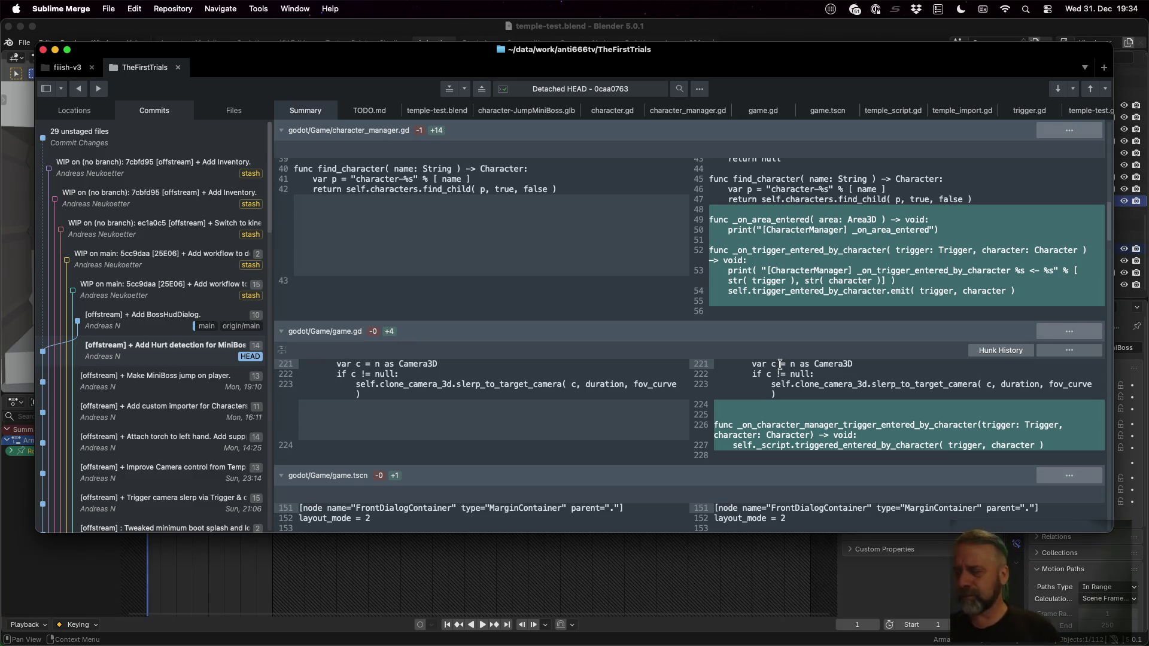
pyautogui.scroll(-5, 758, 254)
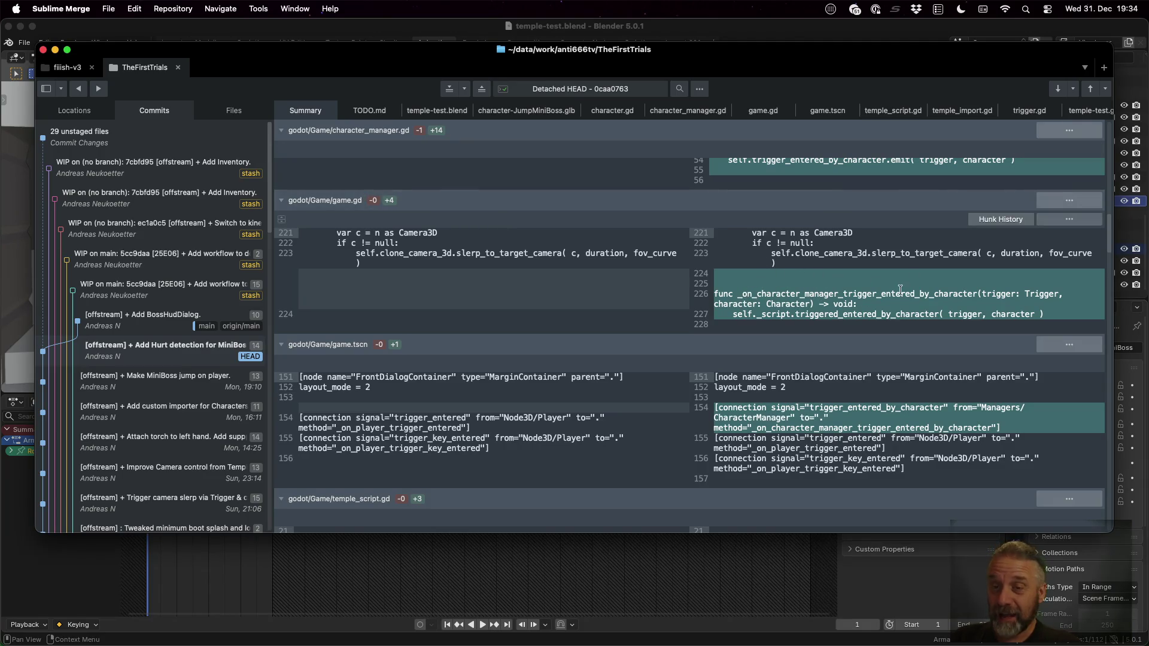
pyautogui.scroll(3, 860, 294)
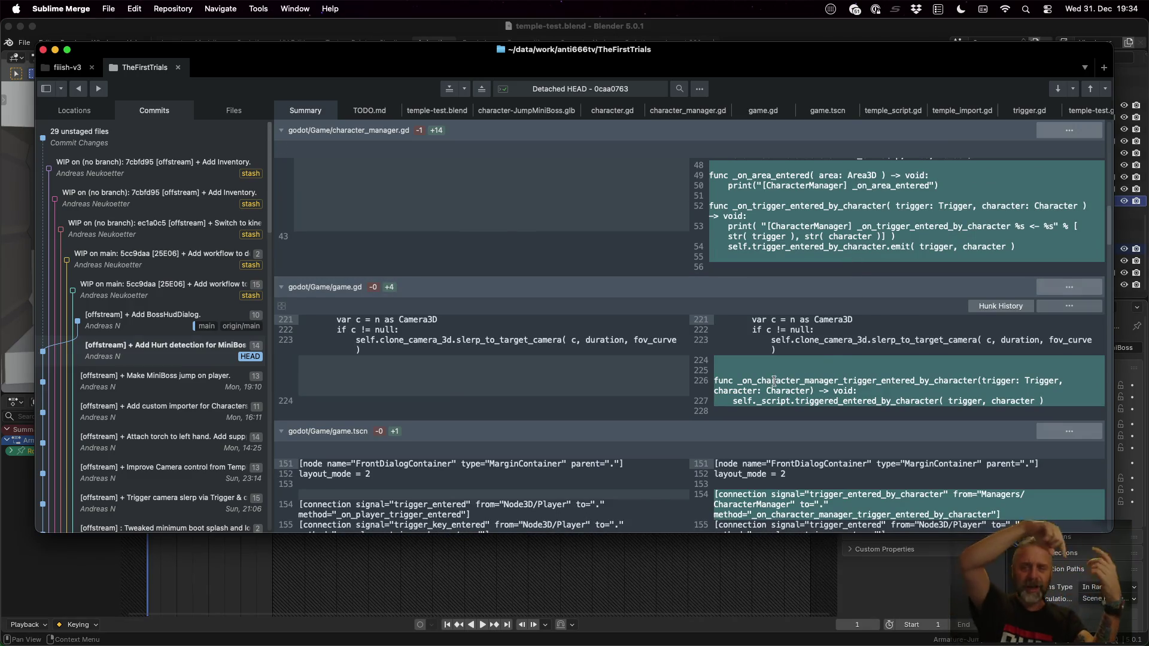
pyautogui.hotkey('ctrl', 'Left')
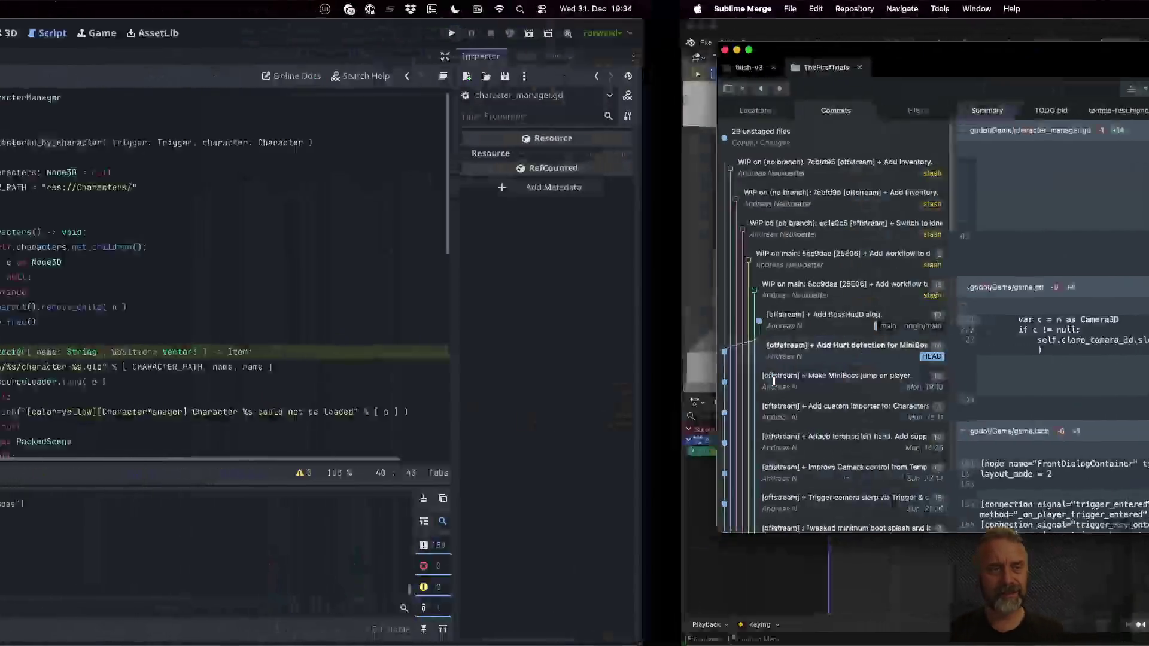
# Follow CharacterManager's trigger_entered_by_character connection in game.tscn into temple_script.gd's triggered_entered_by_character
pyautogui.click(312, 57)
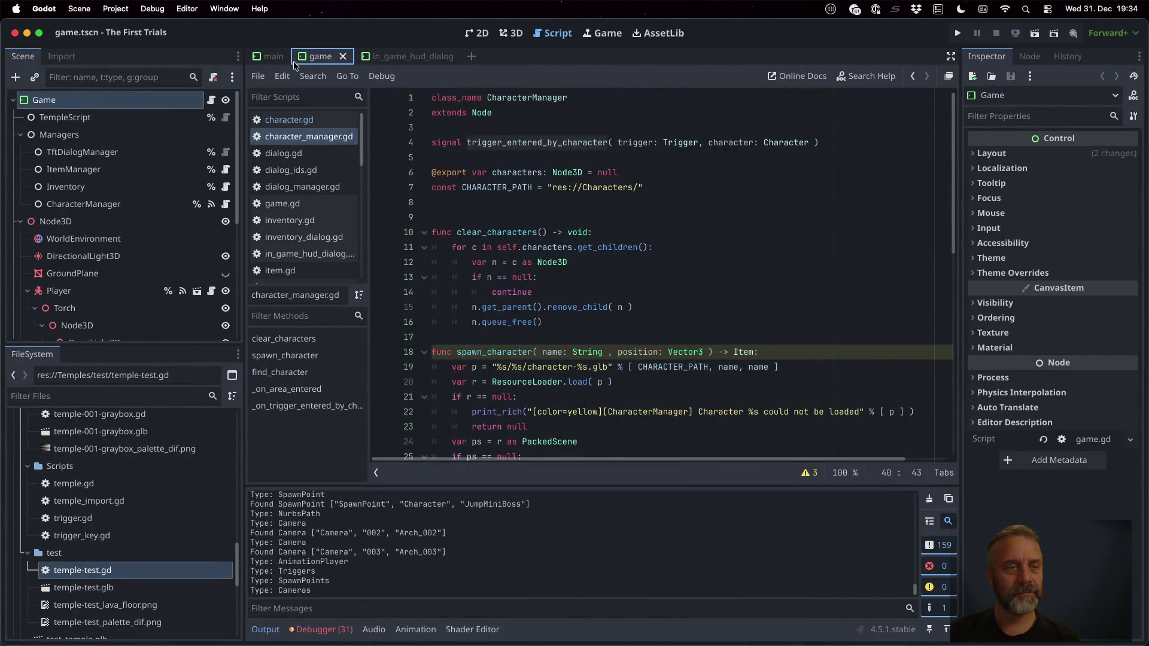
pyautogui.click(1029, 56)
pyautogui.click(1057, 157)
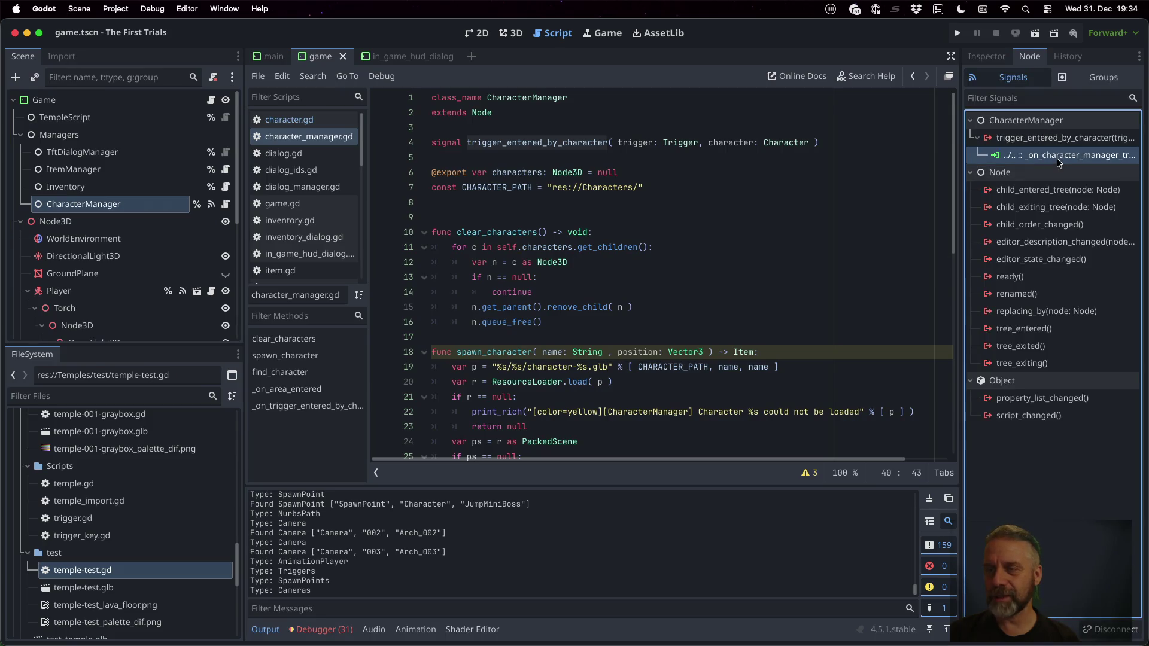
pyautogui.doubleClick(1056, 157)
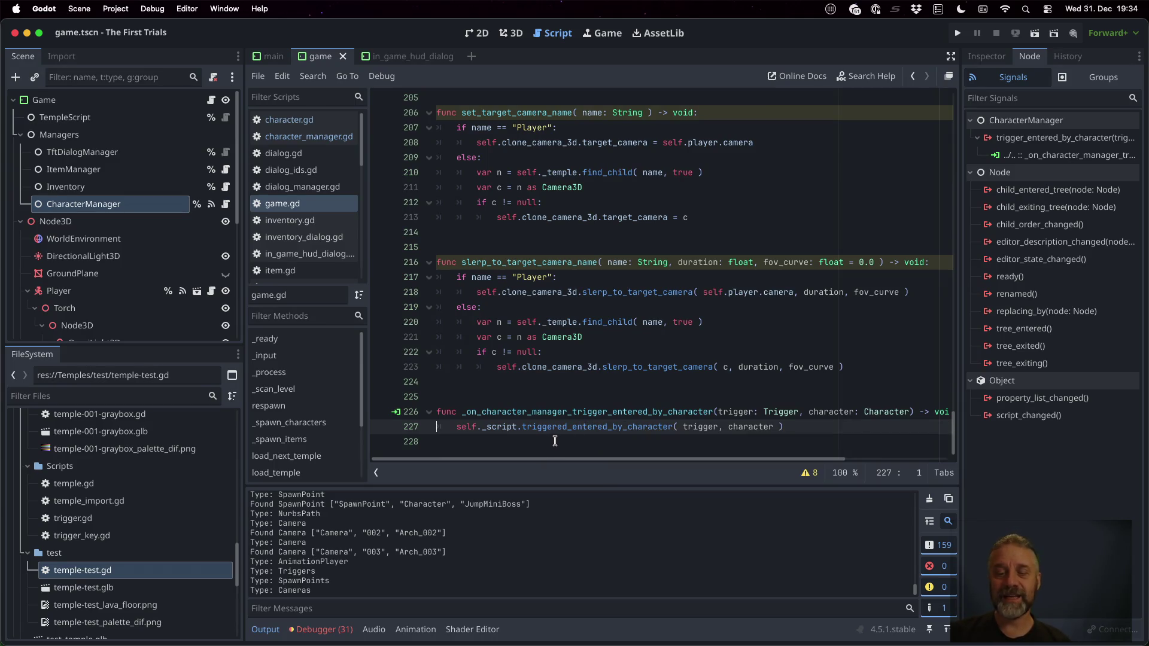
pyautogui.keyDown('super'); pyautogui.click(569, 427); pyautogui.keyUp('super')
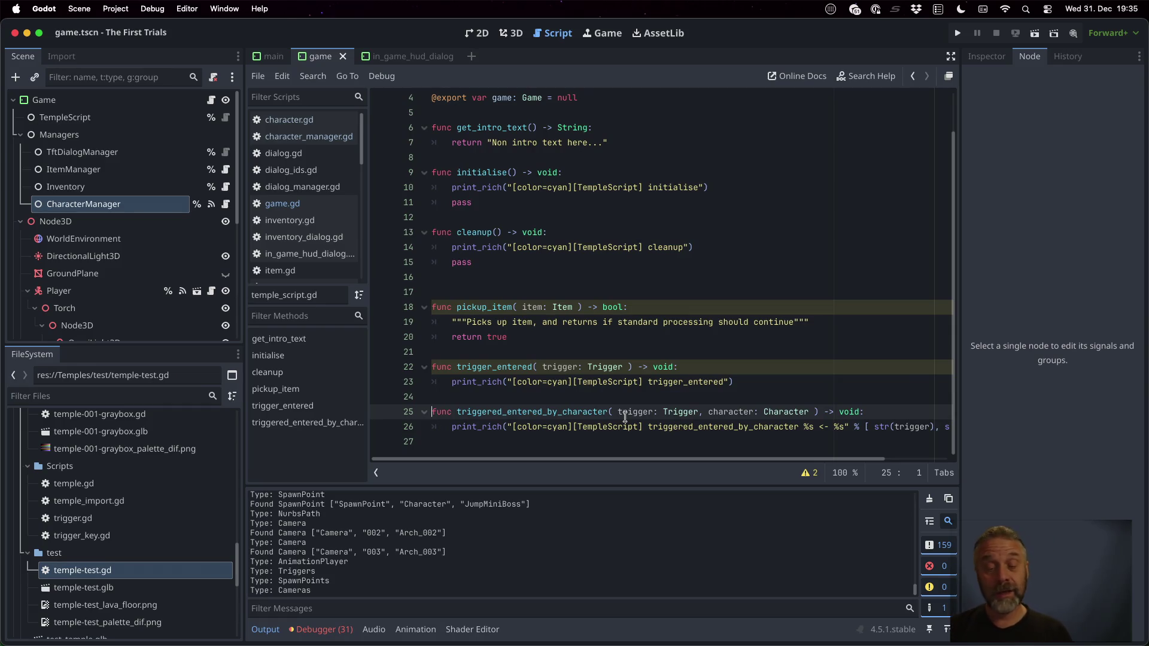
pyautogui.press('super+Tab')
# Find the new PLAYER_LAYER constant in the temple_import.gd hunk
pyautogui.scroll(-5, 626, 389)
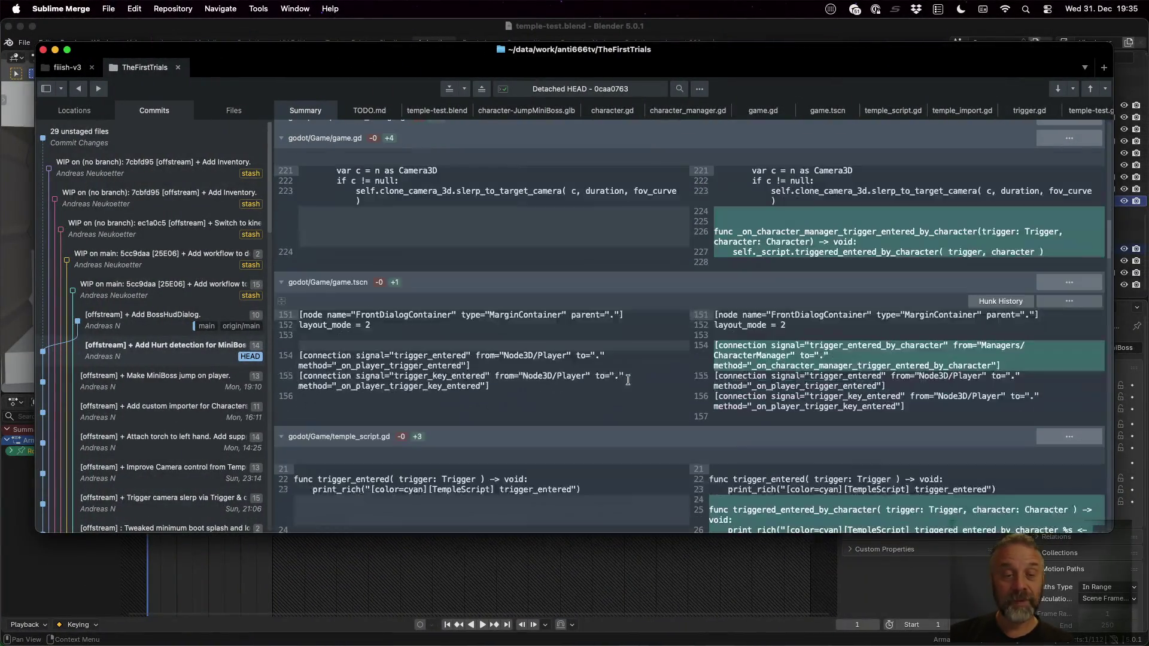
pyautogui.scroll(-8, 628, 380)
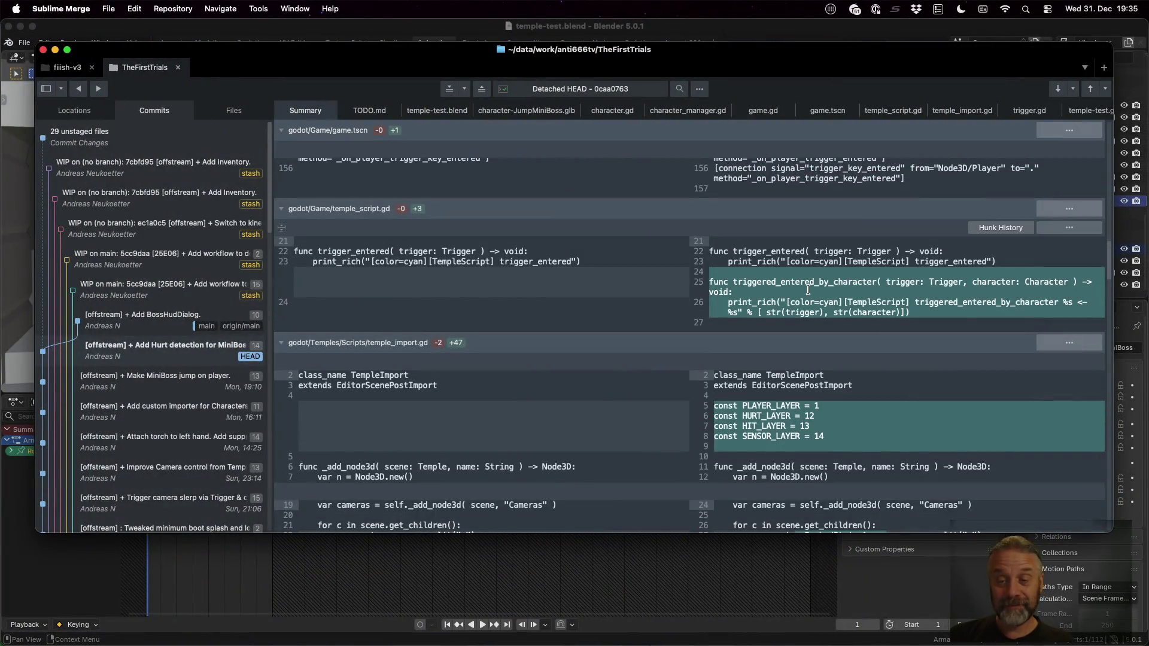
pyautogui.click(781, 324)
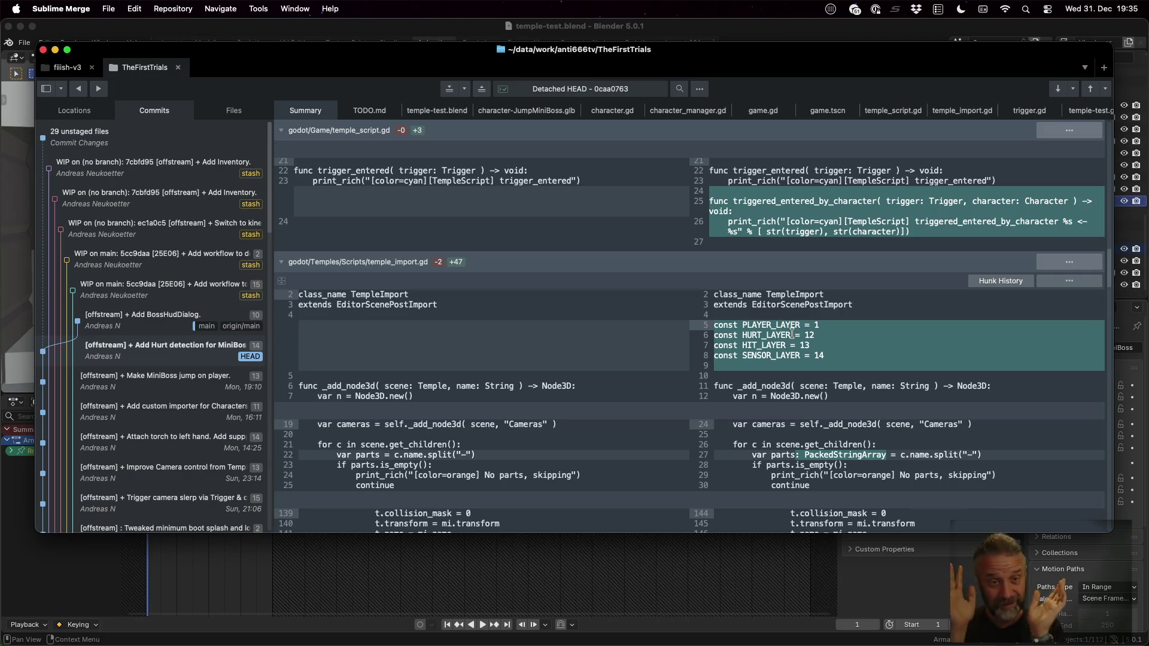
pyautogui.click(284, 261)
pyautogui.click(283, 261)
# Review the Sensor trigger's monitorable and monitoring settings
pyautogui.scroll(-3, 772, 271)
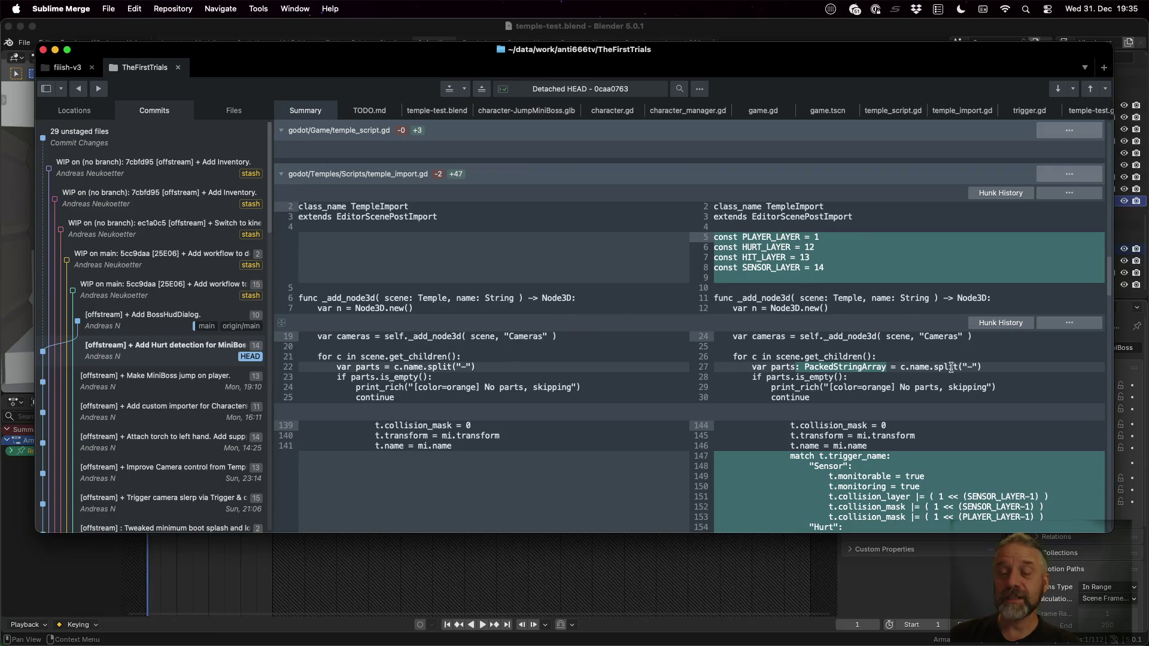
pyautogui.scroll(-5, 775, 263)
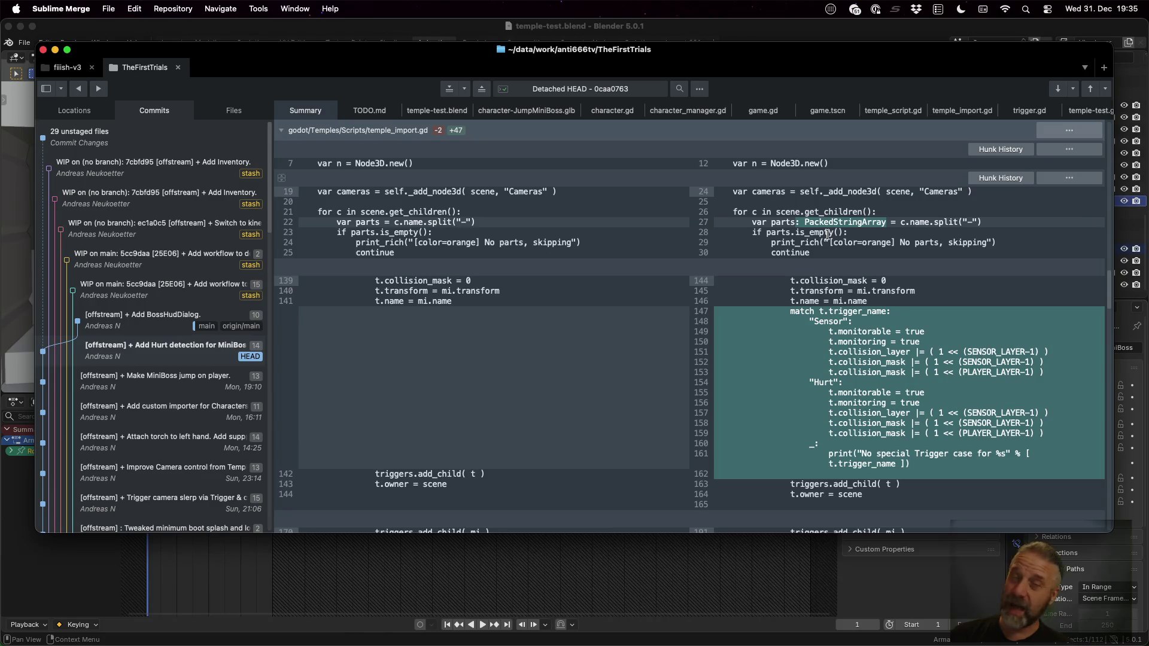
pyautogui.scroll(-2, 827, 235)
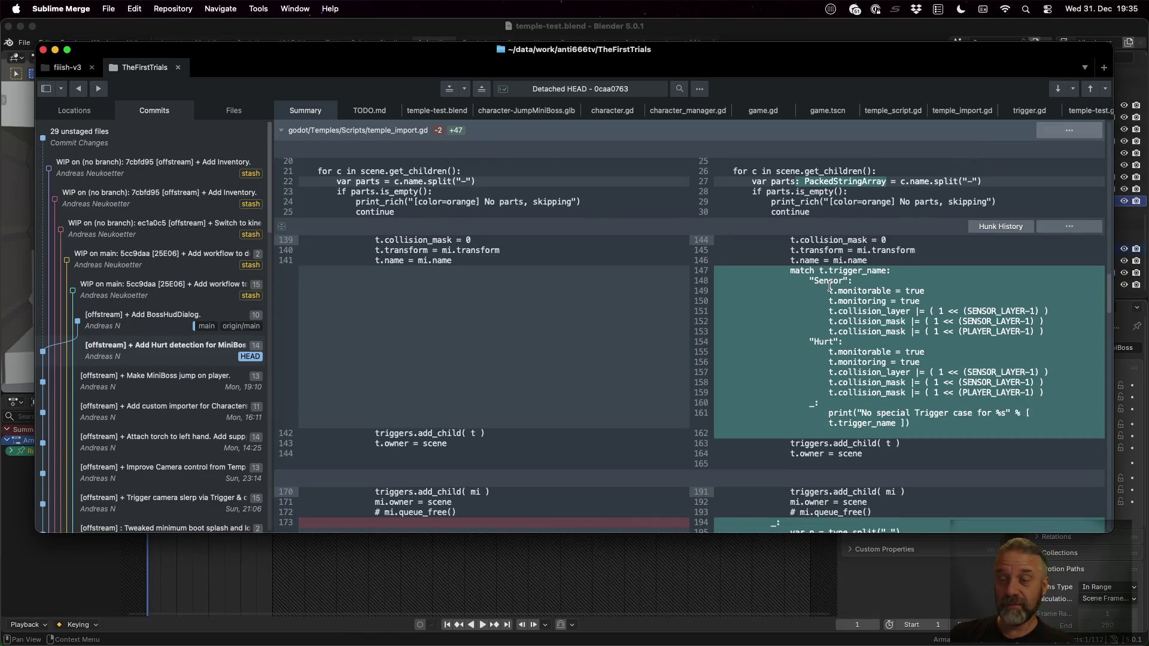
pyautogui.doubleClick(860, 292)
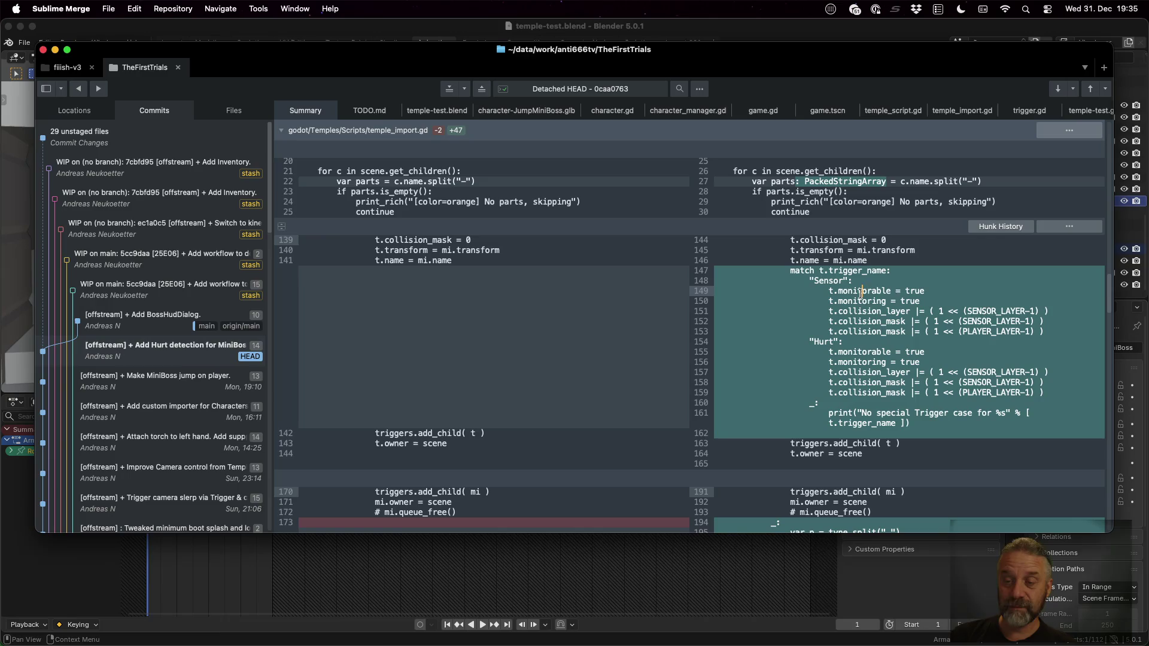
pyautogui.doubleClick(866, 302)
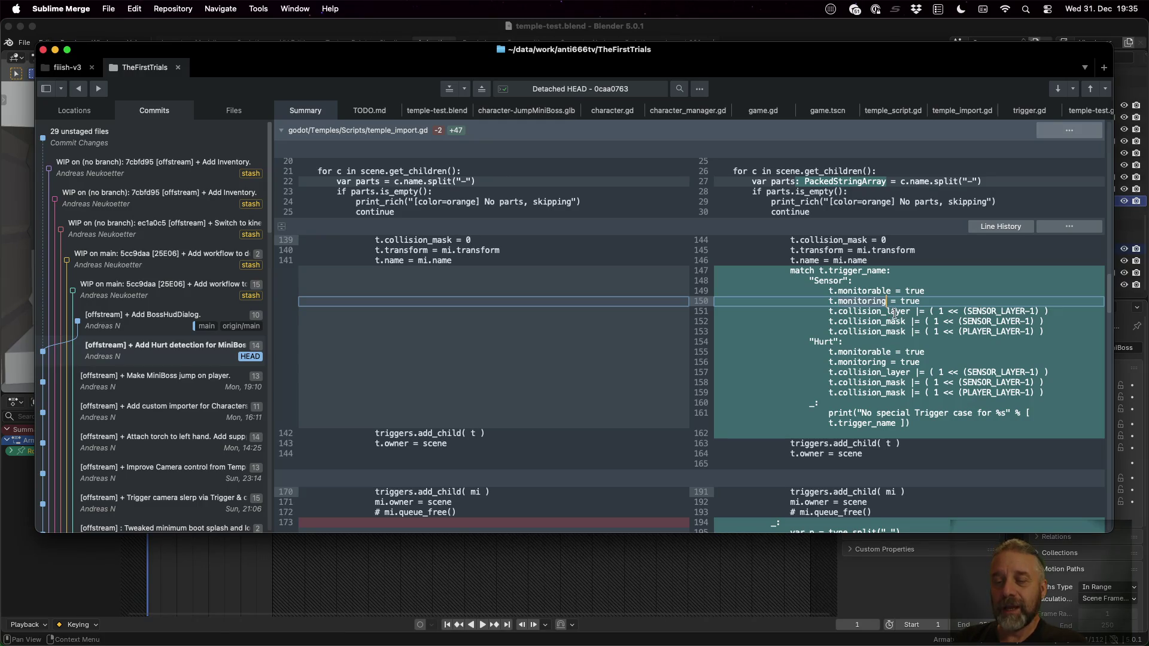
# Review the Sensor (SENSOR_LAYER) and Hurt trigger collision layers and masks
pyautogui.click(844, 281)
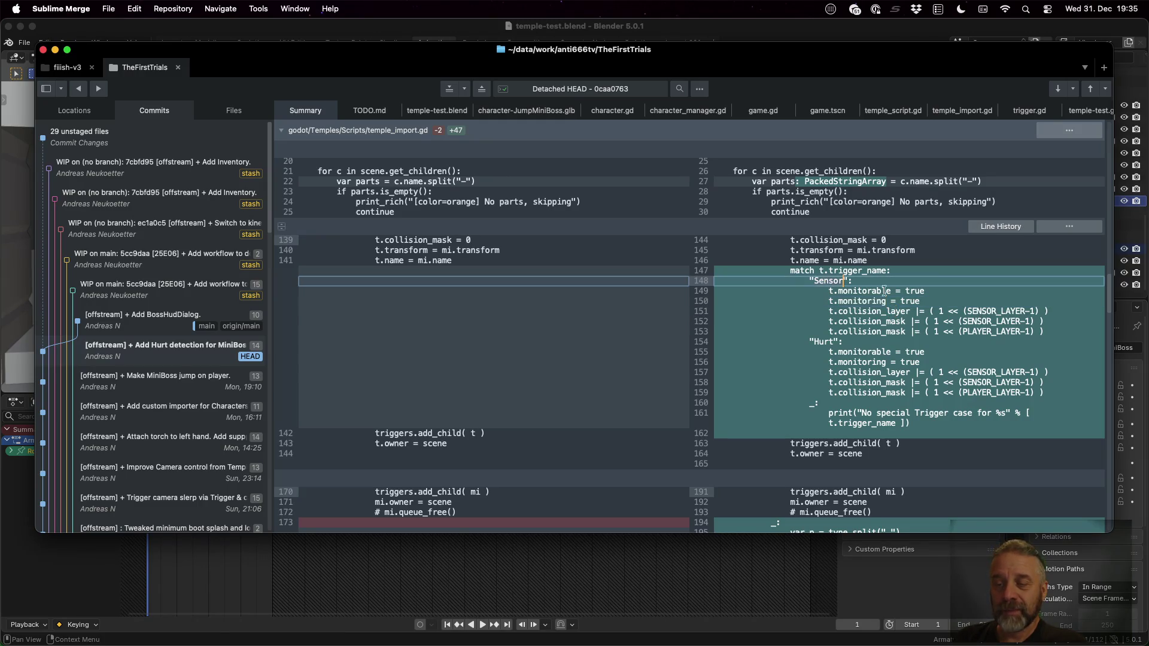
pyautogui.doubleClick(996, 311)
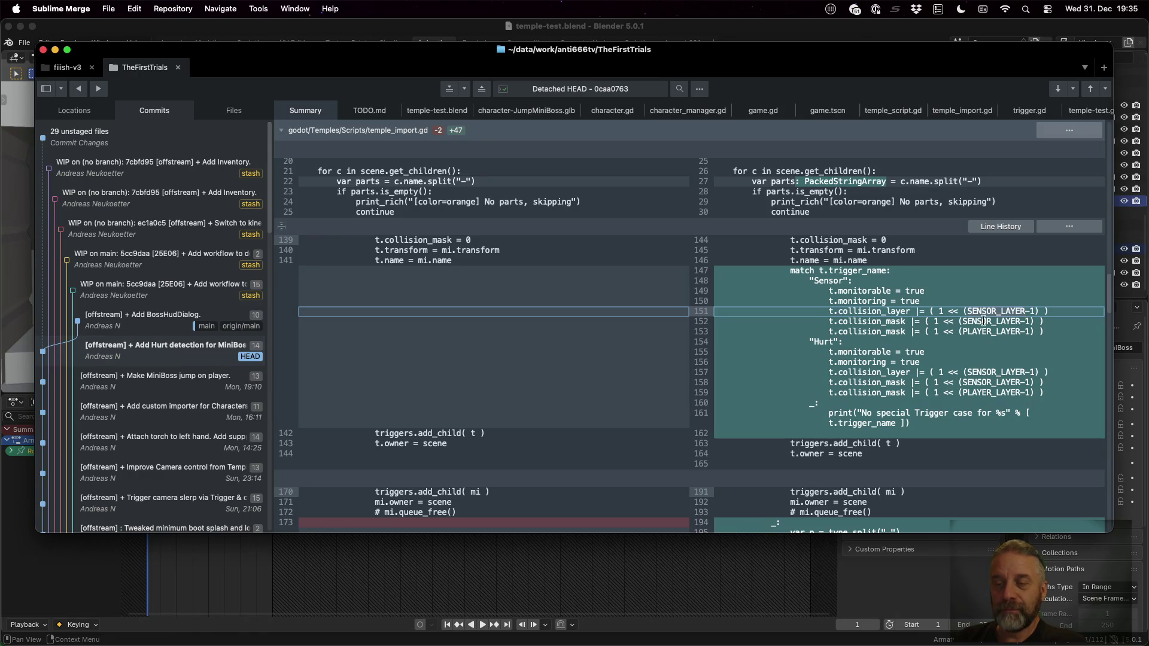
pyautogui.click(983, 323)
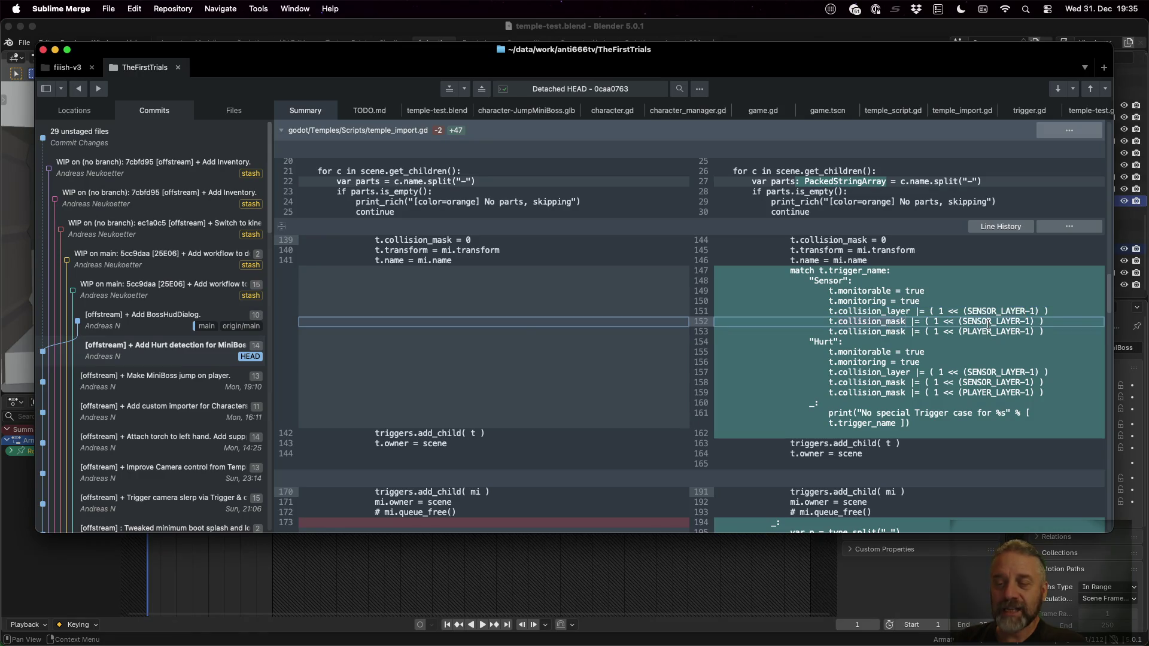
pyautogui.click(834, 342)
pyautogui.click(990, 372)
pyautogui.click(992, 384)
# Revisit the new HURT_LAYER constant and the Hurt trigger's collision mask line
pyautogui.scroll(20, 992, 383)
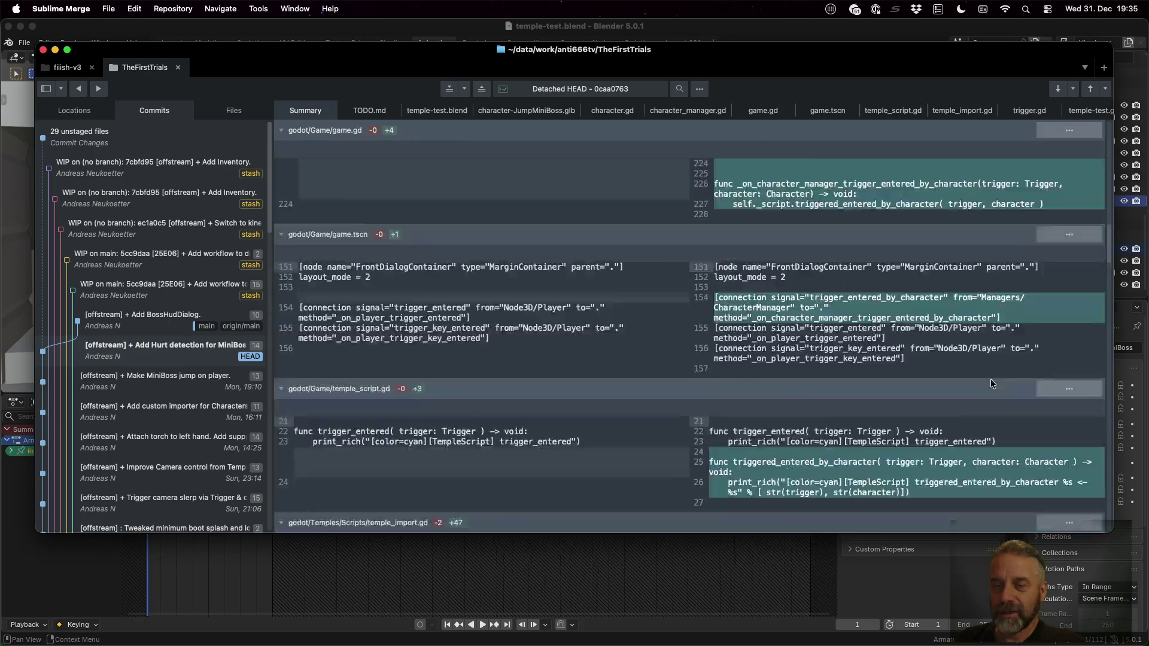
pyautogui.scroll(10, 990, 379)
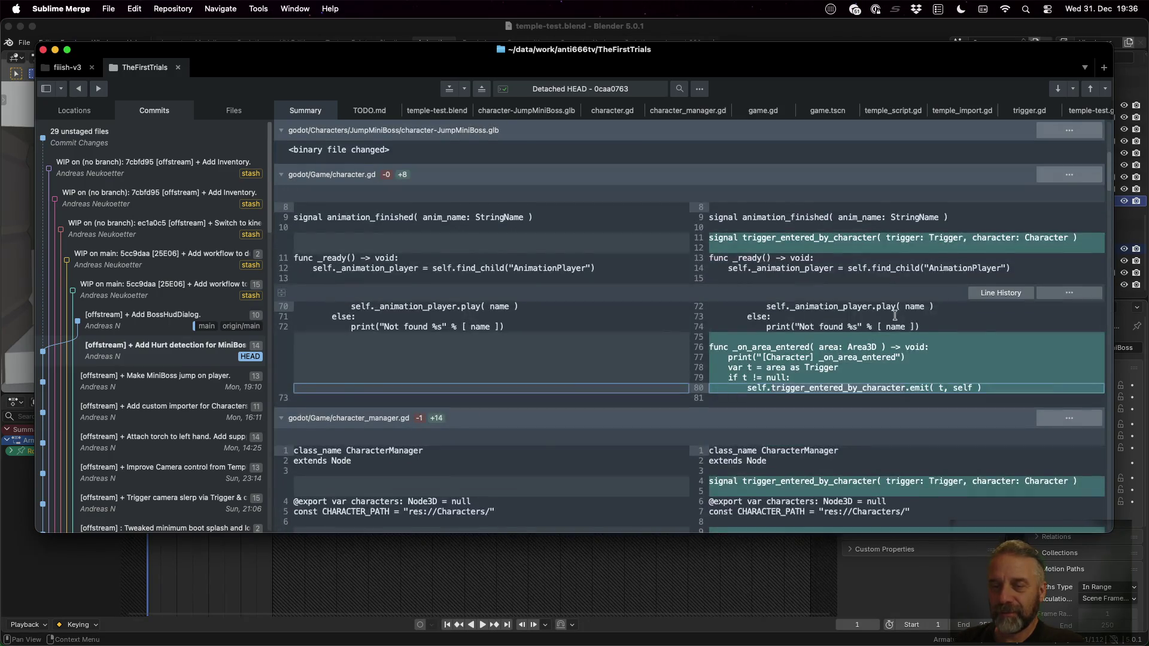
pyautogui.scroll(-10, 894, 315)
pyautogui.scroll(-15, 895, 315)
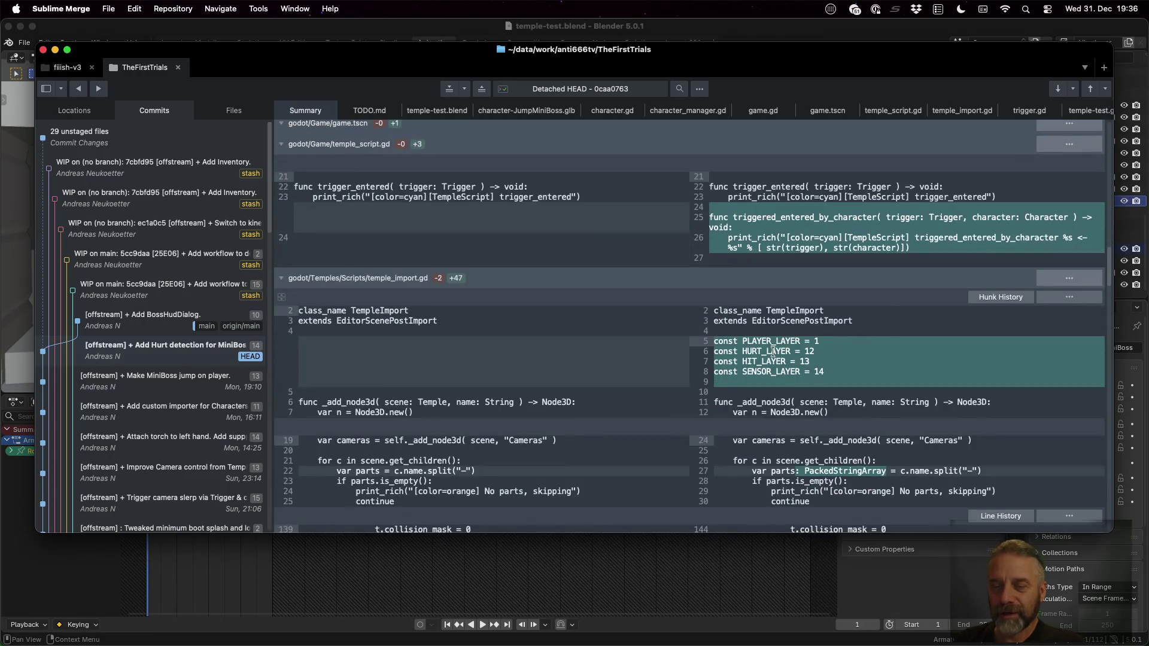
pyautogui.click(773, 351)
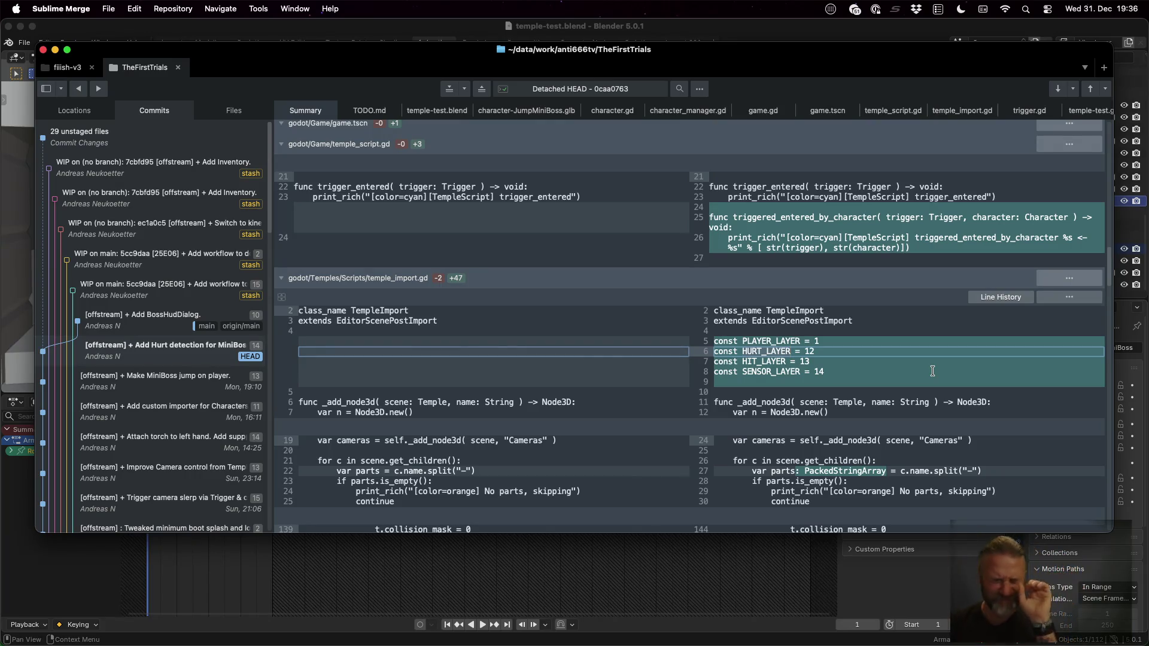
pyautogui.scroll(-5, 932, 371)
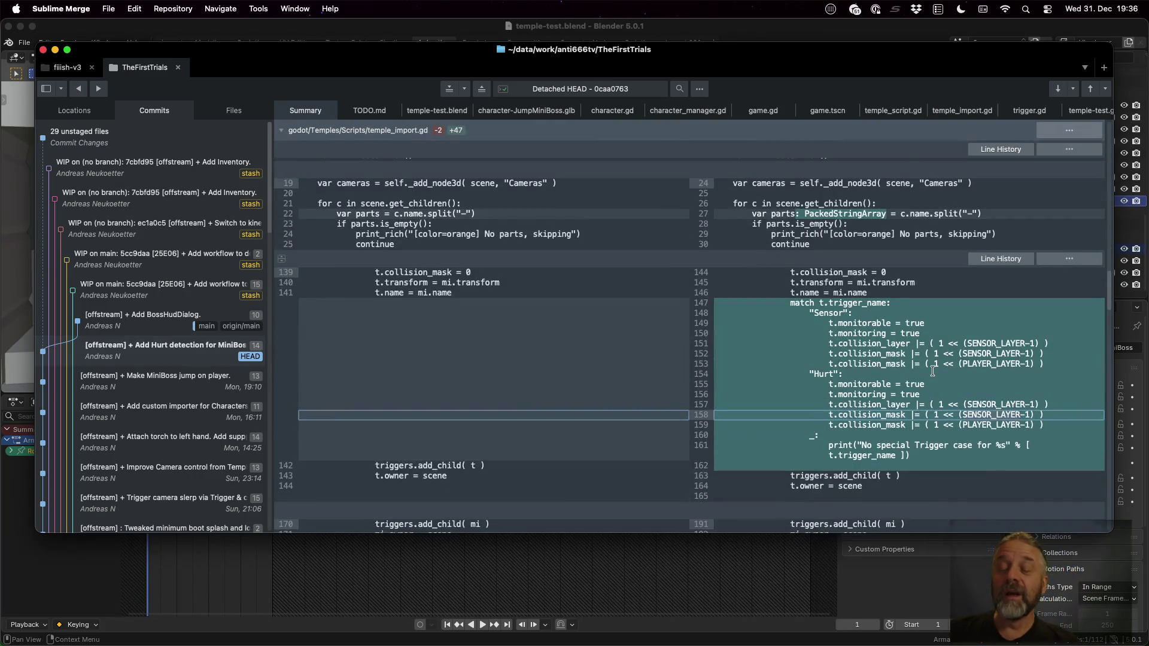
pyautogui.click(933, 371)
# Scroll to the fallback match block and its sensor case
pyautogui.scroll(-3, 896, 351)
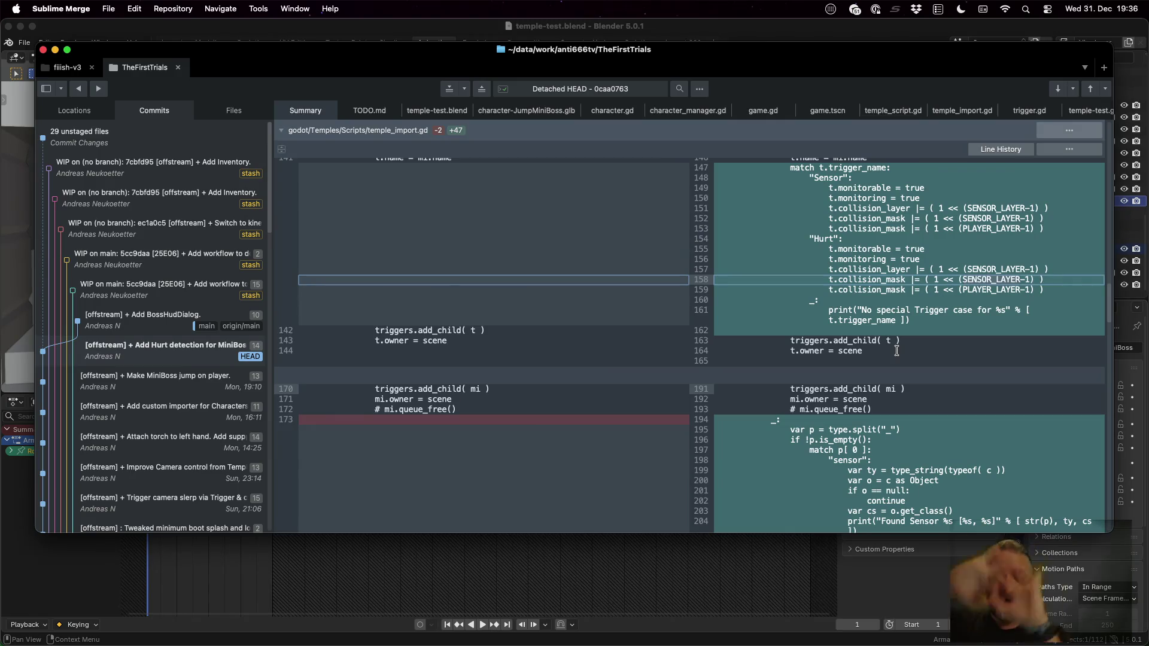
pyautogui.scroll(-2, 896, 351)
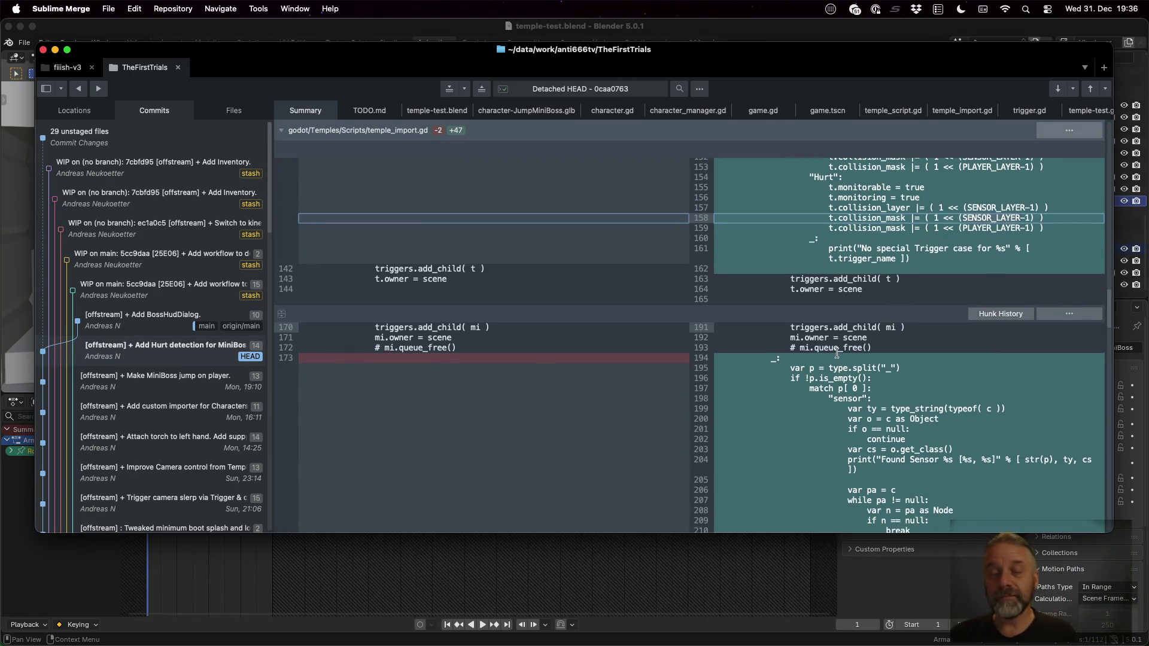
pyautogui.scroll(-2, 831, 356)
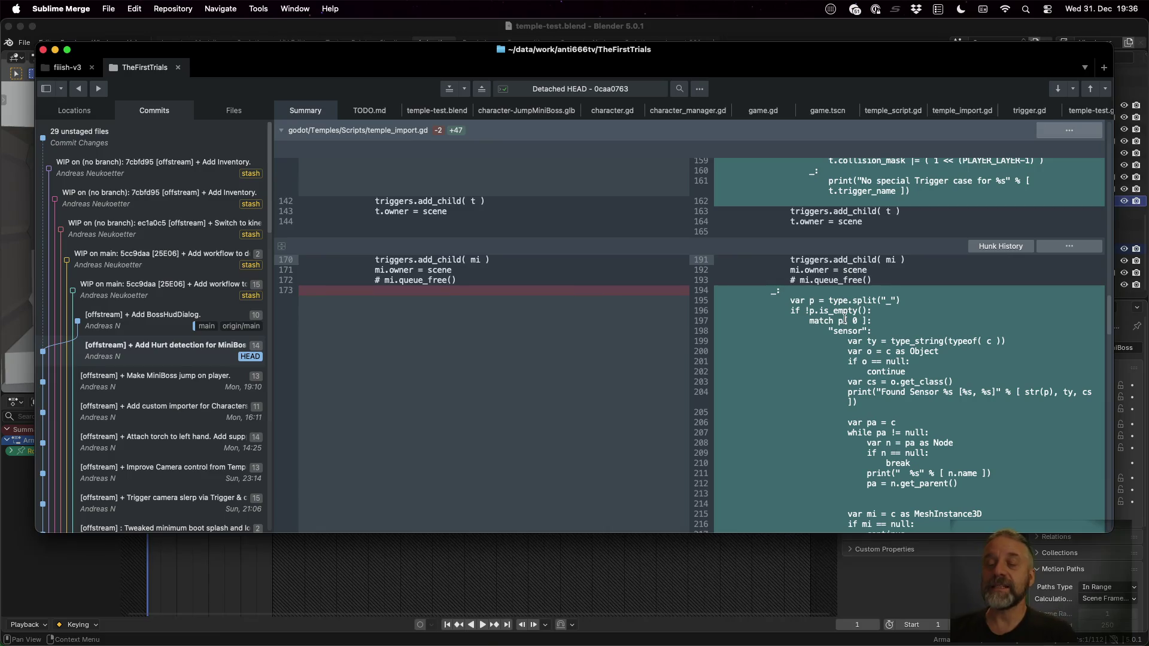
pyautogui.scroll(-1, 844, 317)
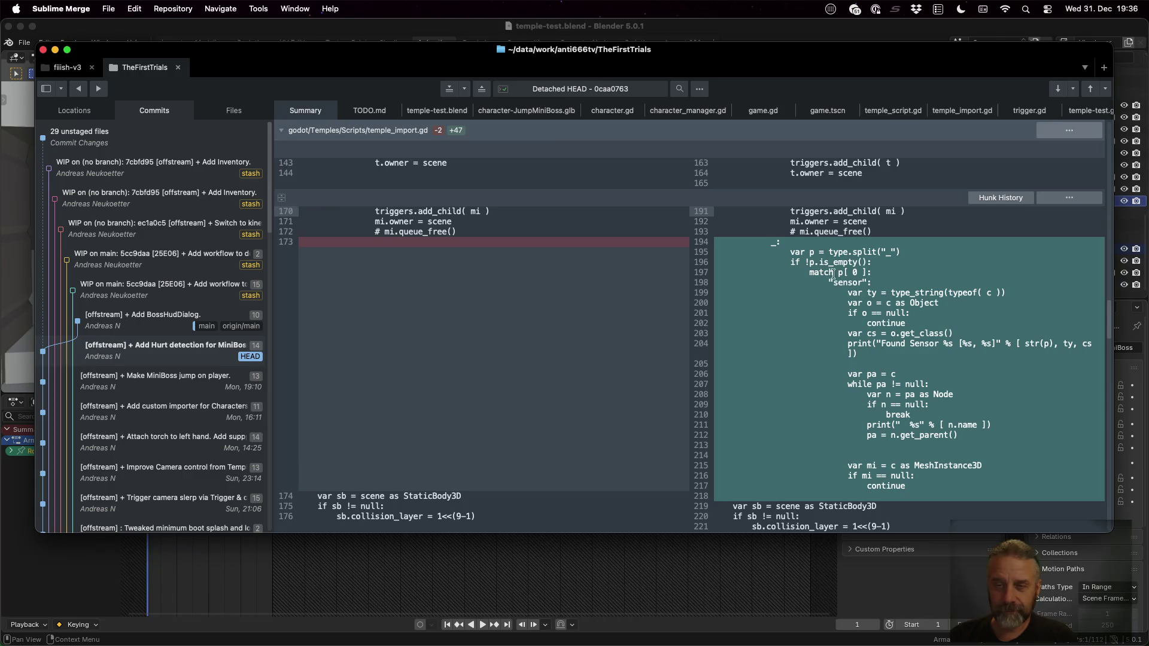
pyautogui.click(846, 282)
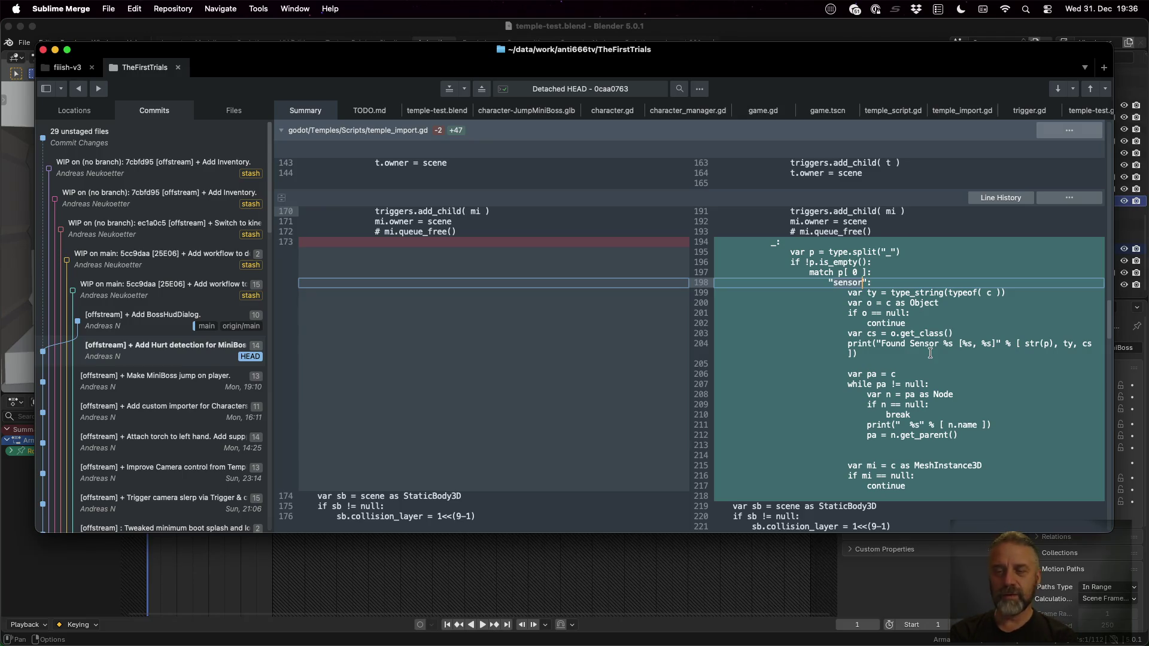
pyautogui.moveTo(921, 347); pyautogui.dragTo(711, 290)
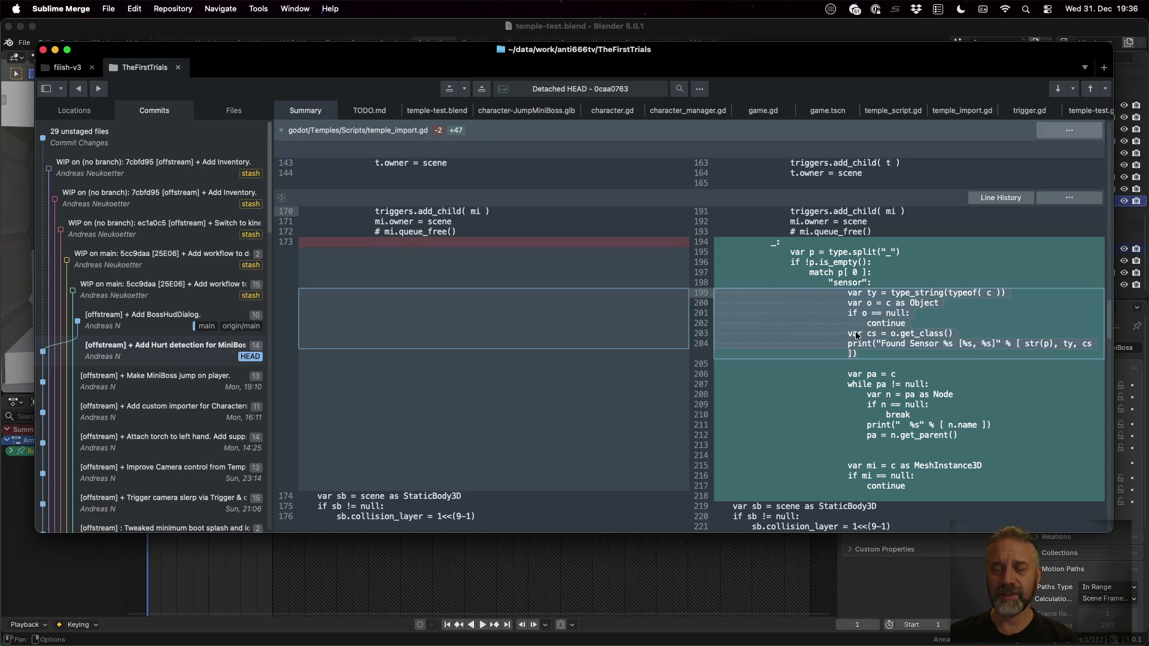
pyautogui.scroll(-1, 913, 376)
pyautogui.scroll(-2, 912, 376)
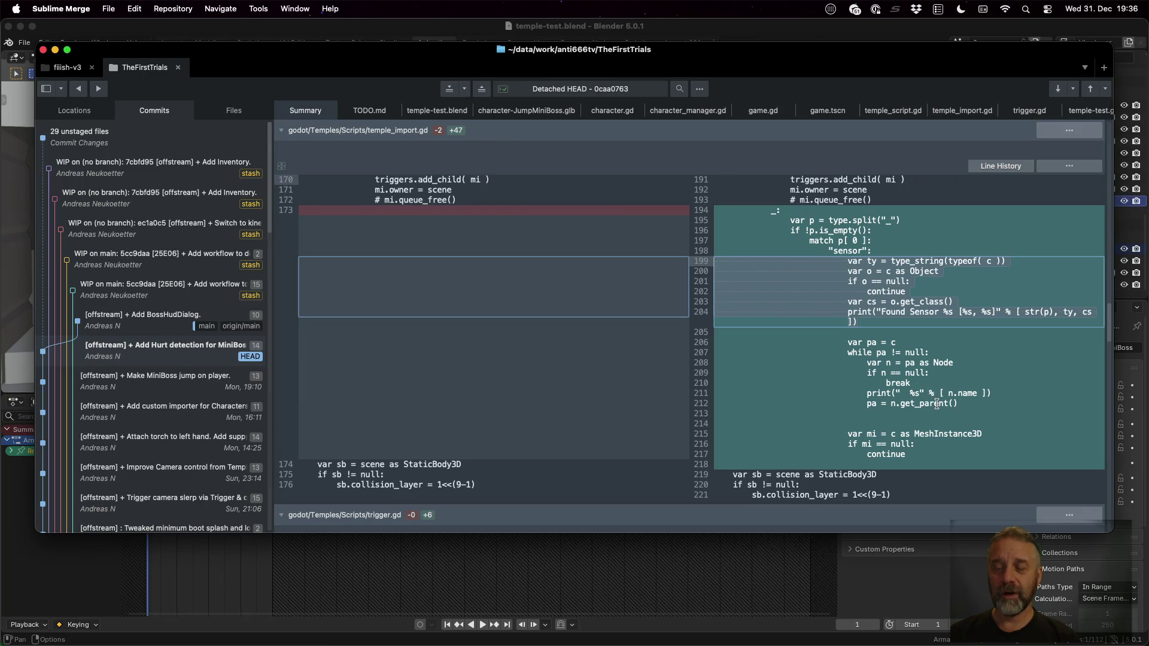
pyautogui.click(872, 344)
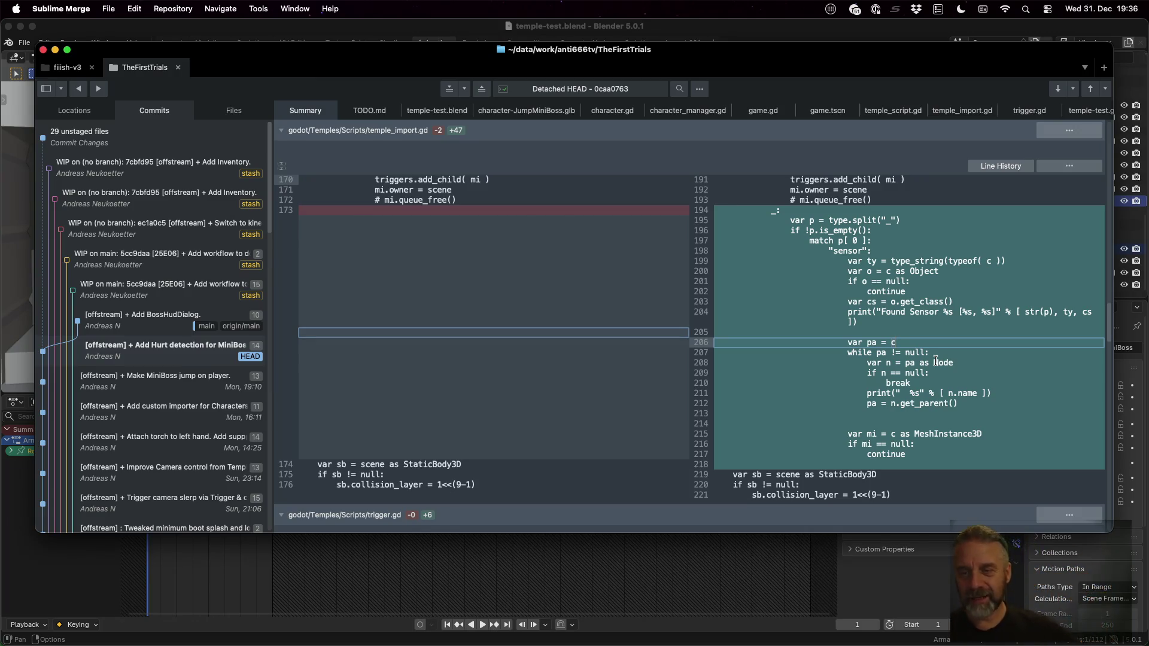
pyautogui.scroll(1, 936, 361)
pyautogui.scroll(4, 936, 361)
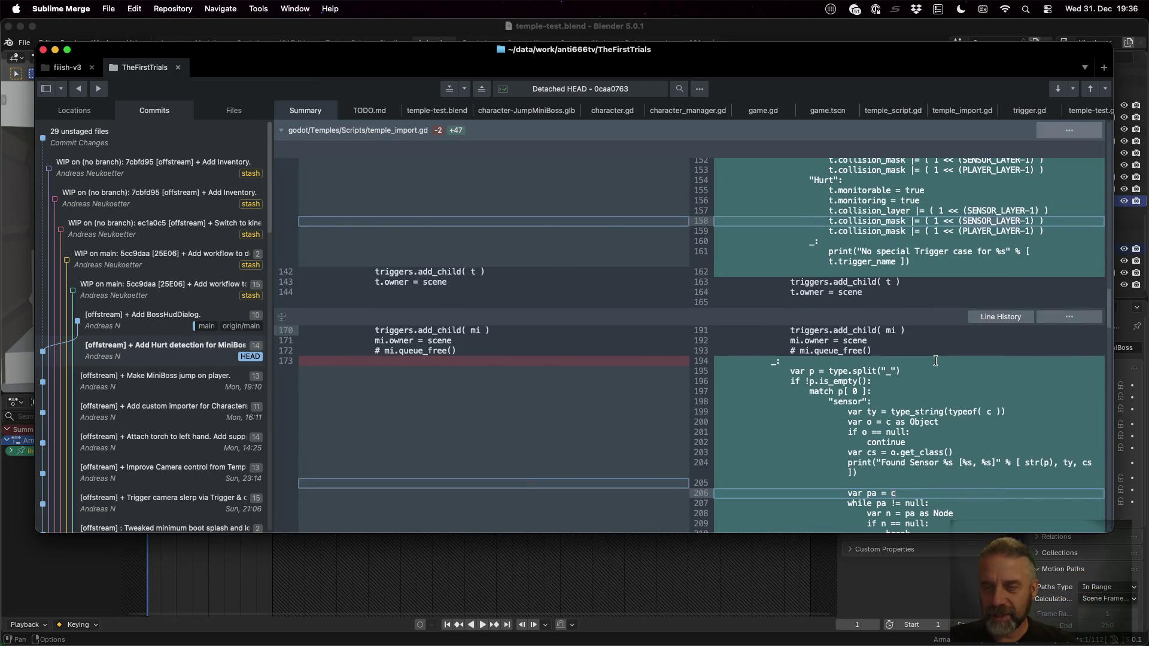
pyautogui.scroll(-4, 935, 361)
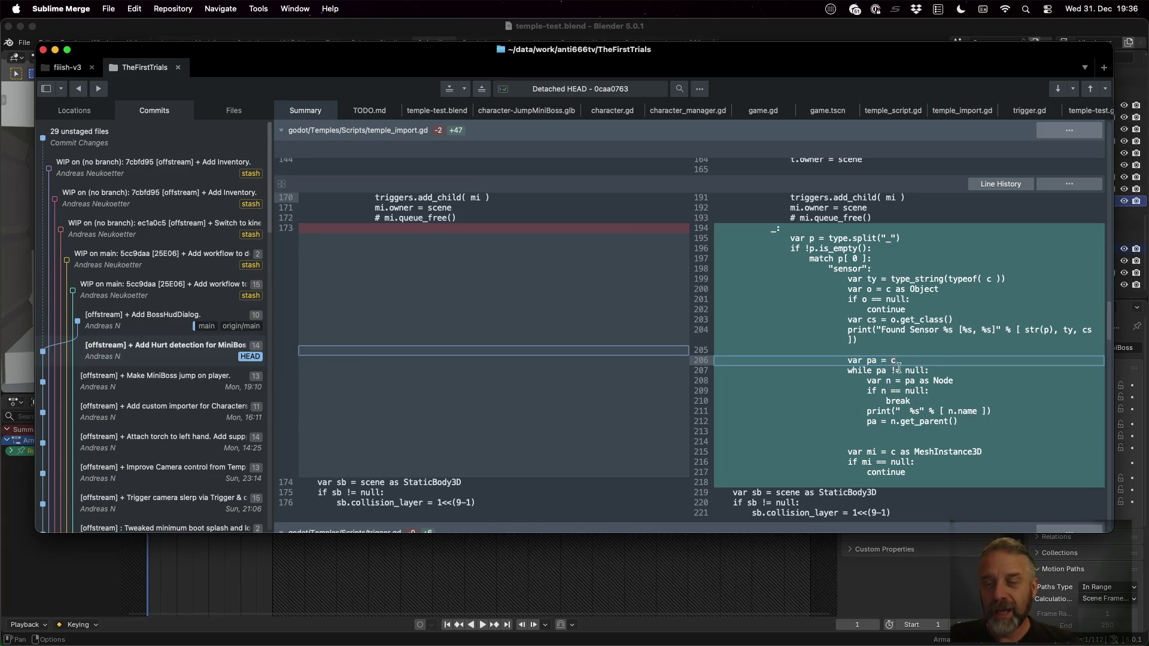
pyautogui.click(927, 371)
pyautogui.click(883, 391)
pyautogui.click(903, 399)
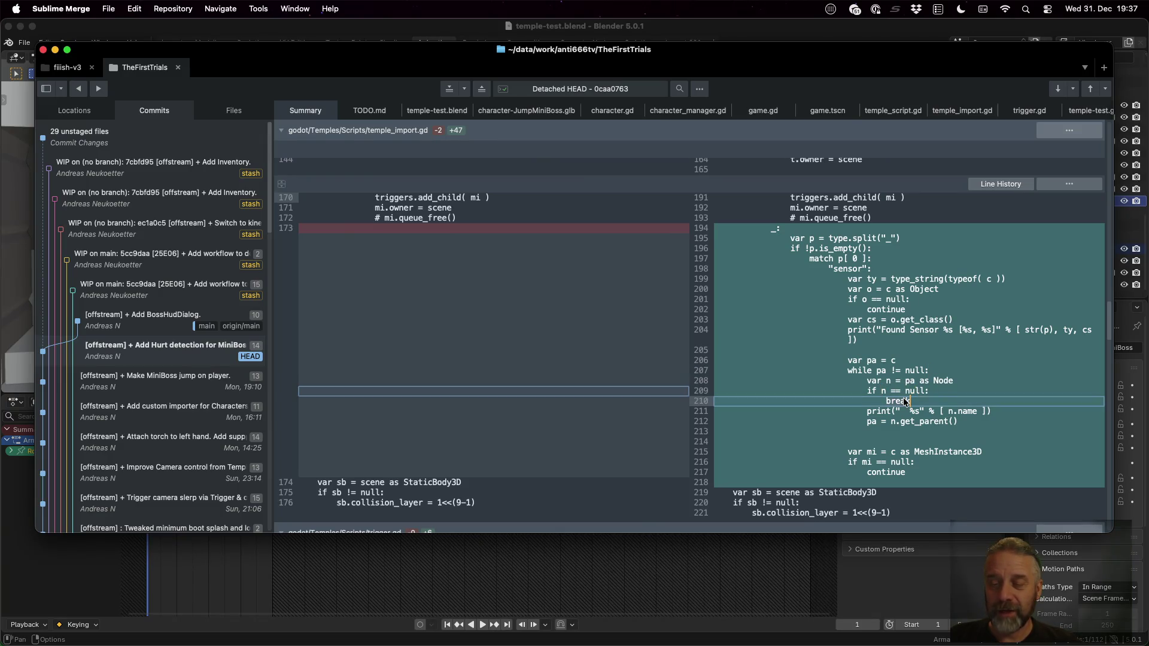
pyautogui.click(875, 421)
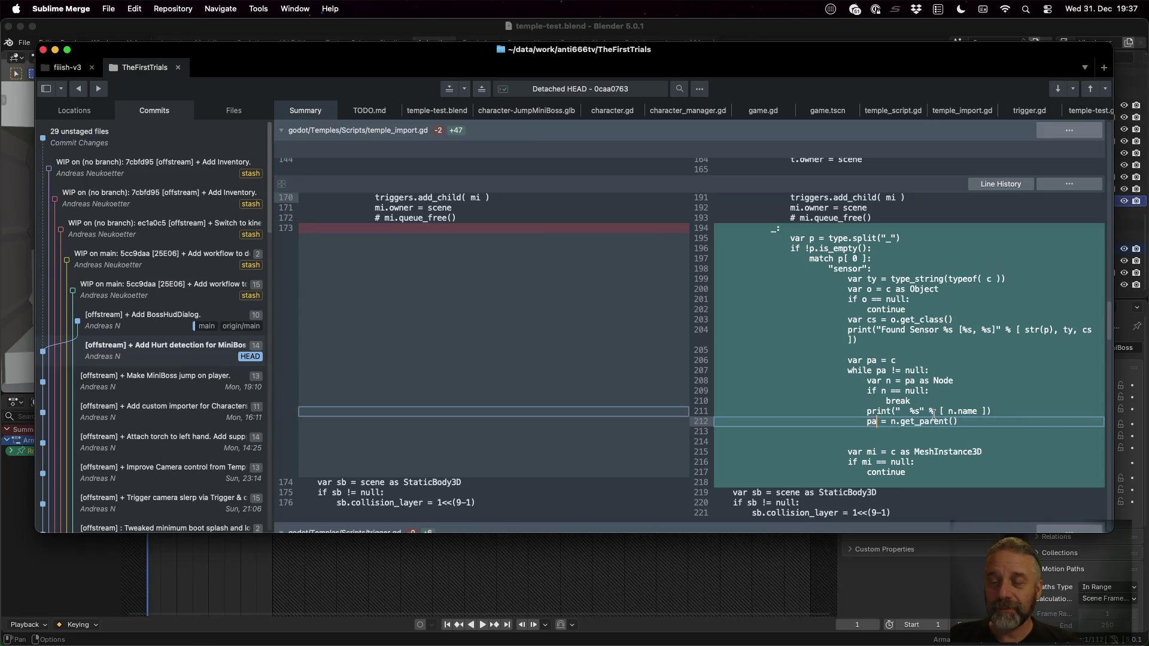
pyautogui.click(900, 381)
pyautogui.click(927, 398)
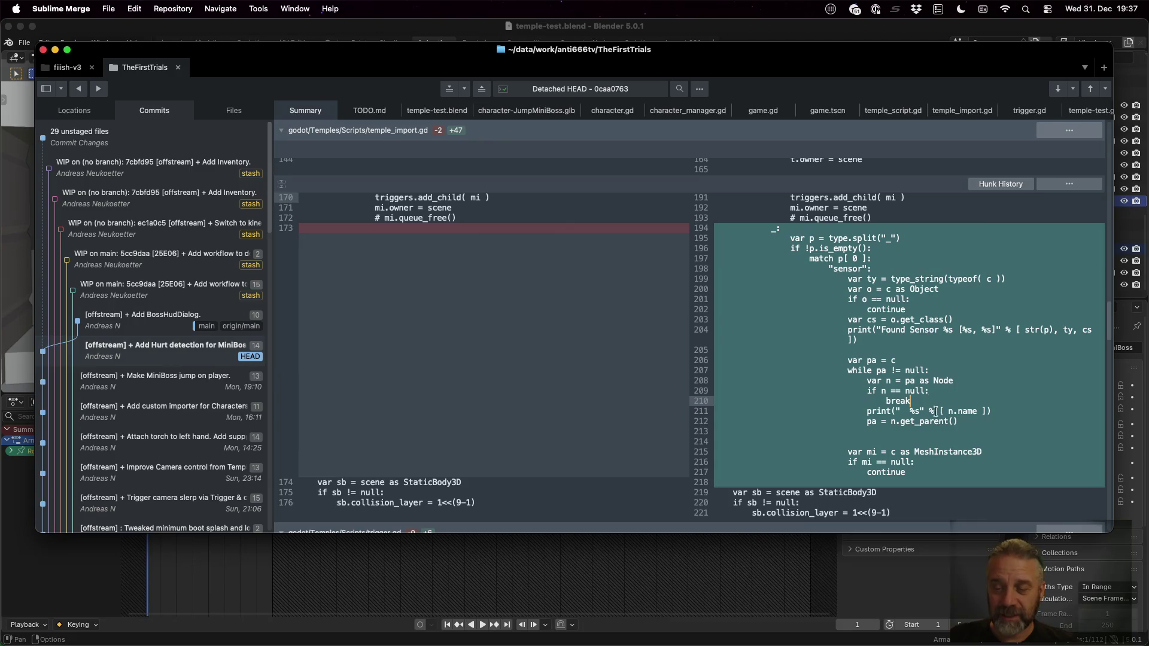
pyautogui.click(932, 421)
pyautogui.scroll(-2, 932, 419)
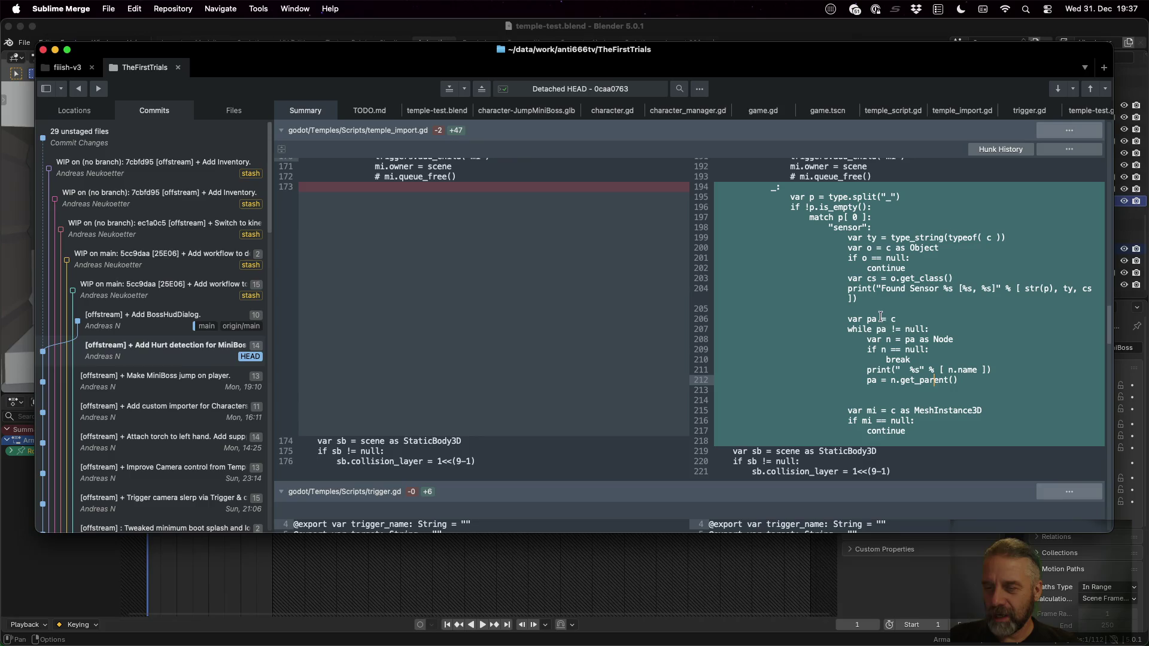
pyautogui.click(924, 411)
pyautogui.press('Right')
pyautogui.press('Right')
pyautogui.press('Right')
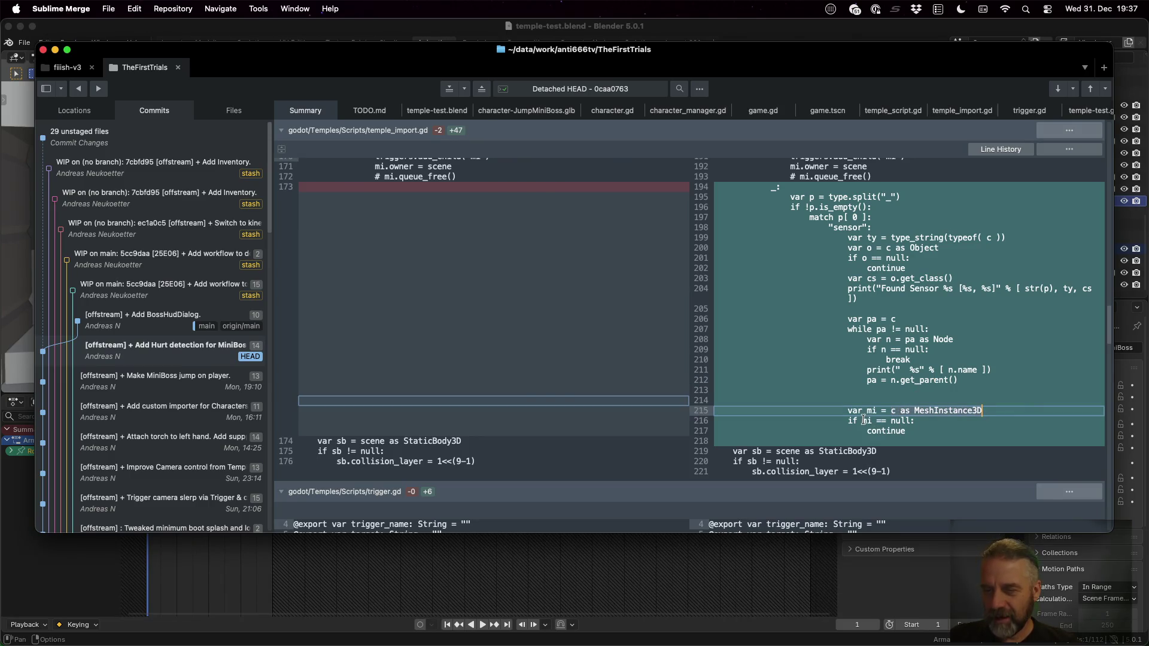
pyautogui.click(921, 420)
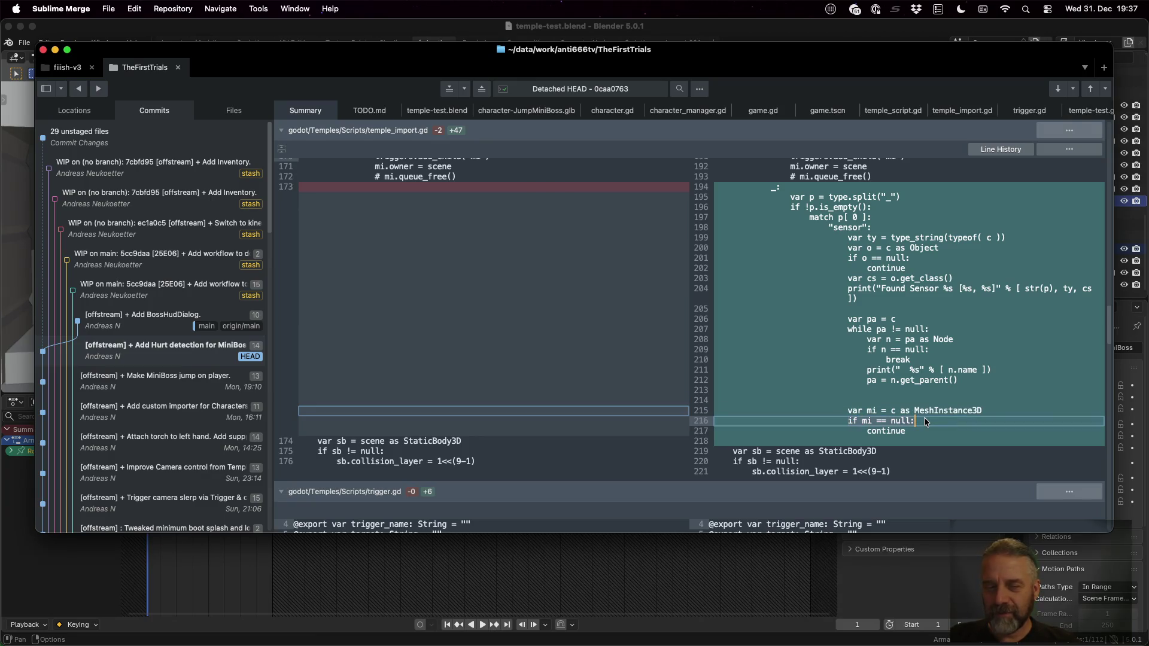
pyautogui.scroll(-2, 924, 418)
pyautogui.scroll(3, 924, 417)
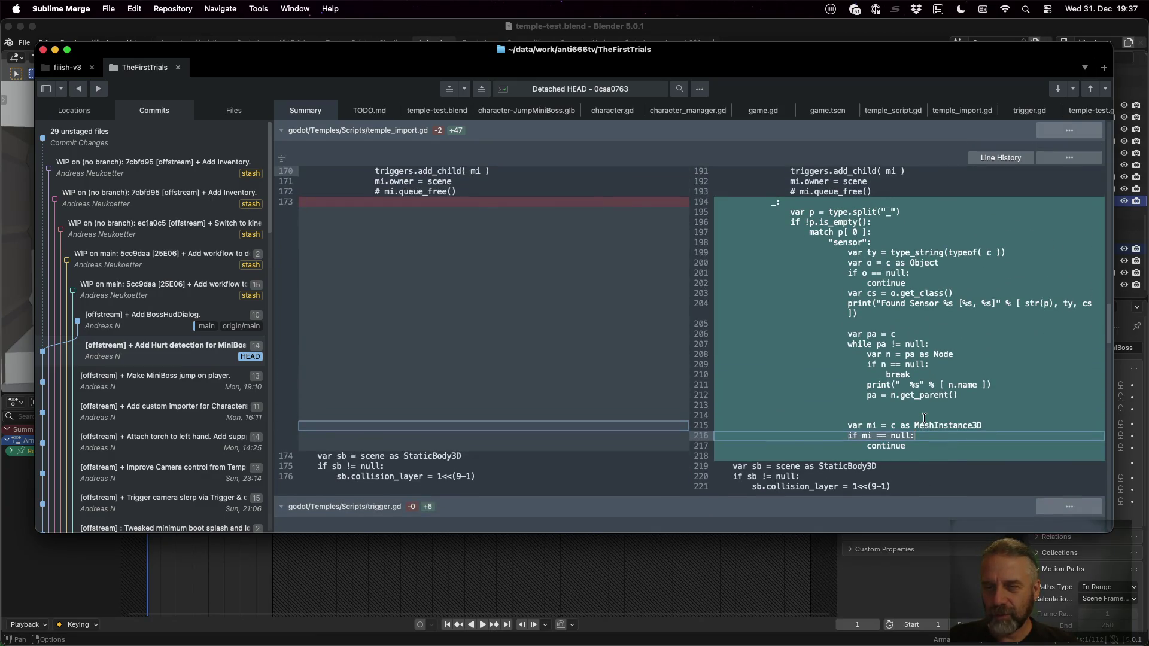
pyautogui.press('super+Tab')
# Quick-open temple_import.gd in Godot by searching 'tempimp'
pyautogui.click(604, 178)
pyautogui.hotkey('shift', 'alt', 'o')
pyautogui.write('tempimp')
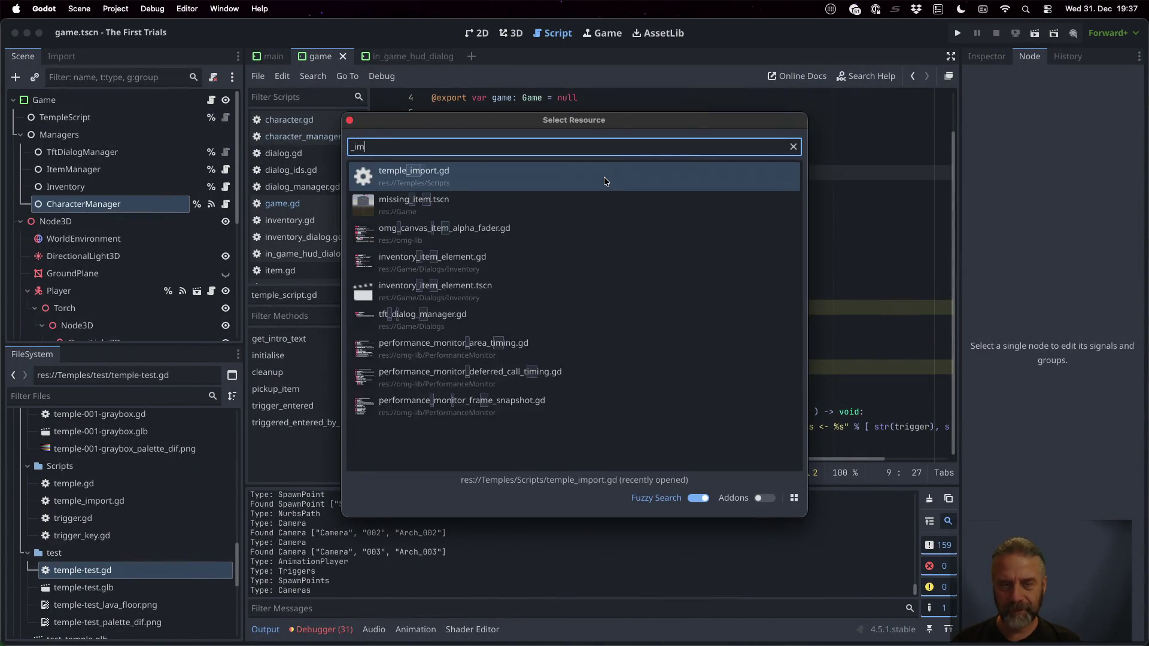
pyautogui.press('Return')
pyautogui.scroll(-5, 605, 181)
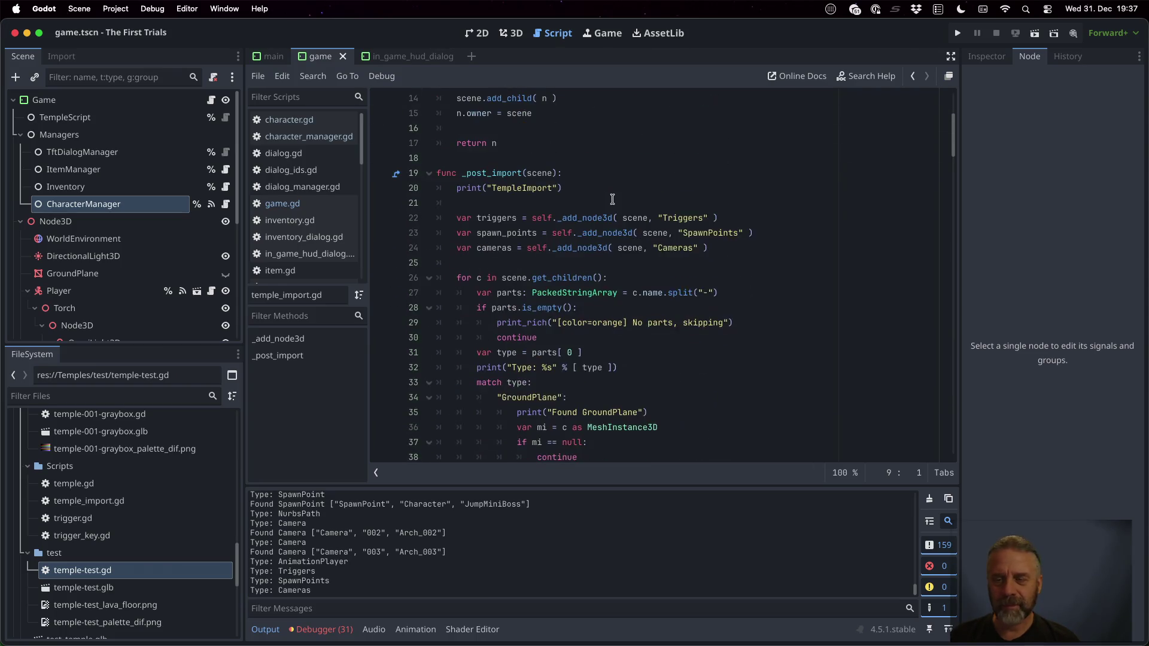
# Check the matching section in the Sublime Merge diff
pyautogui.press('super+Tab')
pyautogui.scroll(-10, 621, 268)
pyautogui.scroll(-5, 621, 268)
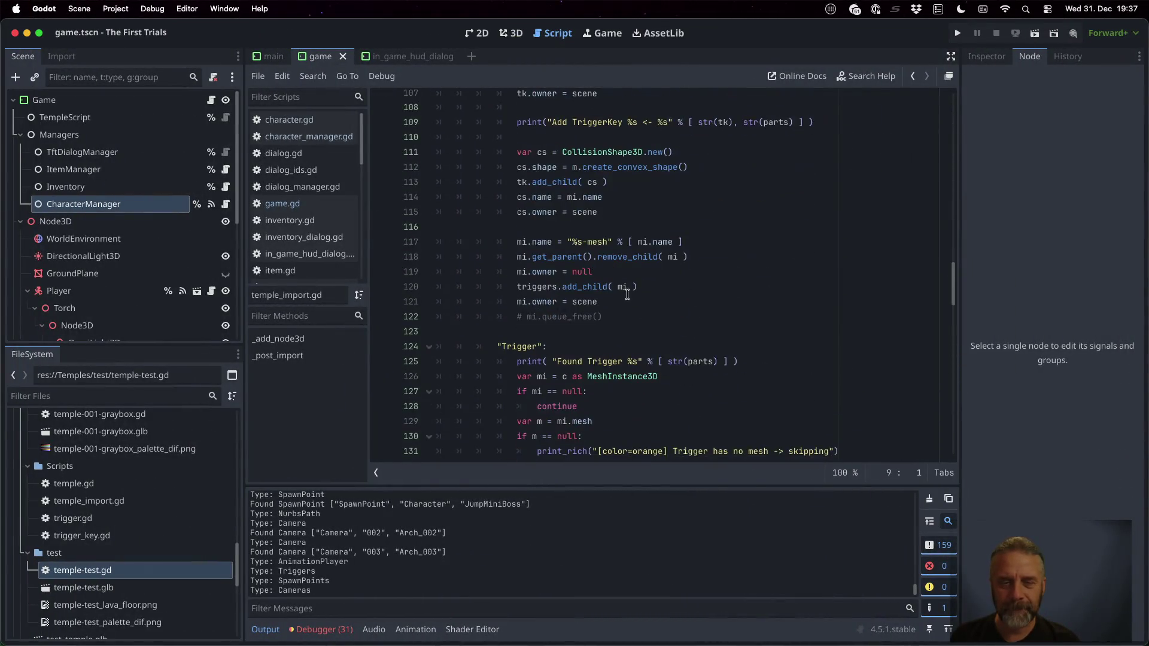
pyautogui.press('super+Tab')
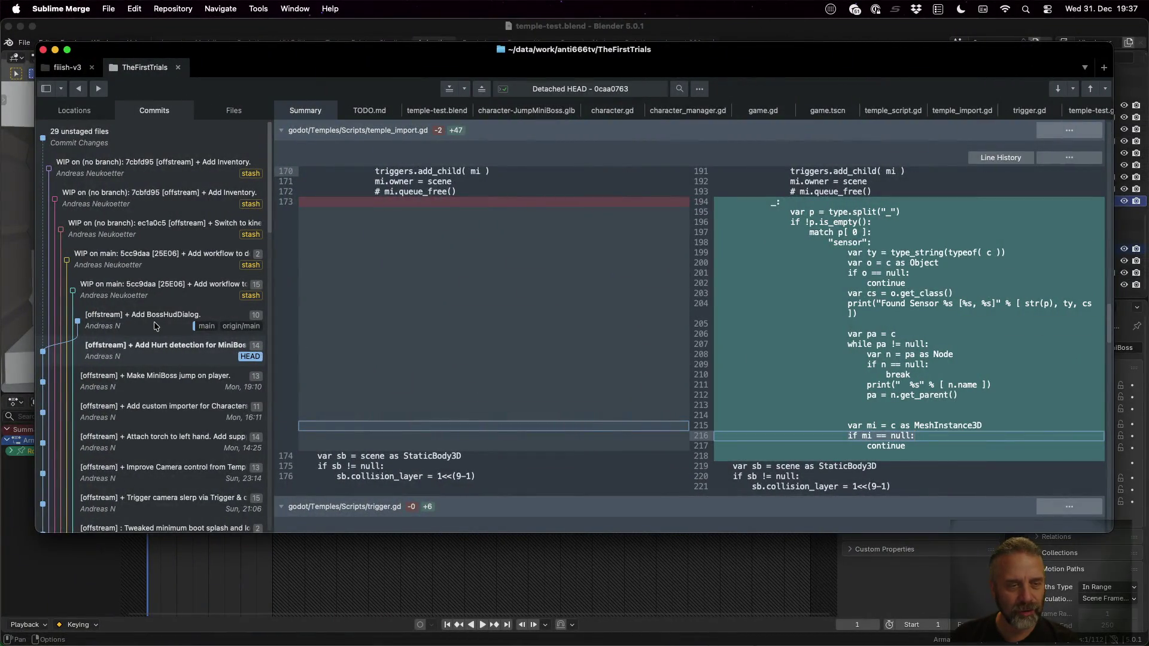
# Back in Godot, place the caret just above the sensor block near line 195
pyautogui.hotkey('ctrl', 'Left')
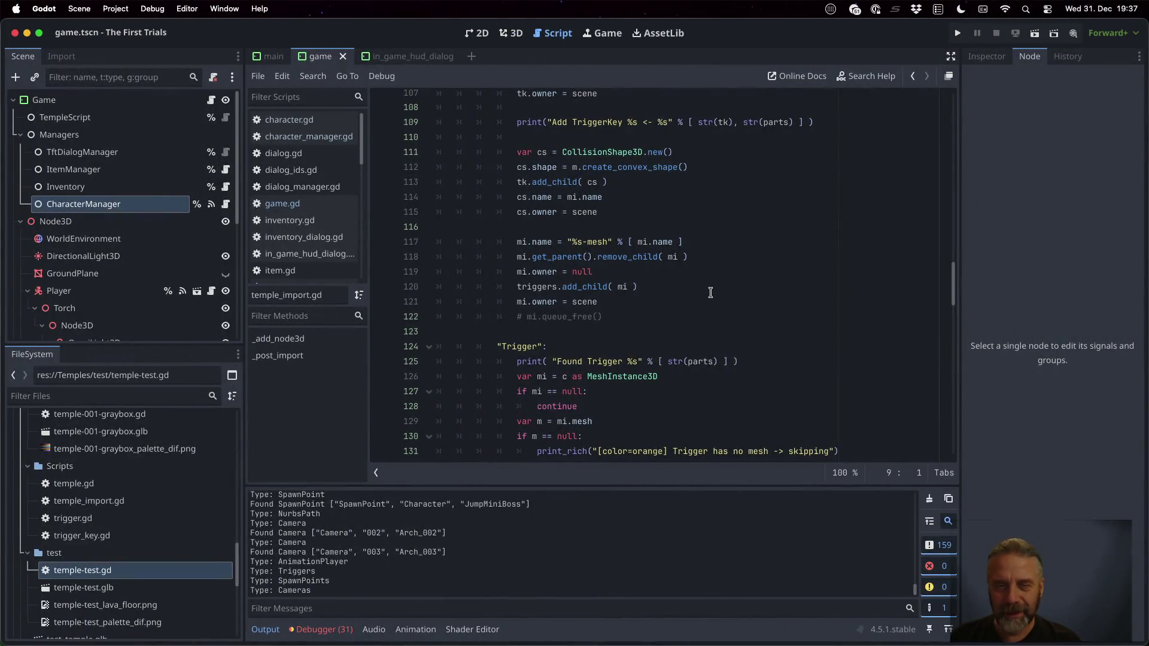
pyautogui.scroll(-15, 710, 292)
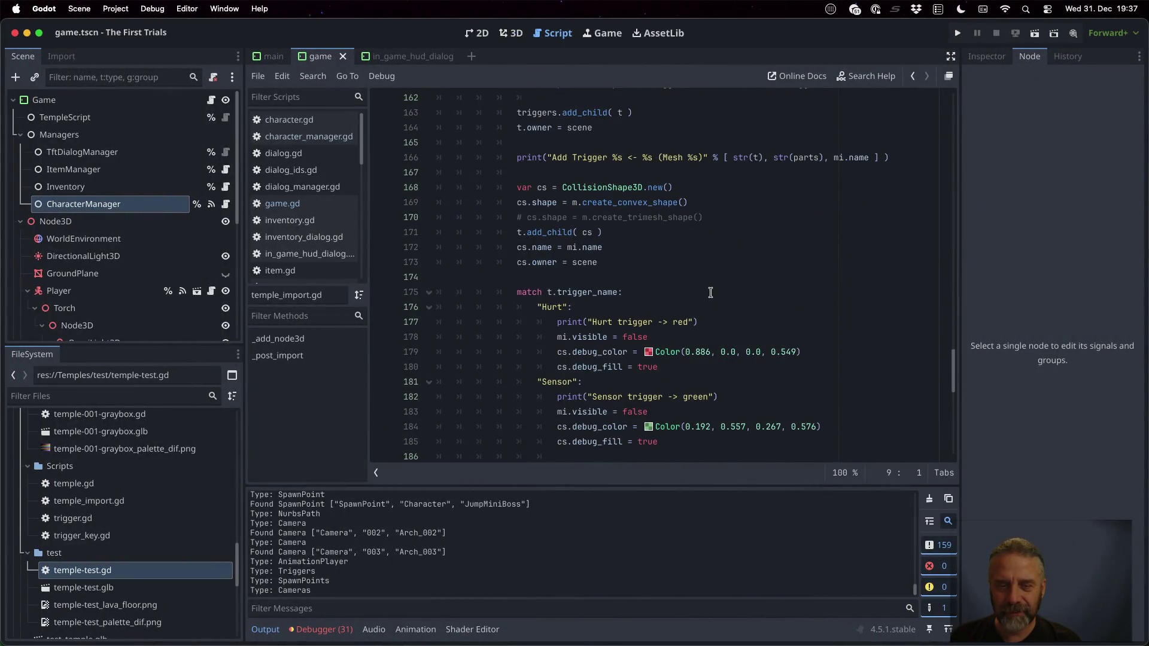
pyautogui.scroll(4, 710, 292)
pyautogui.scroll(-6, 710, 292)
pyautogui.scroll(3, 710, 292)
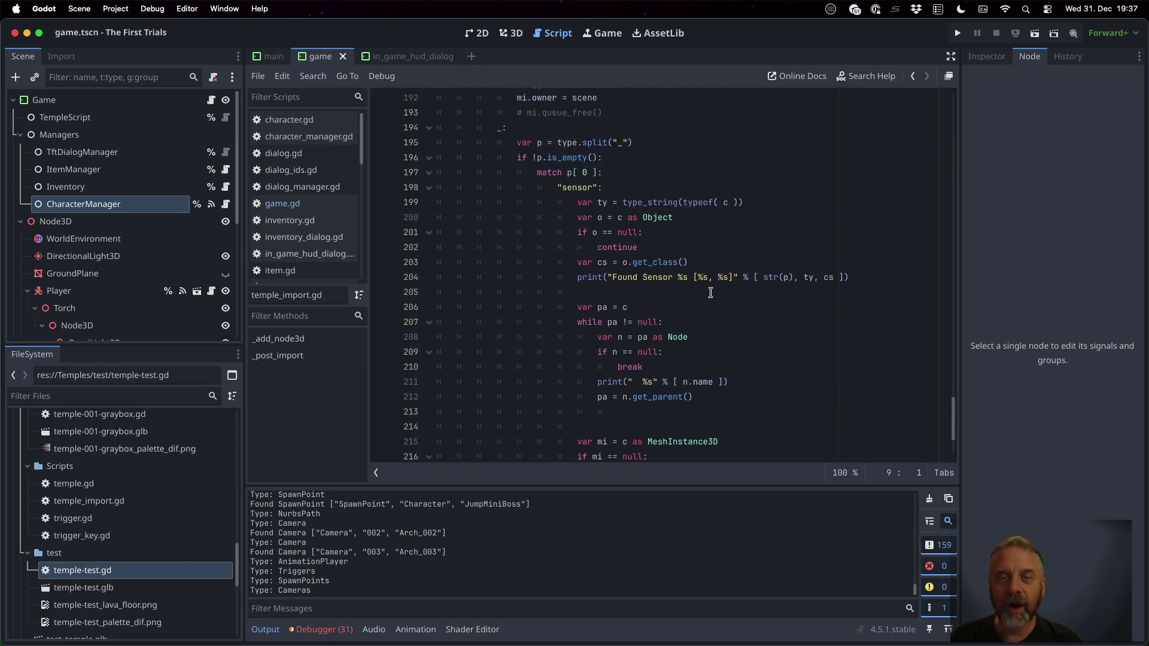
pyautogui.click(598, 157)
# Select the sensor-handling block from line 195 through line 218
pyautogui.press('Down')
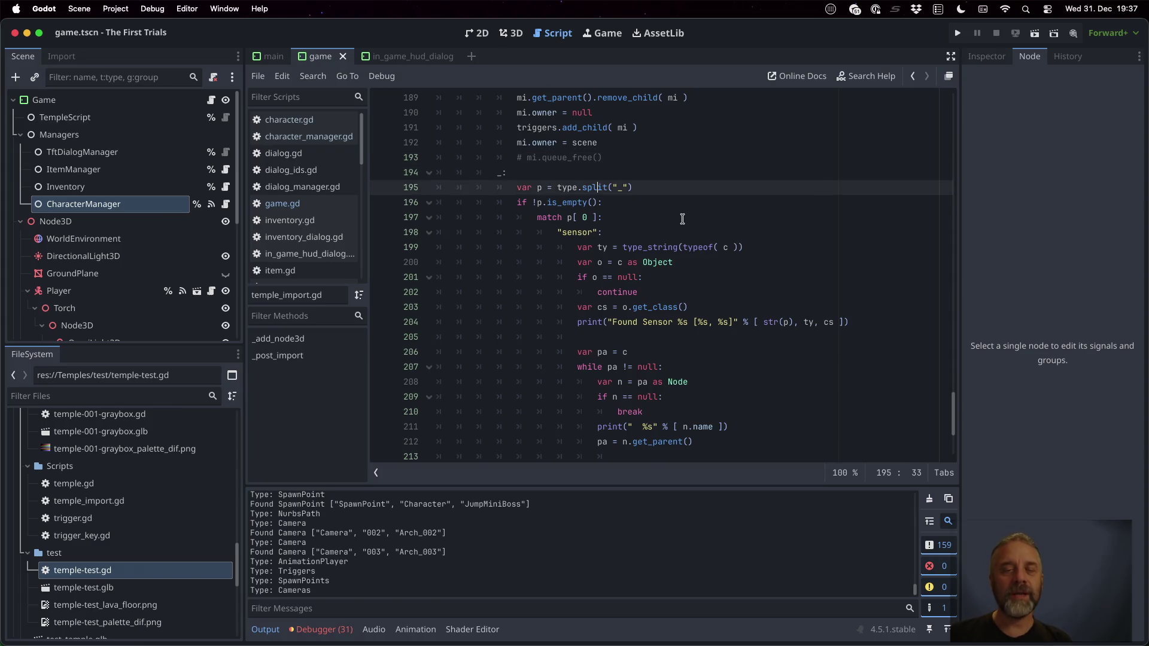
pyautogui.press('Down')
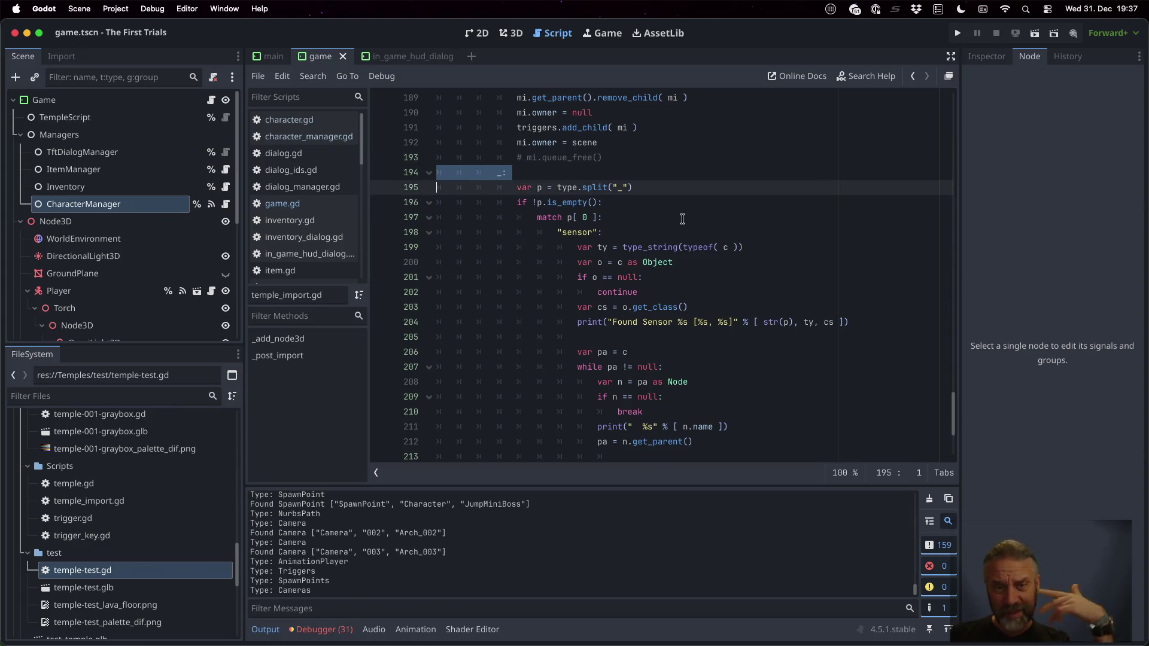
pyautogui.press('Down')
pyautogui.press('Up')
pyautogui.hotkey('shift', 'Down')
pyautogui.hotkey('shift', 'Down')
pyautogui.hotkey('shift', 'Down')
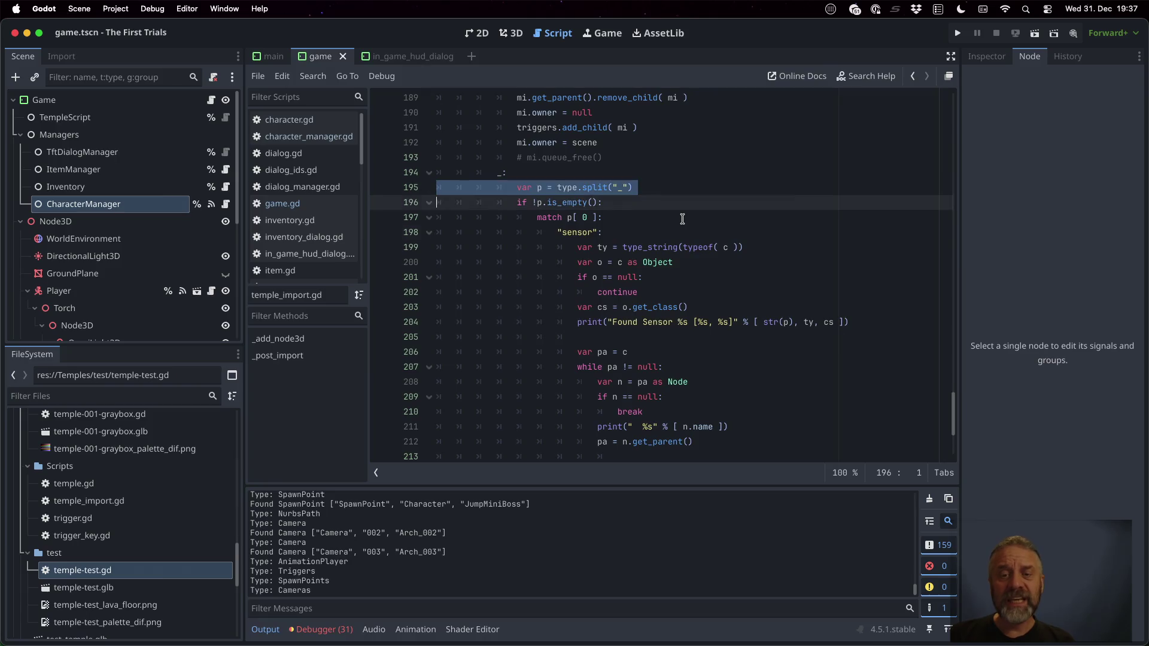
pyautogui.hotkey('shift', 'Down')
pyautogui.hotkey('shift', 'Down')
pyautogui.hotkey('shift', 'Down')
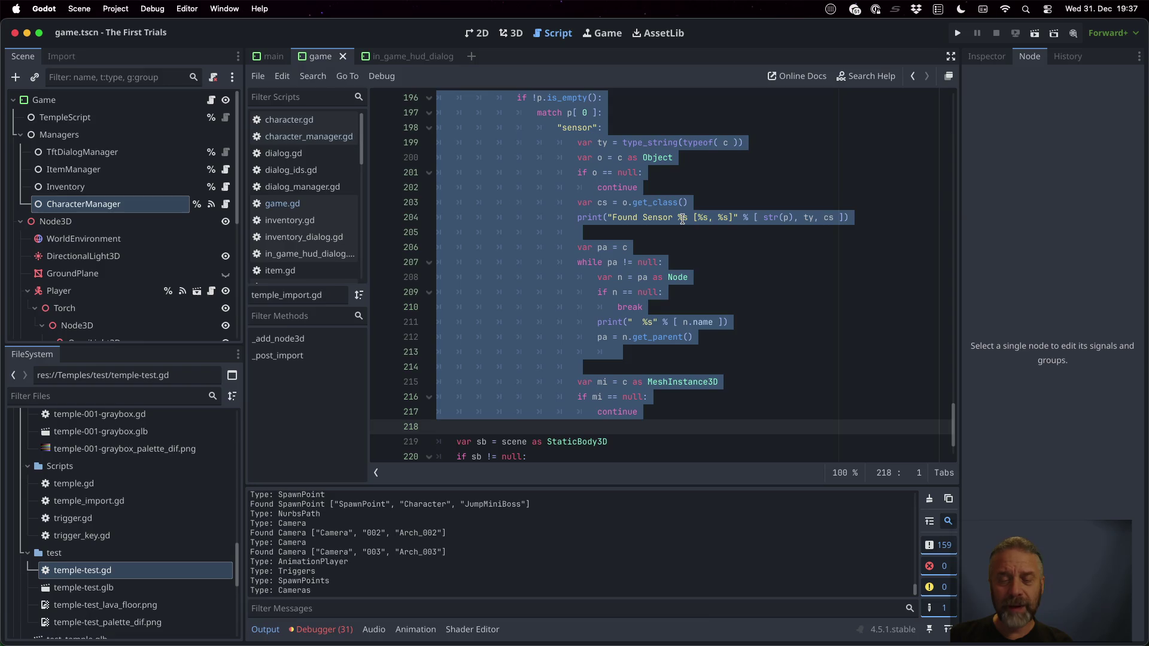
# Inspect the continue statement on line 217
pyautogui.press('Up')
pyautogui.press('Up')
pyautogui.press('Up')
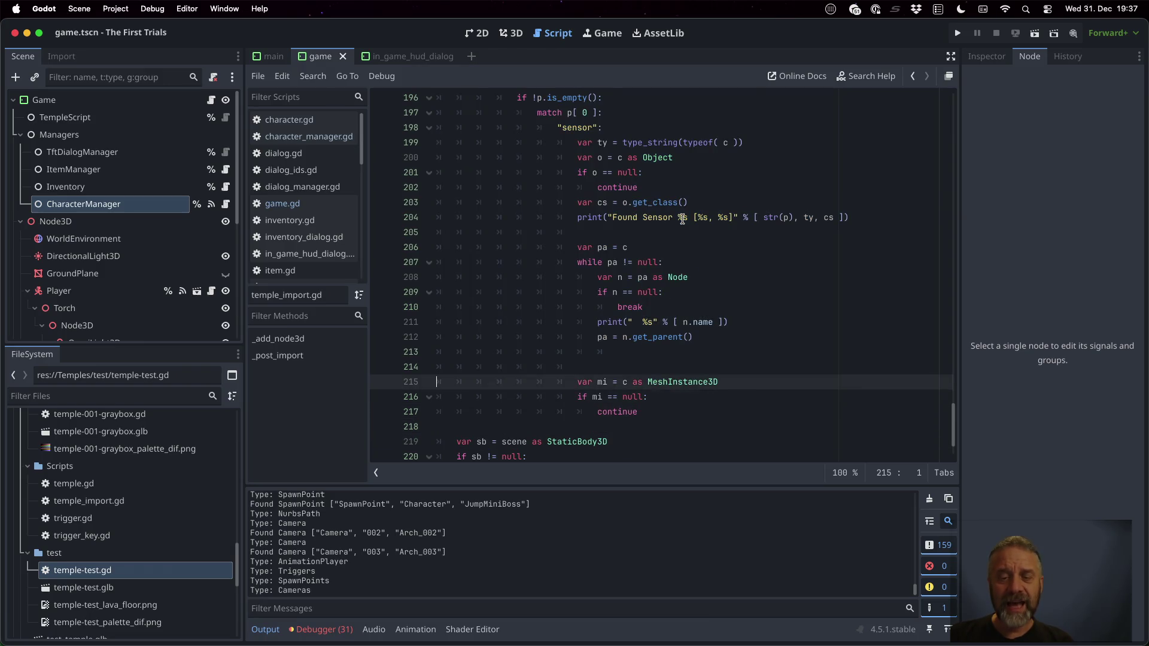
pyautogui.press('Down')
pyautogui.press('End')
pyautogui.press('Down')
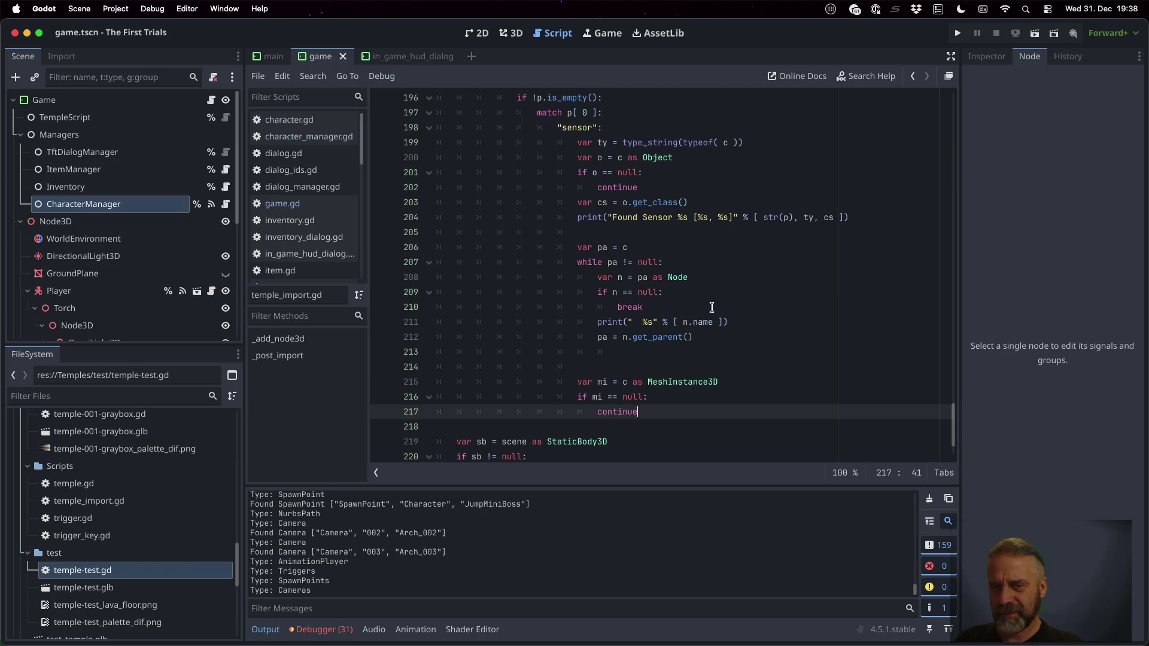
pyautogui.doubleClick(618, 412)
# Check the Found Walls print on line 49, then view trigger.gd's diff in Sublime Merge
pyautogui.scroll(10, 646, 419)
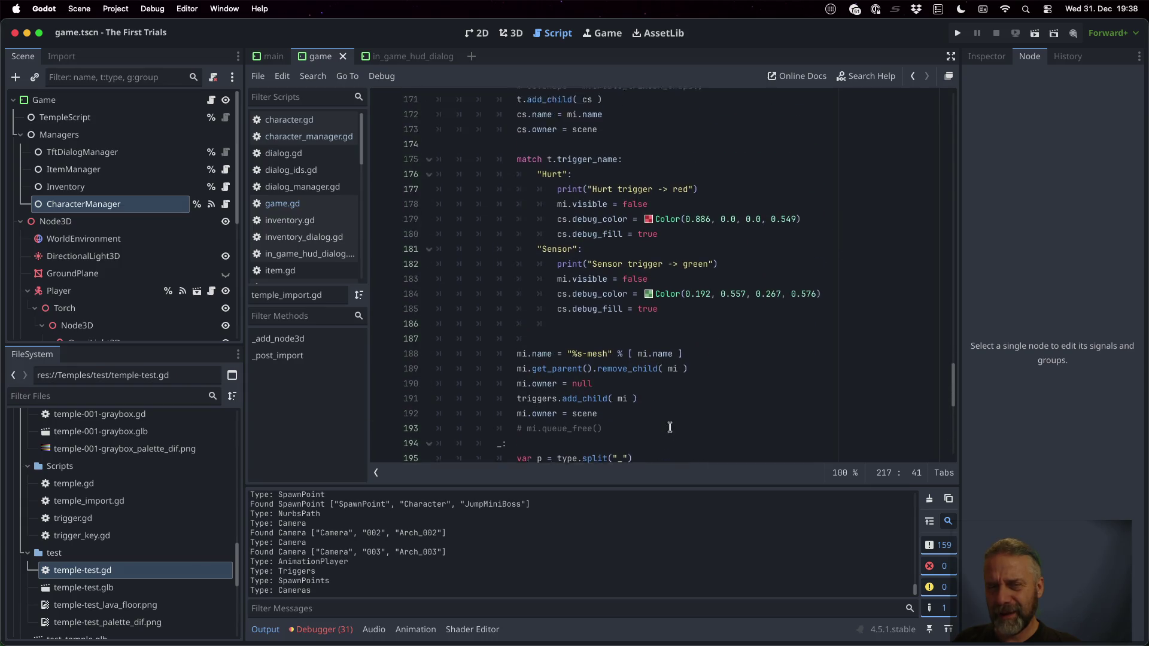
pyautogui.scroll(20, 670, 426)
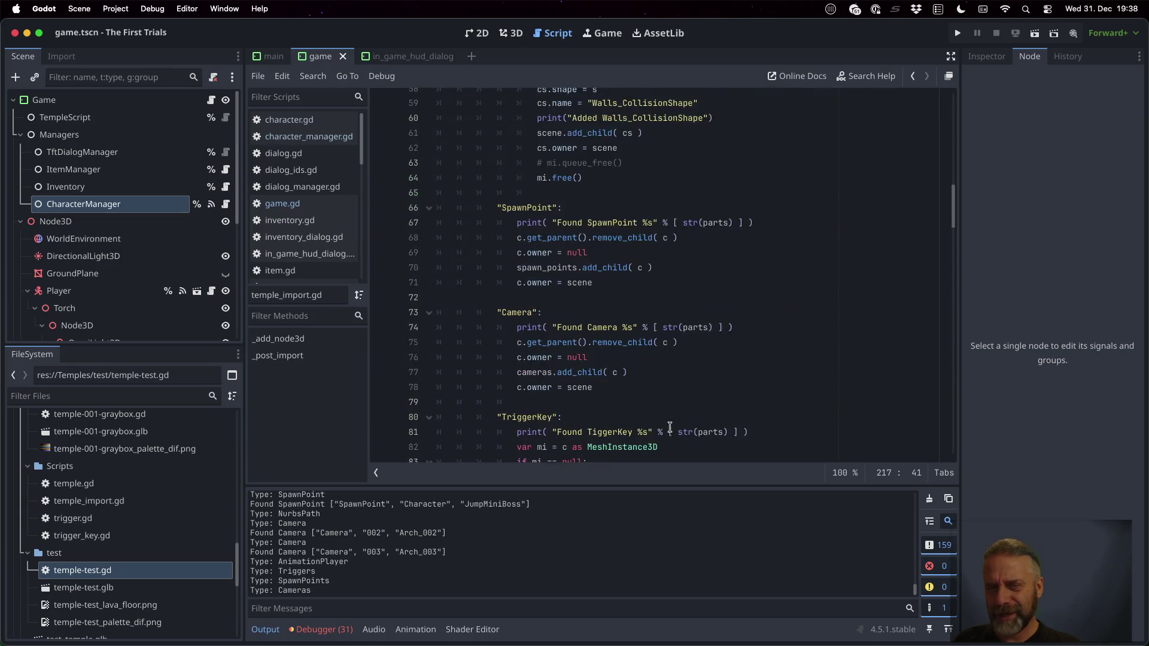
pyautogui.scroll(5, 669, 427)
pyautogui.scroll(-5, 600, 166)
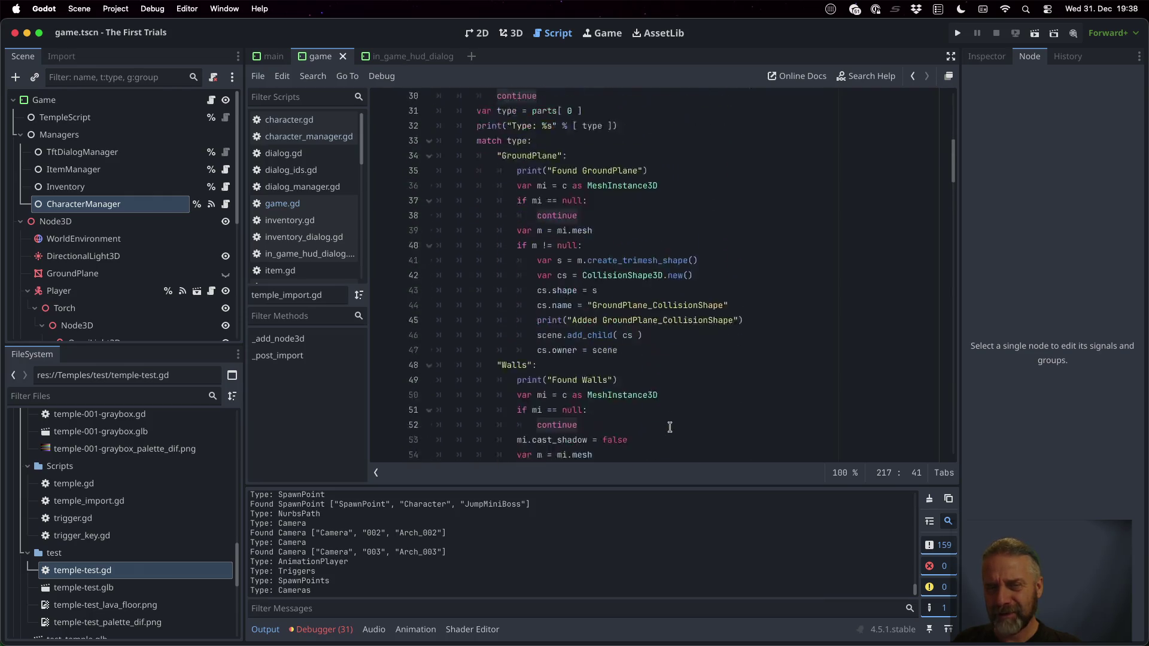
pyautogui.click(600, 167)
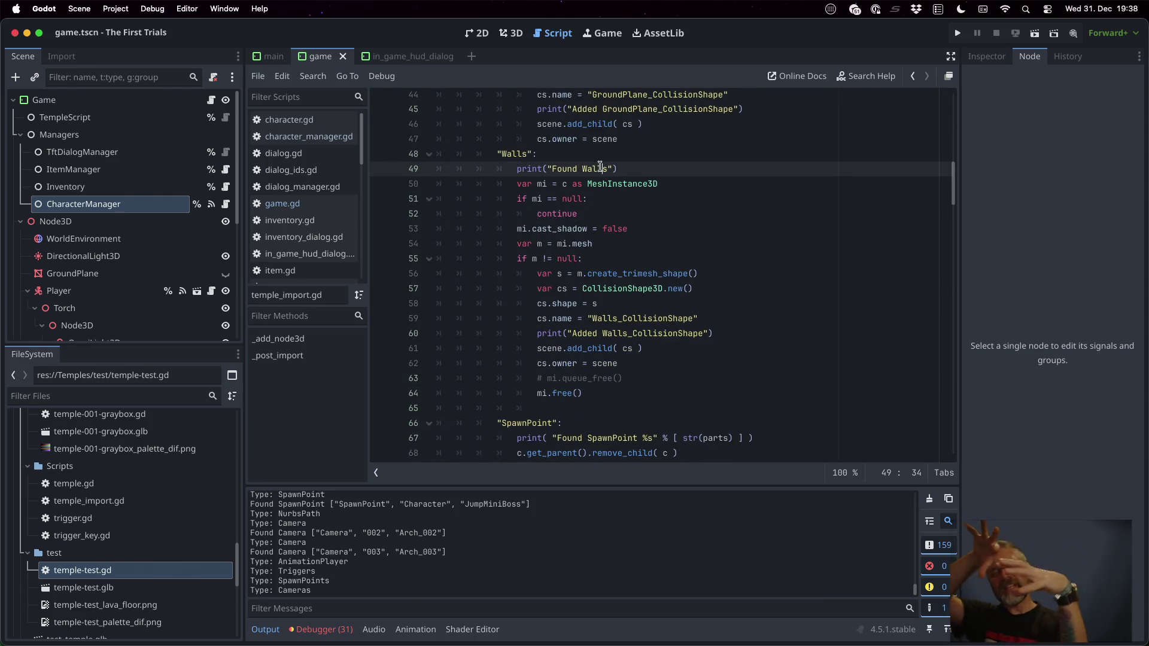
pyautogui.scroll(-11, 600, 167)
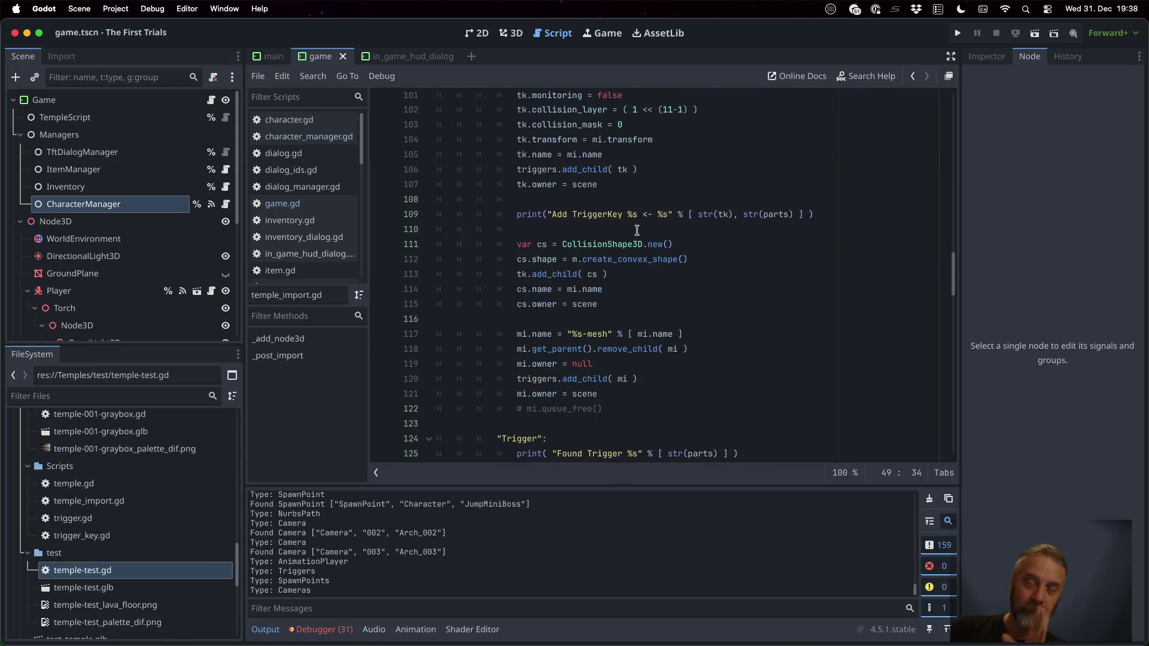
pyautogui.scroll(-8, 636, 230)
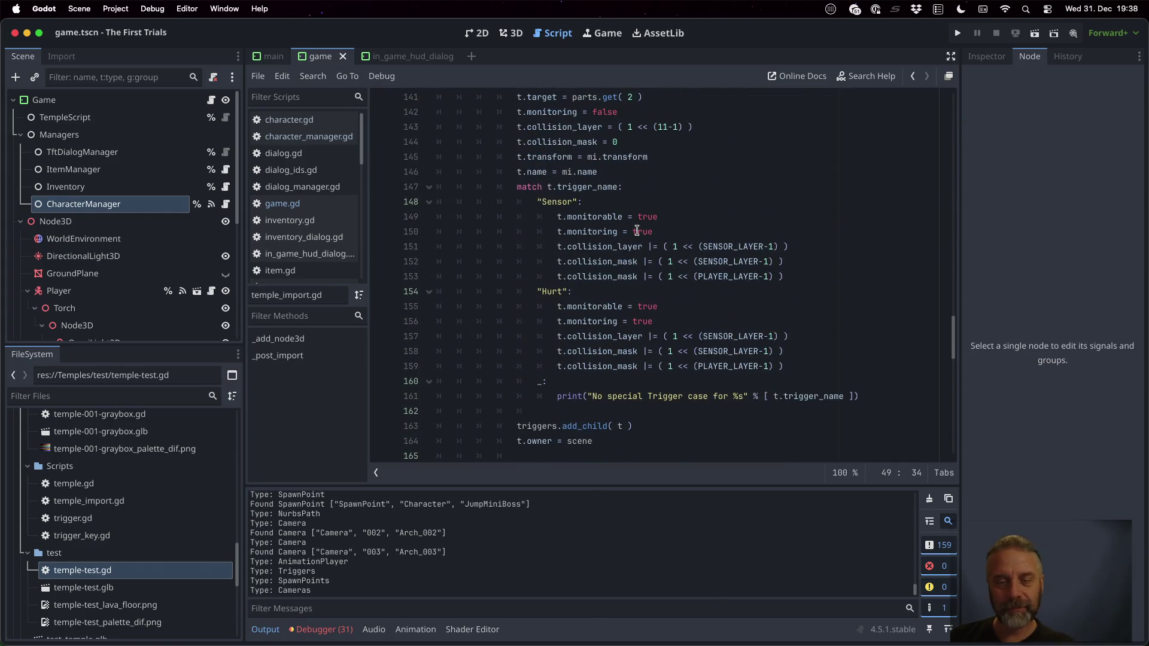
pyautogui.press('super+Tab')
pyautogui.scroll(-5, 851, 374)
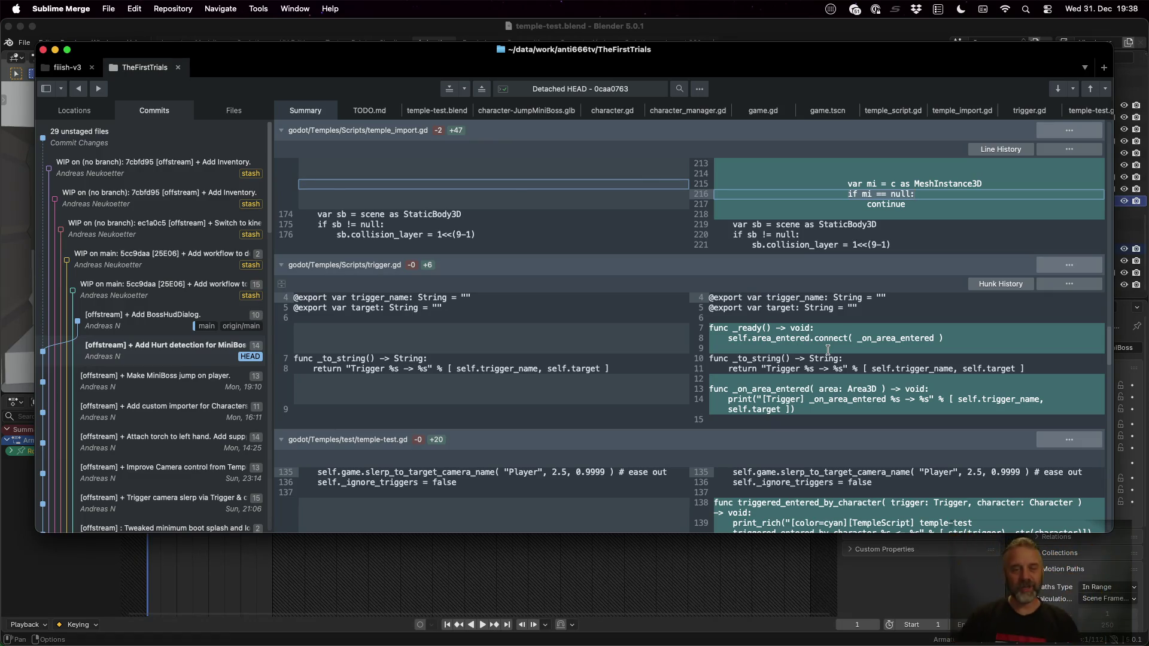
# Quick-open trigger.gd in Godot by searching 'trigger'
pyautogui.press('super+Tab')
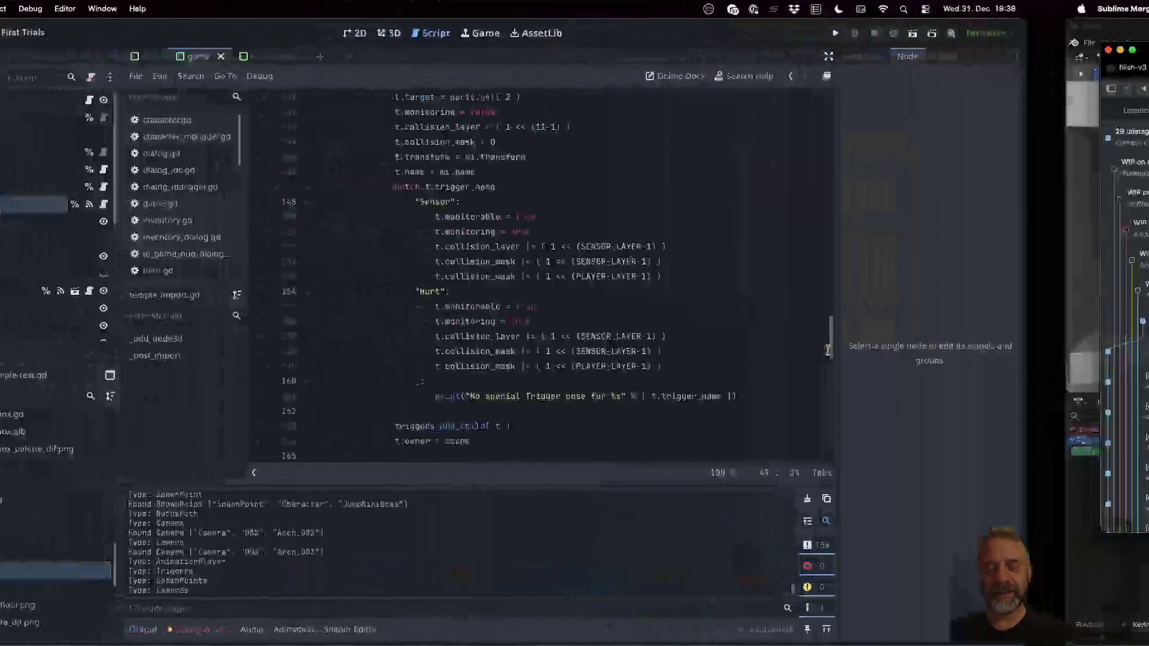
pyautogui.click(608, 242)
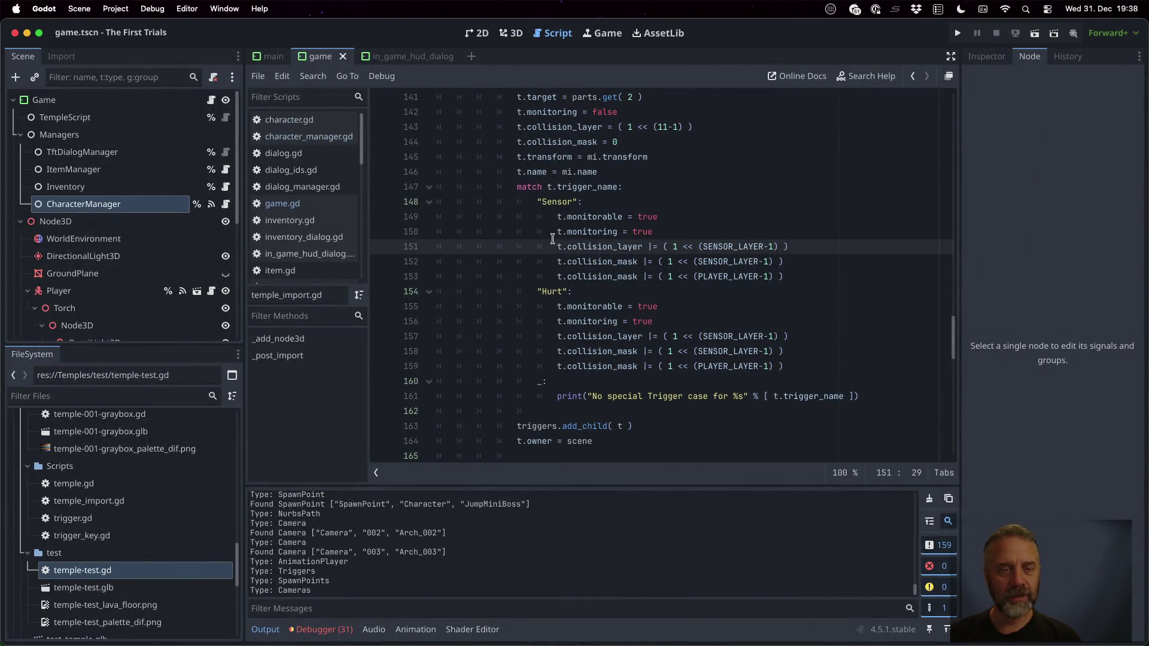
pyautogui.press('super+alt+o')
pyautogui.write('trigger')
pyautogui.press('Return')
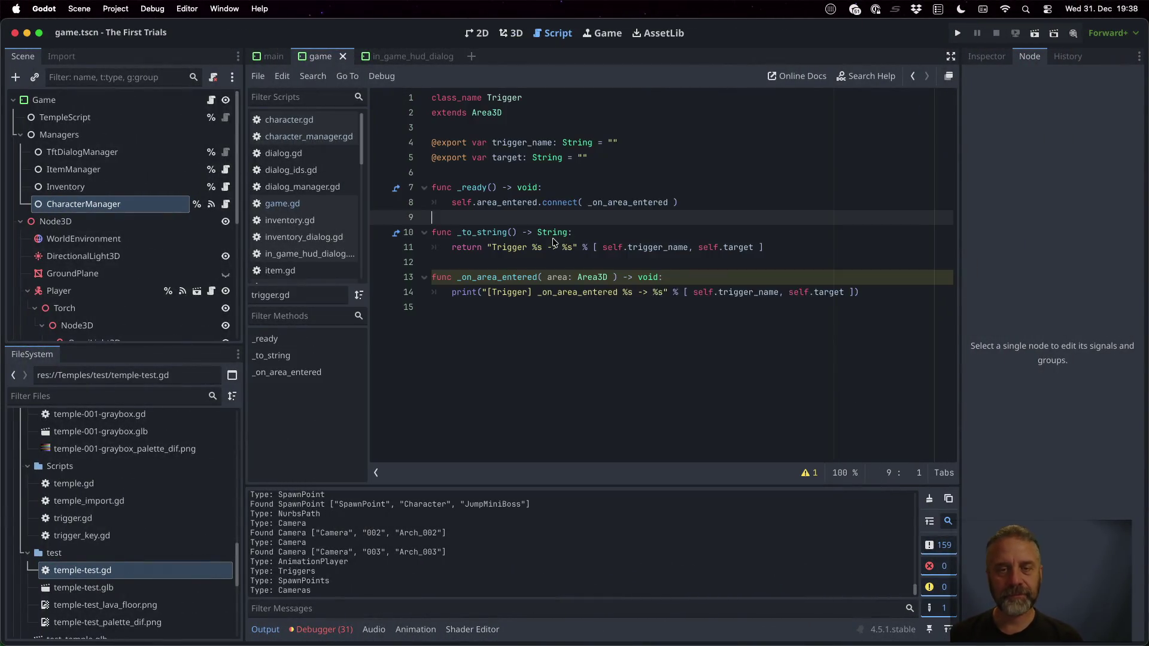
# Inspect _ready's area_entered connection and _on_area_entered, cross-checking the Sublime Merge diff
pyautogui.doubleClick(475, 188)
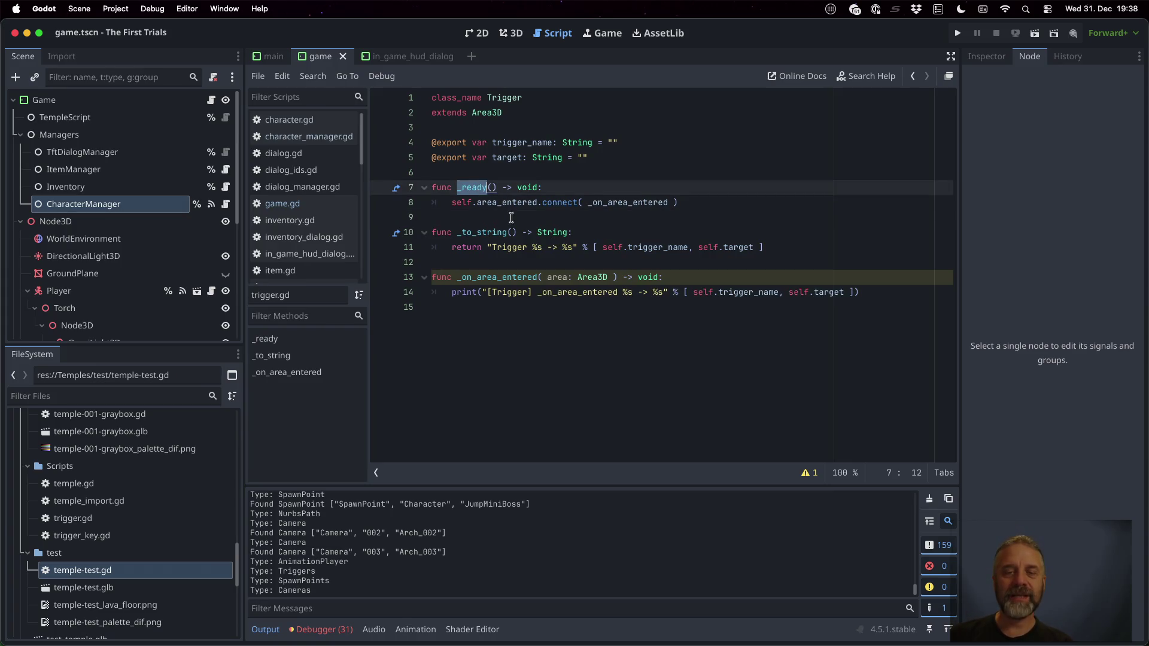
pyautogui.doubleClick(549, 203)
pyautogui.doubleClick(514, 203)
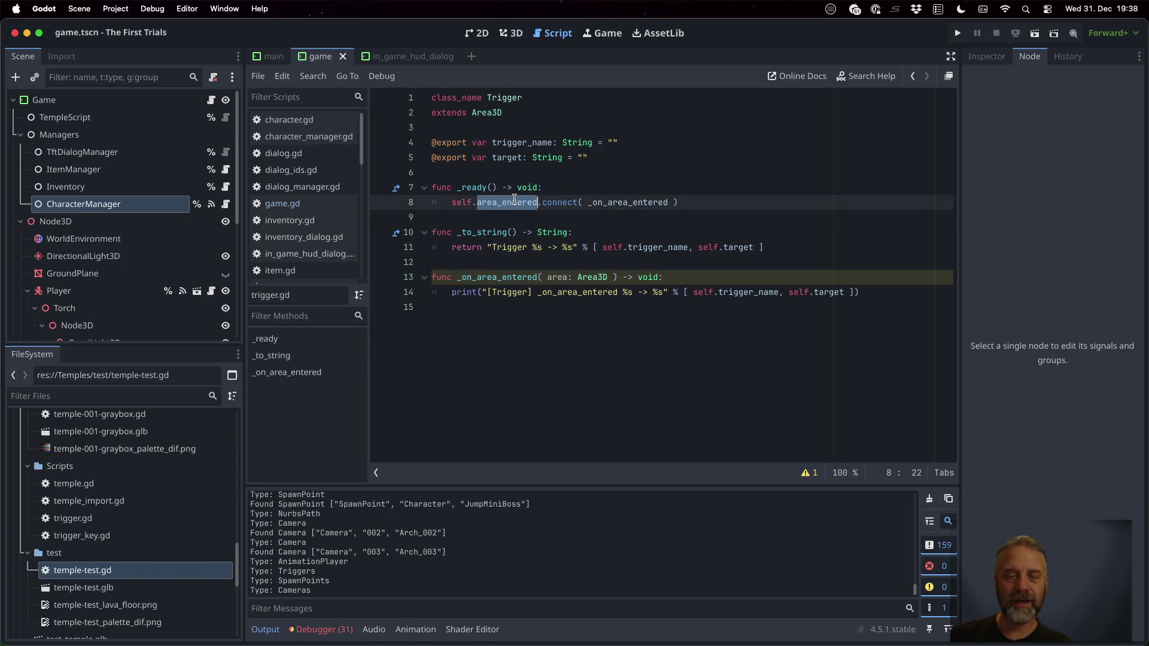
pyautogui.click(637, 277)
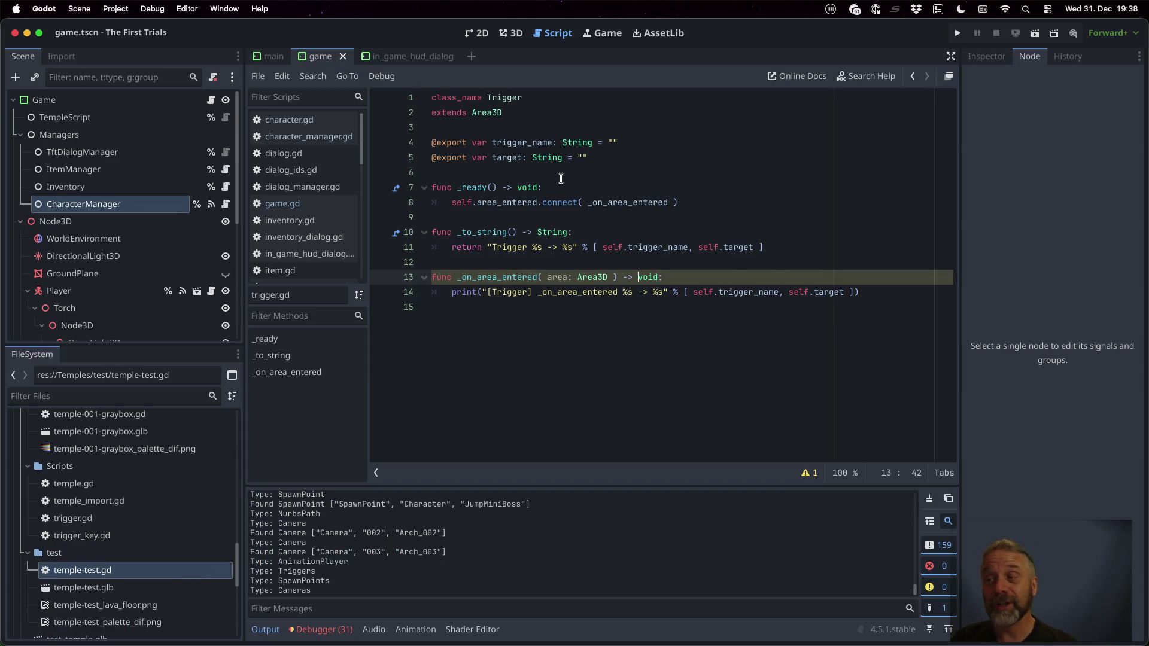
pyautogui.press('super+Tab')
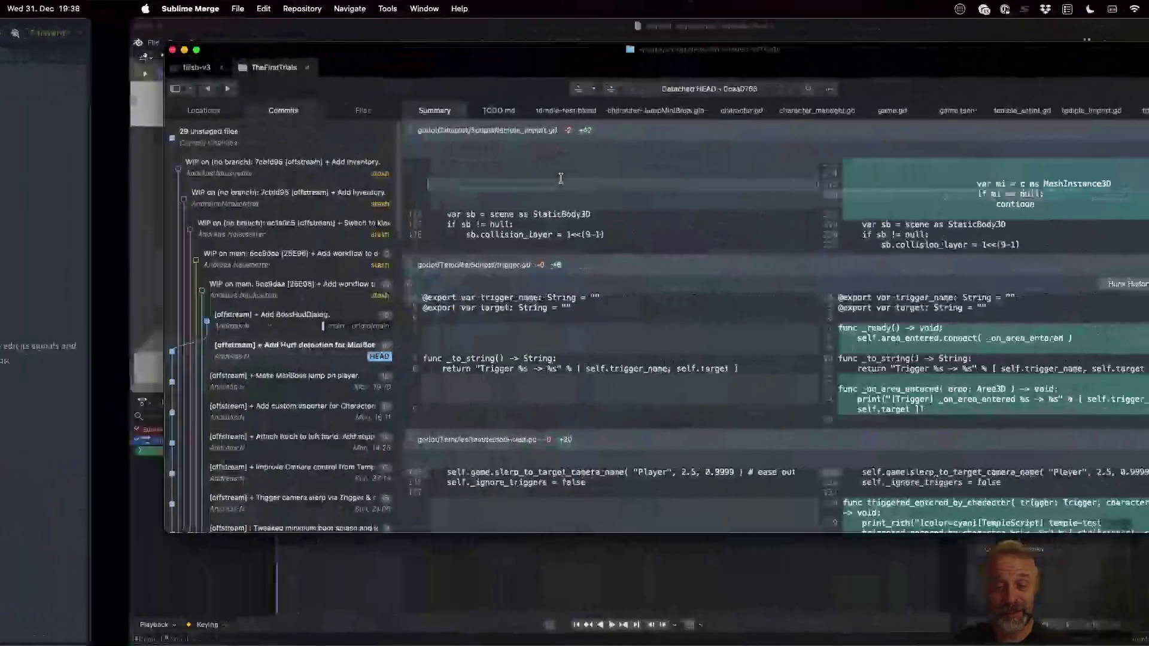
pyautogui.scroll(-5, 854, 379)
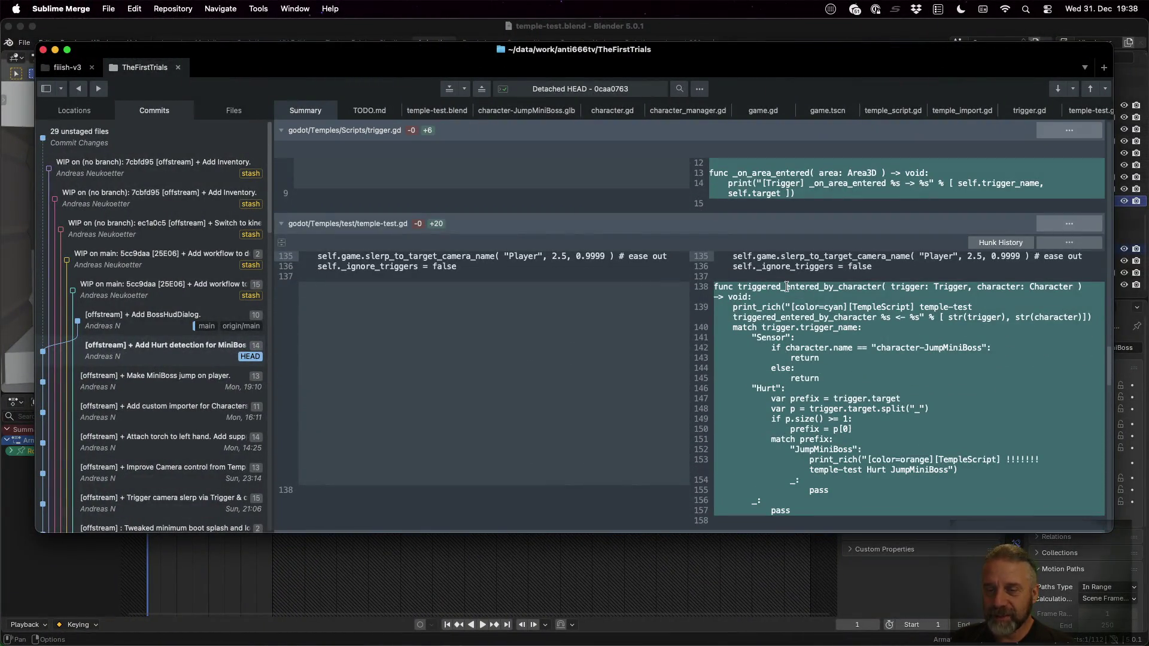
pyautogui.press('super+Tab')
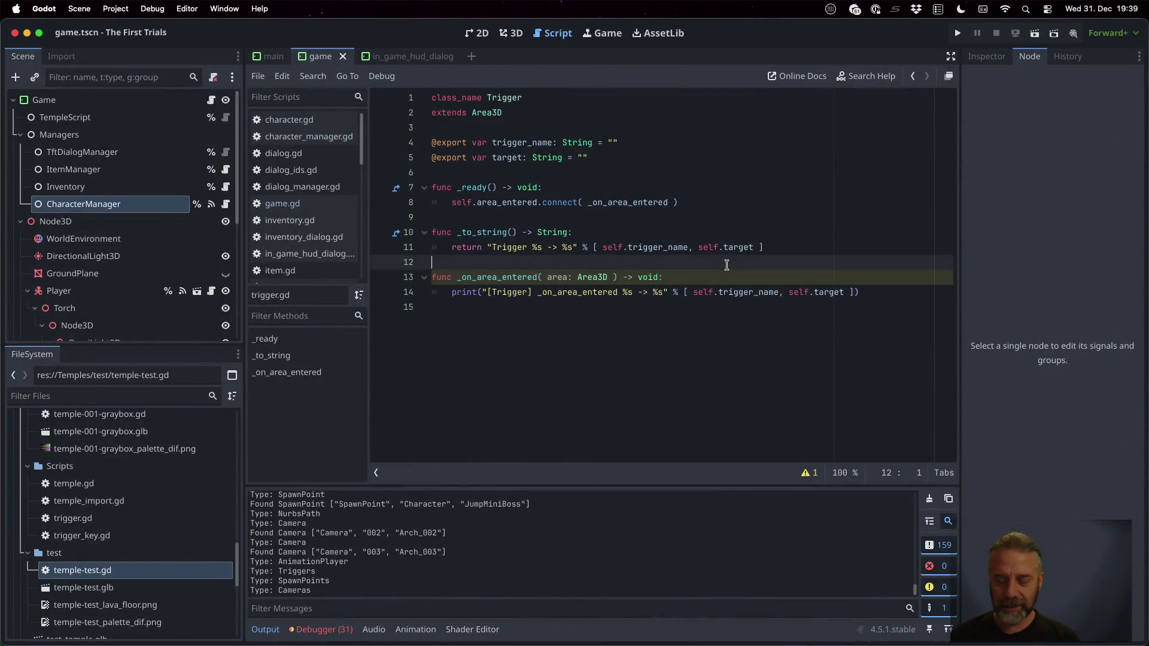
pyautogui.scroll(-5, 284, 173)
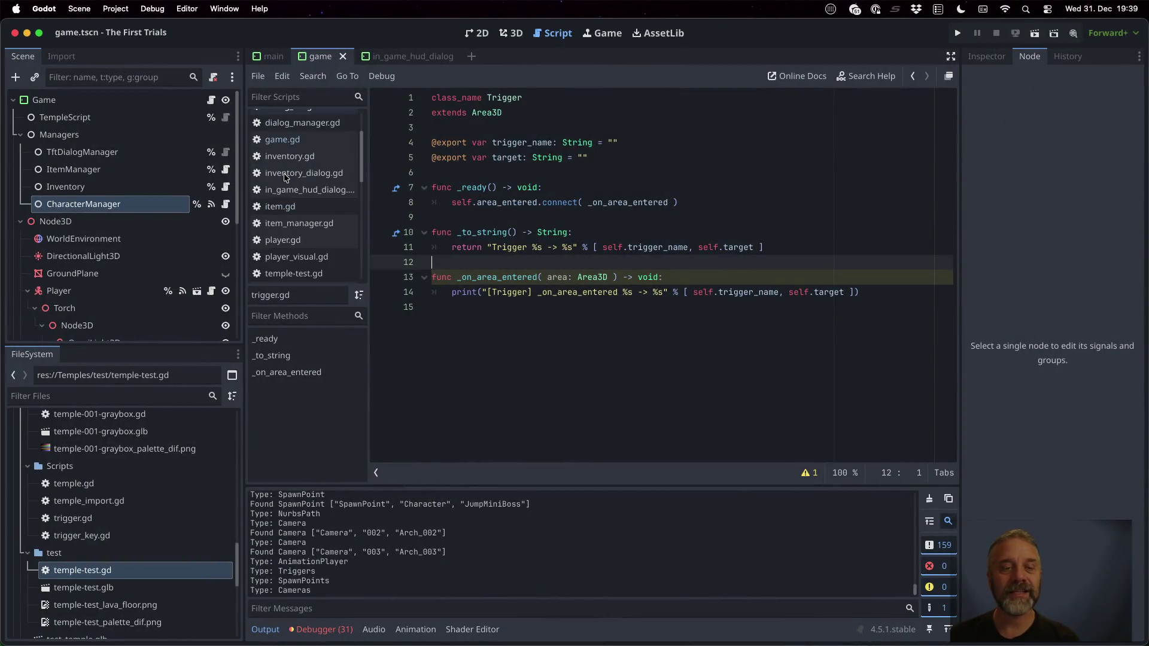
# Open temple-test.gd and look over the Sensor case in triggered_entered_by_character
pyautogui.click(296, 230)
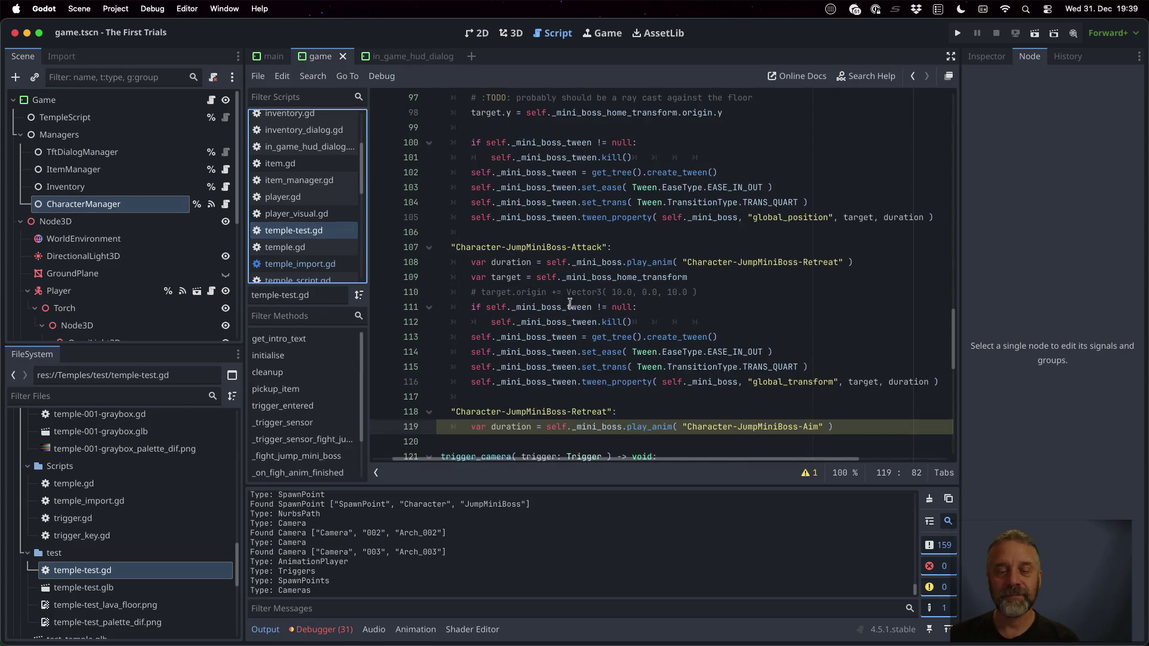
pyautogui.scroll(-5, 570, 303)
pyautogui.scroll(-3, 570, 303)
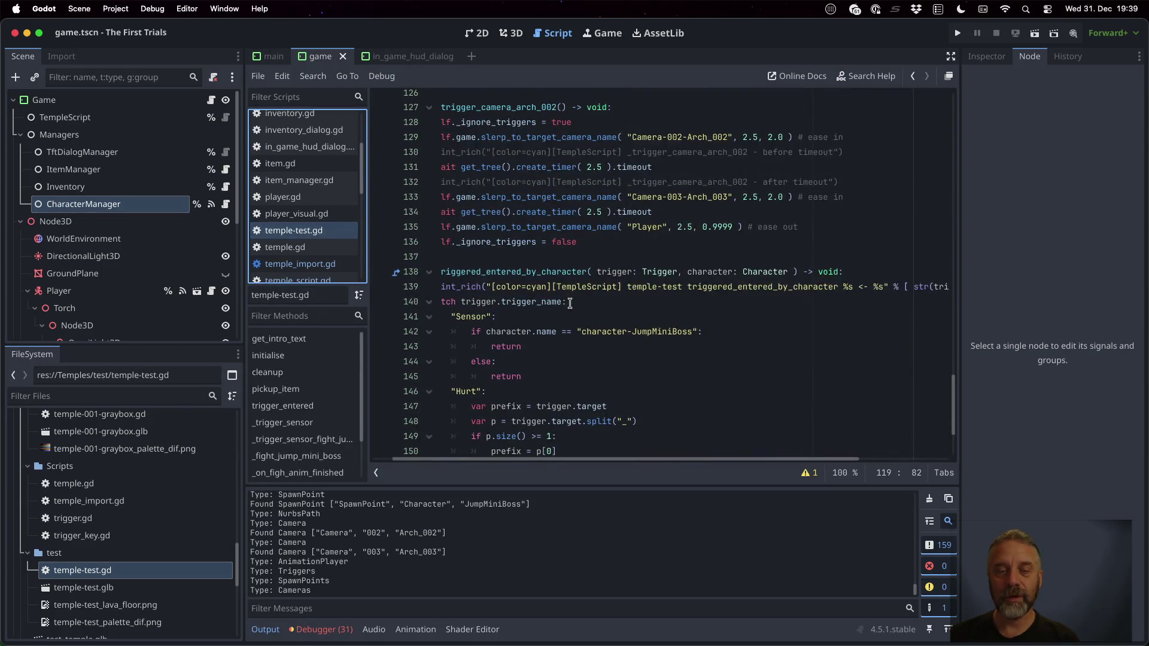
pyautogui.hscroll(-2, 557, 275)
pyautogui.click(561, 265)
pyautogui.scroll(-1, 562, 269)
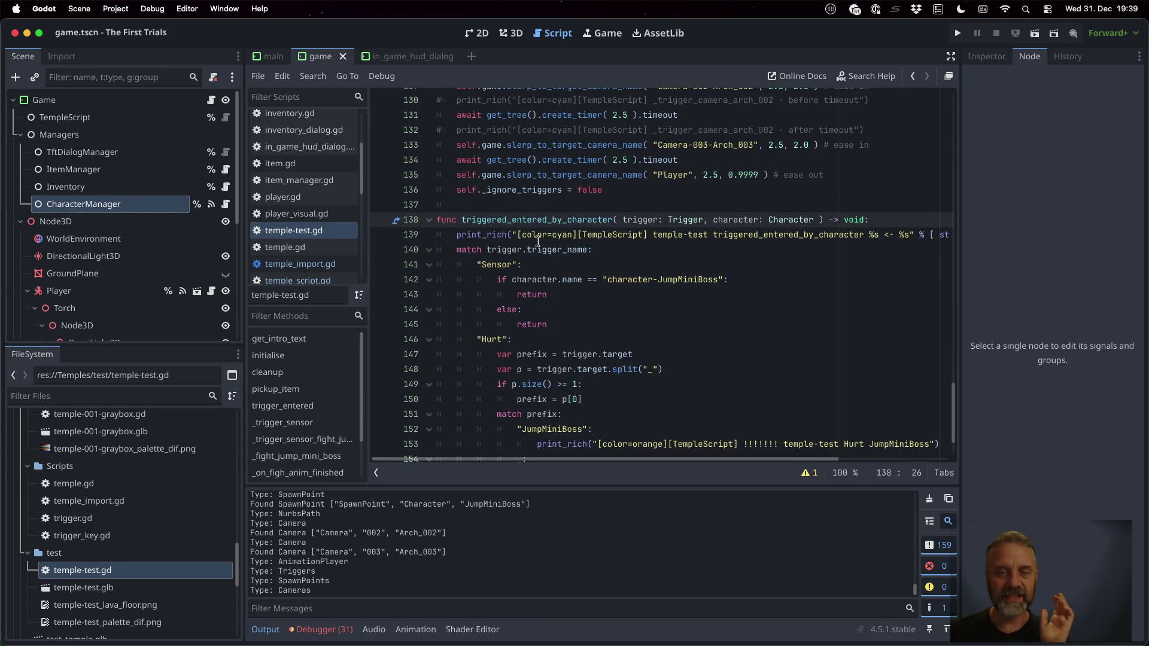
pyautogui.doubleClick(496, 264)
pyautogui.click(537, 283)
pyautogui.press('Home')
pyautogui.hotkey('shift', 'Down')
pyautogui.hotkey('shift', 'Down')
pyautogui.hotkey('shift', 'Down')
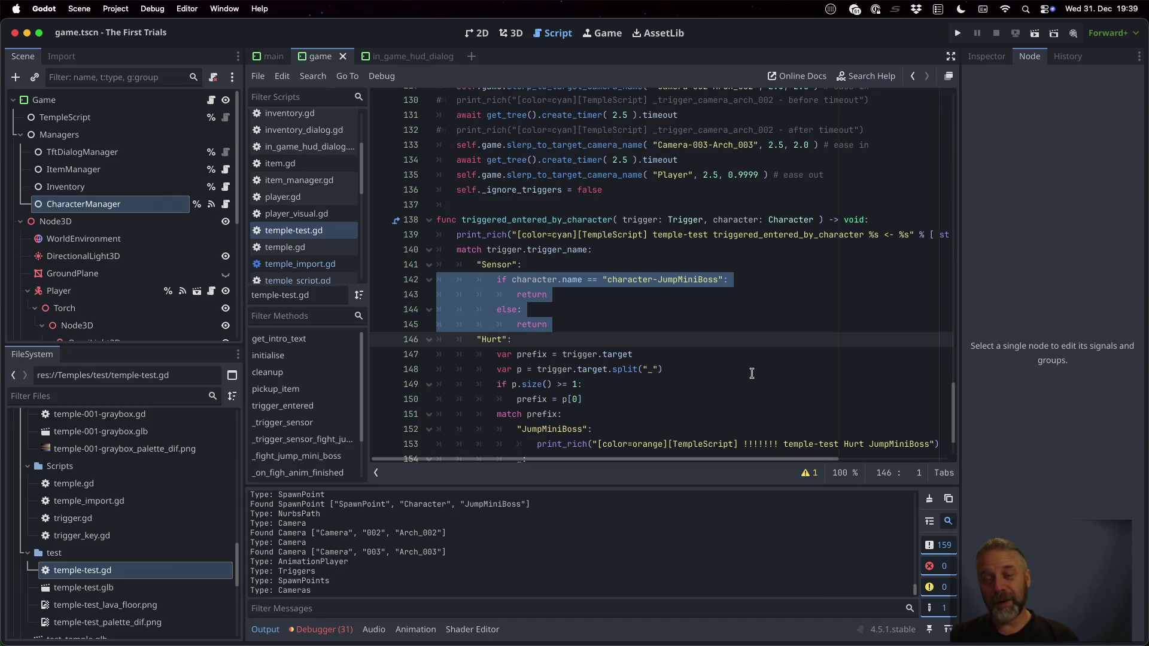
pyautogui.press('Down')
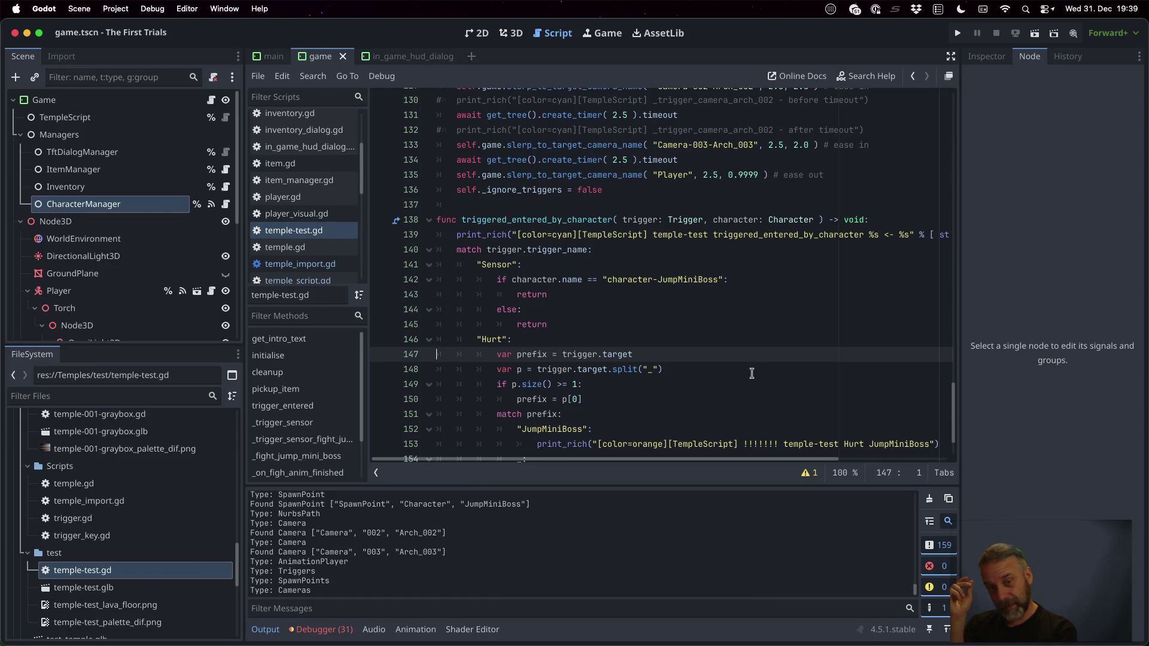
# Inspect the Hurt case and its JumpMiniBoss matches, then bring the Sublime Merge diff back
pyautogui.scroll(-3, 752, 374)
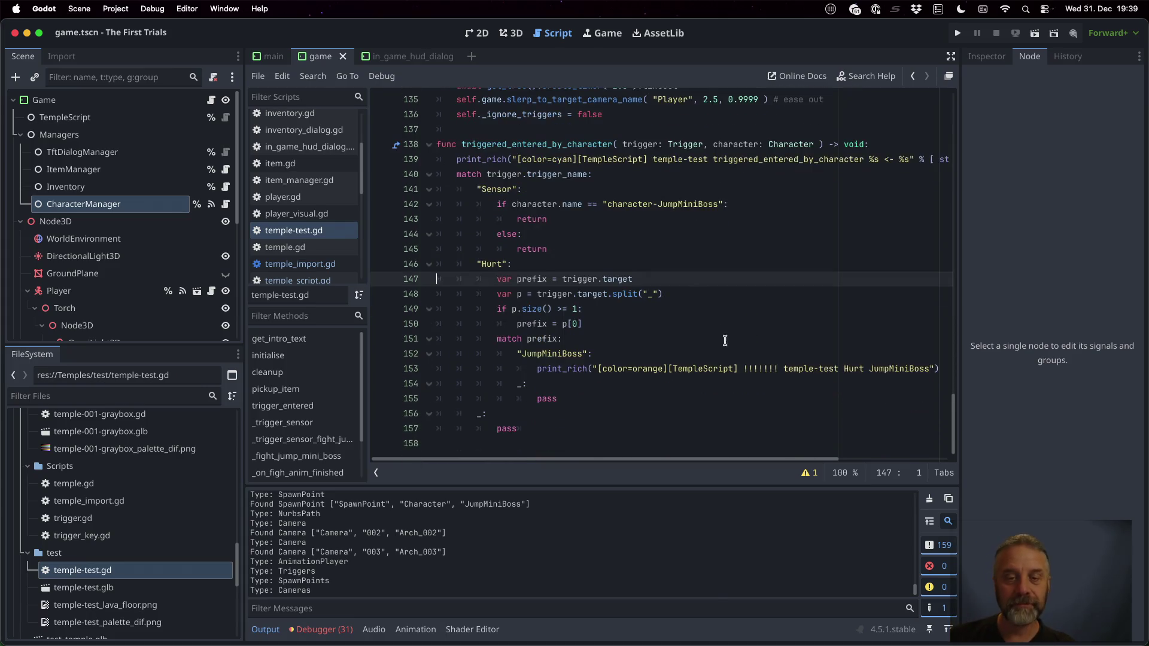
pyautogui.click(654, 279)
pyautogui.press('Down')
pyautogui.press('Down')
pyautogui.press('Down')
pyautogui.click(563, 354)
pyautogui.doubleClick(563, 353)
pyautogui.click(702, 367)
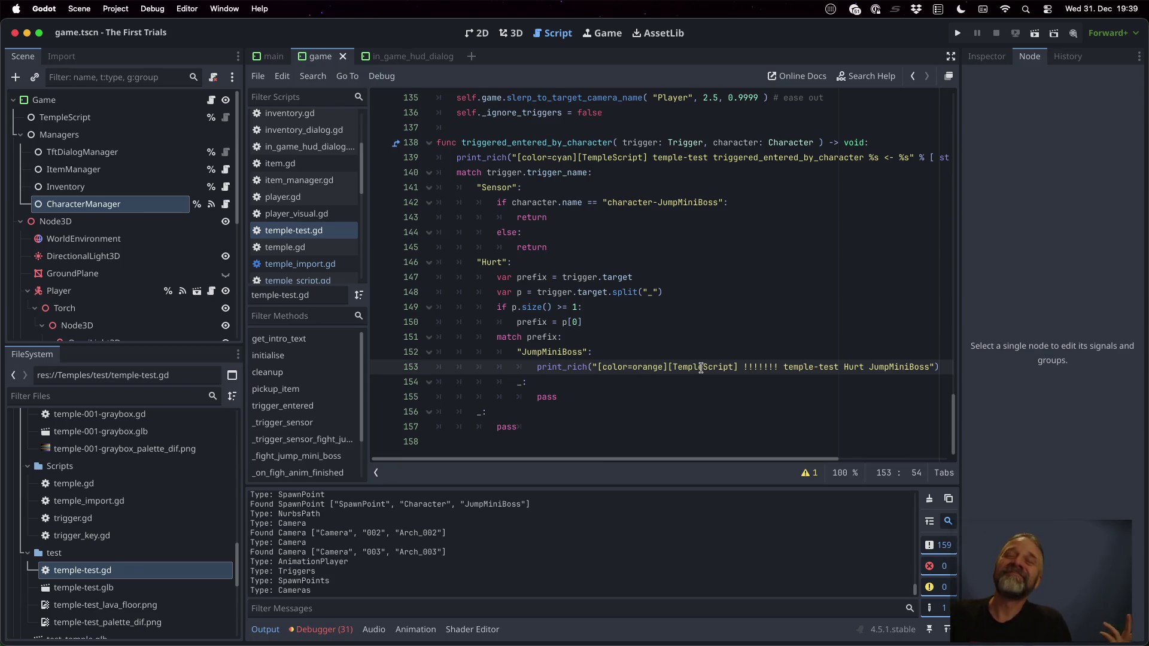
pyautogui.press('super+Tab')
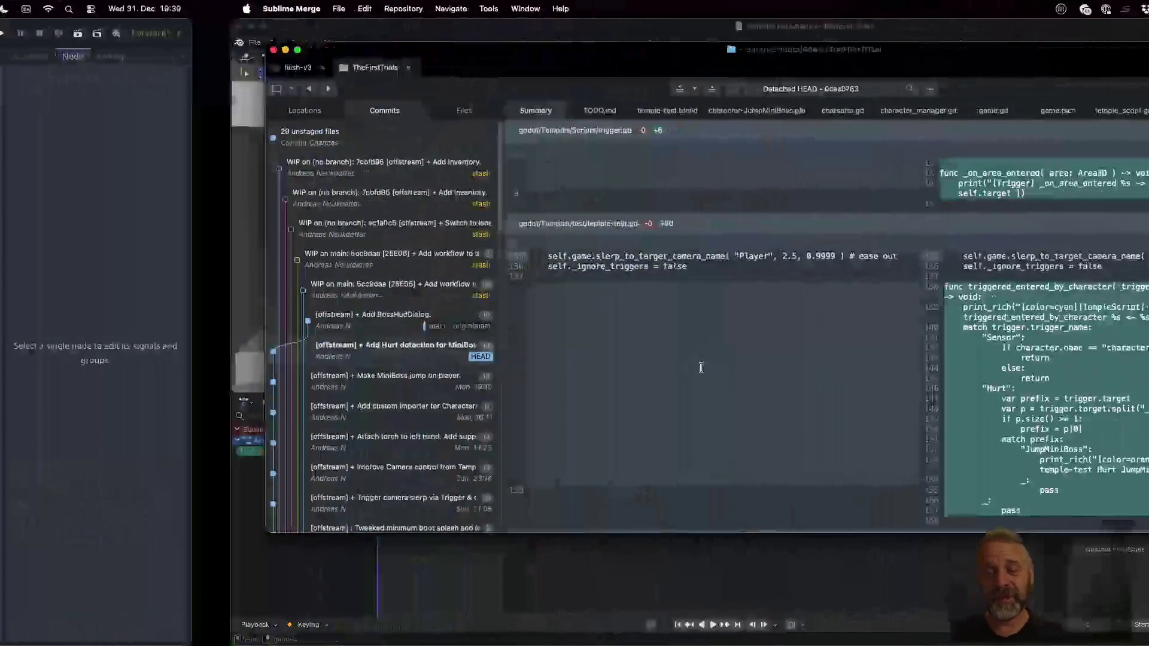
# Mark the importer plugin's four new layer constants, scroll through _post_process, then return to Godot
pyautogui.scroll(-5, 702, 371)
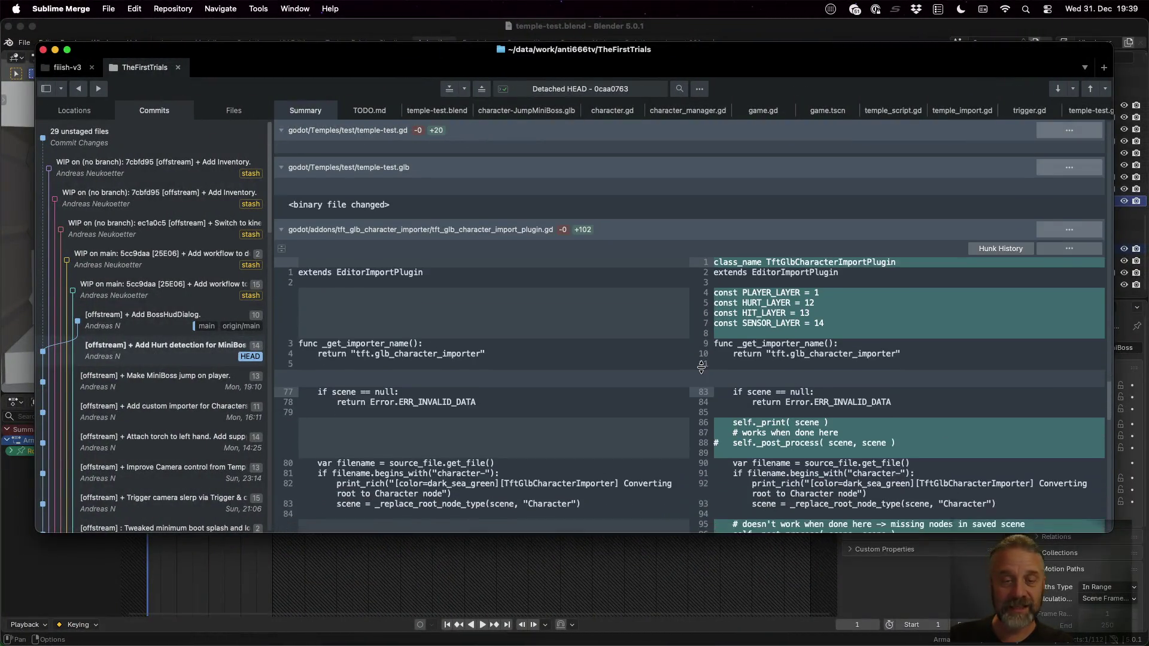
pyautogui.scroll(-1, 778, 307)
pyautogui.scroll(1, 778, 307)
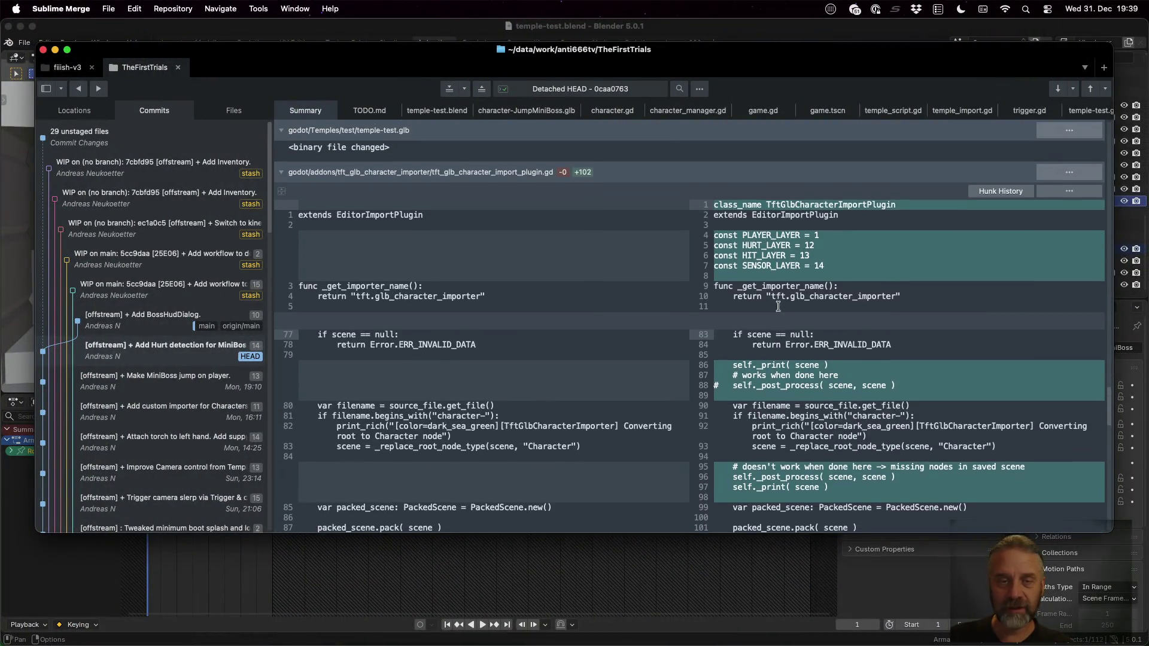
pyautogui.moveTo(831, 263); pyautogui.dragTo(721, 235)
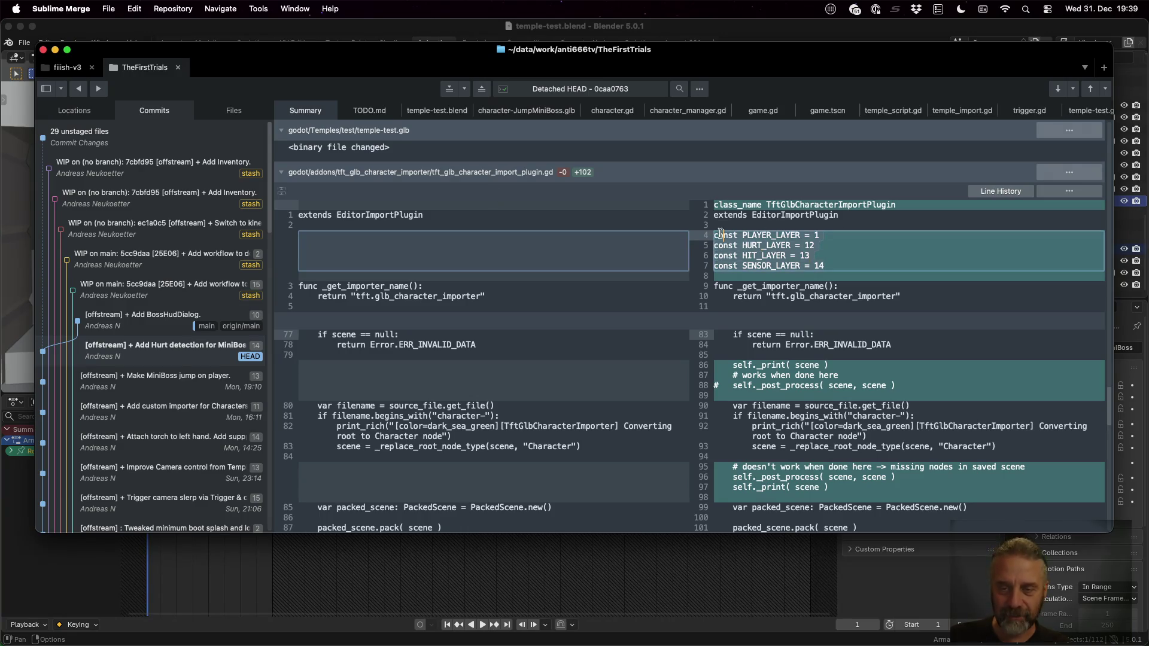
pyautogui.scroll(-2, 841, 287)
pyautogui.scroll(-2, 803, 294)
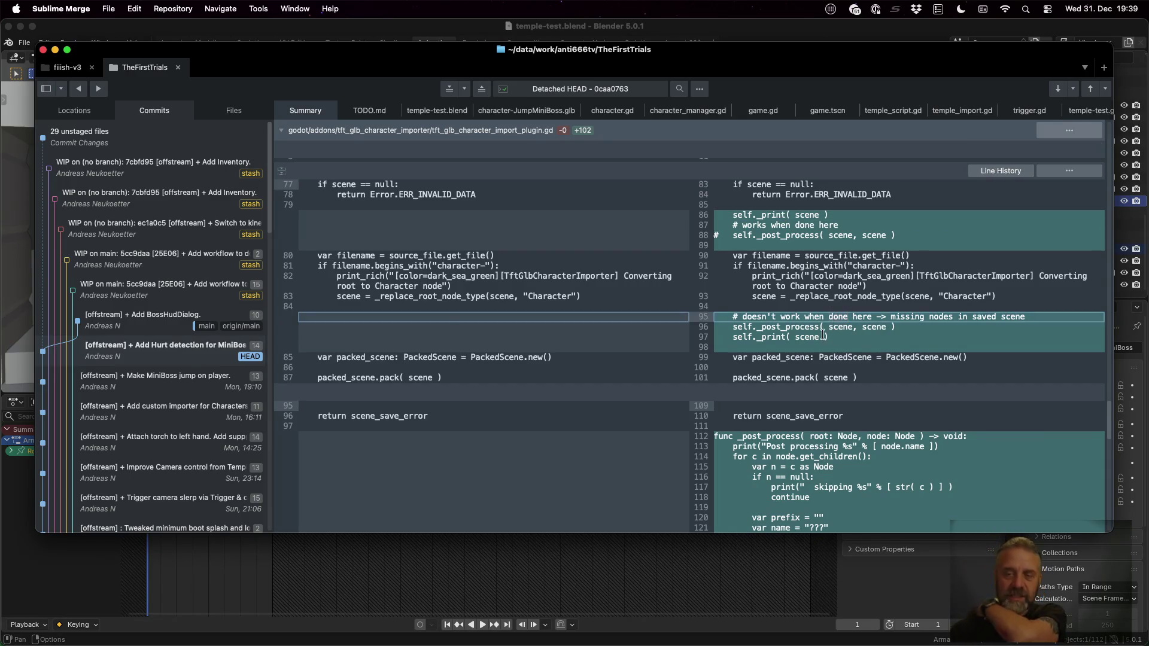
pyautogui.scroll(-10, 822, 335)
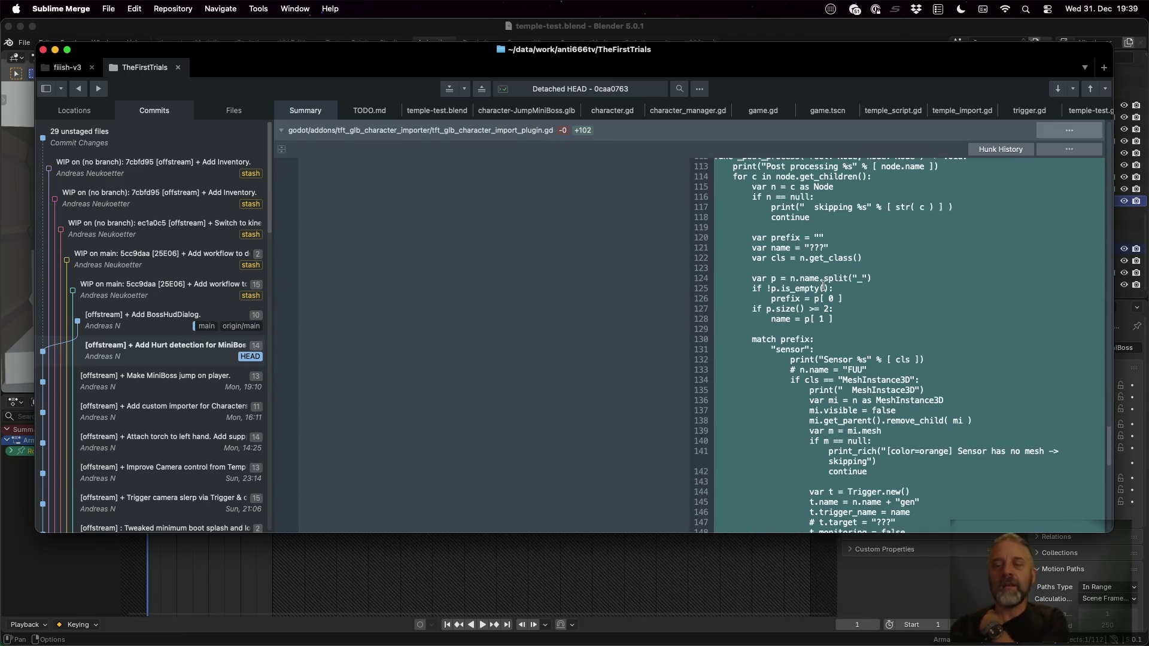
pyautogui.press('super+Tab')
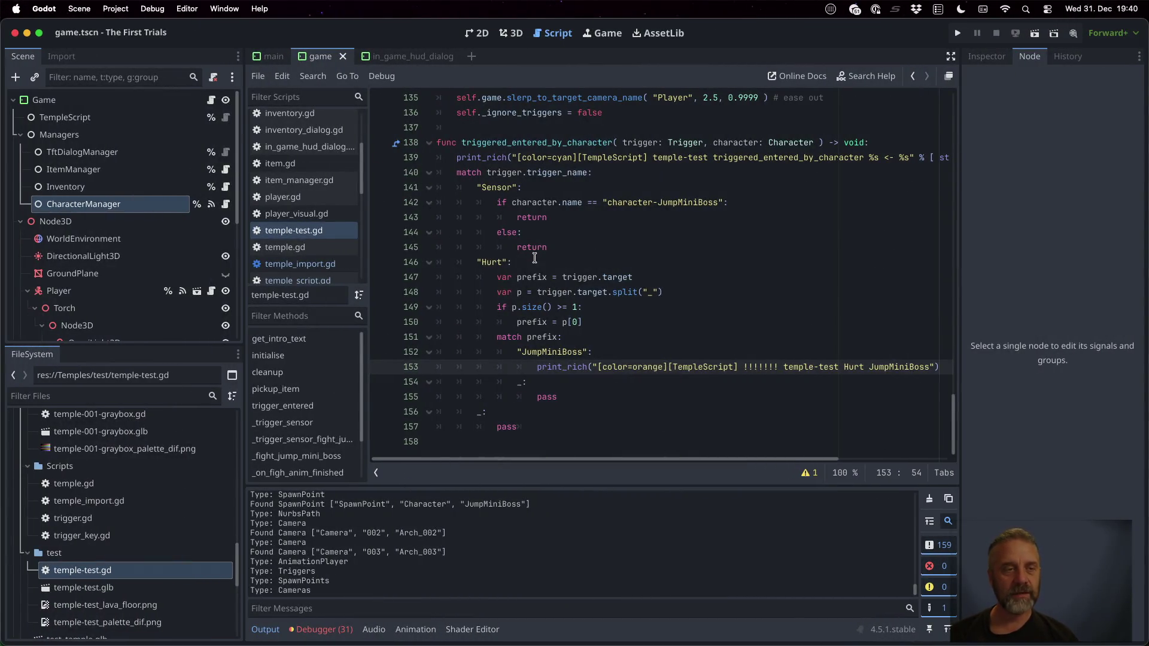
pyautogui.scroll(15, 124, 437)
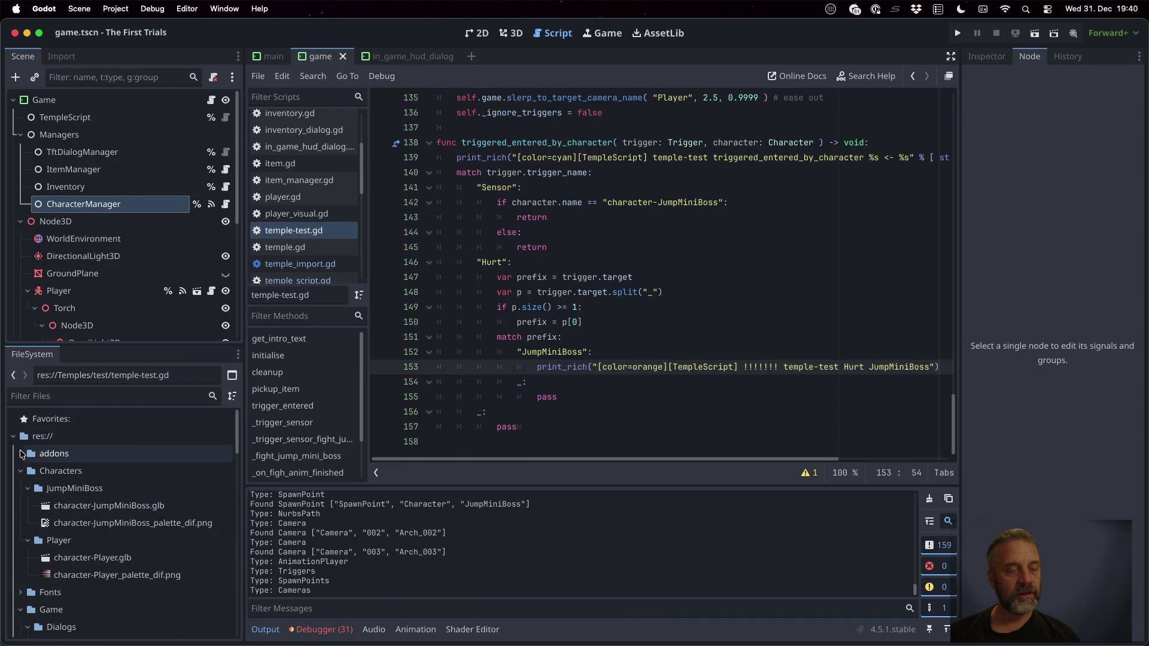
pyautogui.click(21, 453)
pyautogui.click(33, 471)
pyautogui.click(29, 471)
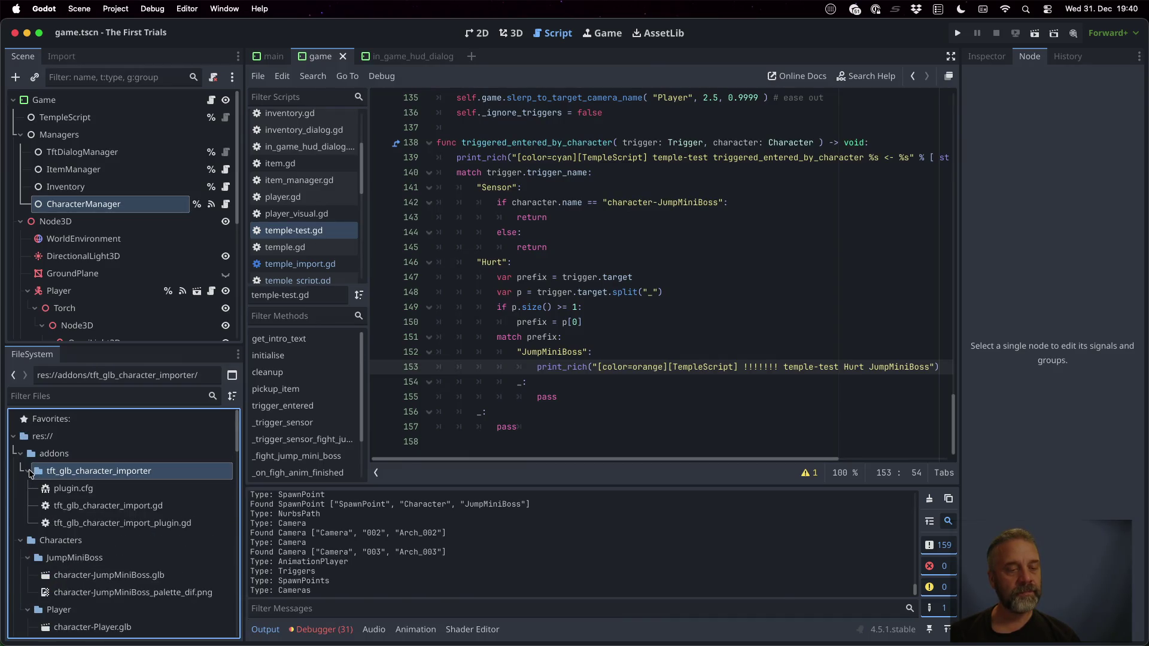
pyautogui.doubleClick(161, 523)
pyautogui.scroll(-10, 591, 358)
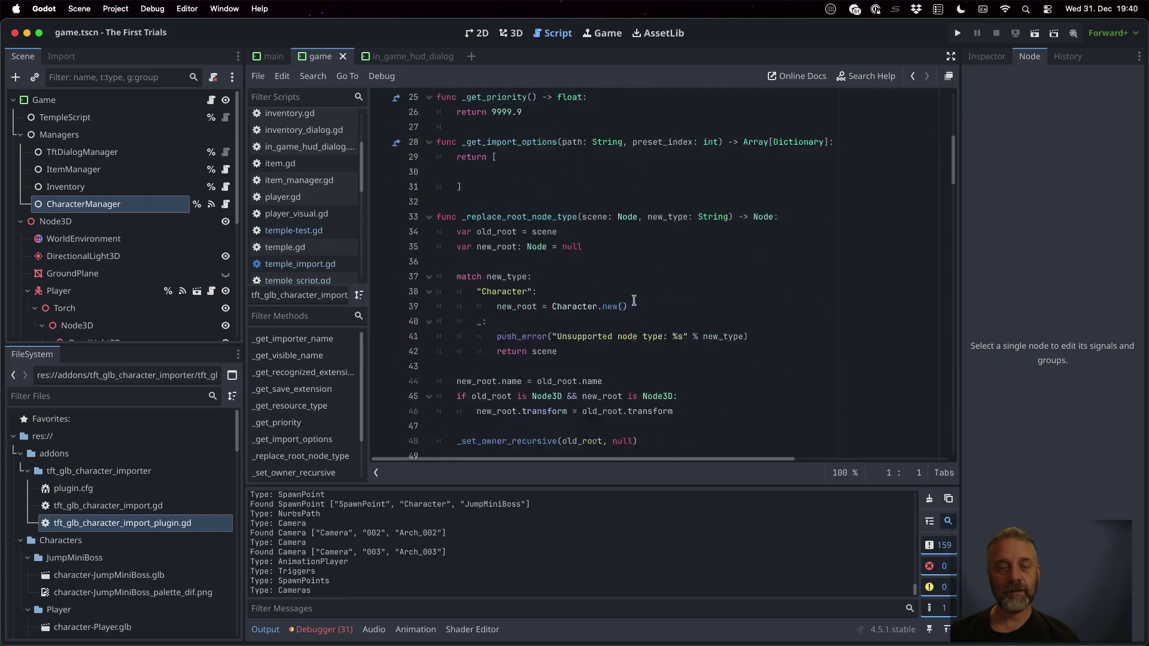
pyautogui.scroll(-15, 591, 358)
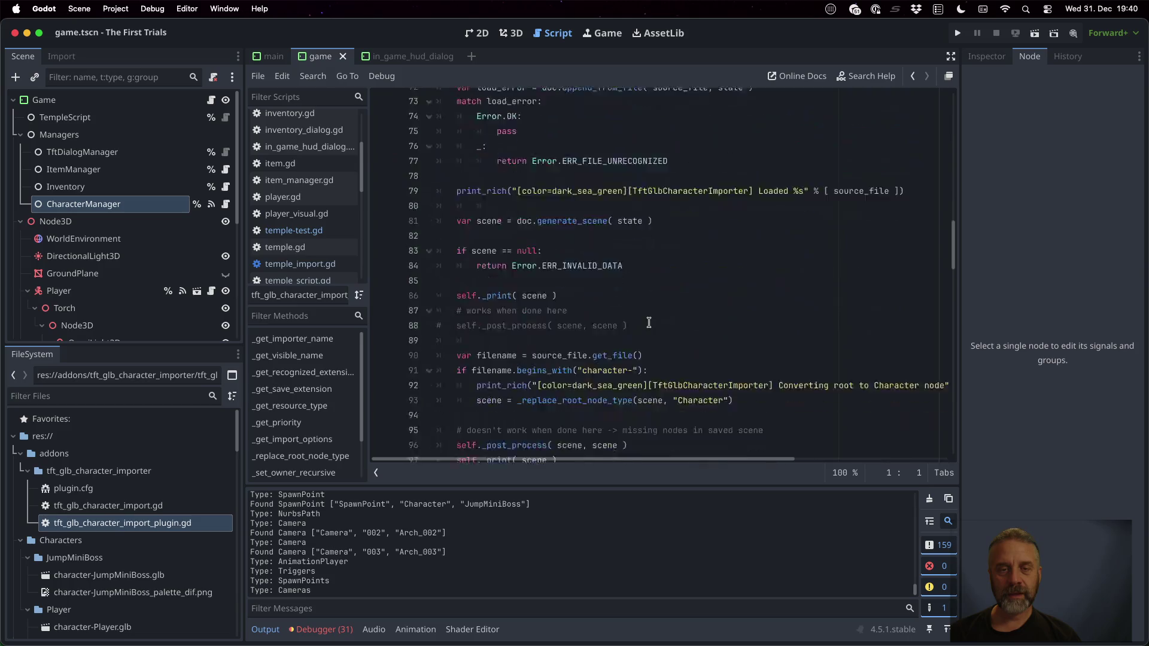
pyautogui.scroll(-9, 648, 323)
pyautogui.click(597, 112)
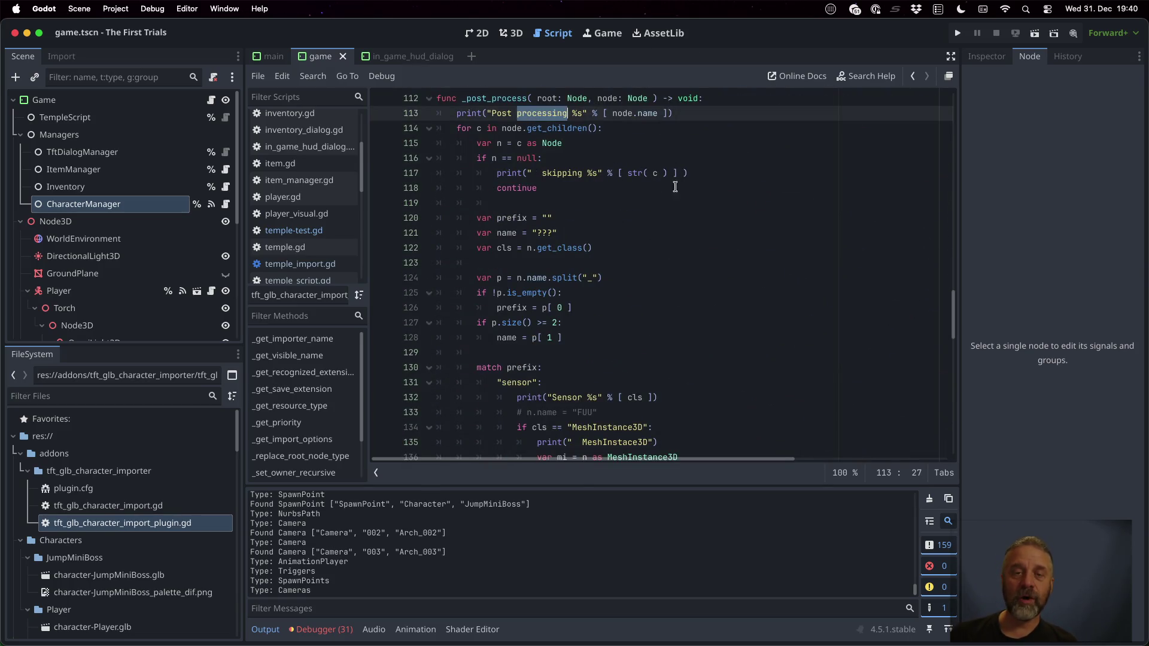
pyautogui.press('Down')
pyautogui.press('Home')
pyautogui.hotkey('shift', 'Down')
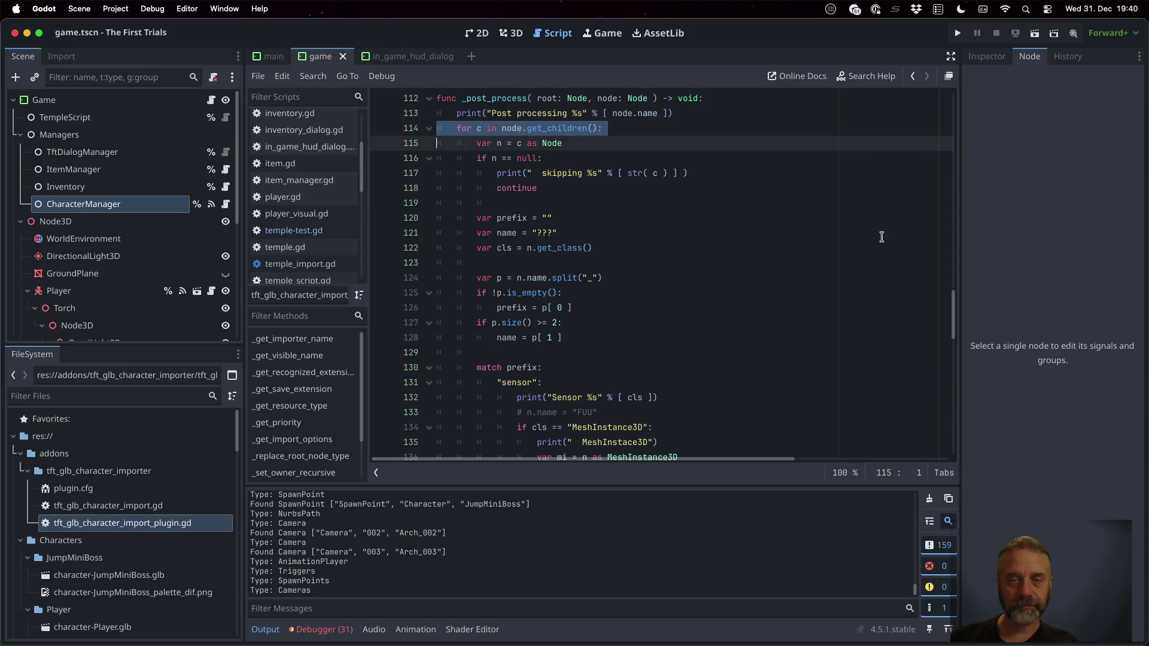
pyautogui.scroll(-20, 882, 237)
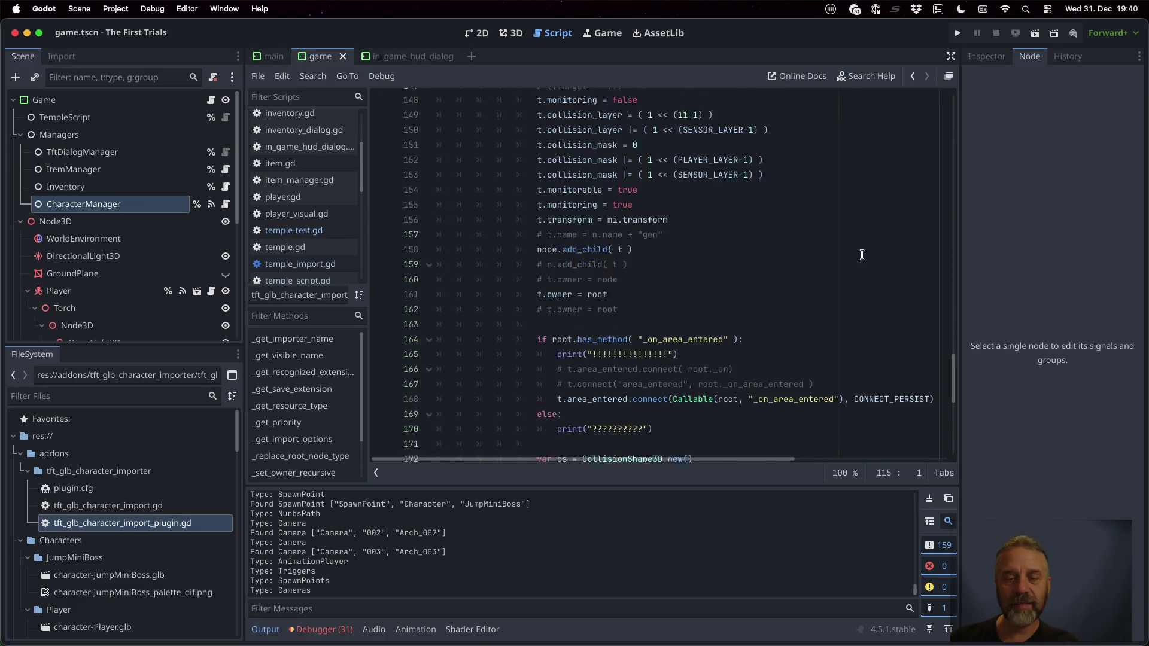
pyautogui.doubleClick(572, 293)
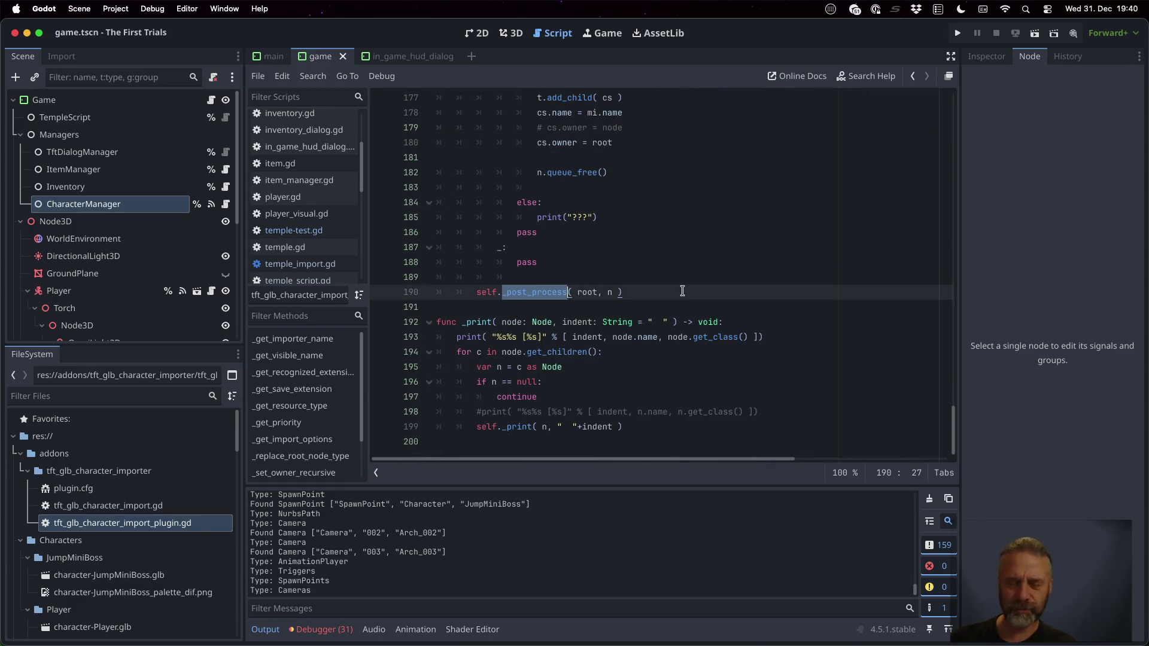
pyautogui.scroll(6, 748, 303)
pyautogui.scroll(18, 748, 303)
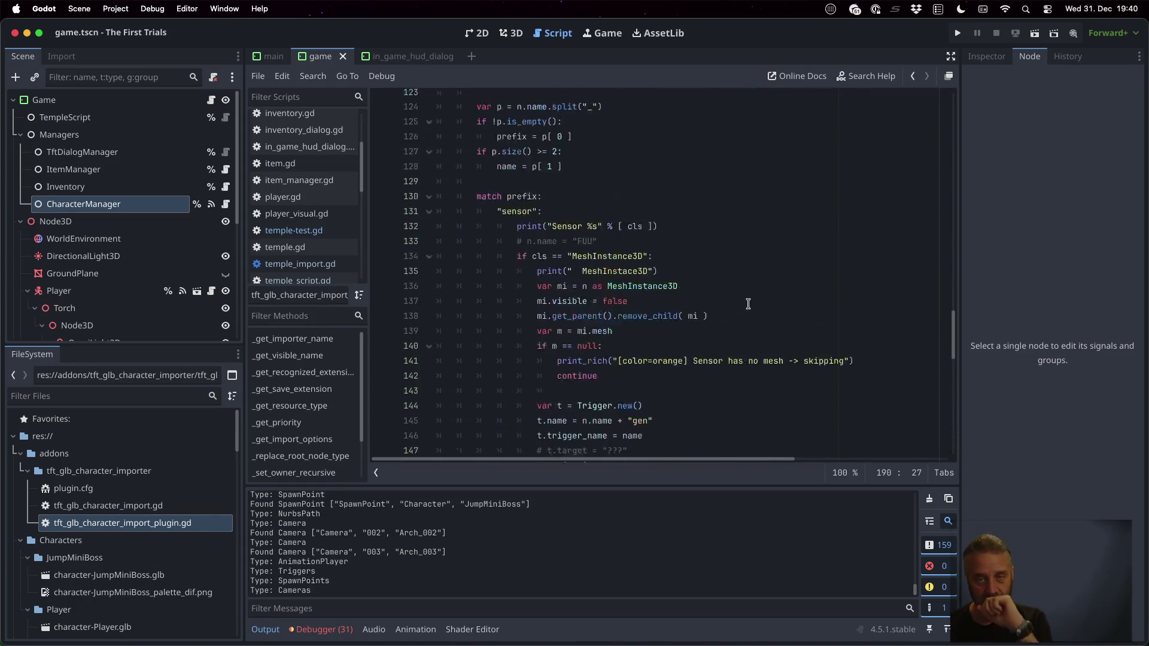
pyautogui.click(634, 282)
pyautogui.press('Down')
pyautogui.press('Home')
pyautogui.hotkey('shift', 'Down')
pyautogui.hotkey('shift', 'Down')
pyautogui.hotkey('shift', 'Down')
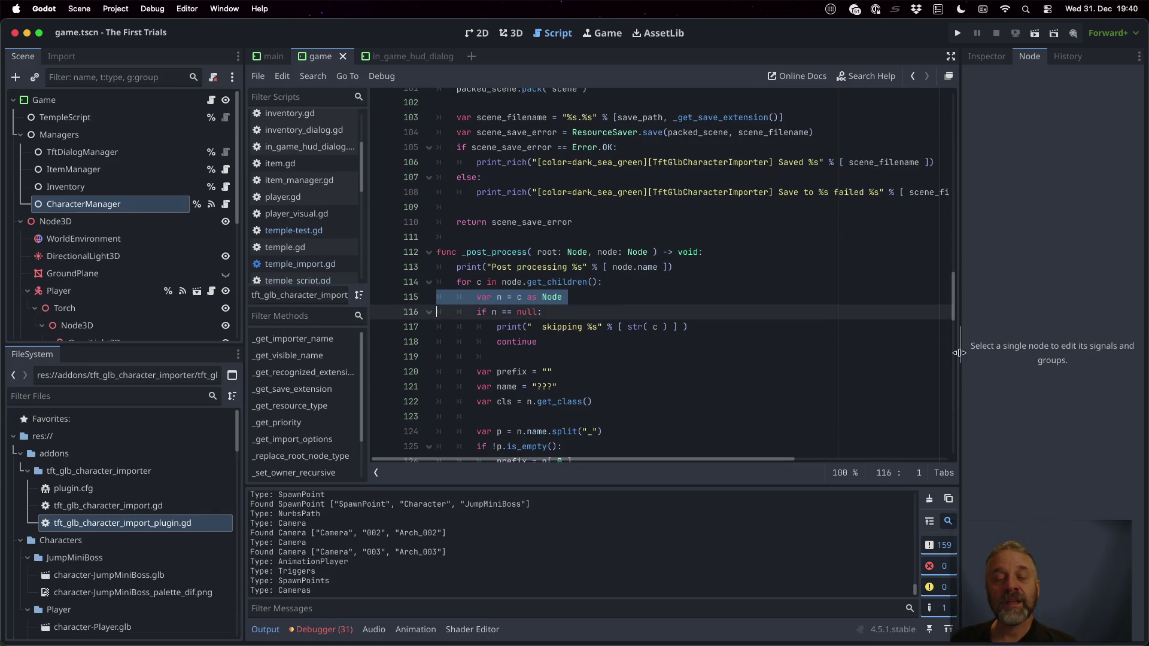
pyautogui.press('Down')
pyautogui.press('Down')
pyautogui.press('Down')
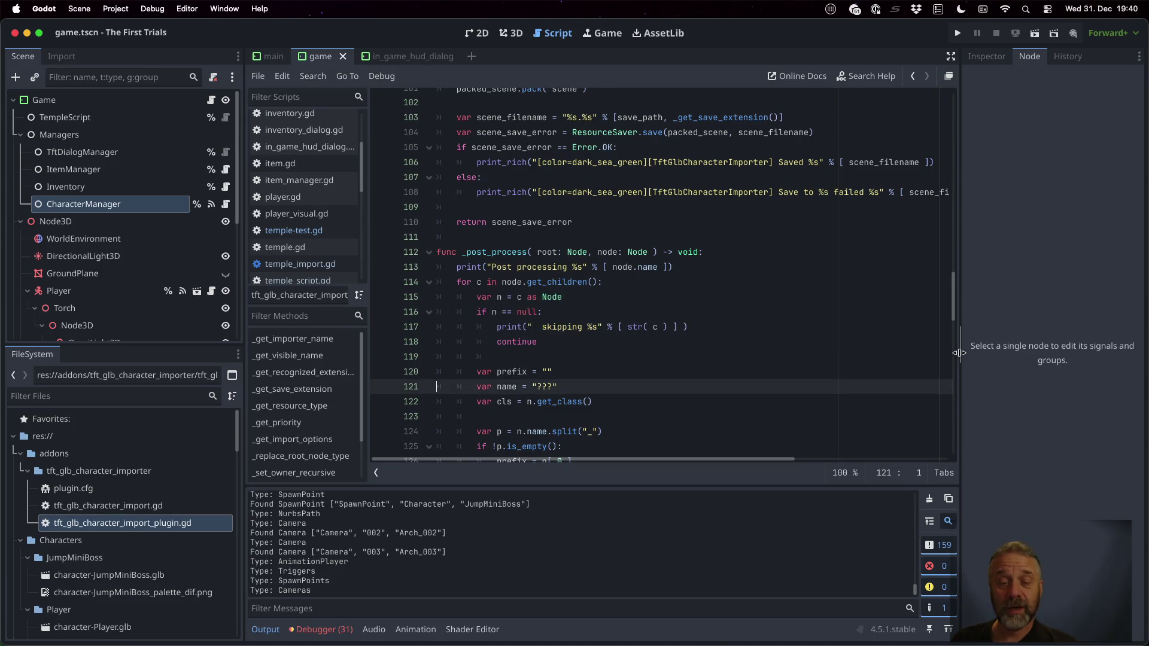
pyautogui.press('Down')
pyautogui.press('Down')
pyautogui.press('Down')
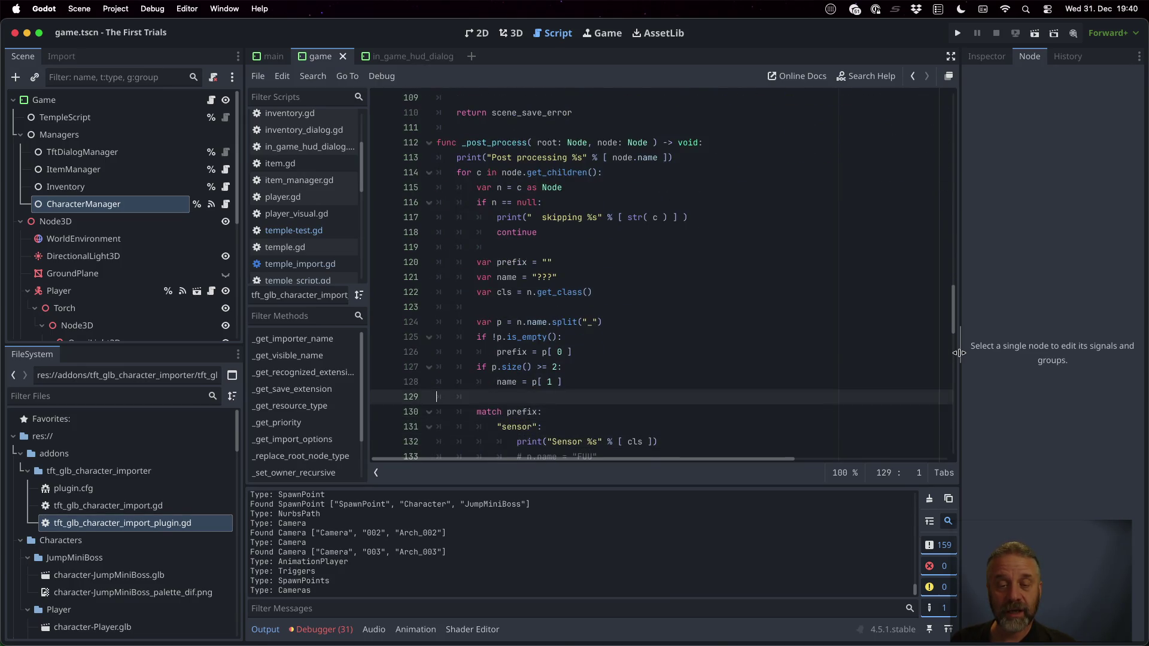
pyautogui.press('Down')
pyautogui.press('Down')
pyautogui.press('Down')
pyautogui.press('Up')
pyautogui.press('Up')
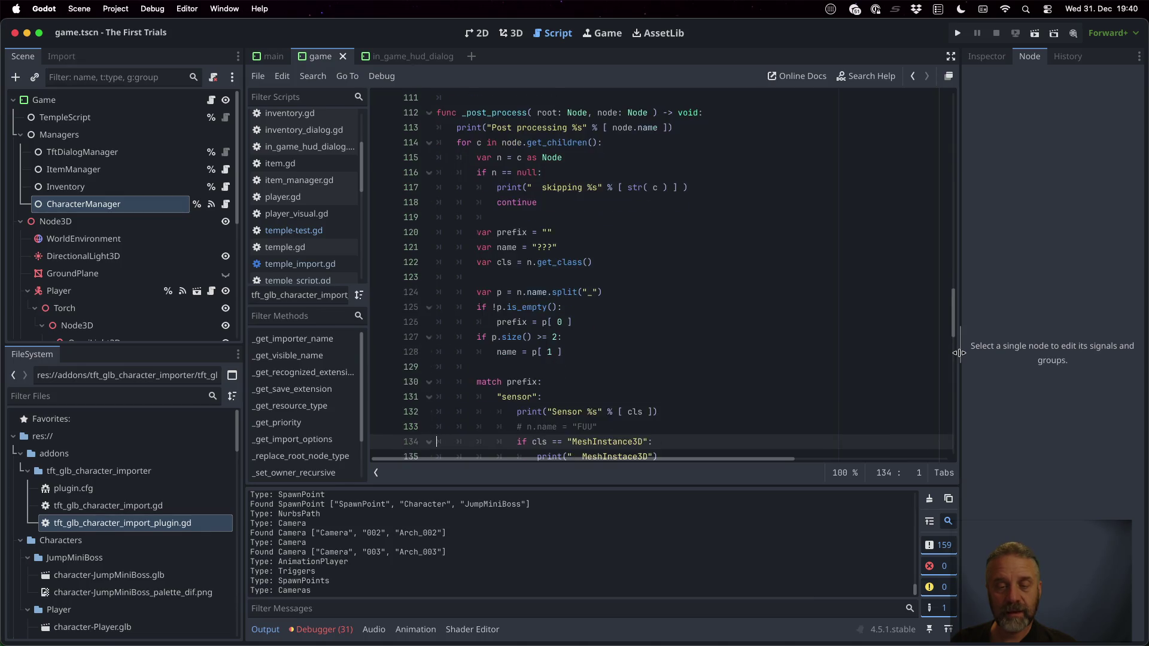
pyautogui.hotkey('shift', 'Down')
pyautogui.press('Down')
pyautogui.press('Down')
pyautogui.press('Down')
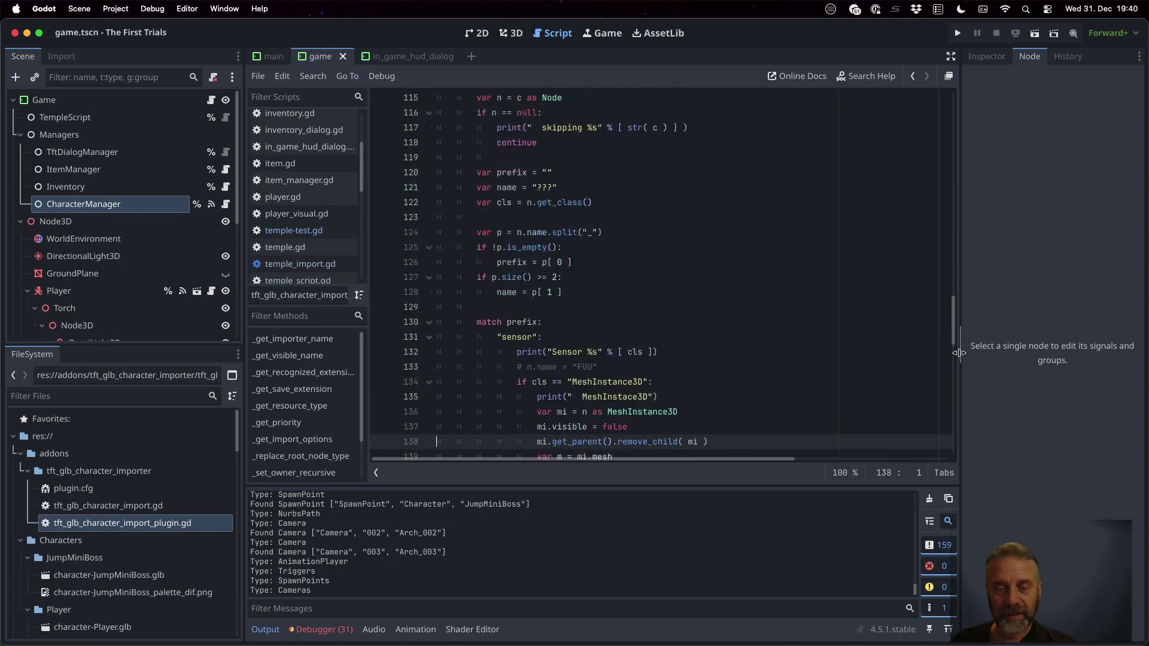
pyautogui.press('Up')
pyautogui.press('Up')
pyautogui.press('Up')
pyautogui.hotkey('shift', 'Down')
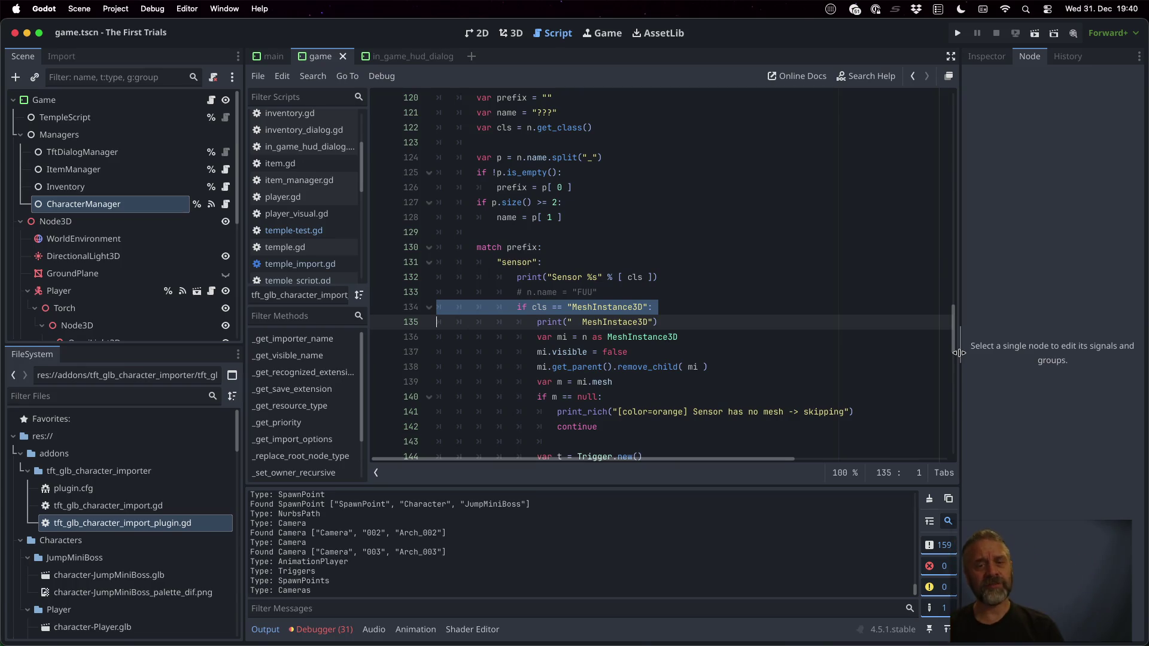
pyautogui.press('Right')
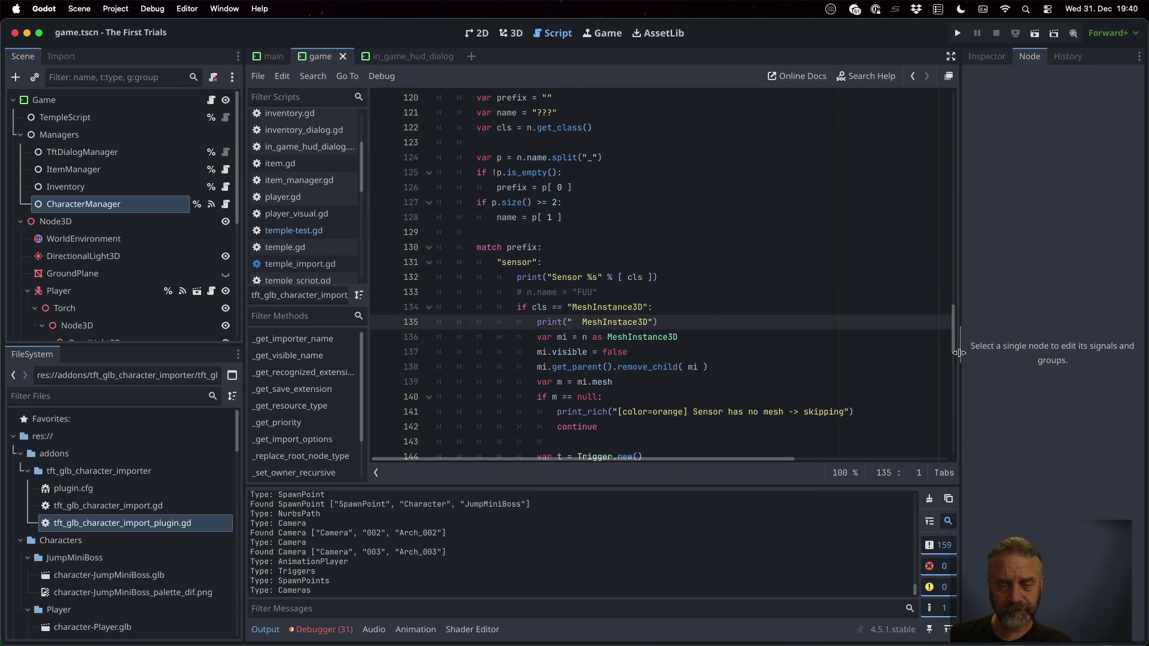
pyautogui.press('Down')
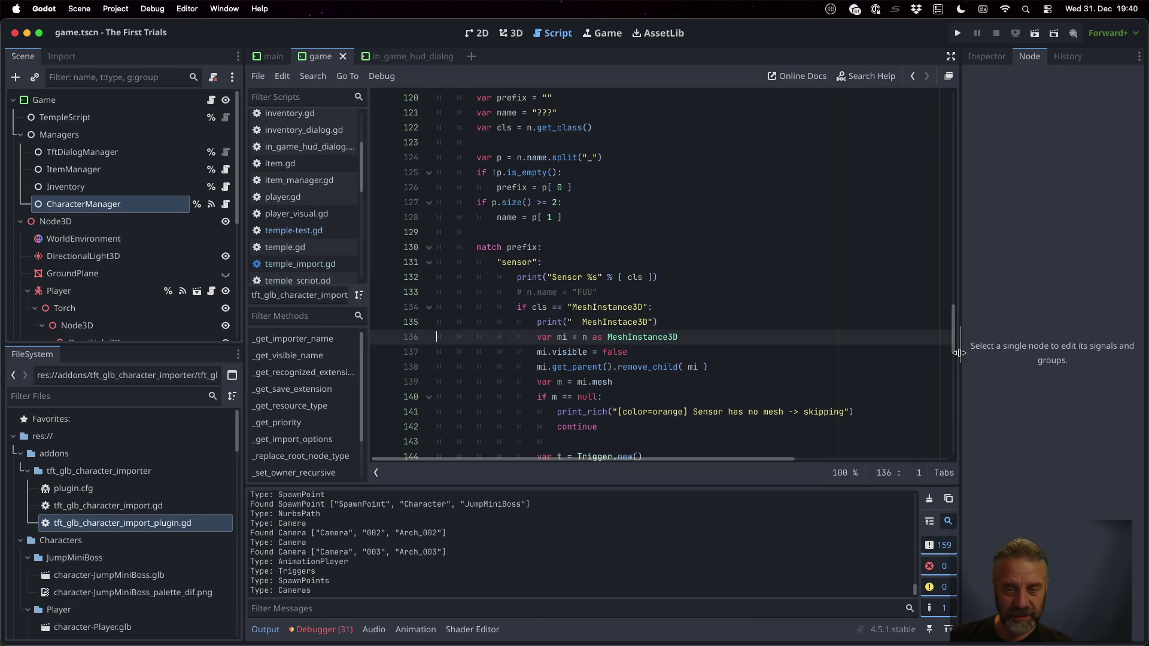
pyautogui.press('Down')
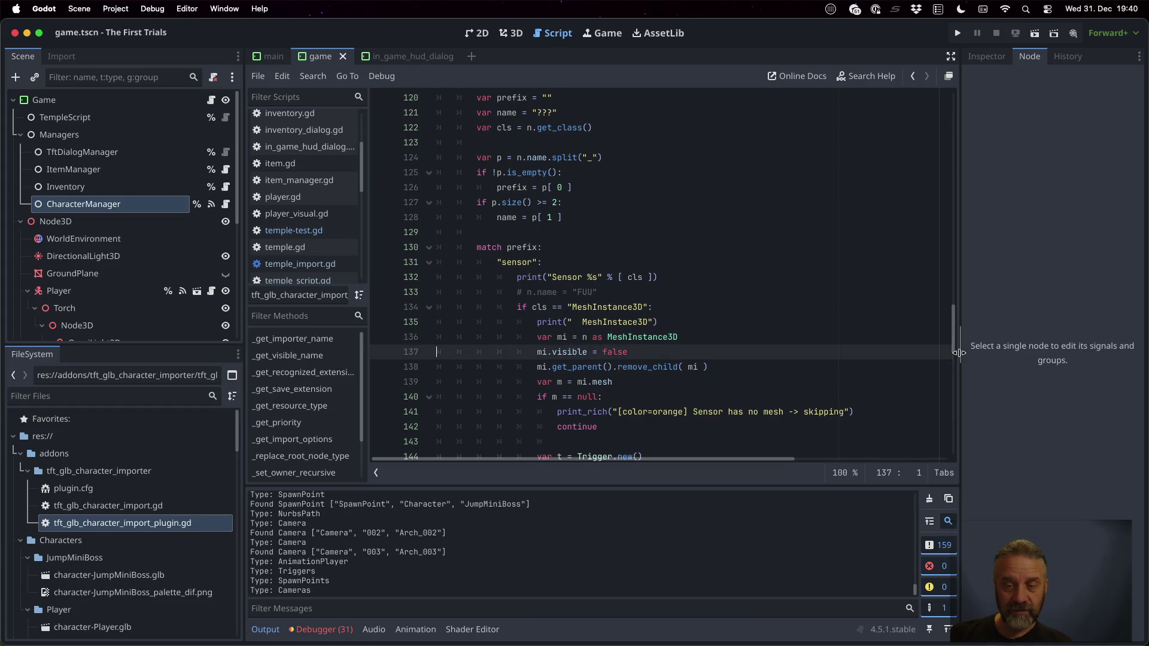
pyautogui.press('Down')
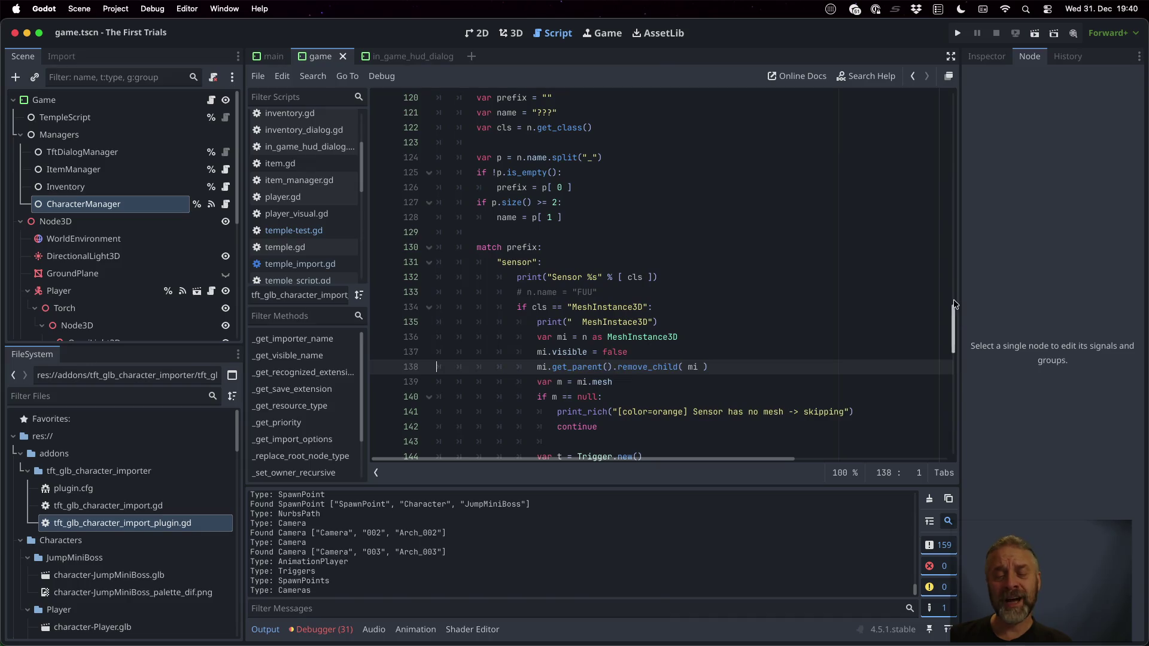
pyautogui.scroll(-5, 623, 173)
pyautogui.click(615, 161)
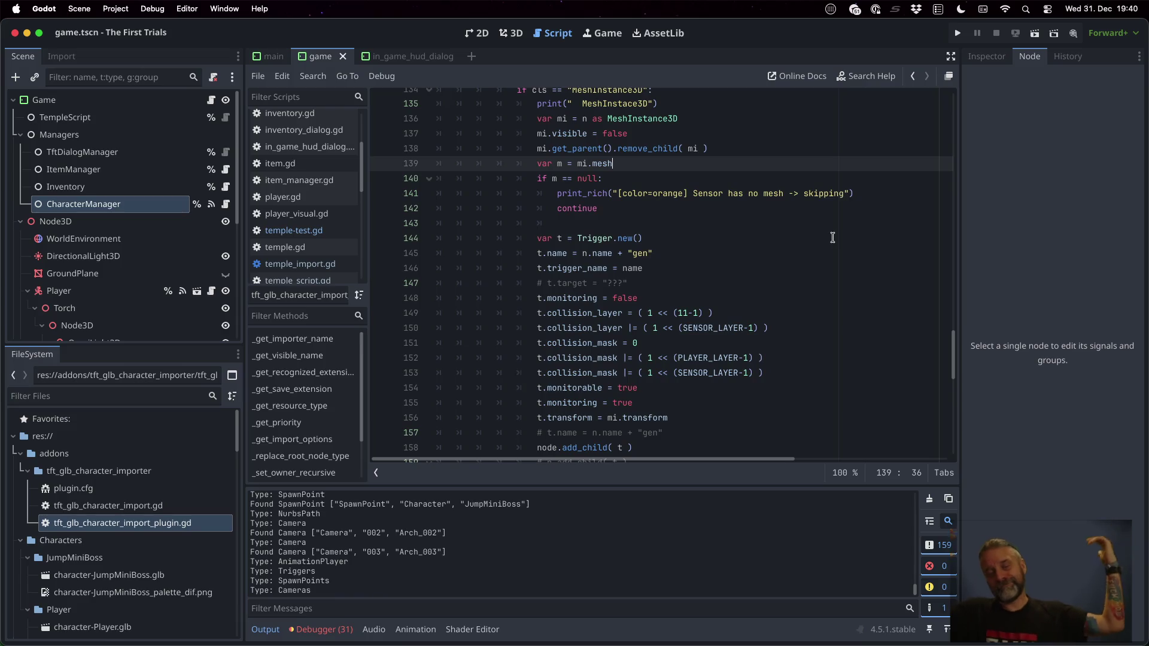
pyautogui.scroll(-1, 832, 238)
pyautogui.click(749, 203)
pyautogui.press('Up')
pyautogui.press('Home')
pyautogui.press('Home')
pyautogui.hotkey('shift', 'Down')
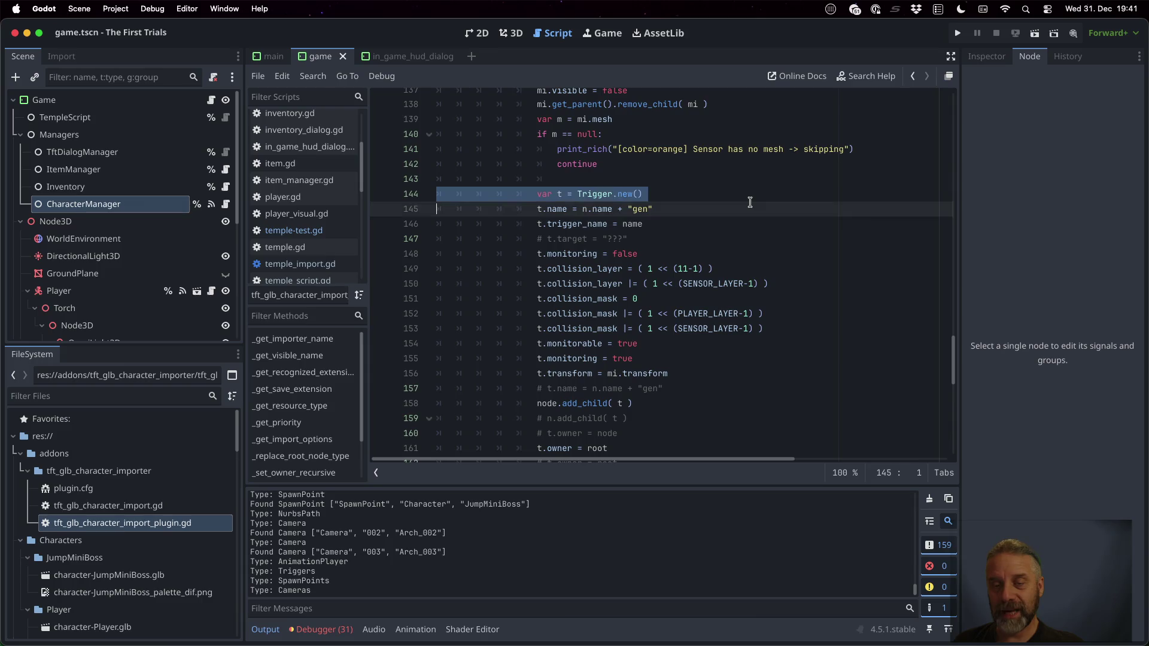
pyautogui.press('Down')
pyautogui.press('Up')
pyautogui.hotkey('shift', 'Down')
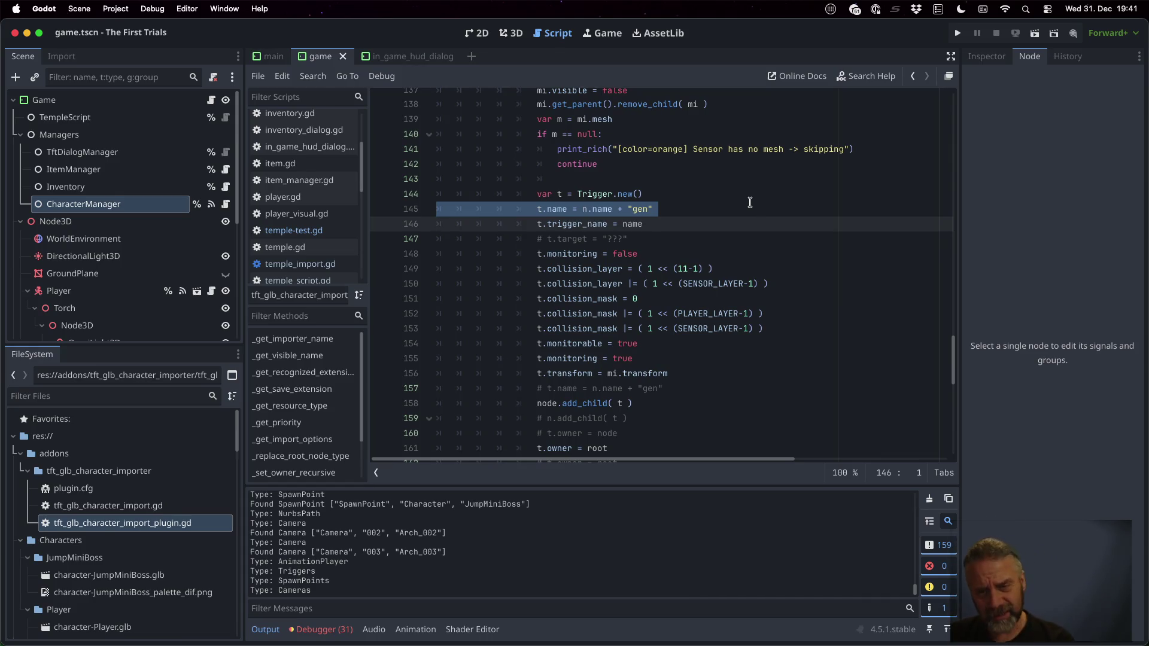
pyautogui.click(743, 257)
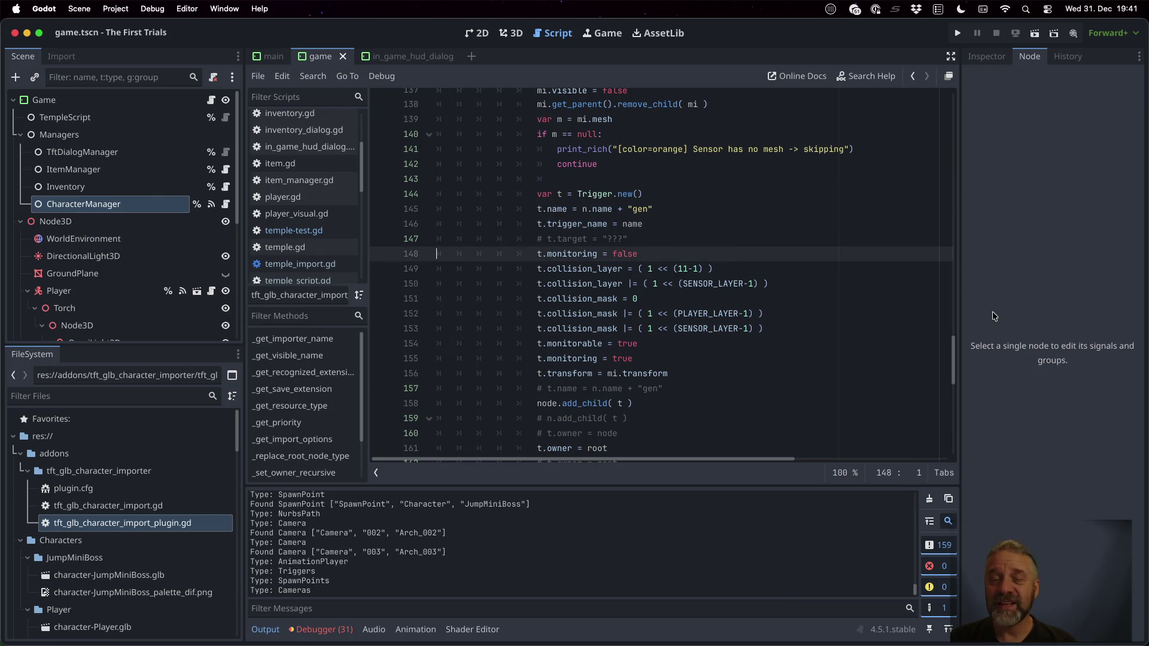
pyautogui.hotkey('shift', 'Down')
pyautogui.press('Escape')
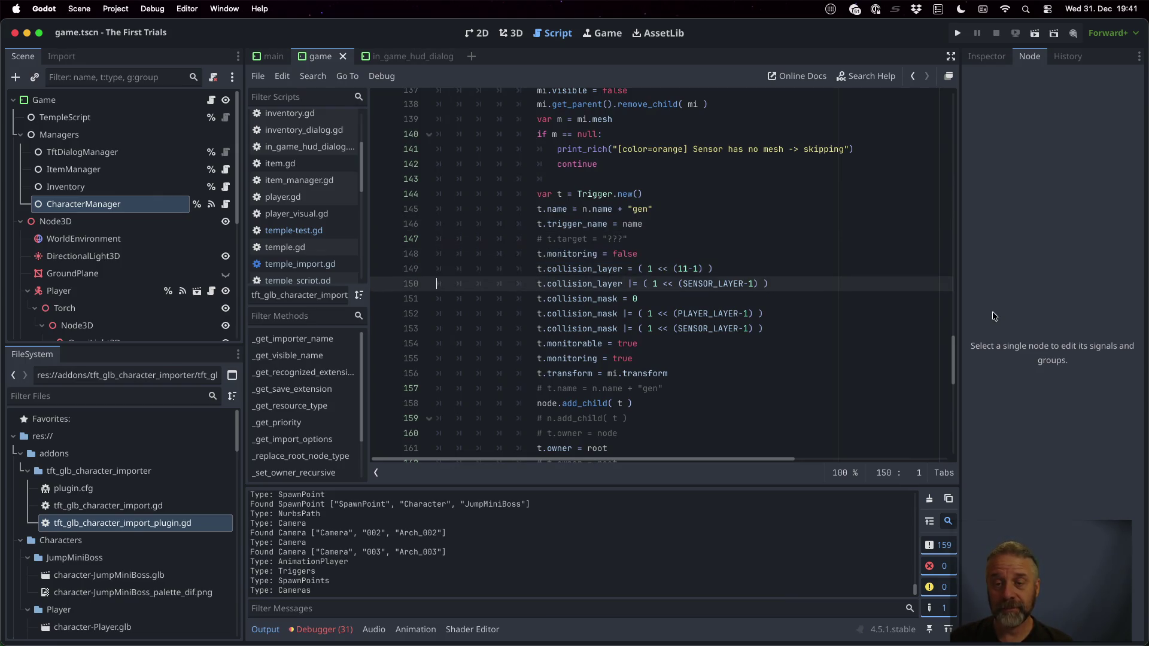
pyautogui.hotkey('shift', 'Down')
pyautogui.hotkey('shift', 'Down')
pyautogui.press('Left')
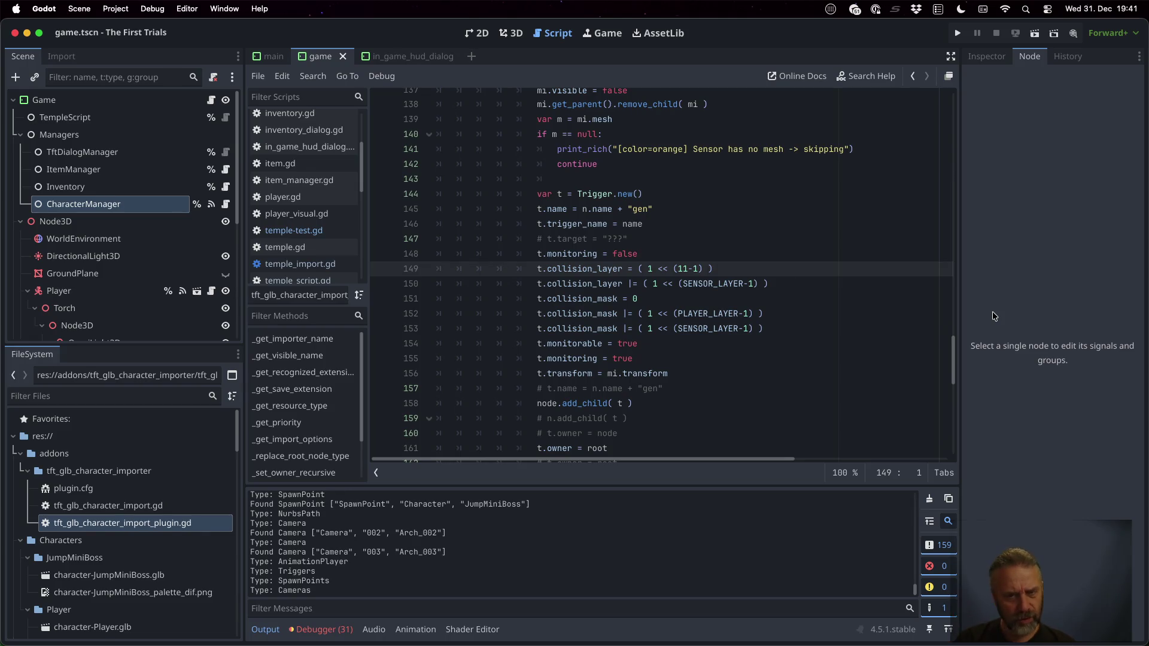
pyautogui.press('Down')
pyautogui.hotkey('shift', 'Down')
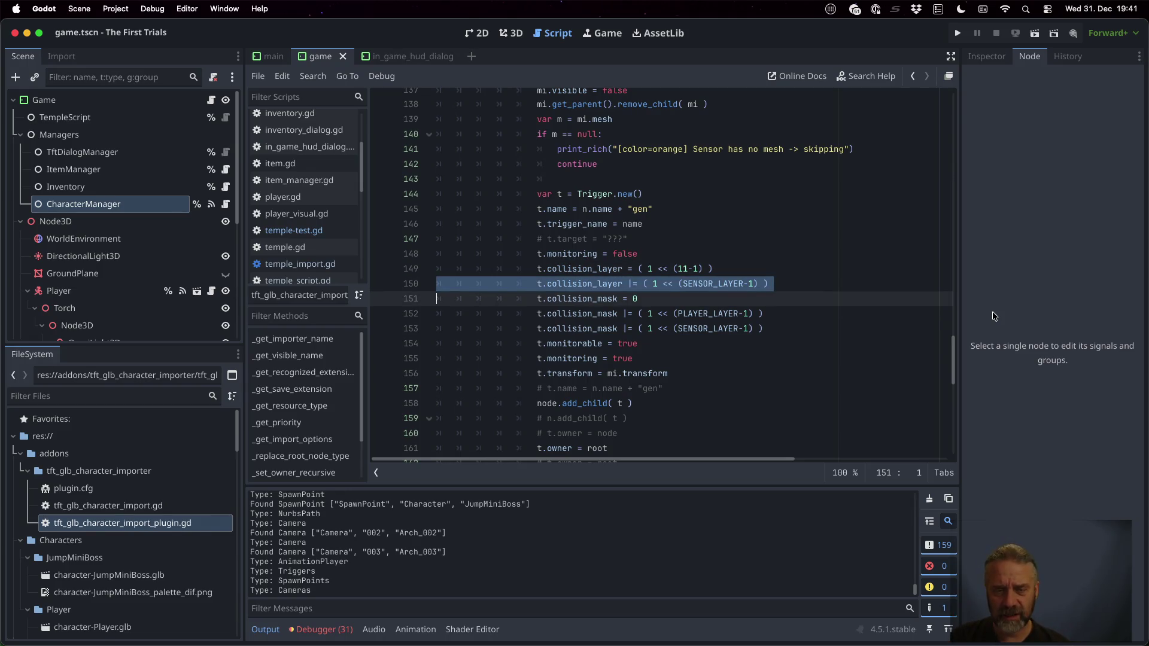
pyautogui.press('Down')
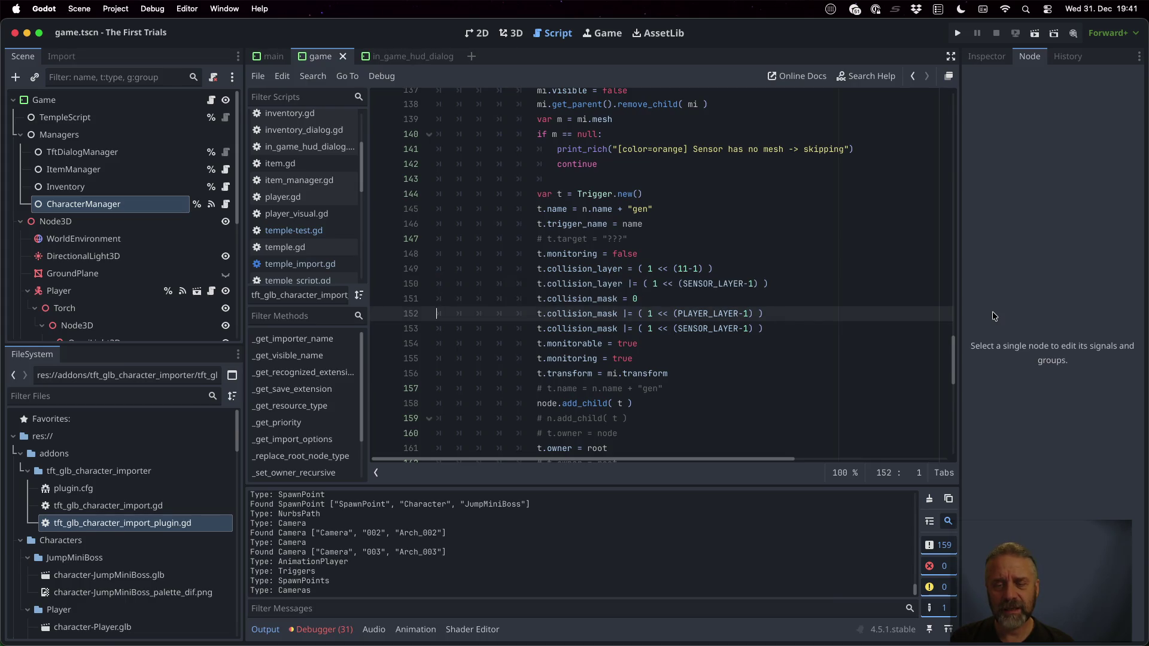
pyautogui.doubleClick(718, 314)
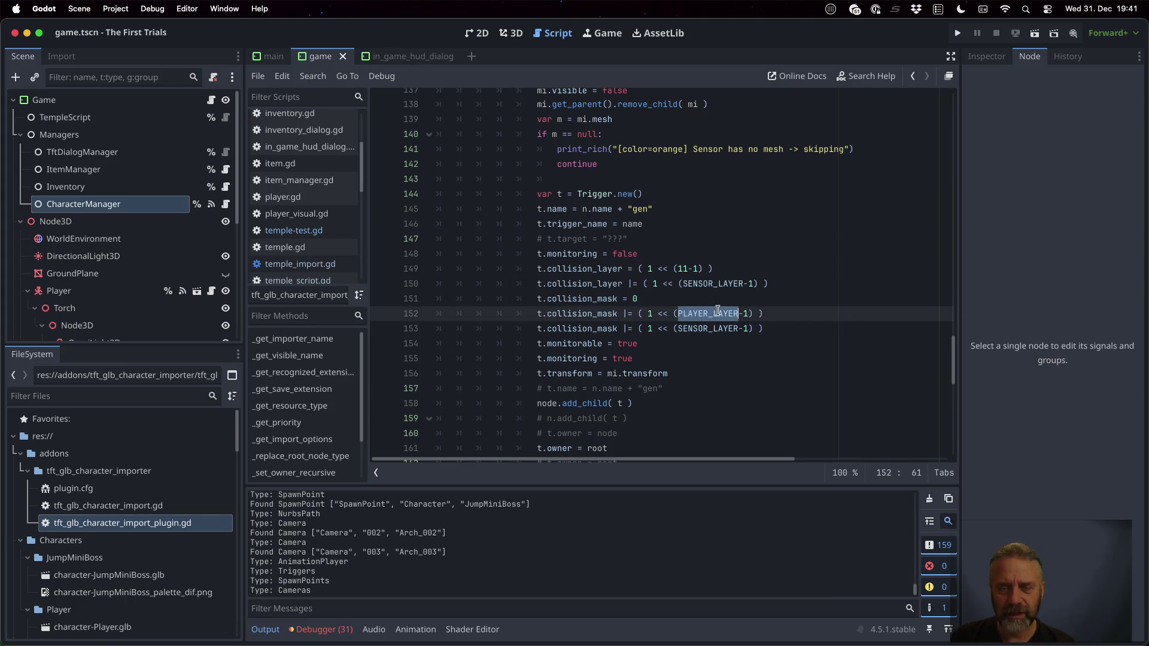
pyautogui.doubleClick(716, 328)
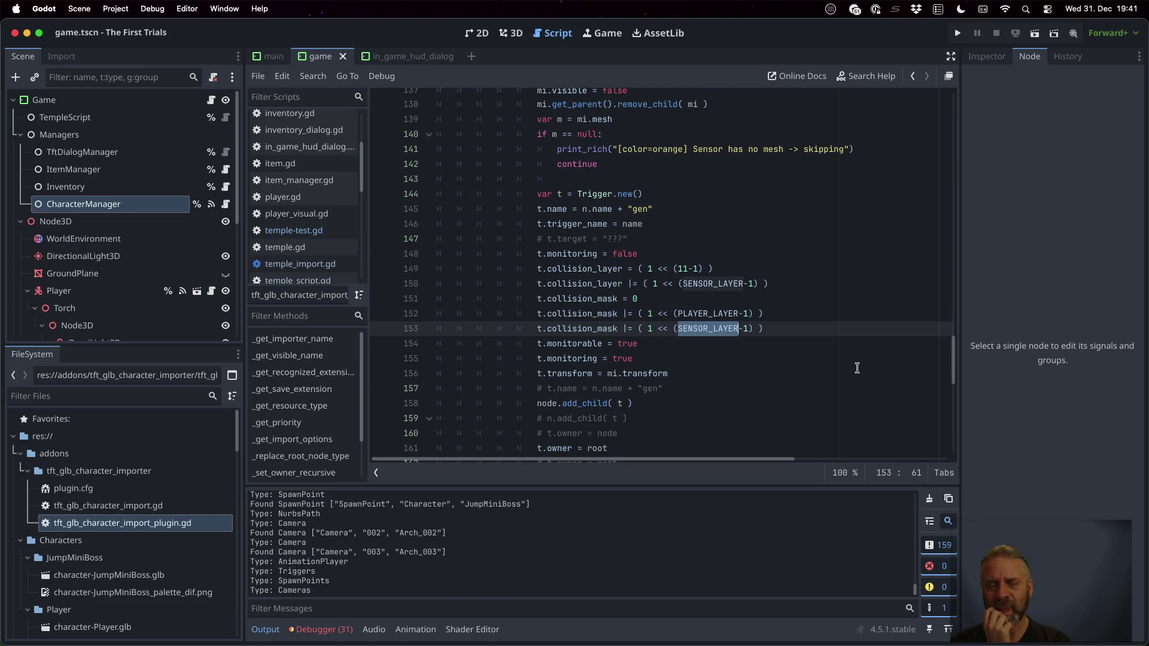
pyautogui.click(708, 347)
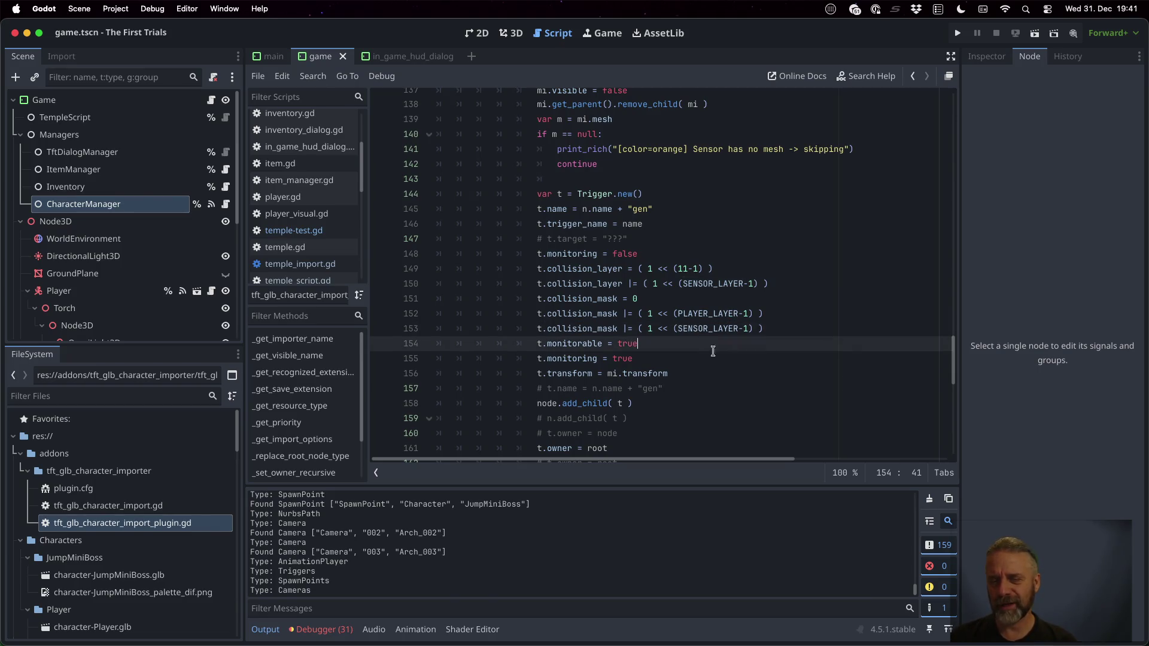
pyautogui.hotkey('shift', 'Down')
pyautogui.hotkey('shift', 'Down')
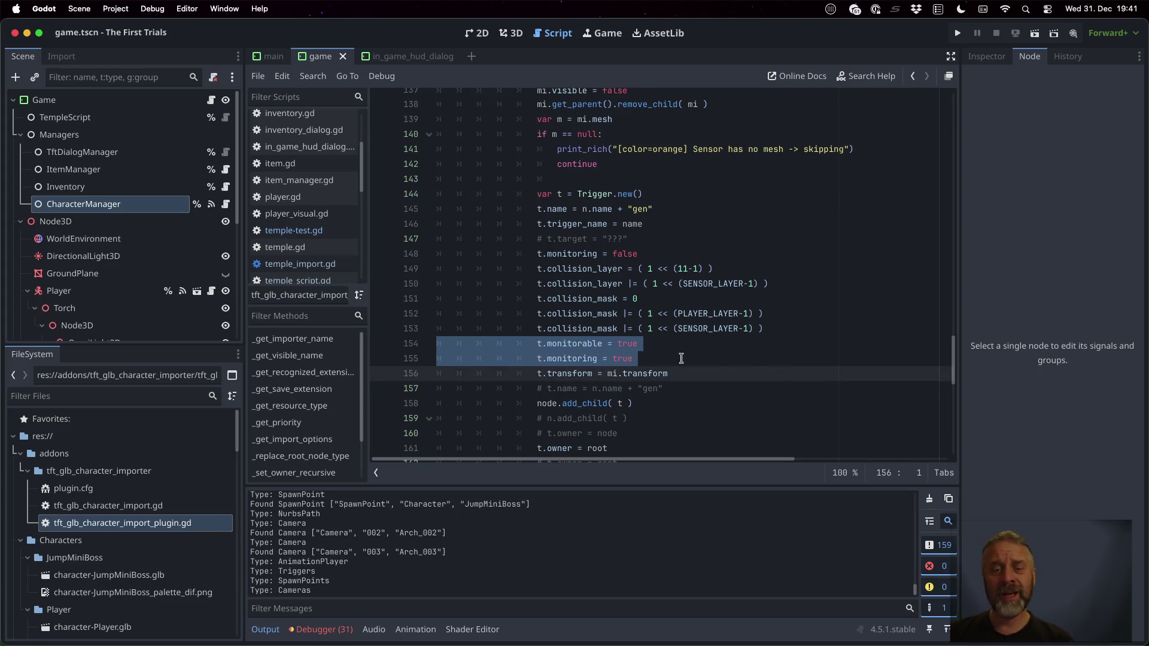
pyautogui.doubleClick(644, 374)
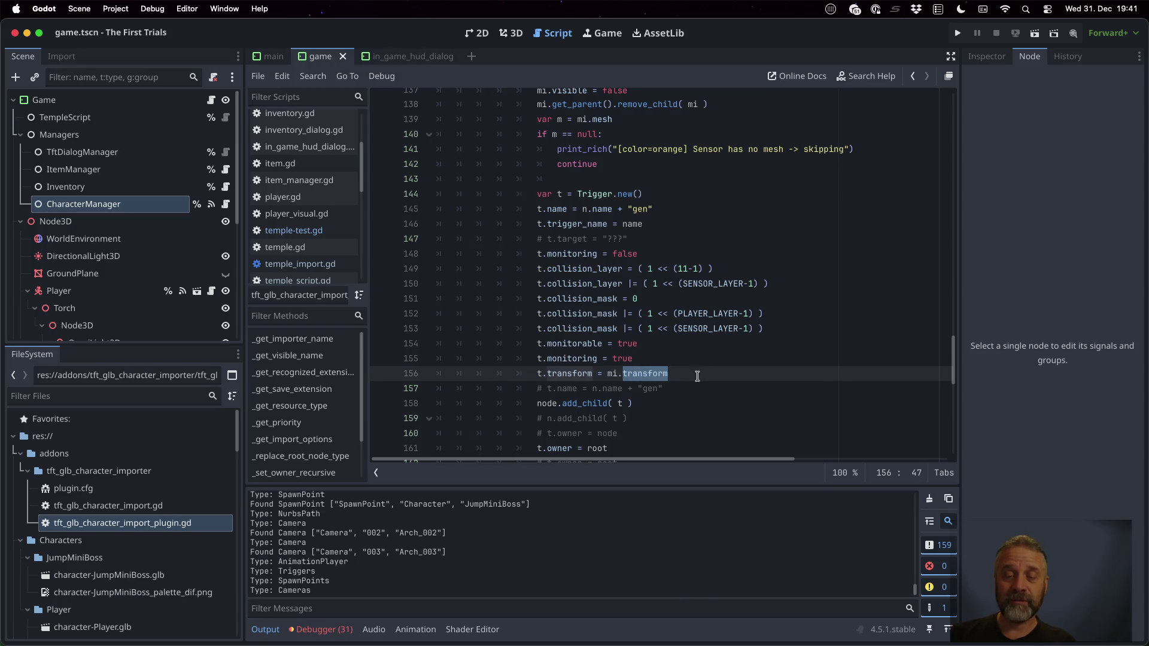
pyautogui.scroll(-3, 616, 353)
pyautogui.doubleClick(580, 307)
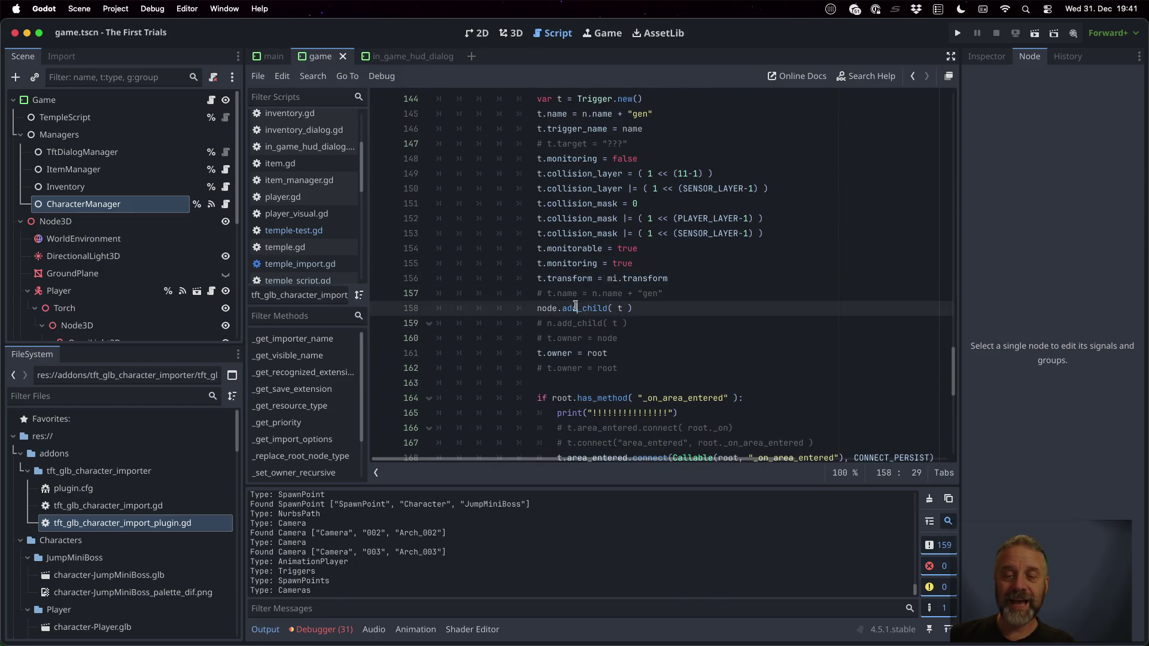
pyautogui.scroll(6, 698, 341)
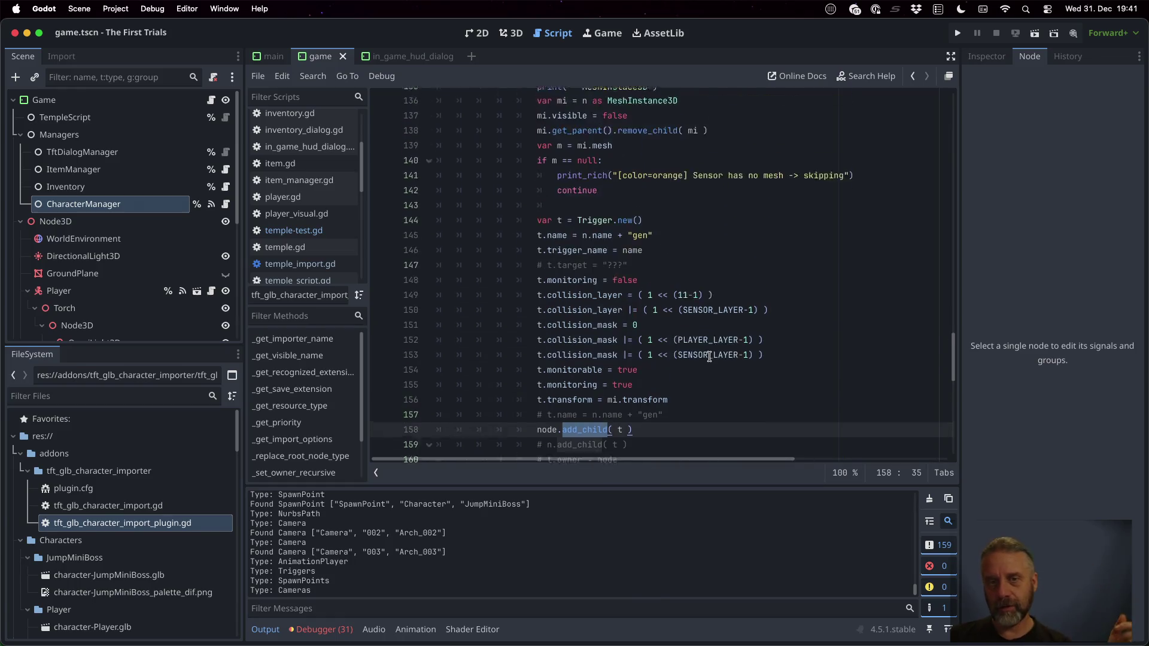
pyautogui.click(547, 283)
pyautogui.scroll(-3, 678, 339)
pyautogui.scroll(-3, 677, 338)
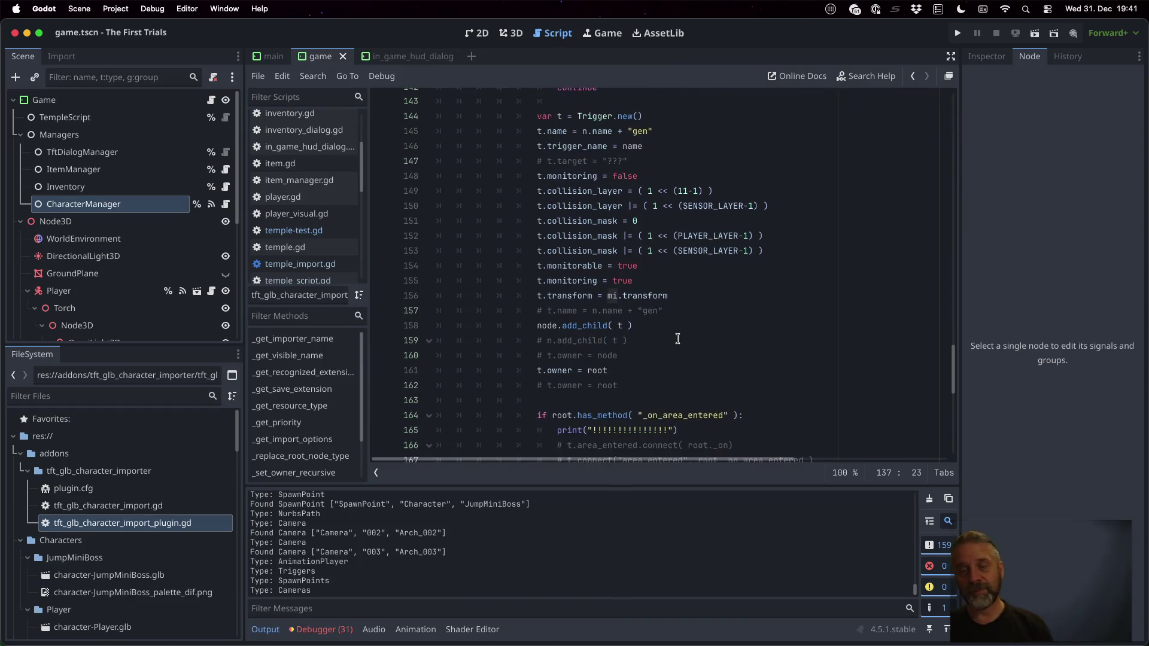
pyautogui.scroll(-2, 641, 287)
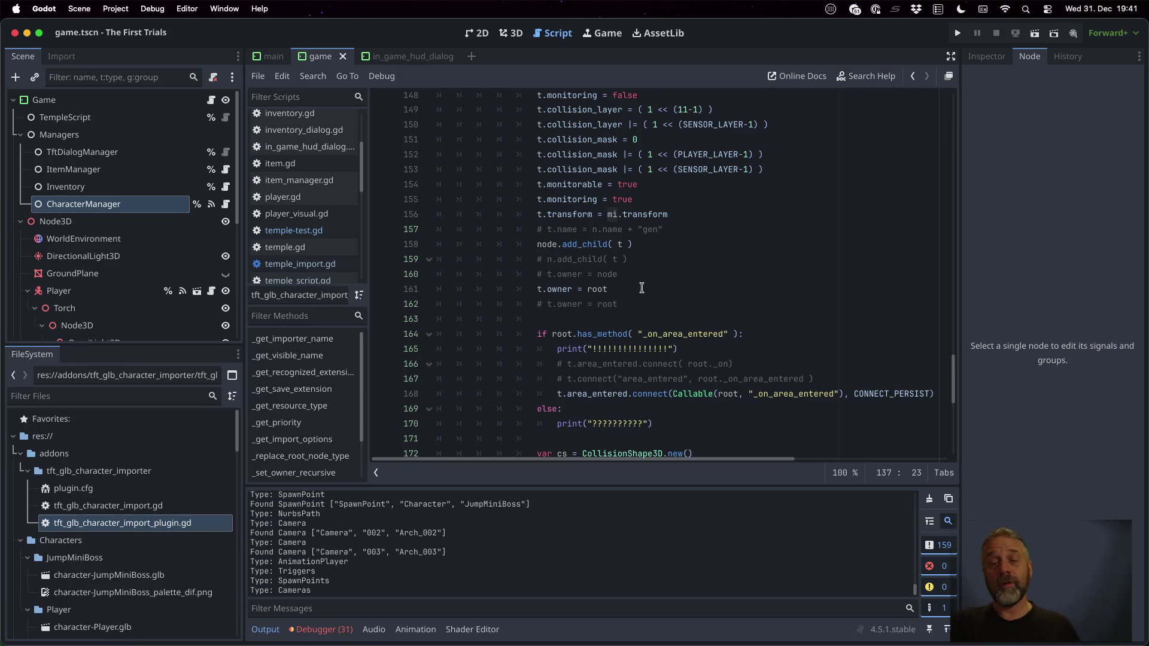
pyautogui.click(718, 335)
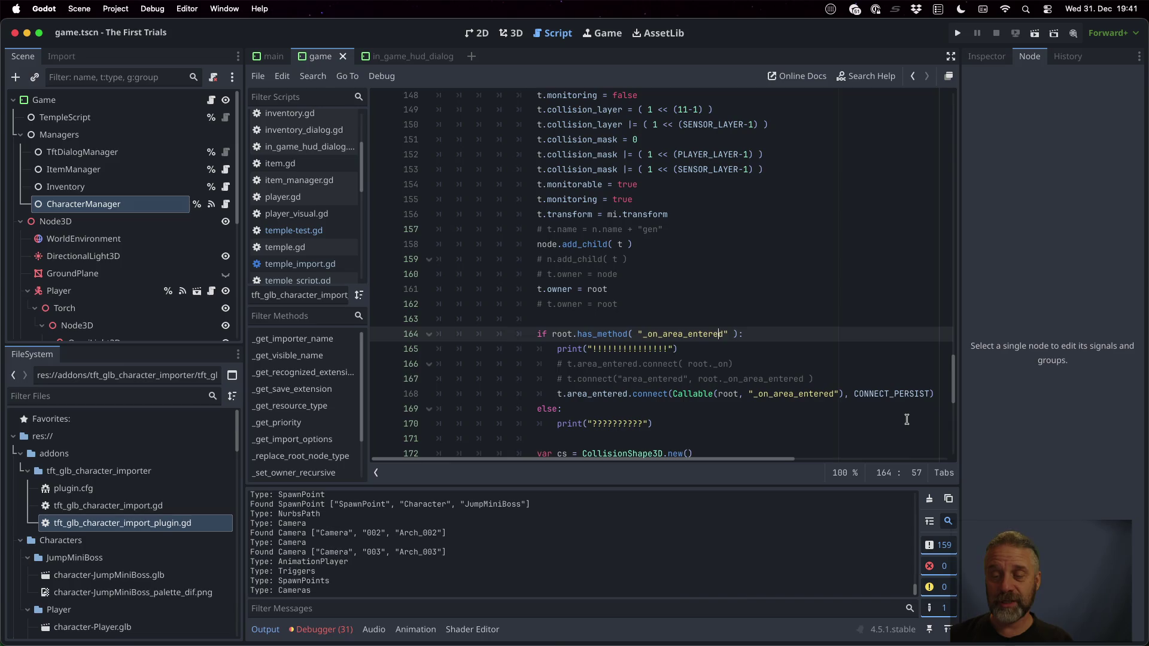
pyautogui.hotkey('shift', 'Down')
pyautogui.hotkey('shift', 'Down')
pyautogui.hotkey('shift', 'Down')
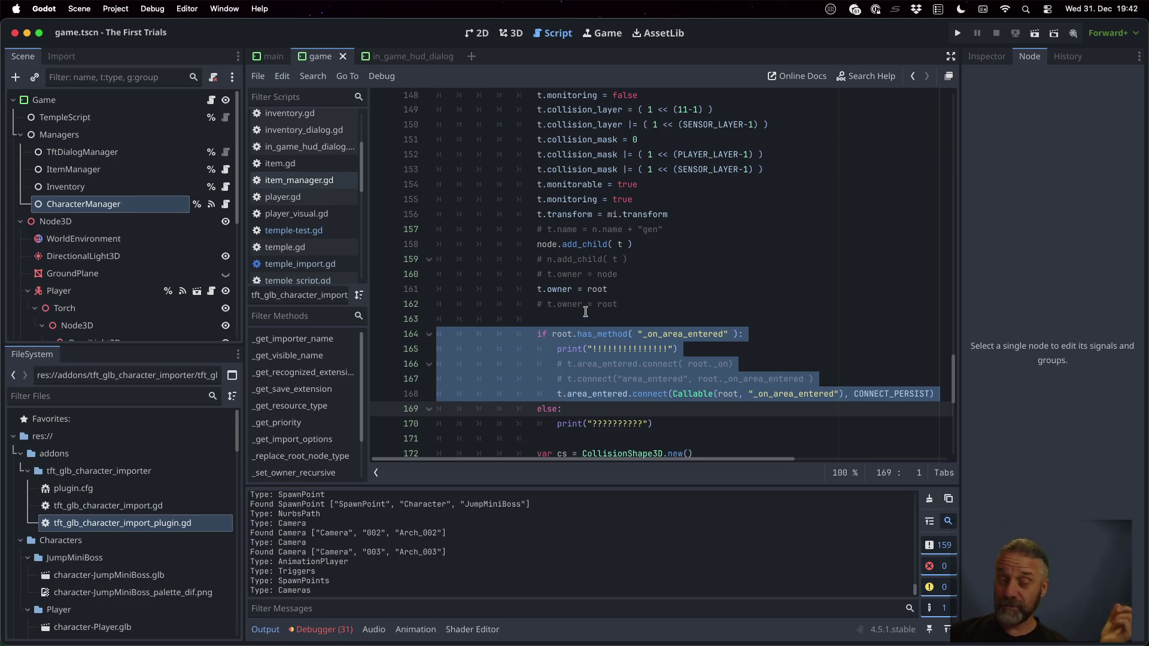
# Select the CONNECT_PERSIST flag on line 168 to read its documentation
pyautogui.scroll(3, 311, 180)
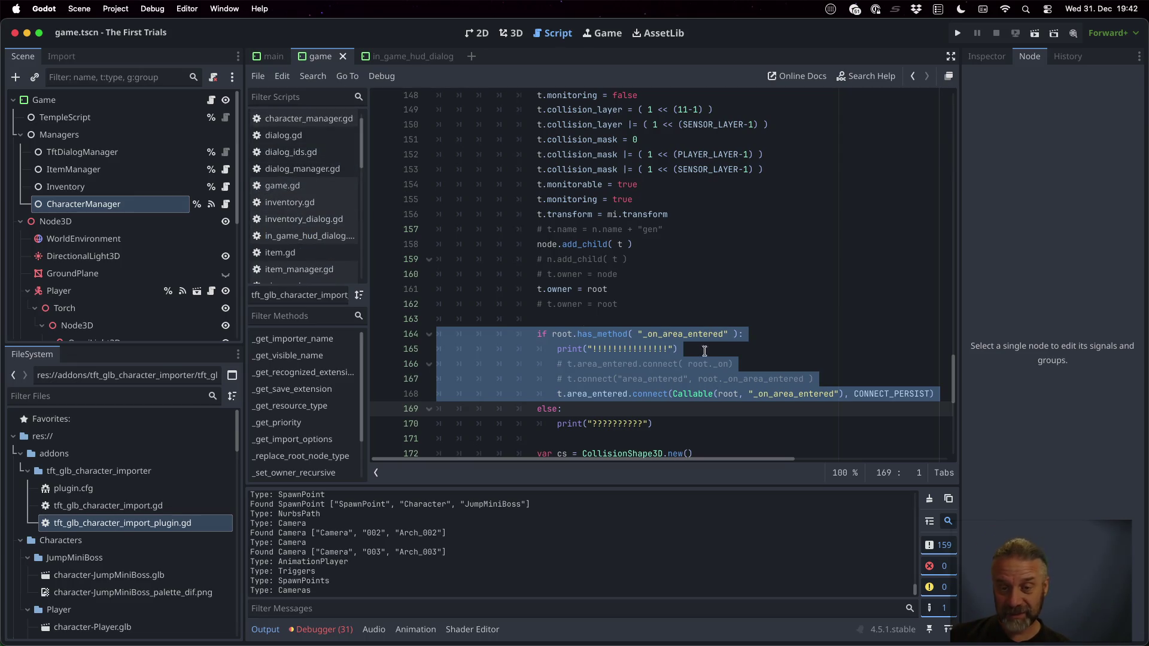
pyautogui.click(839, 394)
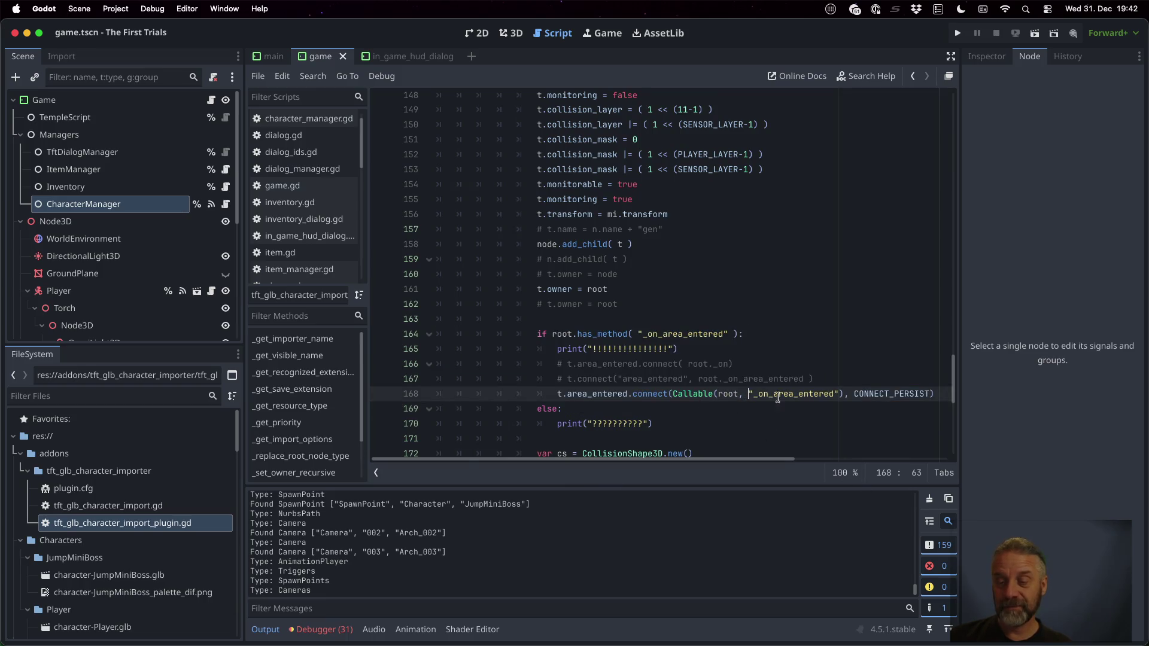
pyautogui.doubleClick(886, 395)
pyautogui.moveTo(886, 395)
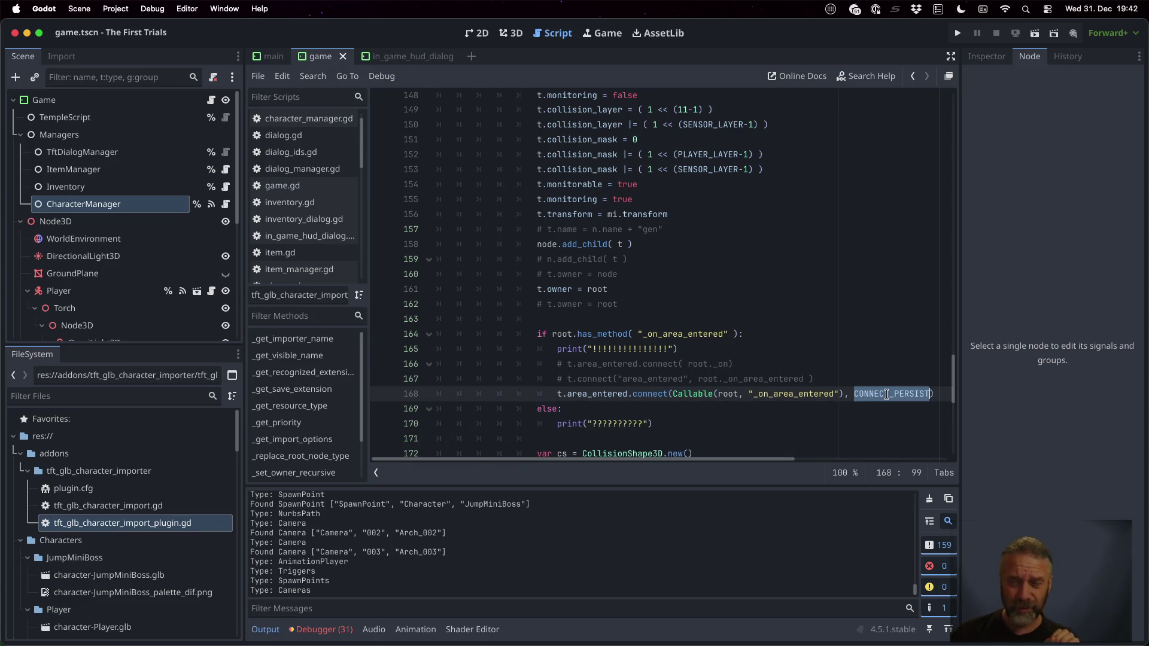
# Scroll further through the plugin script, then switch to Sublime Merge and scroll its diff
pyautogui.scroll(-3, 855, 365)
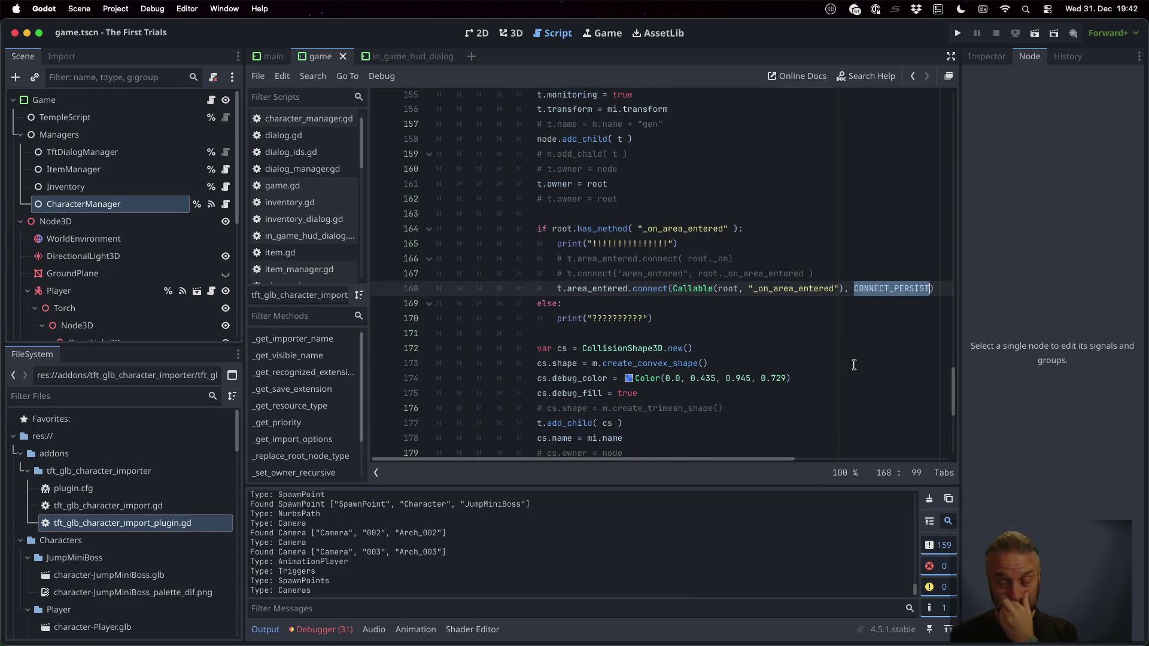
pyautogui.scroll(-2, 596, 299)
pyautogui.scroll(-4, 602, 266)
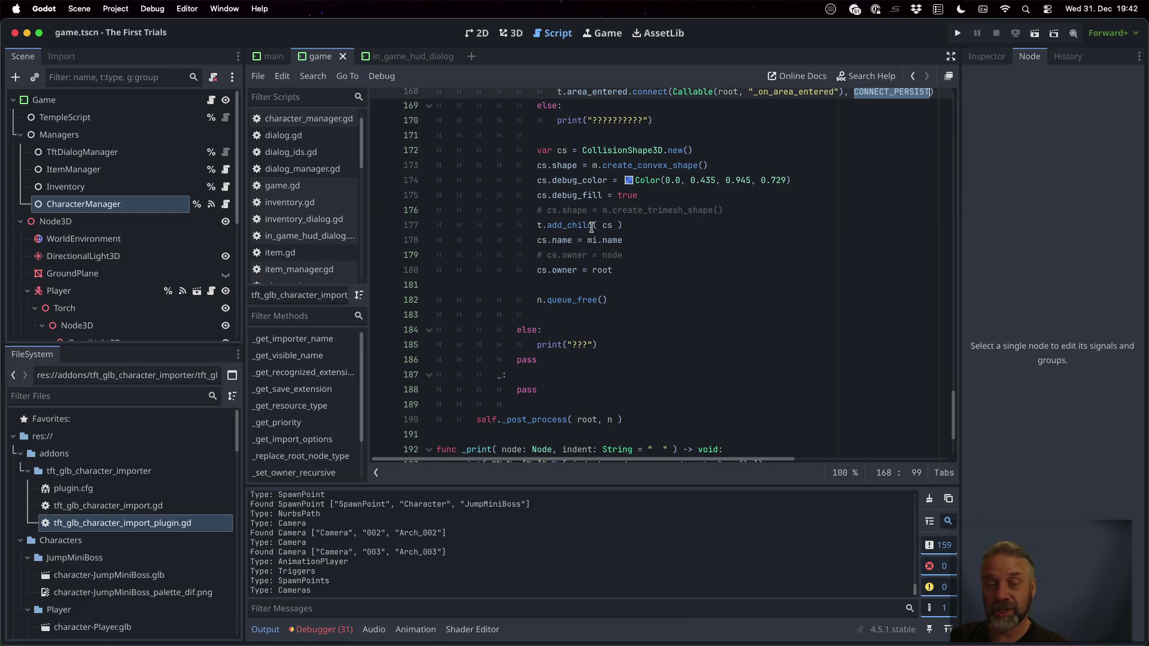
pyautogui.moveTo(591, 227)
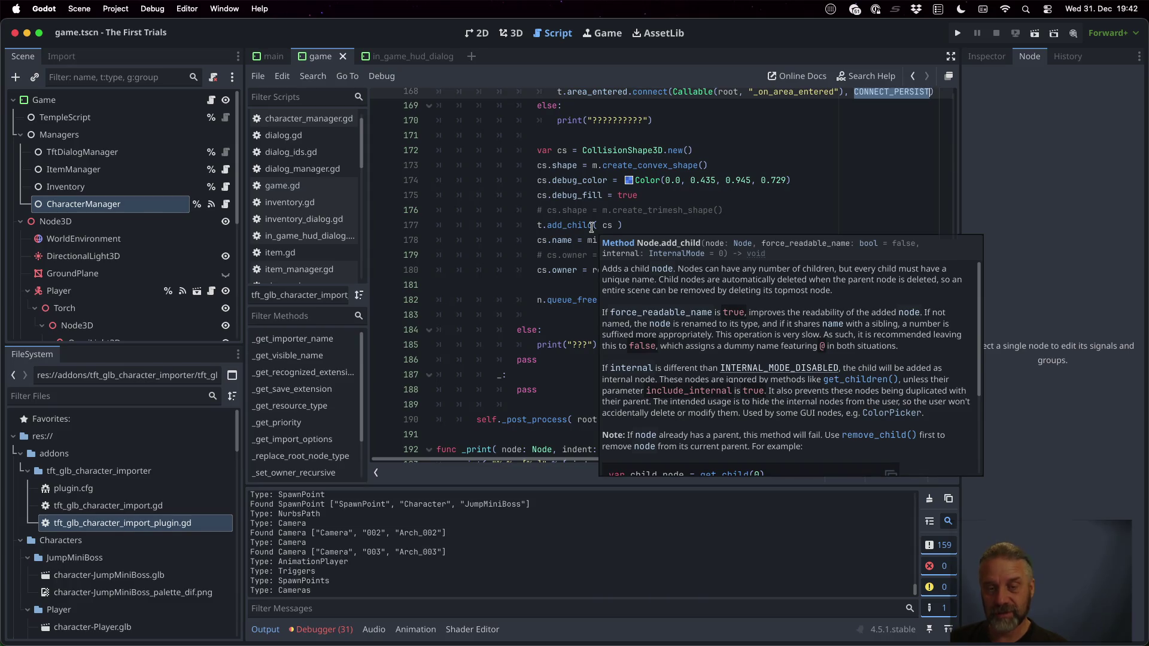
pyautogui.scroll(-1, 592, 228)
pyautogui.press('super+Tab')
pyautogui.scroll(-5, 937, 360)
pyautogui.scroll(-5, 937, 360)
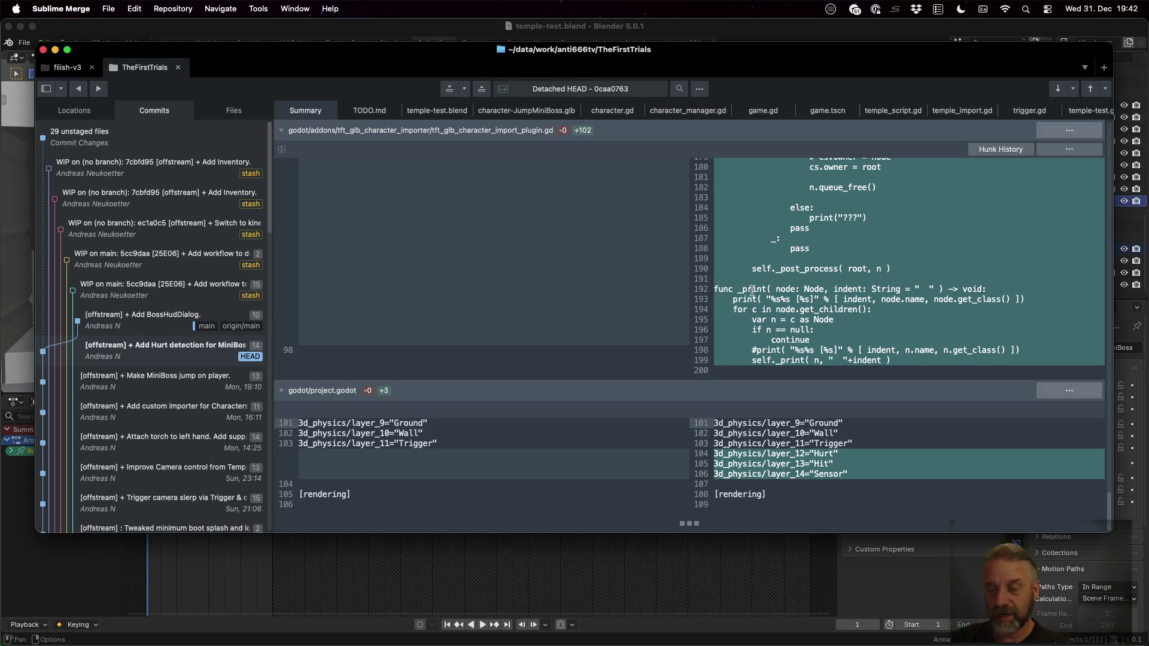
# Step through the Trigger line and the new Hurt, Hit and Sensor layer lines, then return to Godot
pyautogui.doubleClick(835, 444)
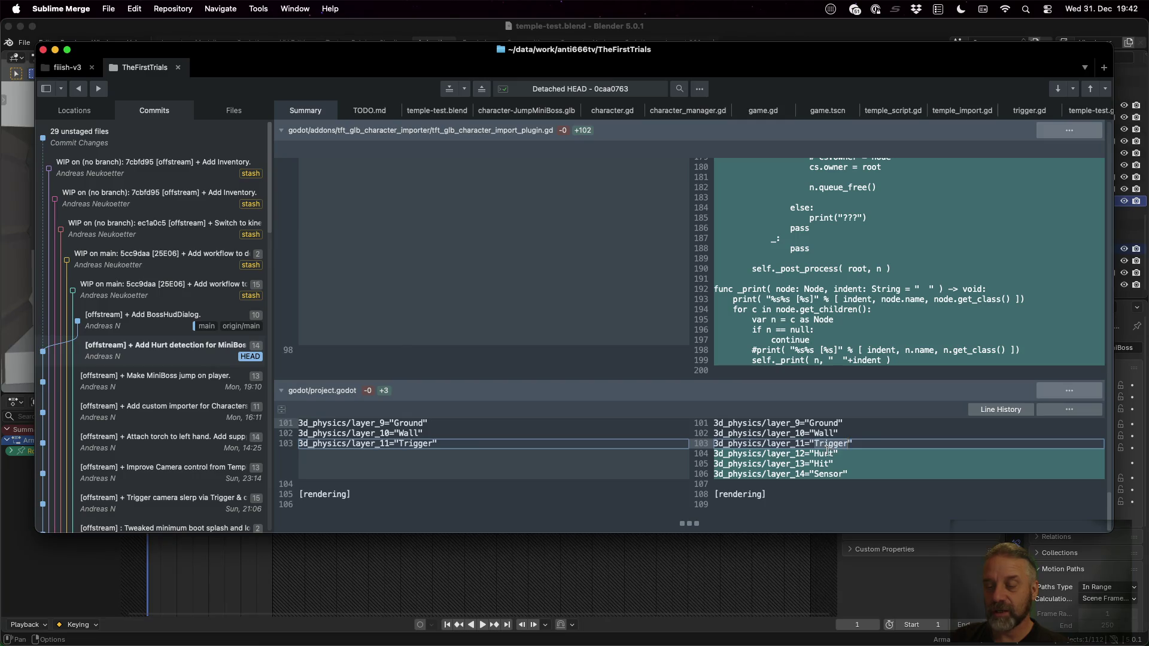
pyautogui.click(825, 454)
pyautogui.click(824, 465)
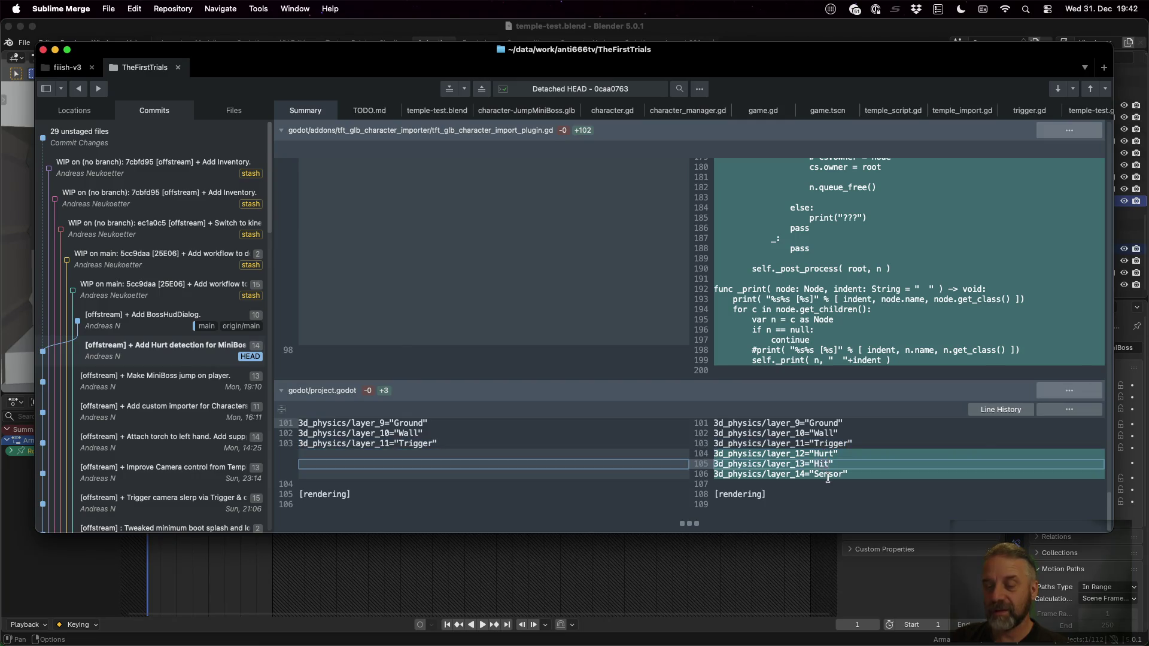
pyautogui.click(827, 474)
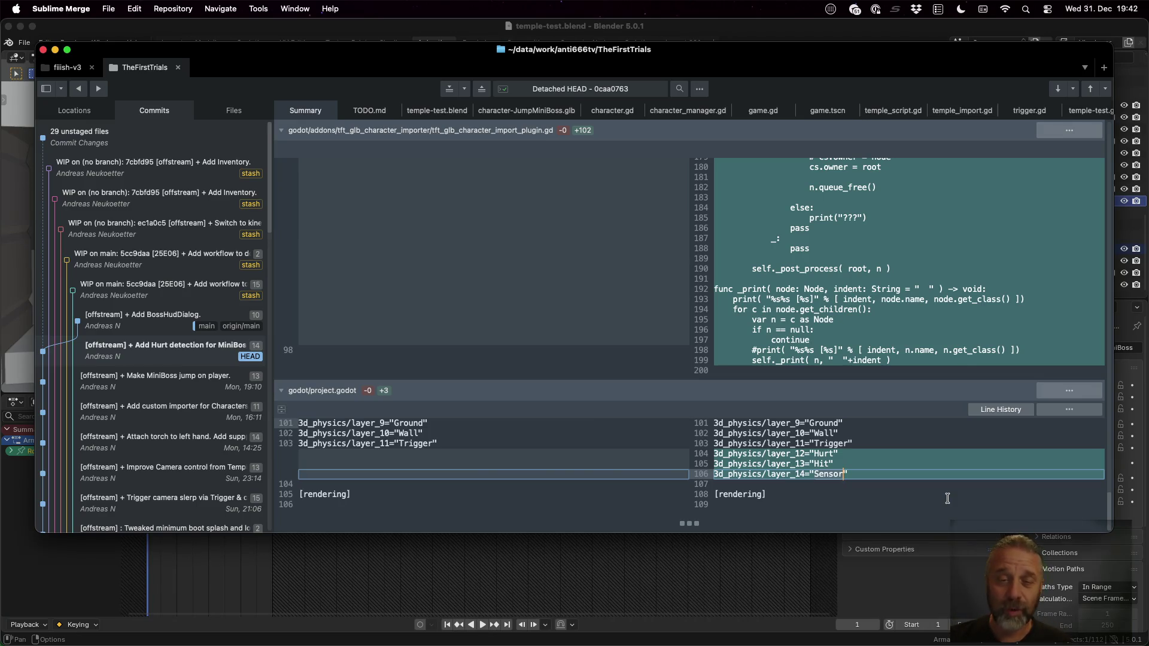
pyautogui.hotkey('ctrl', 'Left')
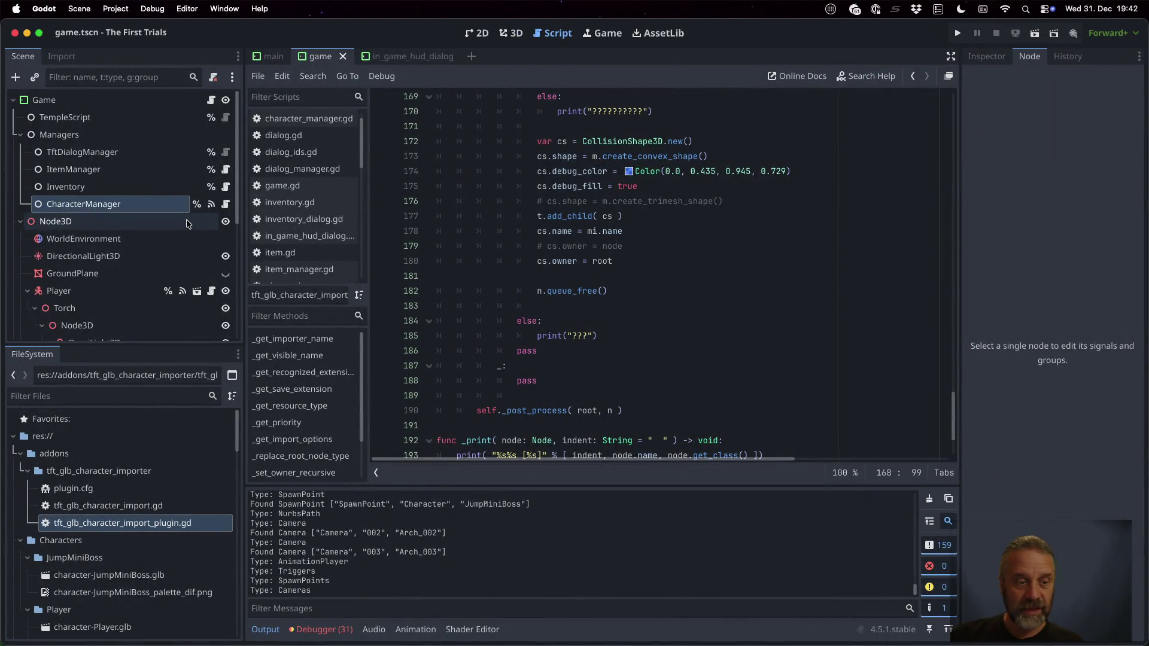
# Select character-JumpMiniBoss.glb in FileSystem and clear the Output log
pyautogui.scroll(-3, 140, 506)
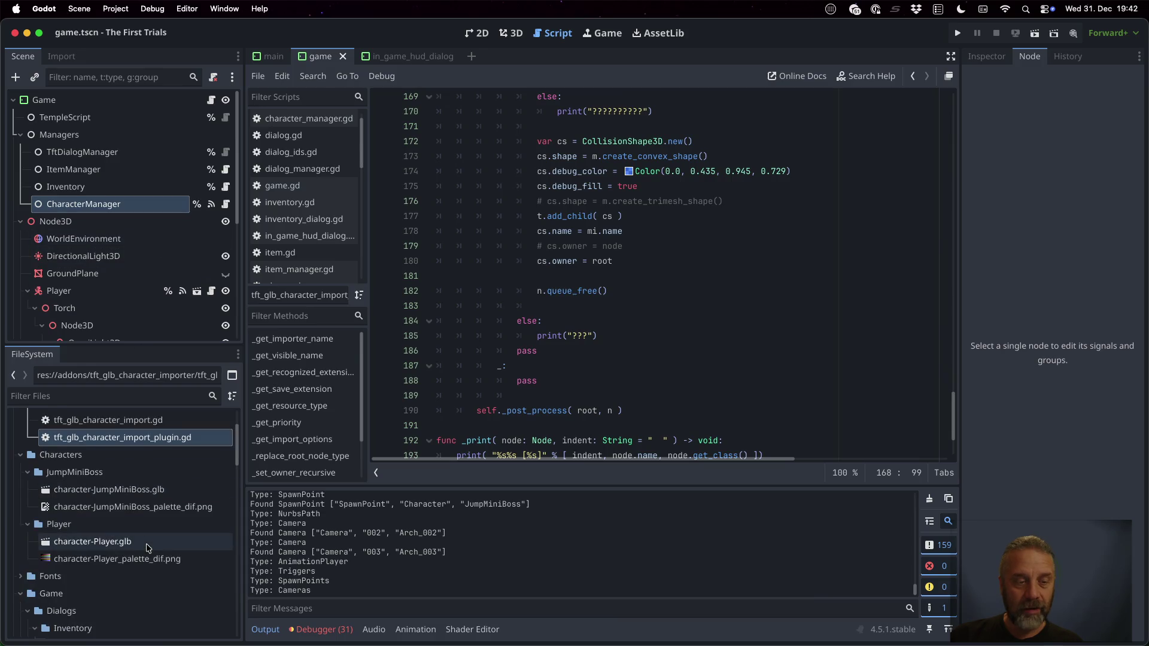
pyautogui.click(138, 490)
pyautogui.rightClick(138, 490)
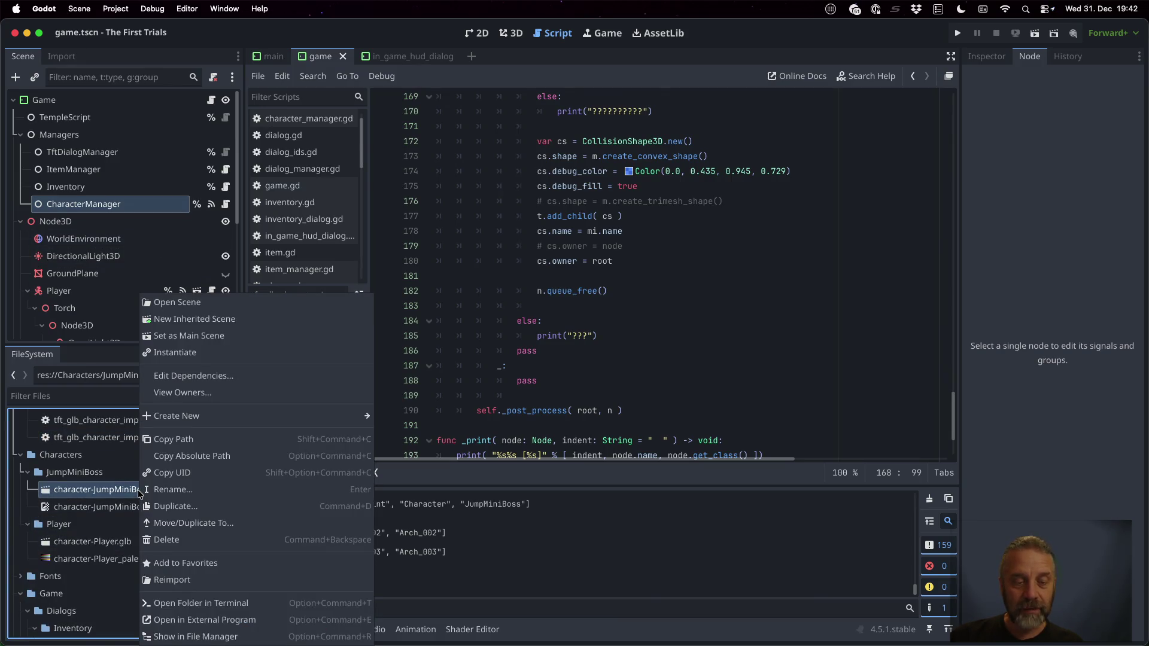
pyautogui.click(872, 505)
pyautogui.click(928, 496)
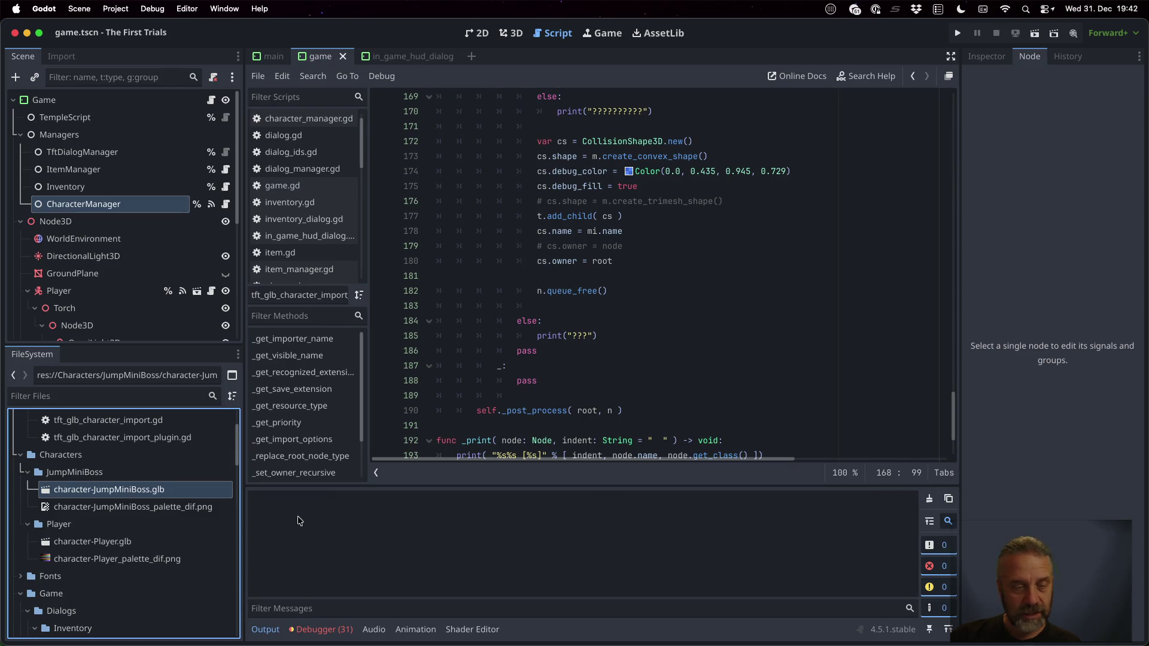
# Reimport character-JumpMiniBoss.glb from the Import tab and enlarge the output log
pyautogui.click(60, 56)
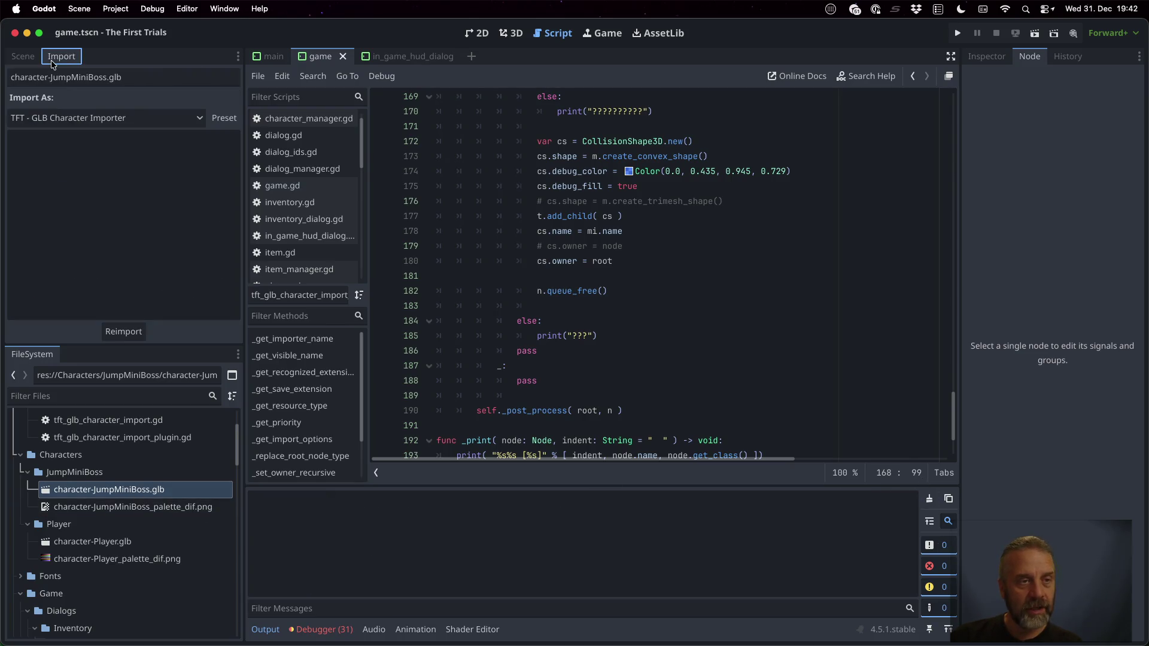
pyautogui.rightClick(146, 489)
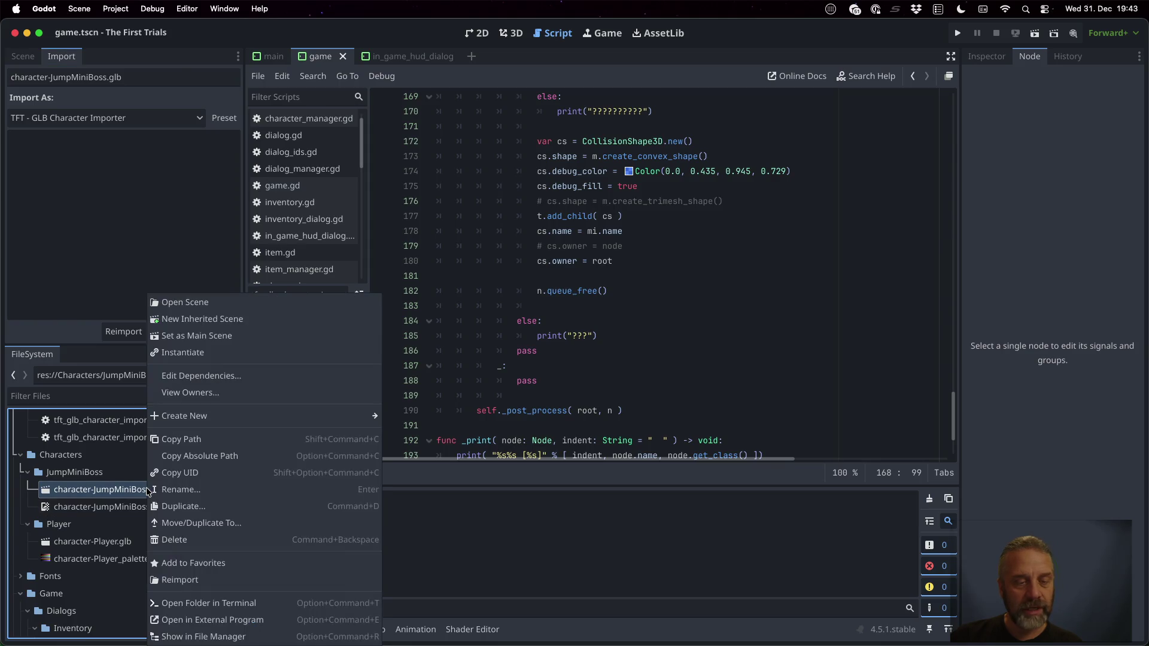
pyautogui.click(228, 576)
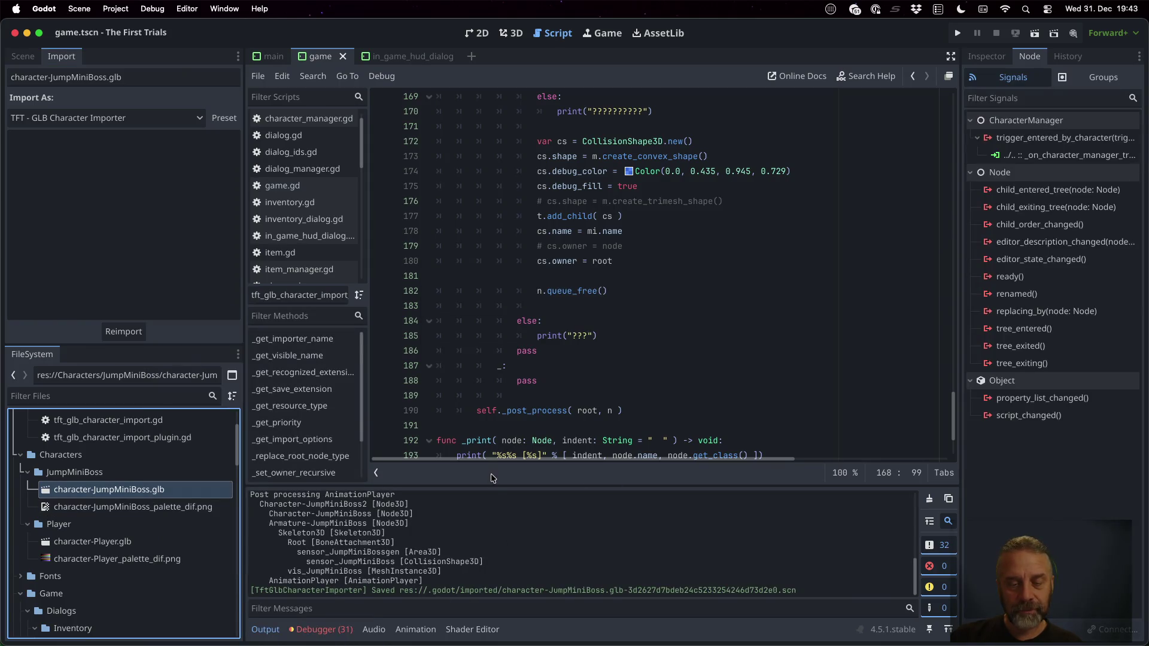
pyautogui.moveTo(492, 487)
pyautogui.mouseDown()
pyautogui.moveTo(461, 353)
pyautogui.moveTo(470, 213)
pyautogui.mouseUp()
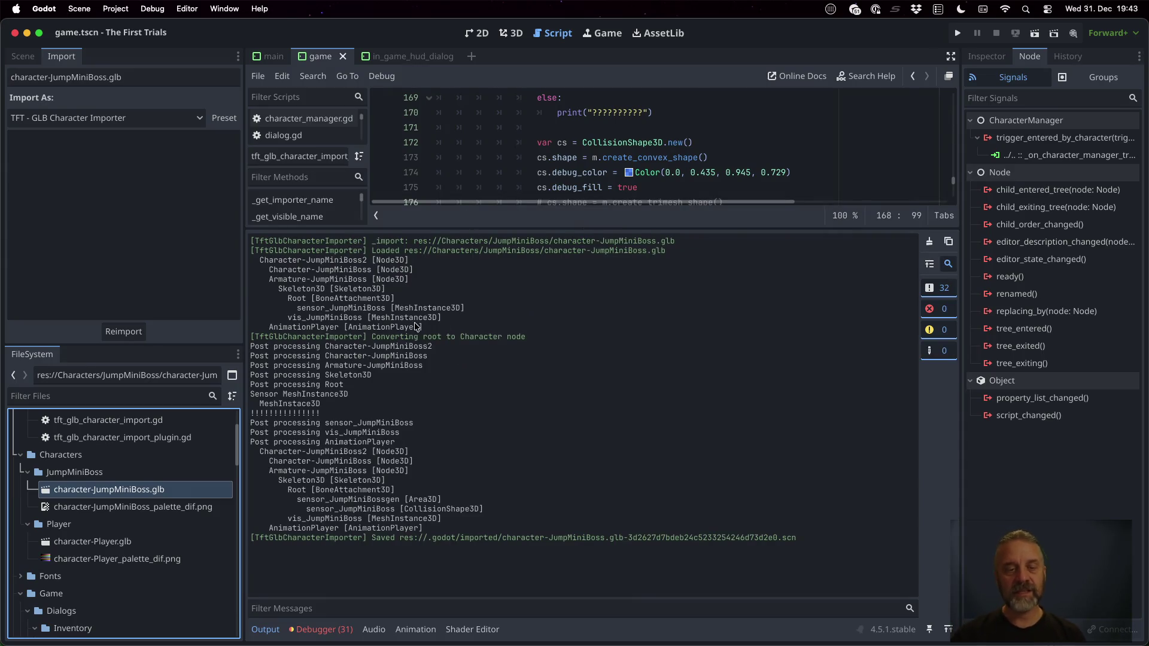
# Highlight the import log's node entries: sensor_JumpMiniBoss, vis_JumpMiniBoss, Armature and the handler-found line
pyautogui.moveTo(427, 329); pyautogui.dragTo(245, 259)
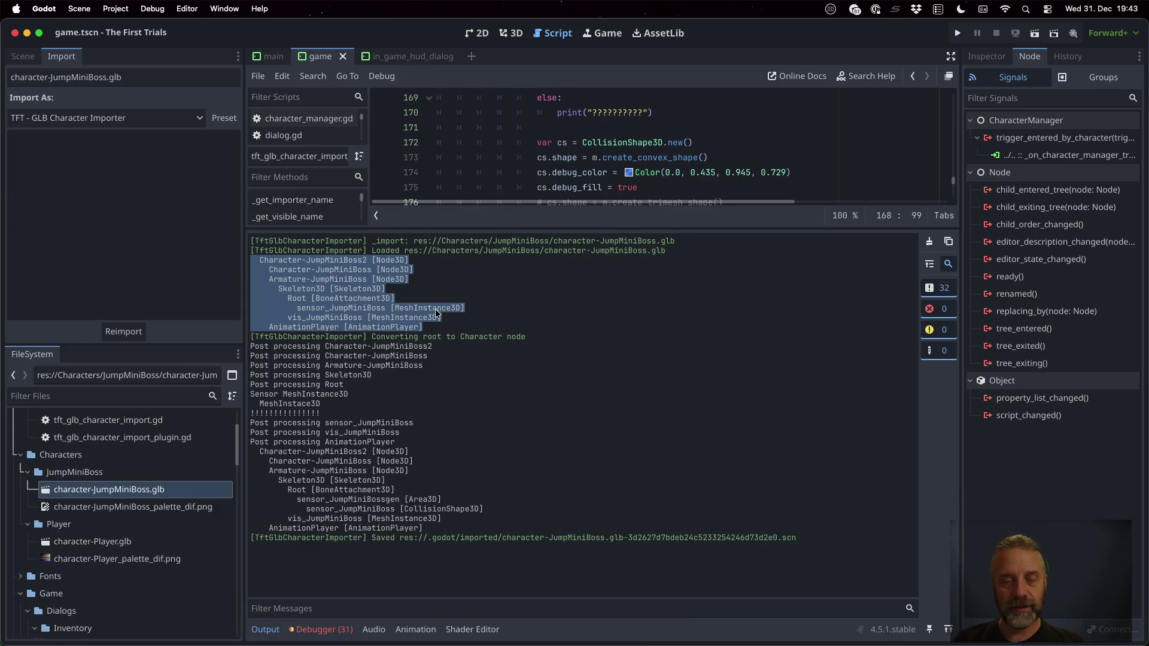
pyautogui.click(412, 299)
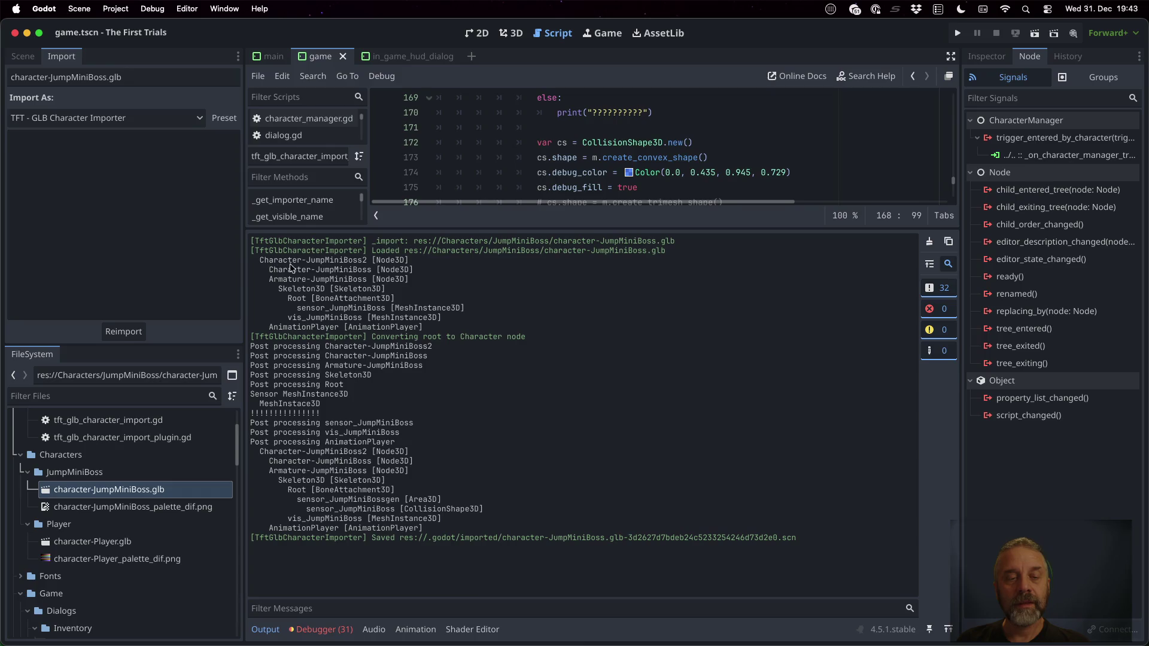
pyautogui.doubleClick(300, 309)
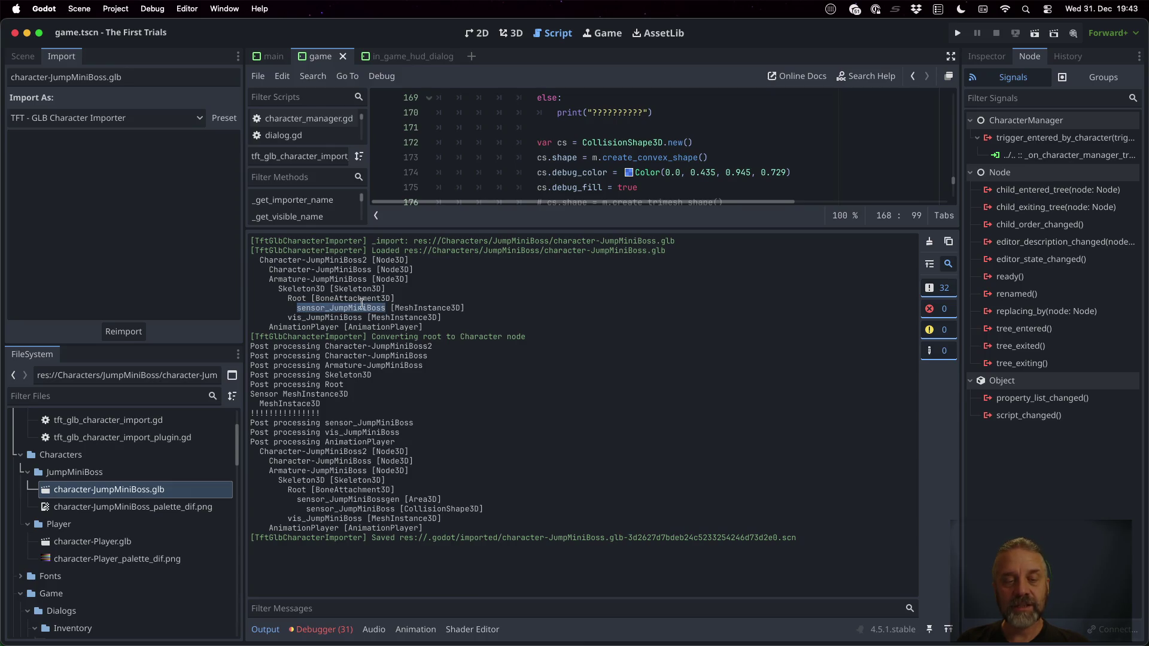
pyautogui.click(291, 321)
pyautogui.moveTo(288, 320); pyautogui.dragTo(360, 313)
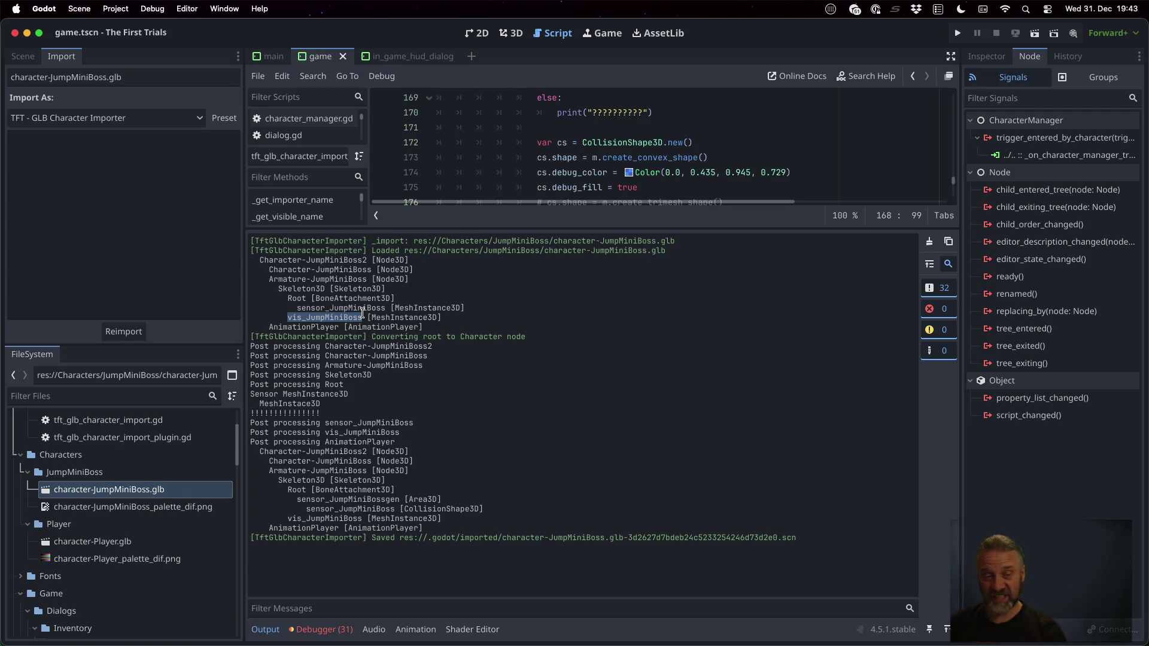
pyautogui.doubleClick(322, 309)
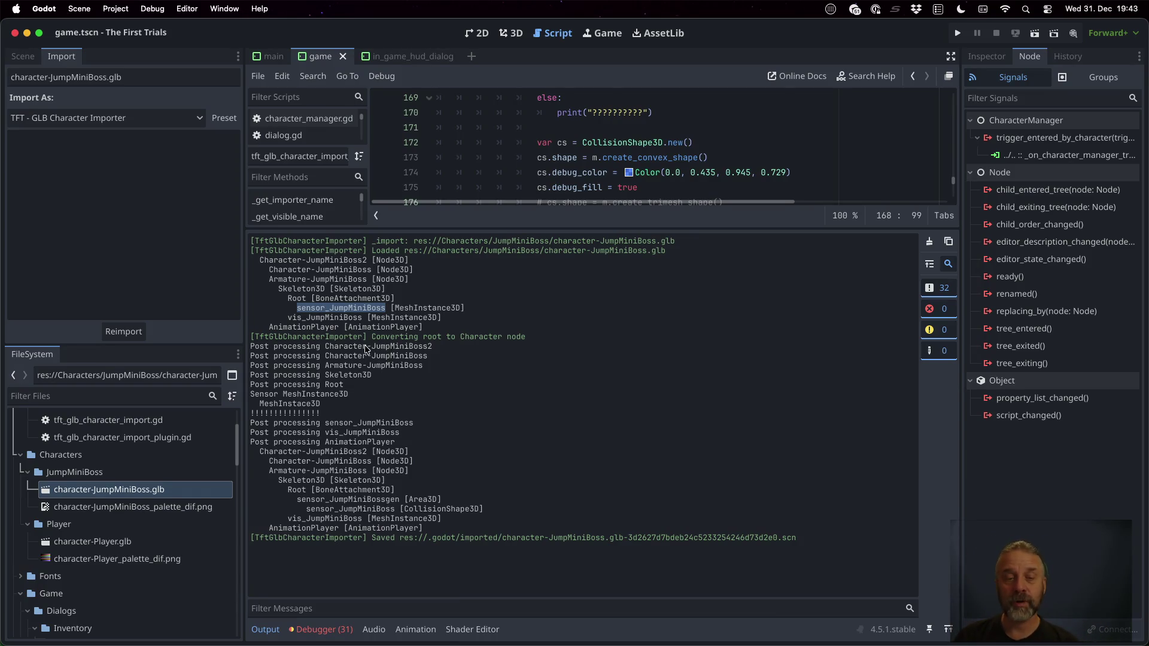
pyautogui.moveTo(325, 347); pyautogui.dragTo(432, 347)
pyautogui.click(333, 261)
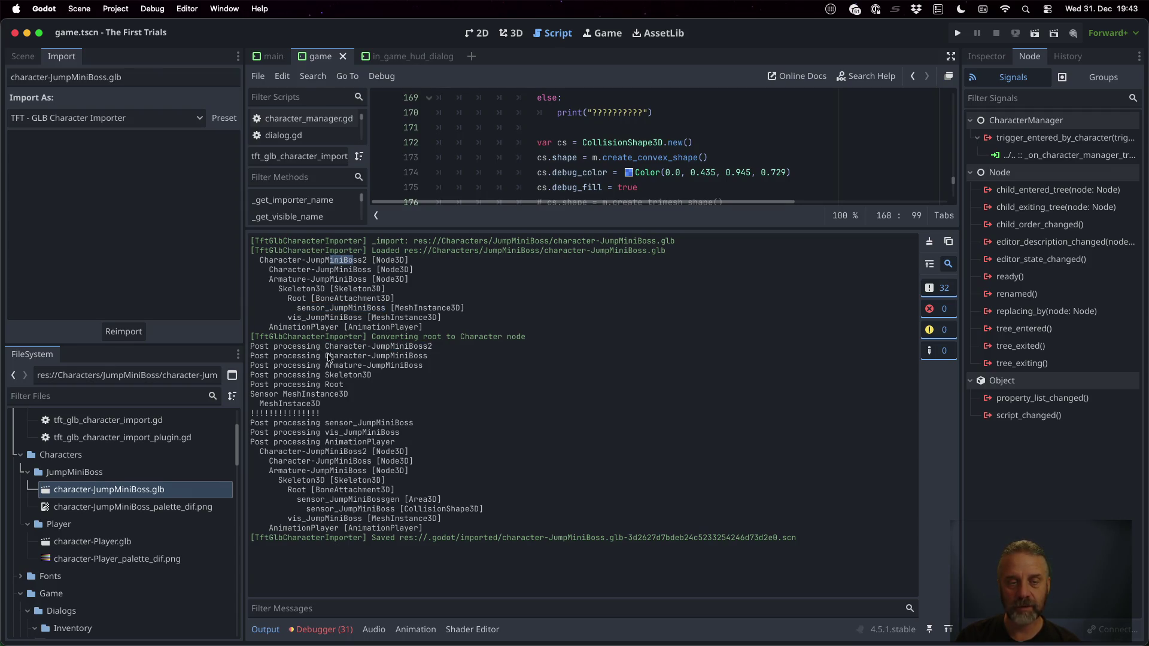
pyautogui.moveTo(327, 355); pyautogui.dragTo(444, 355)
pyautogui.doubleClick(334, 269)
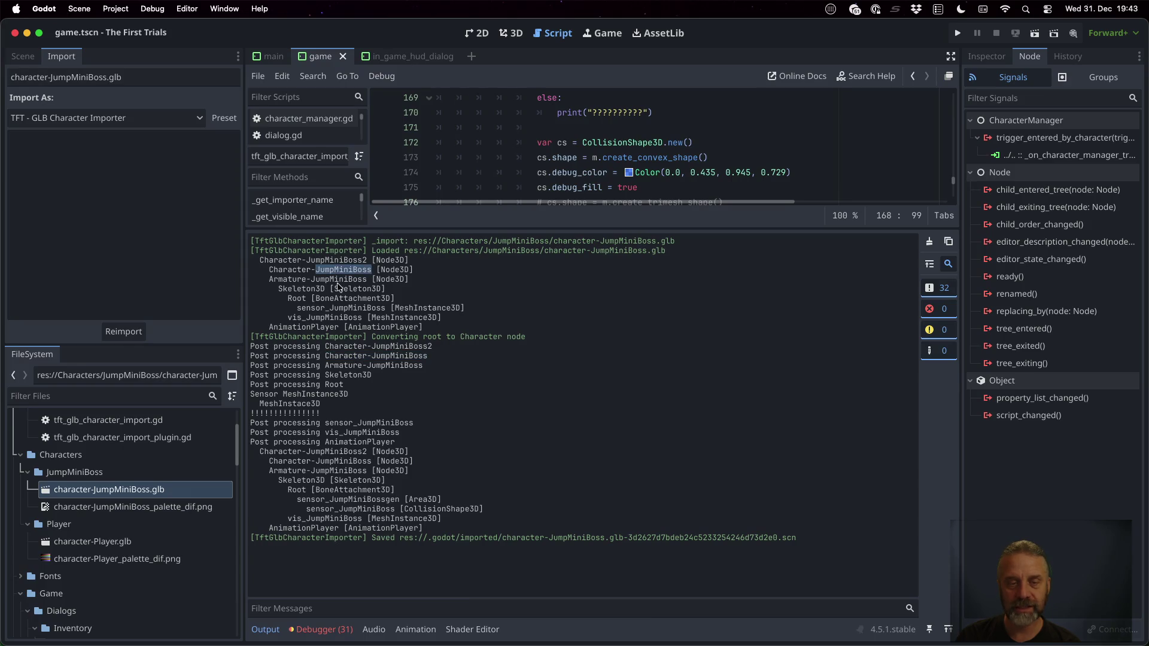
pyautogui.moveTo(330, 365)
pyautogui.mouseDown()
pyautogui.moveTo(405, 366)
pyautogui.moveTo(346, 384)
pyautogui.mouseUp()
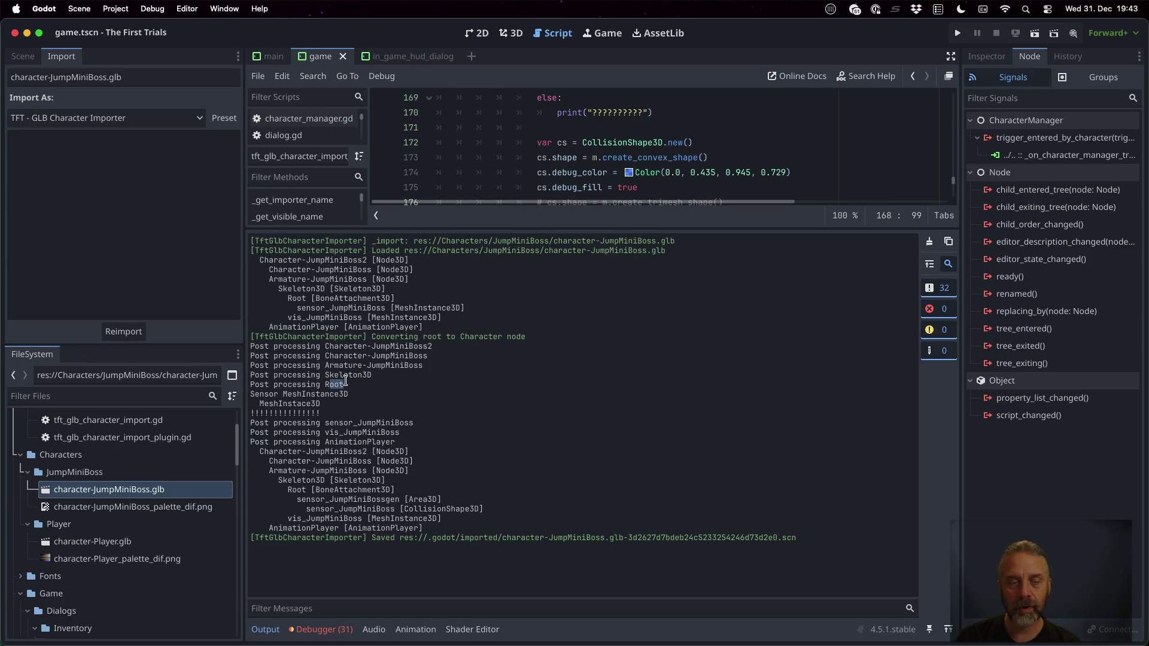
pyautogui.doubleClick(264, 395)
pyautogui.moveTo(297, 307); pyautogui.dragTo(322, 307)
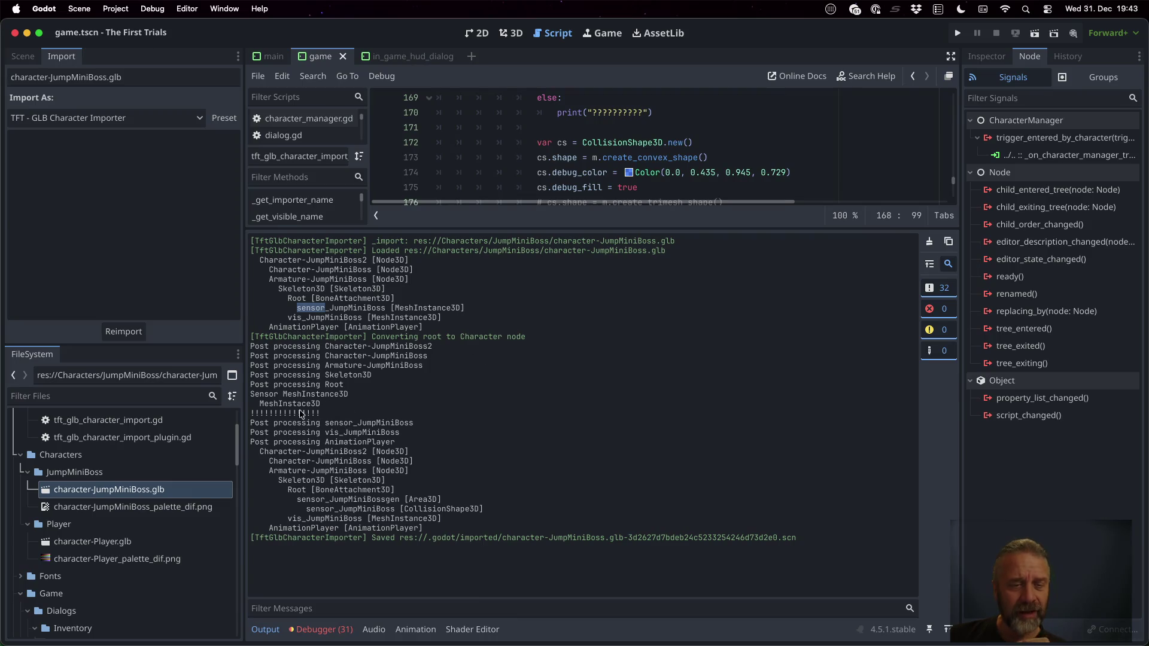
pyautogui.moveTo(252, 414); pyautogui.dragTo(329, 411)
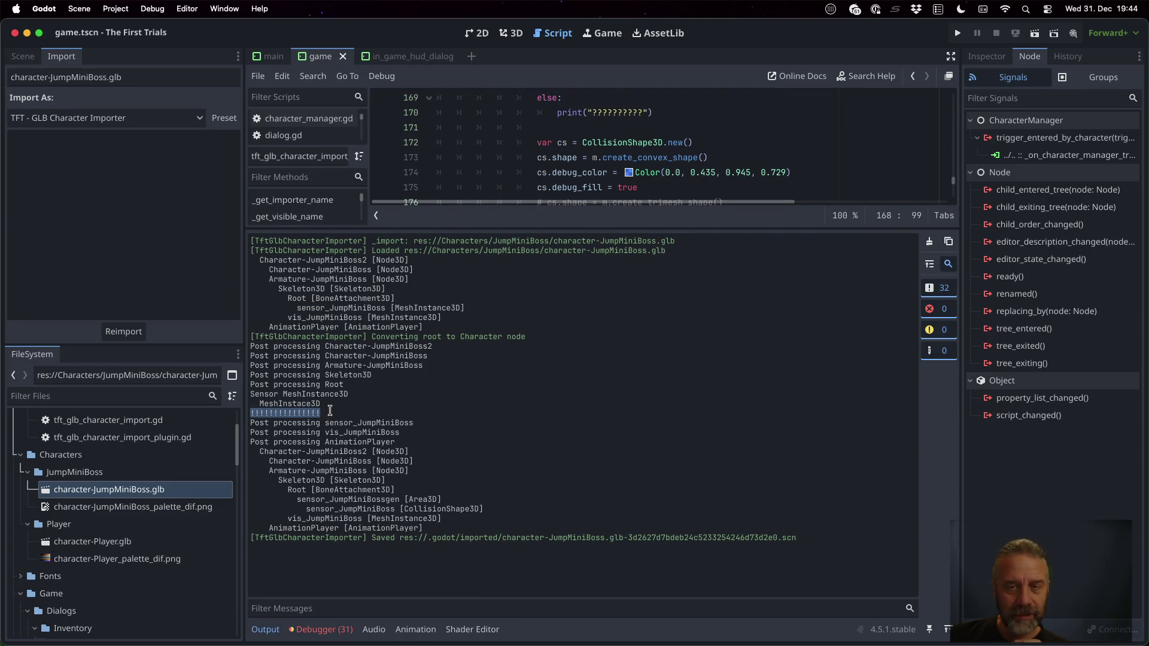
# Compare the original sensor_JumpMiniBoss MeshInstance3D with the generated sensor_JumpMiniBossgen Area3D and CollisionShape3D
pyautogui.scroll(2, 616, 134)
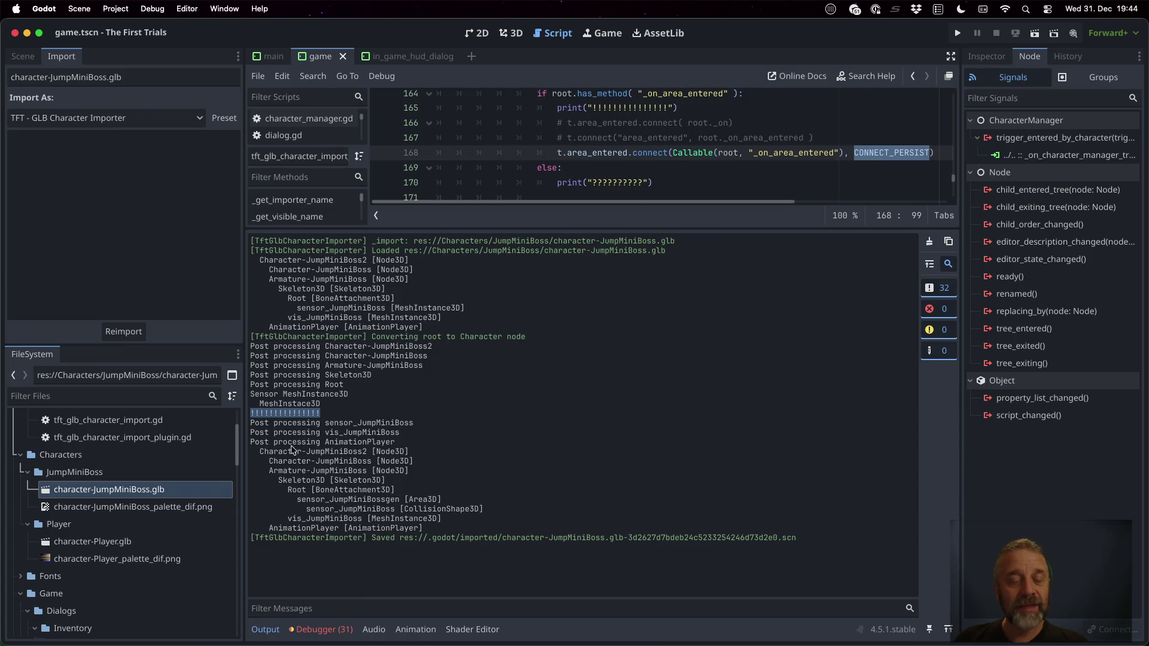
pyautogui.moveTo(263, 452); pyautogui.dragTo(404, 452)
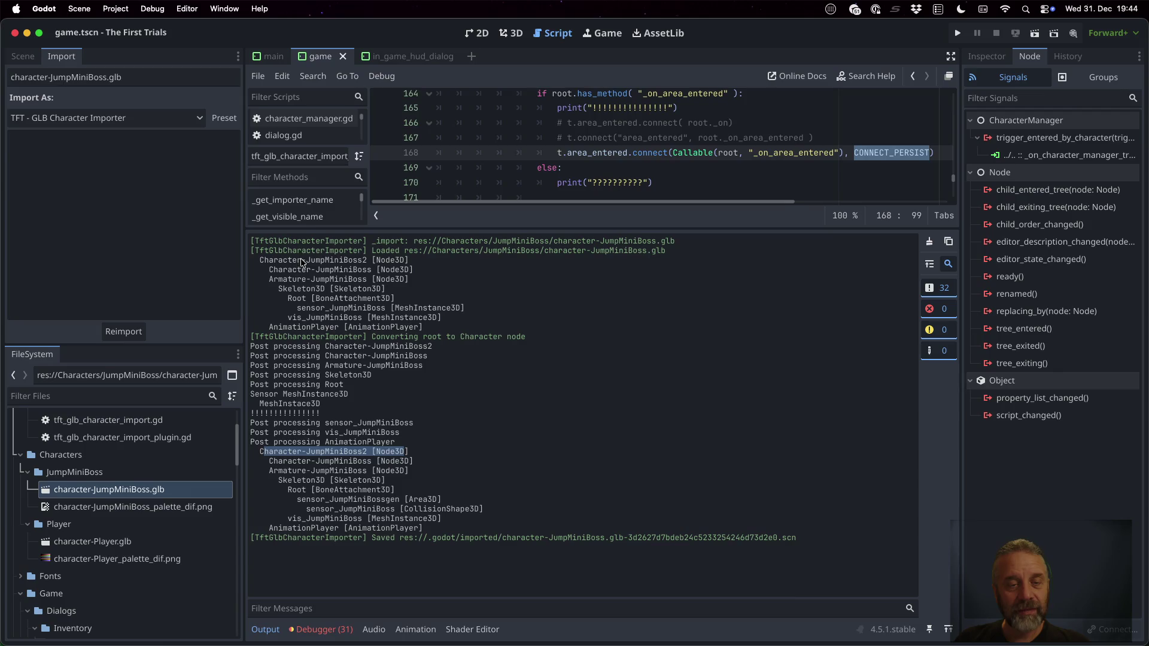
pyautogui.moveTo(302, 262); pyautogui.dragTo(361, 261)
pyautogui.moveTo(297, 309); pyautogui.dragTo(466, 307)
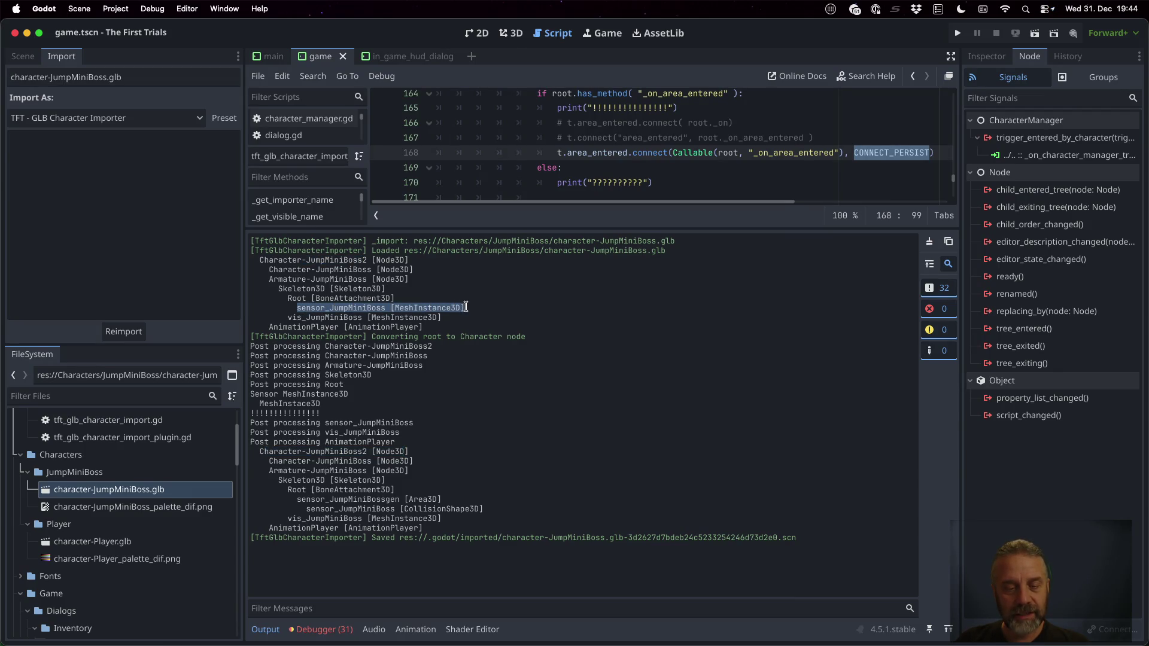
pyautogui.moveTo(298, 500); pyautogui.dragTo(451, 499)
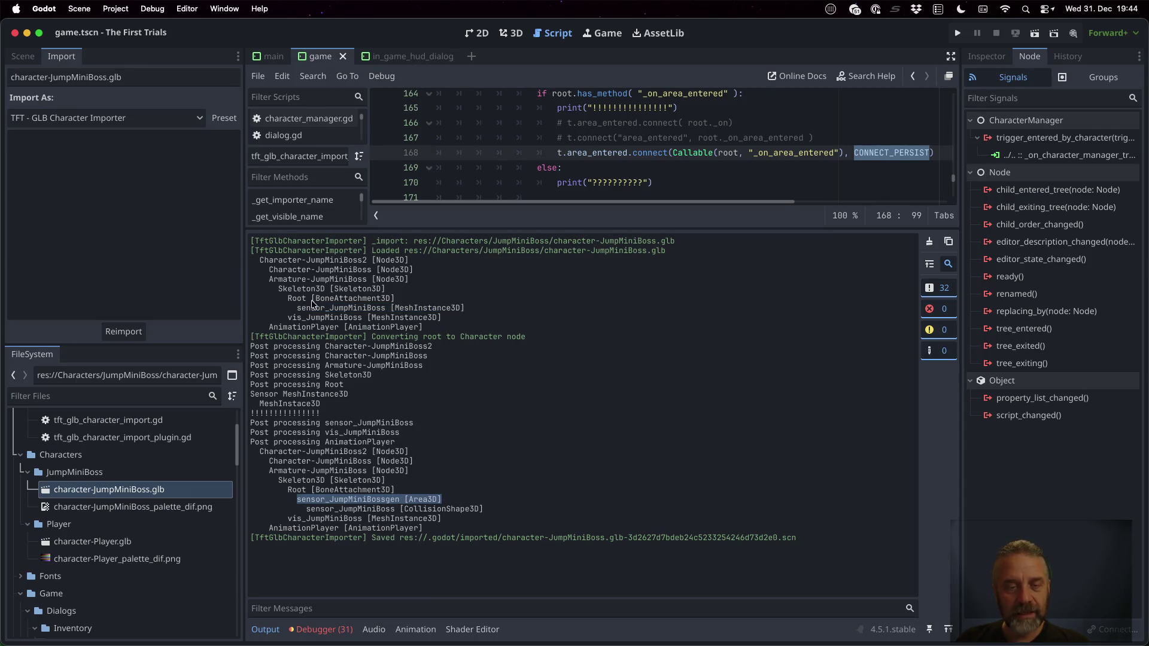
pyautogui.moveTo(297, 309); pyautogui.dragTo(433, 317)
pyautogui.doubleClick(430, 308)
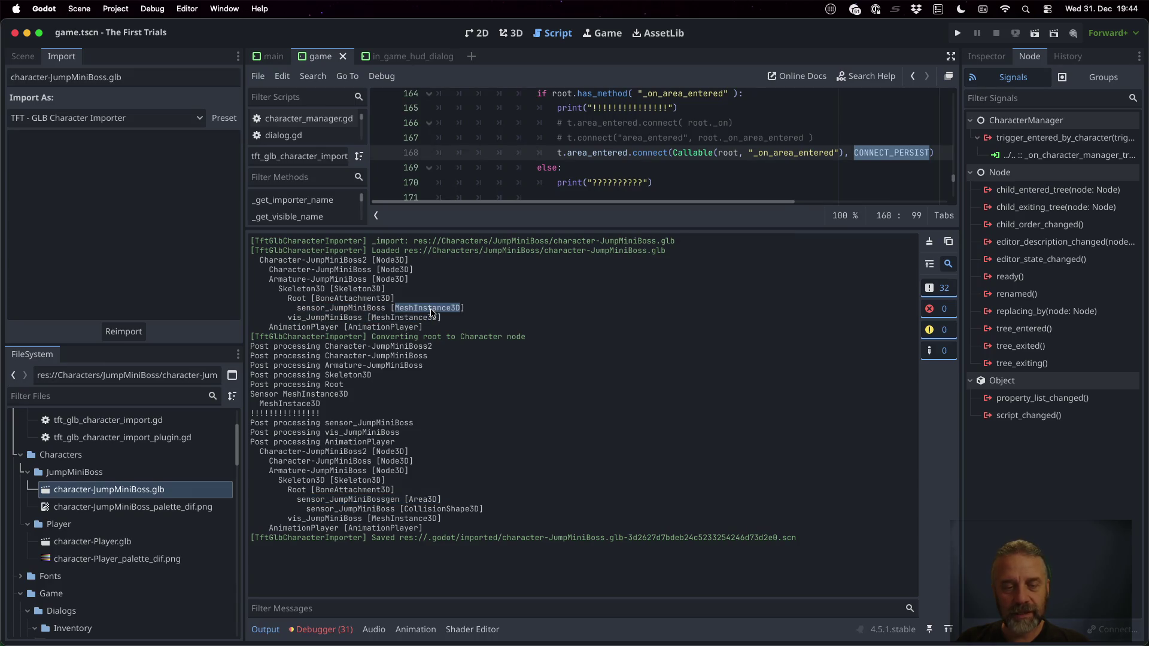
pyautogui.click(427, 505)
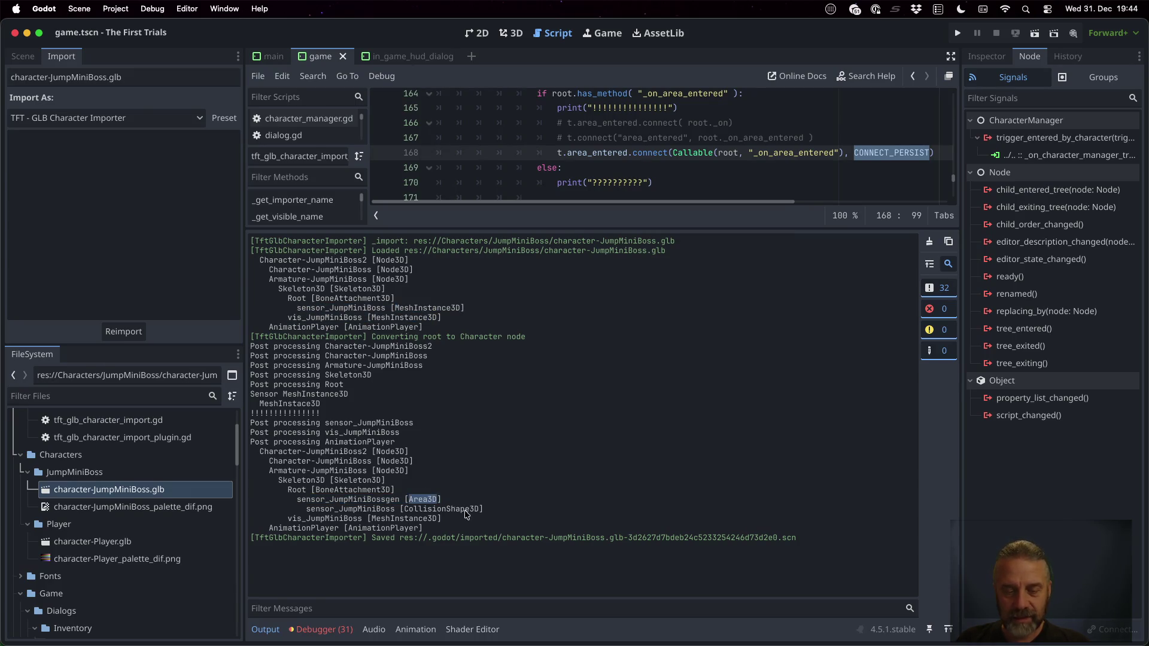
pyautogui.doubleClick(464, 510)
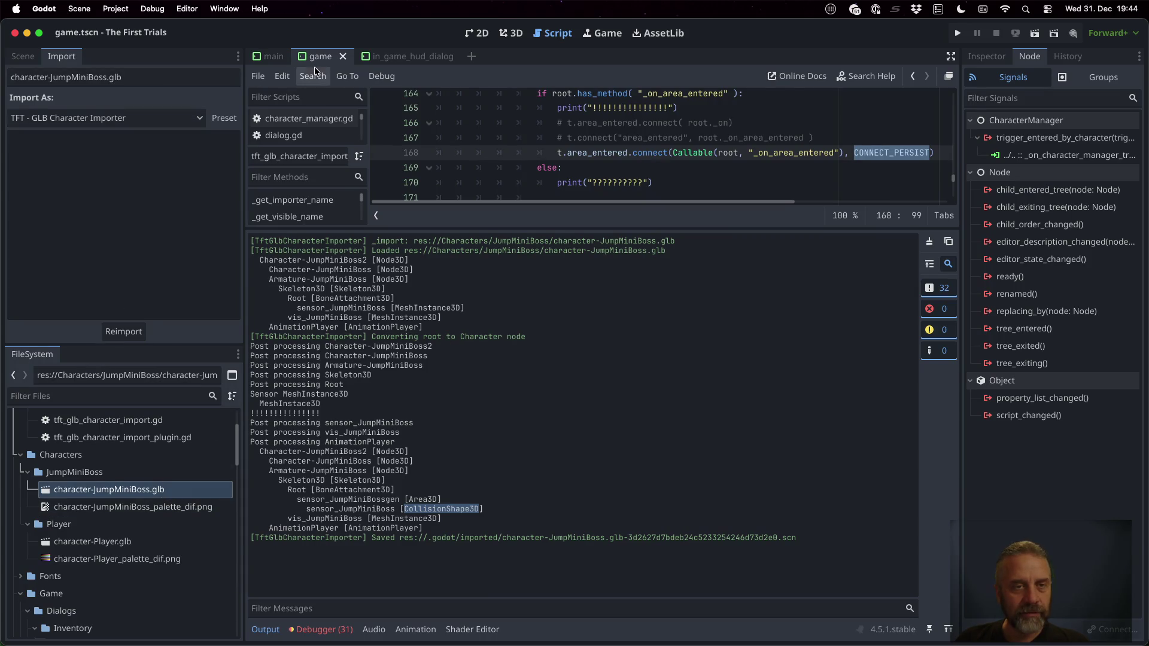
# Select Character-JumpMiniBoss in the Scene dock and open its own scene
pyautogui.click(22, 57)
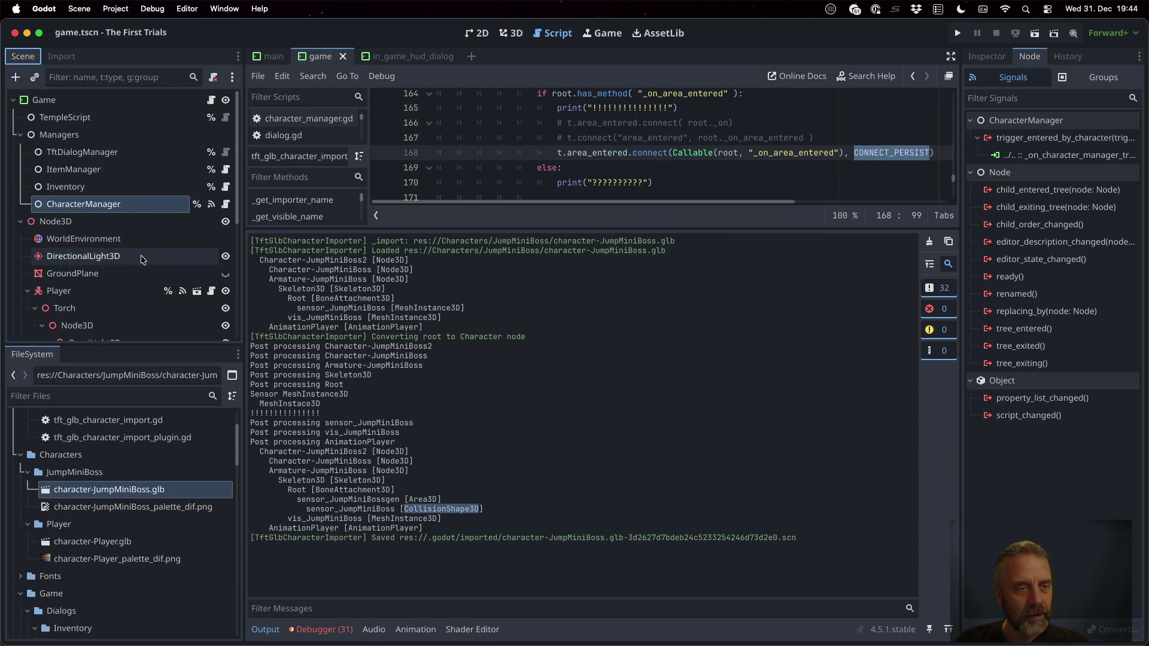
pyautogui.scroll(-3, 143, 257)
pyautogui.scroll(-1, 142, 259)
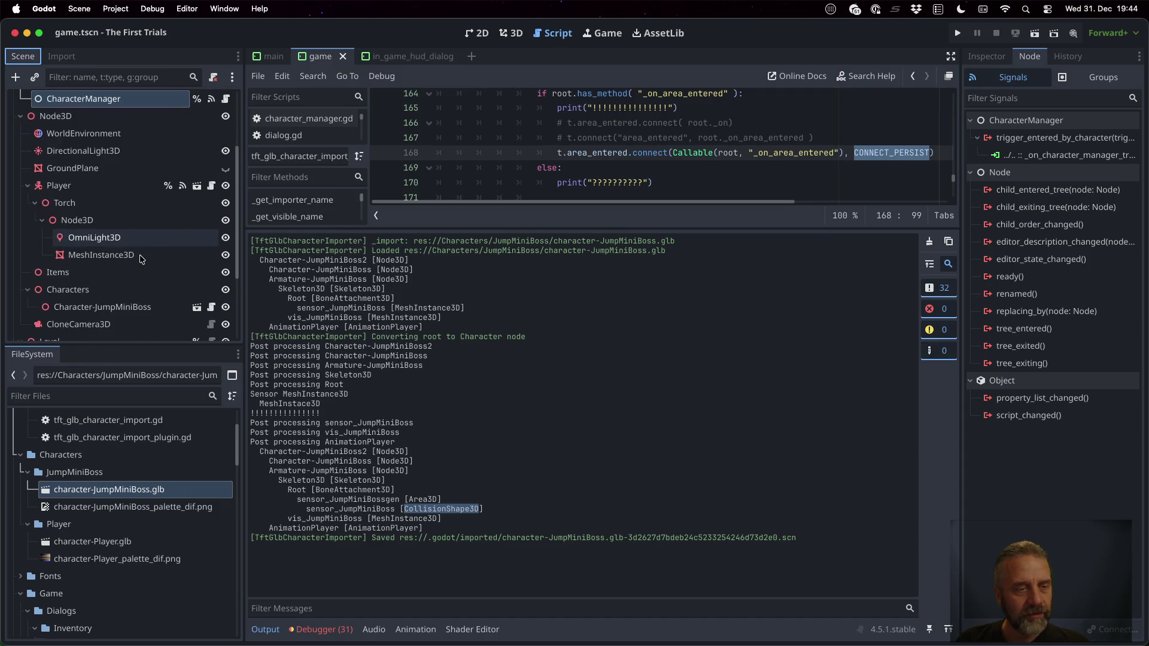
pyautogui.click(143, 306)
pyautogui.click(198, 307)
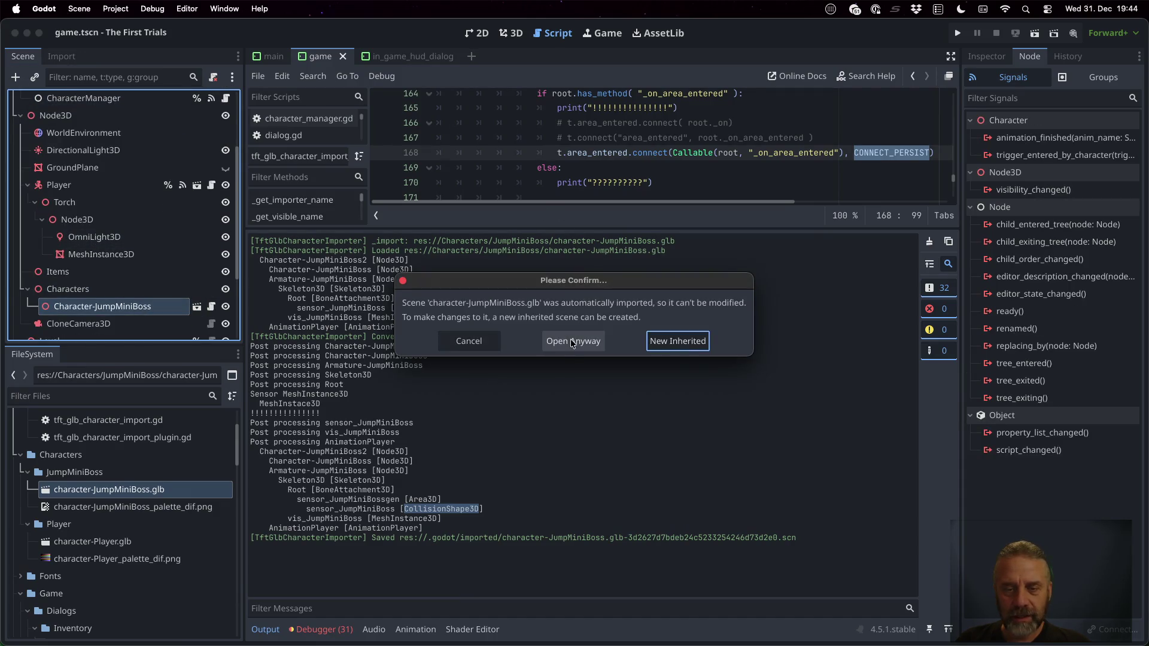
# Open the imported scene anyway and view the generated sensor area in 3D from the side
pyautogui.click(574, 341)
pyautogui.moveTo(565, 228); pyautogui.dragTo(565, 407)
pyautogui.click(114, 189)
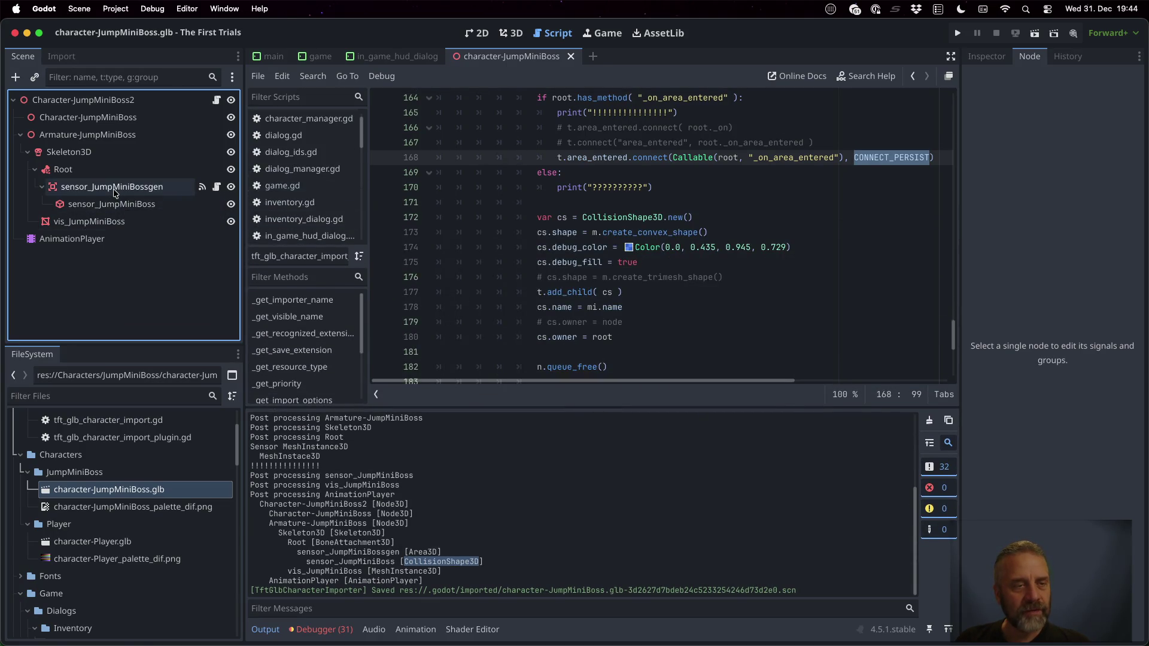
pyautogui.click(509, 34)
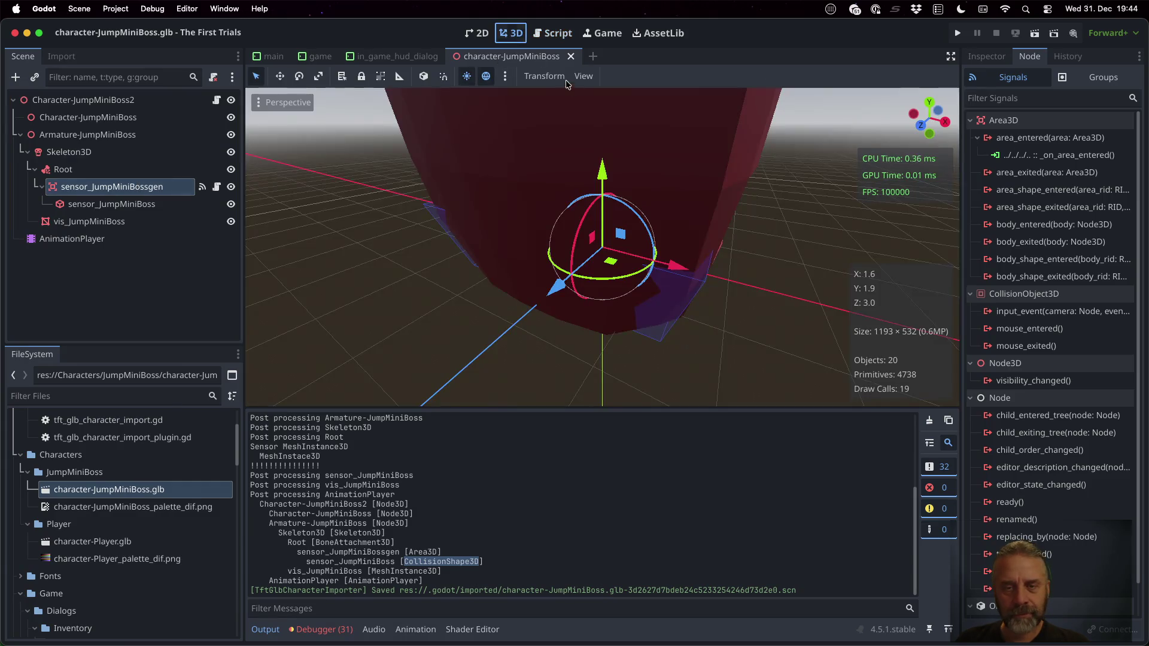
pyautogui.moveTo(643, 280); pyautogui.dragTo(503, 233)
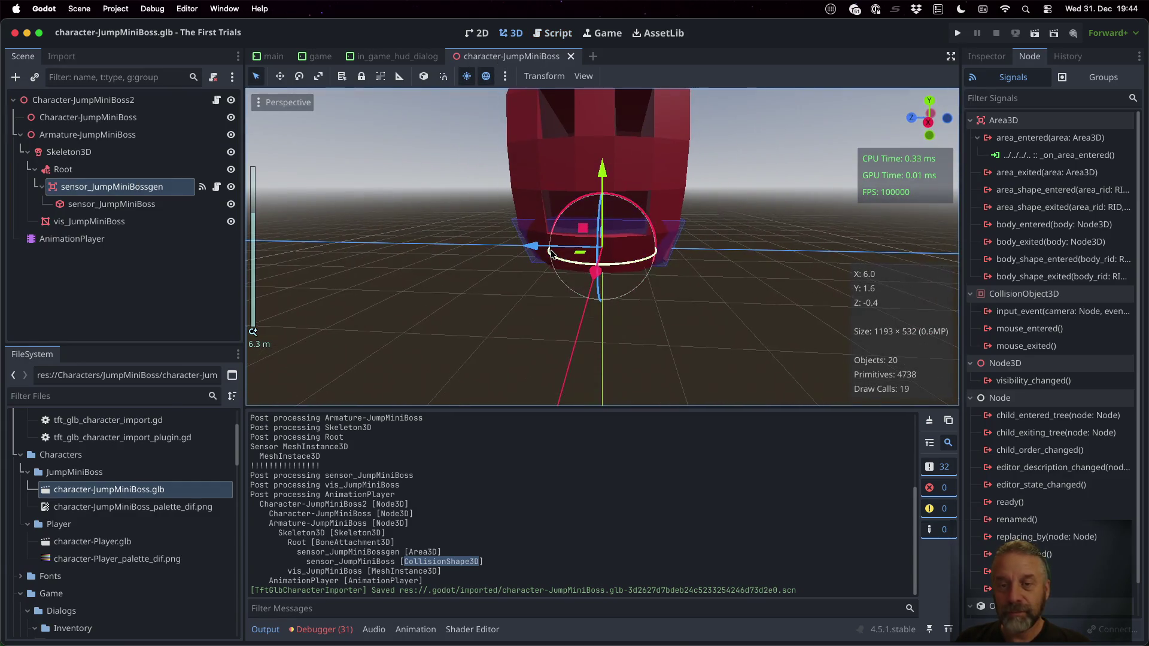
# Select the sensor collision shape, visual mesh and Root node, then move to the Sublime Merge desktop
pyautogui.click(134, 206)
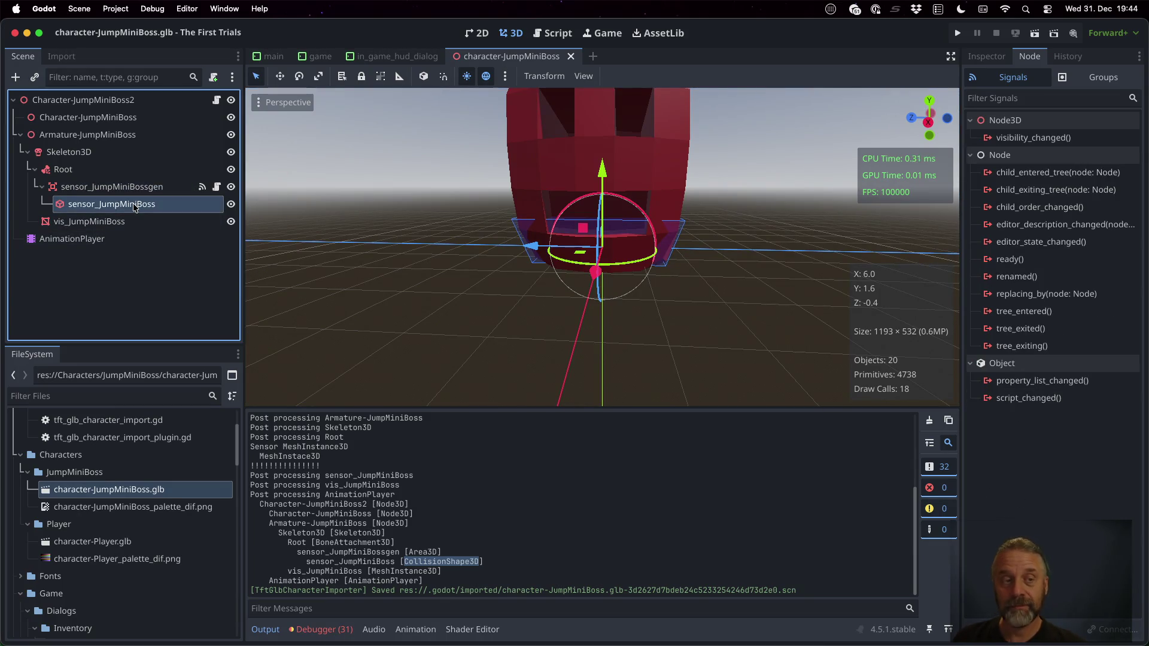
pyautogui.click(106, 222)
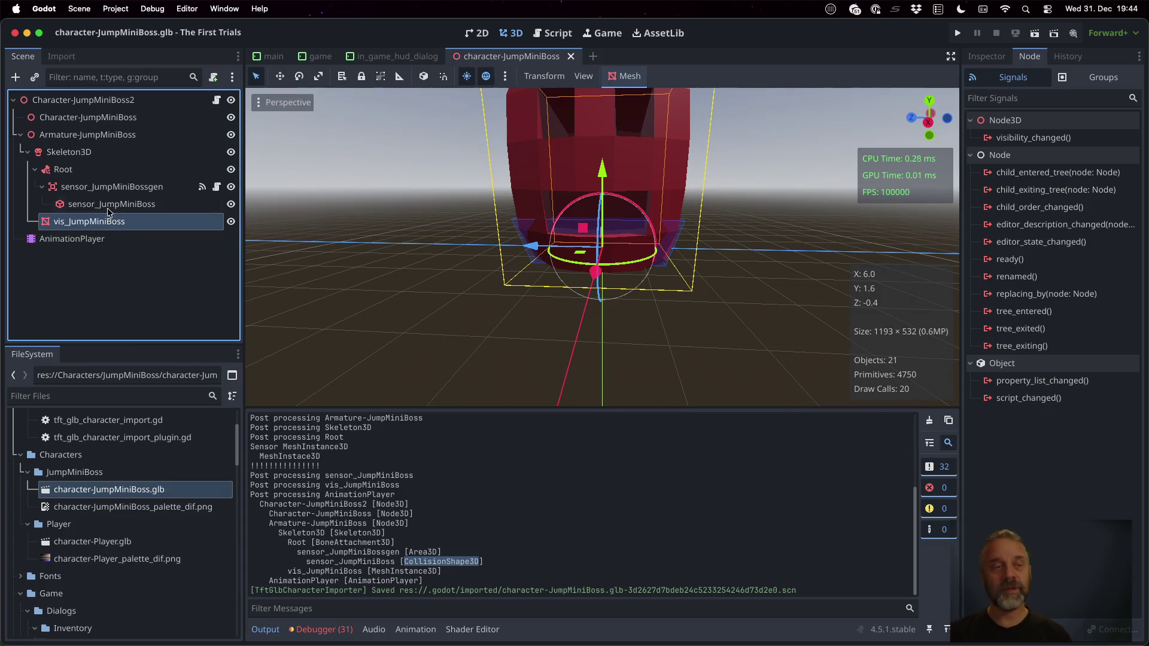
pyautogui.click(108, 202)
pyautogui.click(75, 173)
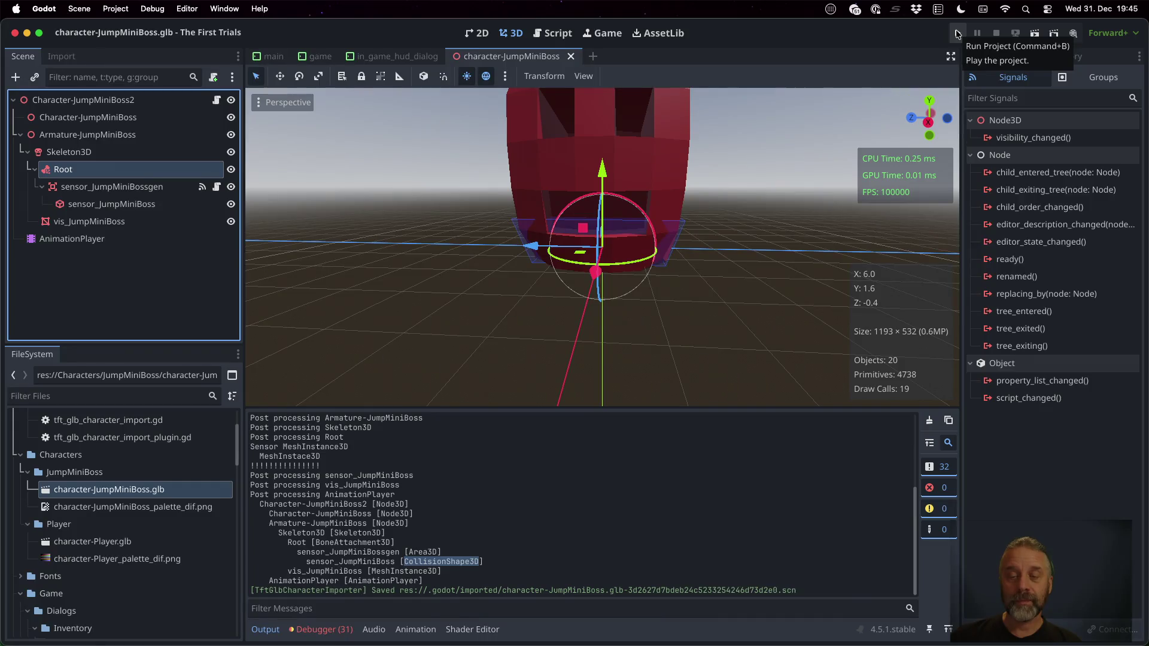
pyautogui.hotkey('ctrl', 'Right')
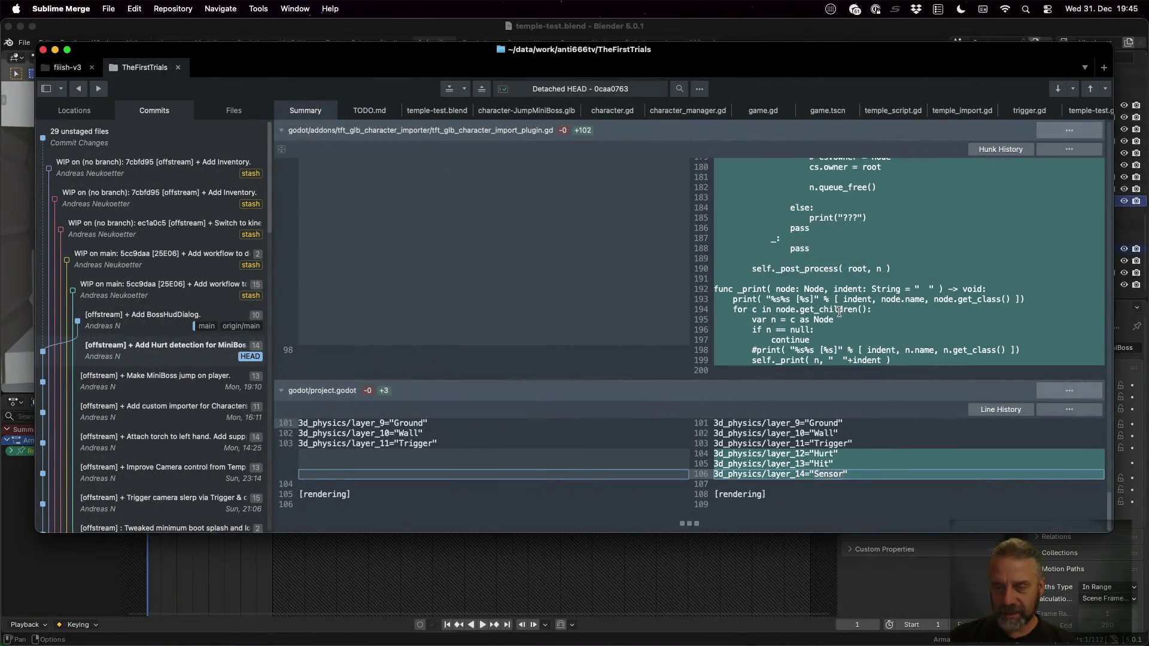
# Back in Godot, run the game, clear the output, fight the Jump Mini Boss, then stop it
pyautogui.hotkey('ctrl', 'Left')
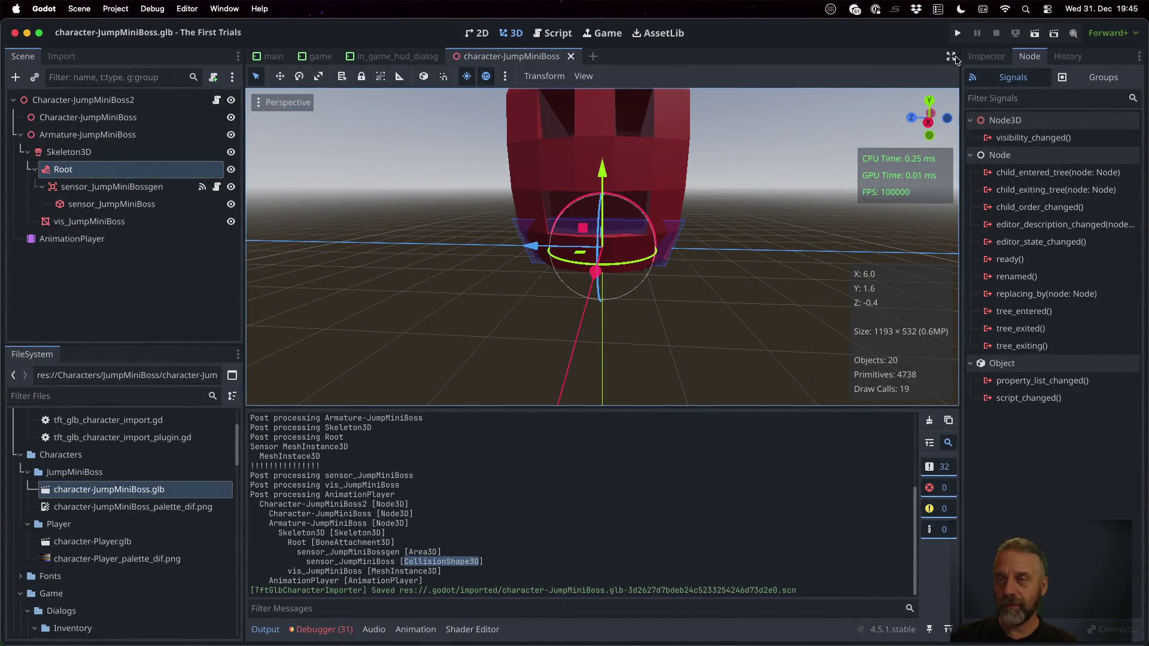
pyautogui.click(957, 34)
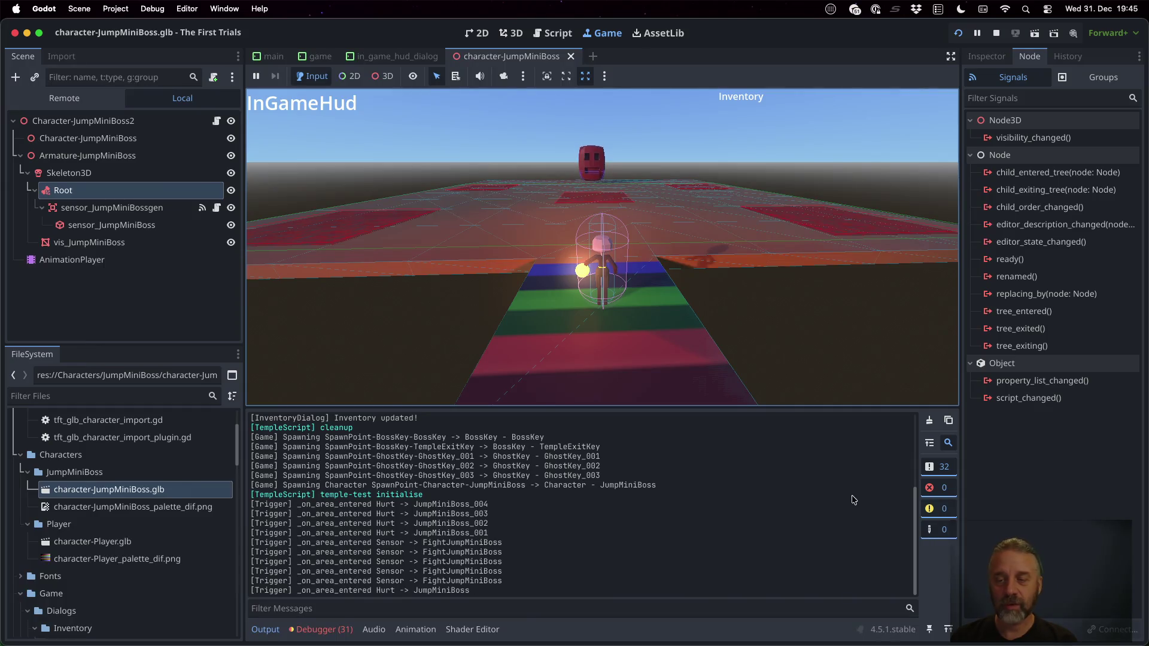
pyautogui.click(930, 420)
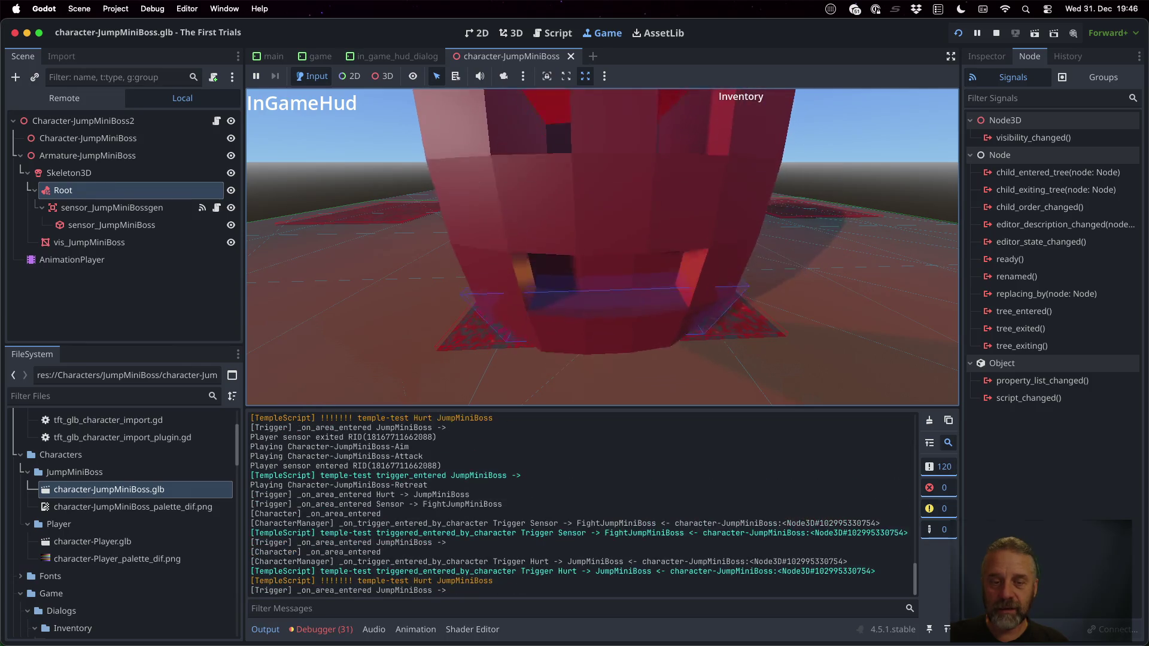
pyautogui.click(996, 33)
# Return to the script editor and open tft_glb_character_import.gd at its sensor name-splitting code
pyautogui.click(554, 33)
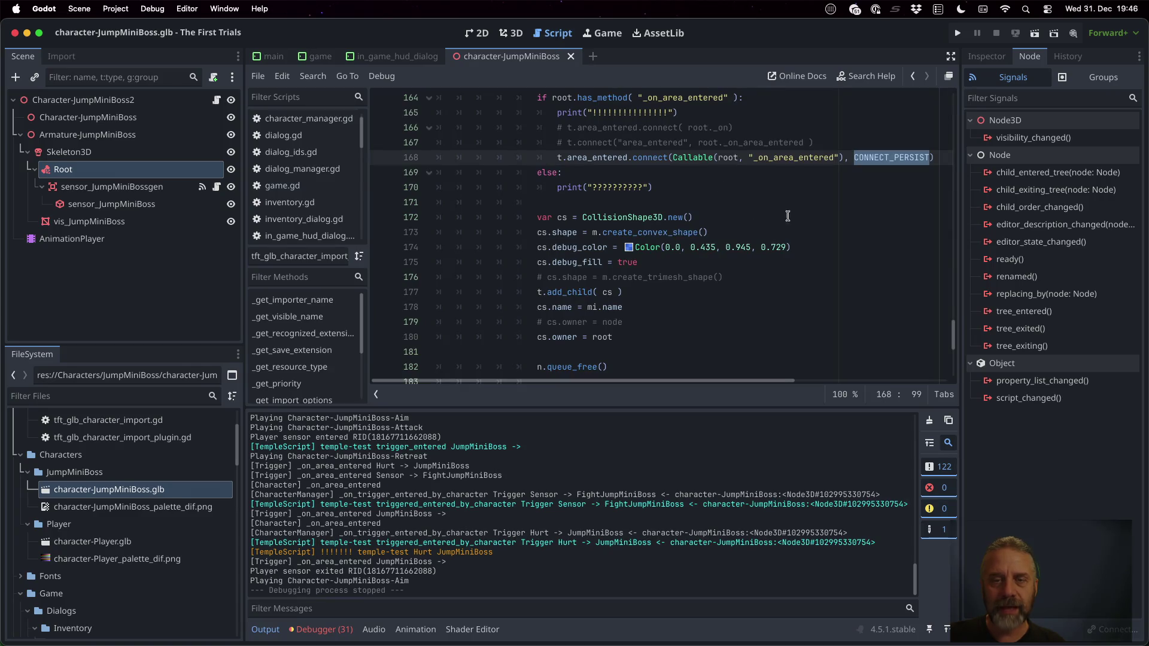
pyautogui.scroll(3, 700, 249)
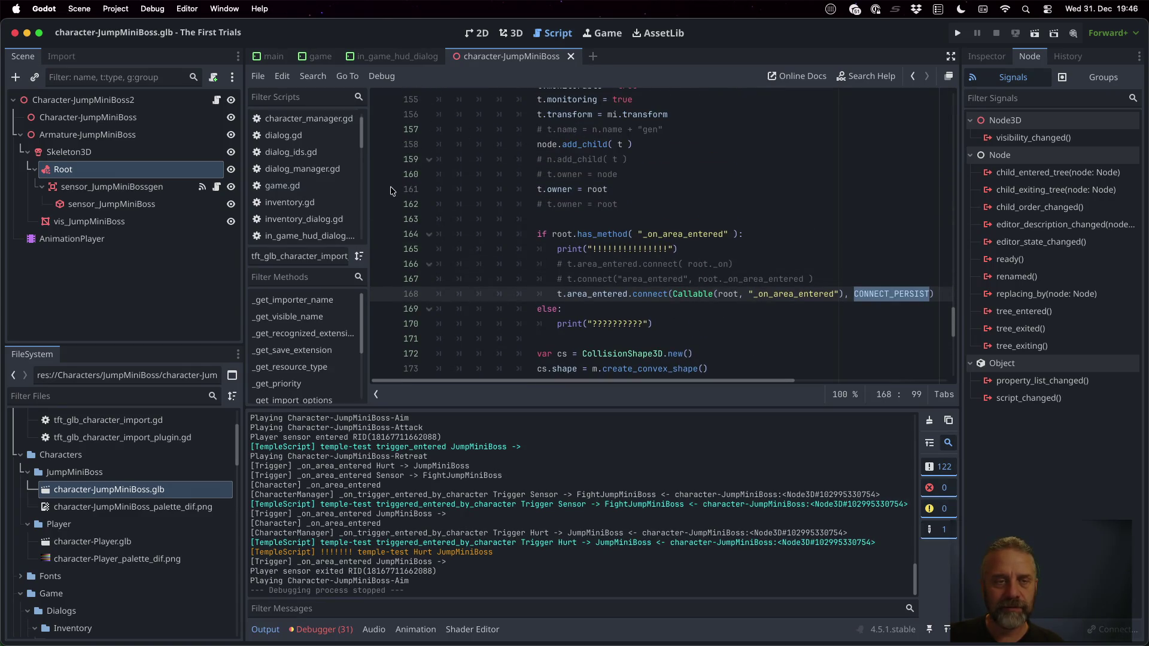
pyautogui.scroll(-5, 340, 212)
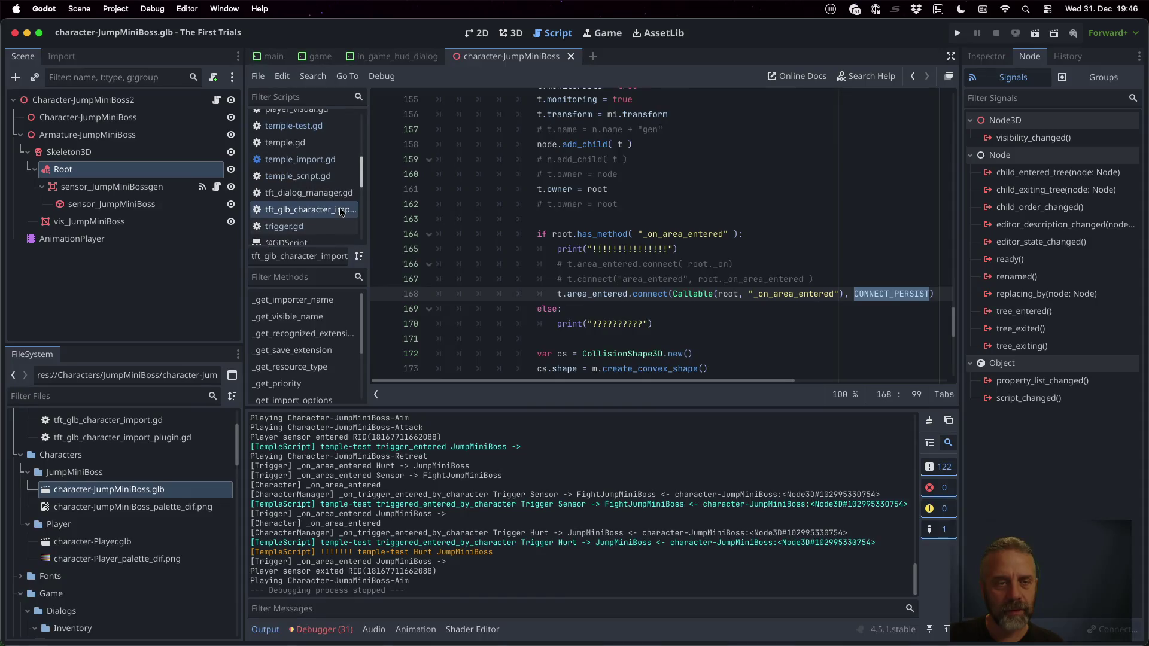
pyautogui.click(336, 211)
pyautogui.scroll(10, 641, 248)
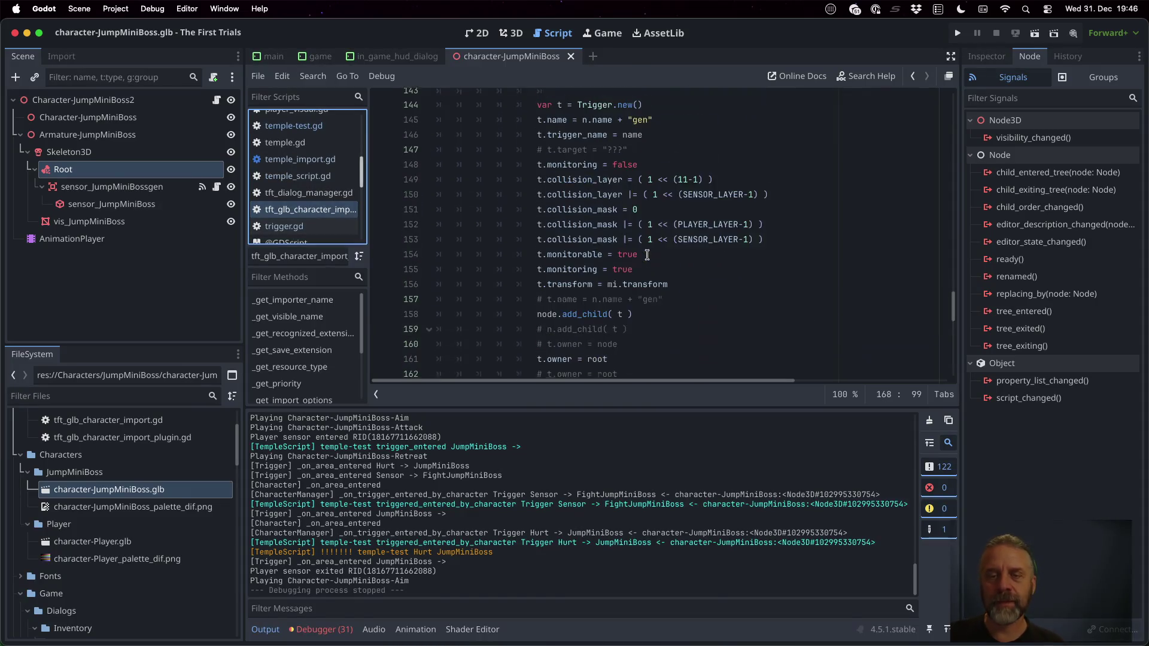
pyautogui.click(647, 255)
# Scroll through the importer's sensor and trigger setup code, then switch to Firefox
pyautogui.scroll(-3, 646, 255)
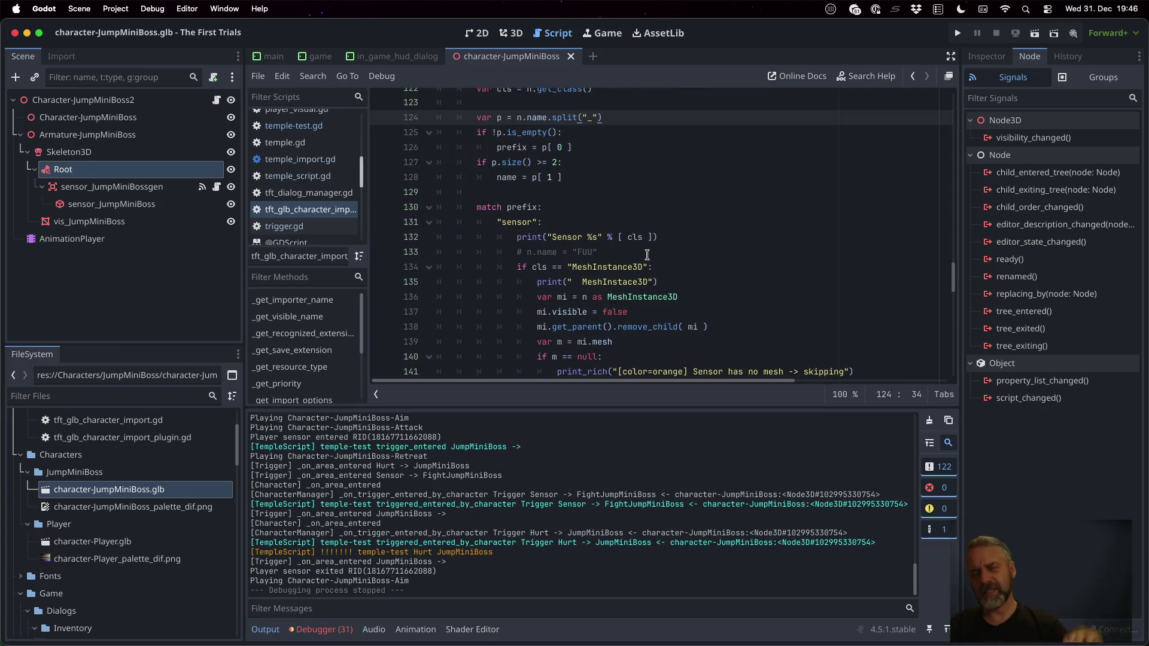
pyautogui.scroll(18, 647, 255)
pyautogui.scroll(6, 647, 255)
pyautogui.scroll(-18, 647, 255)
pyautogui.scroll(-8, 647, 255)
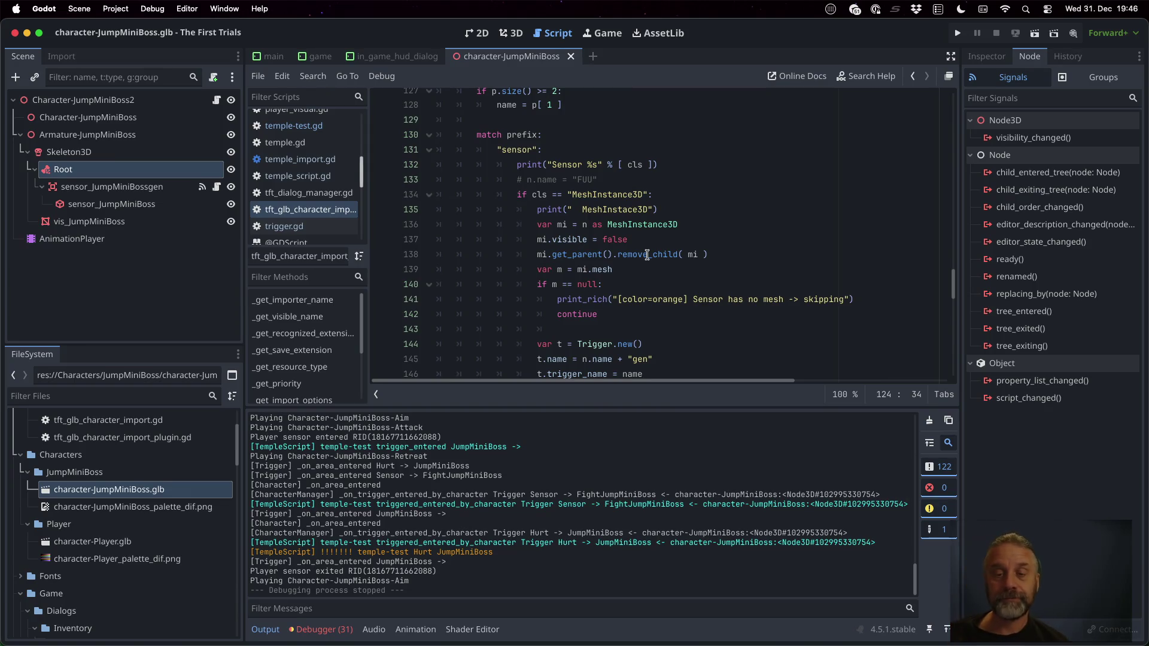
pyautogui.scroll(-12, 647, 254)
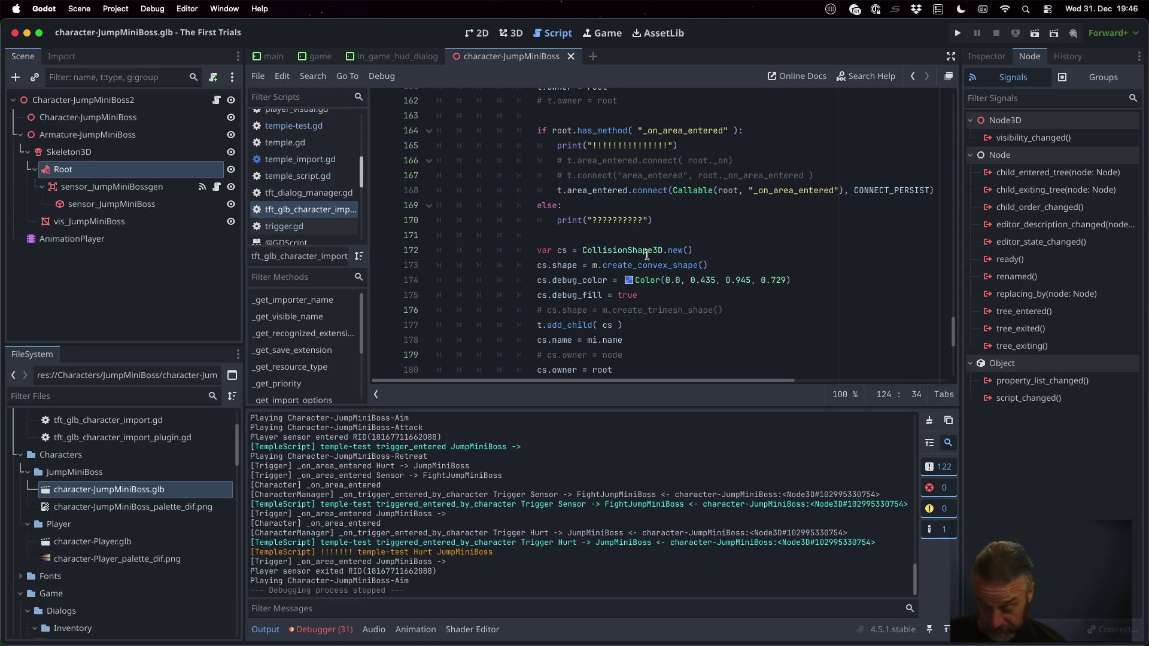
pyautogui.press('super+Tab')
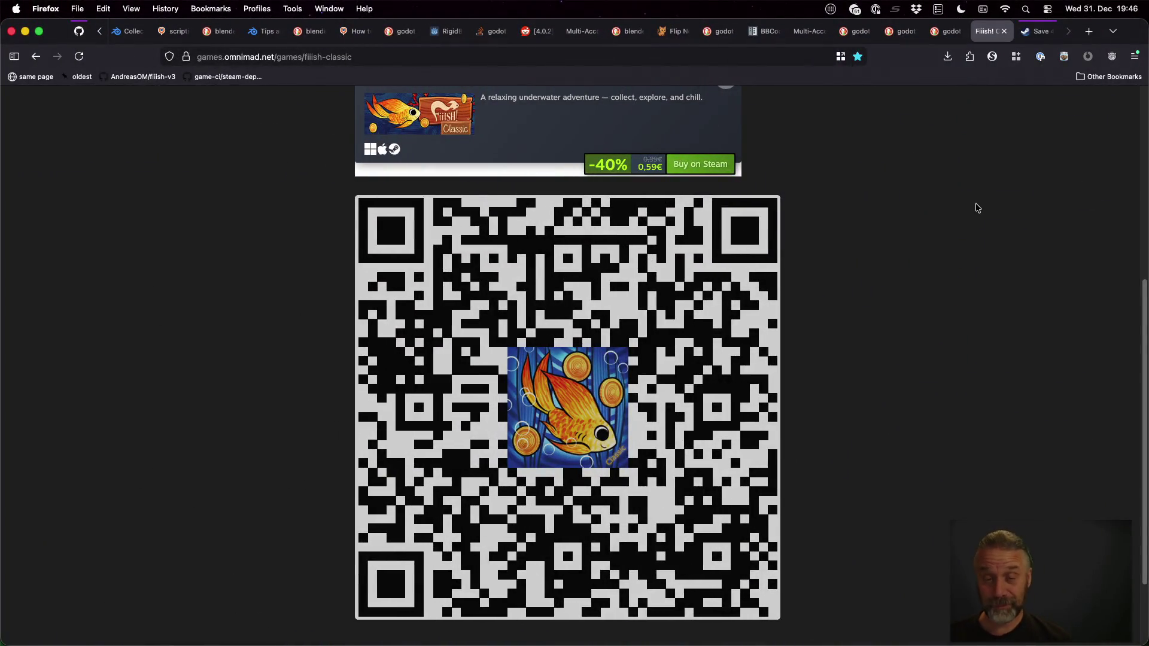
# Search images for 'hurt box vs hit box' and view the GameMaker frames diagram full size
pyautogui.press('super+t')
pyautogui.write('hut')
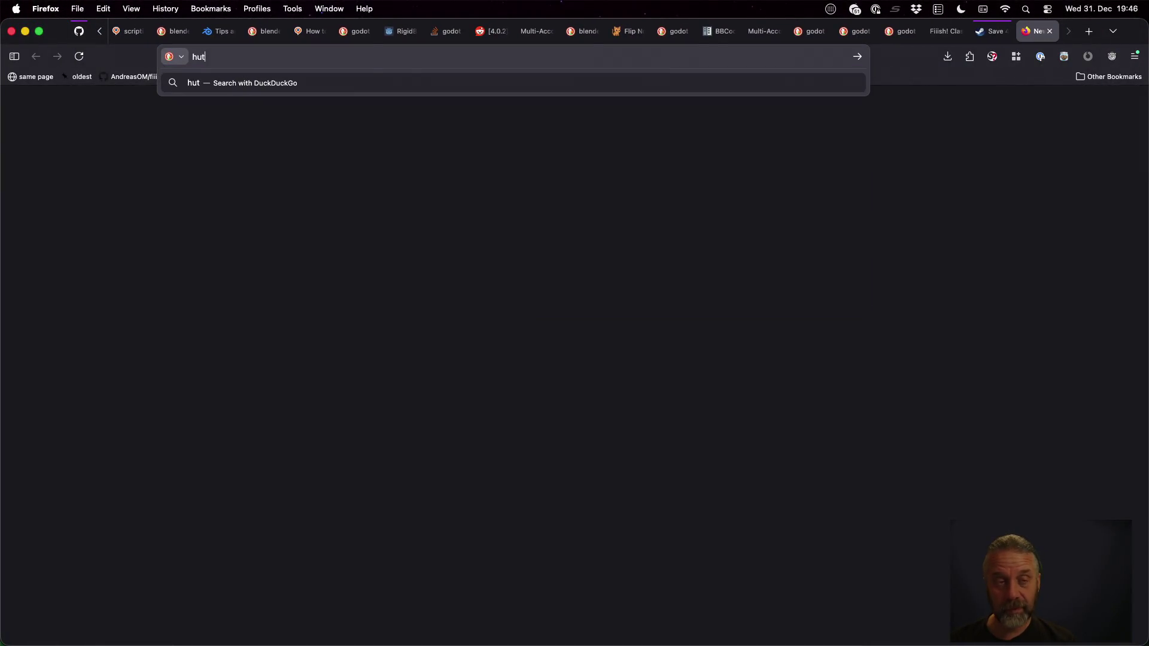
pyautogui.press('BackSpace')
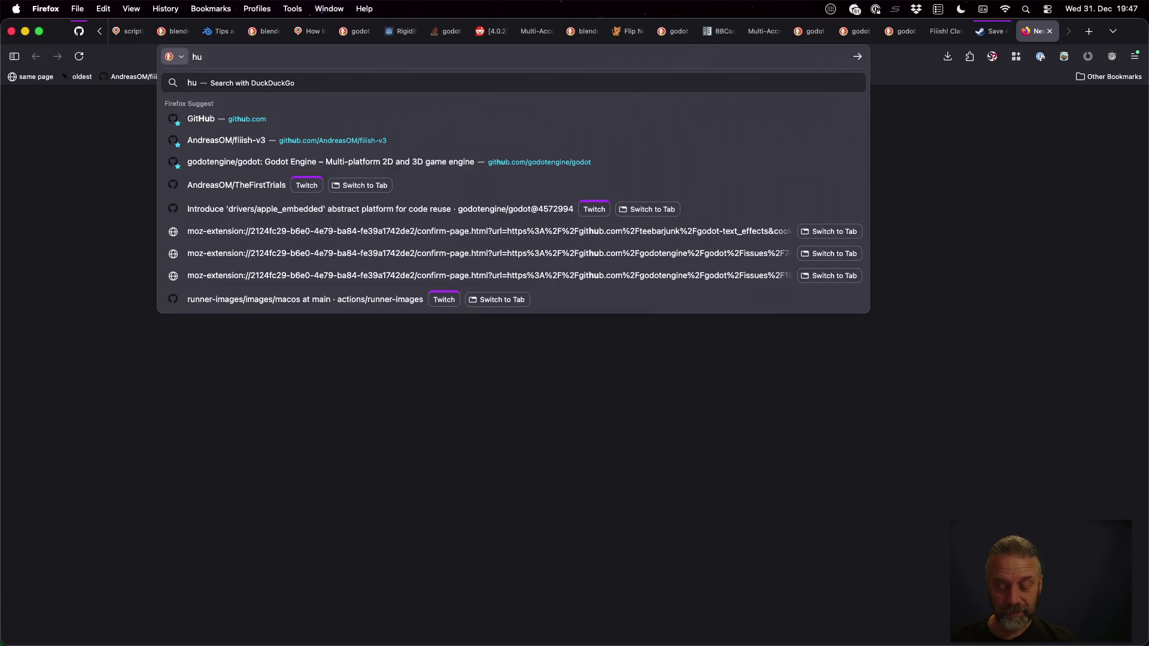
pyautogui.write('rt box vs hit box')
pyautogui.press('Return')
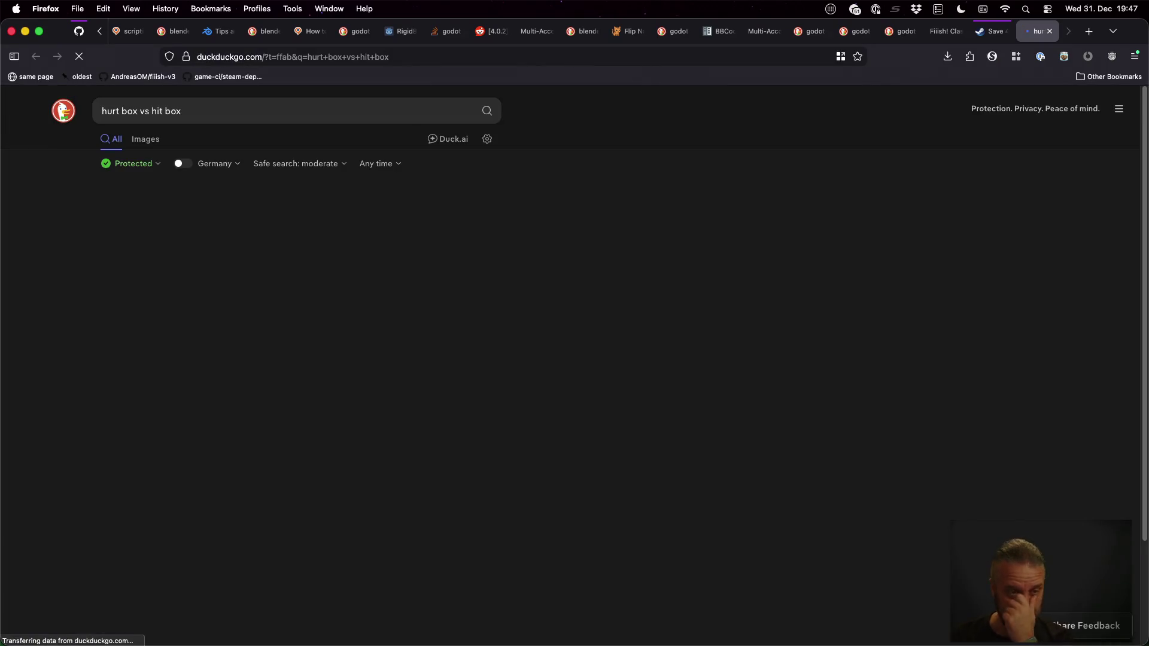
pyautogui.click(145, 139)
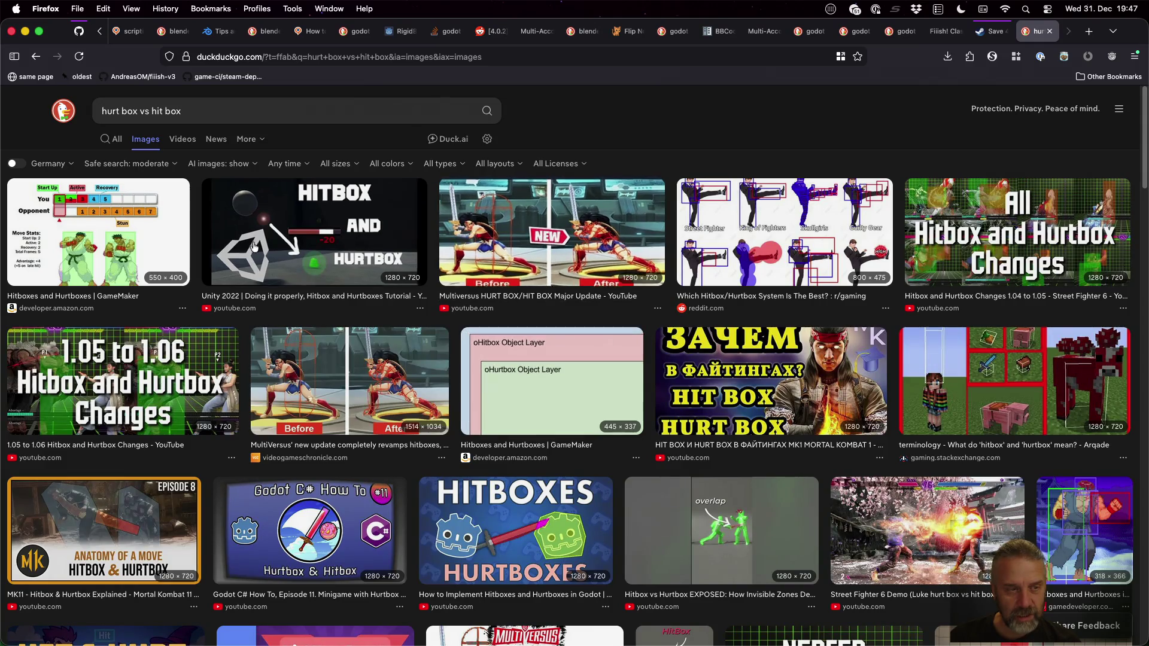
pyautogui.click(71, 234)
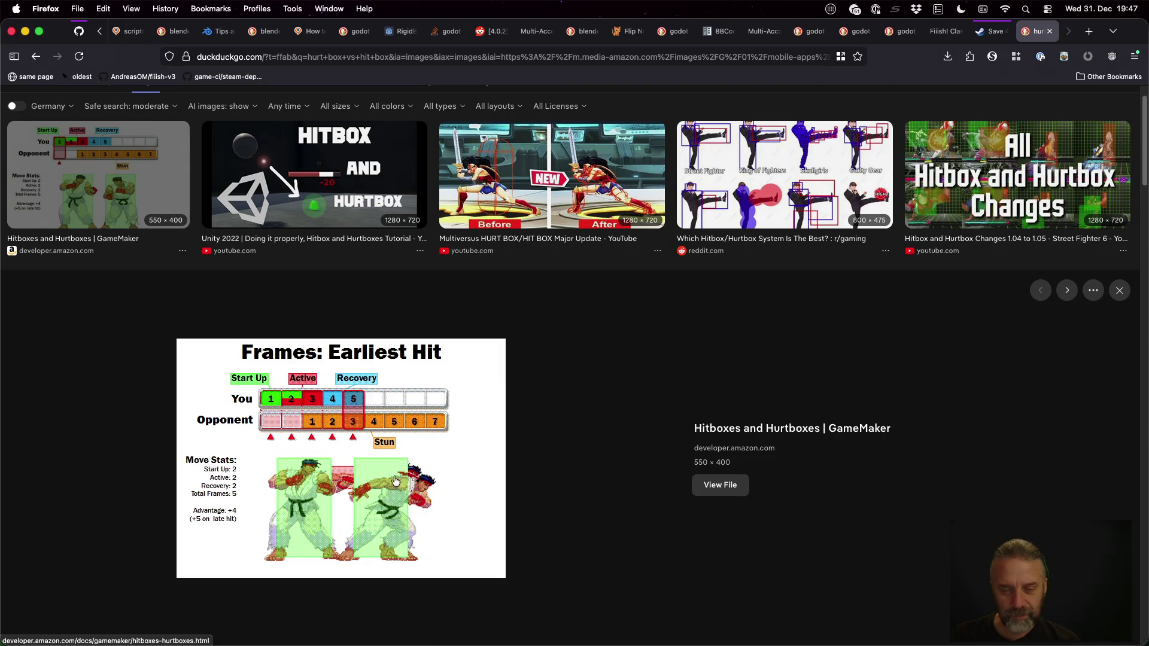
pyautogui.click(742, 486)
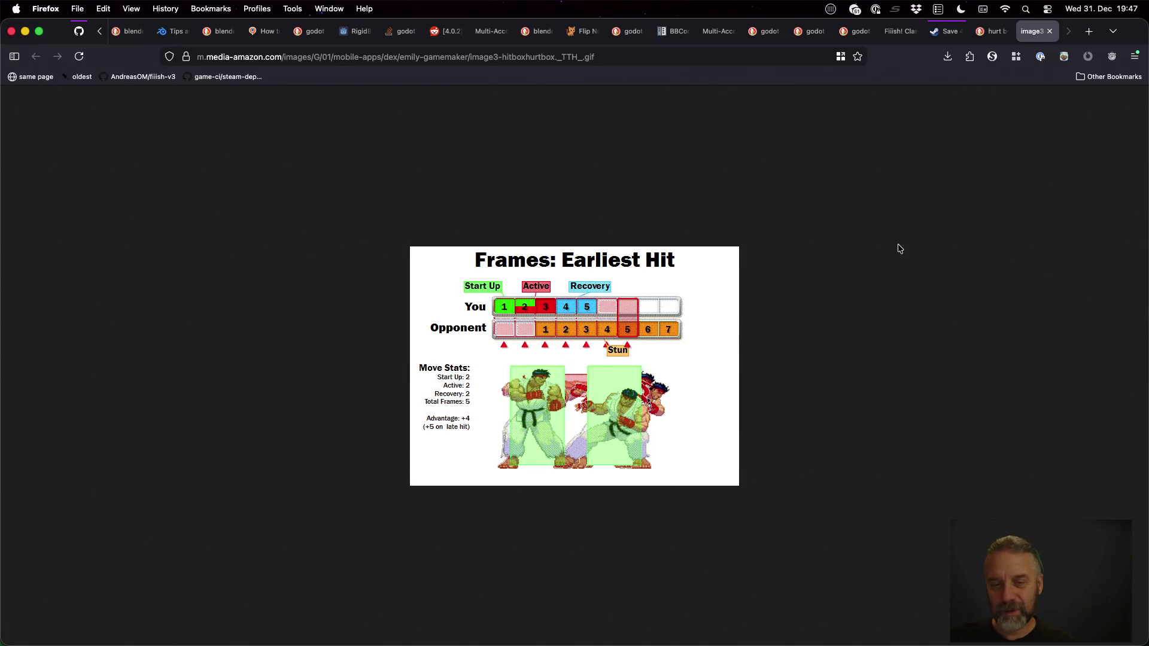
pyautogui.press('super+Left')
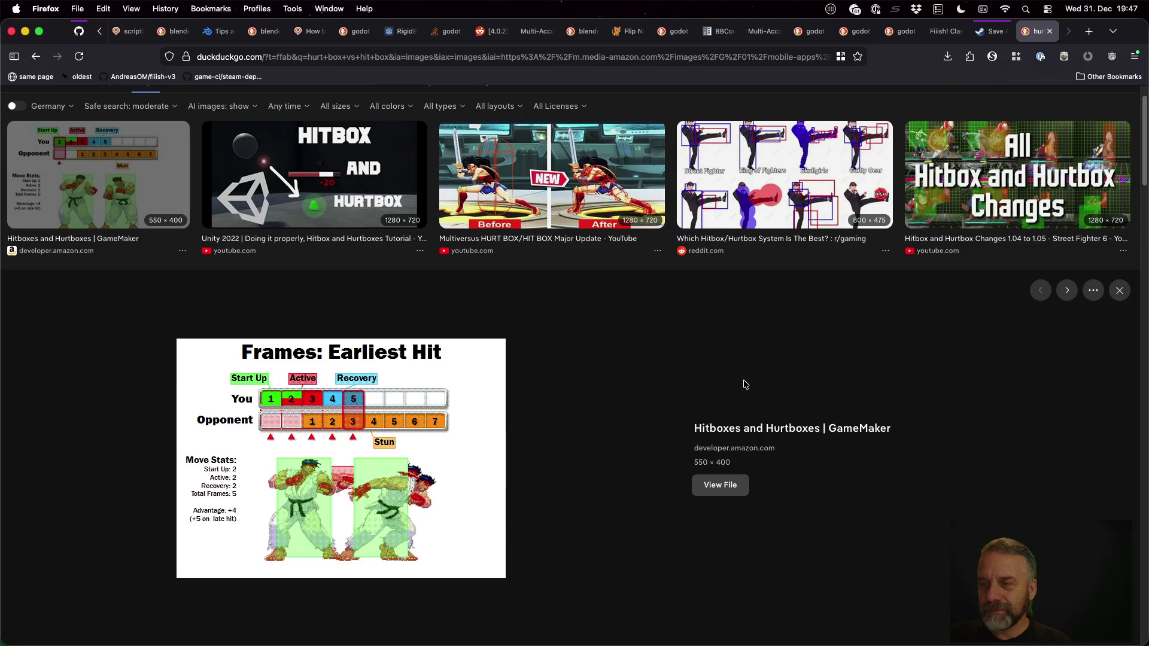
# Preview the HIT BOX(ES) image, close the search tab, and bring Godot back
pyautogui.scroll(-8, 745, 384)
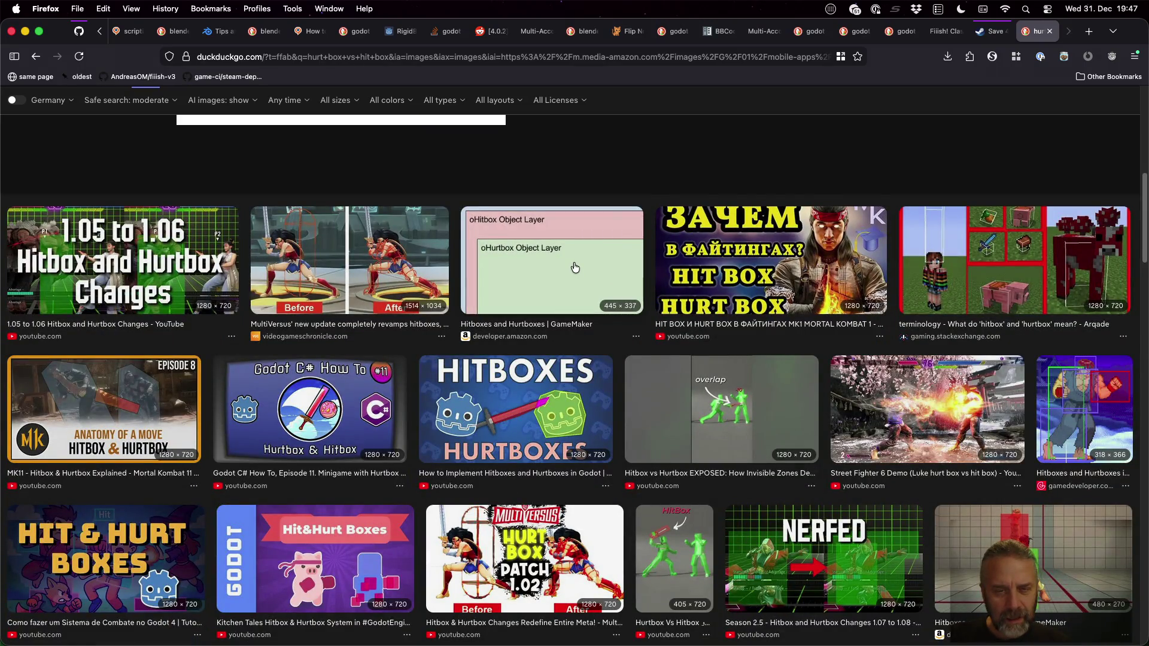
pyautogui.scroll(-3, 575, 267)
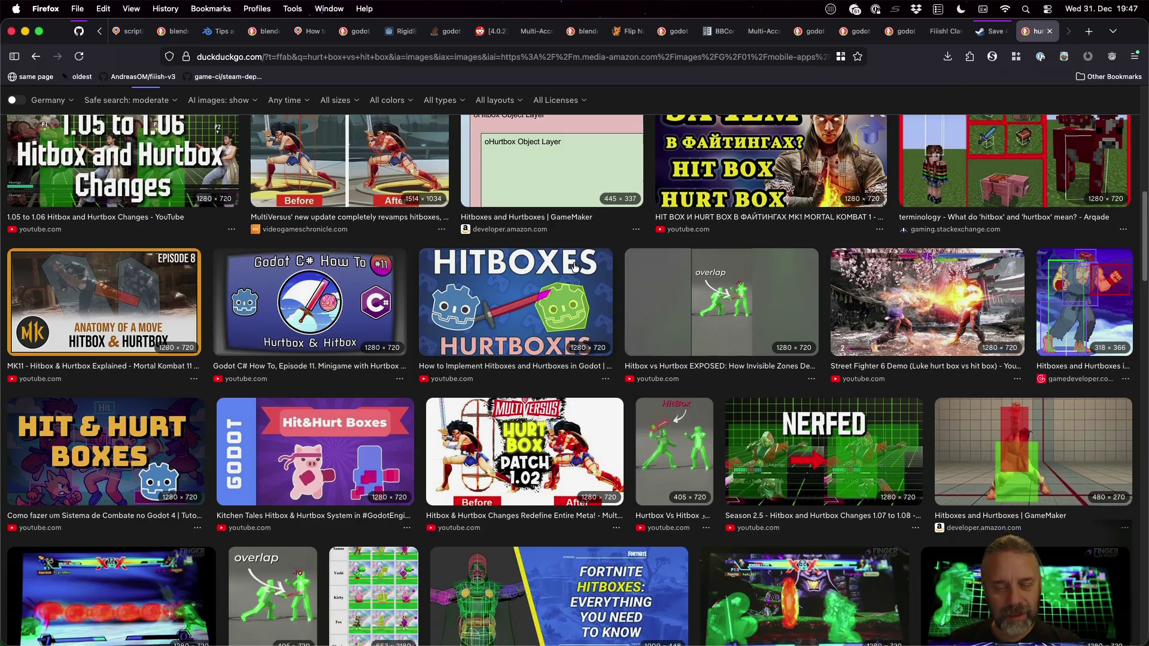
pyautogui.scroll(-5, 574, 266)
pyautogui.scroll(-5, 563, 318)
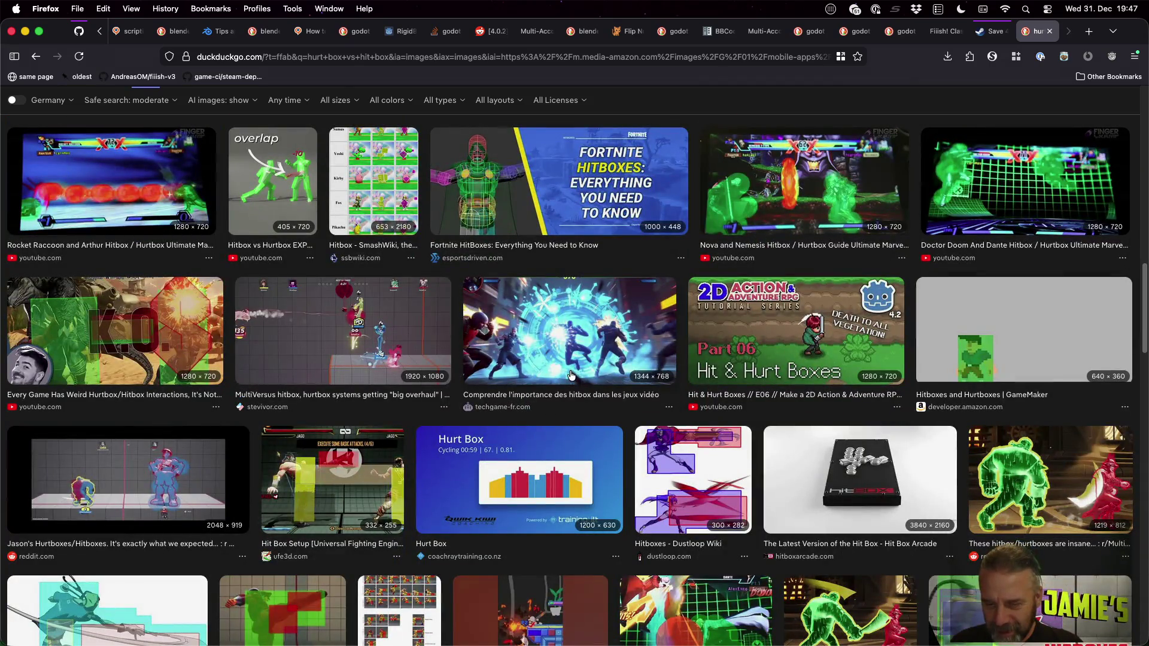
pyautogui.scroll(-3, 571, 375)
pyautogui.scroll(-2, 572, 375)
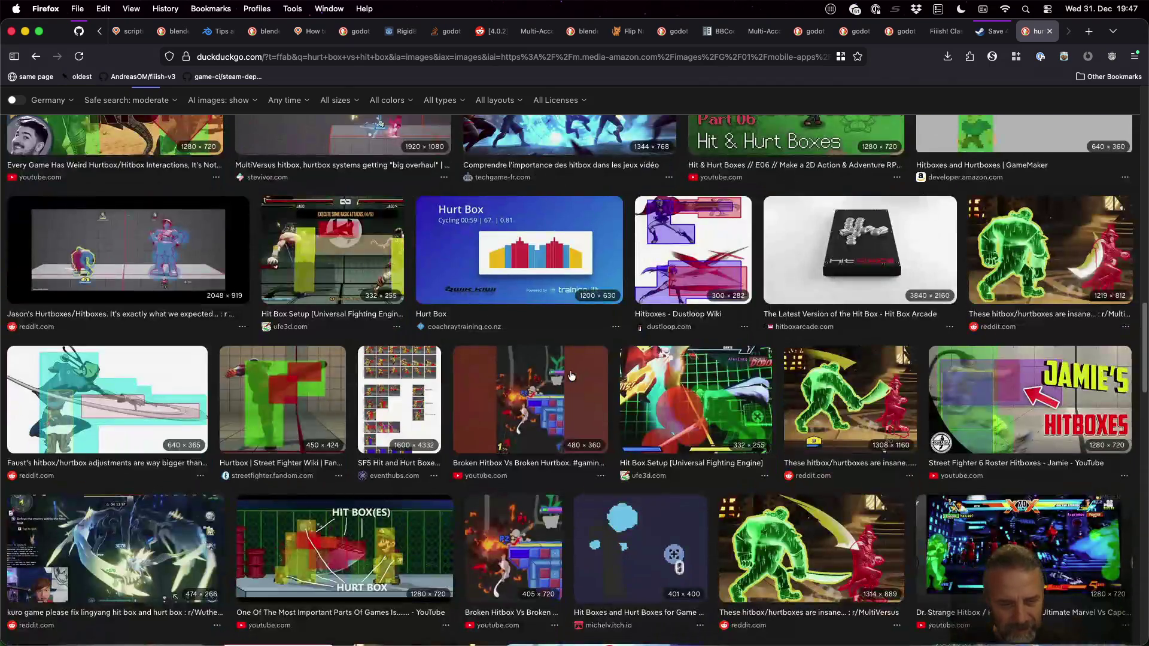
pyautogui.scroll(-1, 621, 373)
pyautogui.scroll(-3, 621, 372)
pyautogui.click(335, 460)
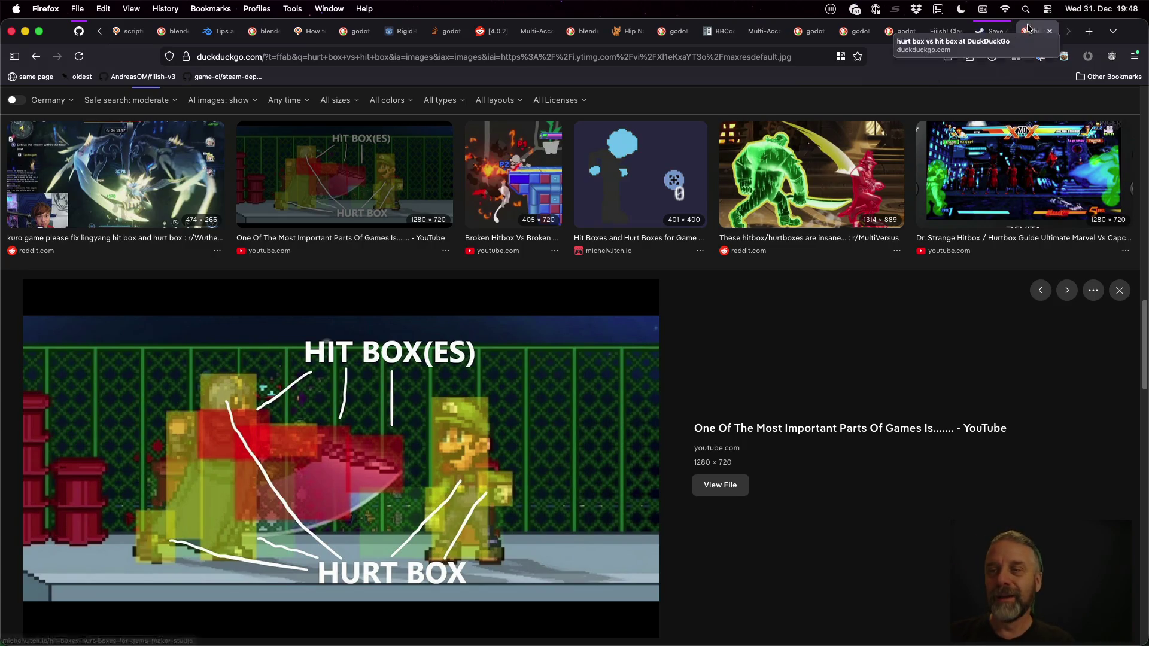
pyautogui.click(1049, 31)
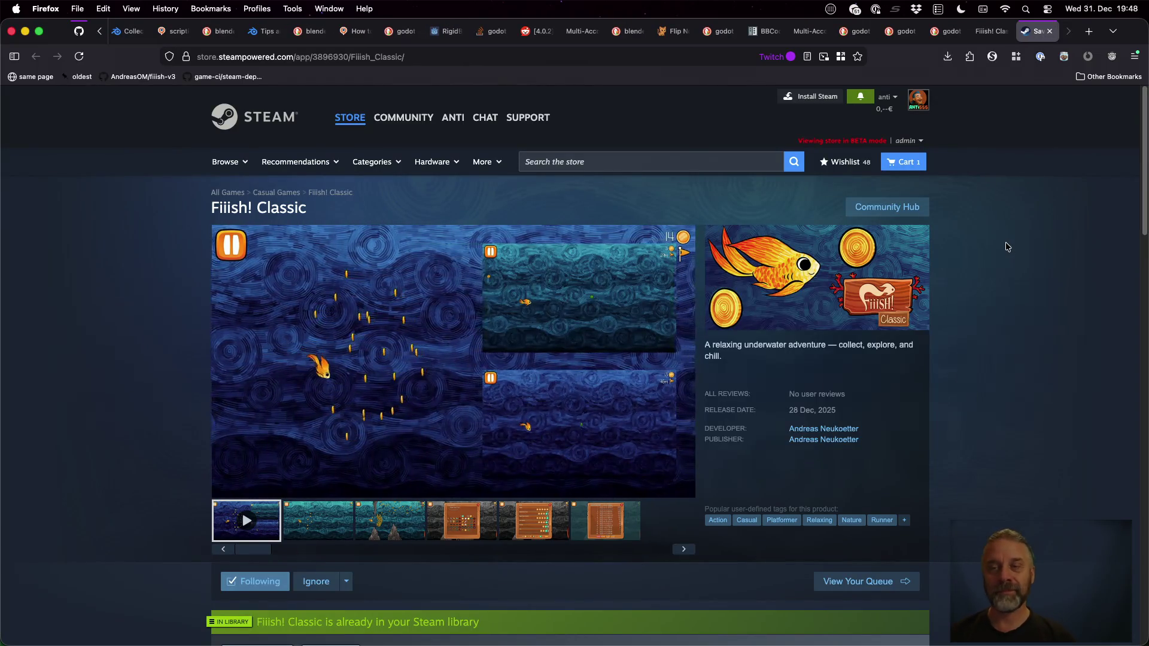
pyautogui.hotkey('ctrl', 'shift', 'Tab')
pyautogui.press('super+Tab')
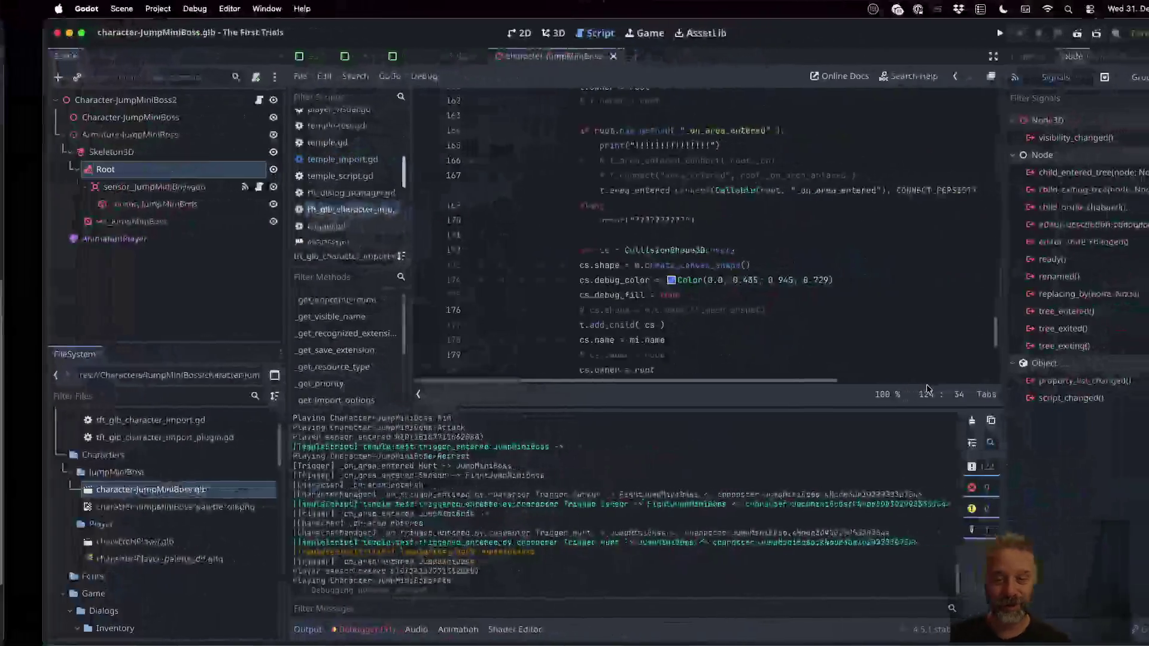
# Check out the '[offstream] + Add BossHudDialog.' commit in Sublime Merge
pyautogui.click(663, 324)
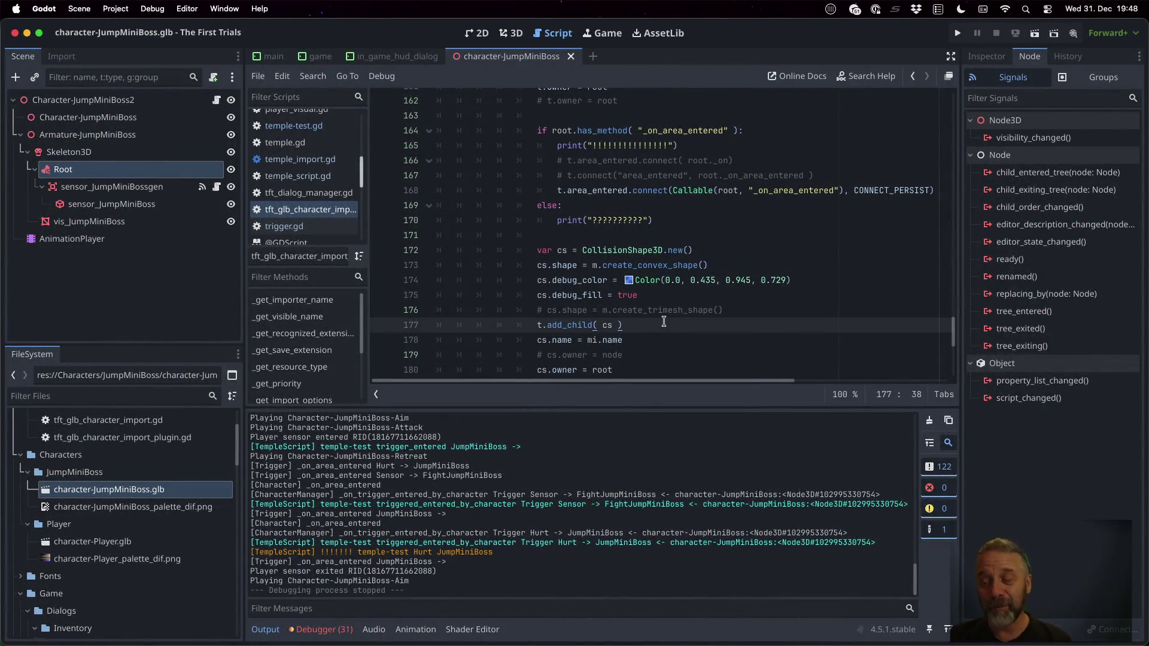
pyautogui.press('super+Tab')
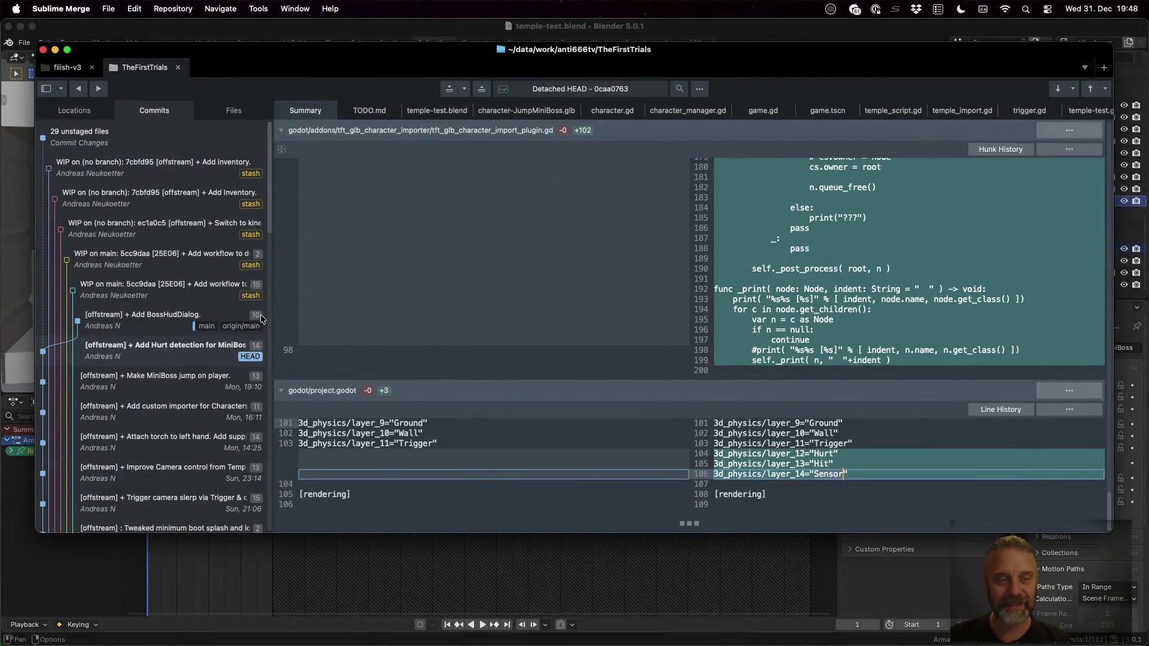
pyautogui.click(142, 321)
pyautogui.rightClick(143, 318)
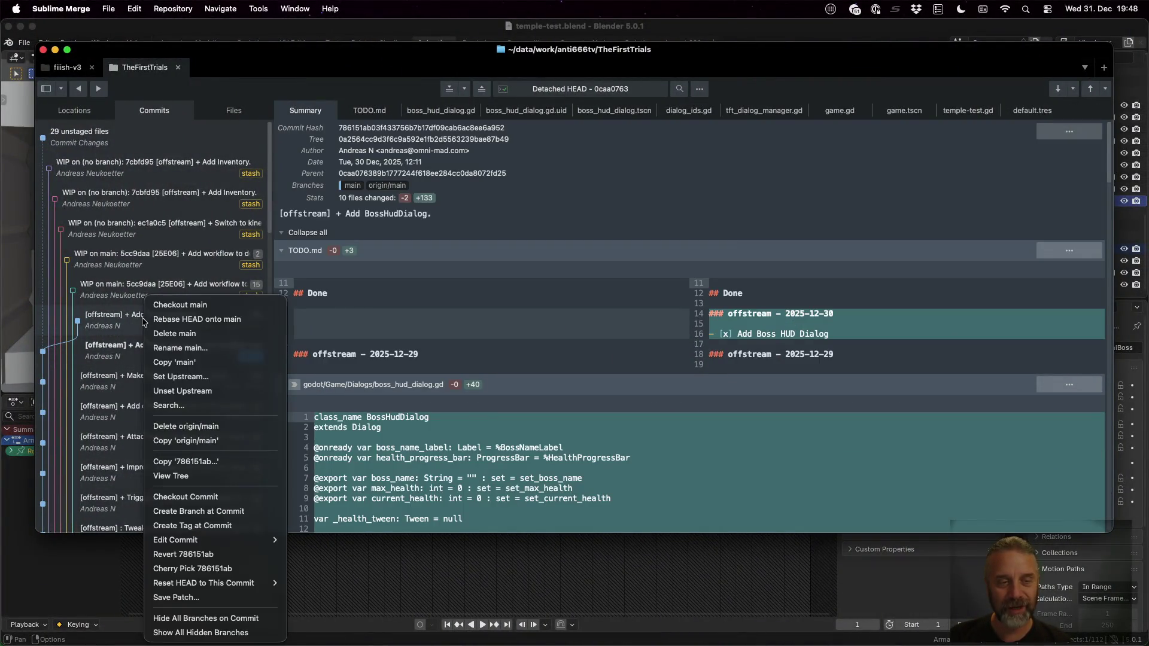
pyautogui.click(227, 503)
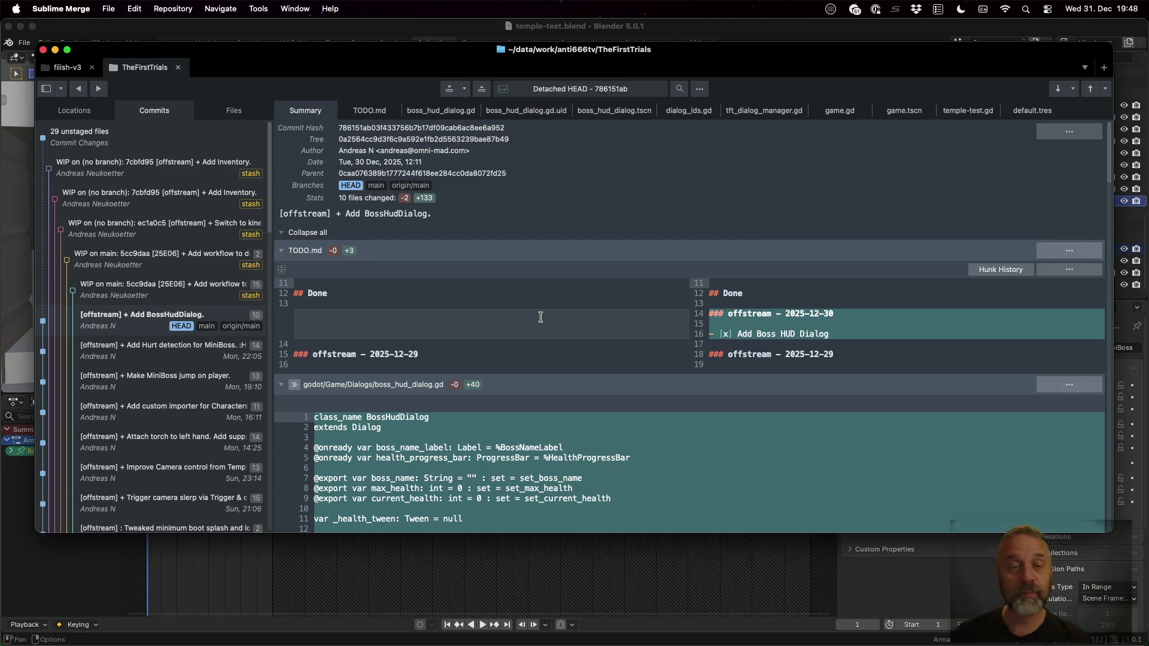
# Review the new BOSS_HUD dialog ID in dialog_ids.gd and the boss HUD preload line
pyautogui.scroll(-5, 540, 317)
pyautogui.scroll(-1, 466, 234)
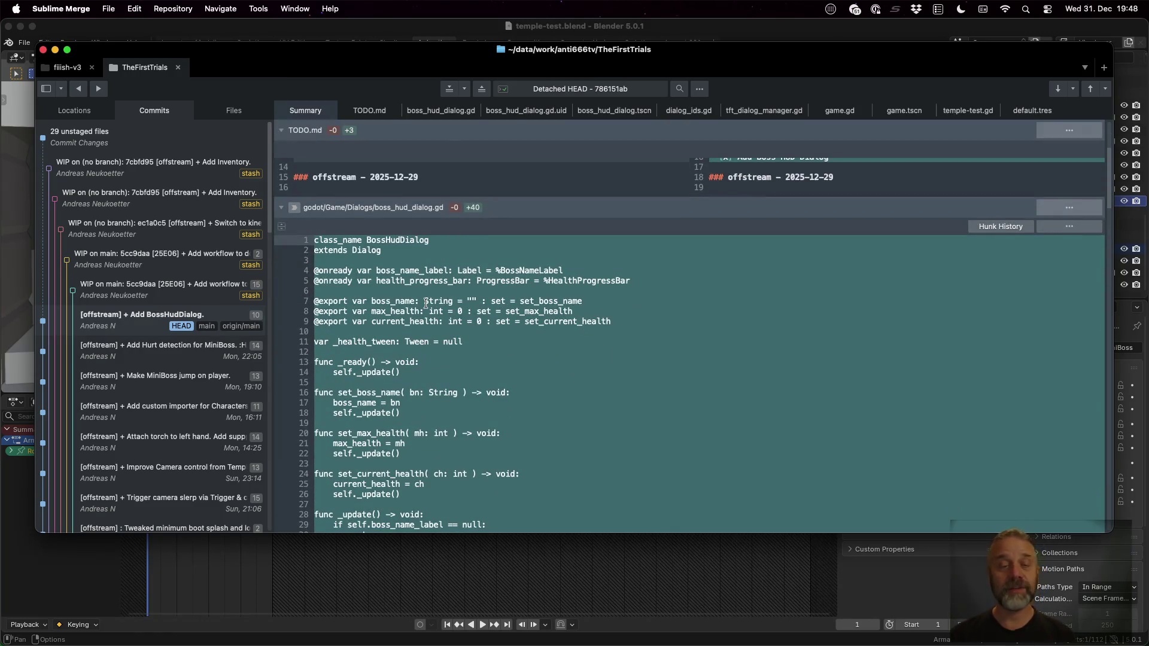
pyautogui.scroll(-4, 427, 287)
pyautogui.scroll(-1, 493, 321)
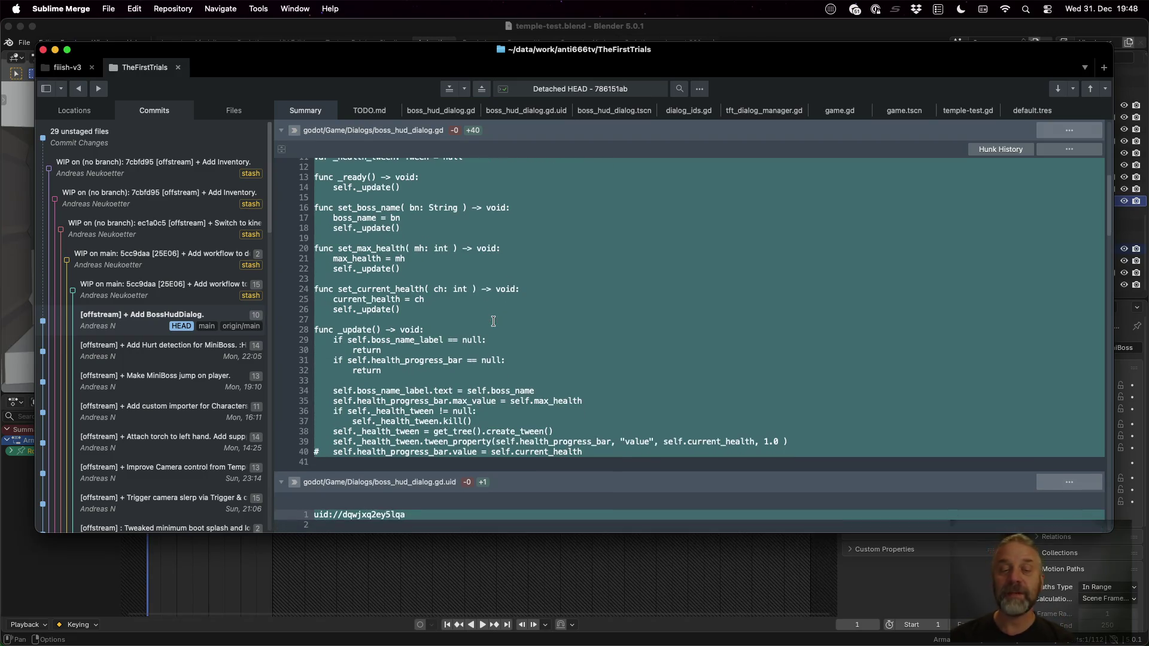
pyautogui.scroll(-10, 493, 321)
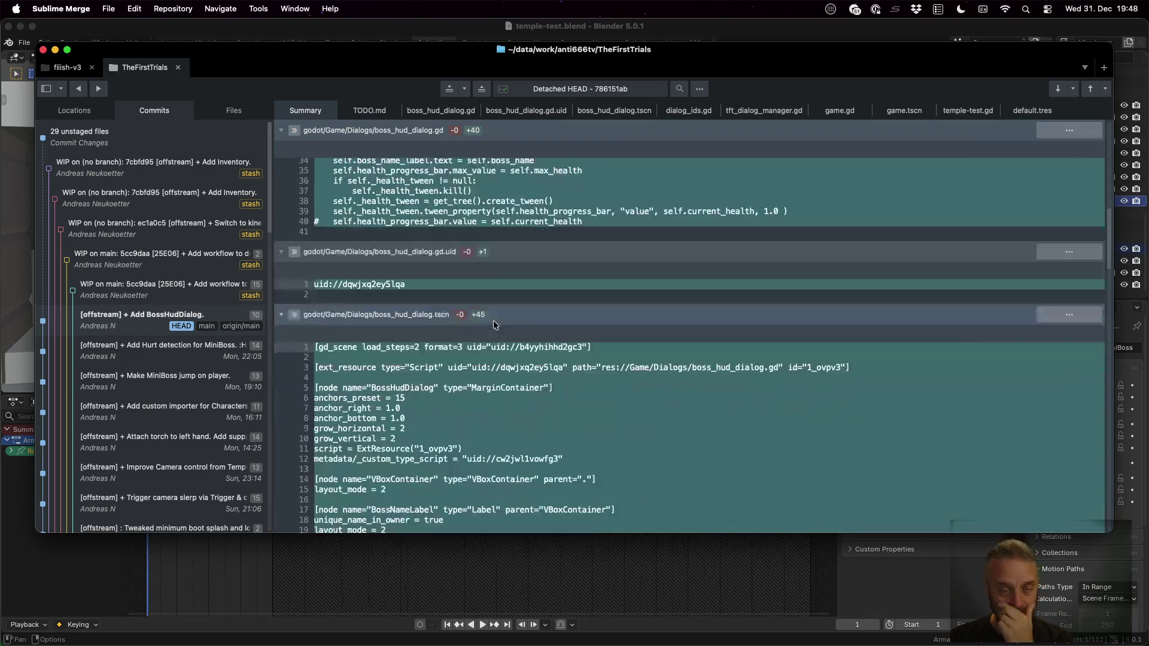
pyautogui.scroll(-4, 540, 362)
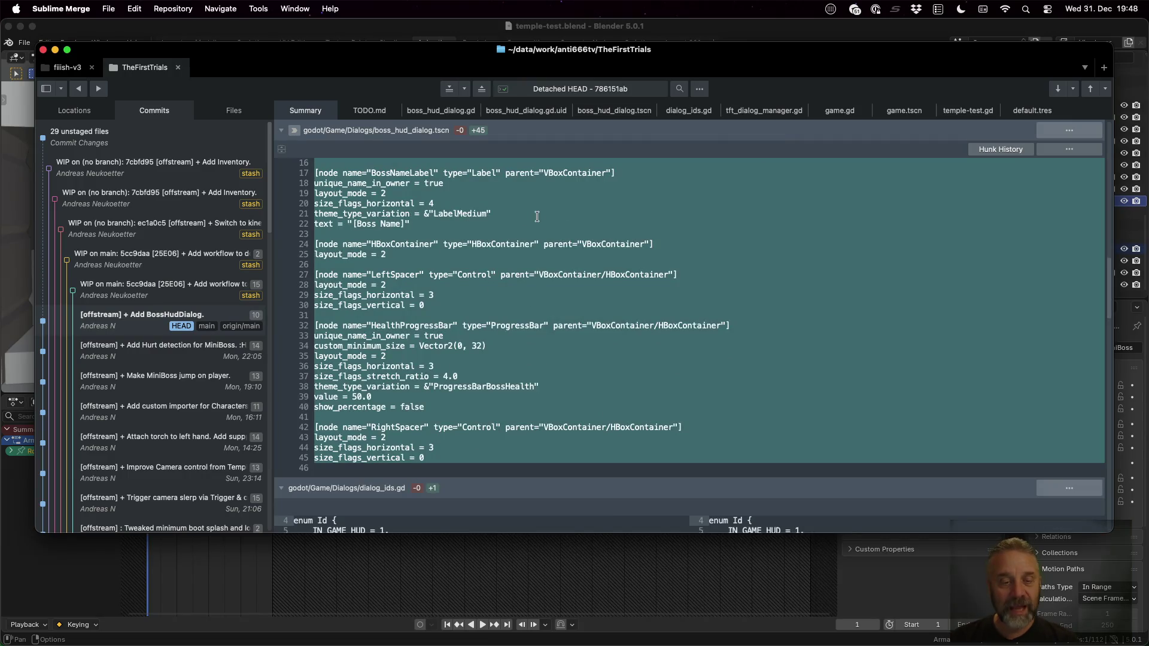
pyautogui.scroll(-7, 537, 217)
pyautogui.click(752, 278)
pyautogui.click(809, 414)
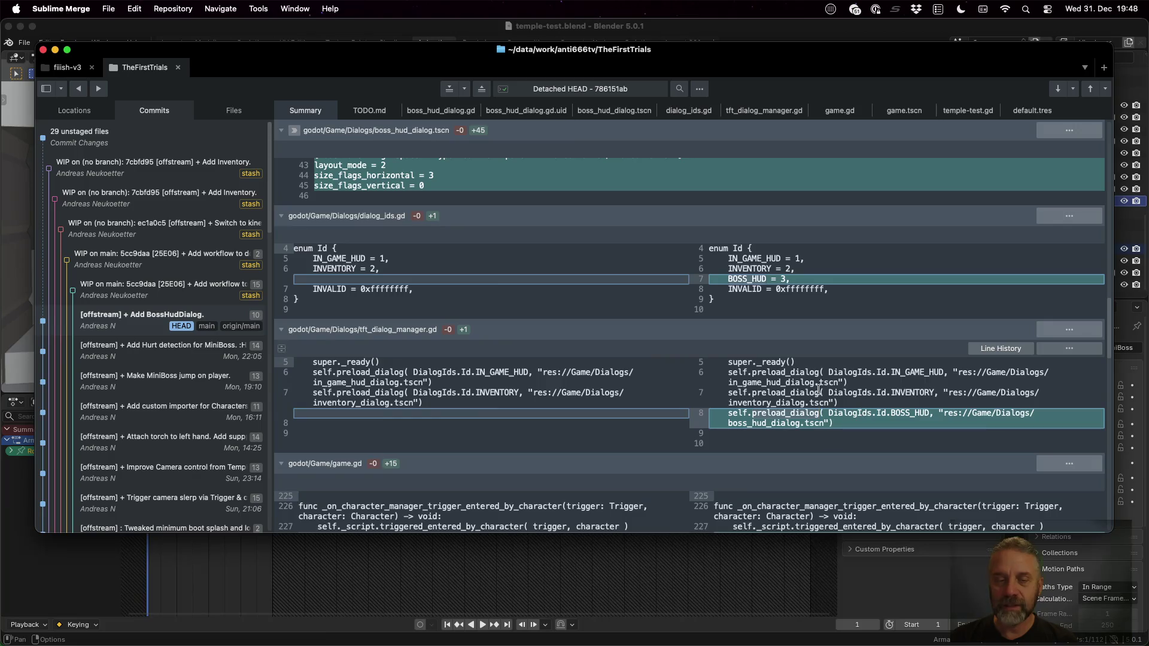
pyautogui.scroll(-4, 822, 414)
pyautogui.scroll(-3, 796, 390)
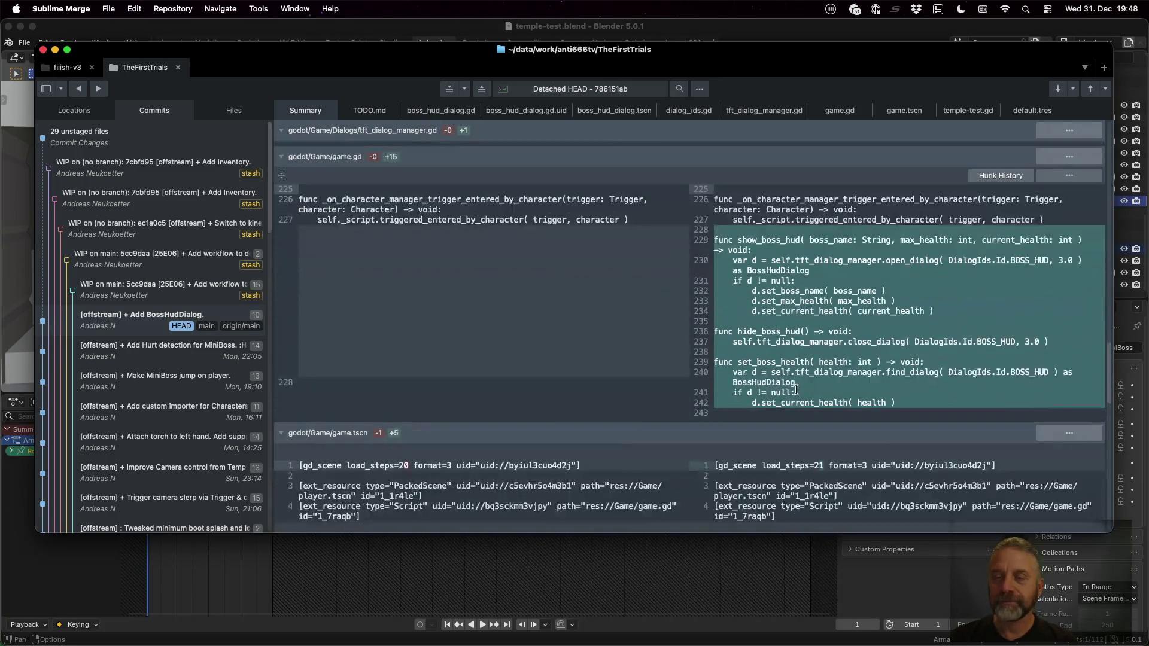
# Review game.gd's new show_boss_hud, hide_boss_hud and set_boss_health functions and default.tres theme styles
pyautogui.click(773, 240)
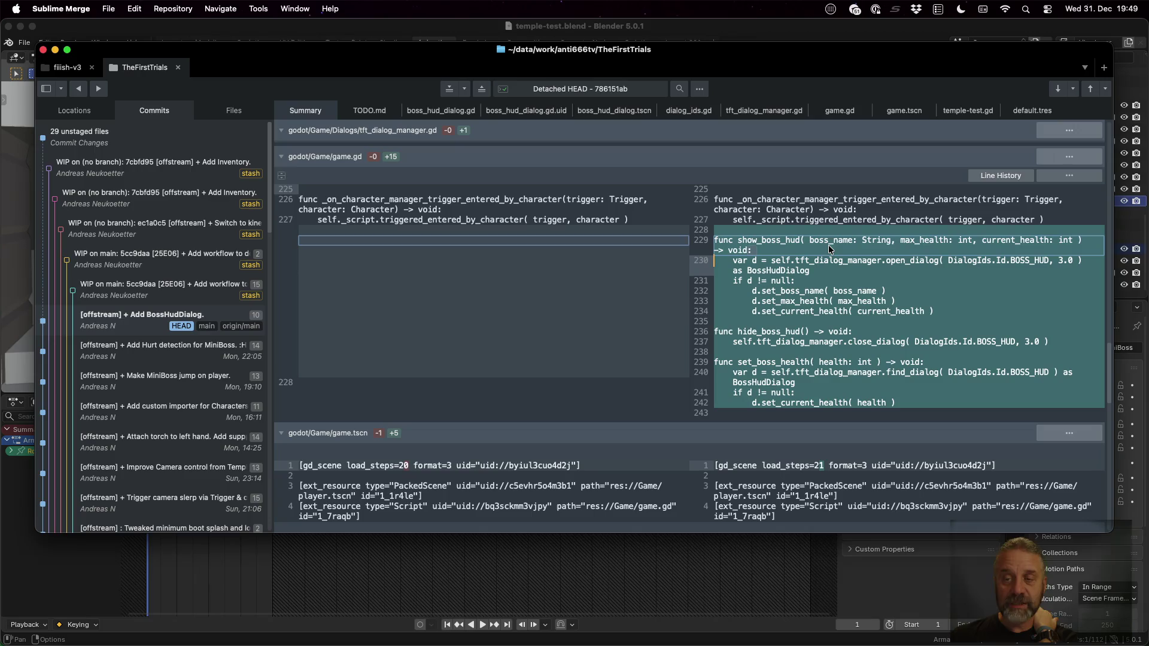
pyautogui.click(949, 240)
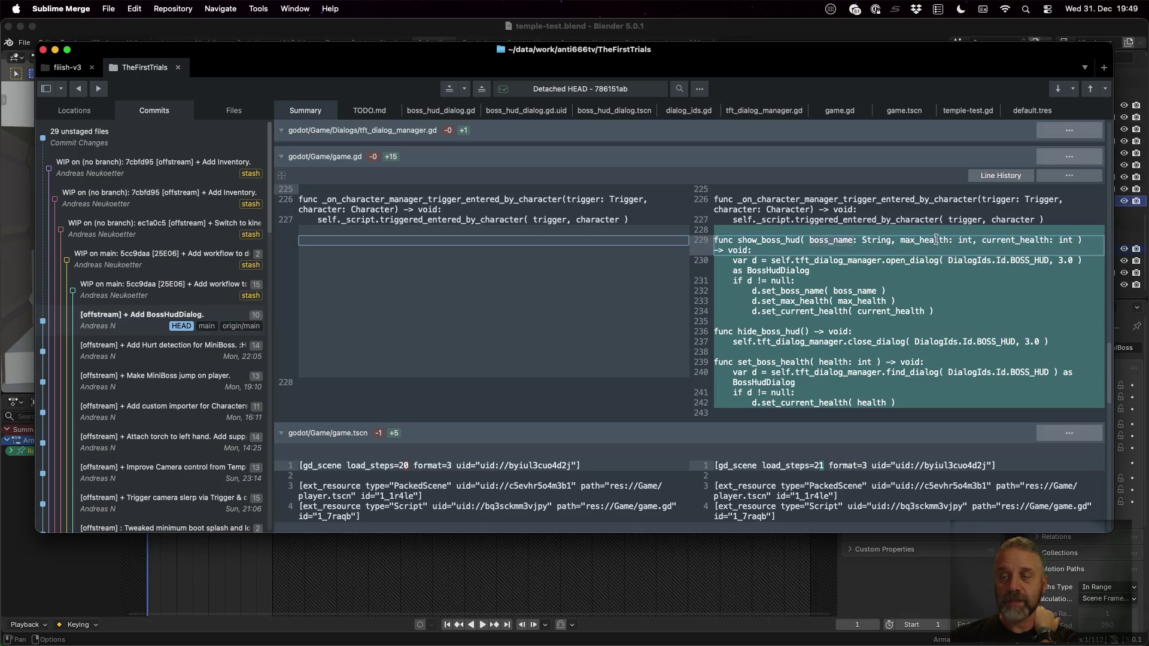
pyautogui.doubleClick(1003, 239)
pyautogui.click(772, 332)
pyautogui.doubleClick(779, 361)
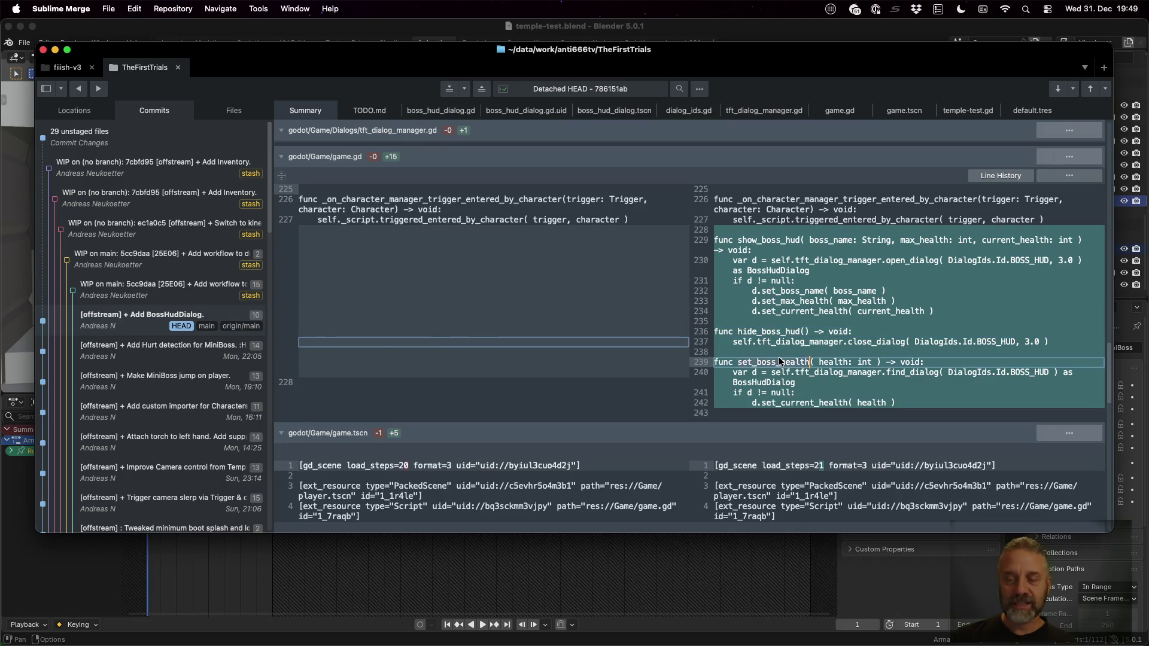
pyautogui.scroll(-15, 779, 361)
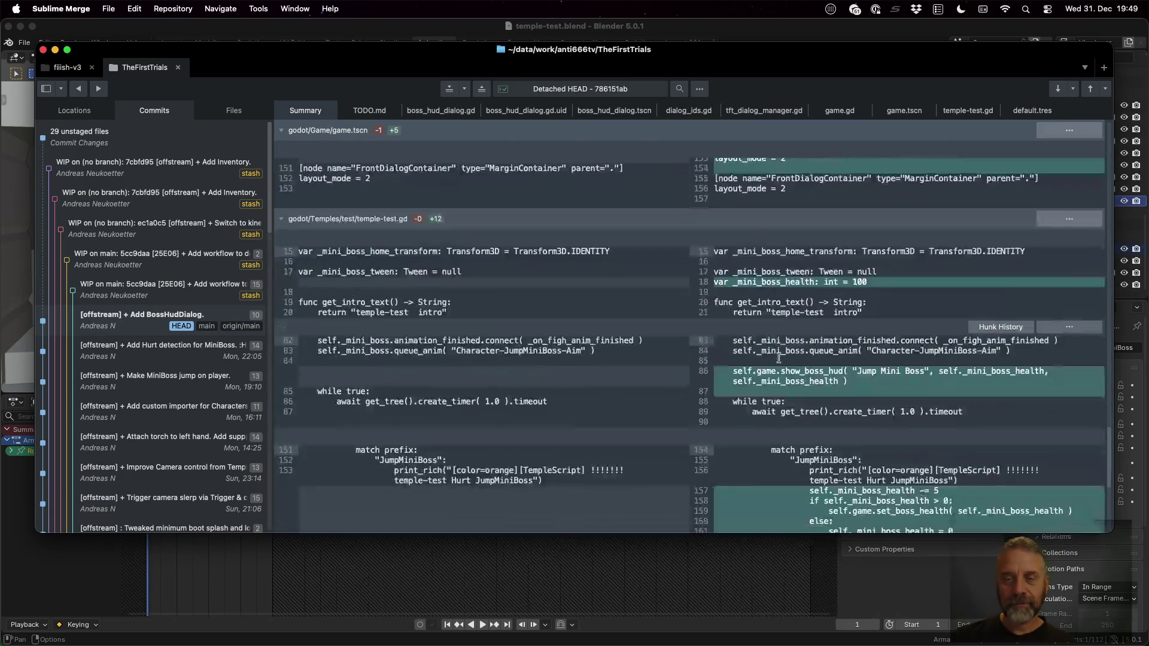
pyautogui.scroll(-3, 779, 357)
pyautogui.scroll(1, 808, 227)
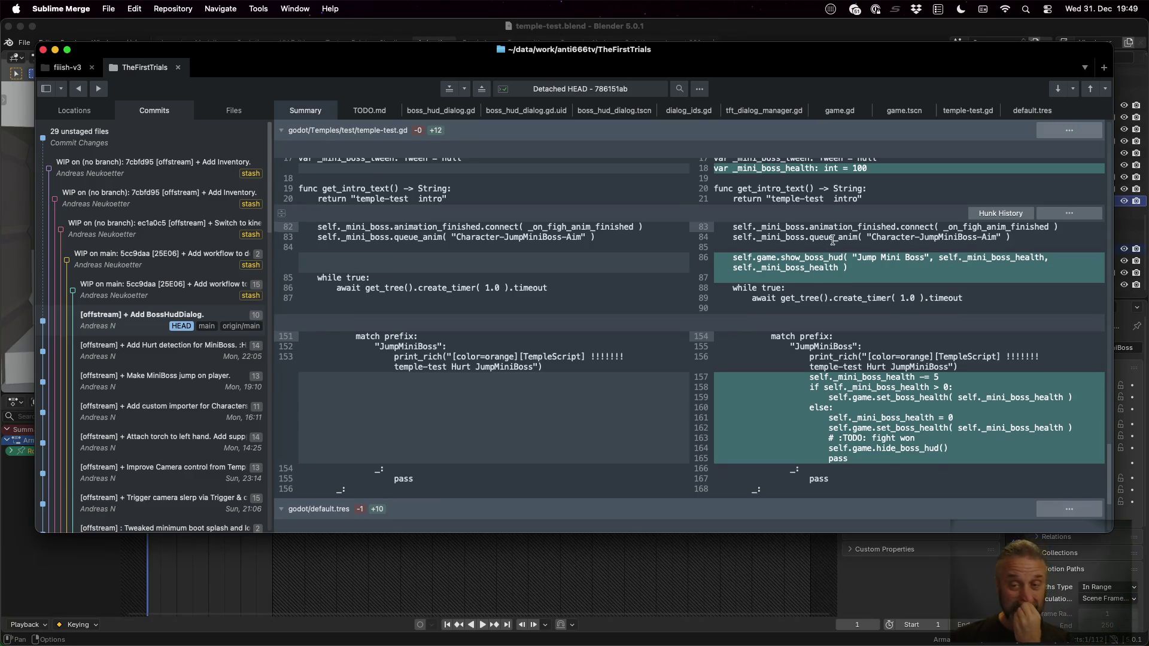
pyautogui.scroll(-1, 832, 240)
pyautogui.scroll(-1, 877, 362)
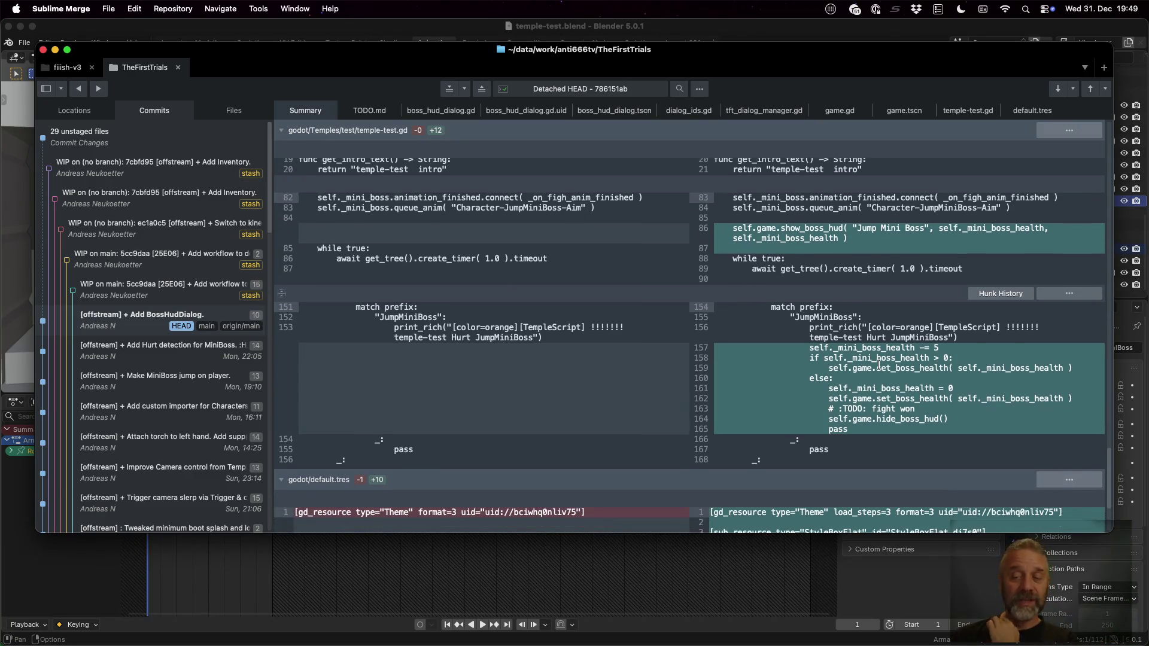
pyautogui.scroll(-5, 879, 364)
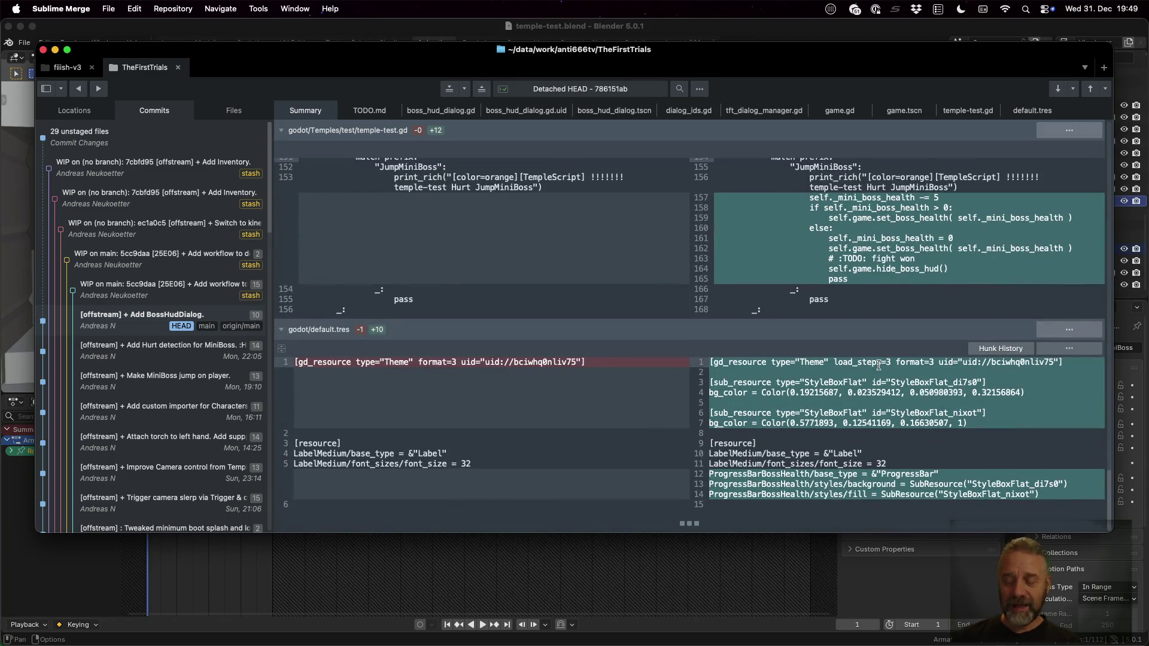
pyautogui.hotkey('ctrl', 'Left')
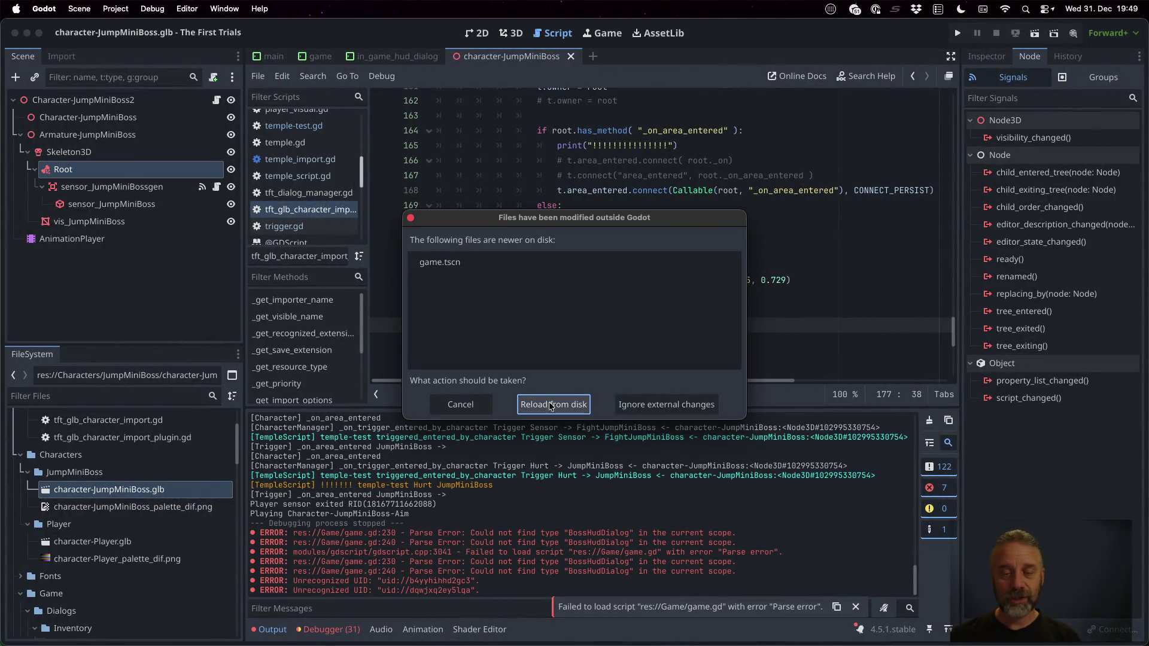
# Reload game.tscn from disk, then play-test the temple boss until the Jump Mini Boss bar drains
pyautogui.click(548, 403)
pyautogui.press('super+b')
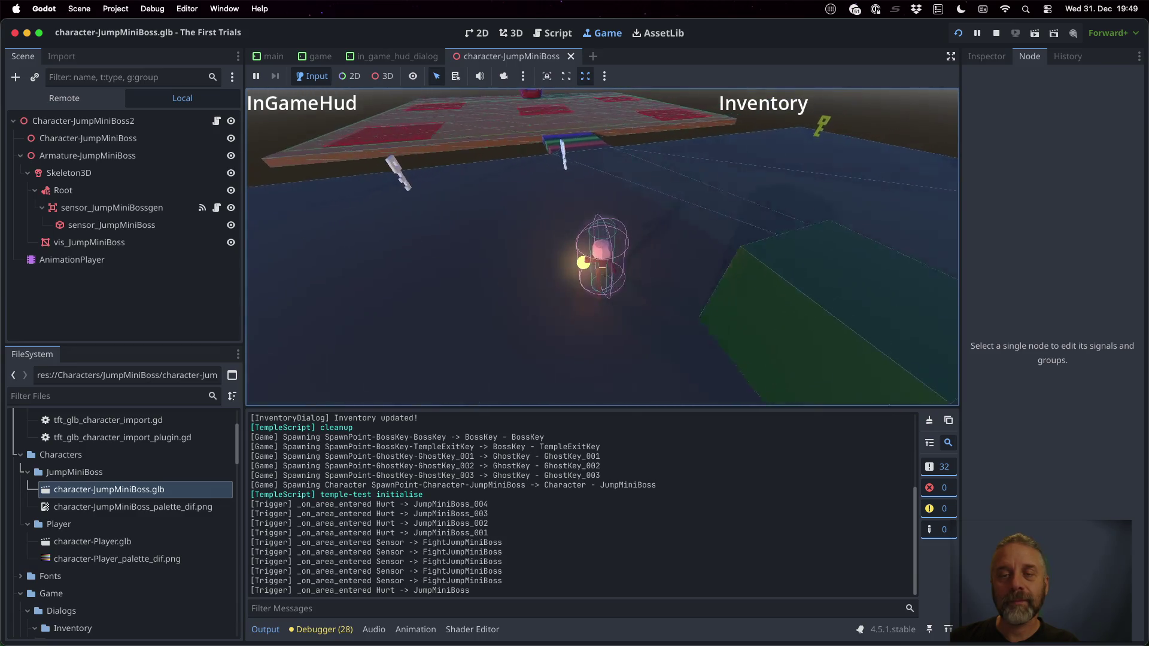
pyautogui.press('w')
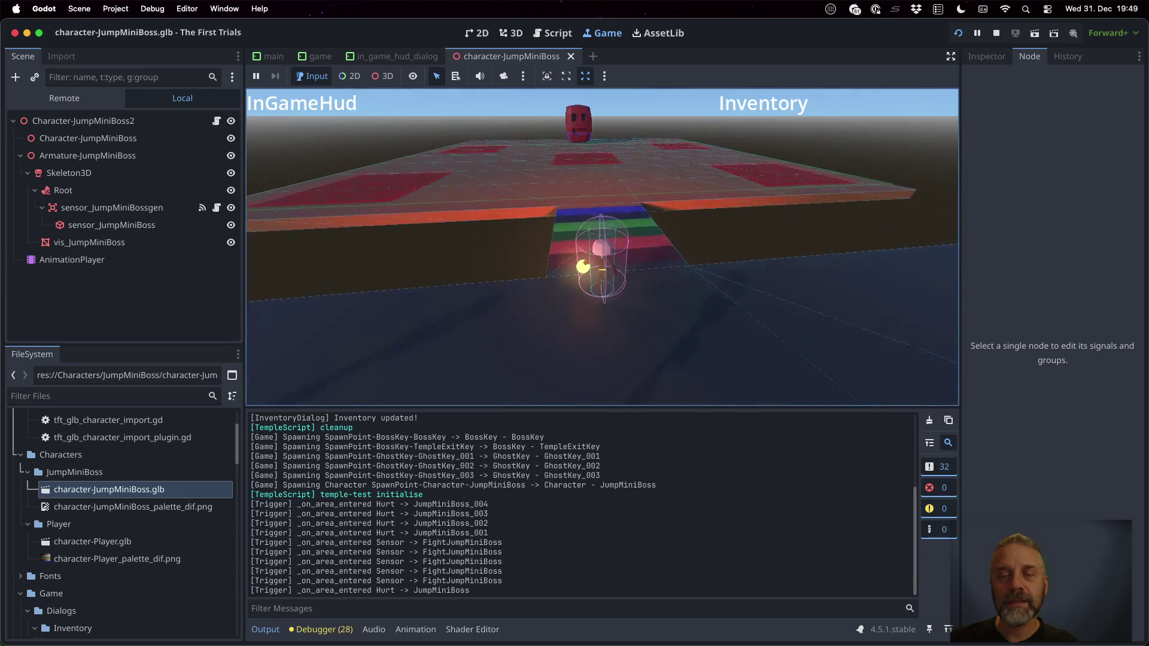
pyautogui.press('w')
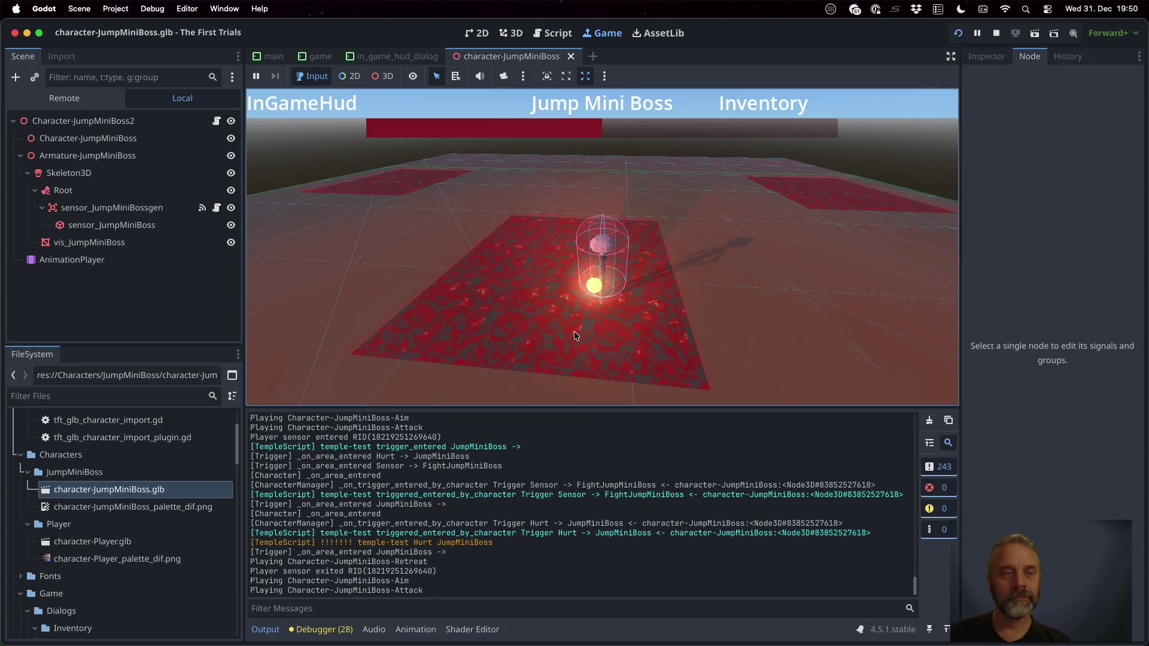
pyautogui.click(996, 33)
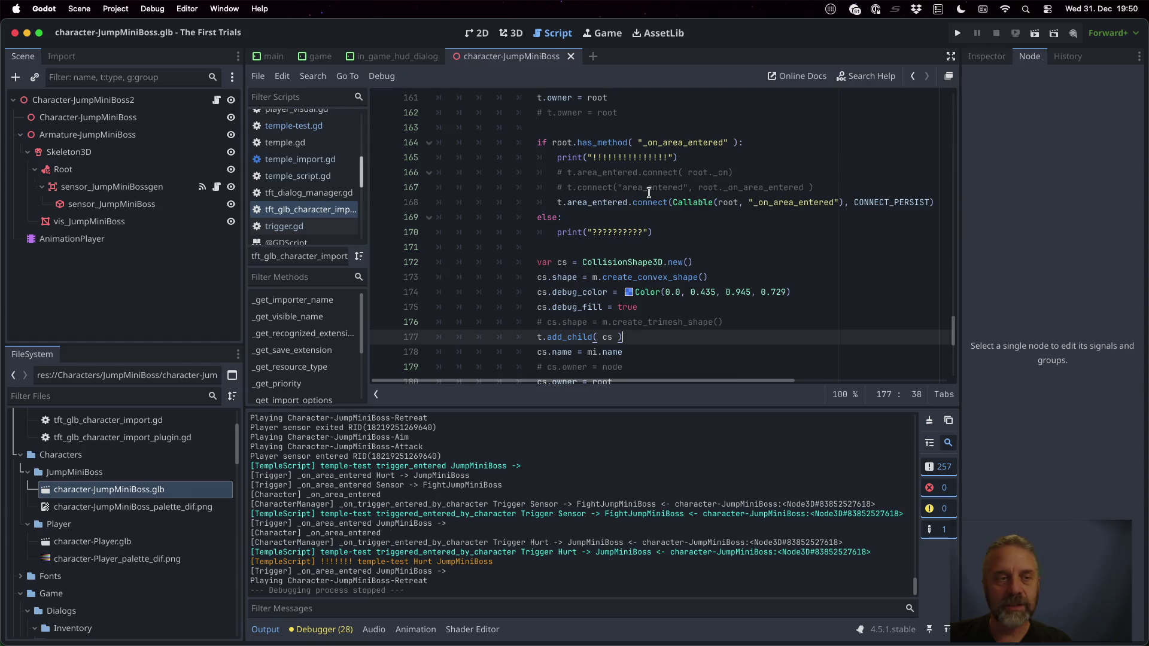
# Open the BossHudDialog scene from the game scene in the 2D view
pyautogui.click(317, 57)
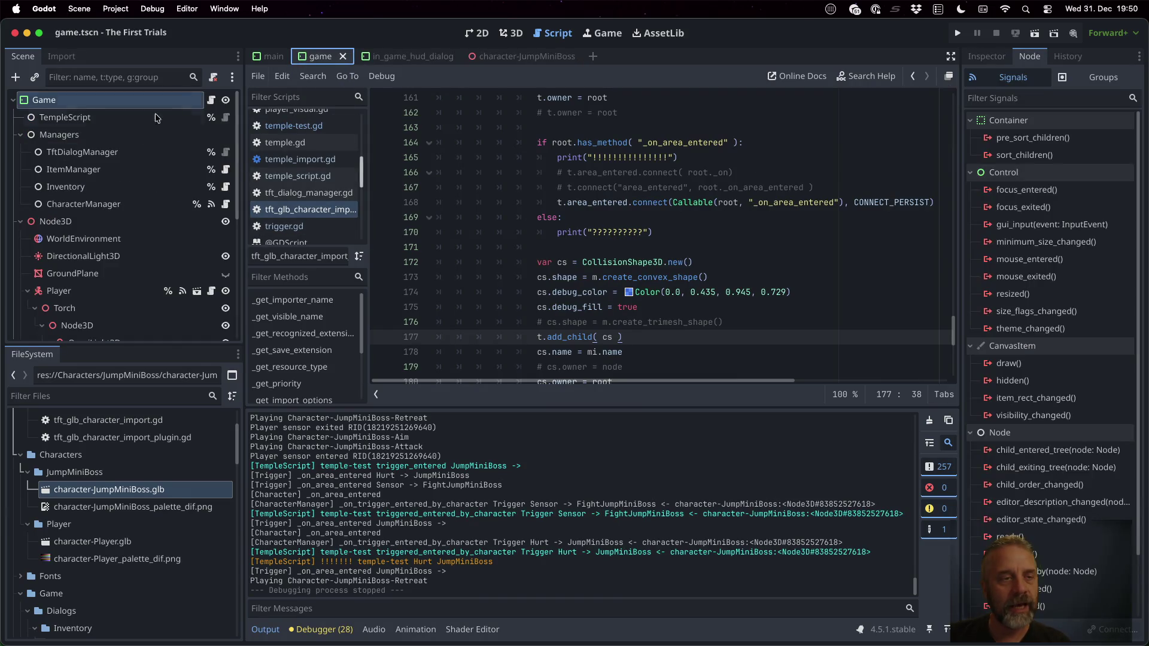
pyautogui.scroll(-5, 126, 242)
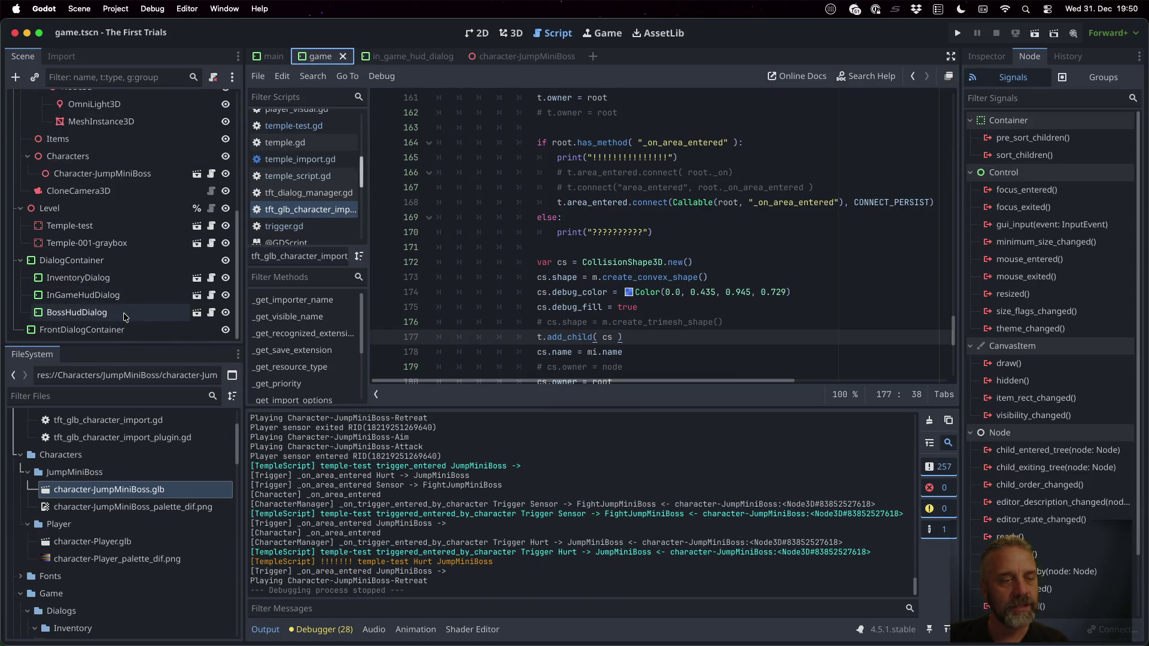
pyautogui.click(161, 317)
pyautogui.click(196, 313)
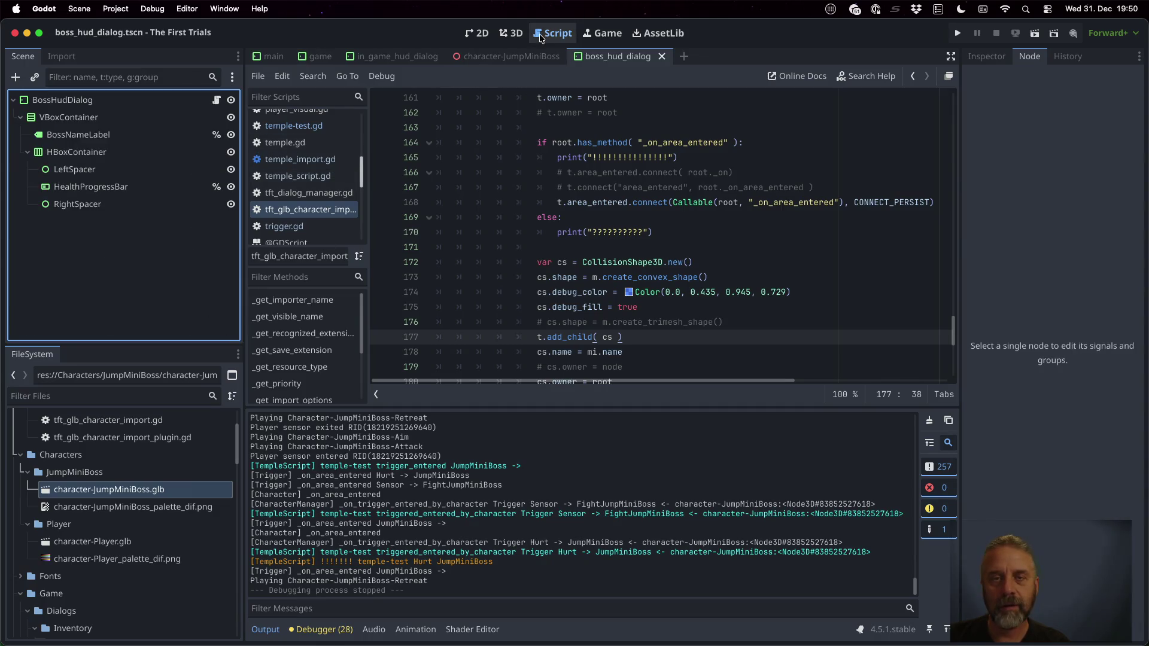
pyautogui.click(482, 33)
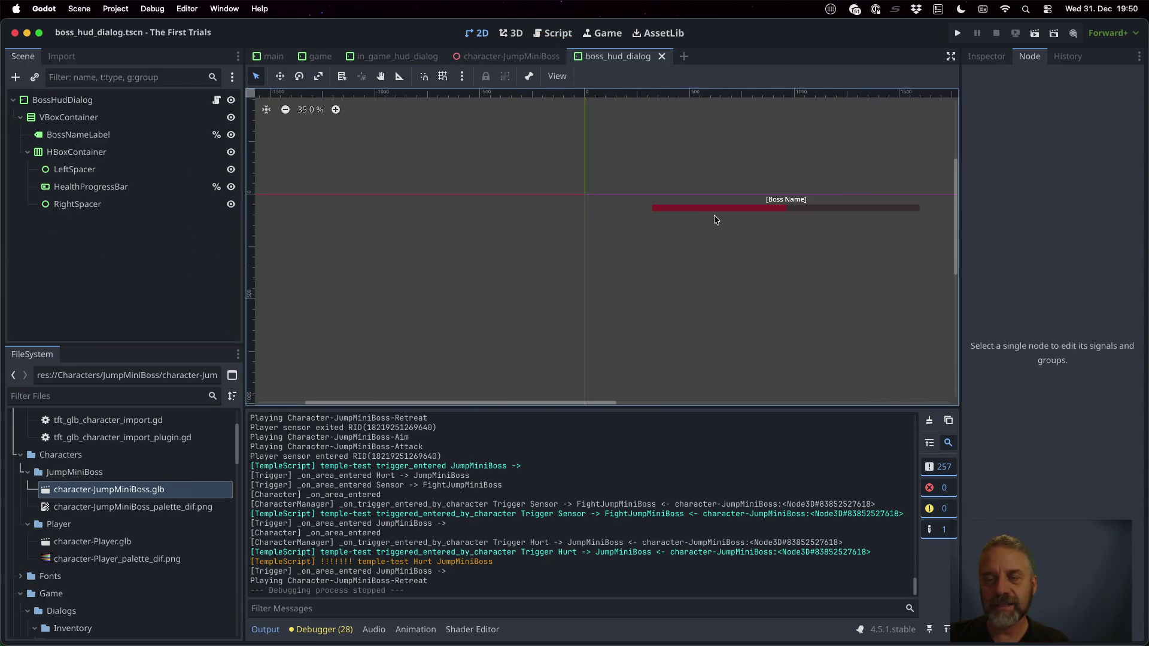
pyautogui.hscroll(5, 834, 267)
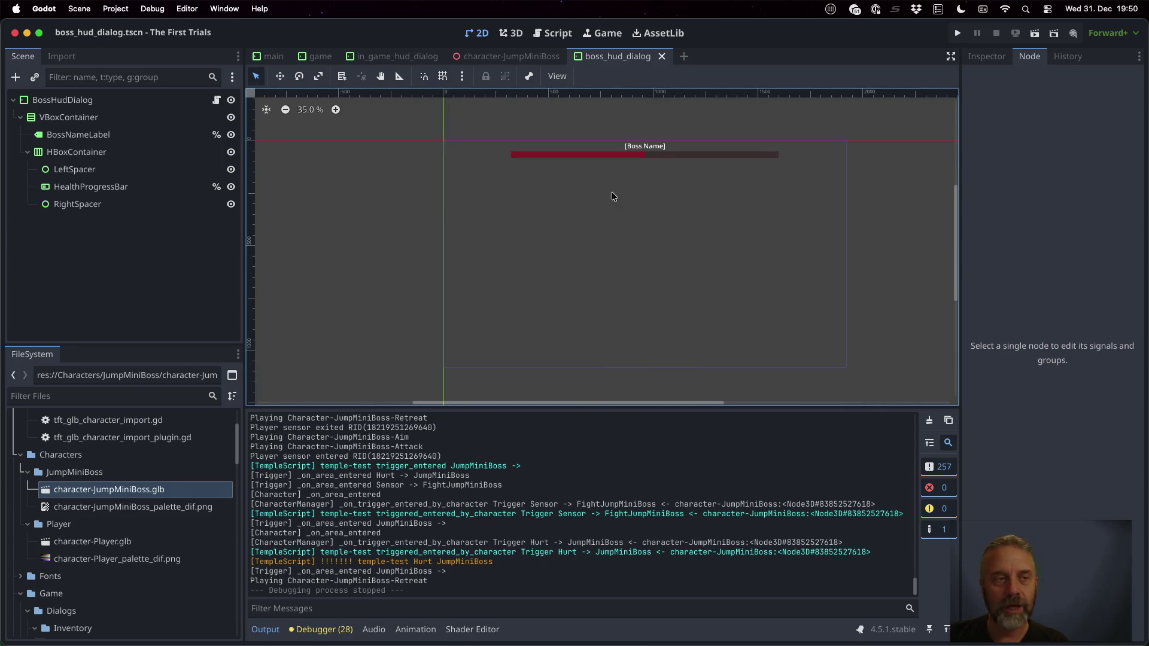
pyautogui.click(145, 105)
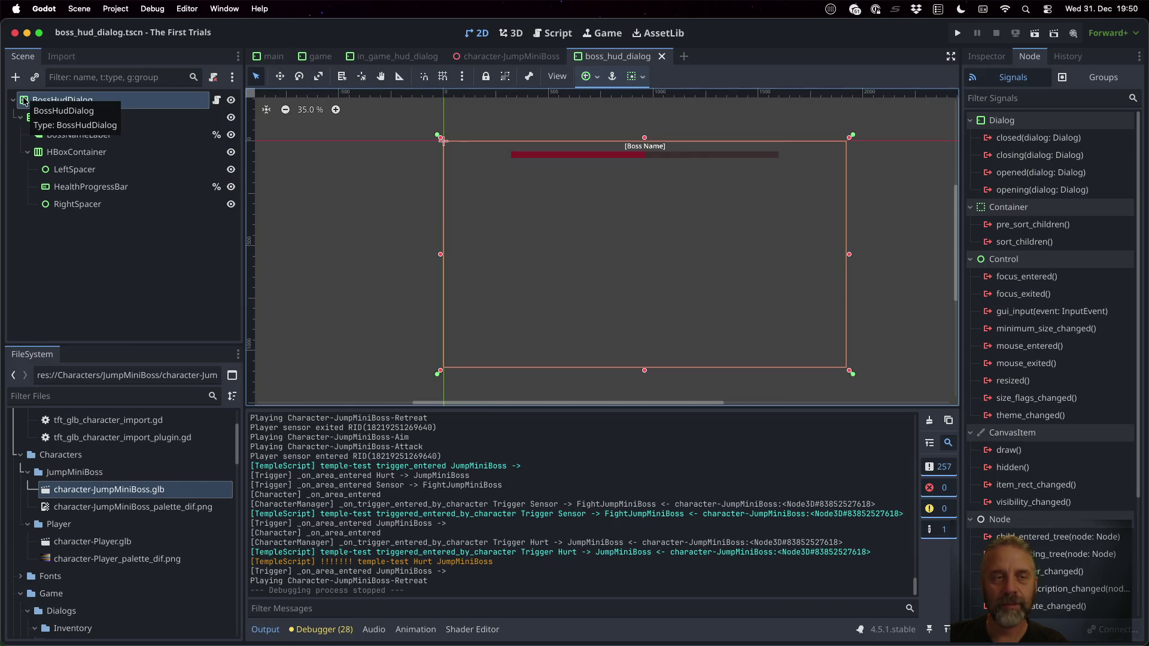
# Inspect VBoxContainer, BossNameLabel, HBoxContainer, LeftSpacer, RightSpacer and HealthProgressBar nodes
pyautogui.click(78, 119)
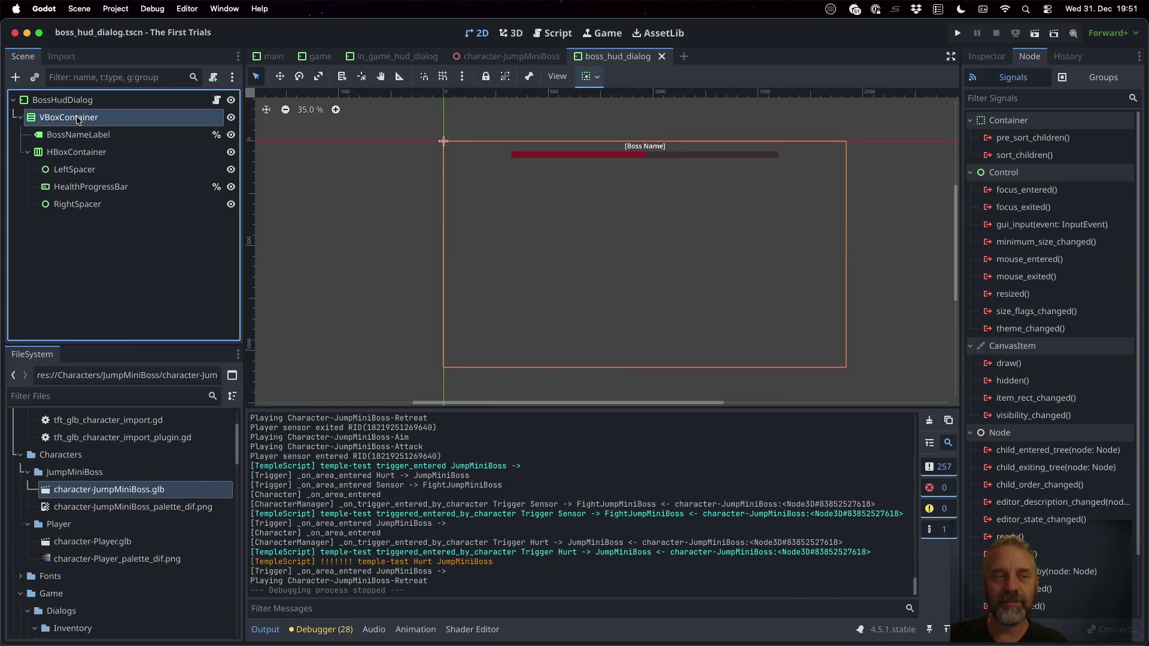
pyautogui.click(90, 135)
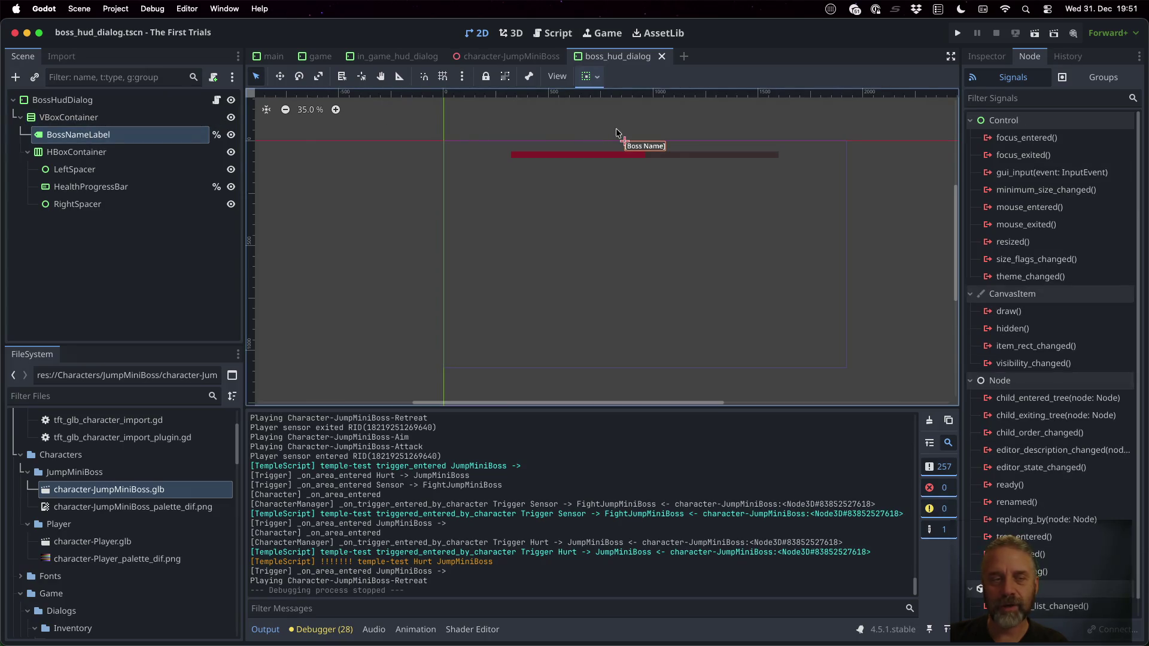
pyautogui.click(140, 154)
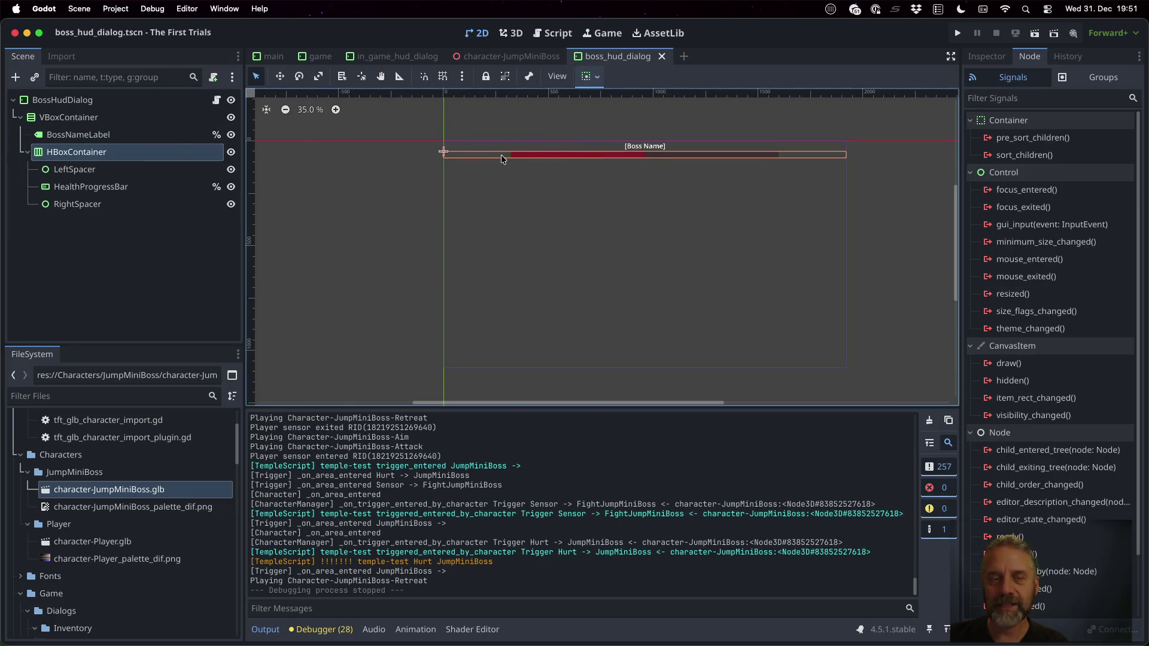
pyautogui.click(127, 170)
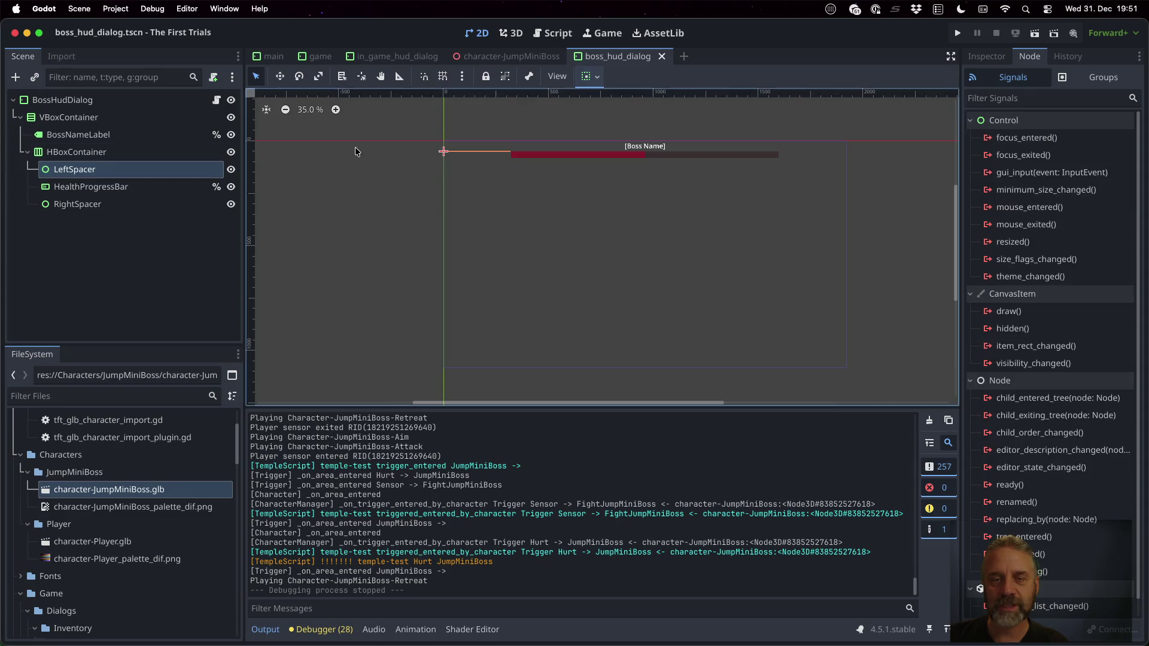
pyautogui.click(129, 204)
pyautogui.click(163, 186)
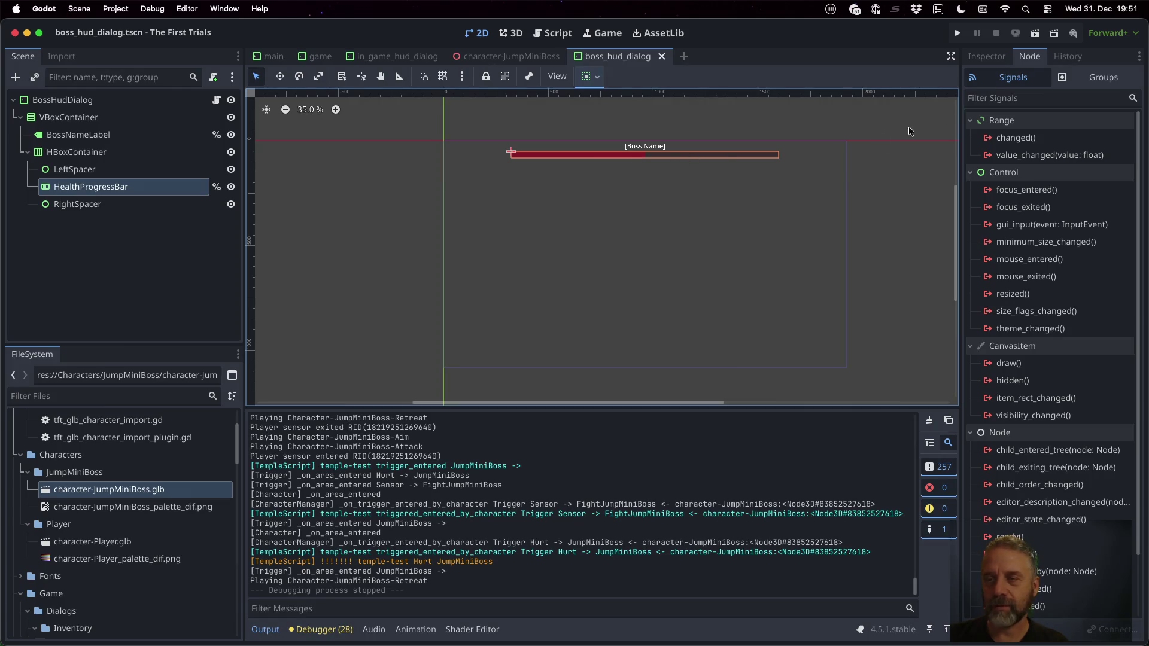
# Show HealthProgressBar's Theme properties in the Inspector and open default.tres
pyautogui.click(997, 62)
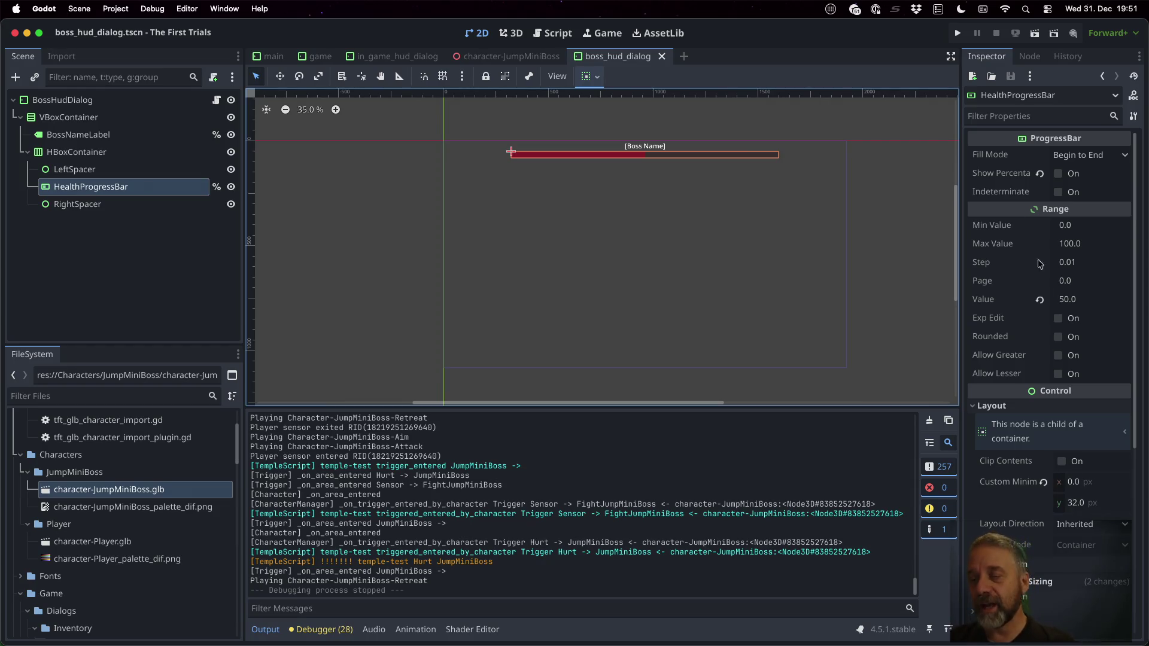
pyautogui.scroll(-5, 1041, 245)
pyautogui.click(1070, 386)
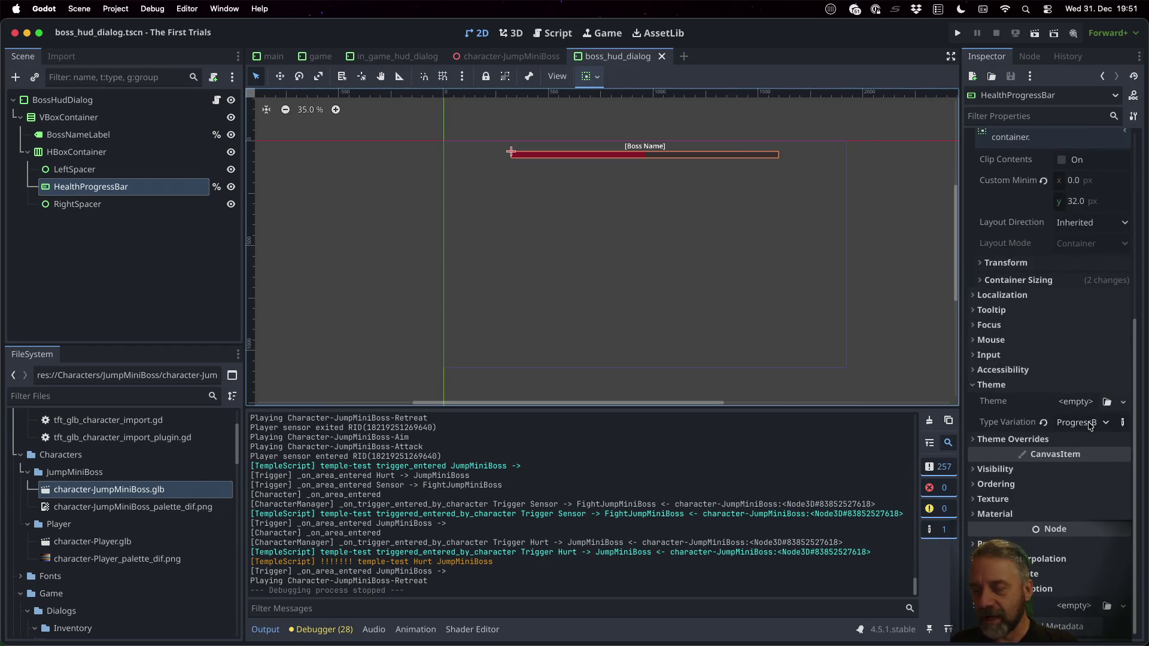
pyautogui.scroll(-10, 183, 500)
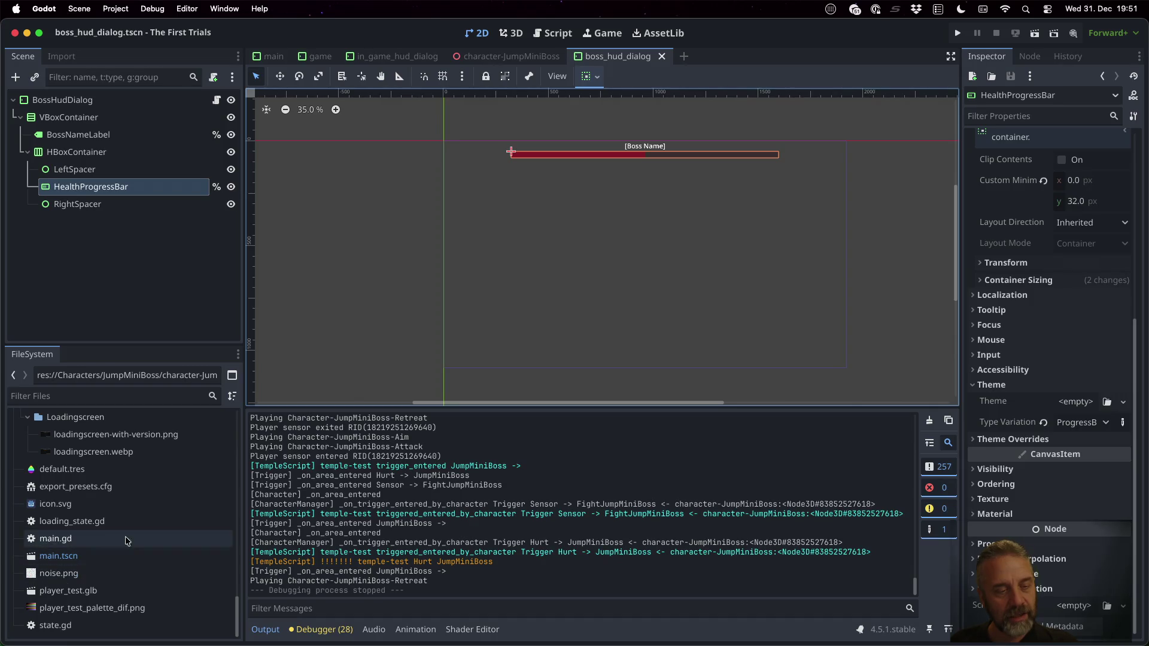
pyautogui.click(87, 470)
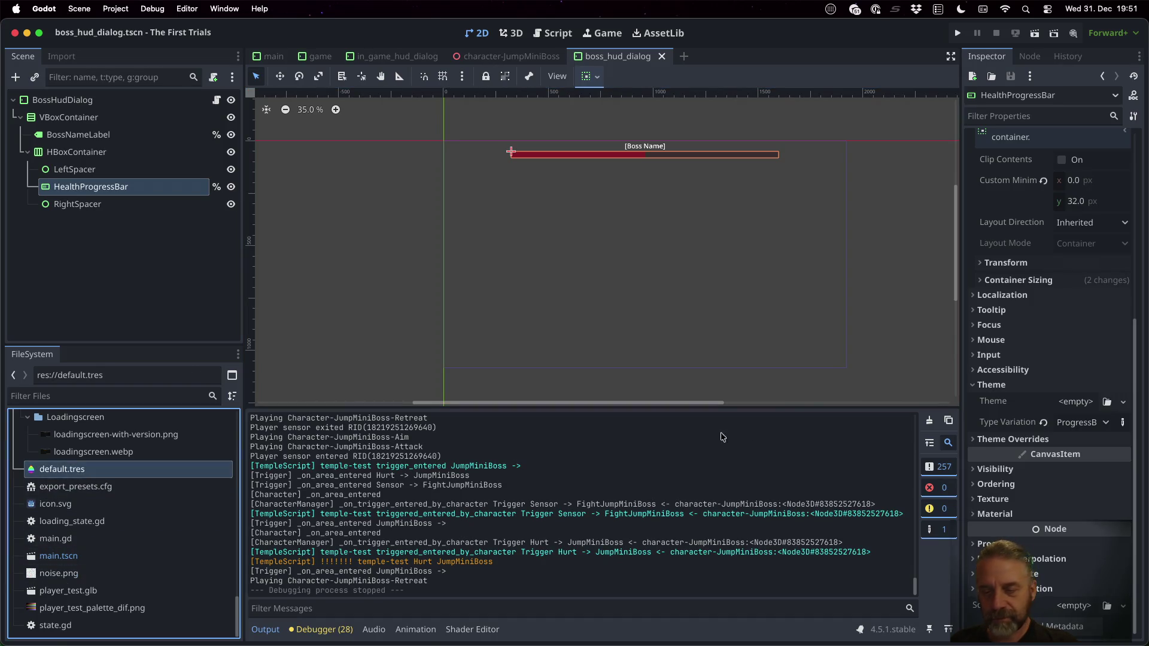
pyautogui.doubleClick(151, 474)
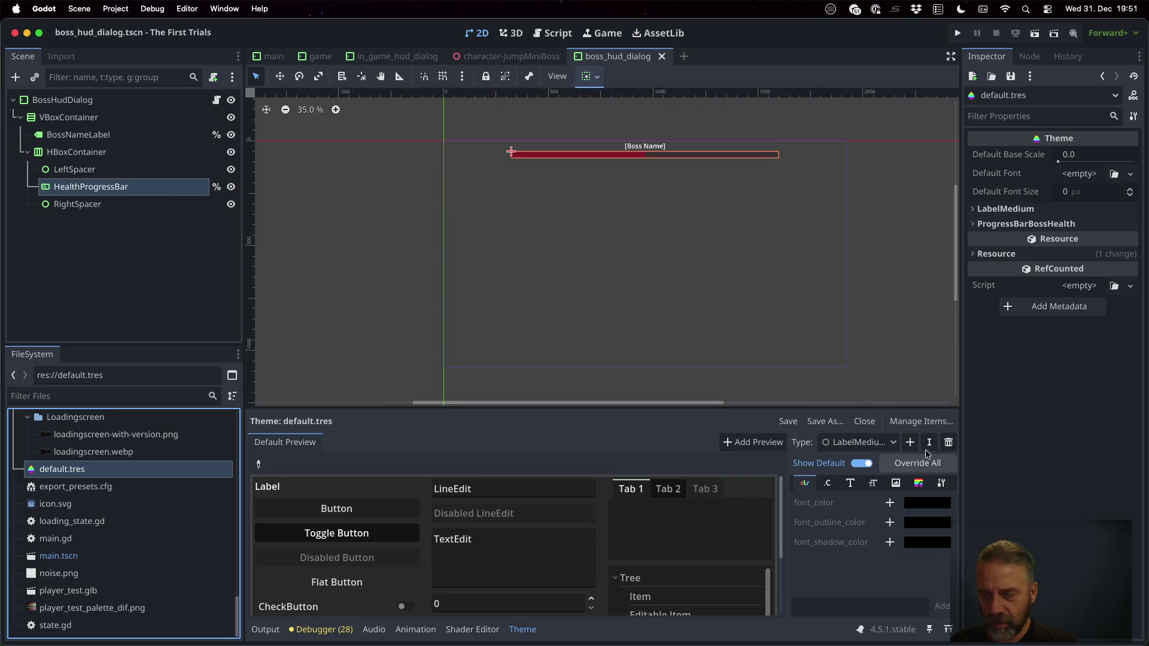
# Inspect ProgressBarBossHealth's background and dark red fill StyleBoxes, then return to the game scene's scripts
pyautogui.click(893, 442)
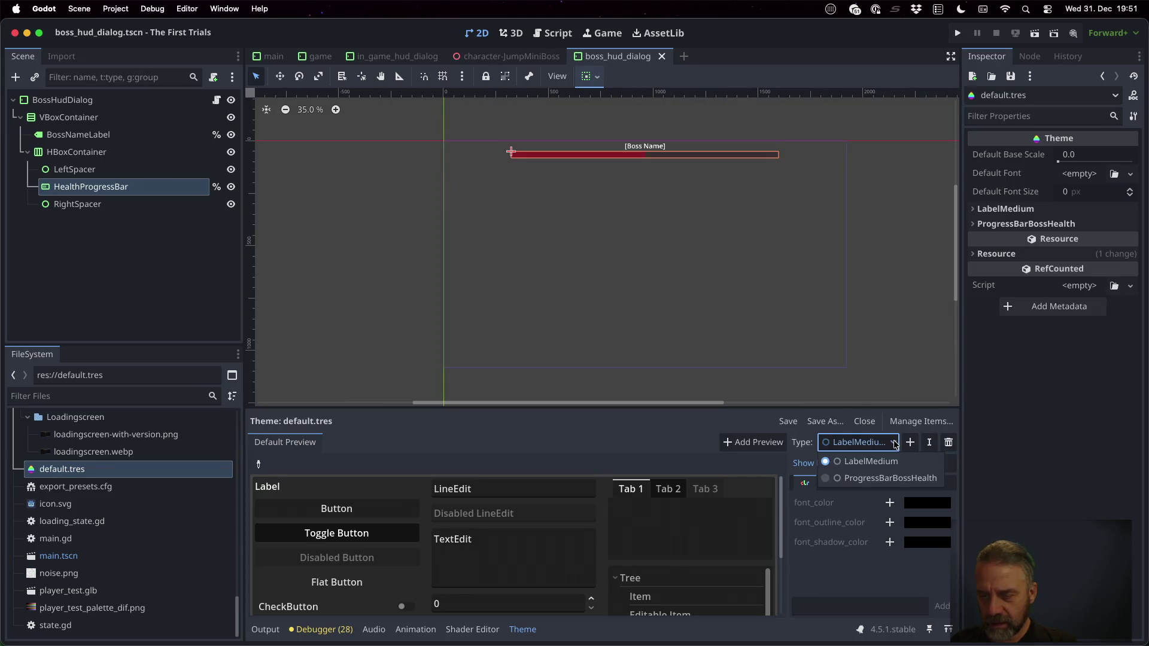
pyautogui.click(895, 480)
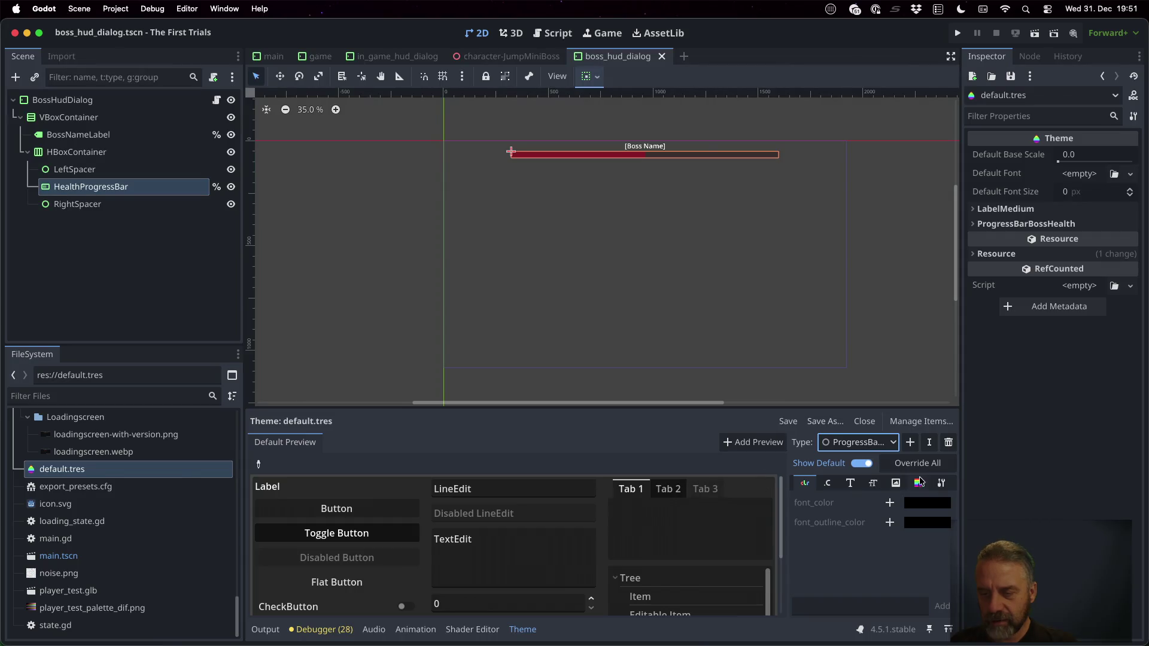
pyautogui.click(919, 484)
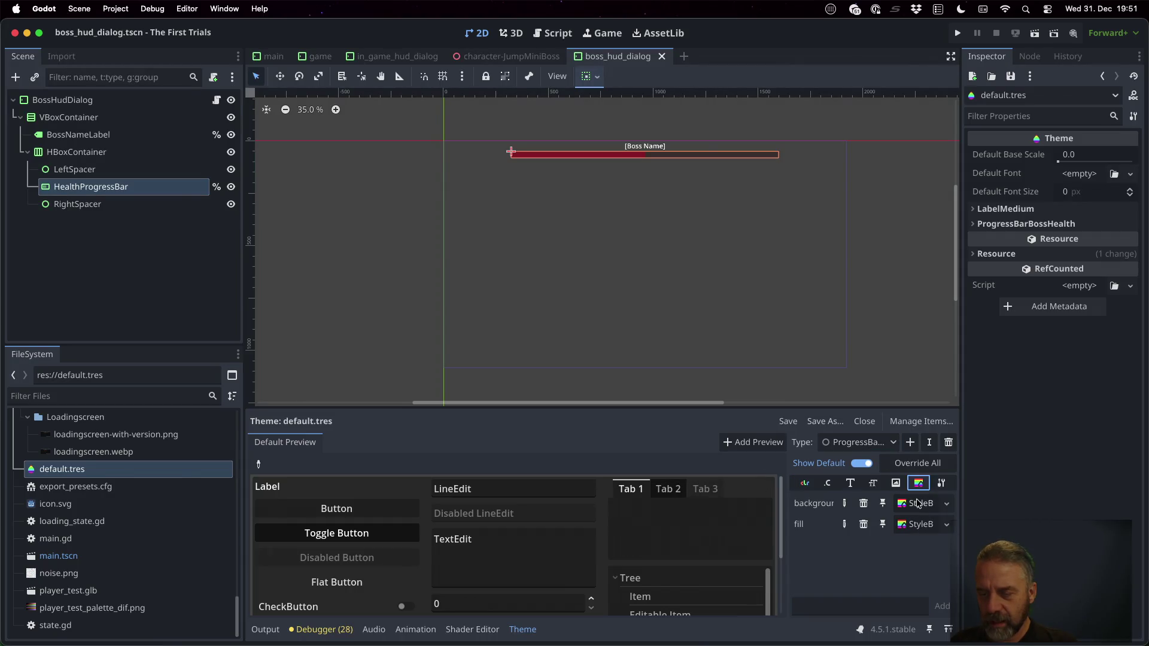
pyautogui.click(918, 504)
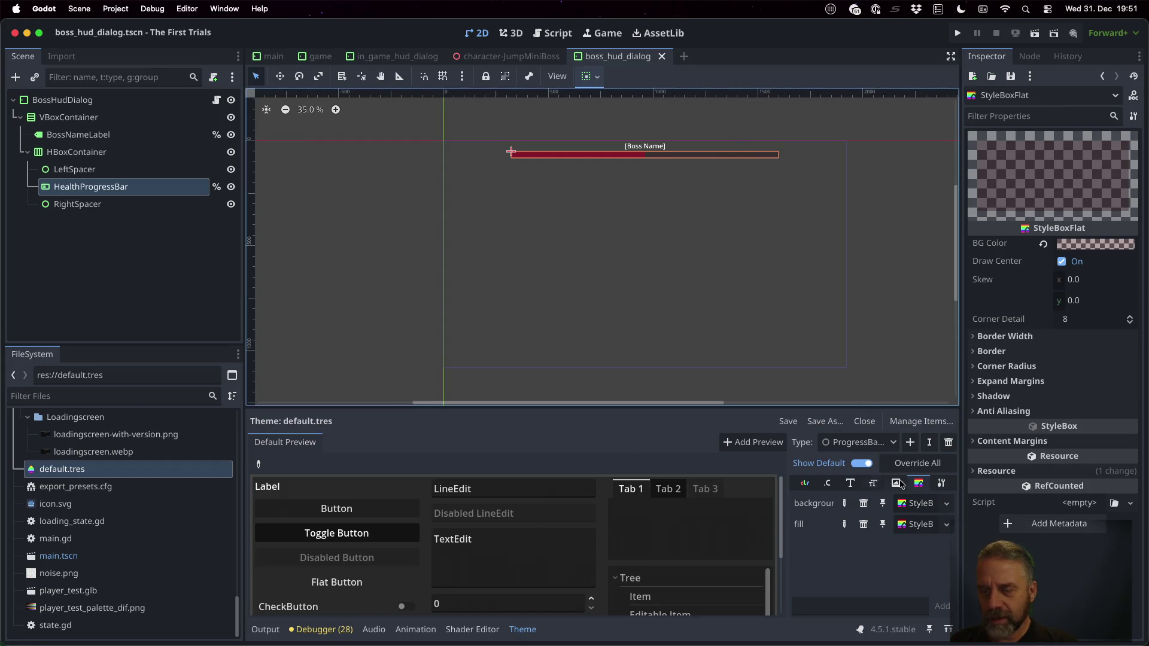
pyautogui.click(918, 524)
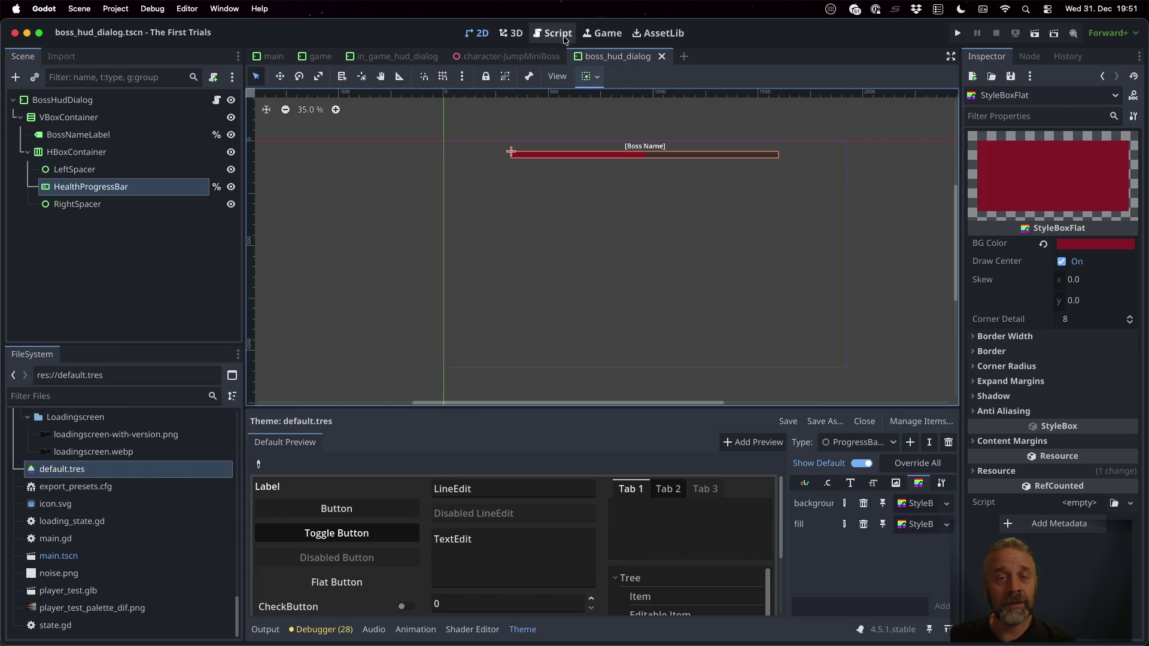
pyautogui.click(312, 57)
pyautogui.click(552, 33)
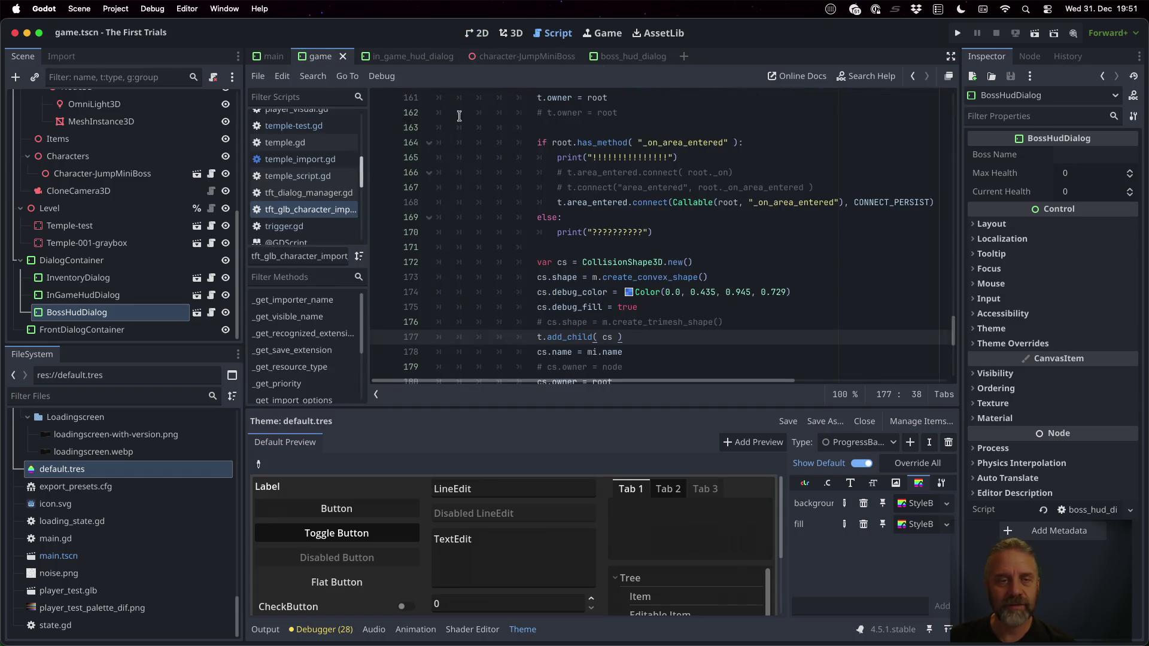
# Open temple-test.gd and highlight the lines subtracting 5 from mini boss health
pyautogui.click(307, 126)
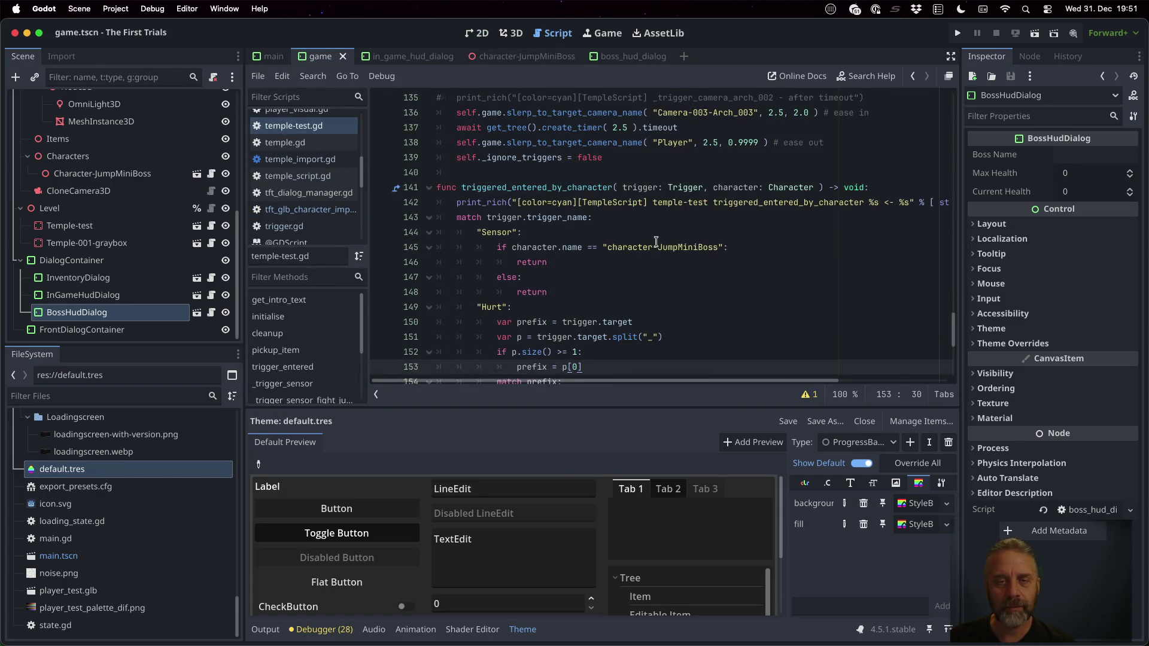
pyautogui.scroll(-5, 655, 242)
pyautogui.click(646, 195)
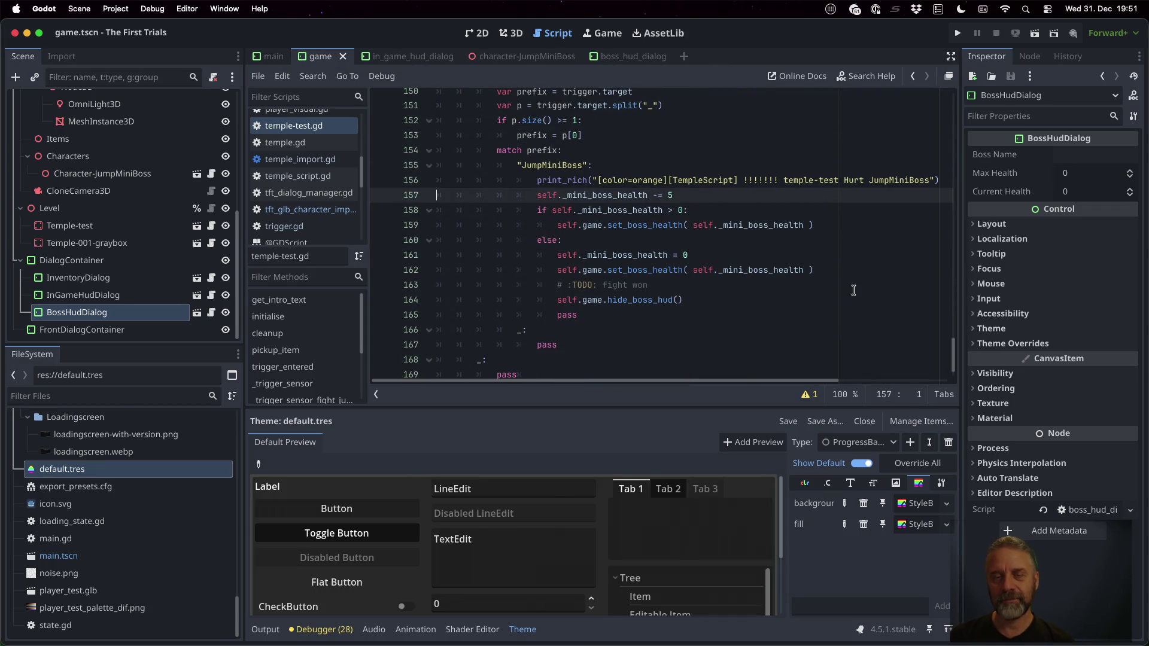
pyautogui.hotkey('shift', 'Down')
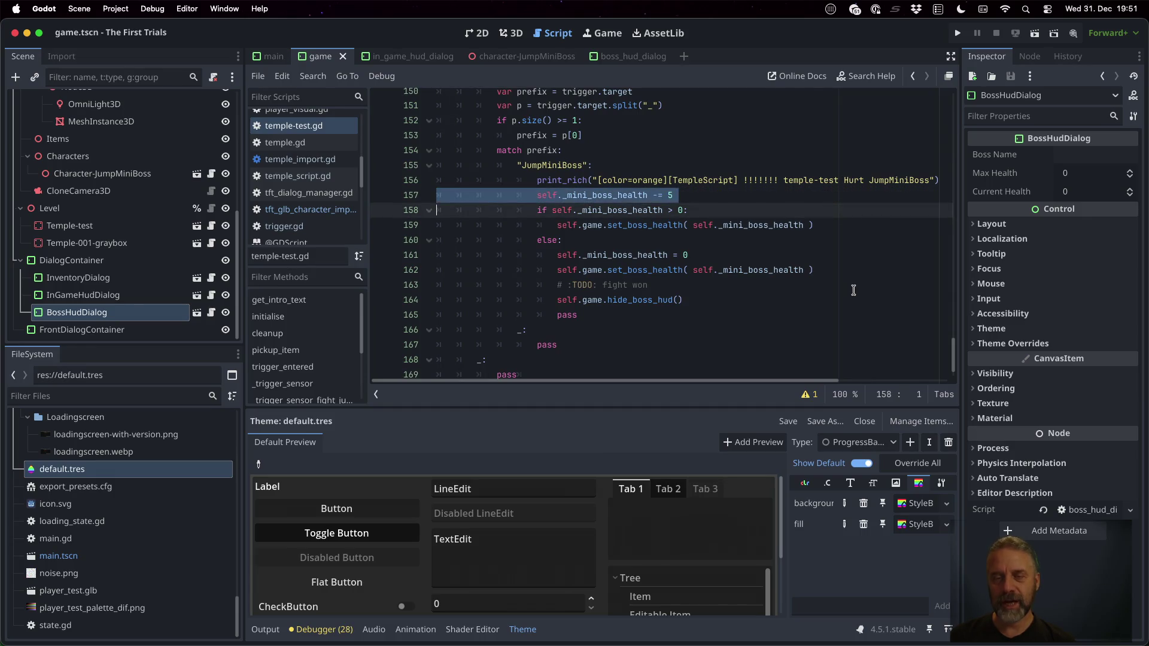
pyautogui.press('Right')
pyautogui.hotkey('shift', 'Down')
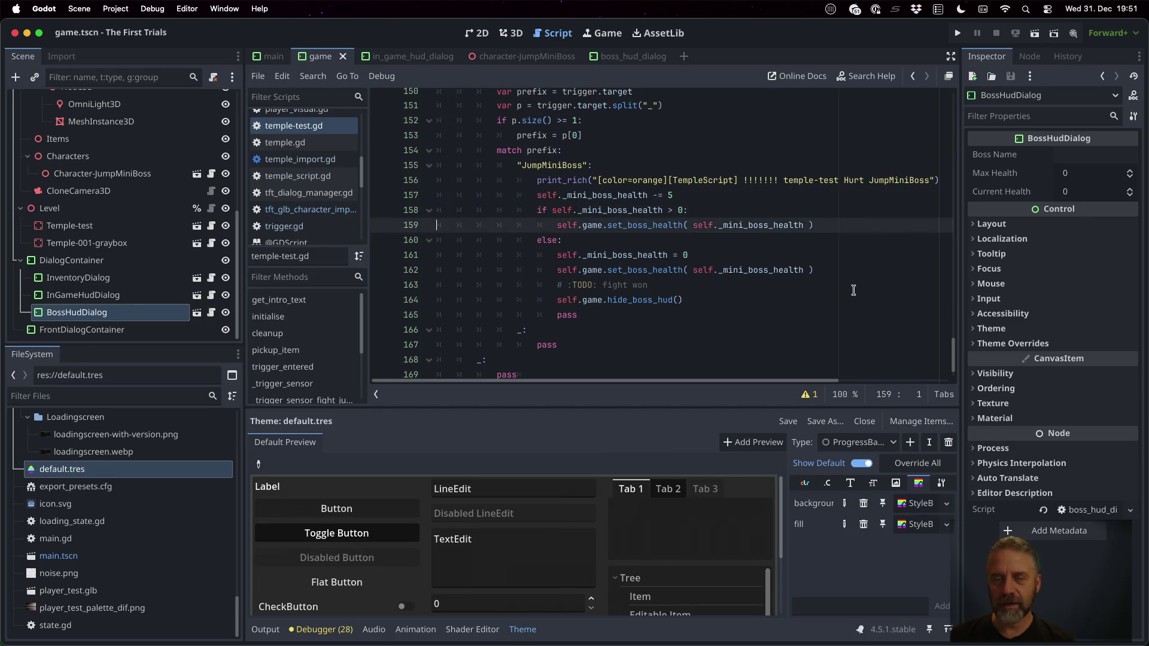
pyautogui.hotkey('shift', 'Down')
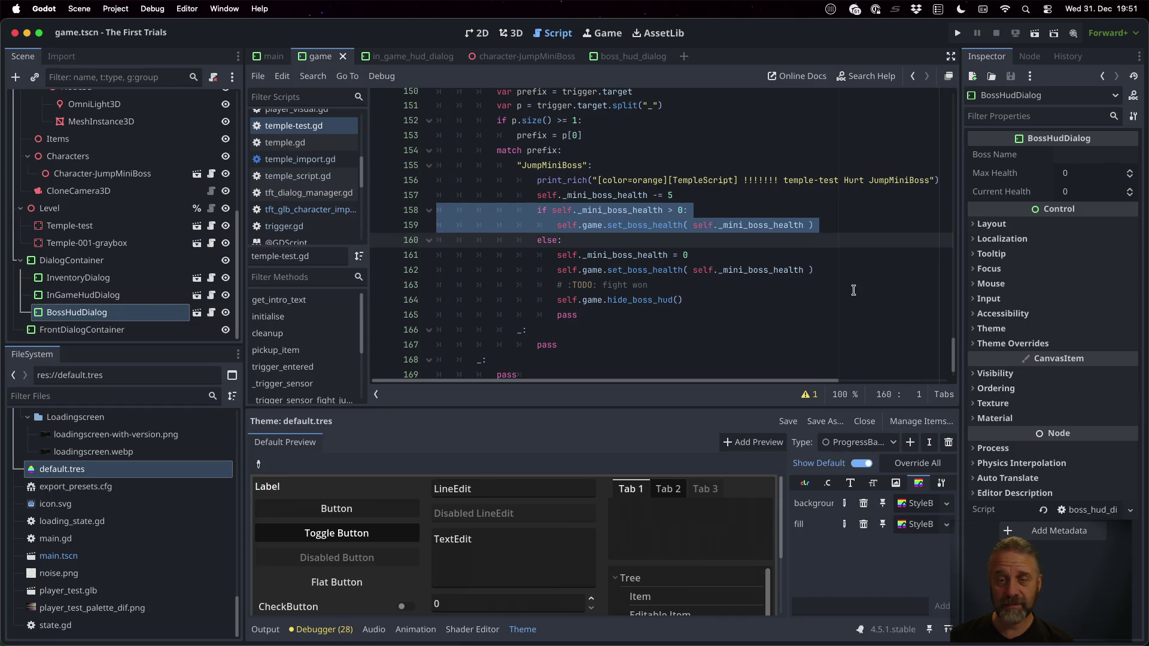
# Step through the health-reset-to-0 and hide_boss_hud lines, then run the game
pyautogui.press('Down')
pyautogui.press('Up')
pyautogui.press('Down')
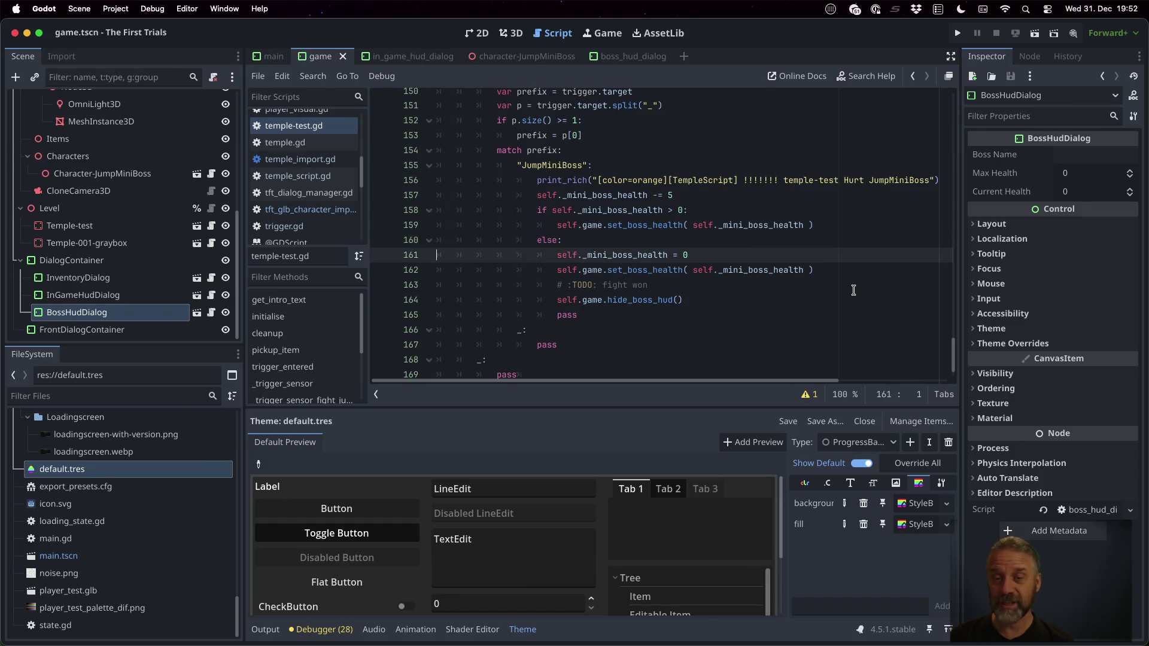
pyautogui.hotkey('shift', 'Down')
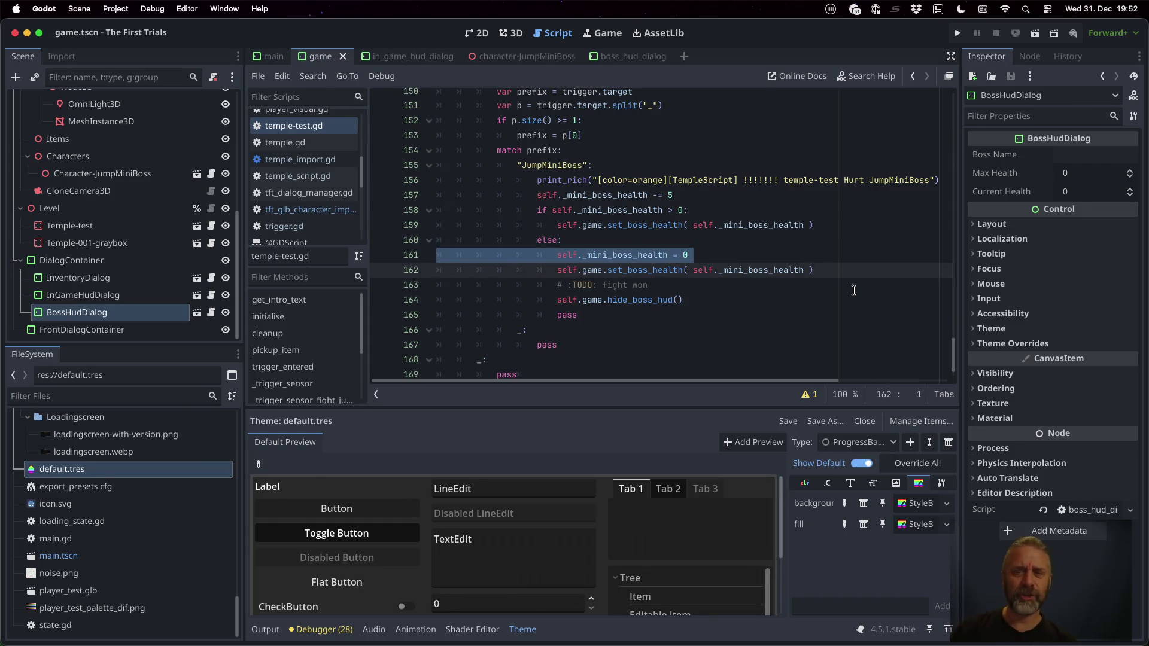
pyautogui.press('Up')
pyautogui.press('Up')
pyautogui.press('Up')
pyautogui.hotkey('shift', 'Down')
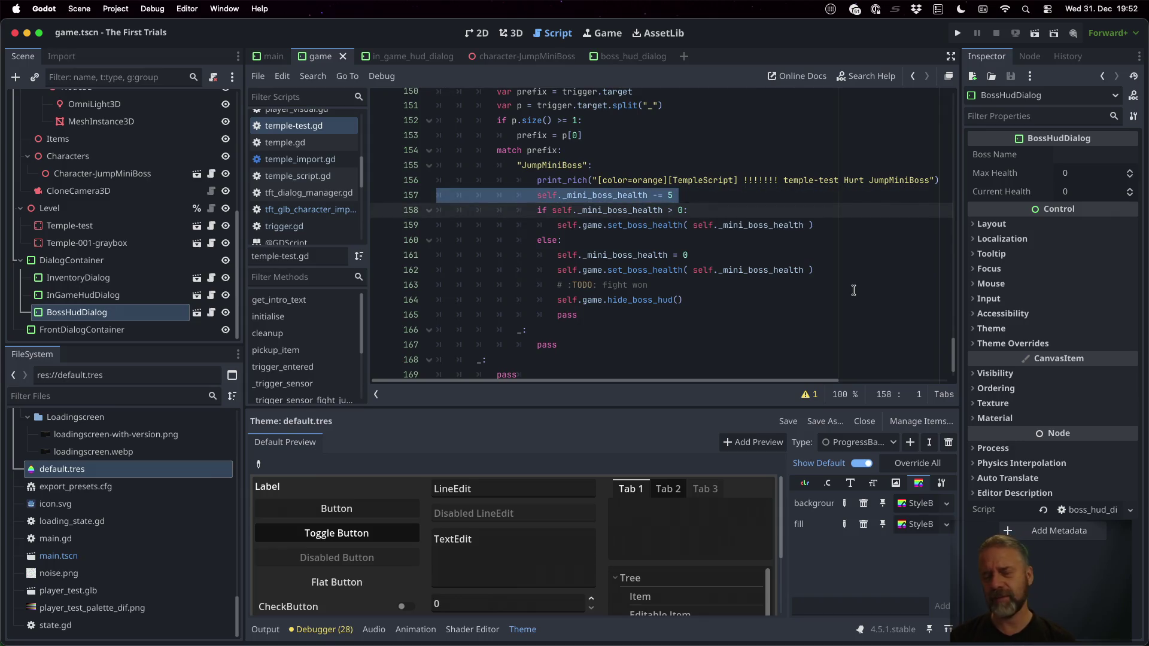
pyautogui.press('Down')
pyautogui.press('Down')
pyautogui.press('Down')
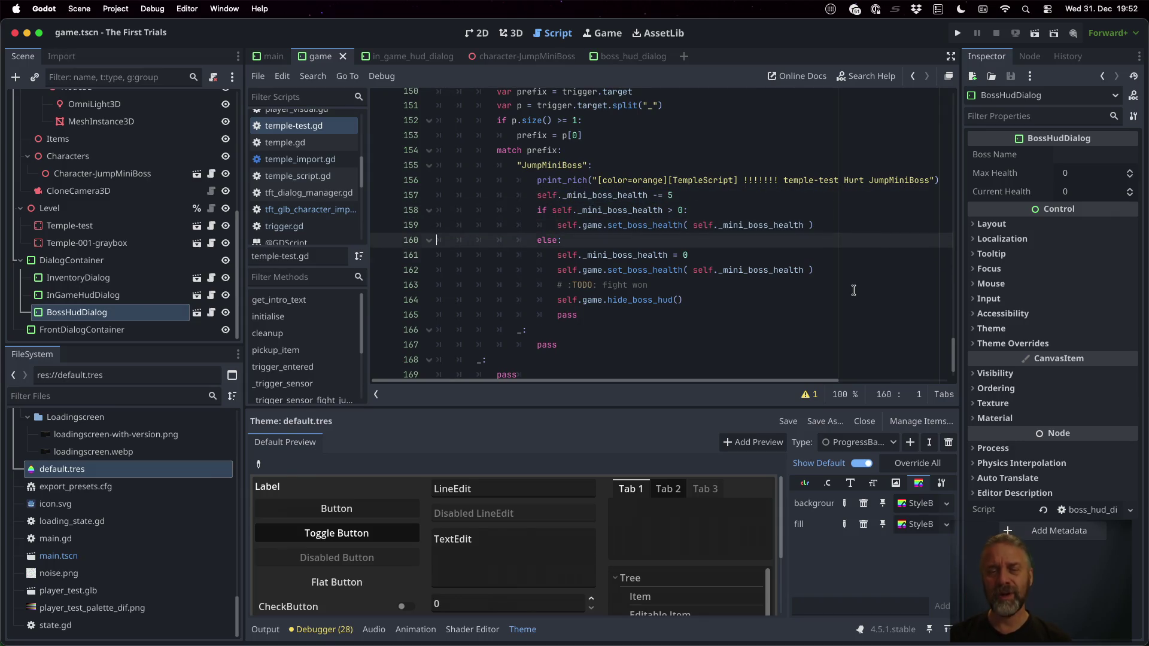
pyautogui.hotkey('shift', 'Down')
pyautogui.press('Down')
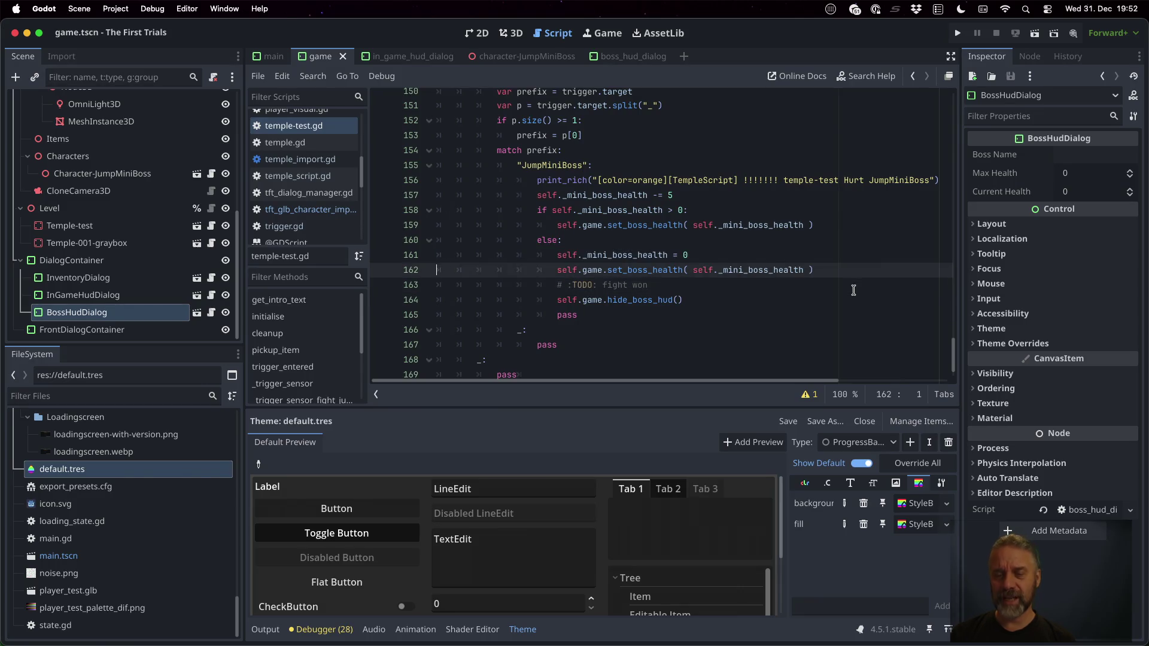
pyautogui.press('Down')
pyautogui.hotkey('shift', 'Down')
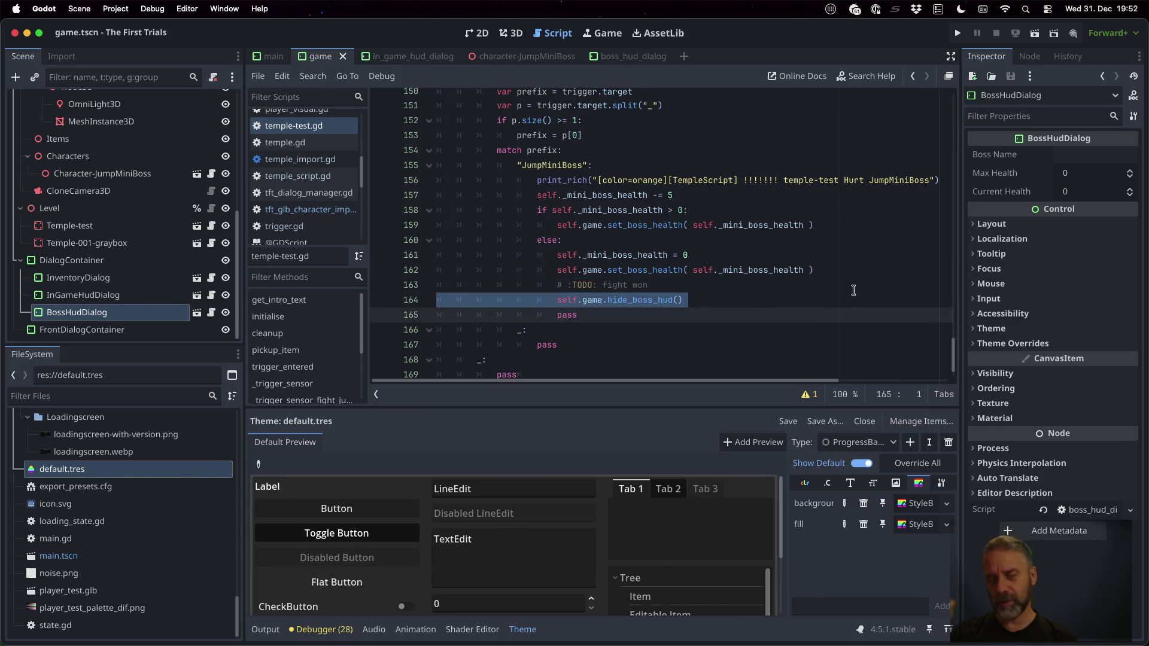
pyautogui.press('super+b')
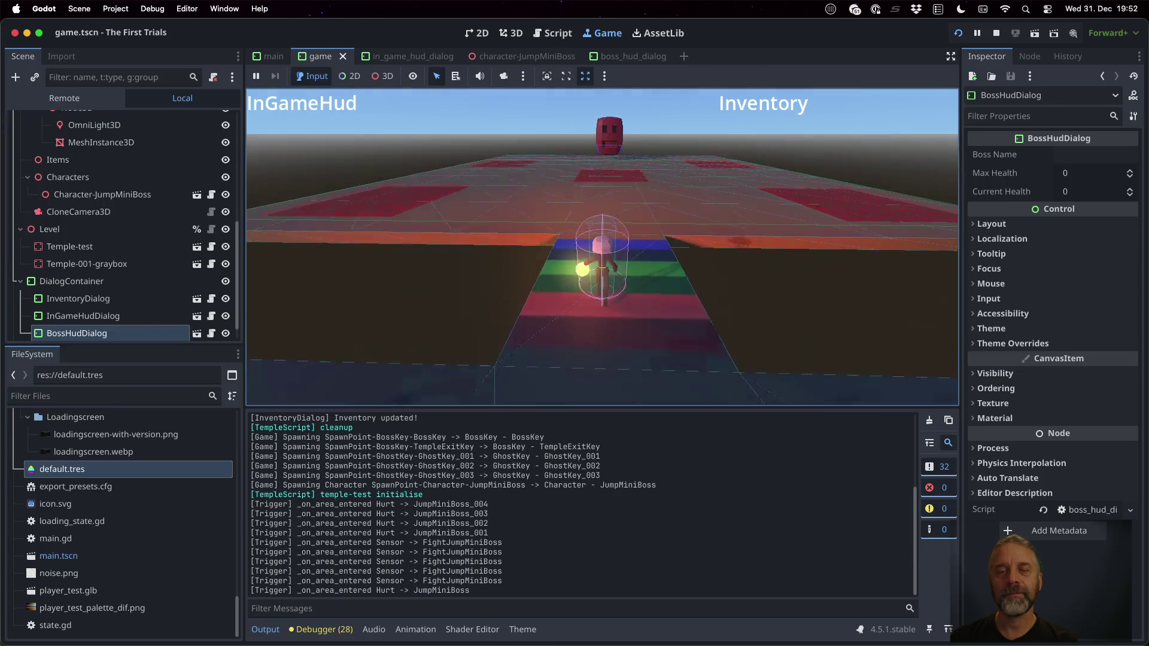
# Walk the player onto the boss platform to show the Jump Mini Boss name and full health bar
pyautogui.press('w')
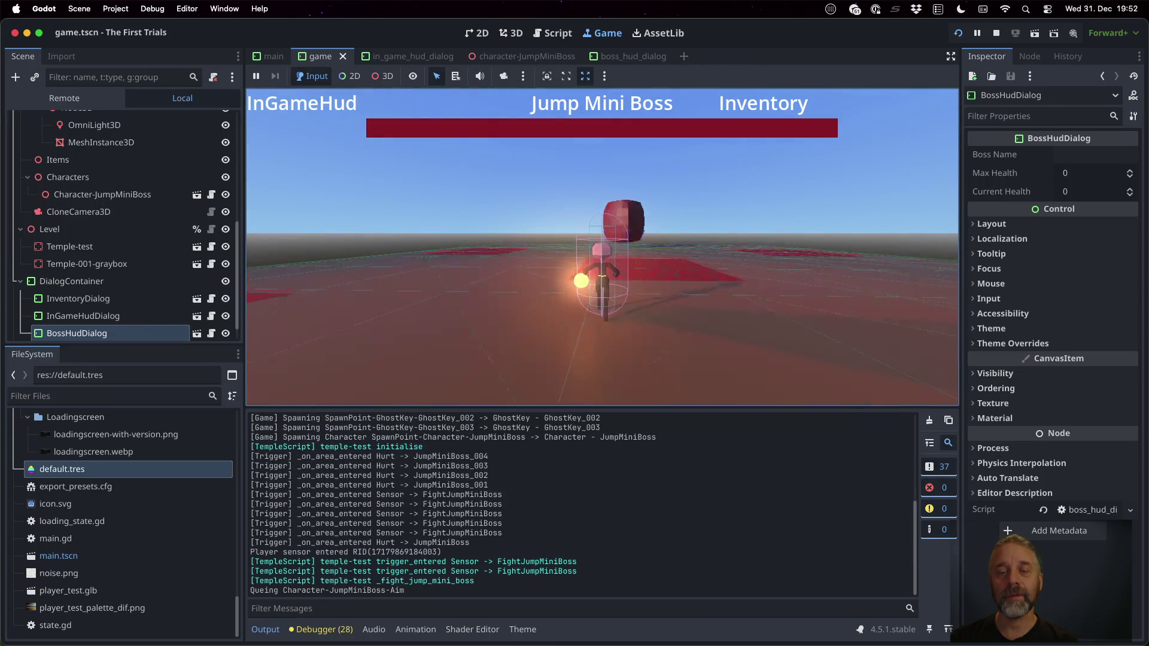
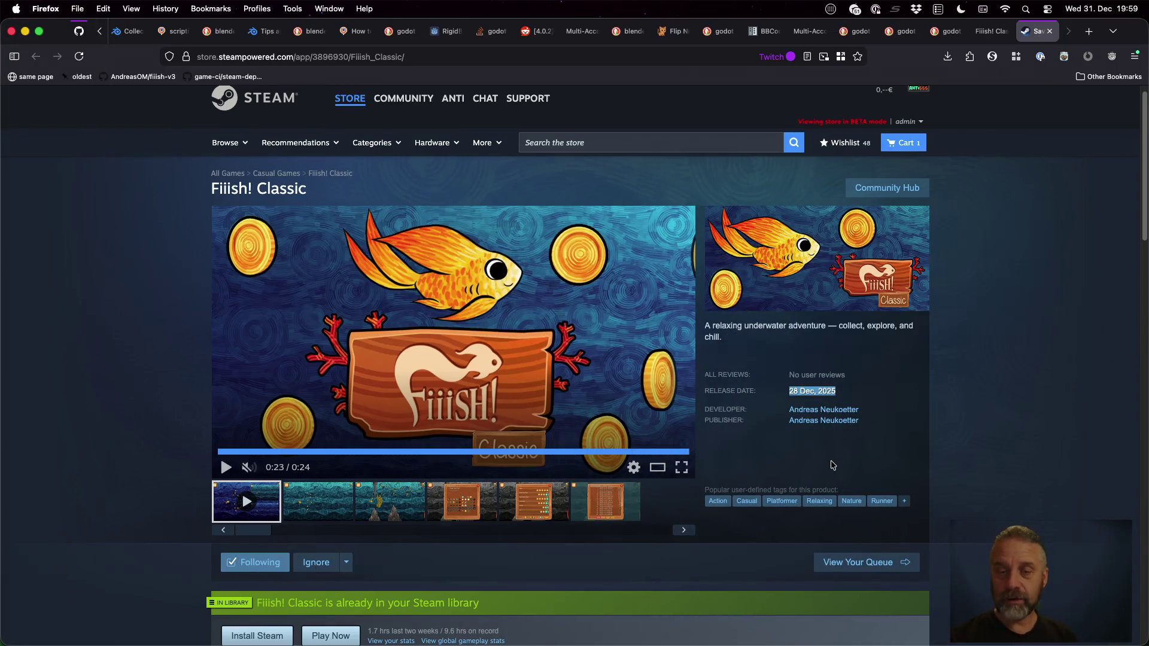
# Leave the Fiiish! Classic store page and switch desktops to the Godot editor showing game.tscn
pyautogui.click(1009, 429)
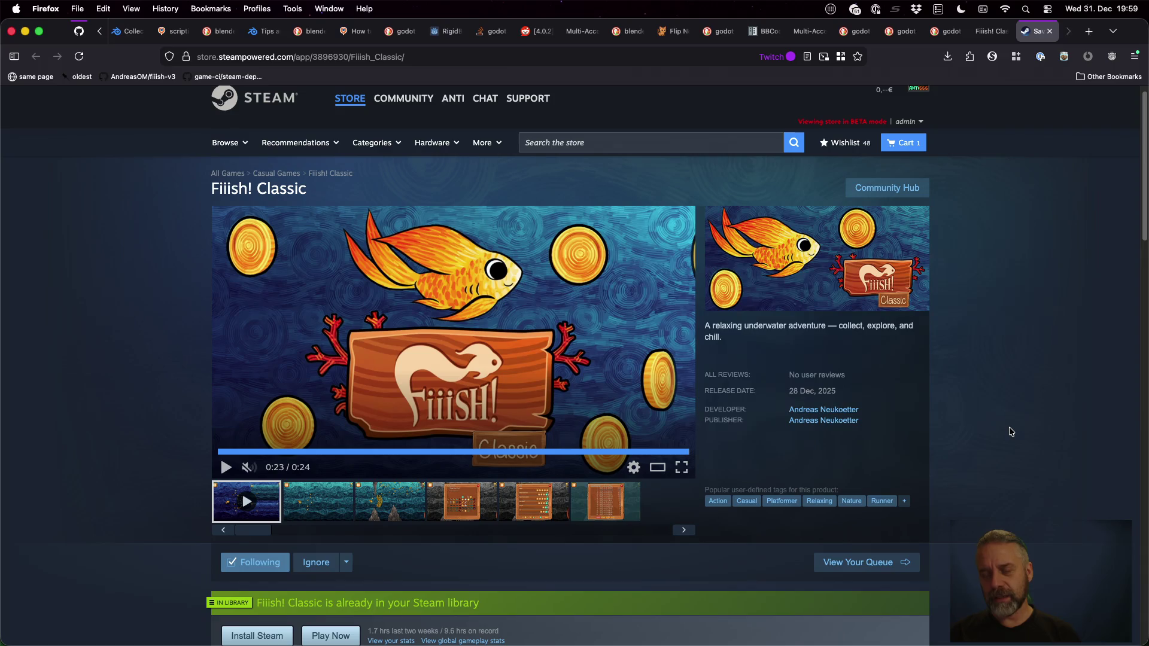
pyautogui.hotkey('ctrl', 'Right')
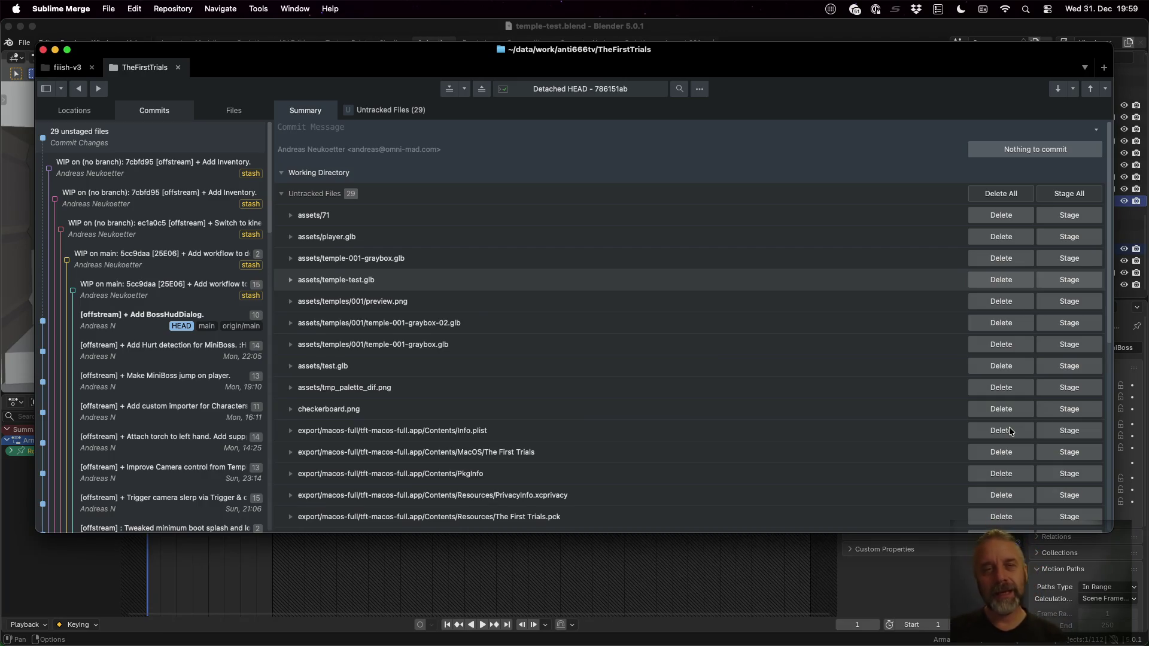
pyautogui.press('super+Tab')
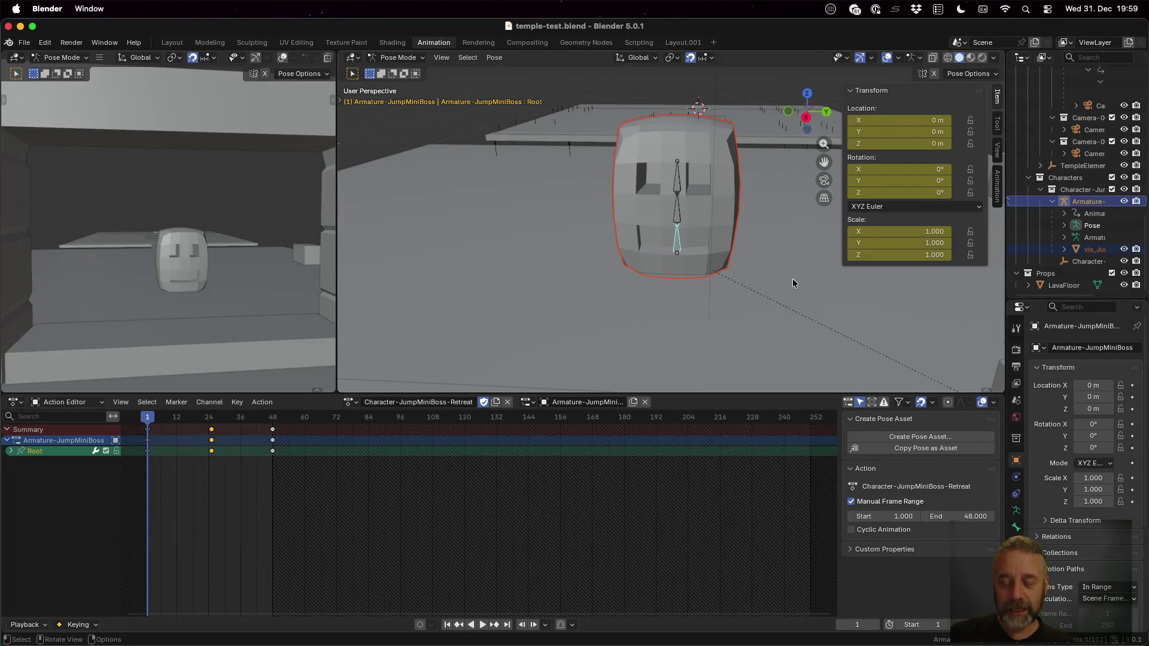
pyautogui.hotkey('ctrl', 'Up')
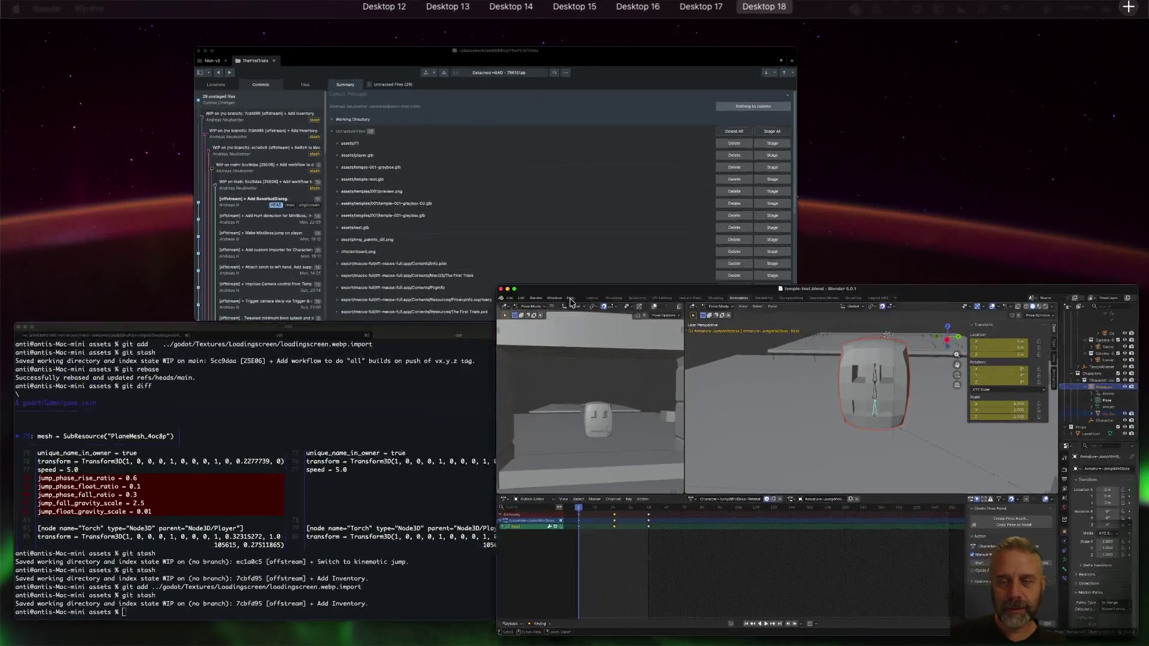
pyautogui.click(571, 300)
pyautogui.hotkey('ctrl', 'Left')
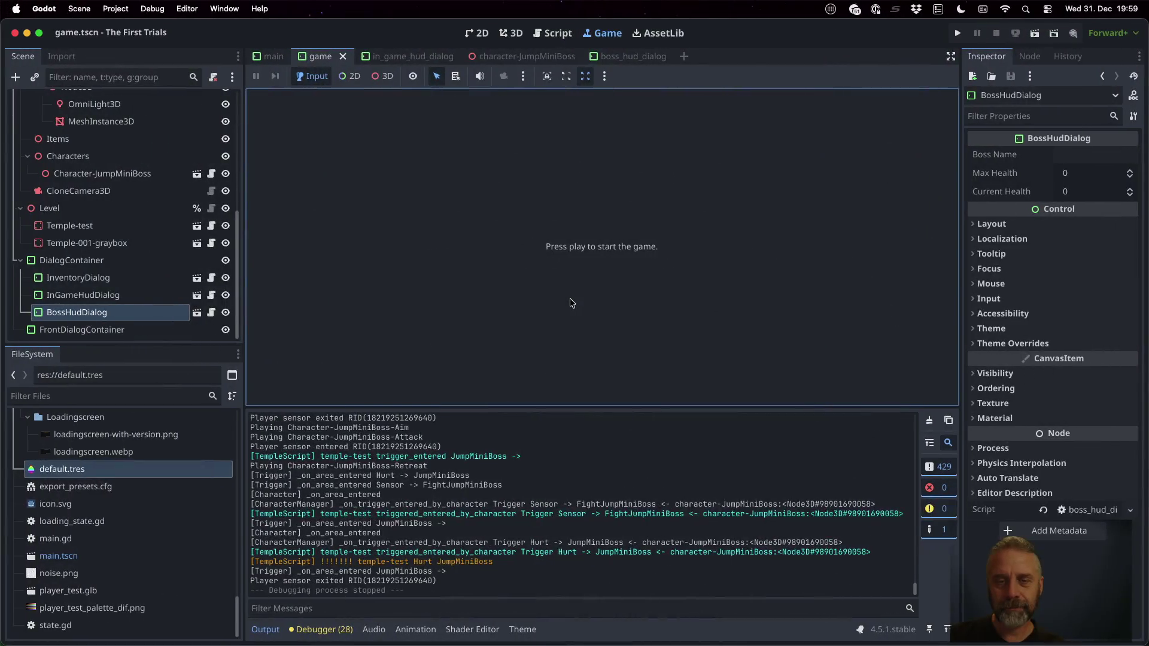
pyautogui.hotkey('ctrl', 'Up')
# Duplicate the E07 line in the TODO.md plan to add a second E07 entry
pyautogui.click(525, 264)
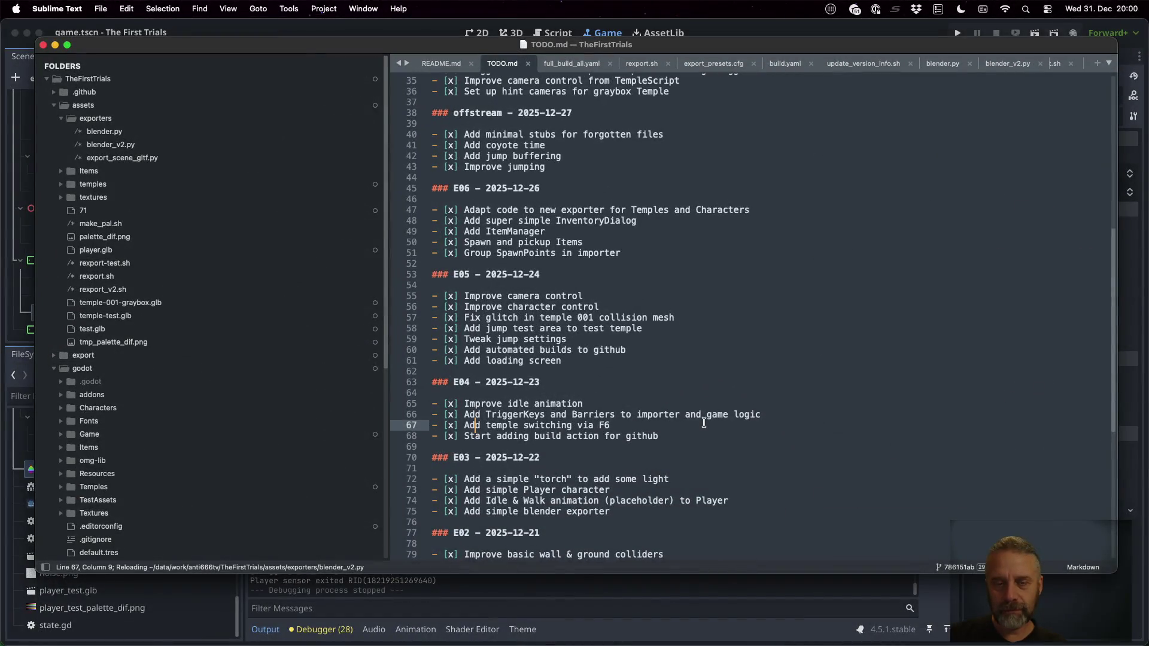
pyautogui.scroll(-10, 703, 416)
pyautogui.scroll(1, 629, 466)
pyautogui.click(598, 501)
pyautogui.scroll(-1, 602, 497)
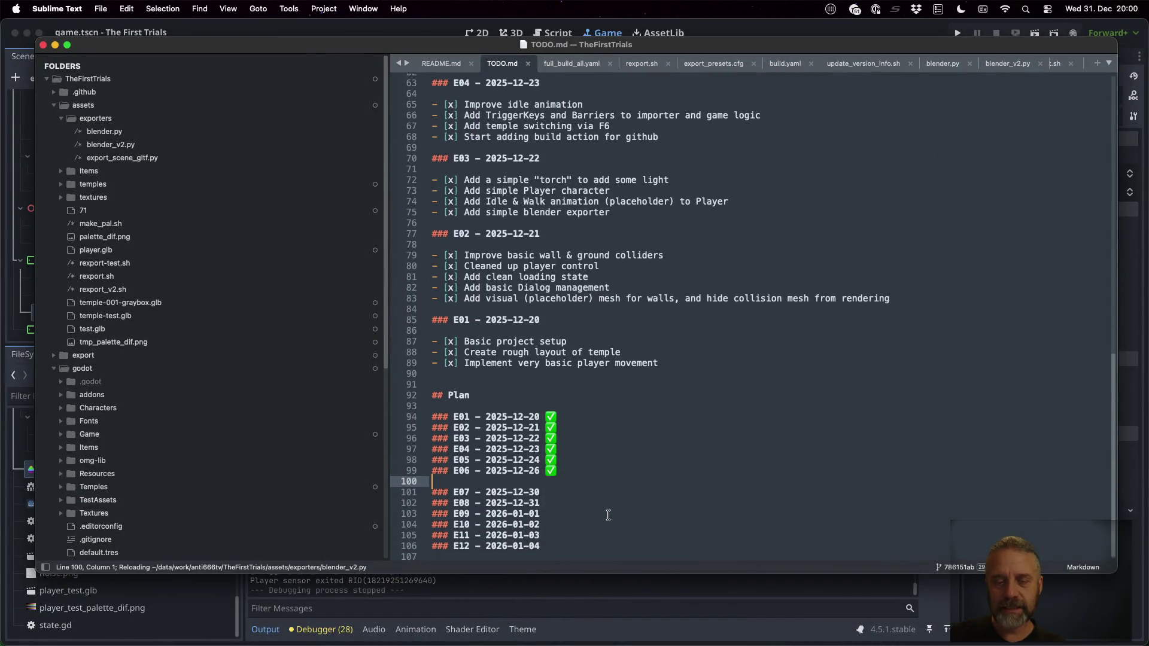
pyautogui.click(602, 490)
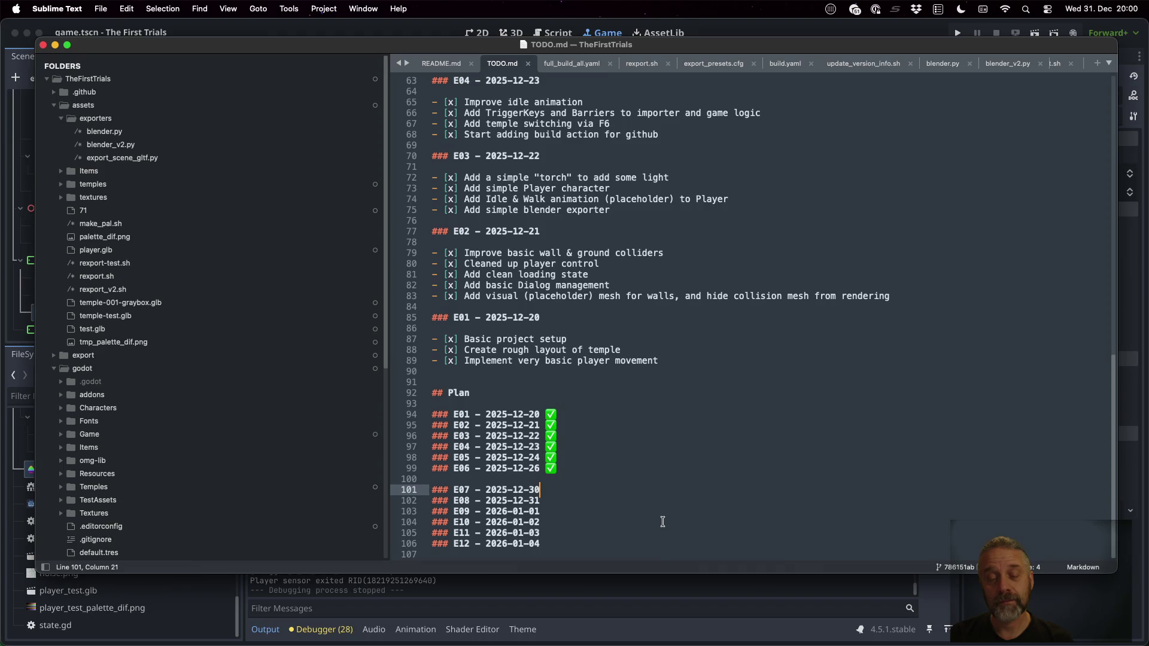
pyautogui.press('super+c')
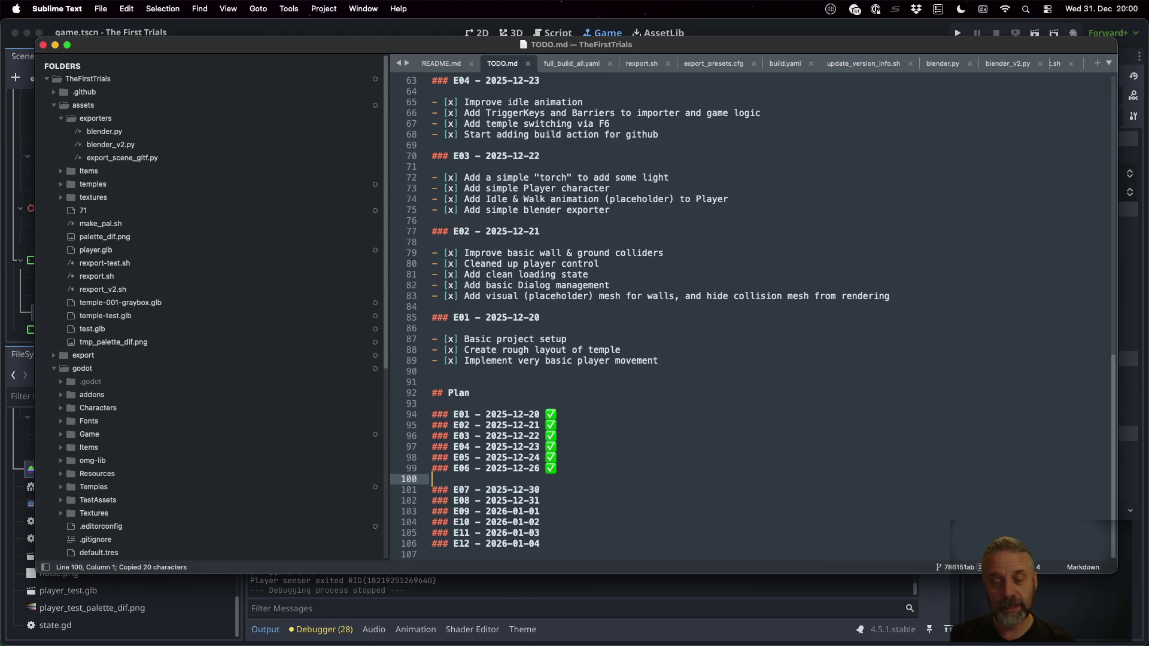
pyautogui.press('super+shift+d')
# Move E08 to 2026-01-01 and E09 to 2026-01-02
pyautogui.click(539, 501)
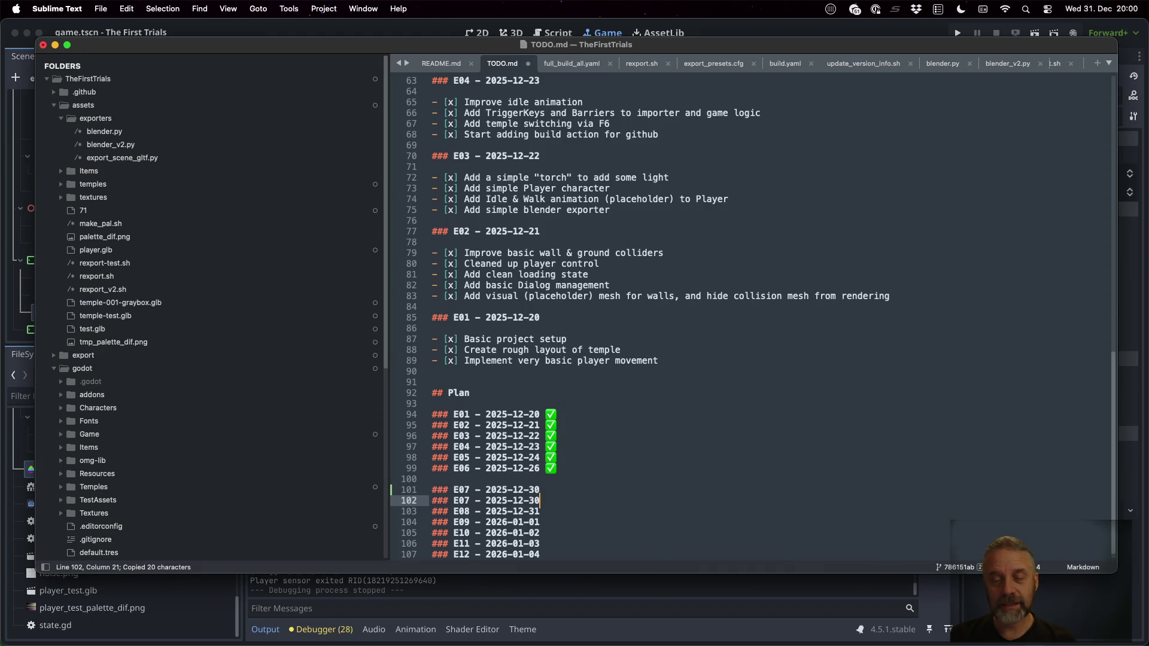
pyautogui.press('Down')
pyautogui.press('BackSpace')
pyautogui.press('BackSpace')
pyautogui.press('BackSpace')
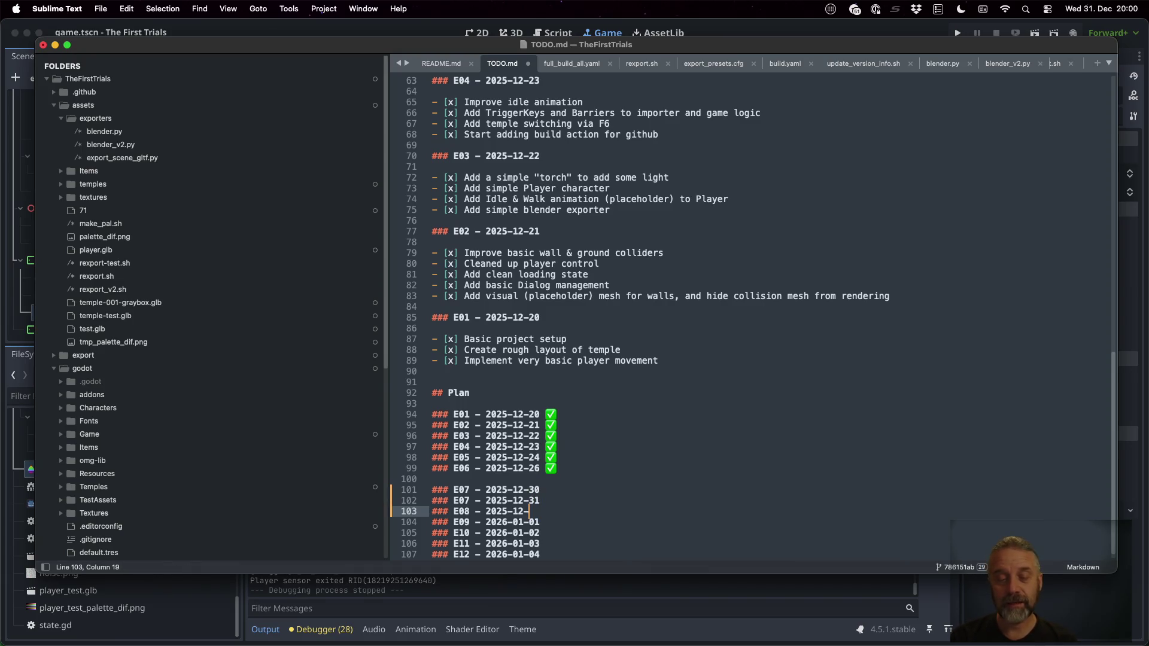
pyautogui.write('01-01')
pyautogui.click(529, 521)
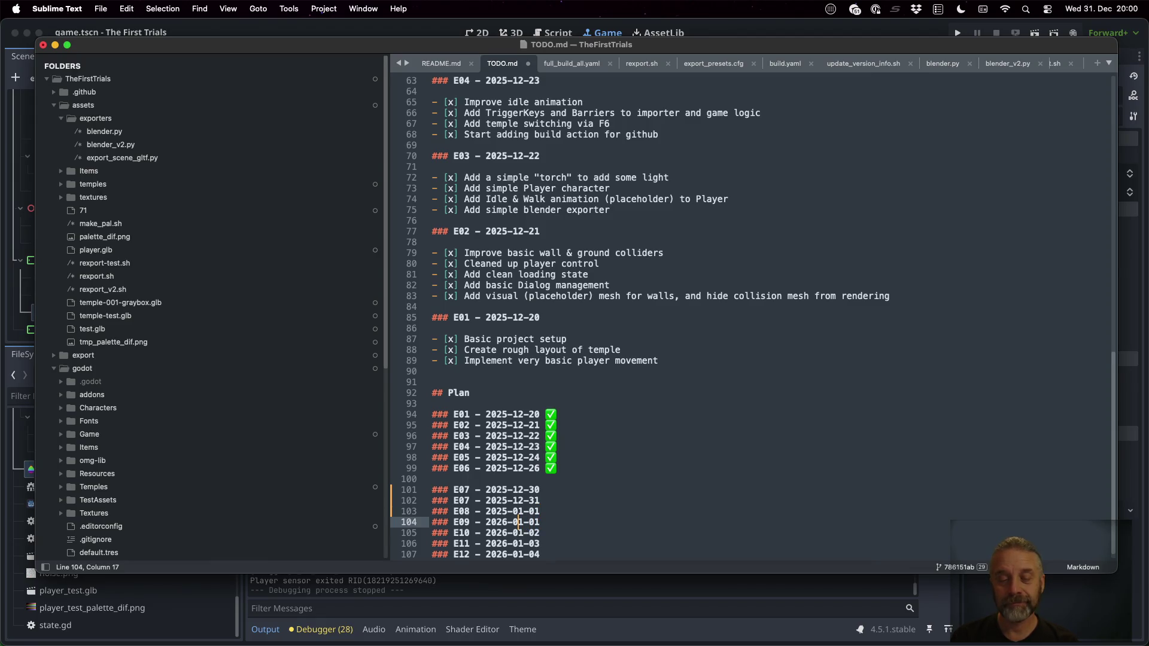
pyautogui.press('Right')
pyautogui.press('Right')
pyautogui.press('BackSpace')
pyautogui.write('2')
# Push the E10–E12 dates one day later, ending at 2026-01-05
pyautogui.press('Down')
pyautogui.press('BackSpace')
pyautogui.write('3')
pyautogui.press('Down')
pyautogui.press('BackSpace')
pyautogui.write('4')
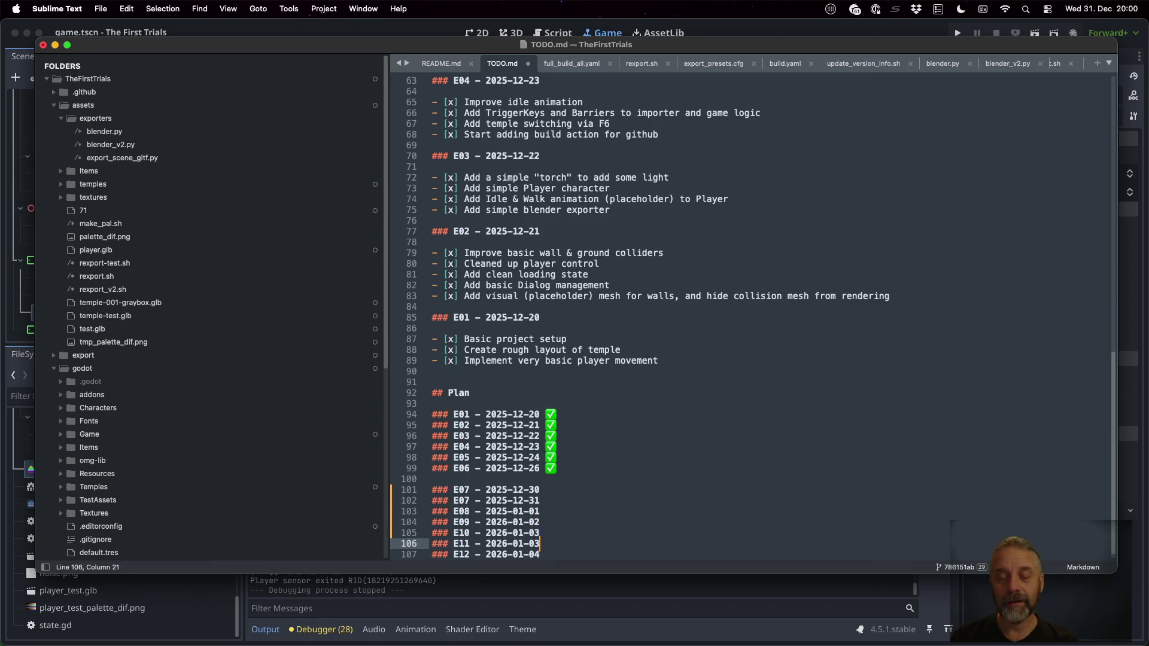
pyautogui.press('Down')
pyautogui.press('BackSpace')
pyautogui.write('5')
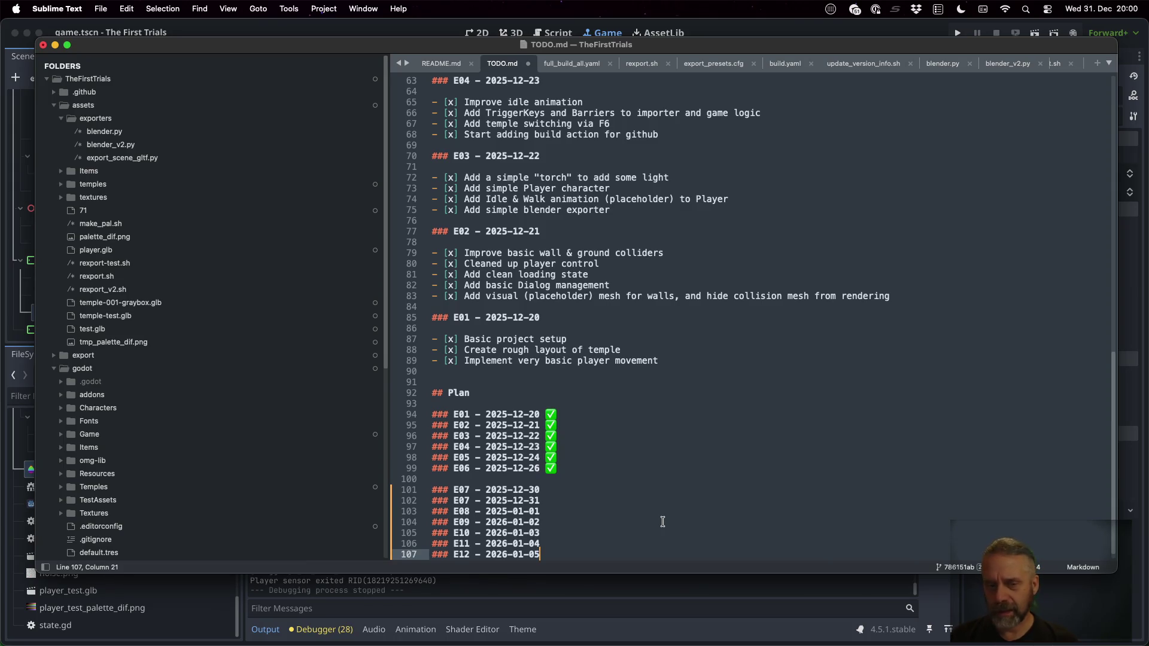
pyautogui.hotkey('ctrl', 'Up')
pyautogui.click(366, 493)
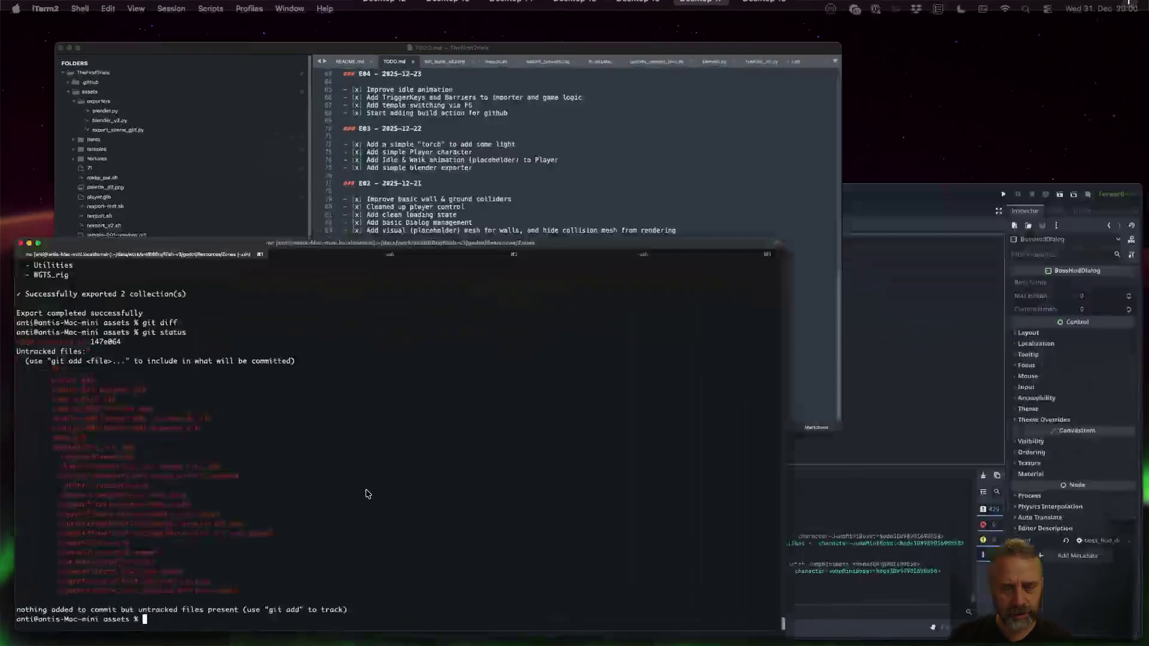
# Print the current month's calendar and the full 2026 calendar with cal to check January dates
pyautogui.write('cal')
pyautogui.press('Return')
pyautogui.write('cal ')
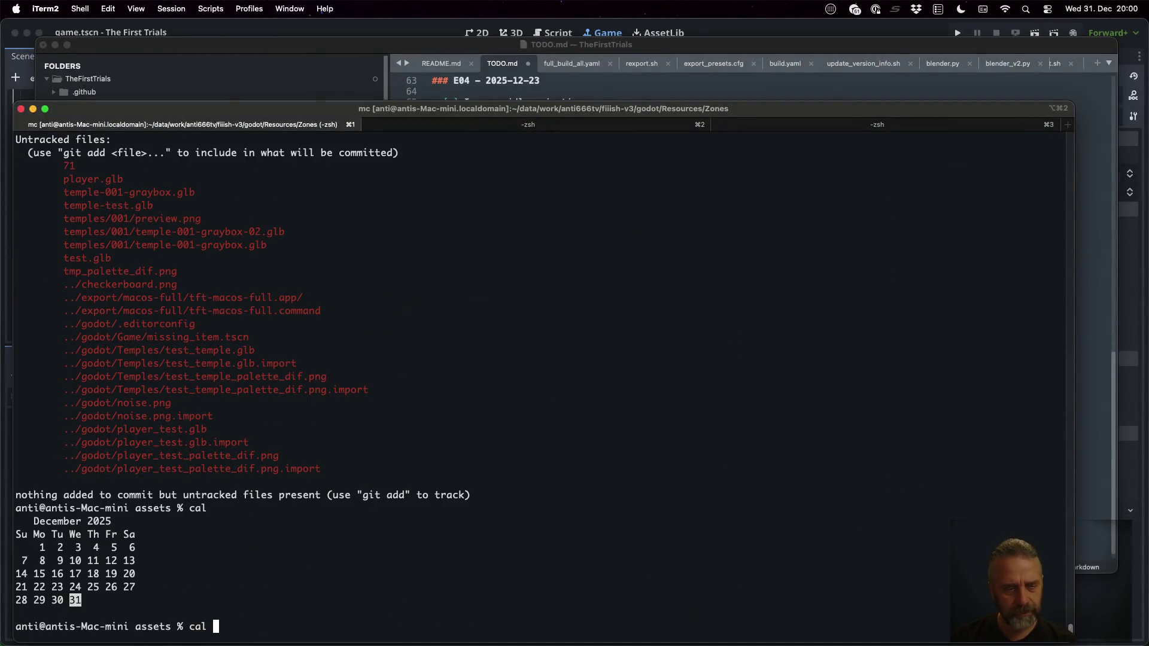
pyautogui.write('2026')
pyautogui.press('Return')
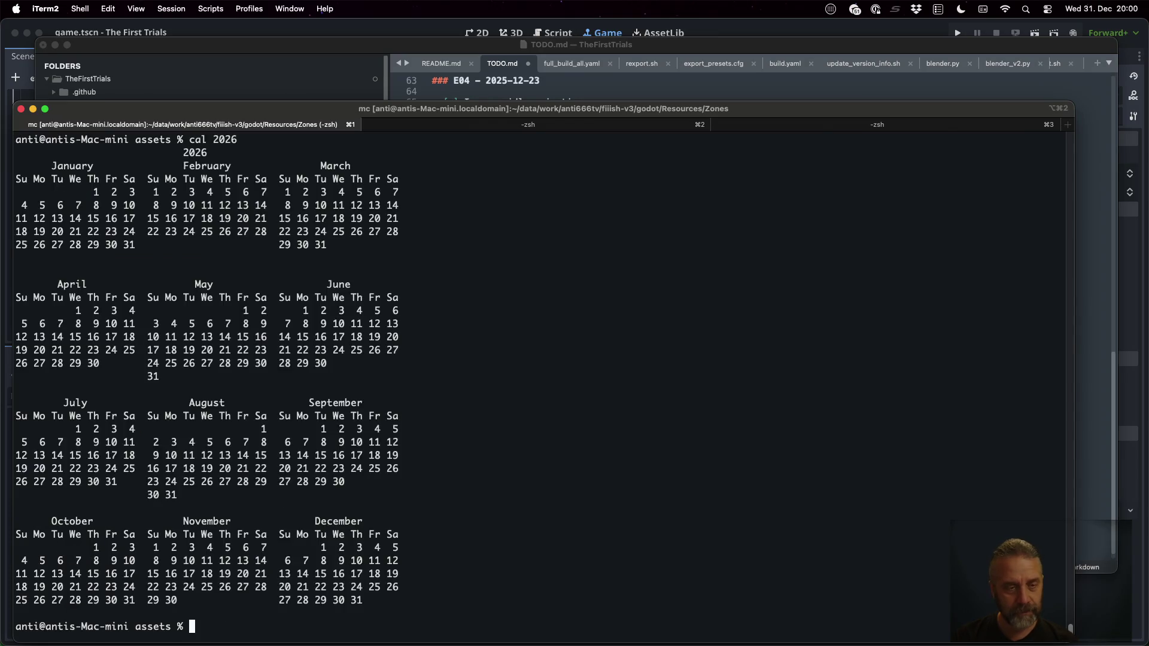
pyautogui.doubleClick(134, 192)
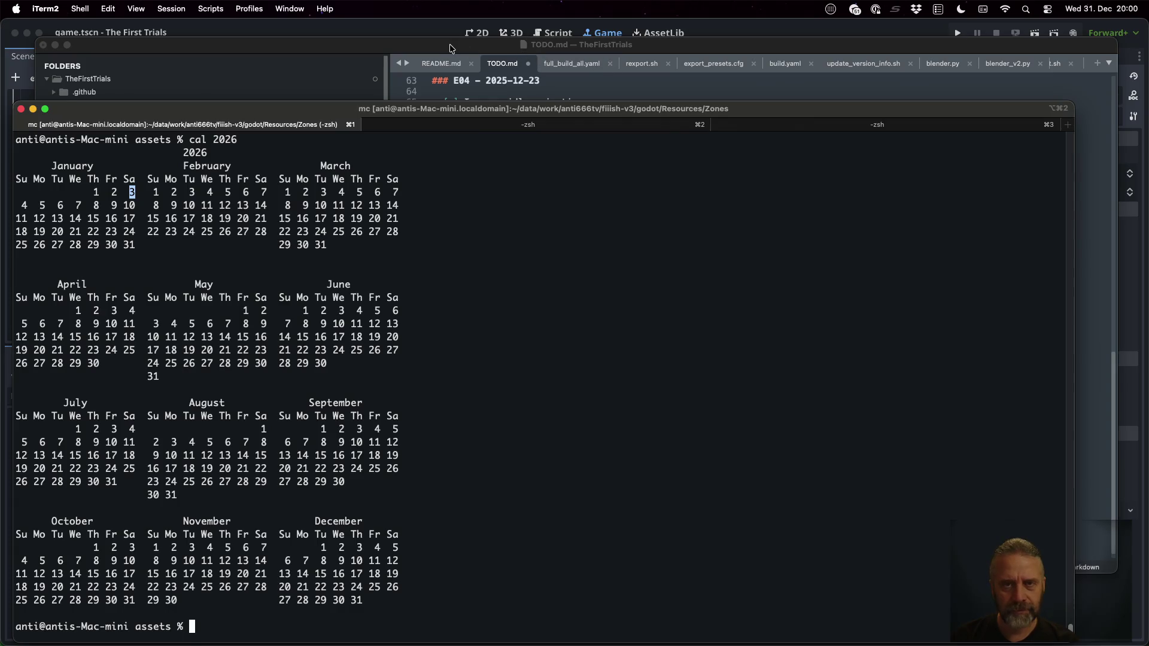
pyautogui.click(452, 48)
pyautogui.click(566, 509)
pyautogui.press('Down')
pyautogui.press('Down')
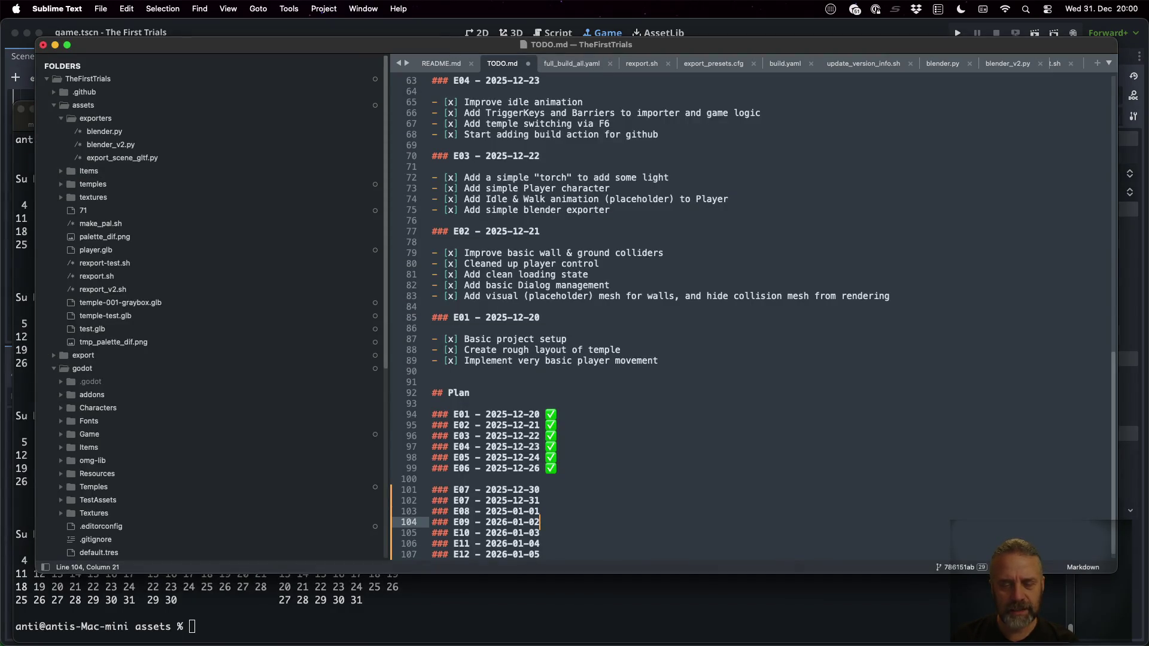
# Change the E10, E11 and E12 dates to 2026-01-04, 2026-01-05 and 2026-01-06
pyautogui.press('BackSpace')
pyautogui.write('4')
pyautogui.press('Down')
pyautogui.press('BackSpace')
pyautogui.write('5')
pyautogui.press('Down')
pyautogui.press('BackSpace')
pyautogui.write('6')
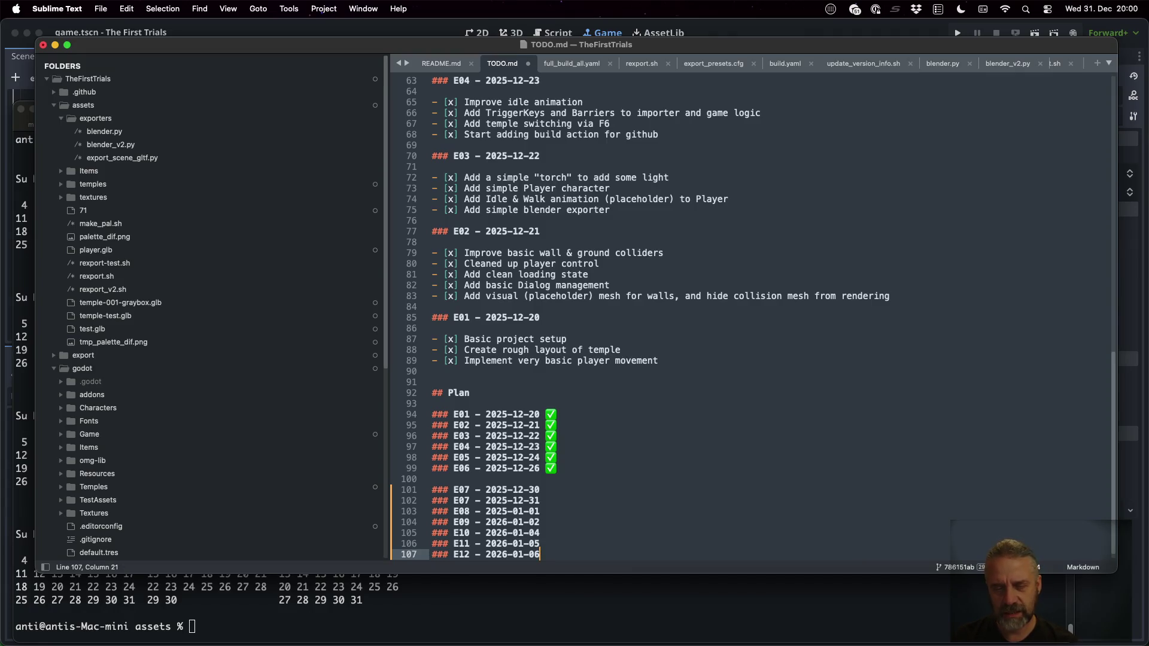
# Append '???' to the end of the E11 line
pyautogui.press('Up')
pyautogui.press('super+Left')
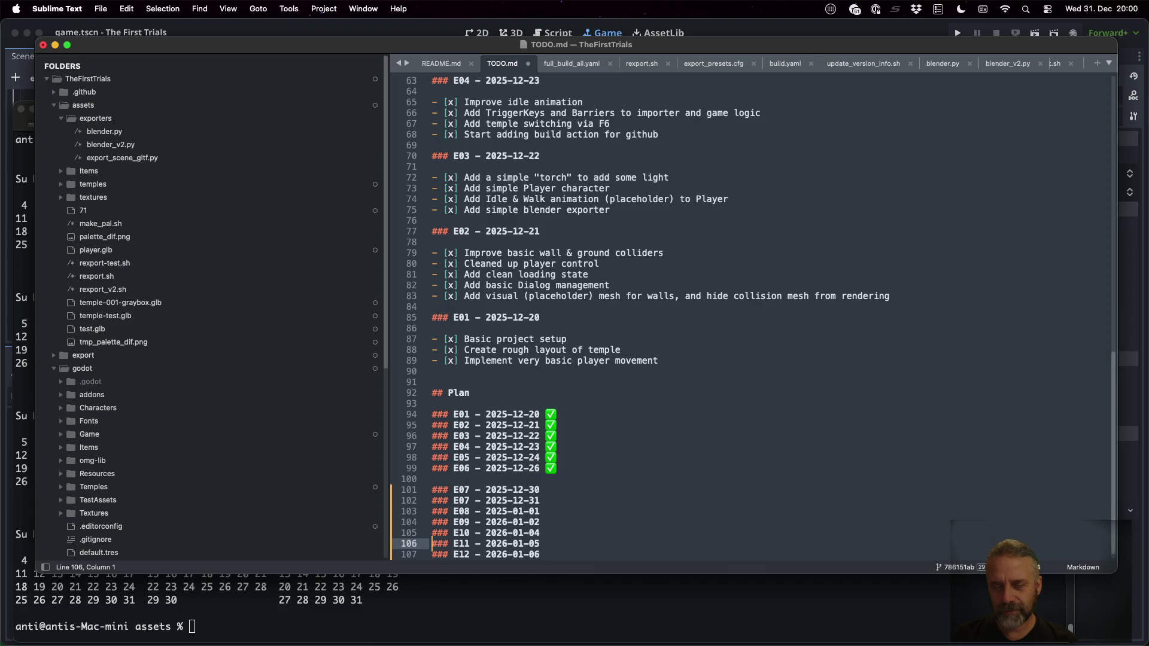
pyautogui.hotkey('shift', 'Down')
pyautogui.hotkey('shift', 'Down')
pyautogui.press('Up')
pyautogui.press('Up')
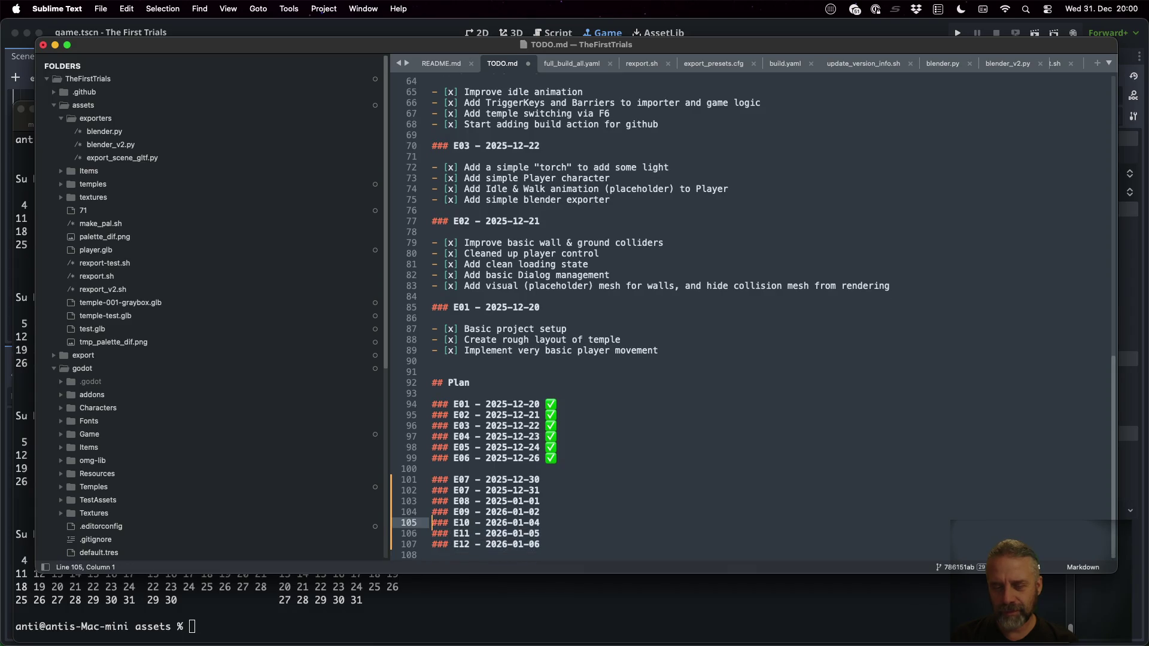
pyautogui.press('super+Right')
pyautogui.write(' ???')
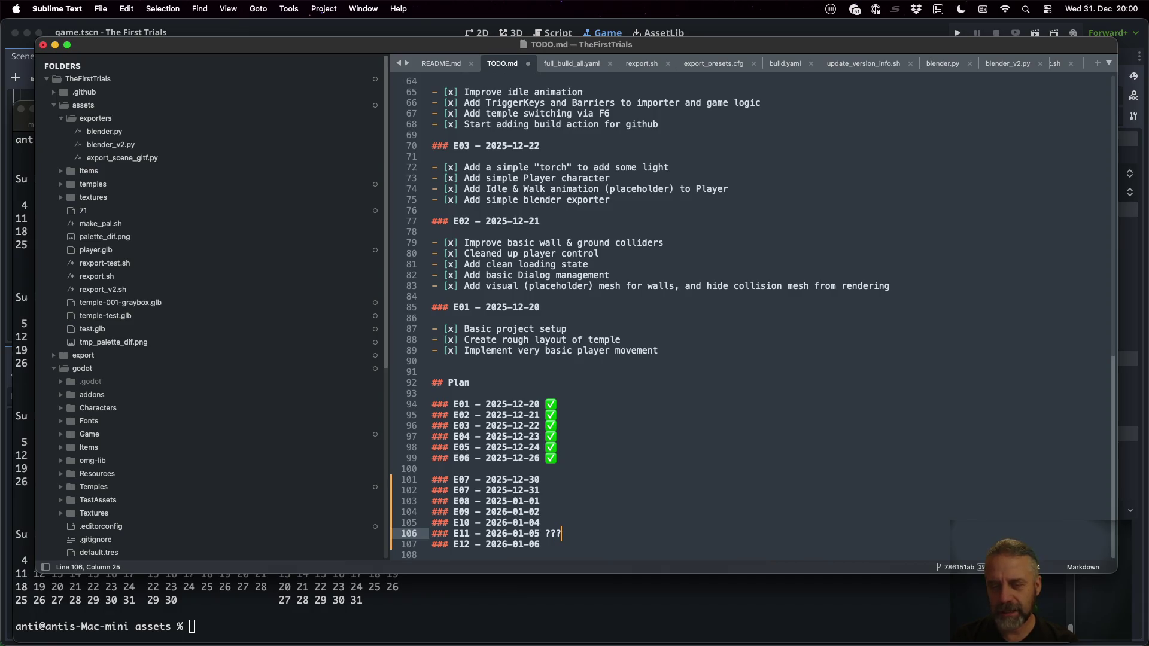
pyautogui.press('Up')
pyautogui.press('Up')
pyautogui.press('Up')
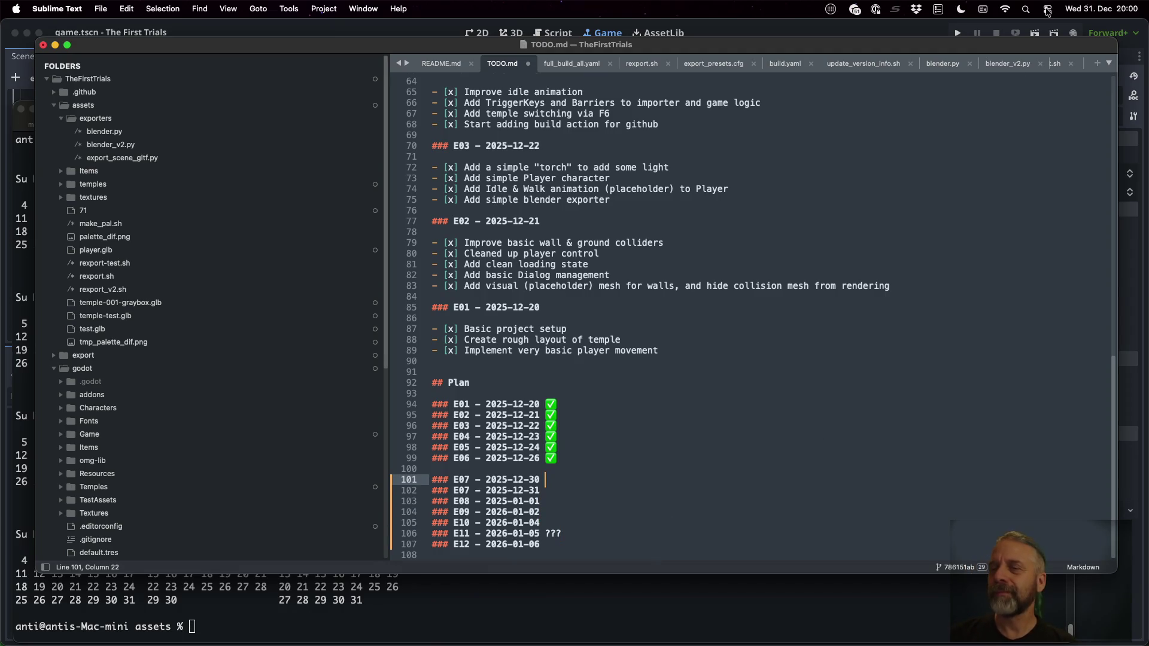
pyautogui.click(983, 9)
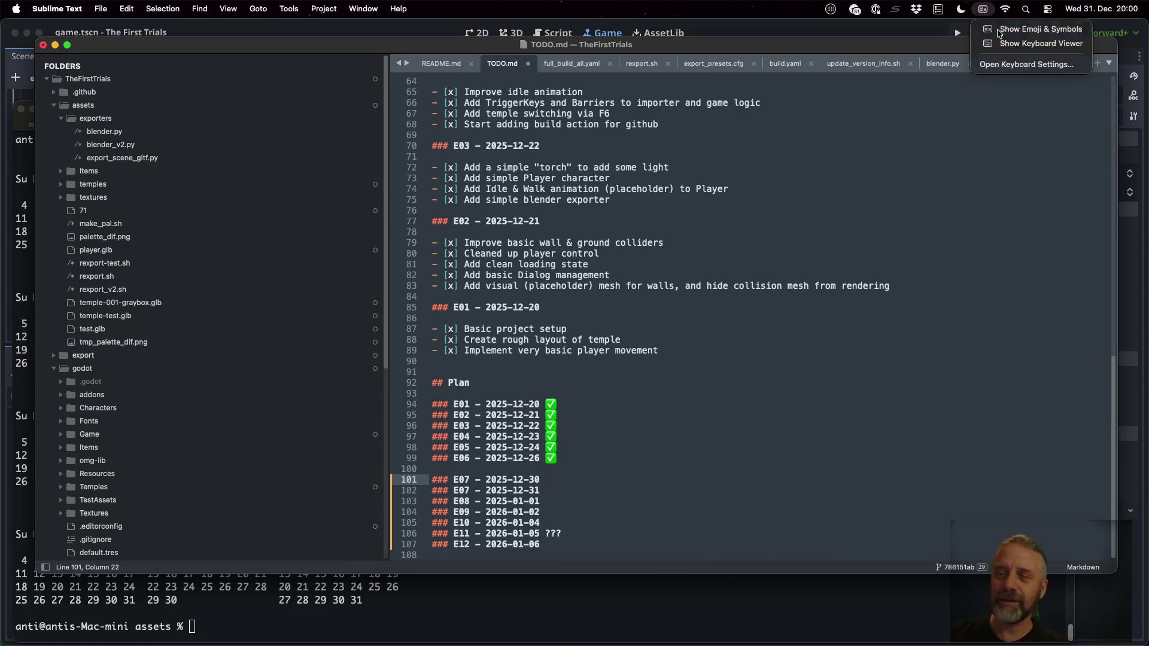
# Insert a sleeping zzz emoji and a sweat-smile emoji after the first E07 date
pyautogui.click(999, 30)
pyautogui.write('zzz')
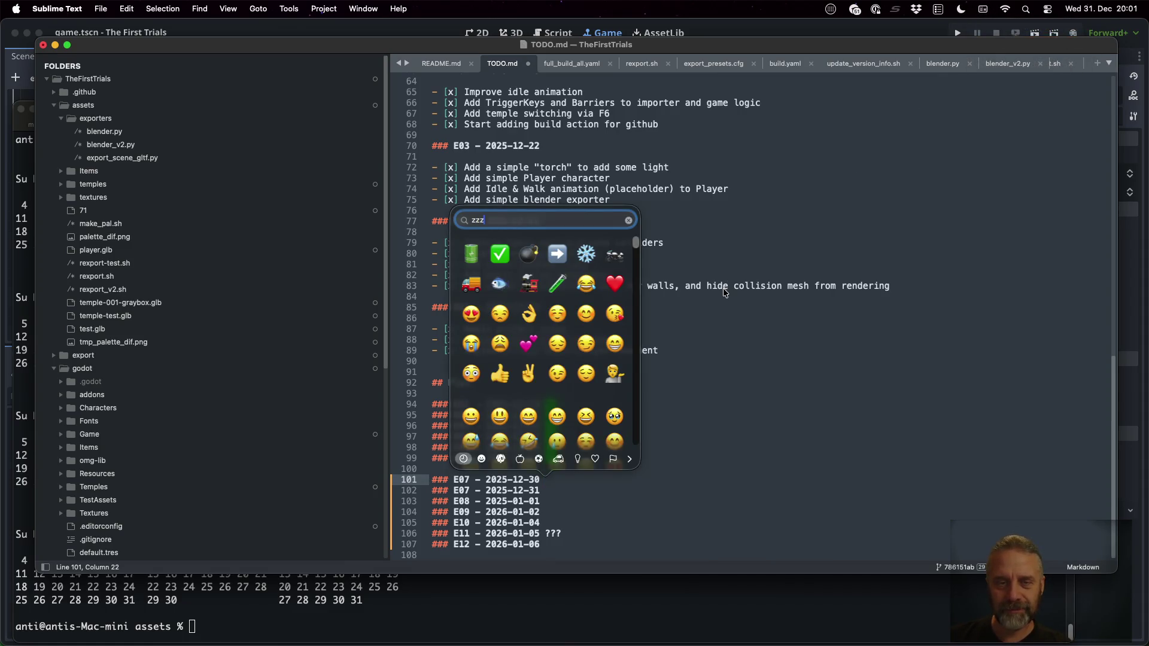
pyautogui.click(498, 254)
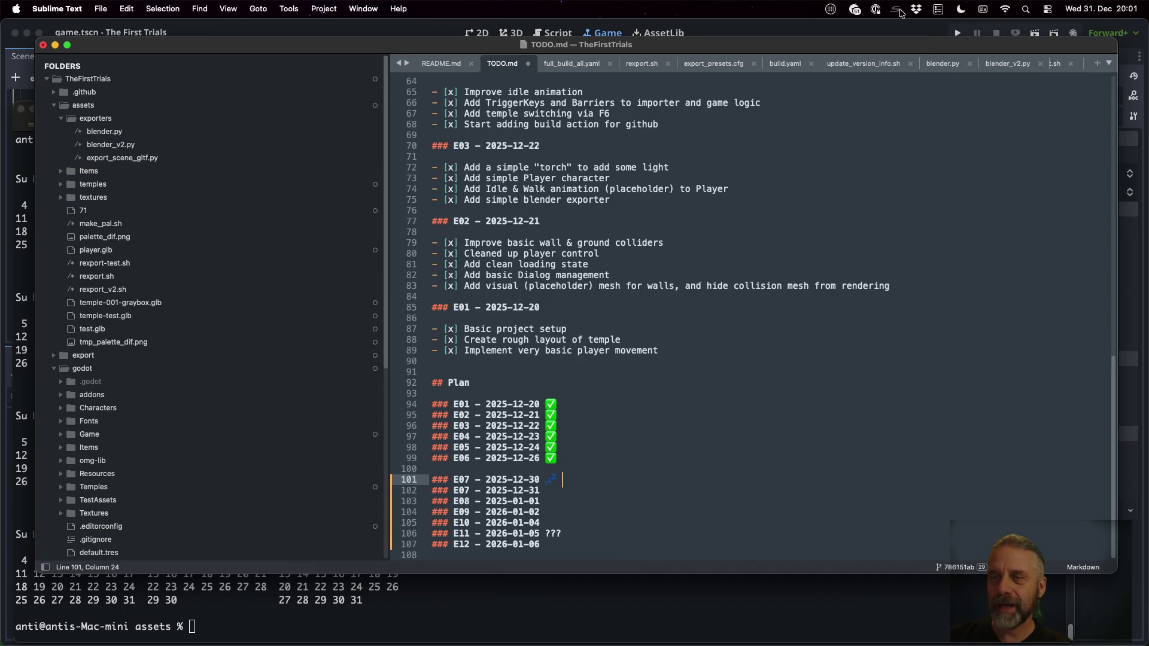
pyautogui.click(983, 11)
pyautogui.click(986, 30)
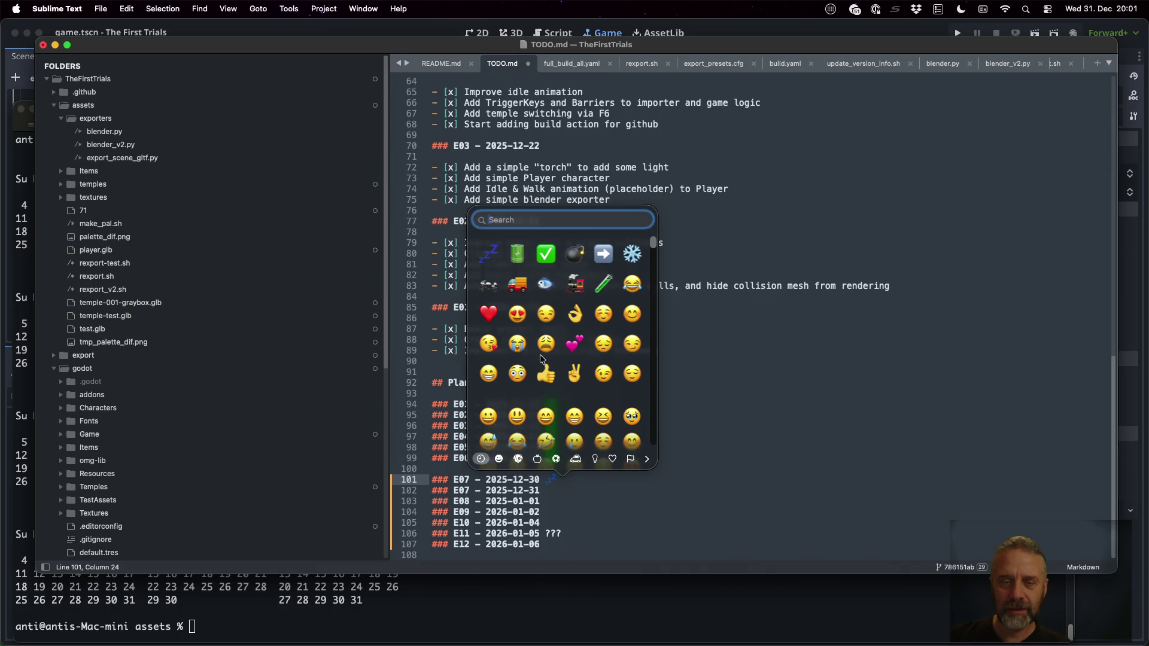
pyautogui.scroll(-1, 551, 383)
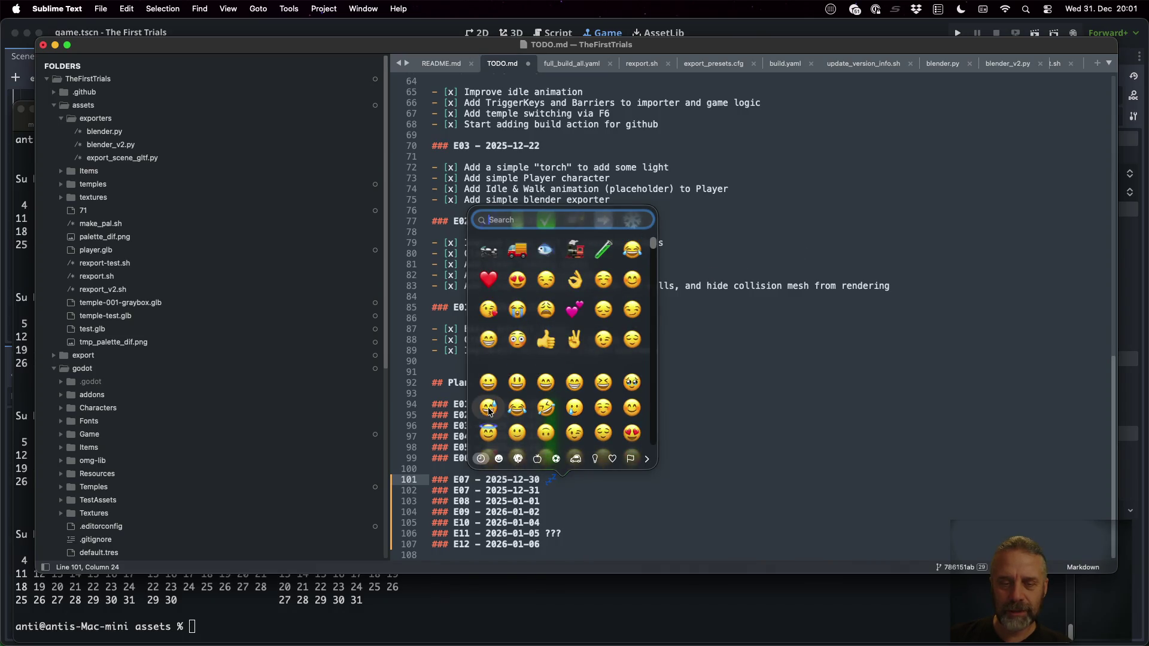
pyautogui.click(488, 407)
# Add '-> Too tired' after the emoji on the first E07 line
pyautogui.press('Left')
pyautogui.press('Down')
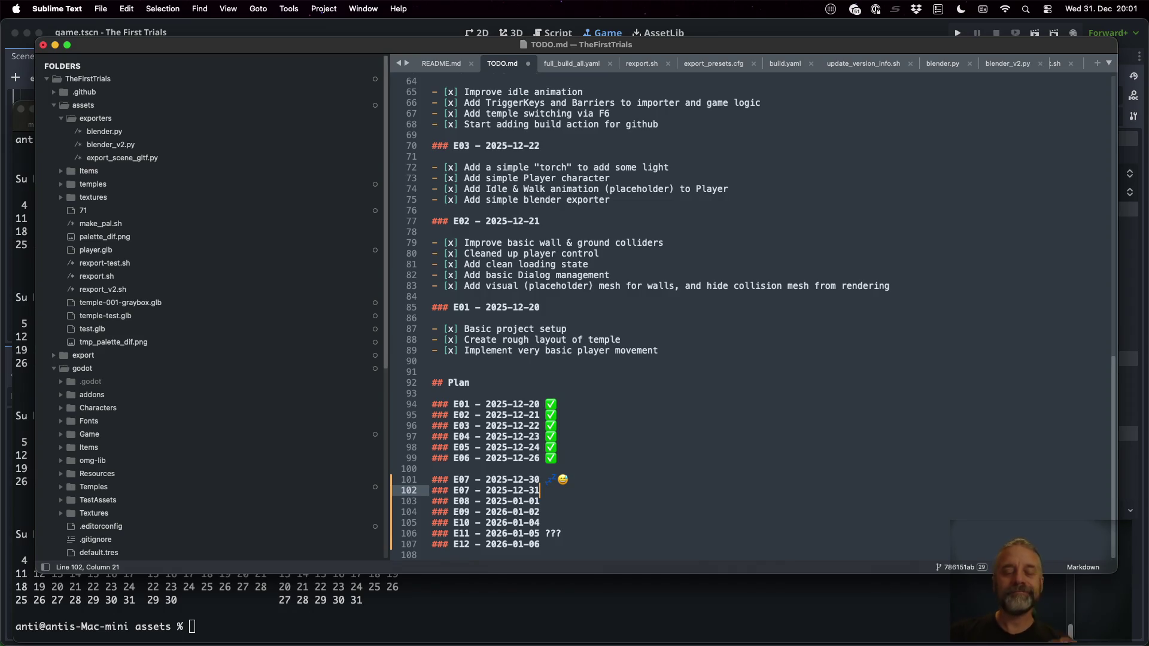
pyautogui.press('Up')
pyautogui.press('Right')
pyautogui.write('->')
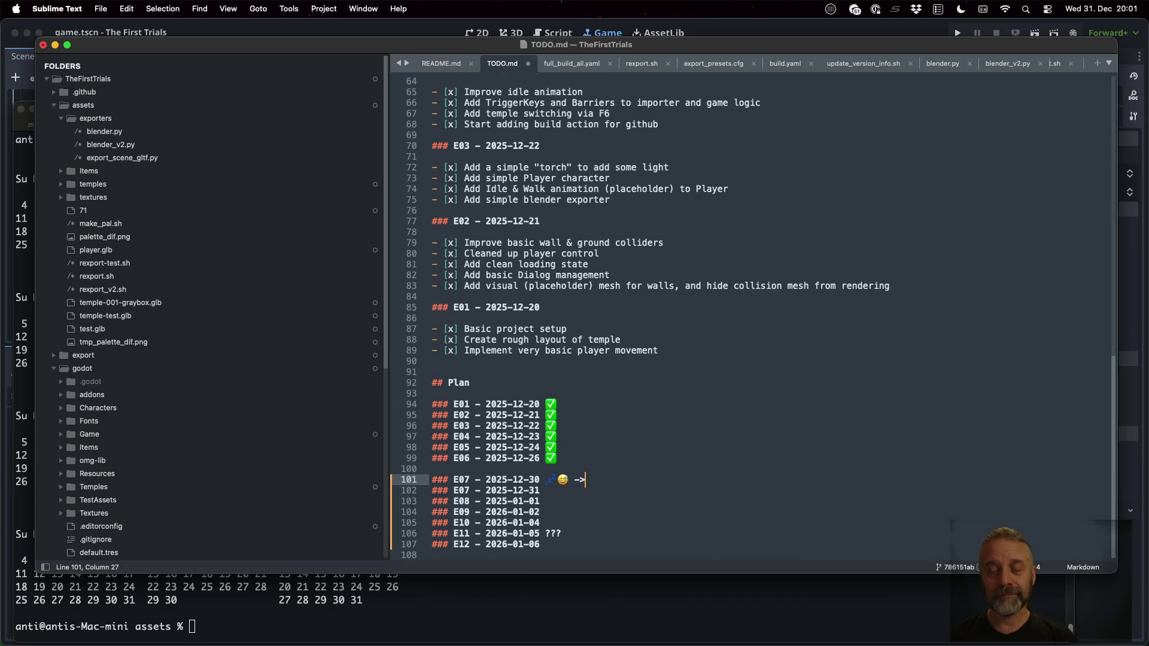
pyautogui.write(' Too tired')
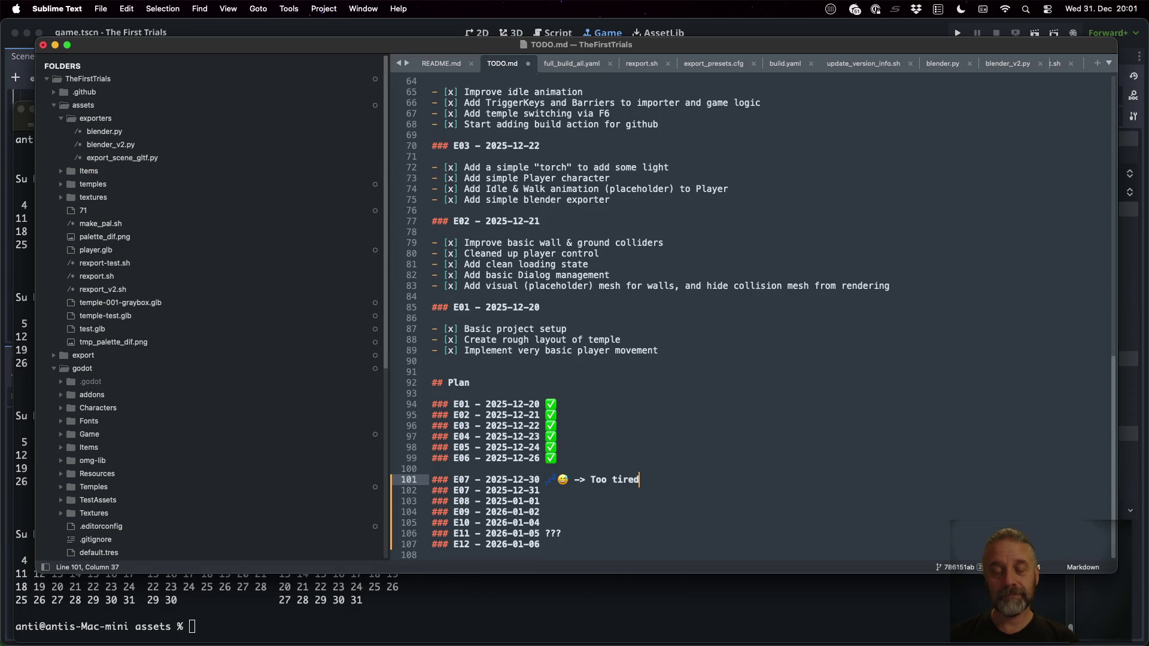
pyautogui.press('Return')
pyautogui.press('Up')
pyautogui.write('~')
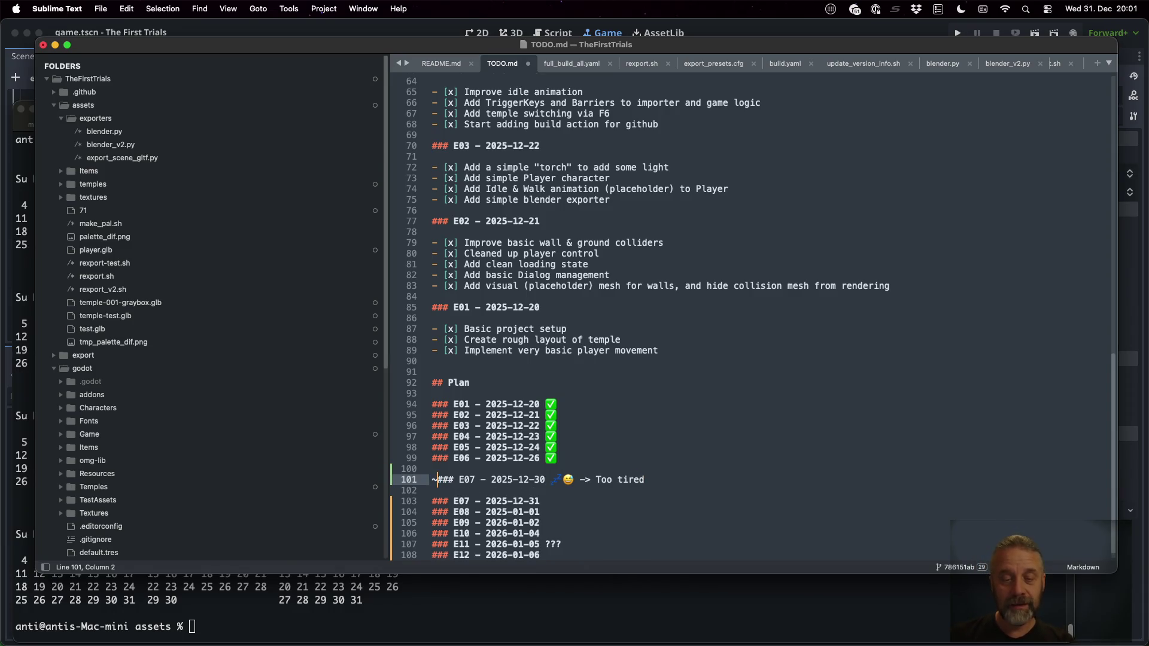
pyautogui.click(535, 479)
pyautogui.press('Right')
pyautogui.write('~')
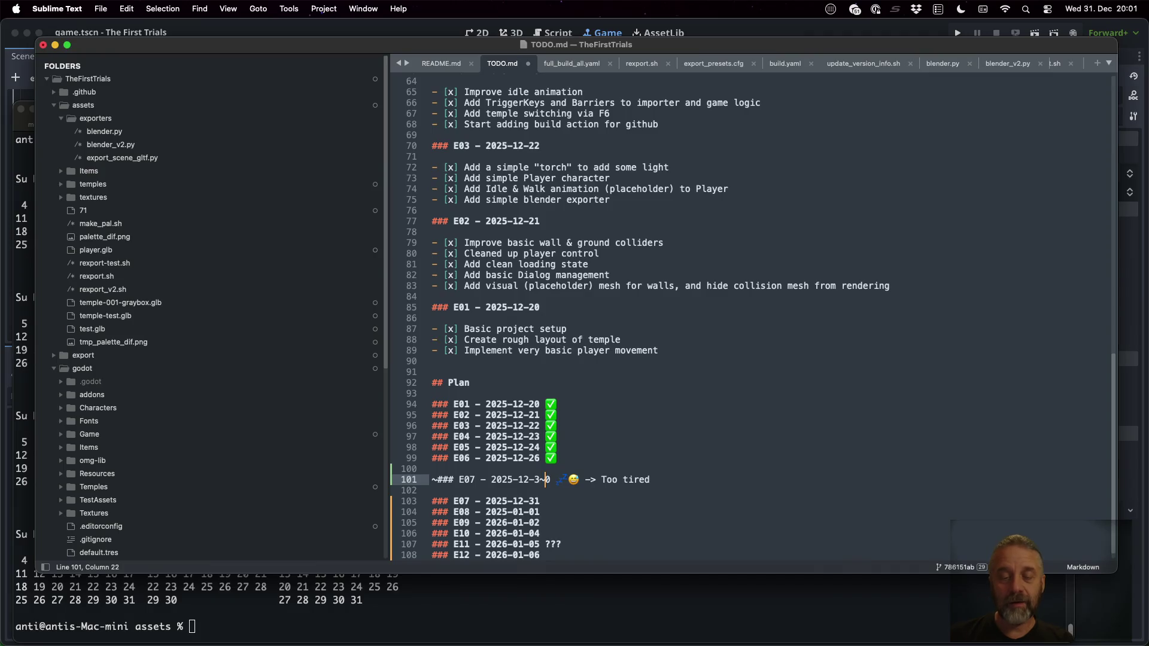
pyautogui.write('~')
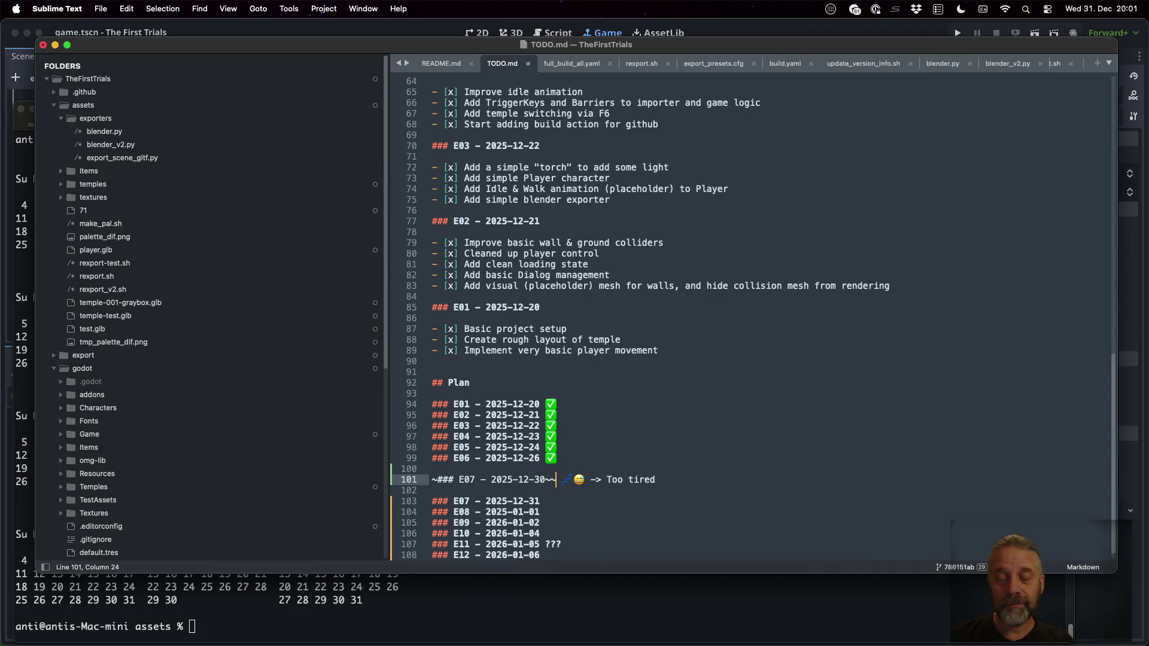
pyautogui.press('BackSpace')
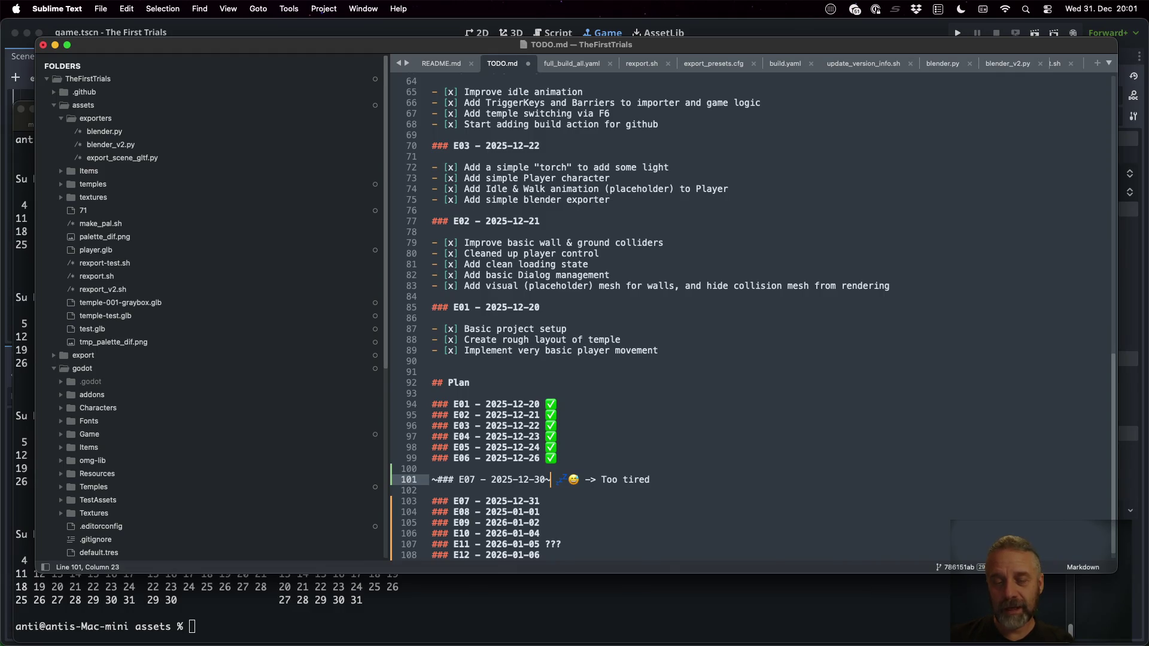
pyautogui.press('super+shift+Left')
pyautogui.press('Left')
pyautogui.press('Down')
pyautogui.write('~fjdkfds~')
pyautogui.press('BackSpace')
pyautogui.press('BackSpace')
pyautogui.press('BackSpace')
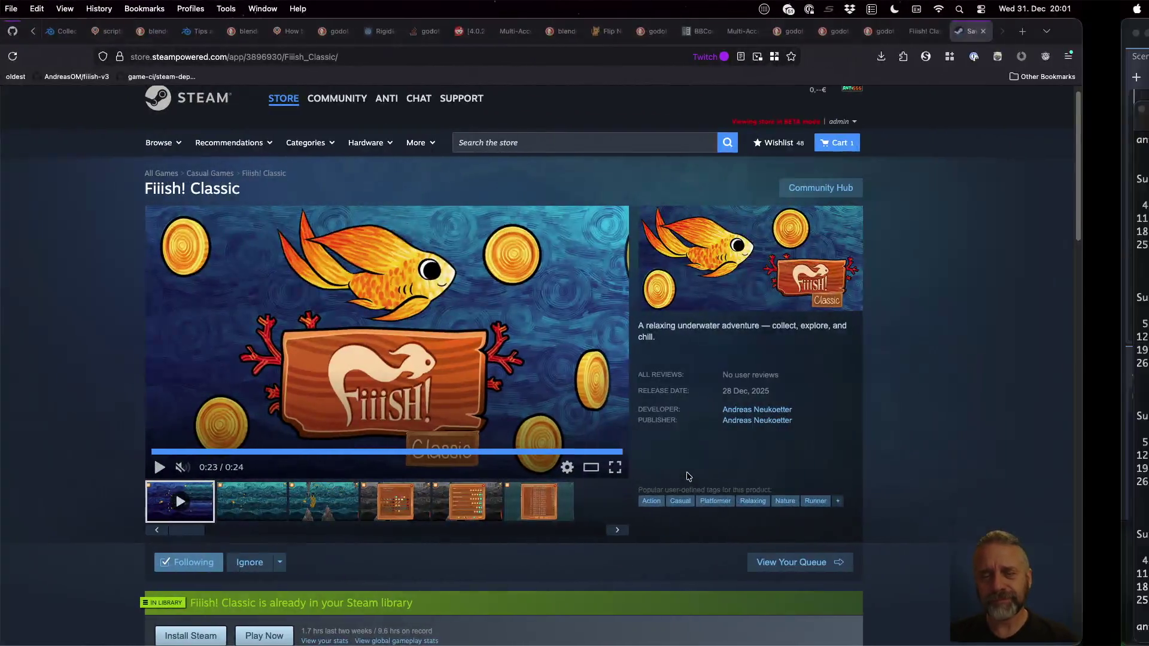
# Save TODO.md and go to the blank line above Done in the ToDo list
pyautogui.press('Down')
pyautogui.press('super+Right')
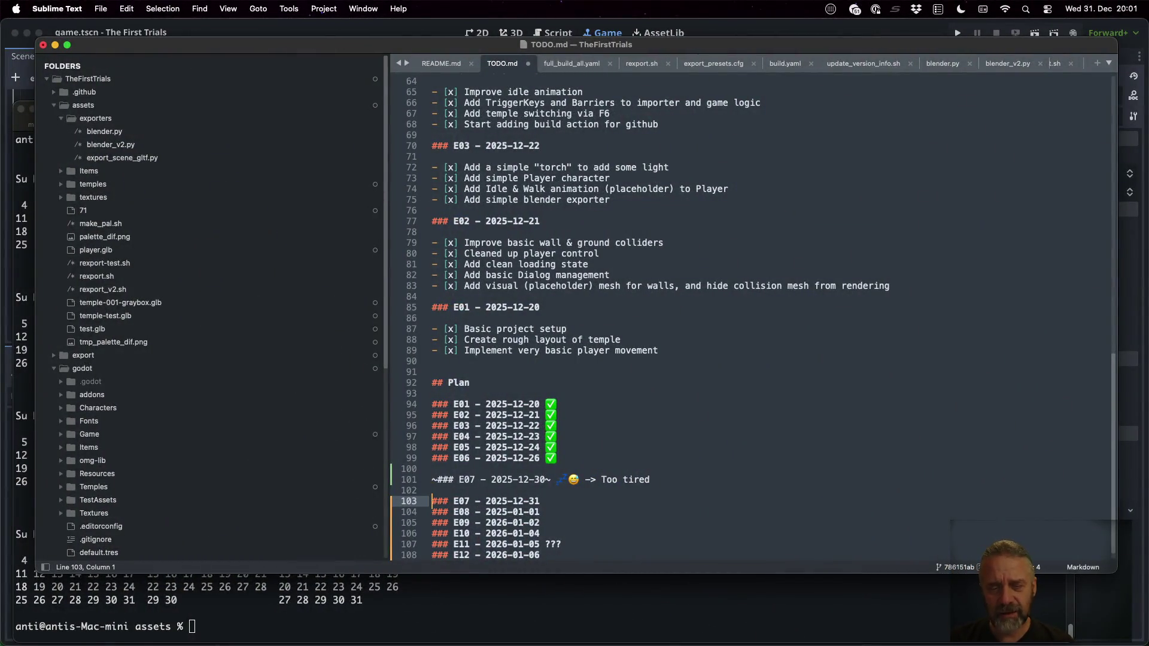
pyautogui.press('super+s')
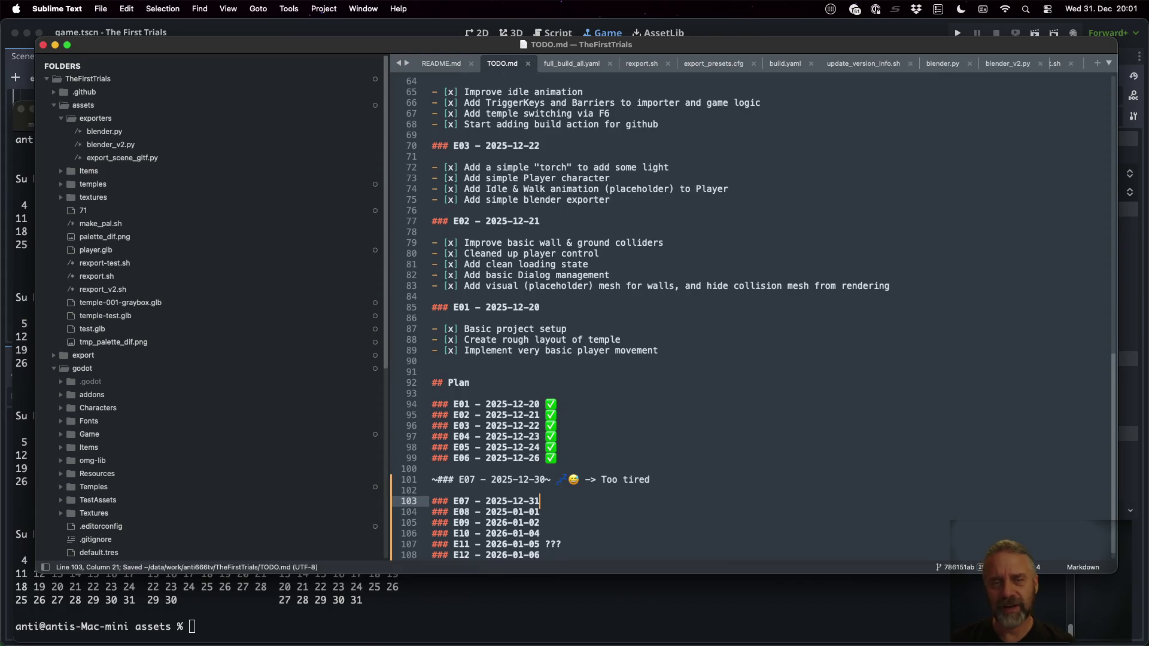
pyautogui.scroll(15, 689, 468)
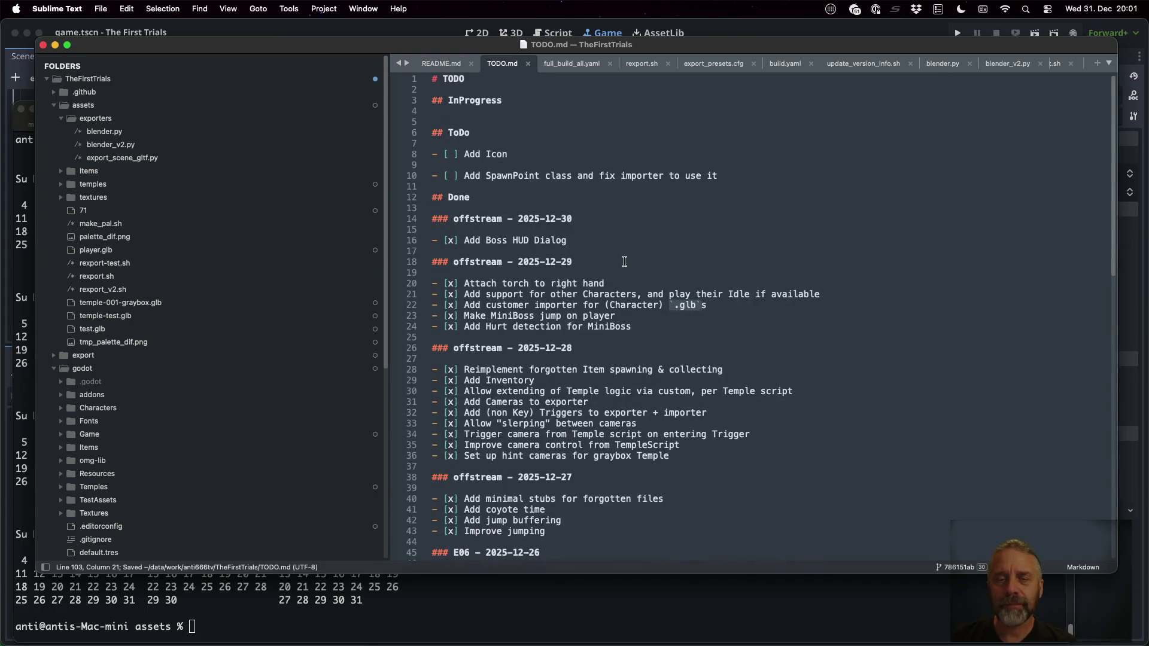
pyautogui.click(583, 187)
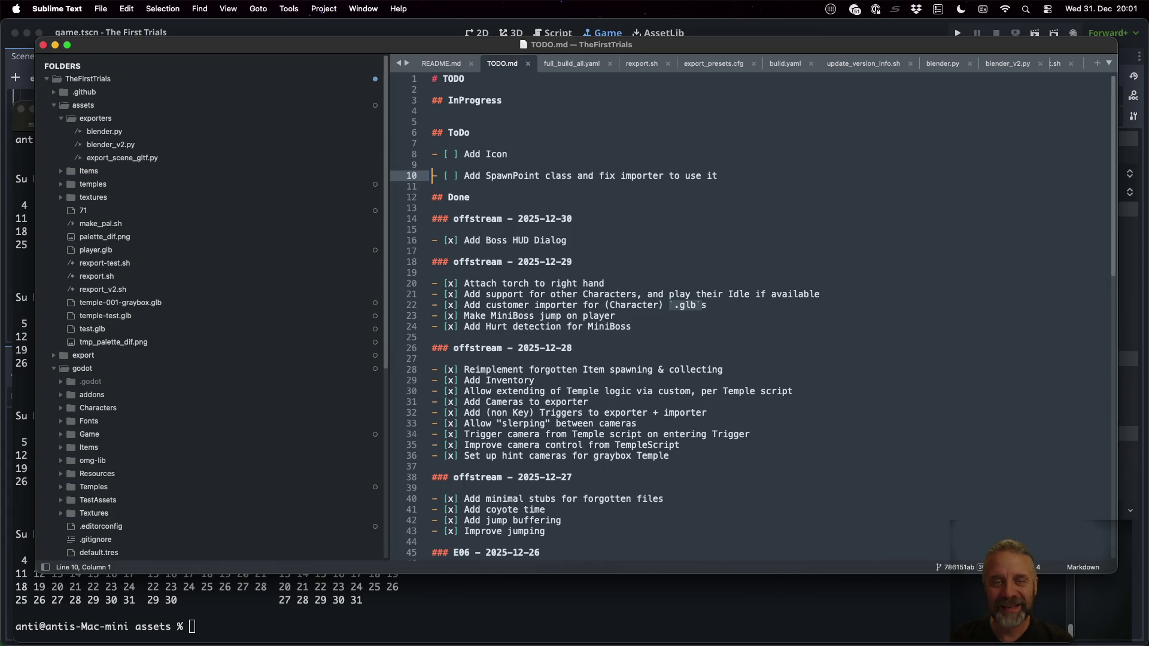
pyautogui.press('Down')
pyautogui.click(432, 186)
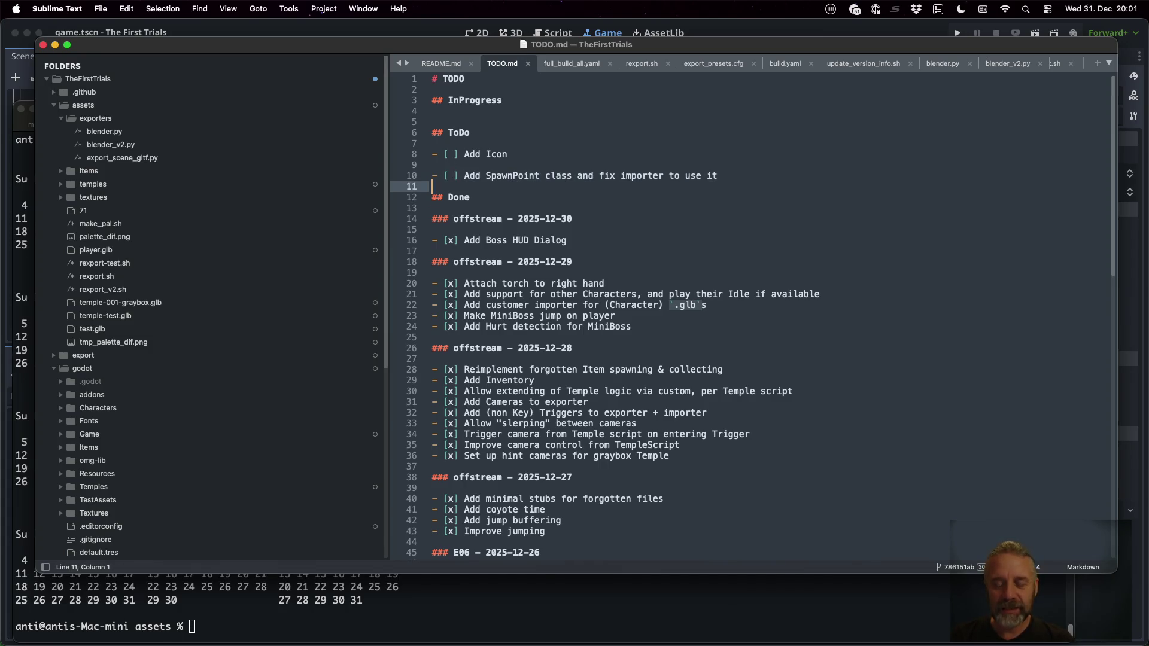
# Add a '- [ ] Add JumpMiniBoss to Temple 001' task to the ToDo list
pyautogui.press('Up')
pyautogui.press('Up')
pyautogui.press('Up')
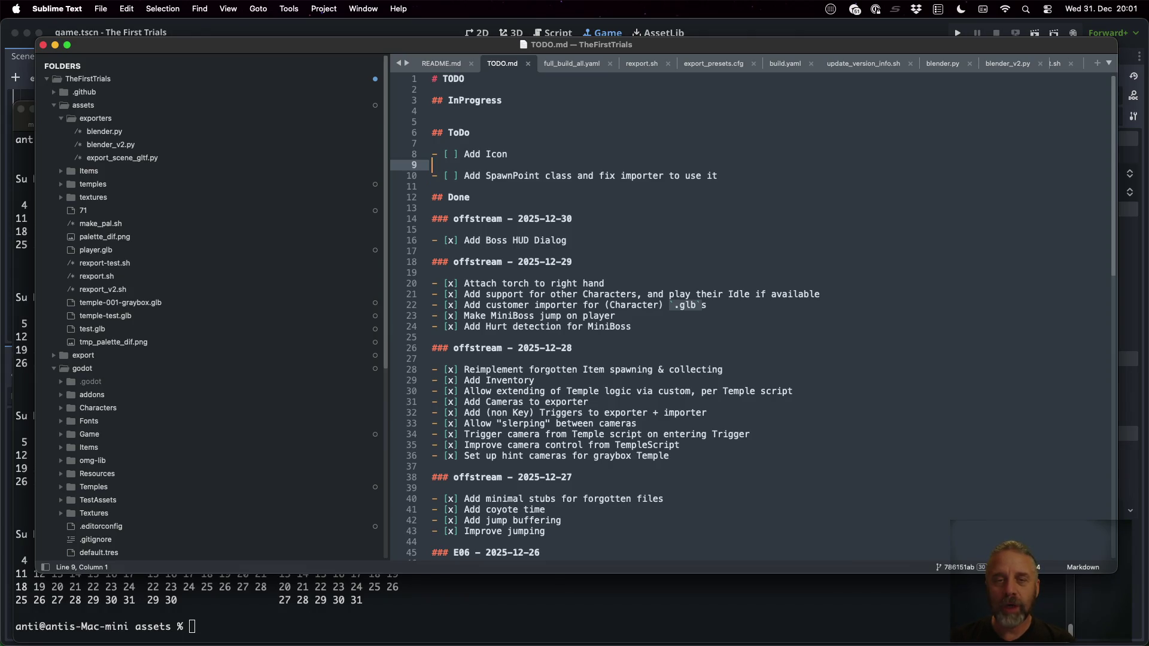
pyautogui.press('Return')
pyautogui.write('- [ ] ')
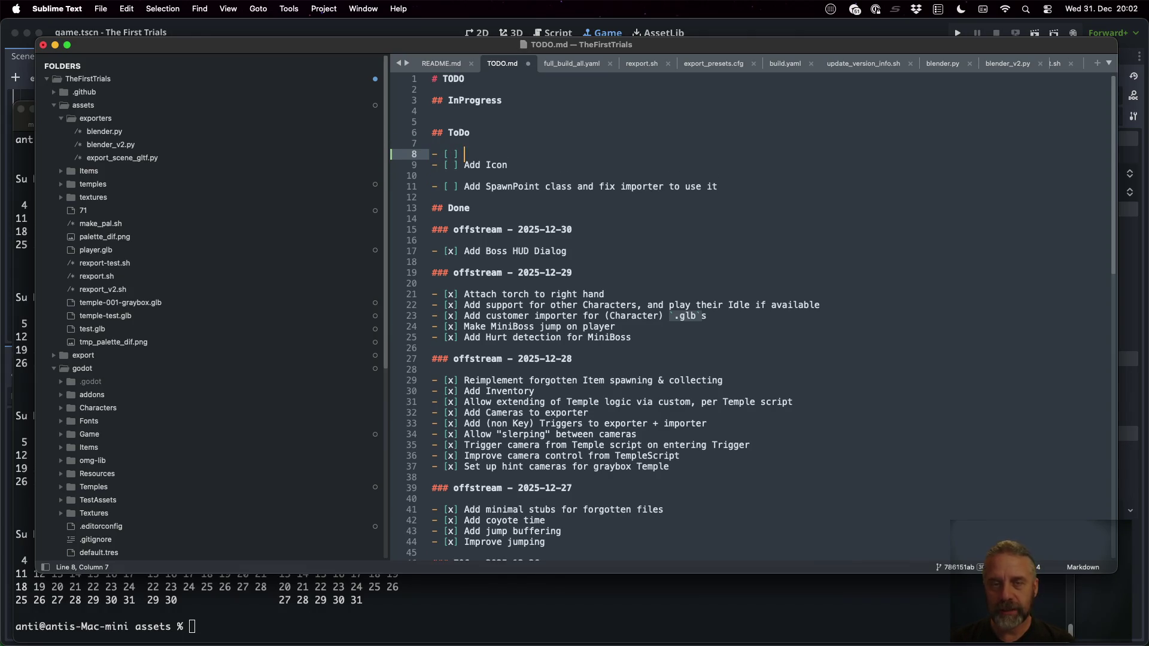
pyautogui.write('Add Jum')
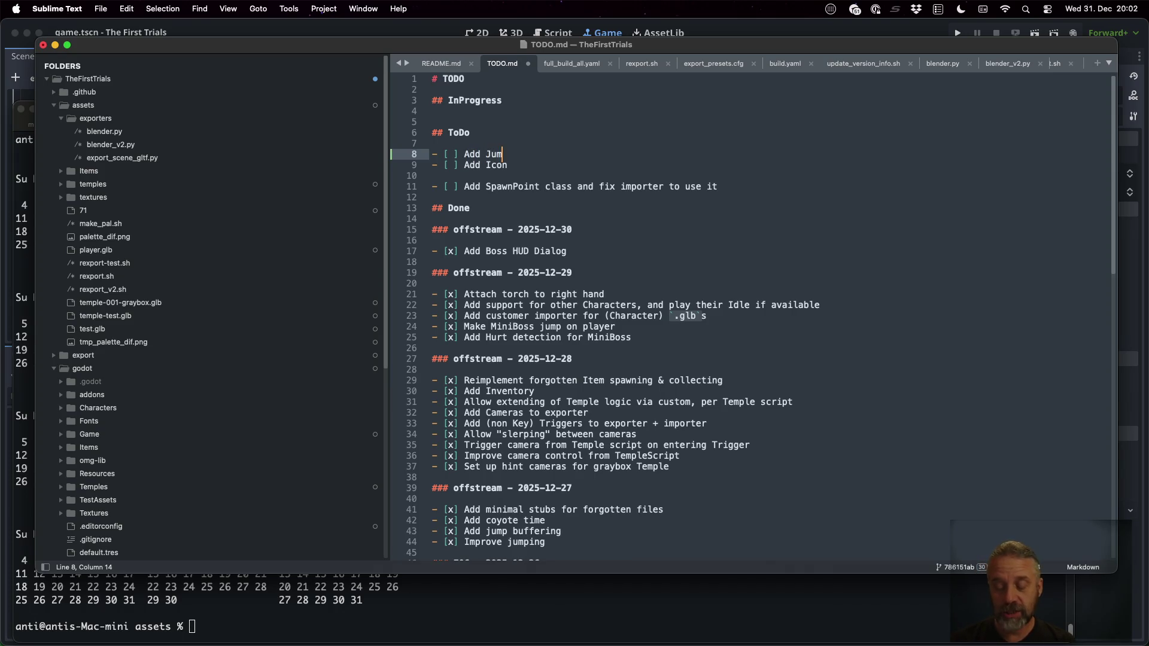
pyautogui.write('pMiniBoos to')
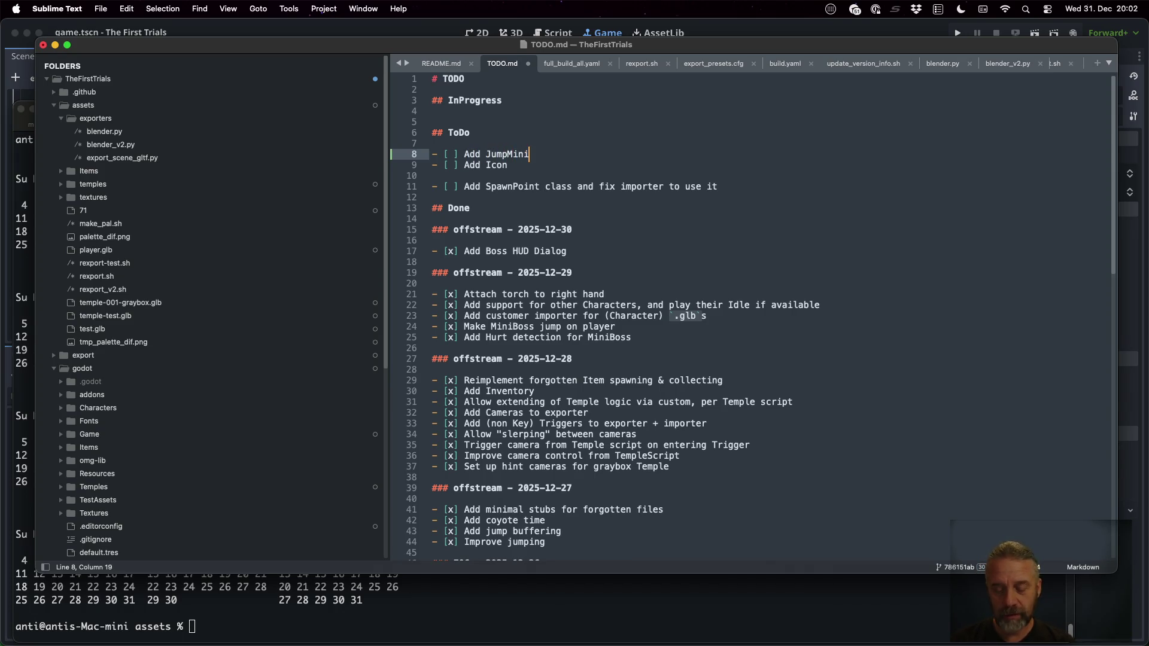
pyautogui.press('BackSpace')
pyautogui.press('BackSpace')
pyautogui.press('BackSpace')
pyautogui.write('ss to Temple')
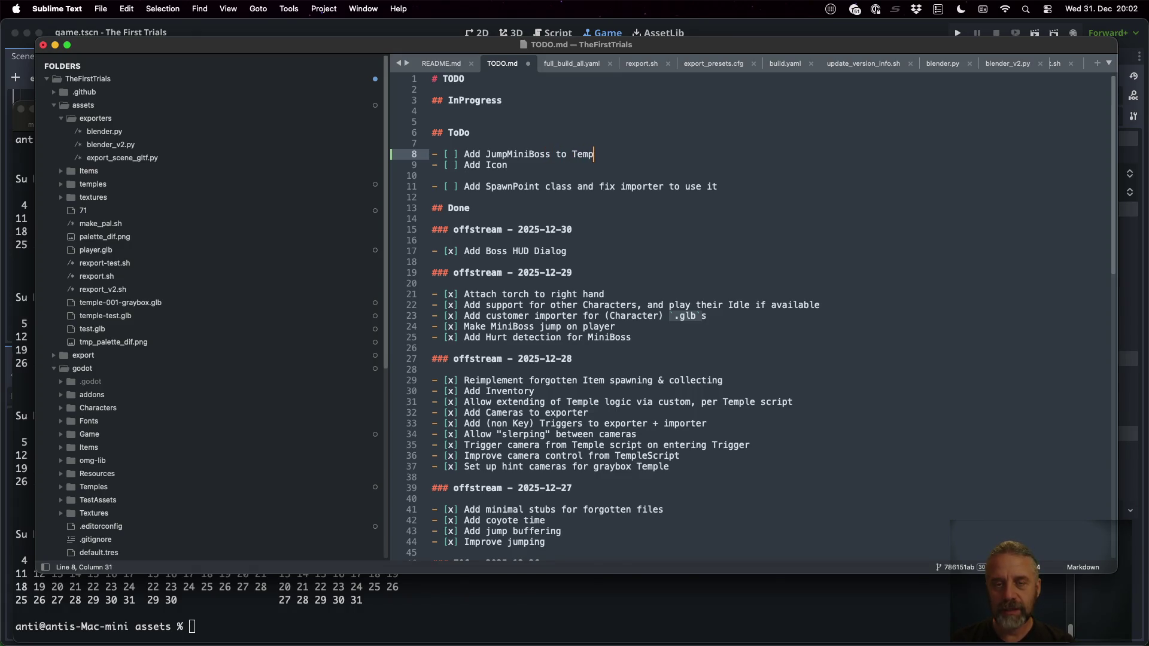
pyautogui.write(' 001')
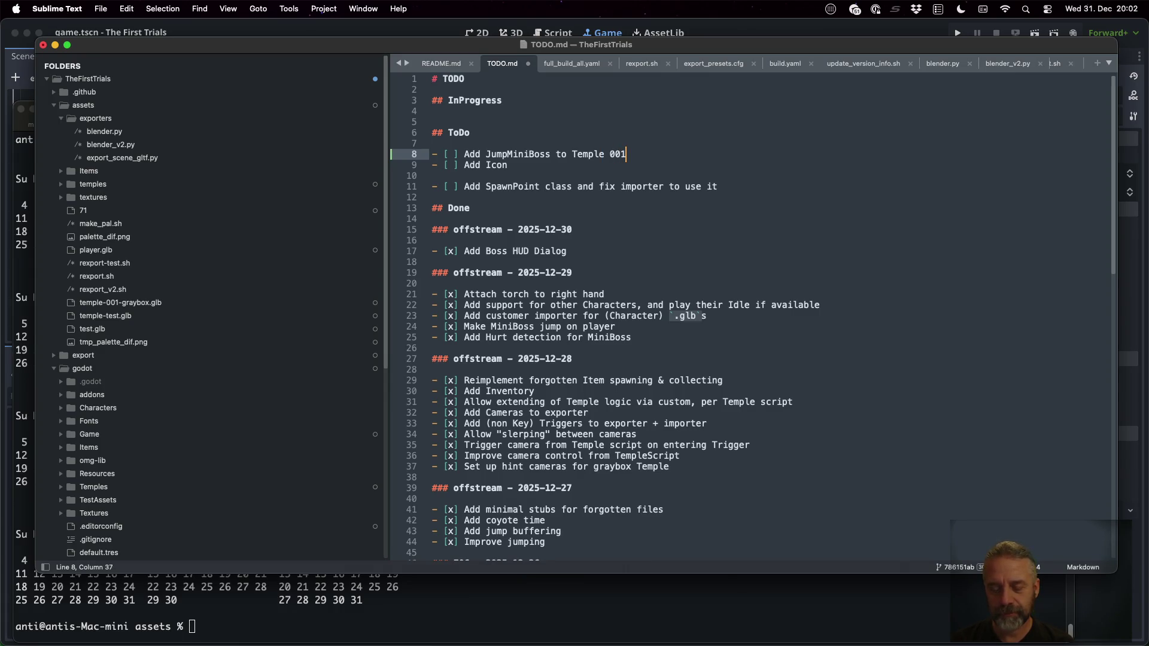
pyautogui.press('Return')
# Add tasks for Hurt and Defeat animations on JumpMiniBoss and save the file
pyautogui.write(']')
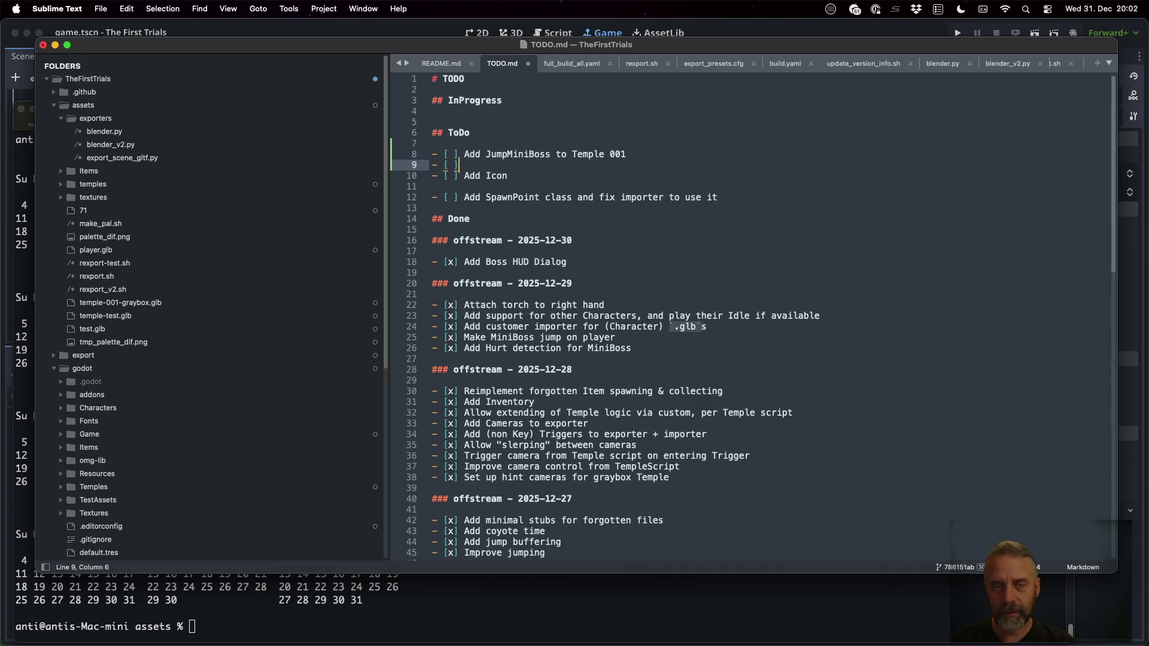
pyautogui.write(' Add Hurt animation to ')
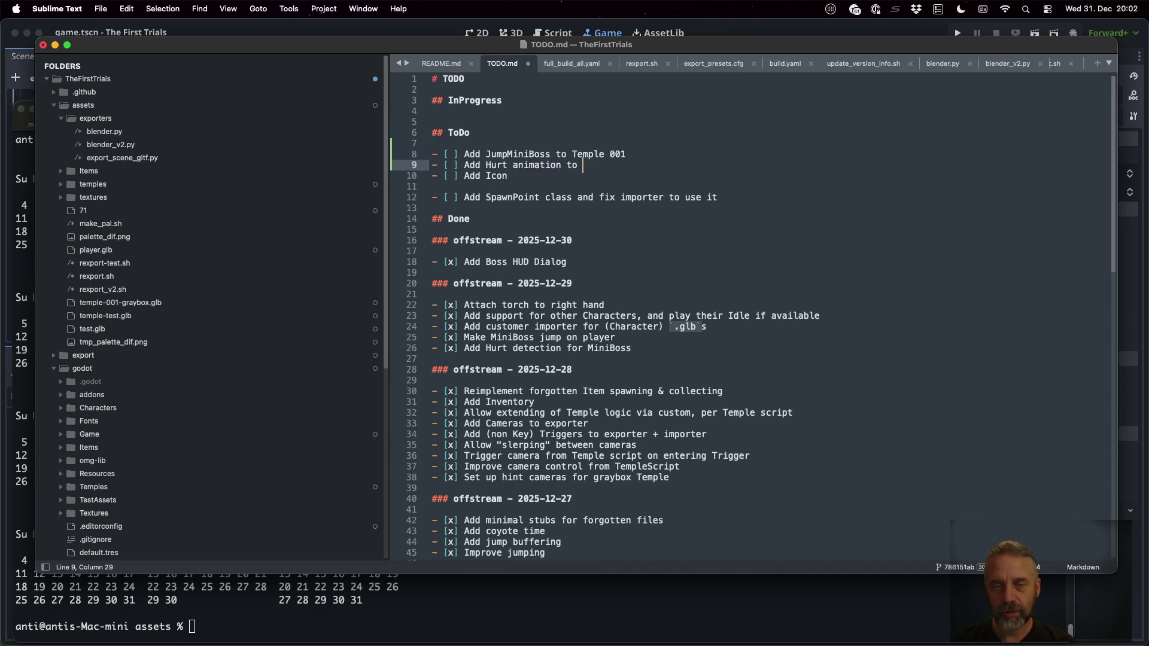
pyautogui.write('JumpMiniBo')
pyautogui.write('ss')
pyautogui.press('Return')
pyautogui.write('-')
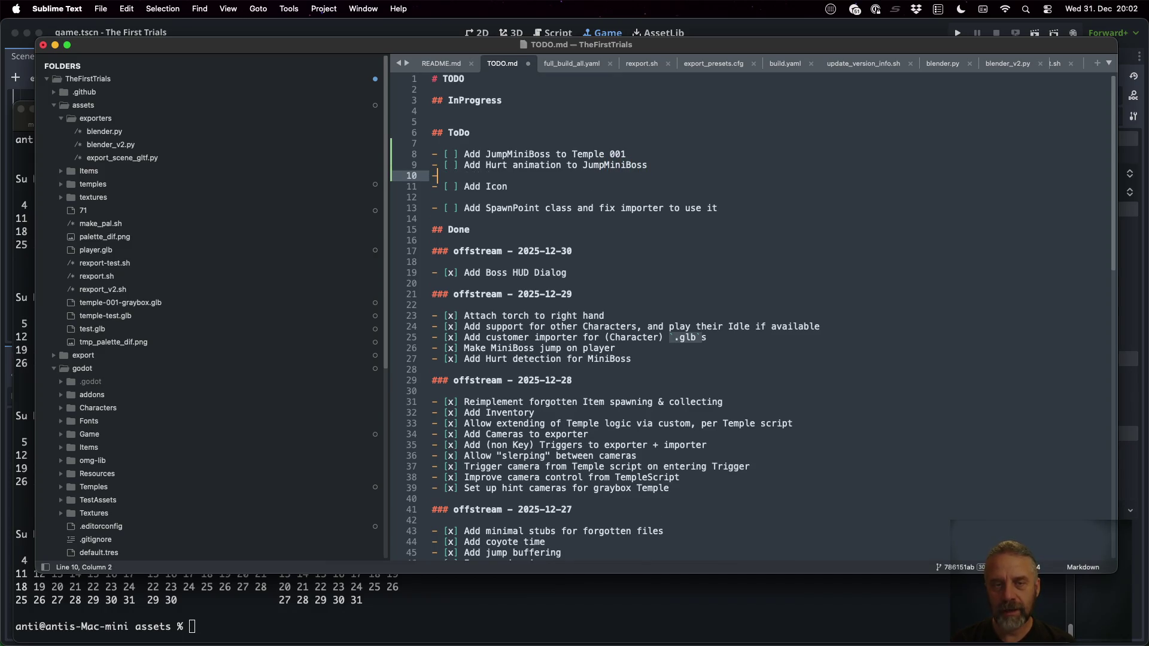
pyautogui.write(' [ ] Add Death')
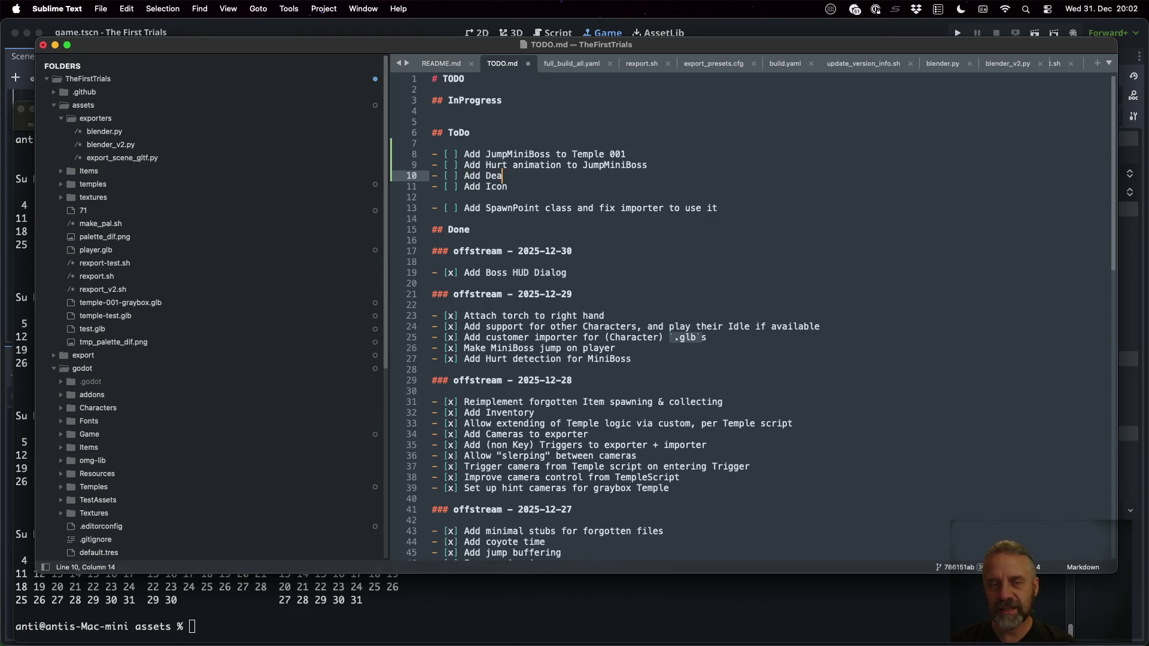
pyautogui.press('BackSpace')
pyautogui.write('fe')
pyautogui.write('at ani')
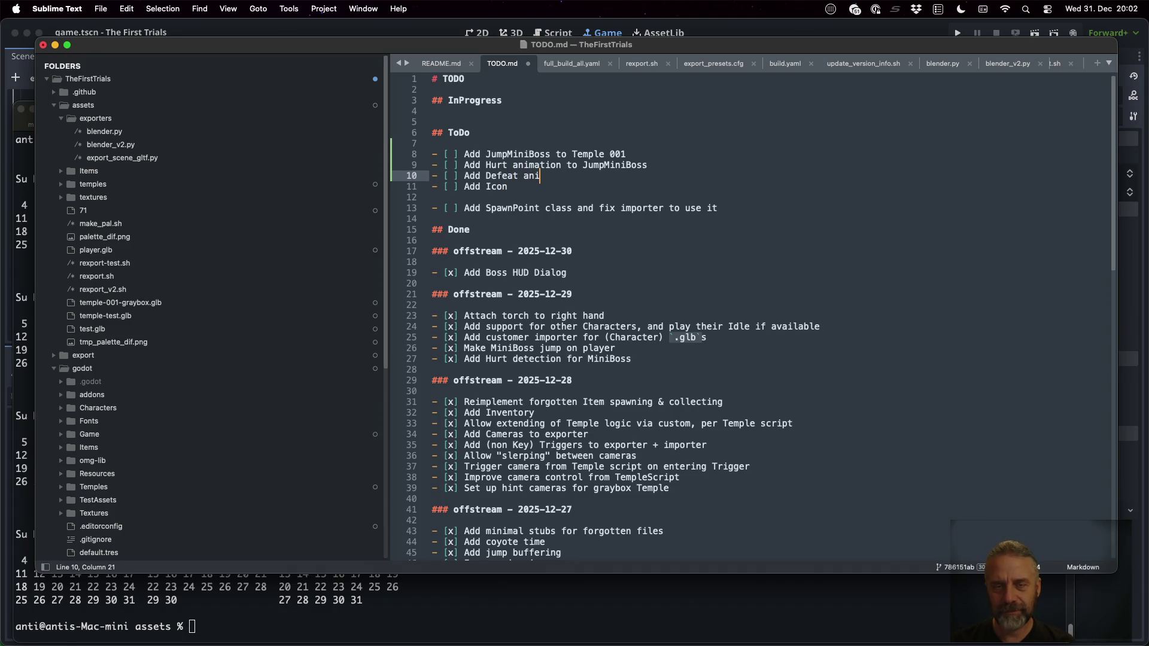
pyautogui.write('mation to JumpMiniBo')
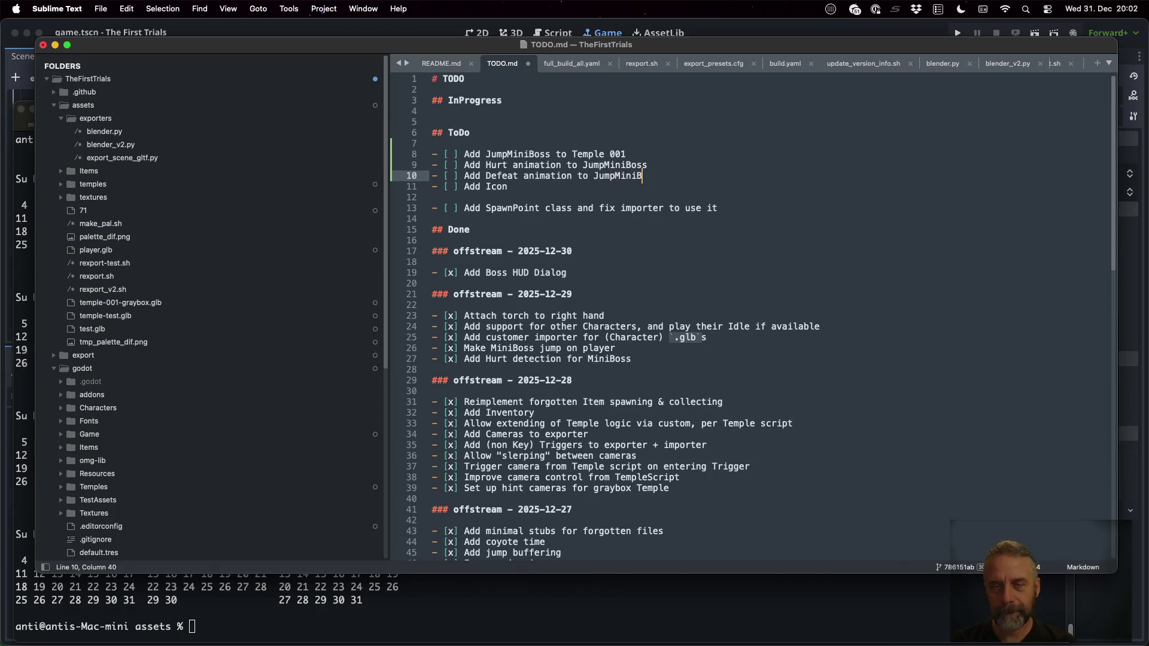
pyautogui.write('s')
pyautogui.press('Return')
pyautogui.press('super+s')
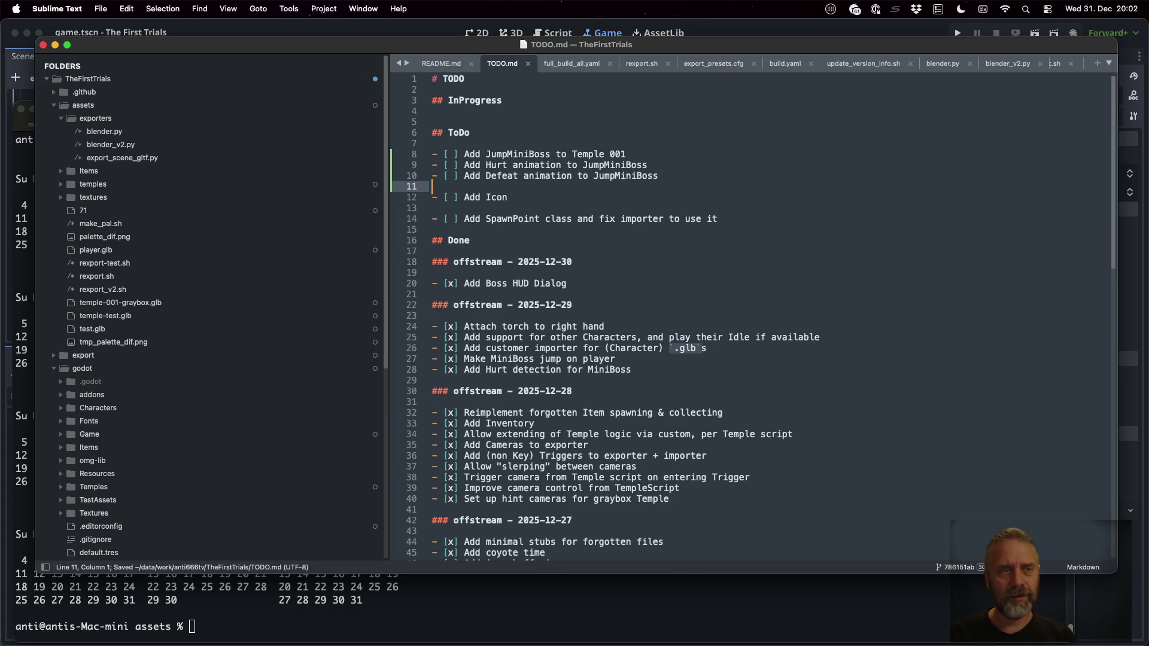
pyautogui.press('super+Tab')
pyautogui.hotkey('ctrl', 'Up')
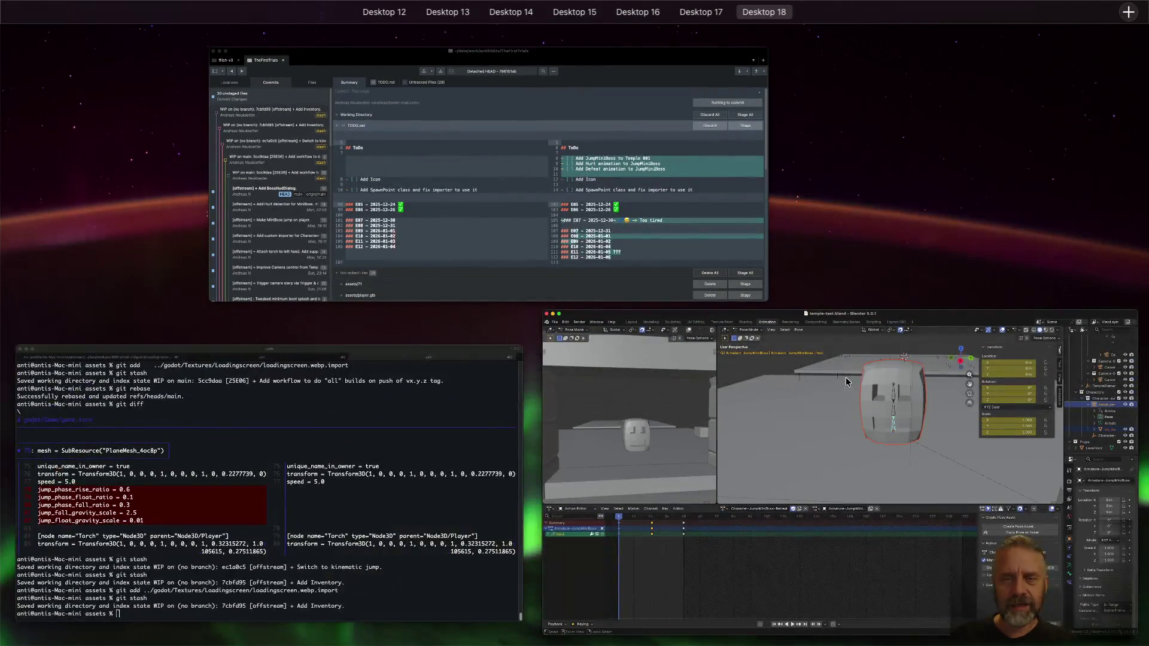
# Review the TODO.md diff in Sublime Merge showing the JumpMiniBoss tasks and struck-out E07 entry
pyautogui.click(654, 208)
pyautogui.scroll(-5, 802, 383)
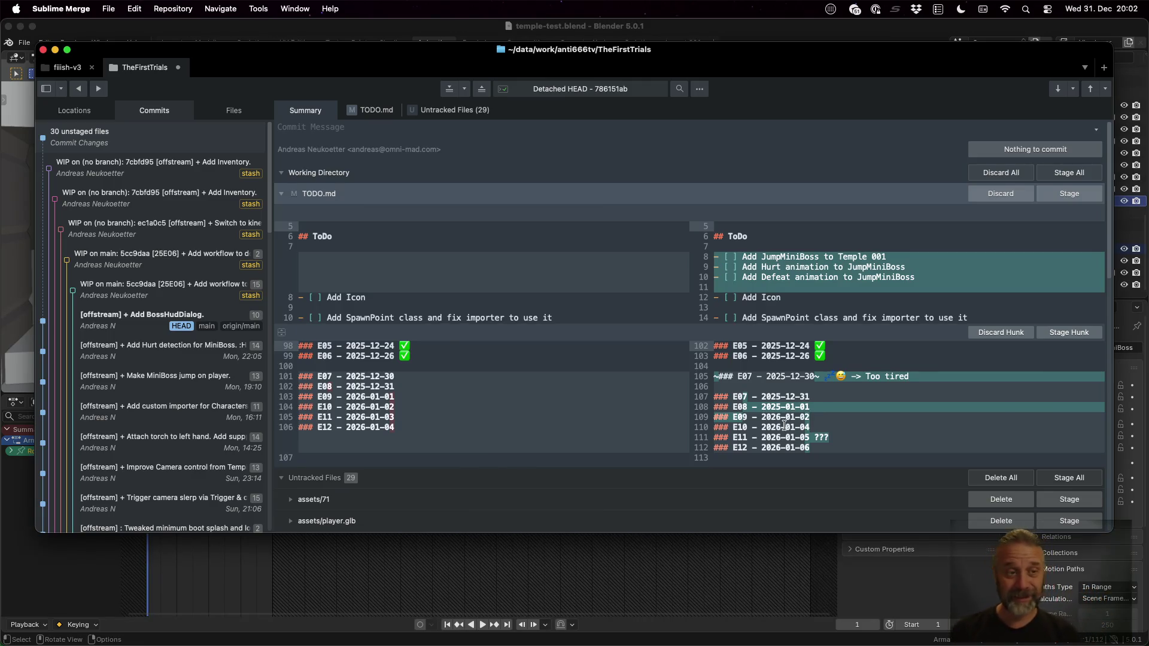
pyautogui.press('super+Tab')
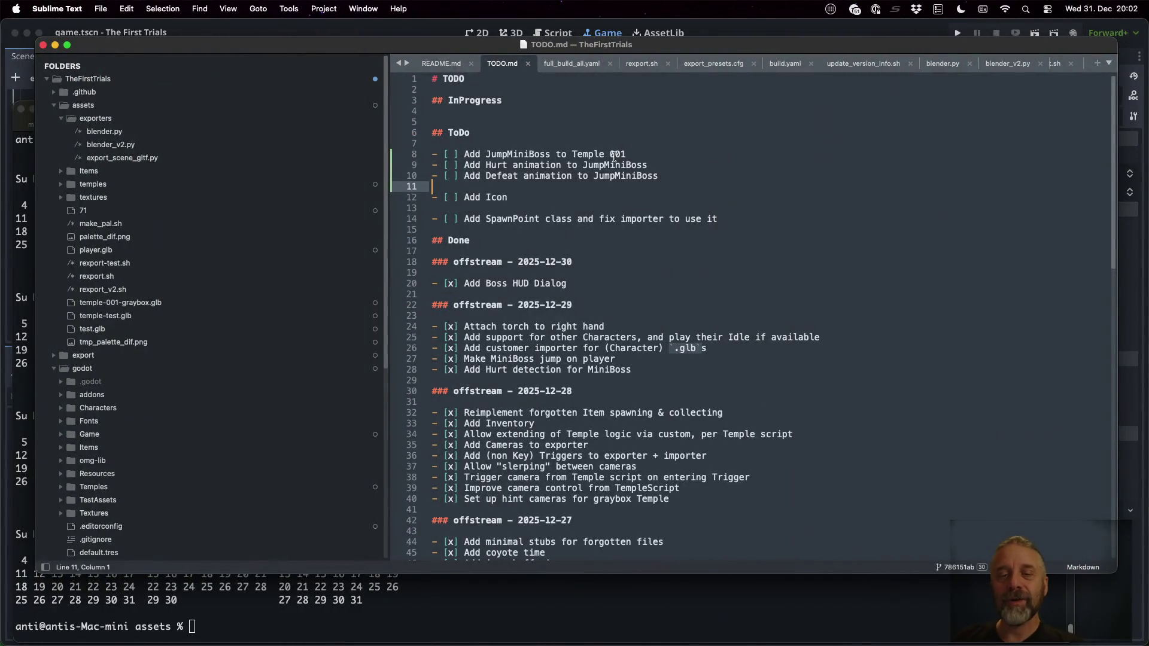
pyautogui.doubleClick(614, 155)
pyautogui.hotkey('ctrl', 'Right')
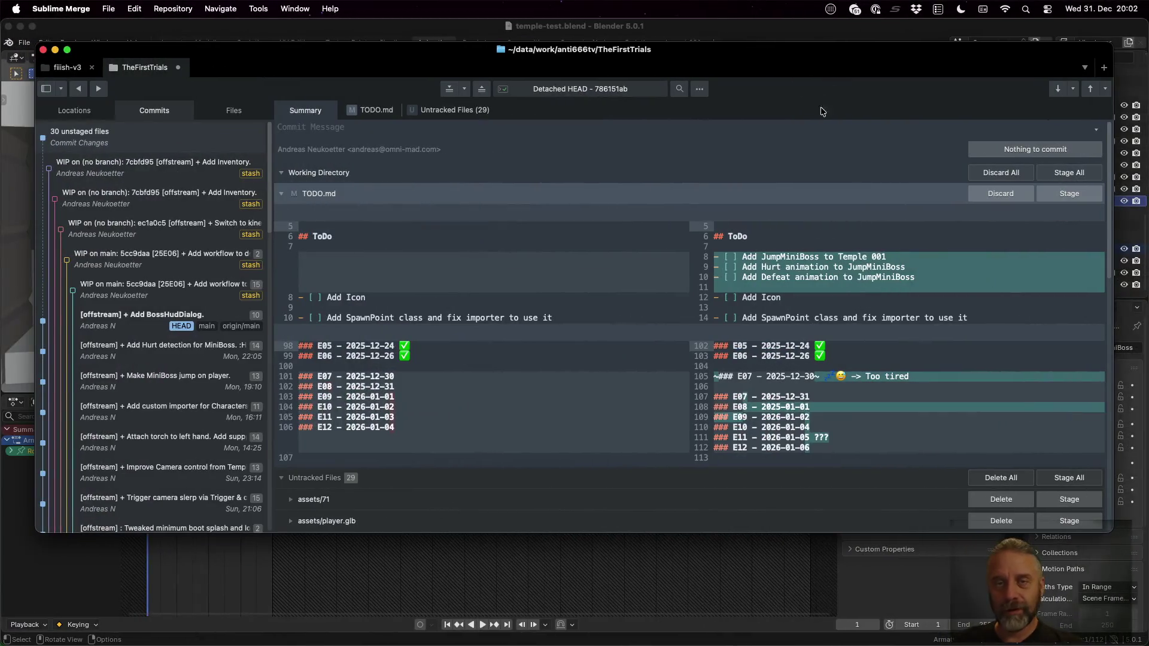
pyautogui.hotkey('ctrl', 'Right')
# Zoom in on the JumpMiniBoss root on its box and deselect all its bones with Alt+A
pyautogui.moveTo(744, 283)
pyautogui.mouseDown()
pyautogui.moveTo(734, 197)
pyautogui.moveTo(712, 286)
pyautogui.moveTo(733, 193)
pyautogui.mouseUp()
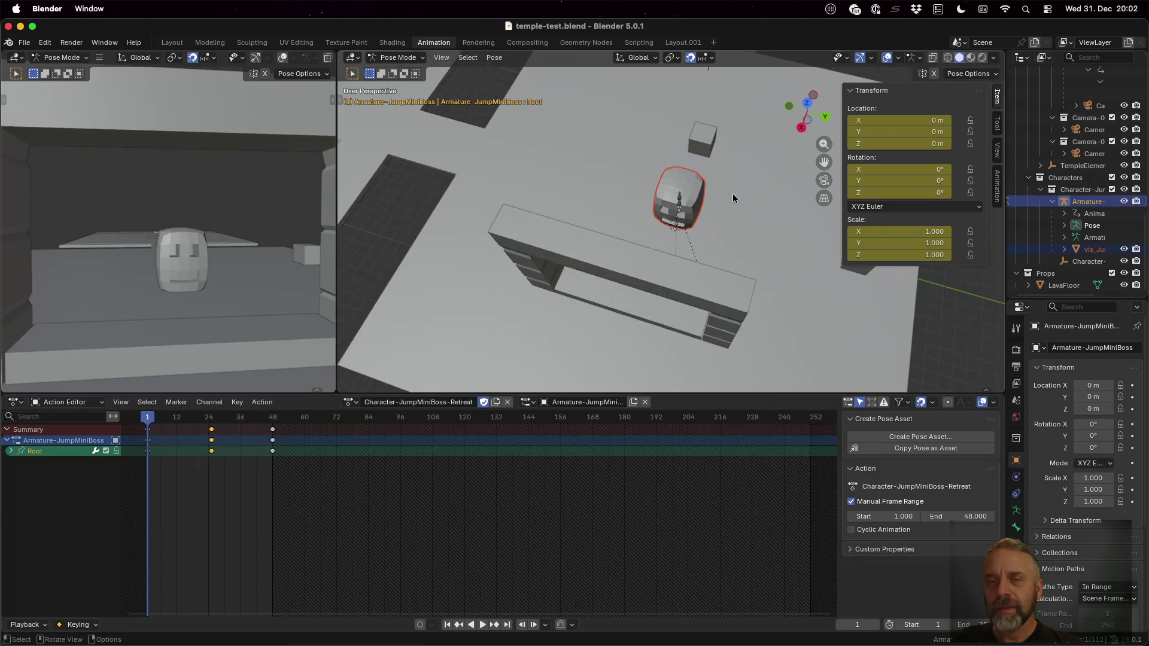
pyautogui.moveTo(735, 99)
pyautogui.mouseDown()
pyautogui.moveTo(562, 318)
pyautogui.moveTo(640, 170)
pyautogui.moveTo(601, 311)
pyautogui.moveTo(640, 107)
pyautogui.moveTo(668, 99)
pyautogui.mouseUp()
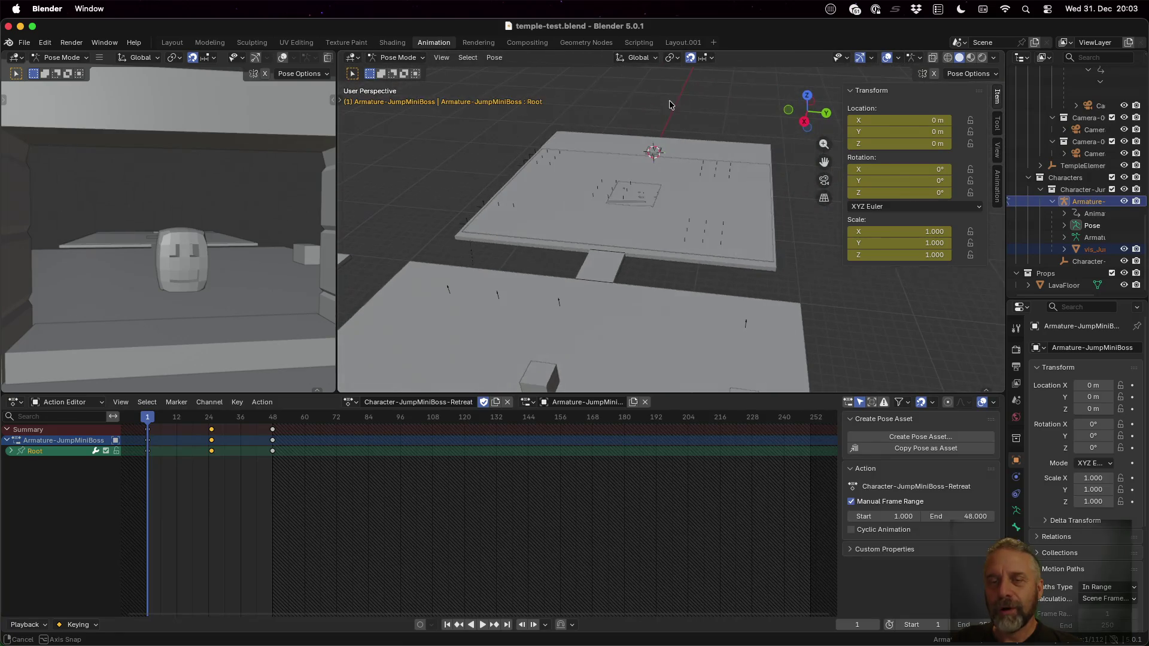
pyautogui.keyDown('alt'); pyautogui.middleClick(653, 152); pyautogui.keyUp('alt')
pyautogui.scroll(3, 676, 235)
pyautogui.scroll(5, 677, 235)
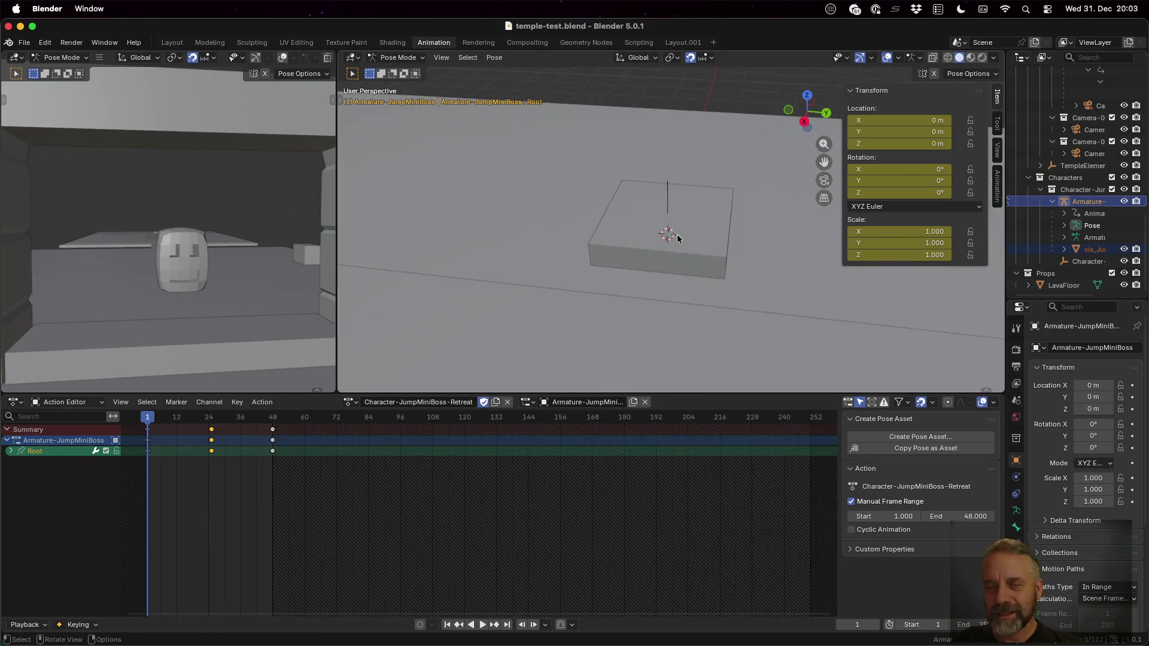
pyautogui.hotkey('alt', 'a')
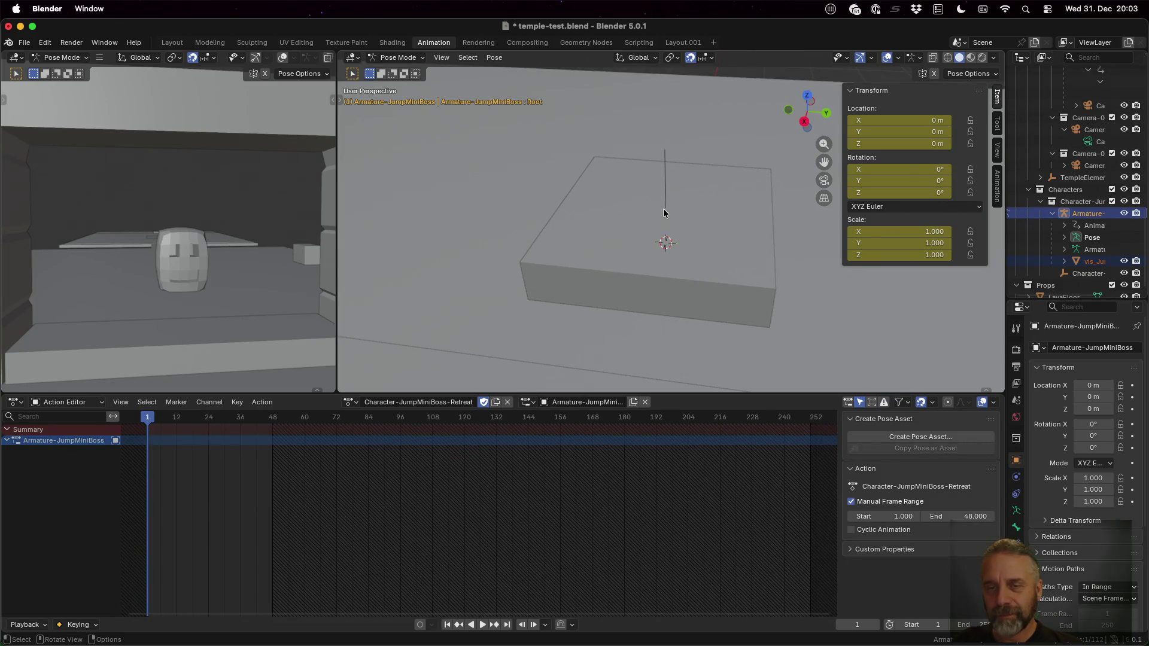
# Leave armature Edit Mode and select the SpawnPoint-Character-JumpMiniBoss empty inside the box
pyautogui.click(209, 42)
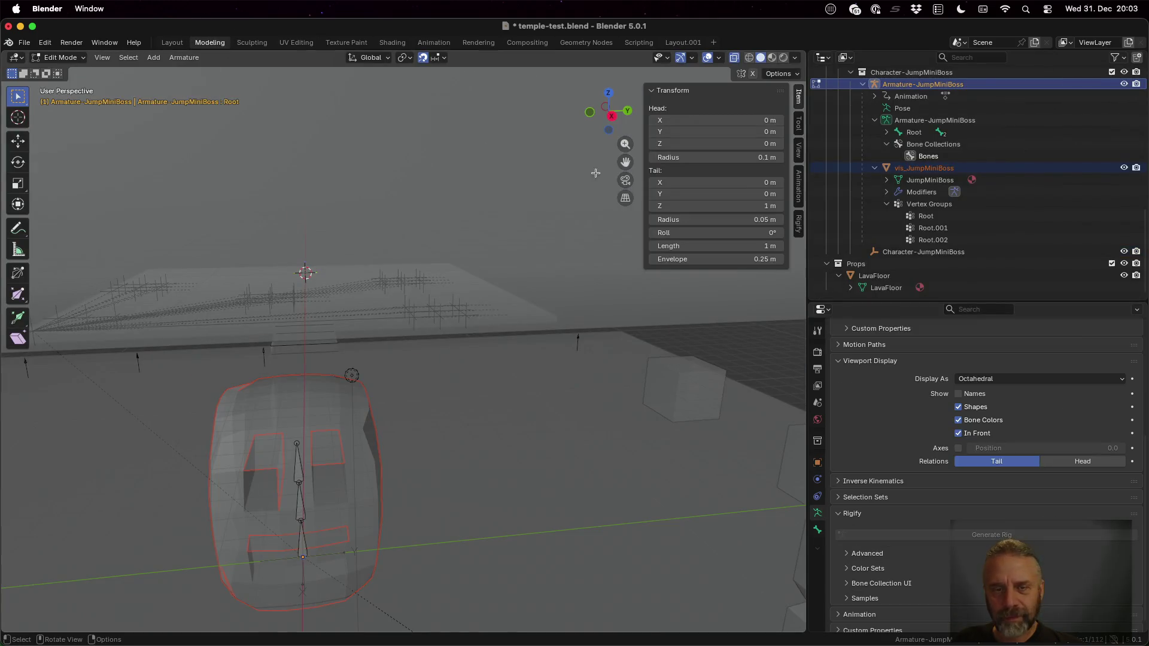
pyautogui.keyDown('alt'); pyautogui.middleClick(306, 272); pyautogui.keyUp('alt')
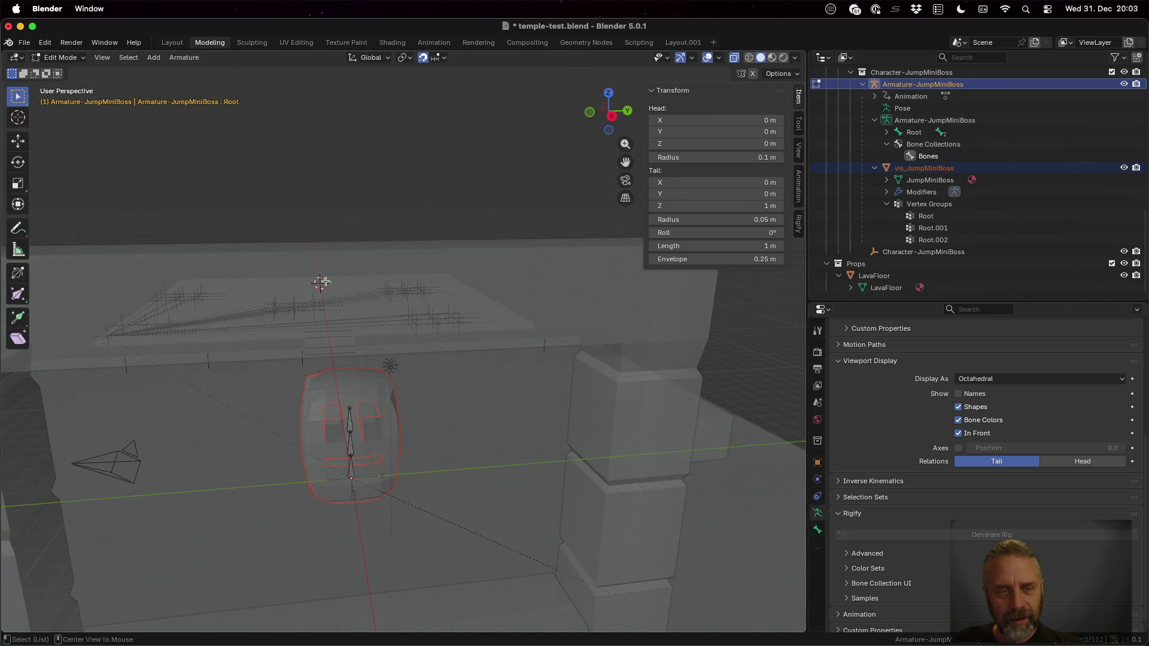
pyautogui.scroll(2, 317, 278)
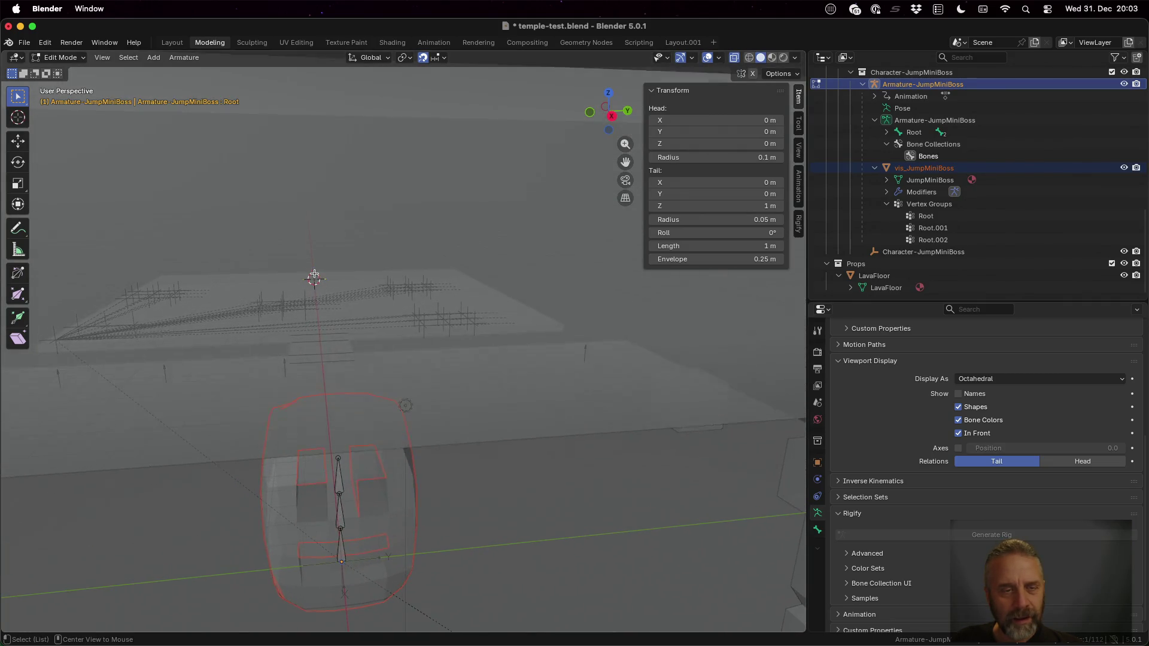
pyautogui.moveTo(333, 184); pyautogui.dragTo(335, 225)
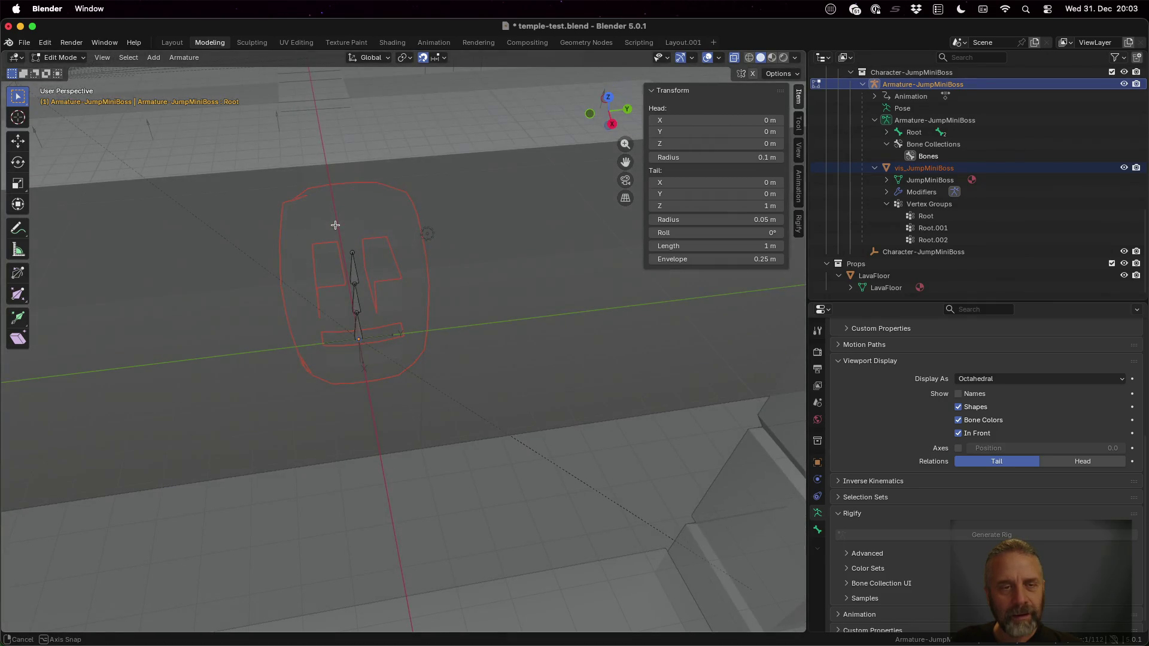
pyautogui.scroll(-6, 332, 150)
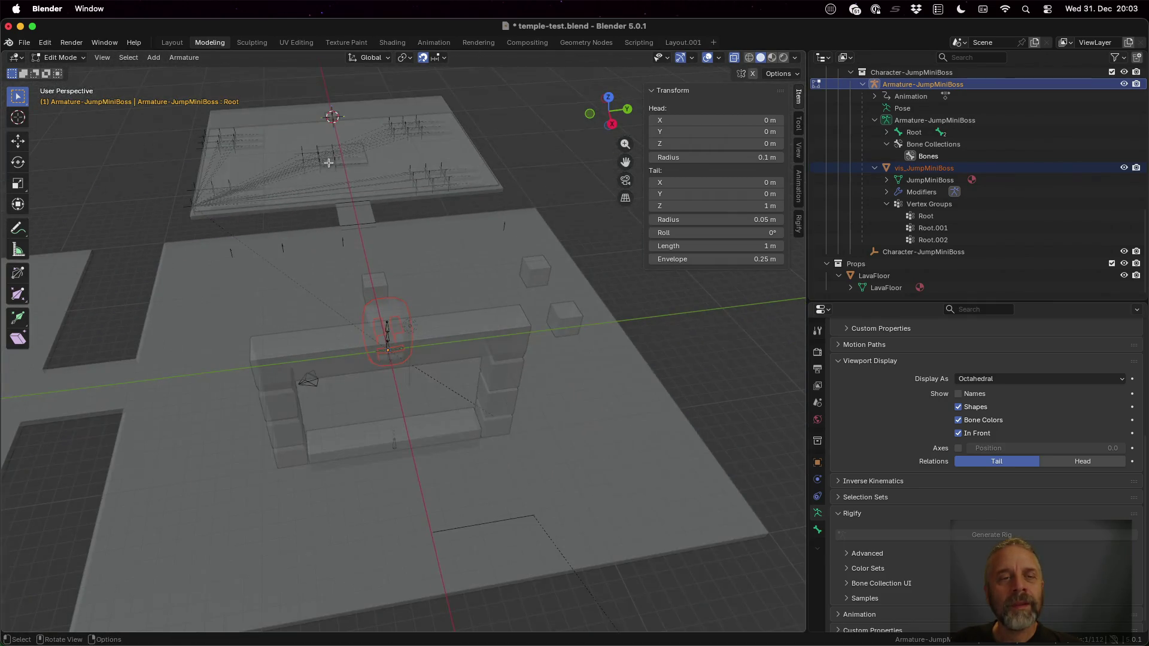
pyautogui.scroll(8, 424, 343)
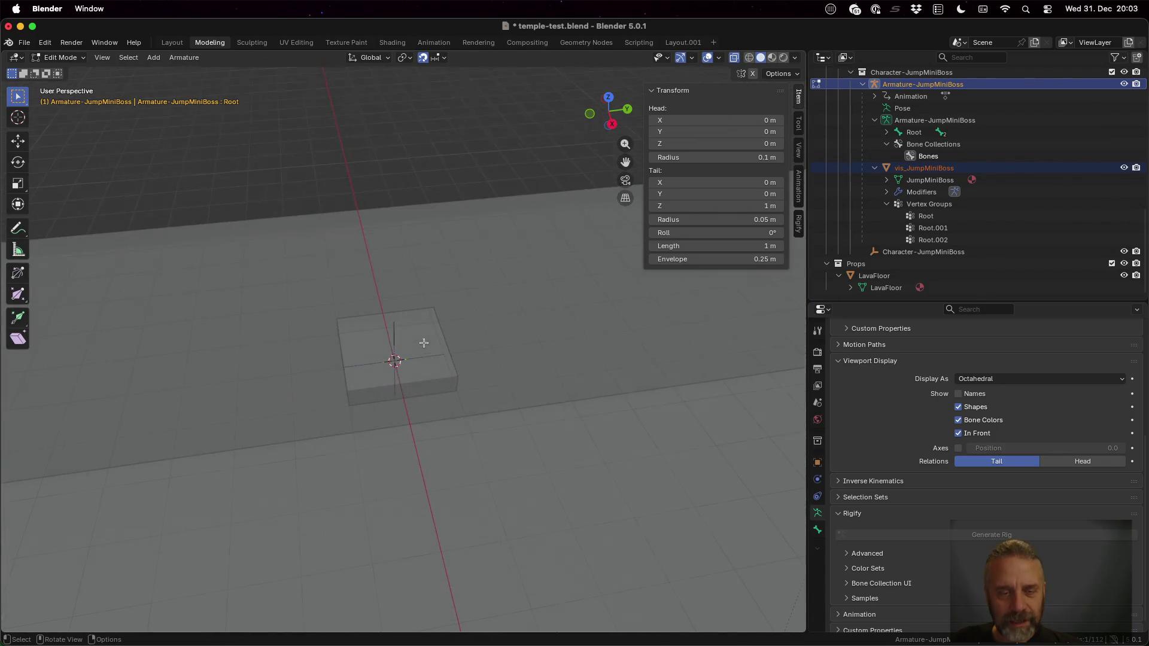
pyautogui.scroll(3, 417, 392)
pyautogui.scroll(3, 395, 353)
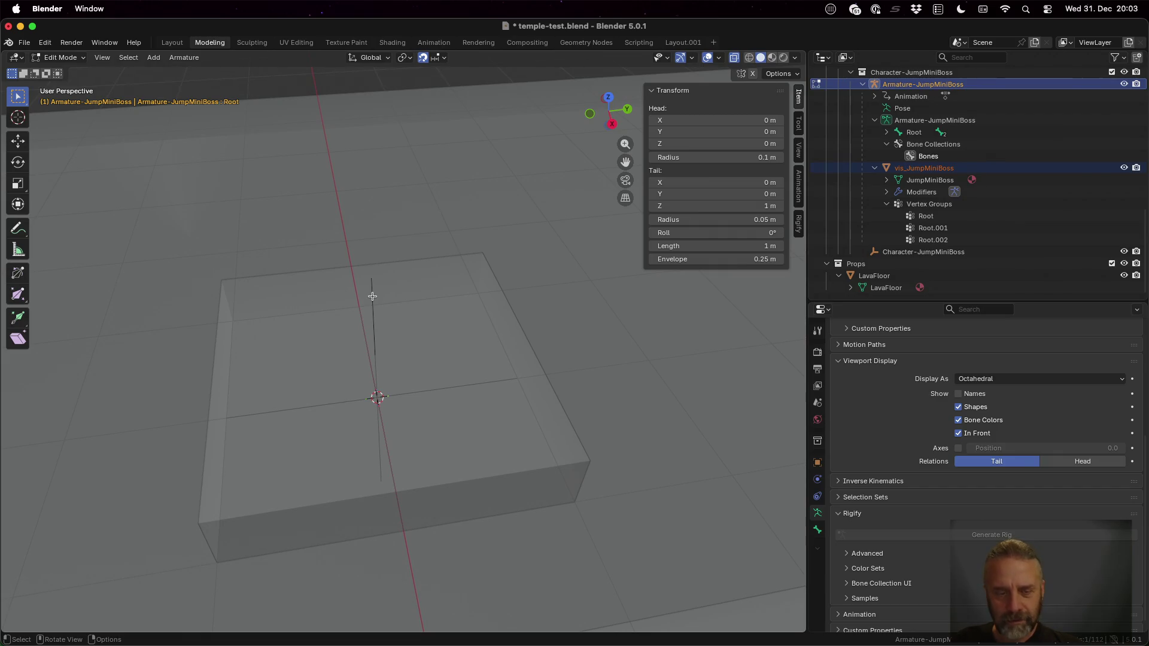
pyautogui.press('Tab')
pyautogui.click(372, 296)
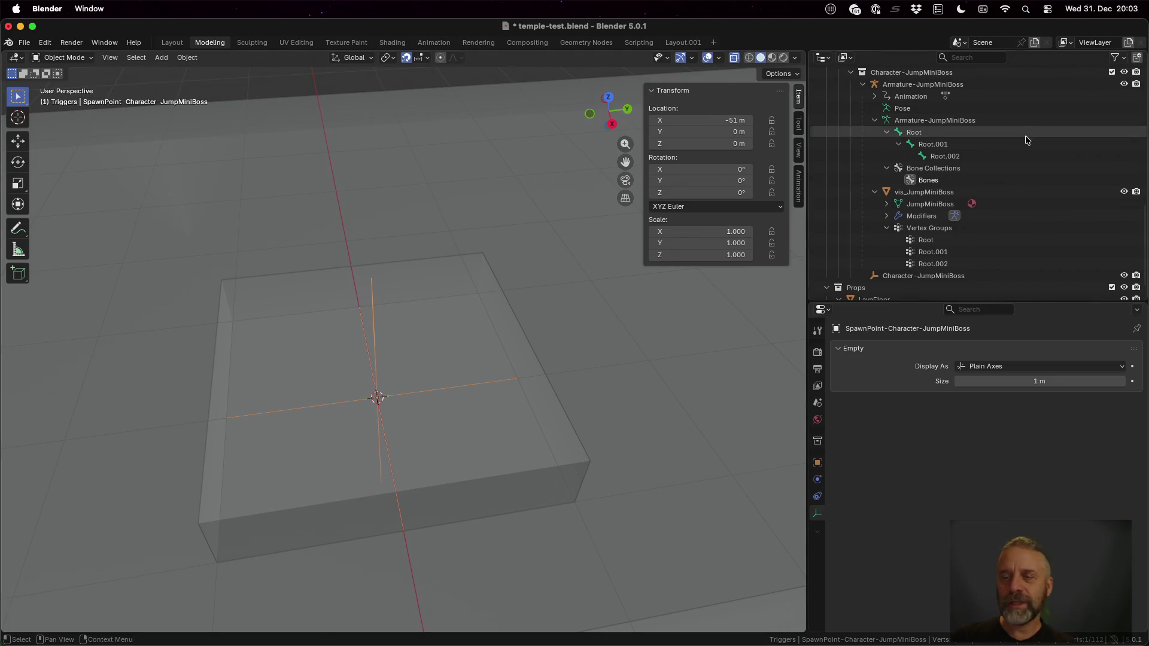
# Copy the JumpMiniBoss spawn point's name from the Outliner, leaving it unchanged
pyautogui.scroll(10, 1026, 140)
pyautogui.scroll(-5, 1026, 140)
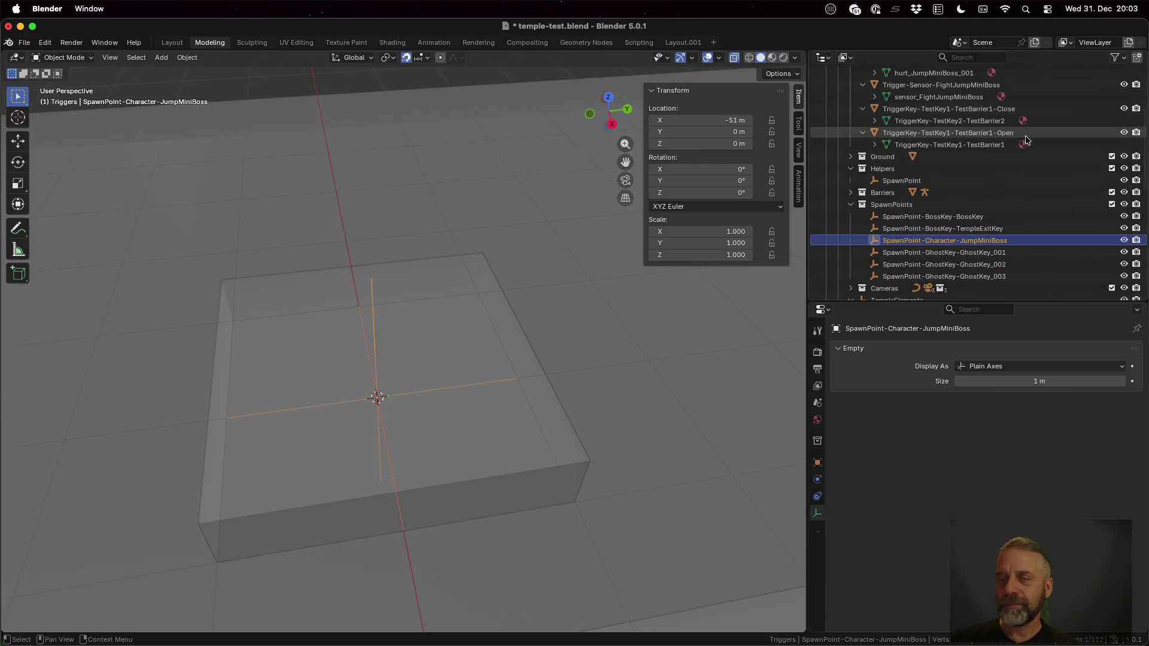
pyautogui.doubleClick(978, 236)
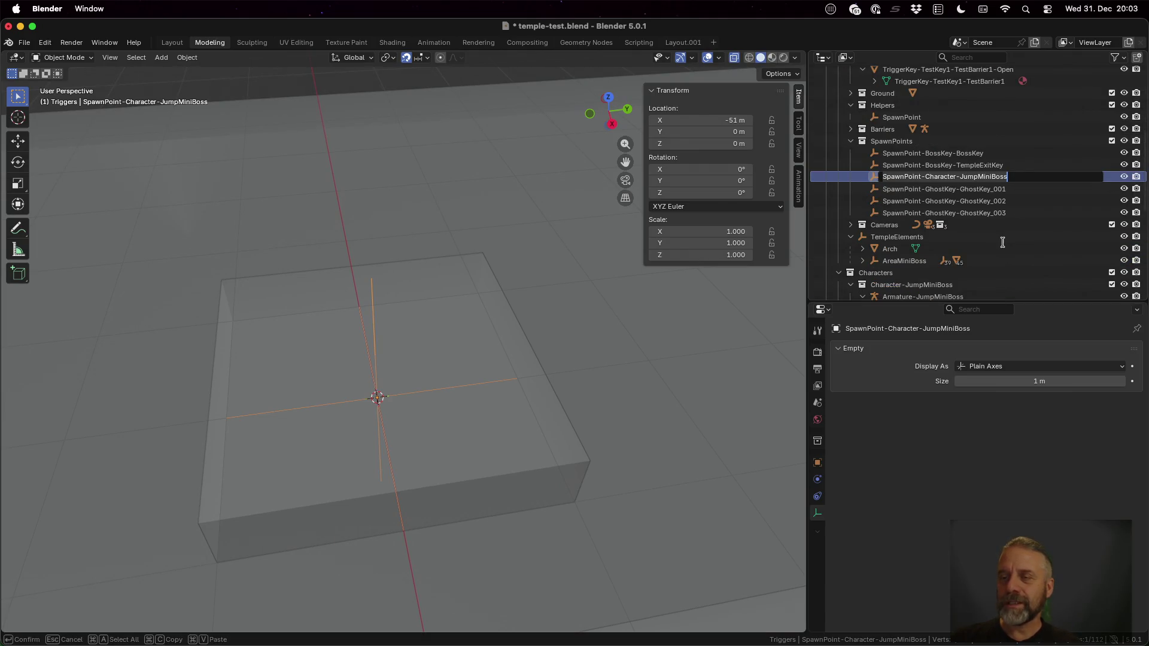
pyautogui.press('Return')
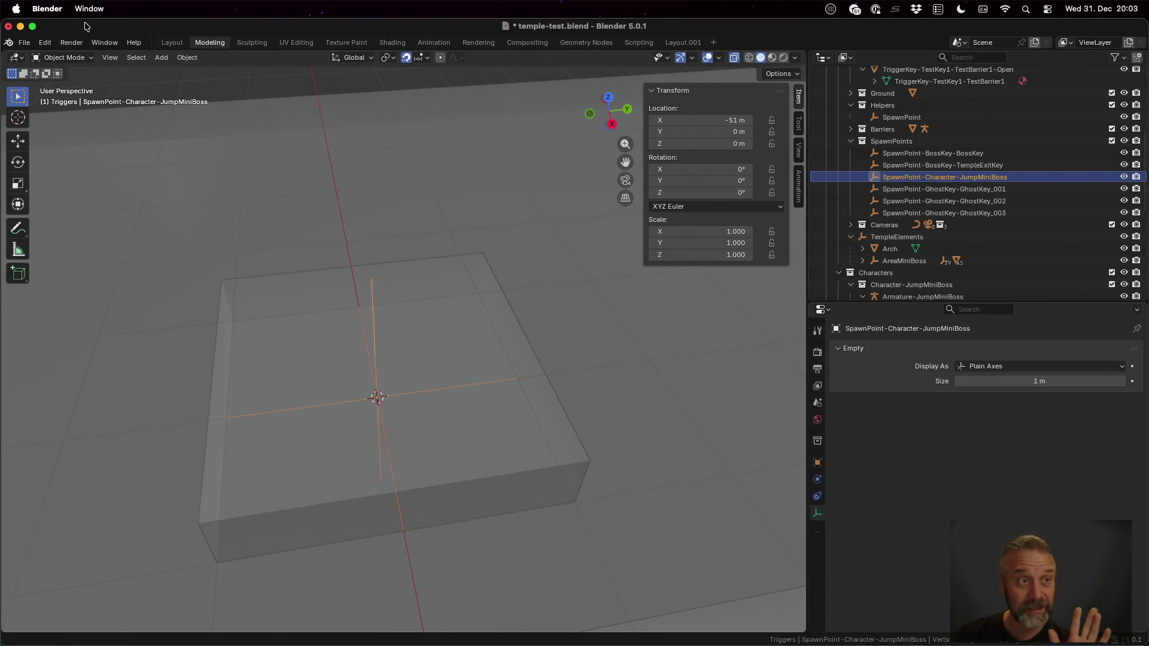
# Open temple-001-graybox.blend from recent files, discarding temple-test.blend's unsaved changes
pyautogui.click(23, 43)
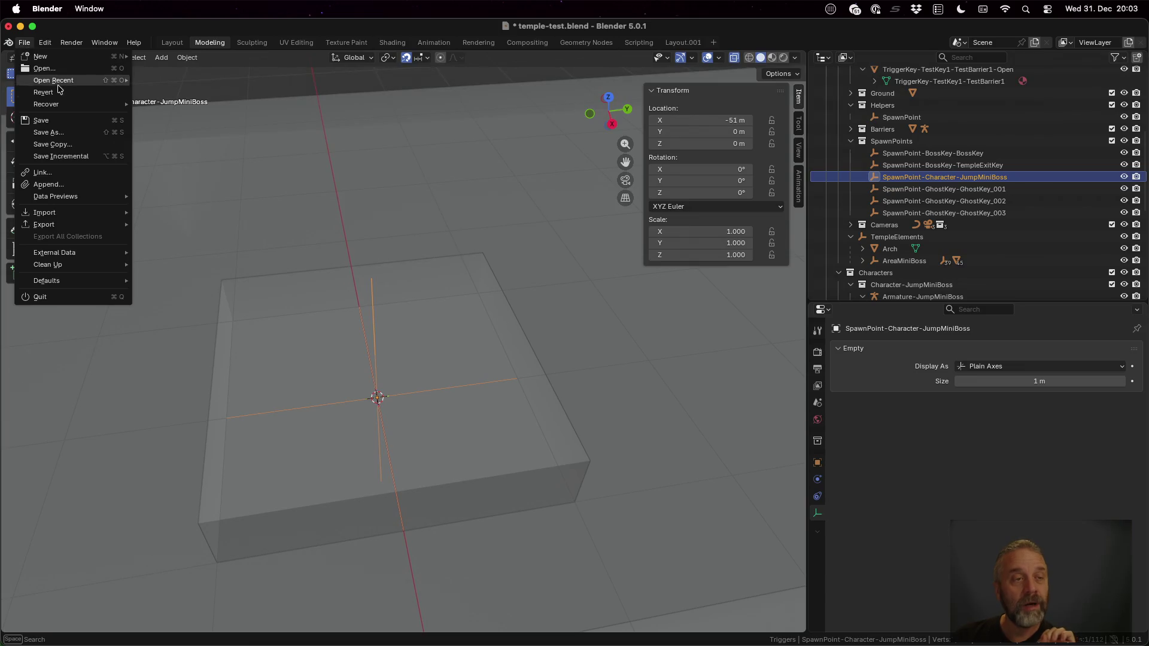
pyautogui.moveTo(57, 80)
pyautogui.click(184, 89)
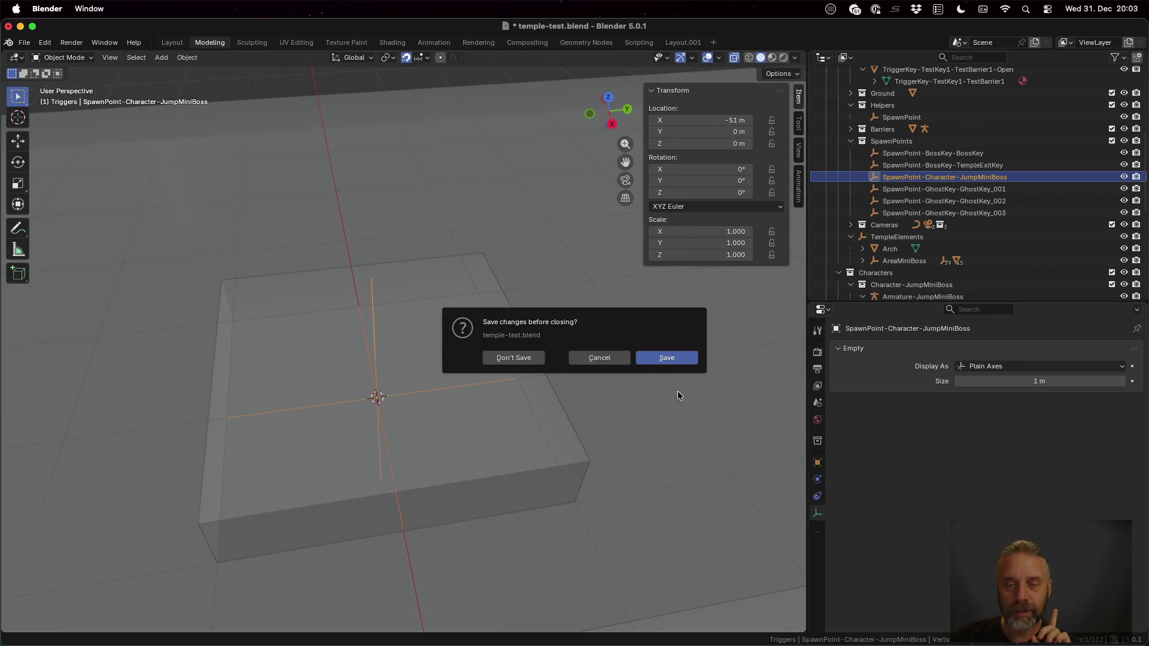
pyautogui.click(520, 358)
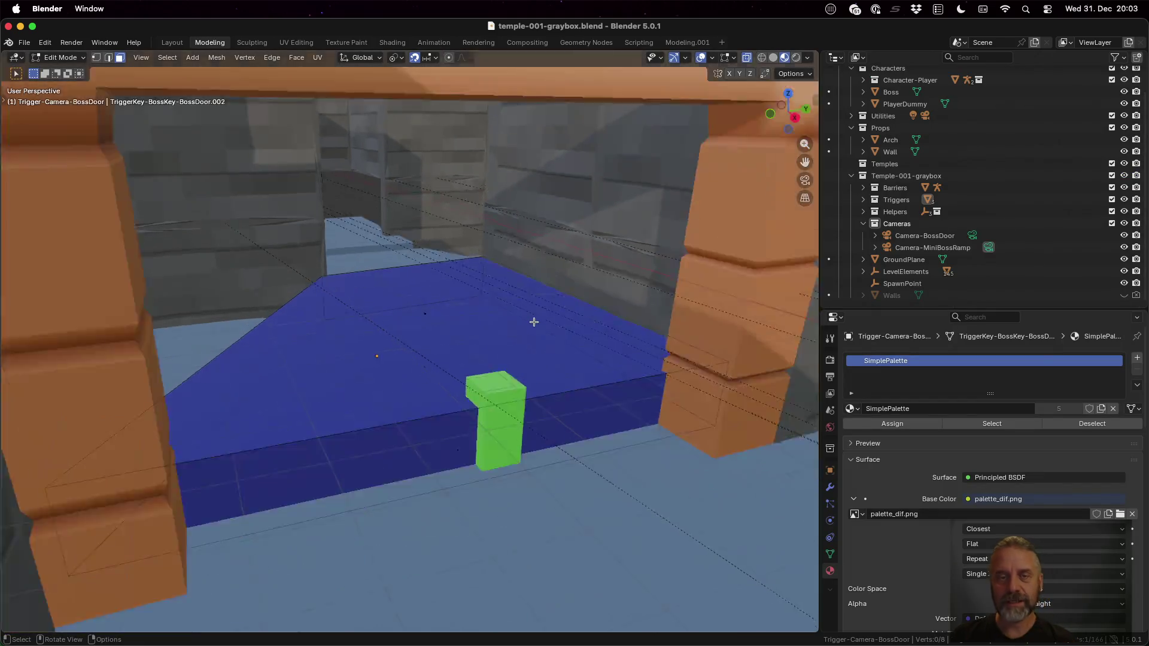
# Switch the viewport to a top orthographic view of the level
pyautogui.scroll(-5, 531, 316)
pyautogui.hscroll(-5, 527, 359)
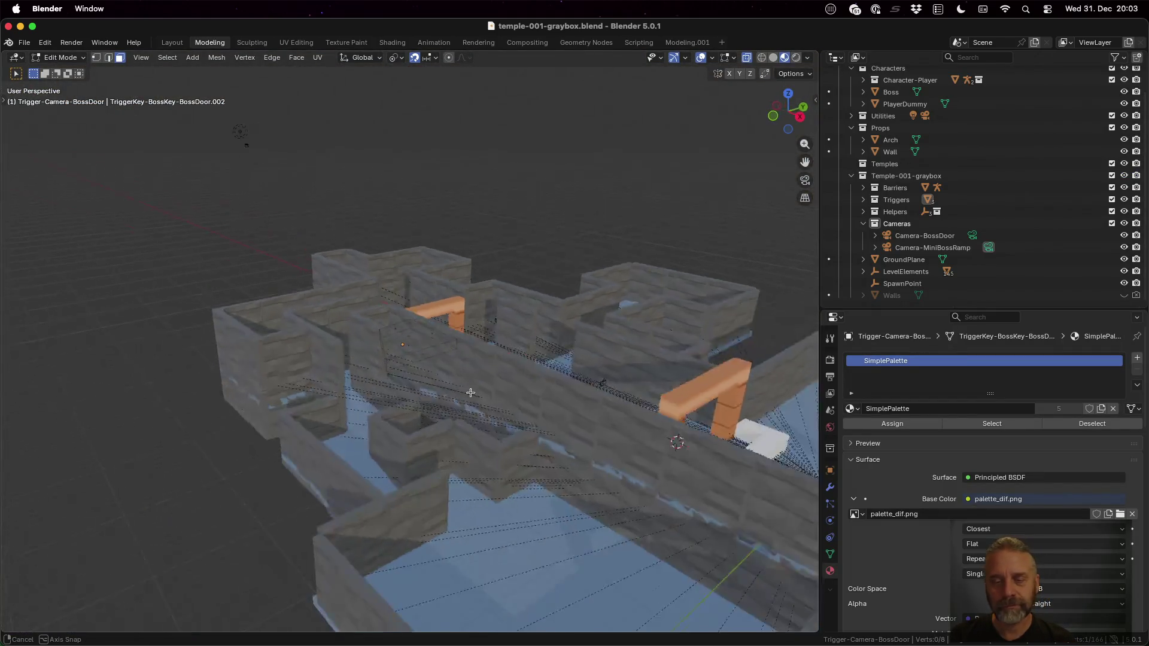
pyautogui.scroll(-10, 676, 358)
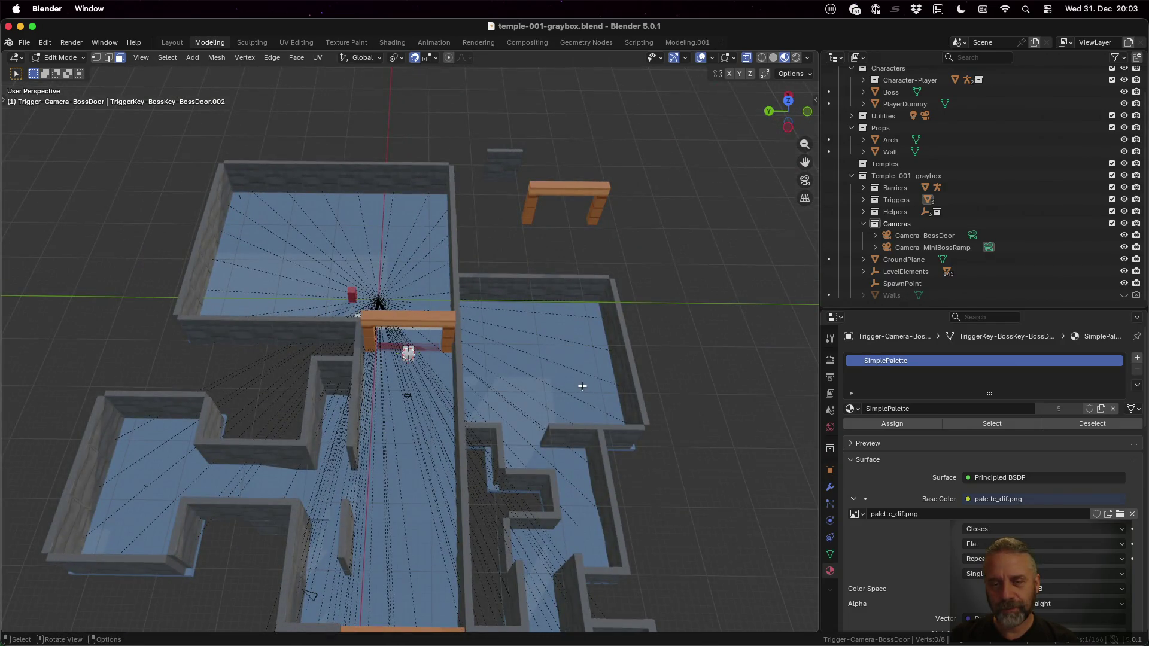
pyautogui.scroll(10, 556, 352)
pyautogui.scroll(-10, 531, 321)
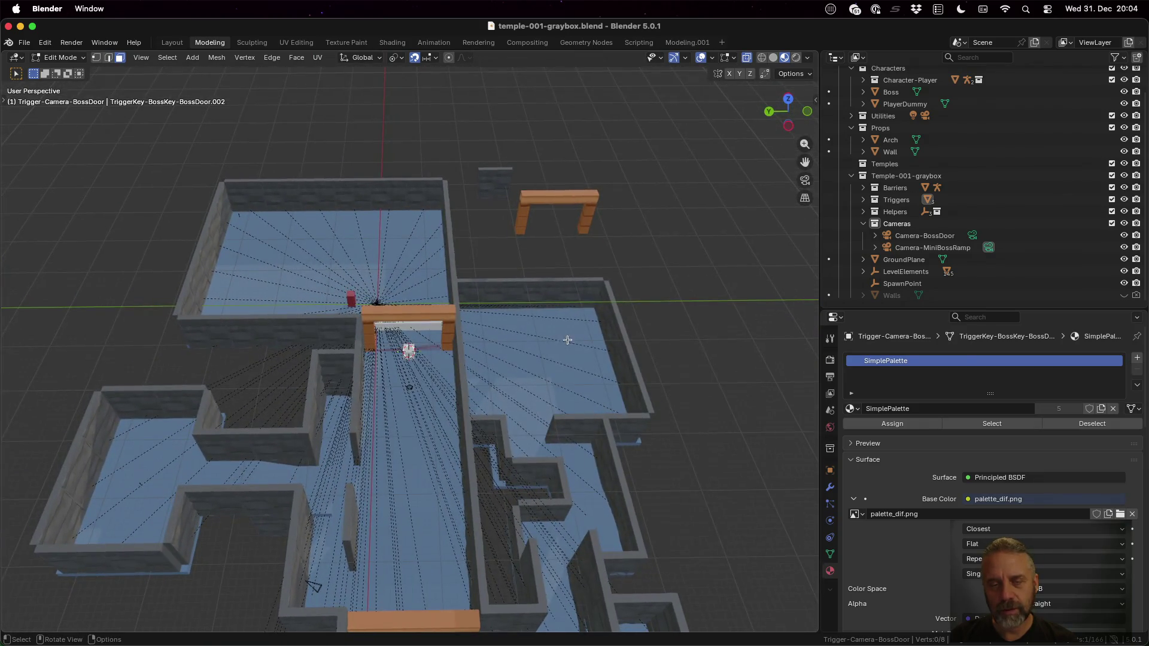
pyautogui.scroll(10, 558, 342)
pyautogui.scroll(-5, 614, 334)
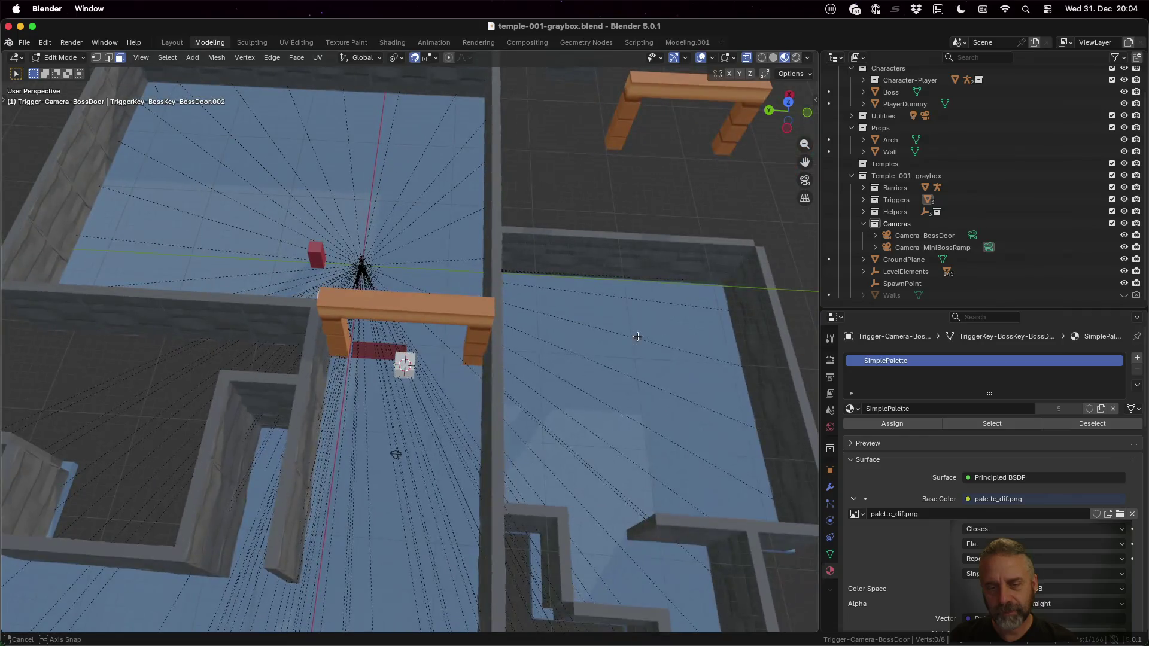
pyautogui.click(787, 104)
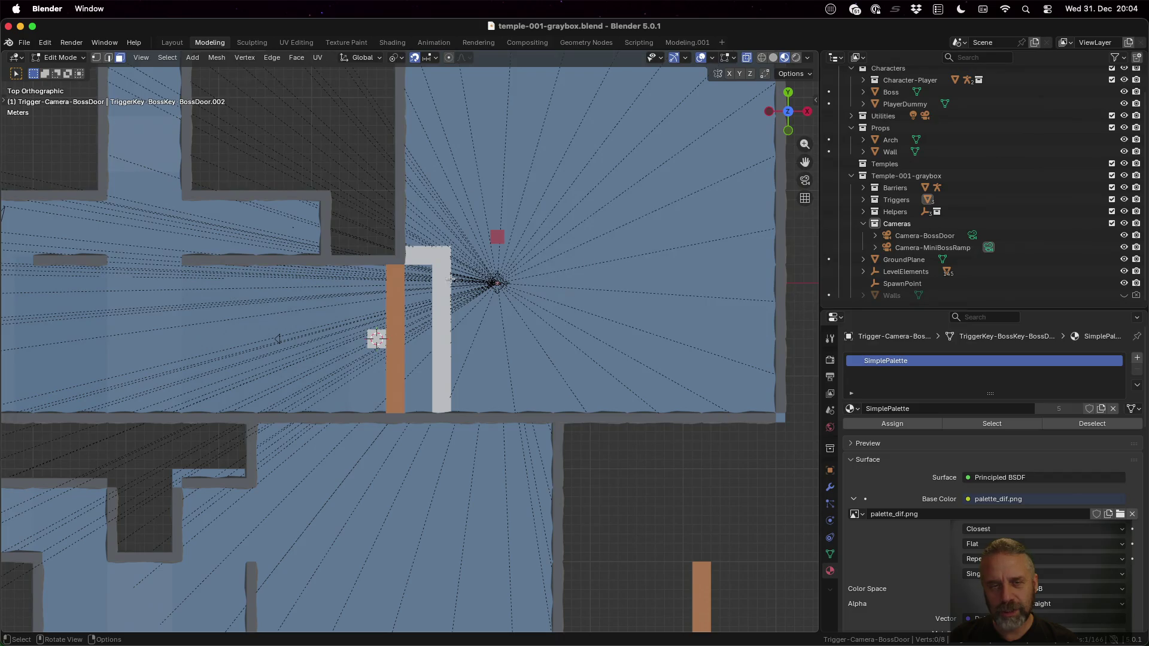
# Expand the Helpers collection and make SpawnPoints the active collection
pyautogui.scroll(-5, 460, 471)
pyautogui.scroll(4, 460, 471)
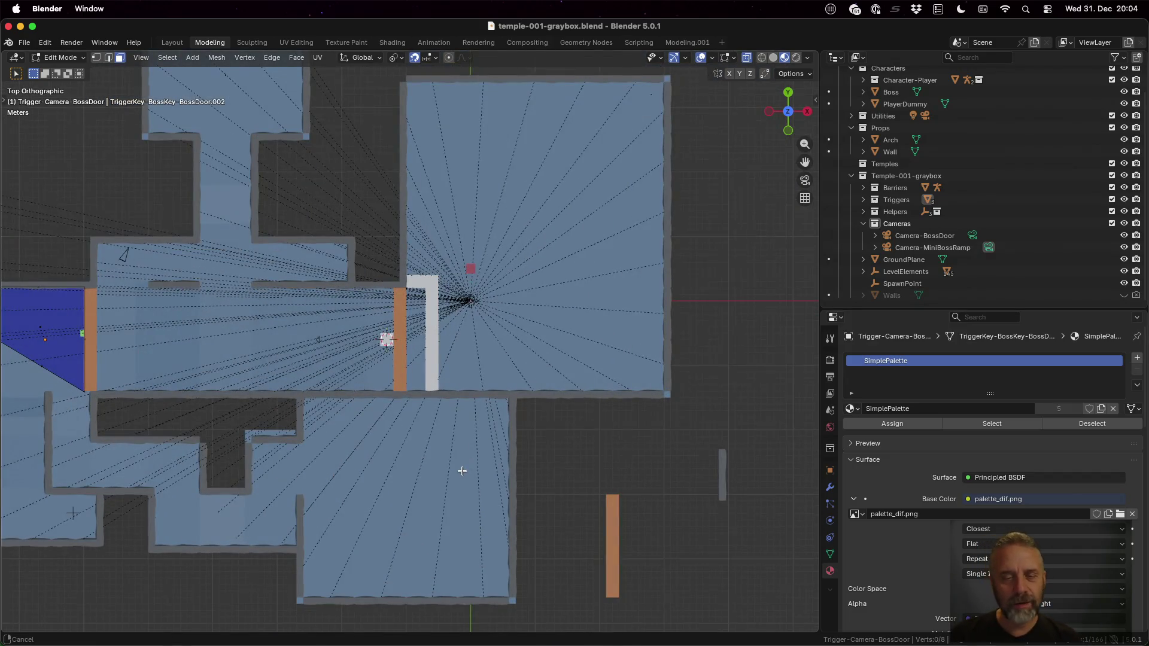
pyautogui.scroll(-4, 460, 471)
pyautogui.scroll(6, 487, 326)
pyautogui.scroll(-1, 486, 326)
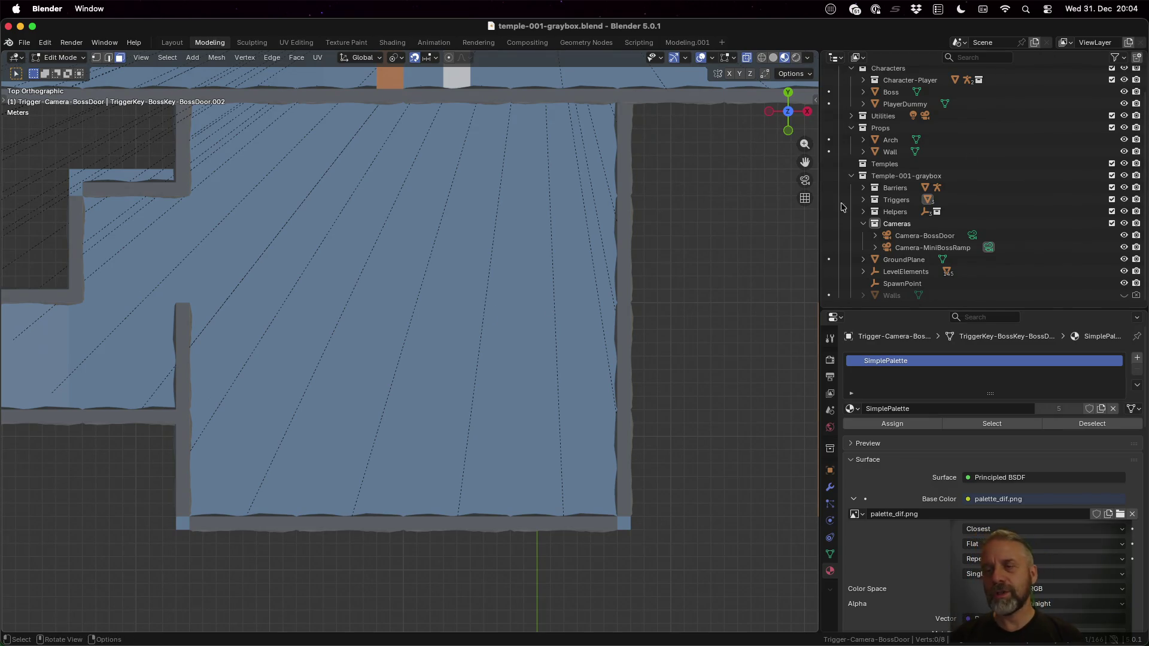
pyautogui.scroll(2, 1021, 164)
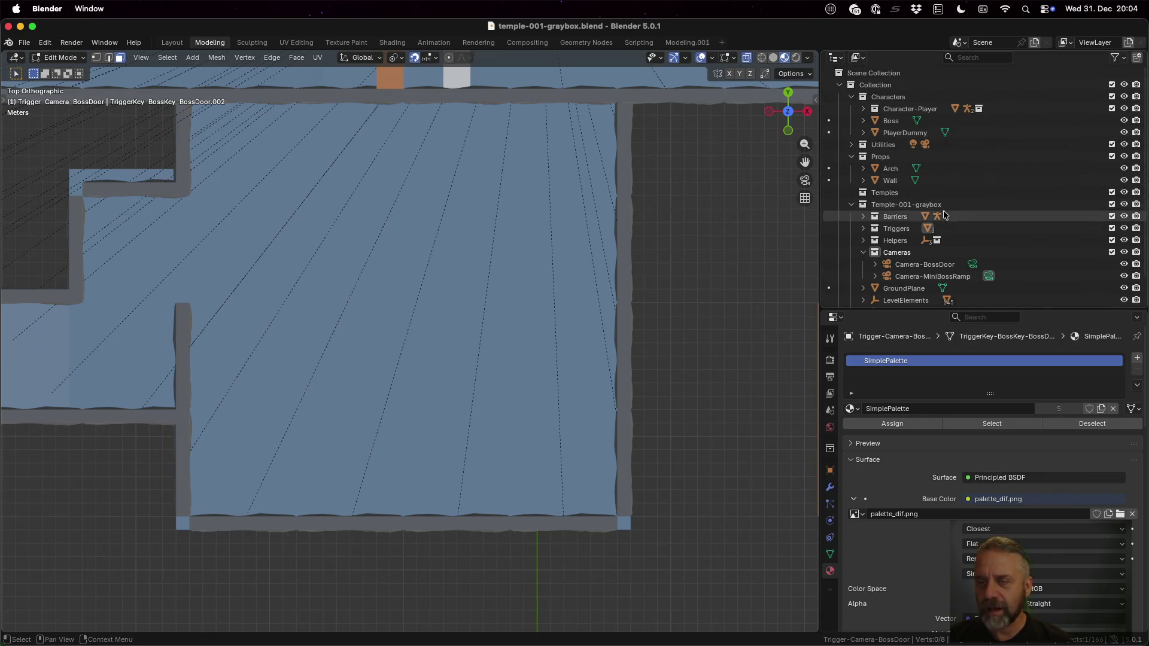
pyautogui.scroll(-2, 944, 215)
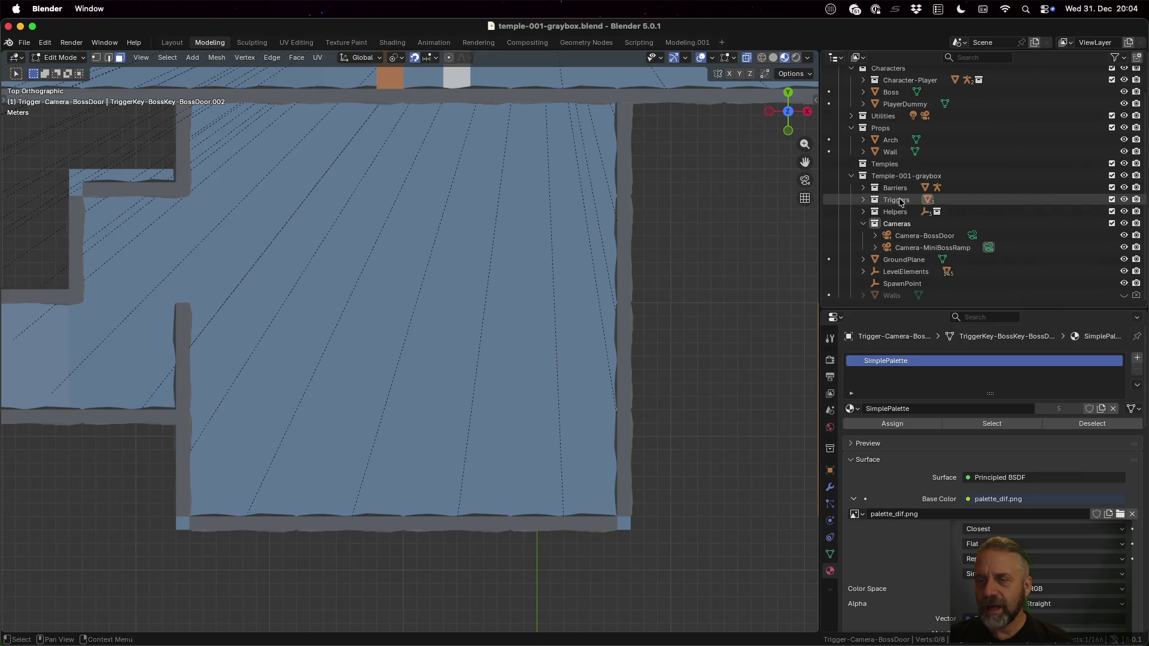
pyautogui.click(864, 211)
pyautogui.click(896, 224)
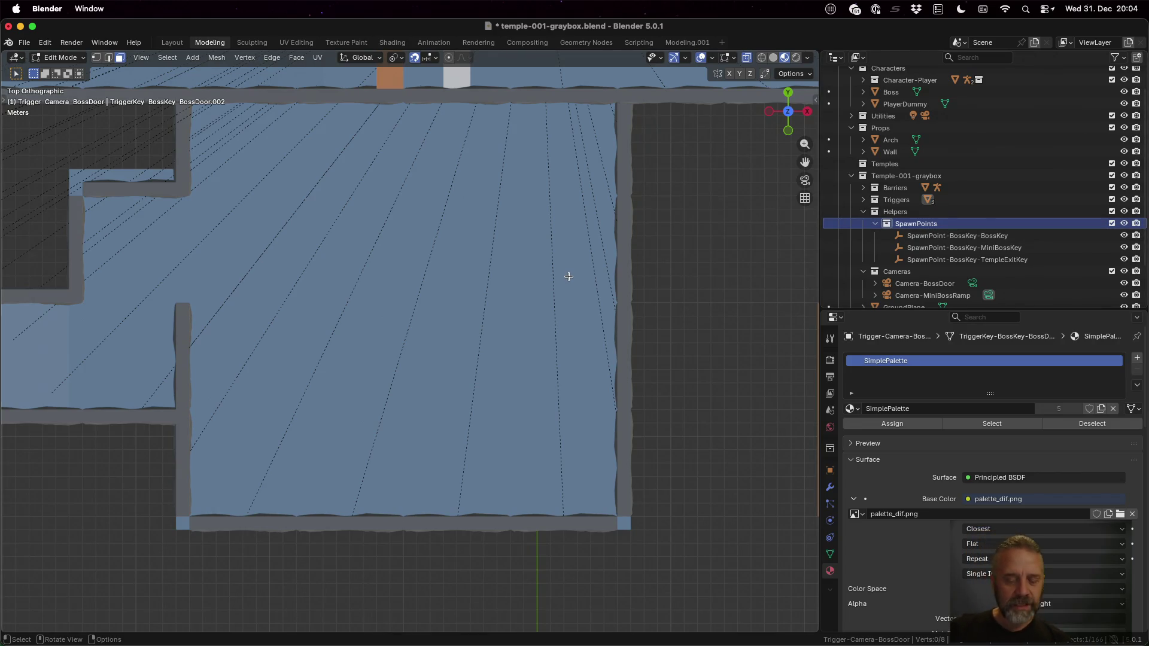
# Leave Edit Mode for Object Mode and bring up the Shift+A list of empty types
pyautogui.hotkey('shift', 'a')
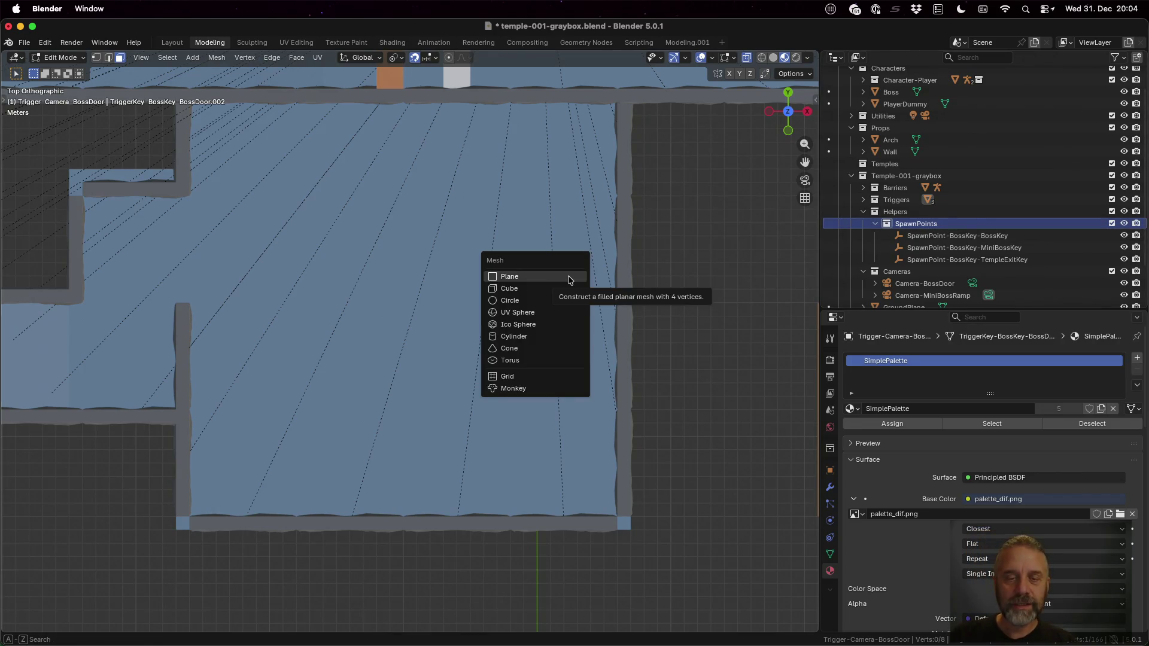
pyautogui.press('Escape')
pyautogui.press('Tab')
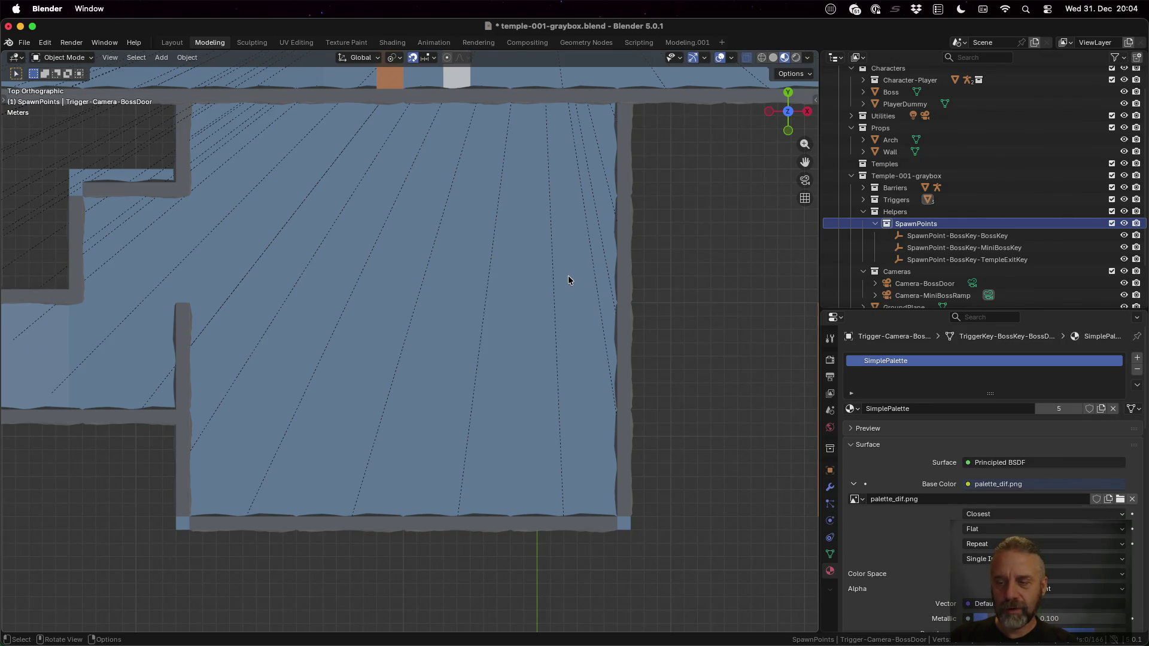
pyautogui.hotkey('shift', 'a')
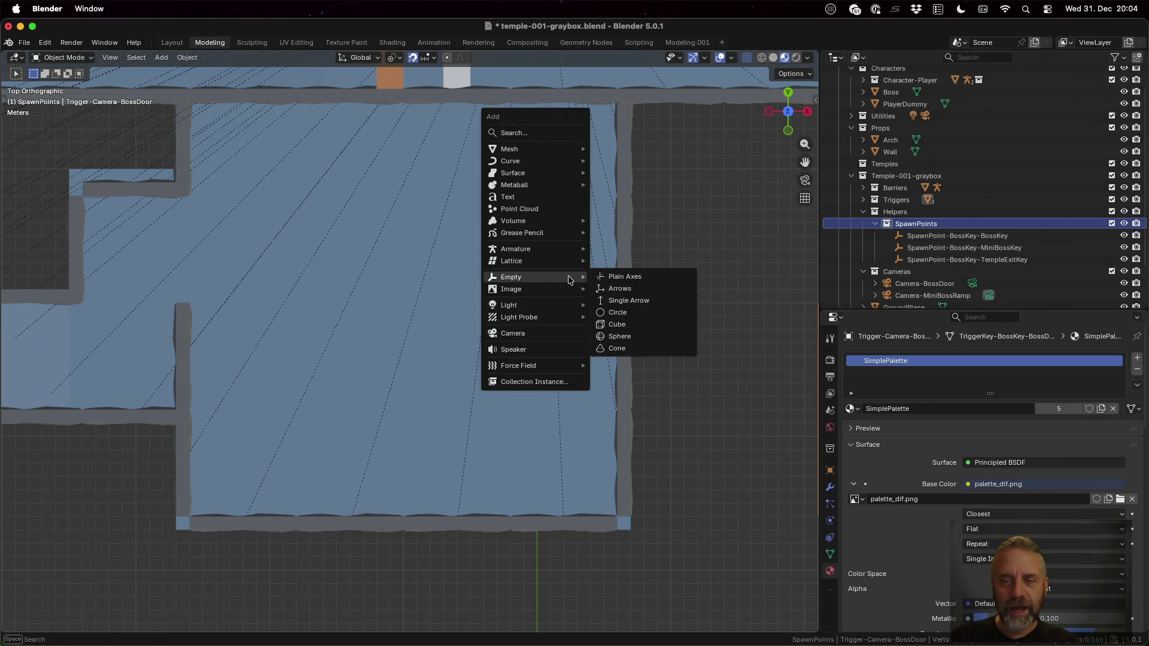
# Add an arrows empty to SpawnPoints and name it SpawnPoint-Character-JumpMiniBoss
pyautogui.click(628, 288)
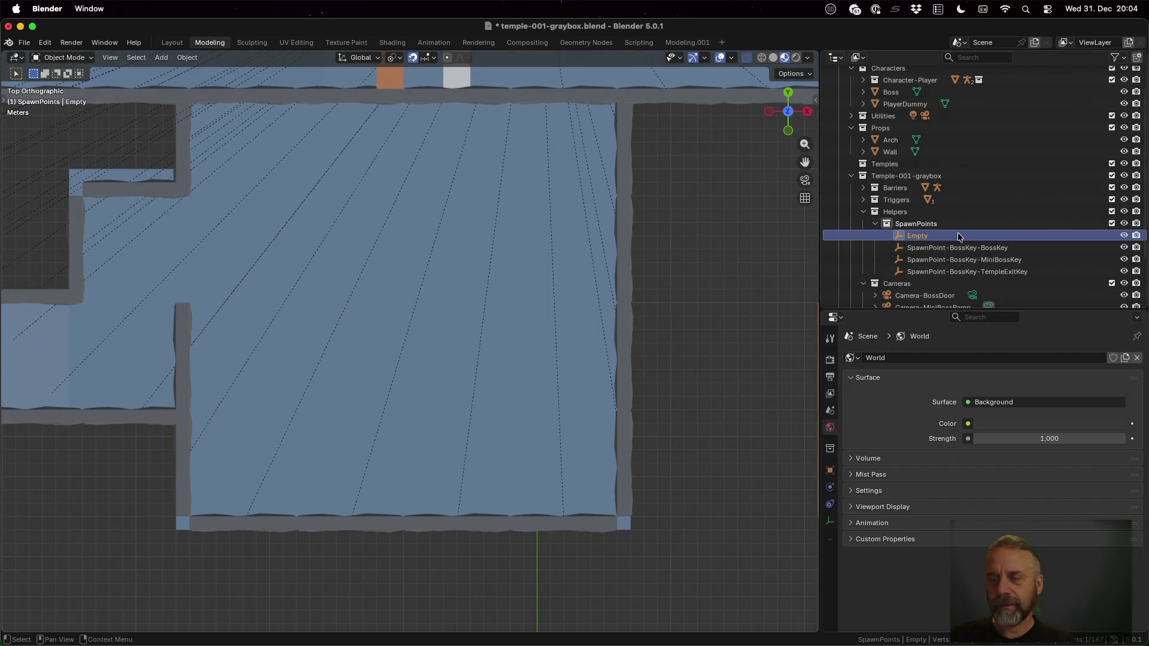
pyautogui.doubleClick(927, 236)
pyautogui.scroll(-2, 927, 234)
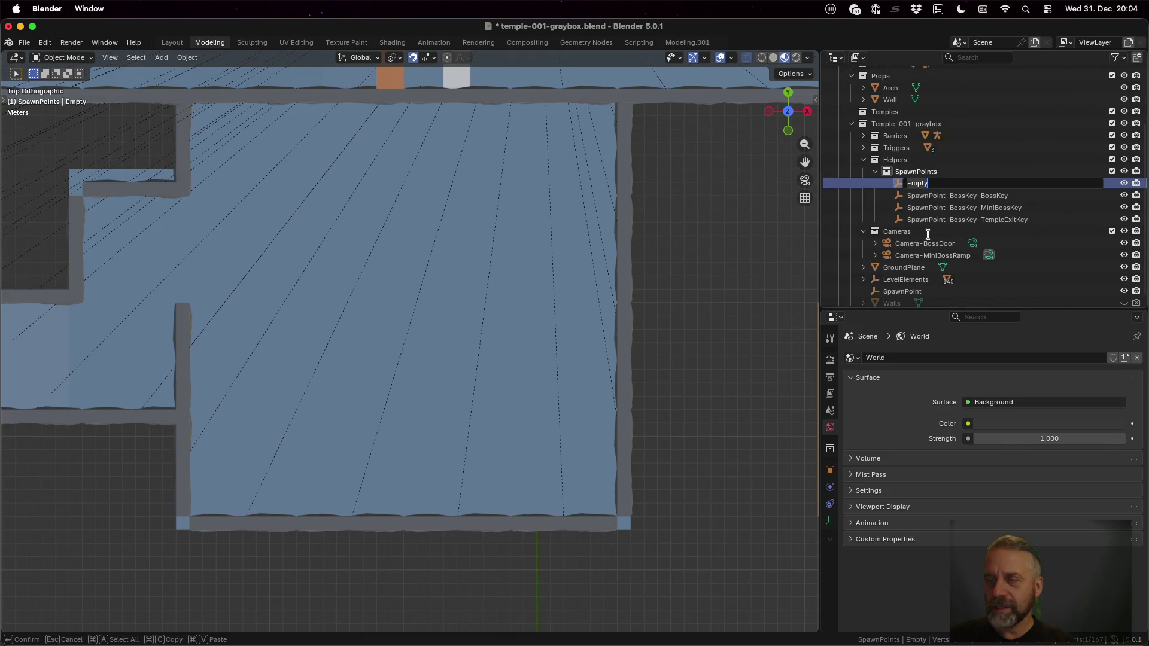
pyautogui.write('SpawnPoint-Character-JumpMiniBoss')
pyautogui.press('Return')
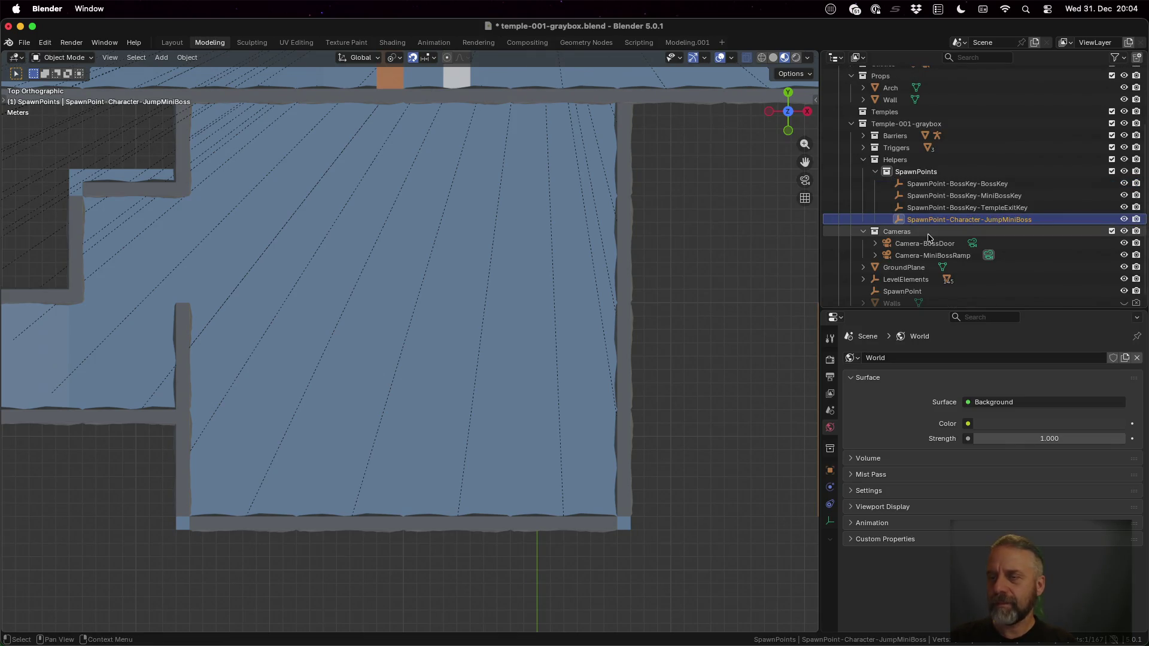
# Move the new empty horizontally to X 16 m, Y -24 m in the lower room
pyautogui.scroll(-5, 450, 337)
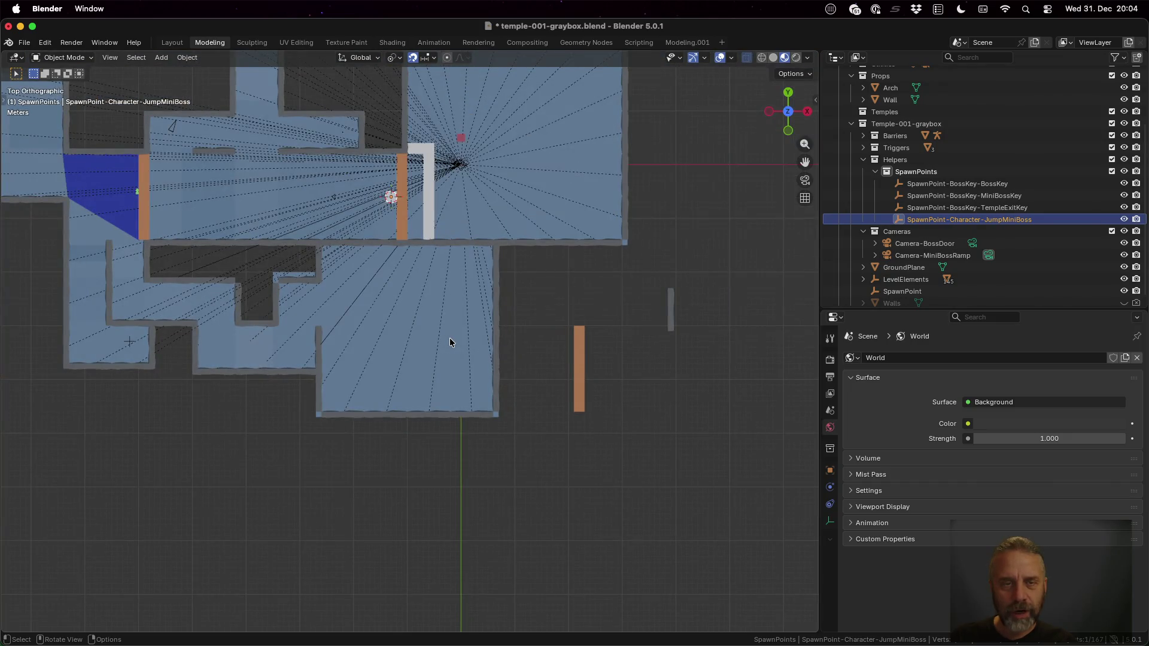
pyautogui.scroll(2, 439, 307)
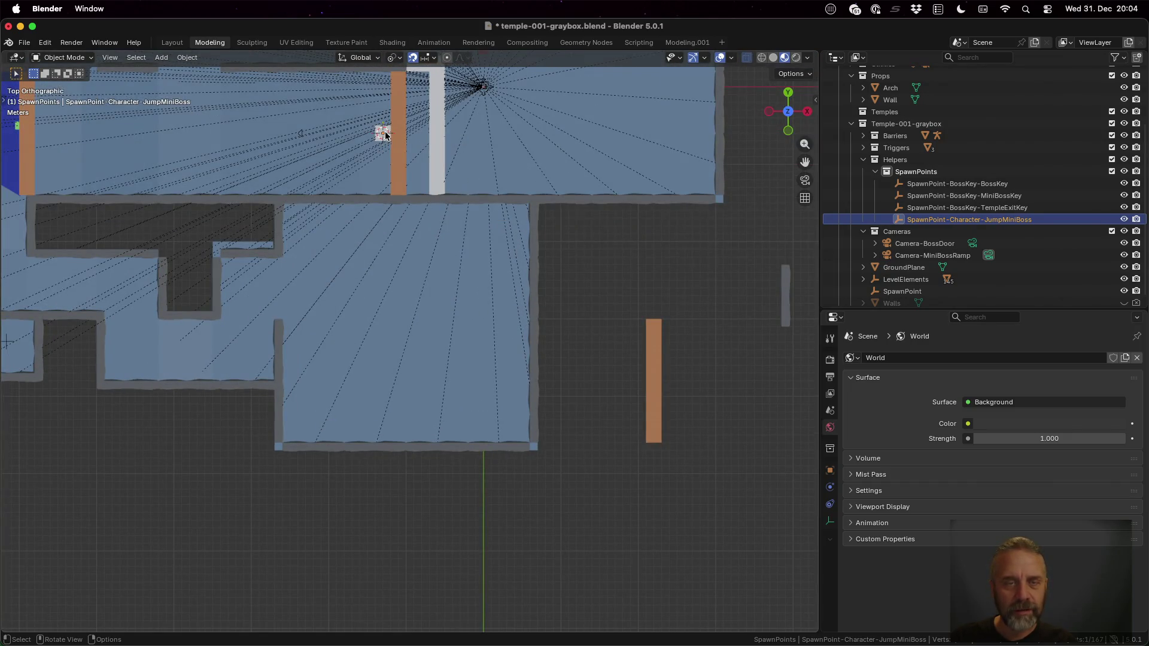
pyautogui.press('g')
pyautogui.hotkey('shift', 'z')
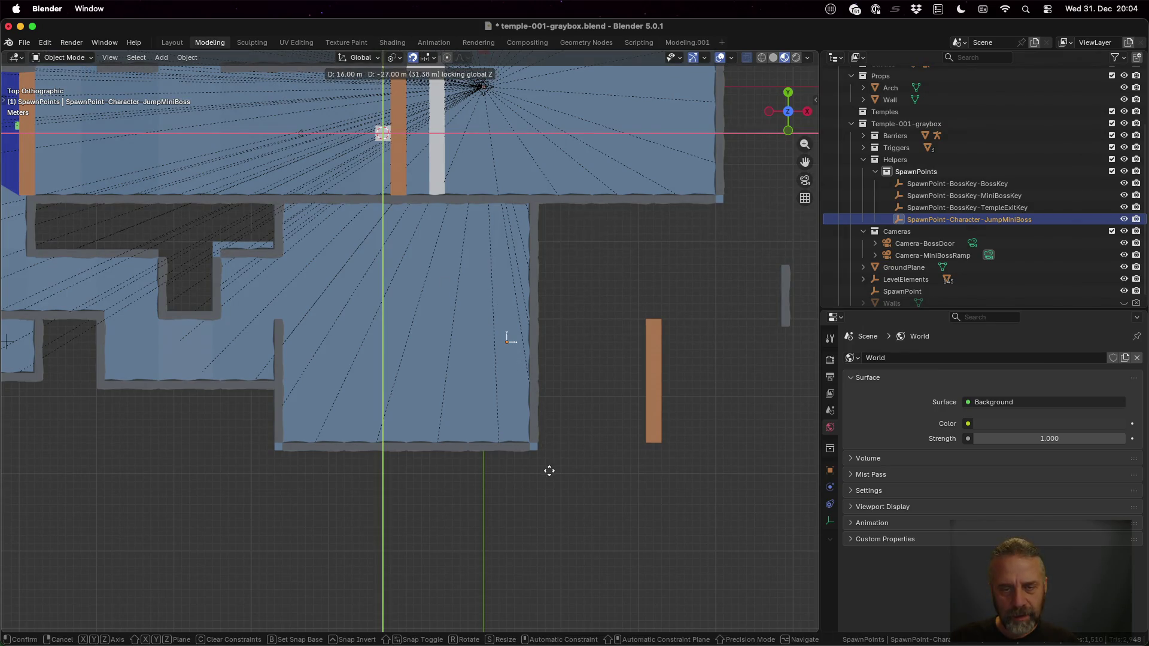
pyautogui.click(549, 450)
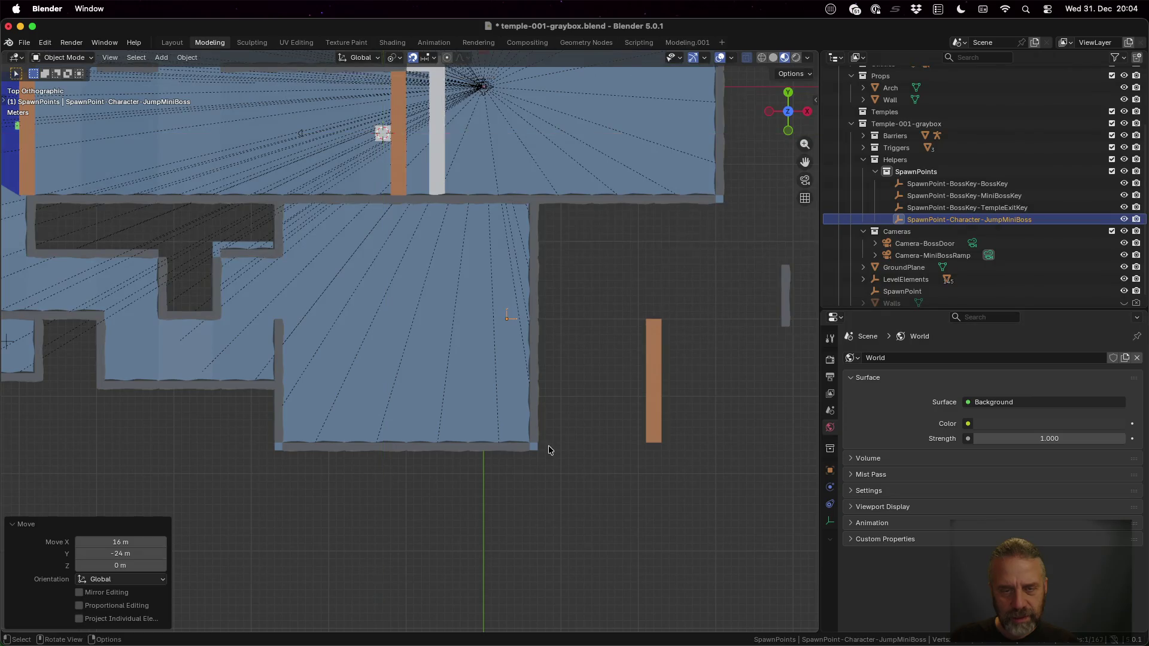
# Lower the spawn point 9 m along Z in a perspective view
pyautogui.scroll(4, 556, 378)
pyautogui.moveTo(583, 375)
pyautogui.mouseDown()
pyautogui.moveTo(684, 356)
pyautogui.moveTo(787, 272)
pyautogui.moveTo(539, 316)
pyautogui.moveTo(558, 314)
pyautogui.mouseUp()
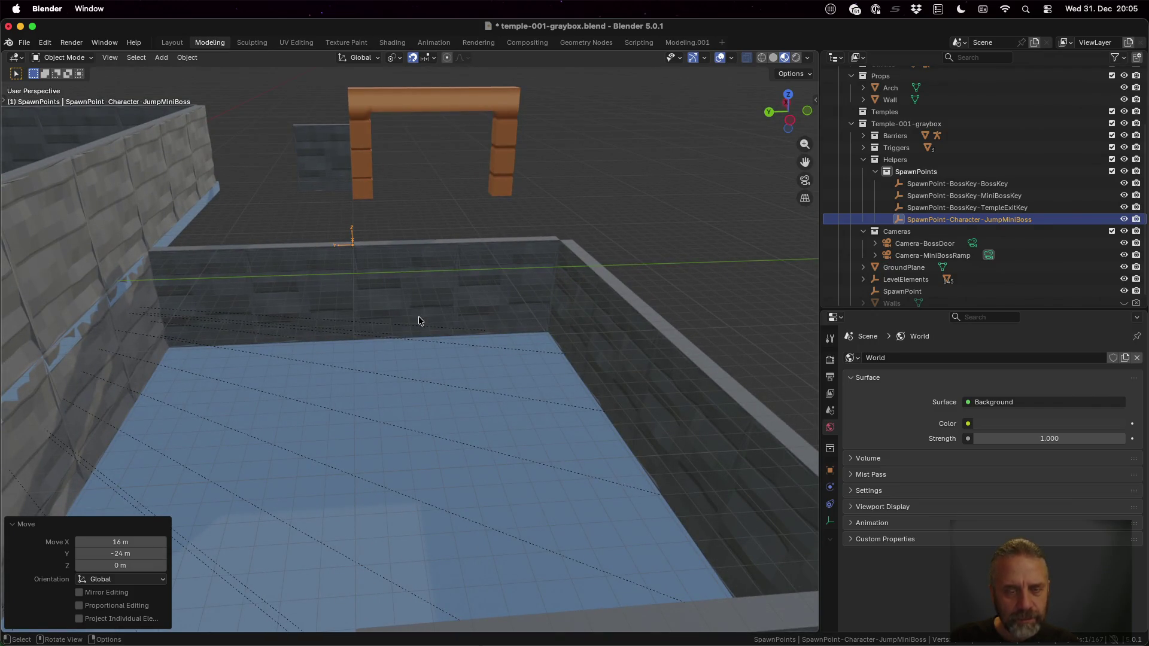
pyautogui.press('g')
pyautogui.press('z')
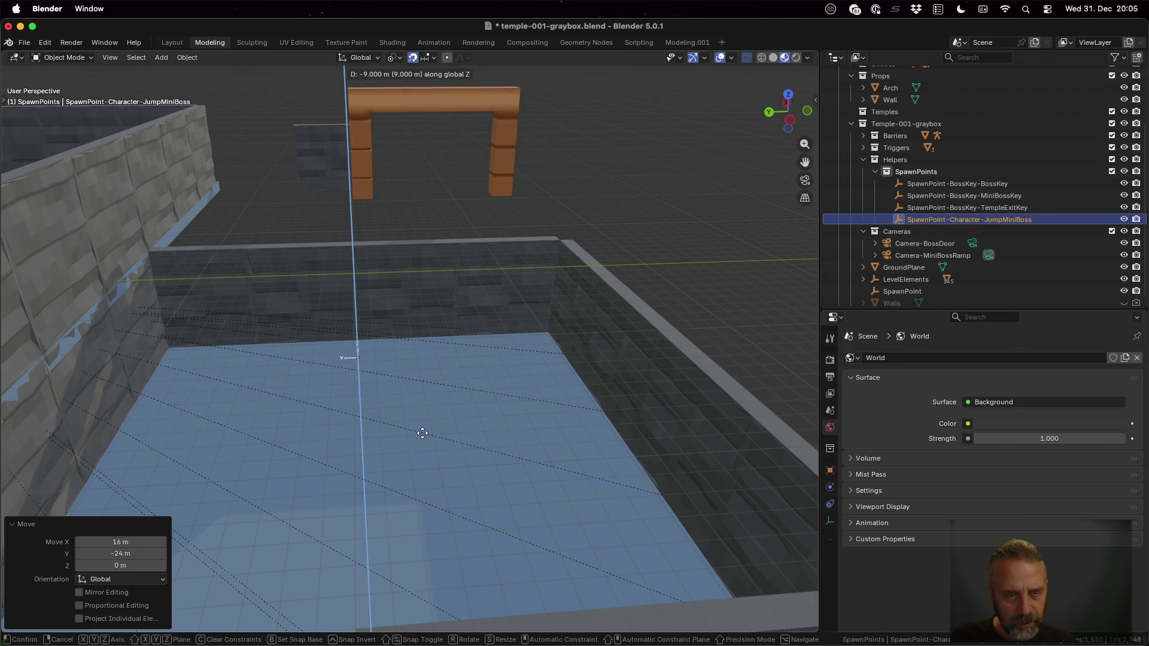
pyautogui.click(423, 434)
# Look down on the room floor and try toggling X-Ray to see through the walls
pyautogui.scroll(5, 387, 403)
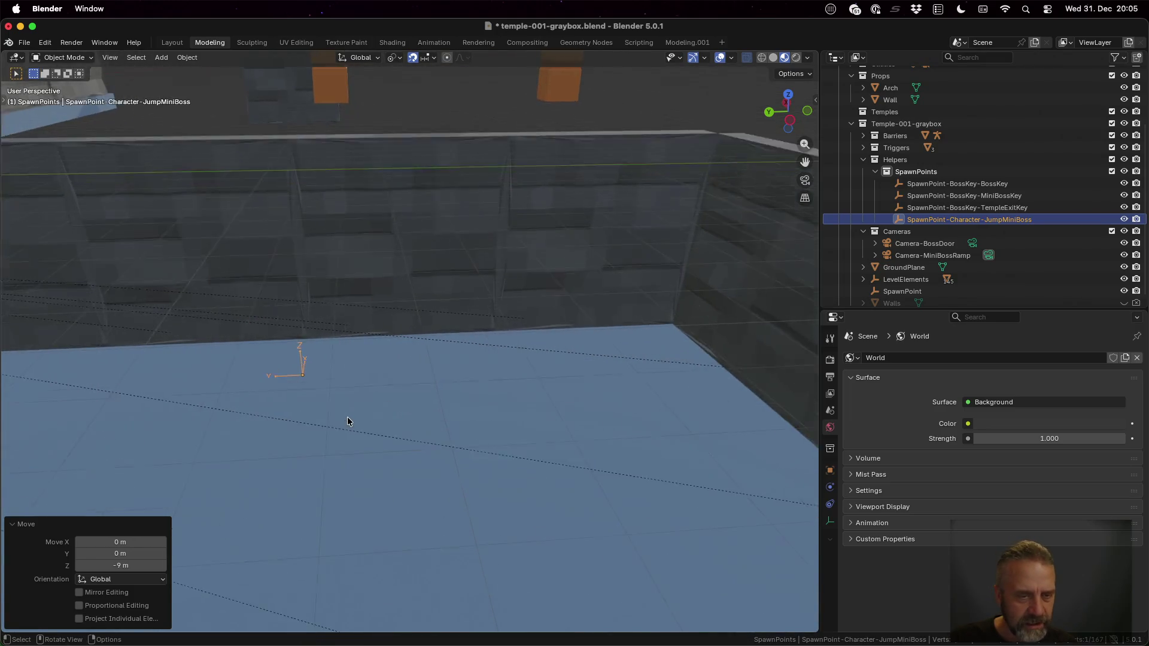
pyautogui.scroll(-5, 346, 387)
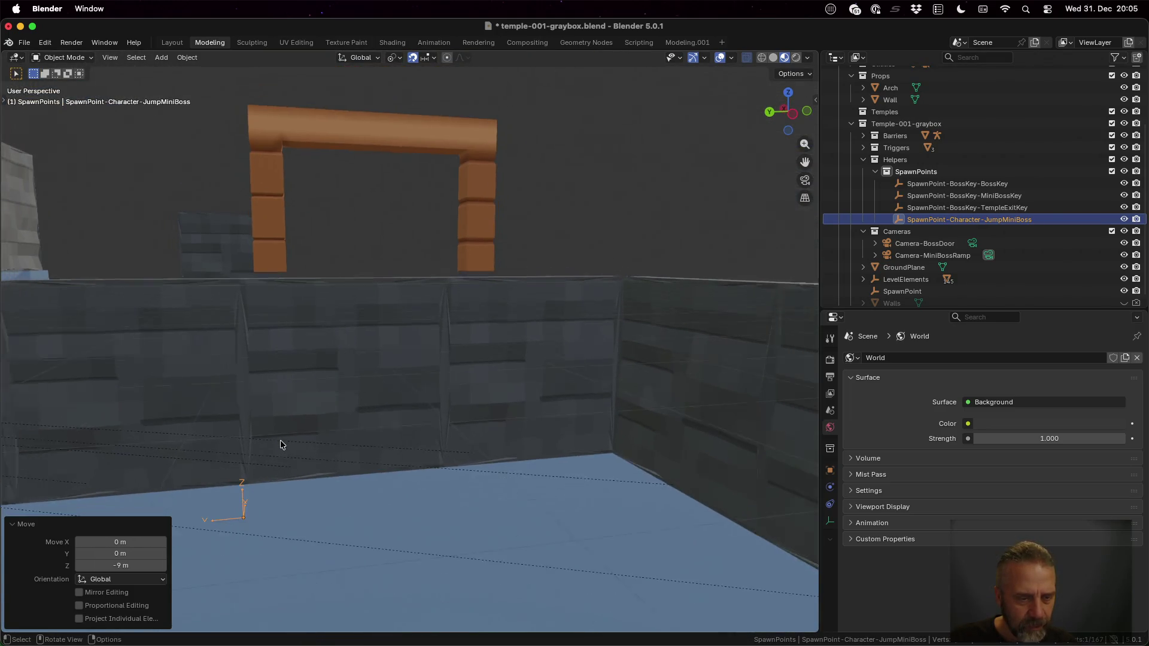
pyautogui.moveTo(280, 452)
pyautogui.mouseDown()
pyautogui.moveTo(306, 504)
pyautogui.moveTo(272, 433)
pyautogui.moveTo(281, 497)
pyautogui.moveTo(257, 452)
pyautogui.moveTo(269, 476)
pyautogui.moveTo(309, 470)
pyautogui.mouseUp()
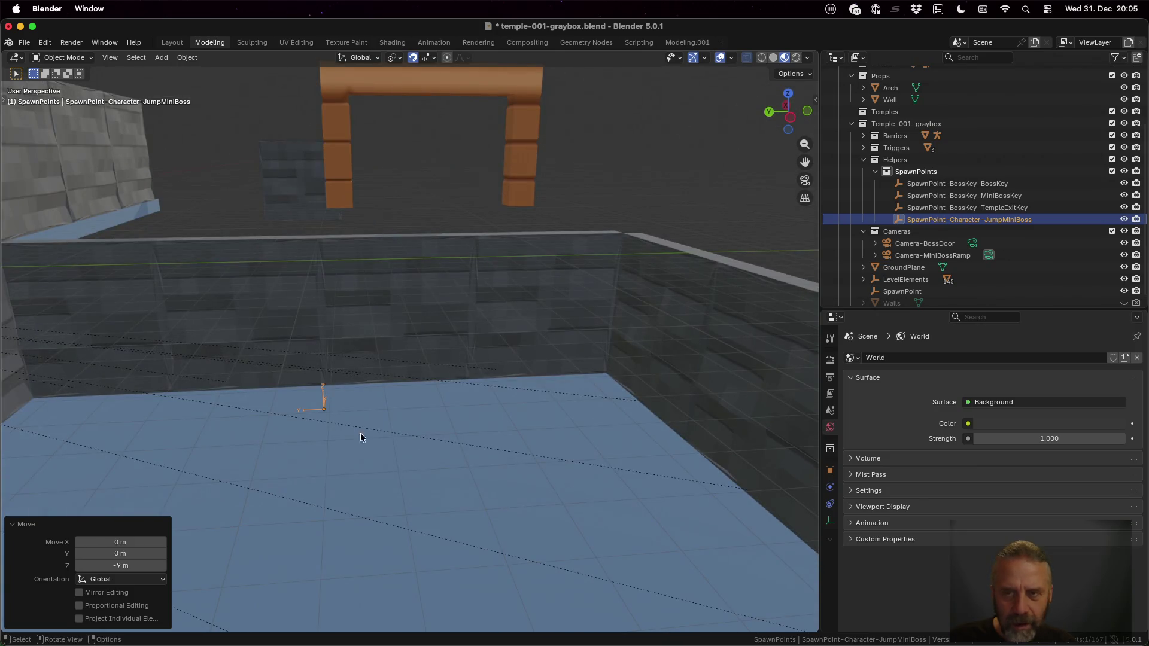
pyautogui.click(748, 60)
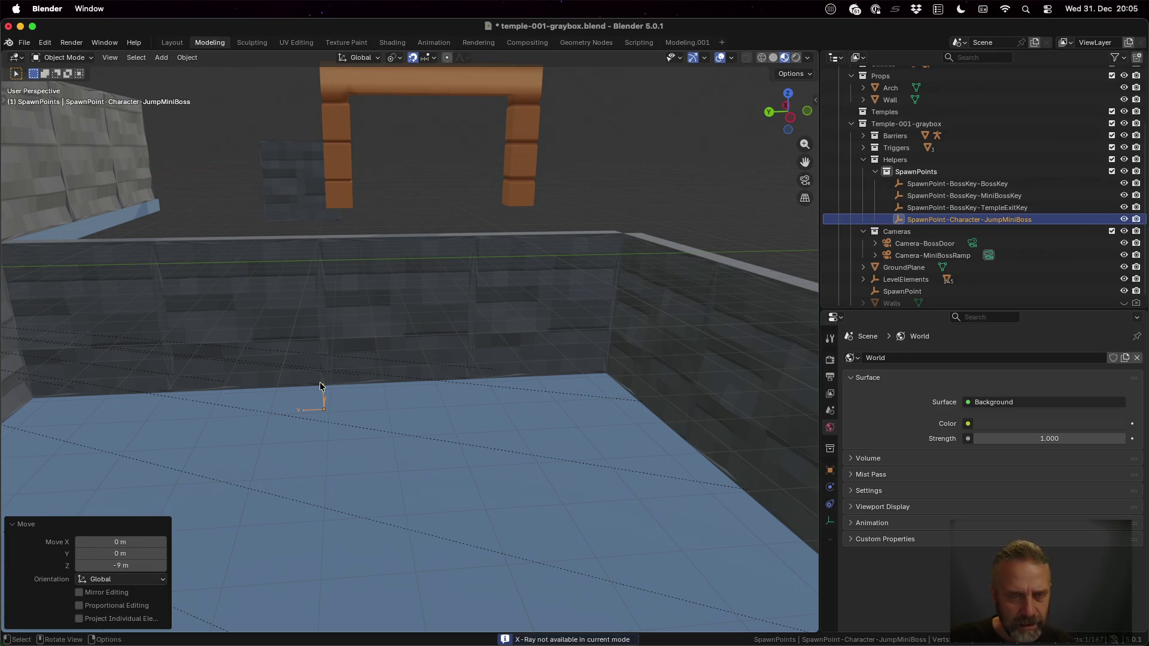
# Select the GroundPlane and look around the arch and floor near the spawn point
pyautogui.click(417, 450)
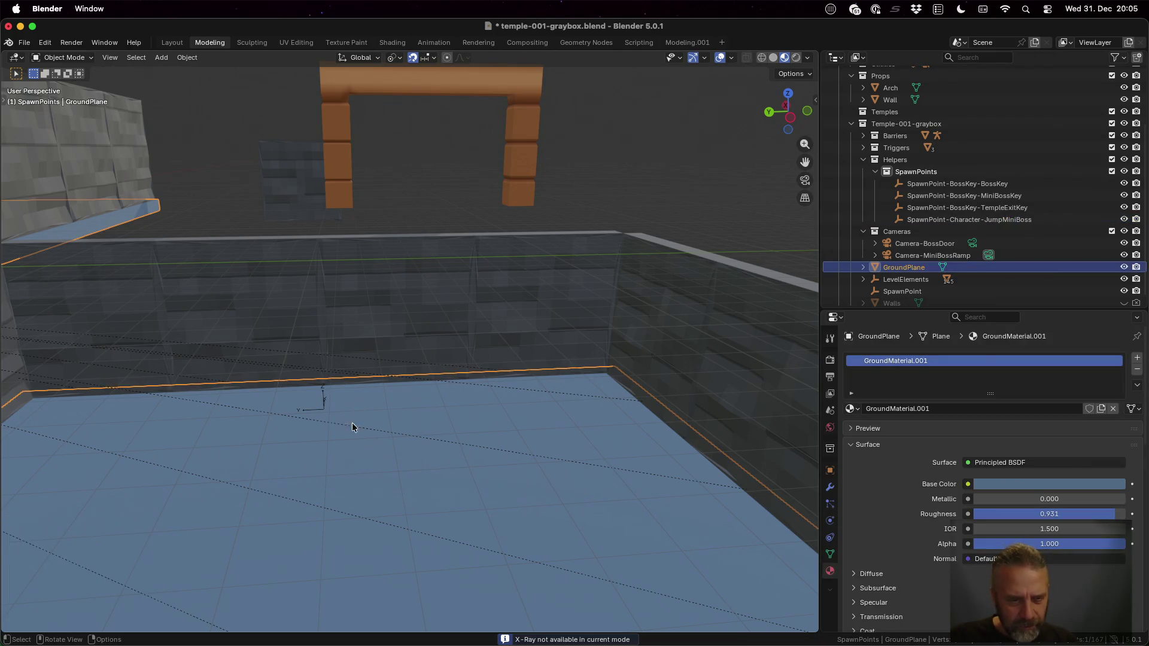
pyautogui.moveTo(338, 405); pyautogui.dragTo(341, 359)
pyautogui.moveTo(341, 354); pyautogui.dragTo(342, 349)
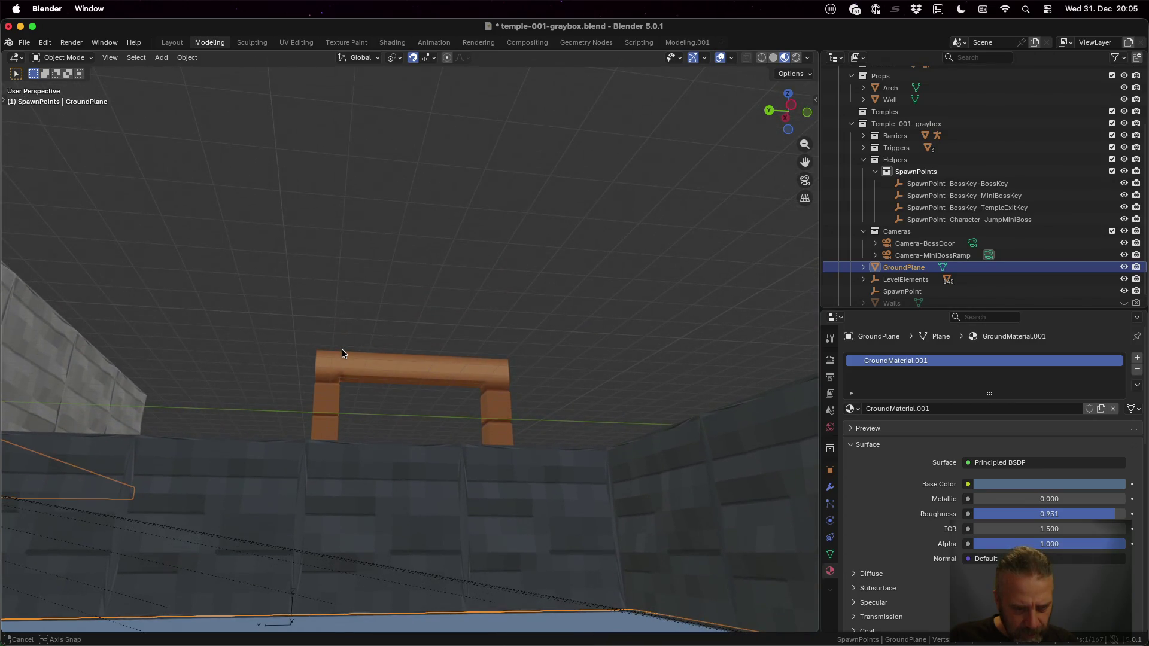
pyautogui.scroll(5, 335, 526)
pyautogui.moveTo(281, 511); pyautogui.dragTo(286, 558)
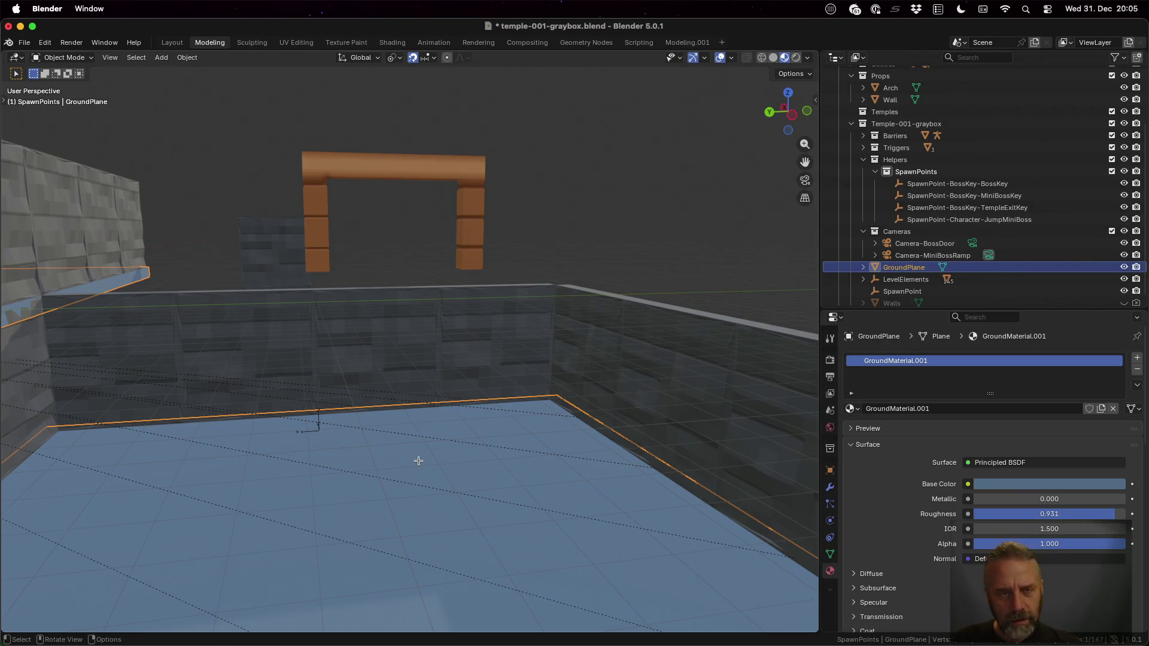
# In Edit Mode, select the GroundPlane's floor face under the spawn point, then return to Object Mode
pyautogui.press('Tab')
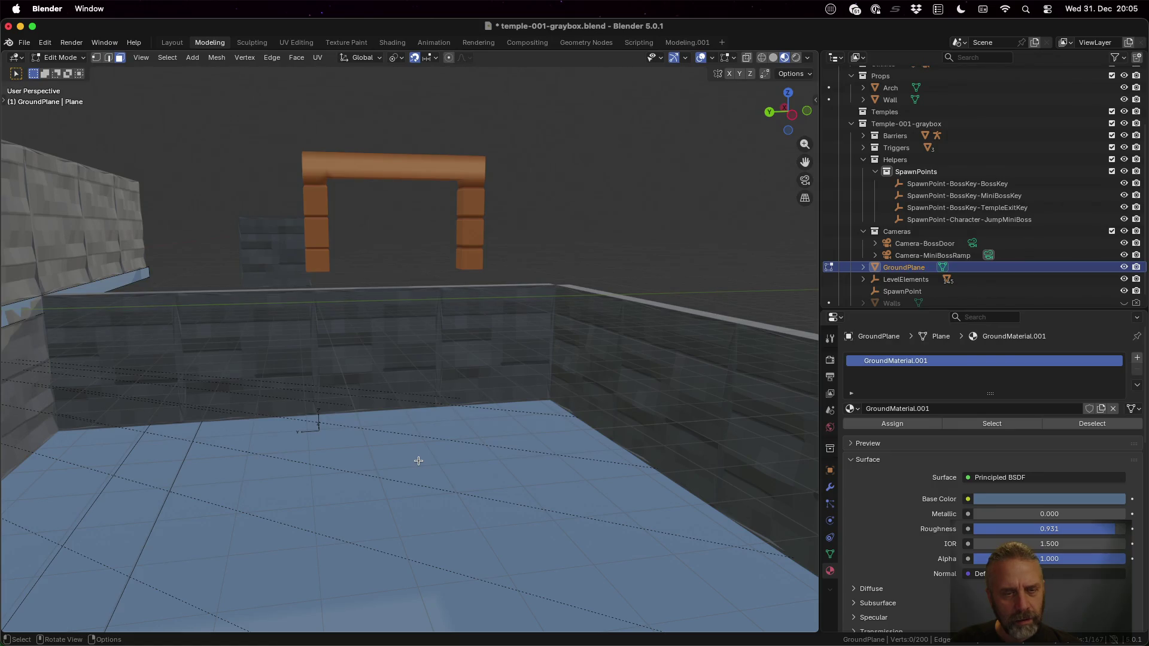
pyautogui.click(418, 461)
pyautogui.scroll(3, 346, 440)
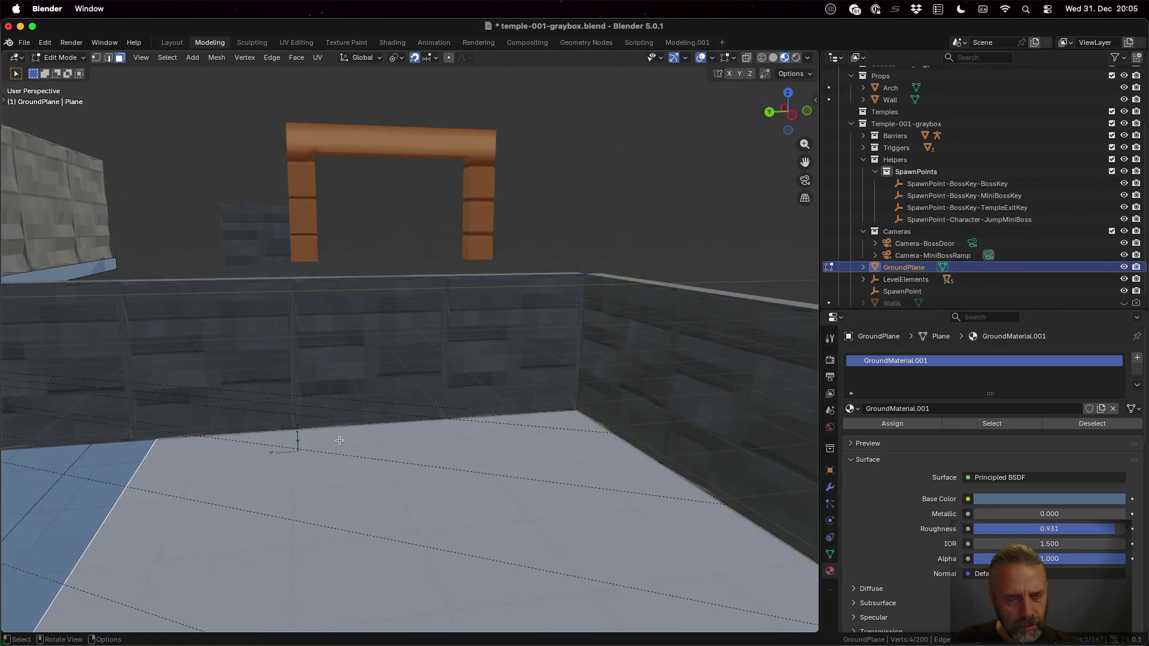
pyautogui.scroll(3, 309, 477)
pyautogui.moveTo(301, 500)
pyautogui.mouseDown()
pyautogui.moveTo(469, 267)
pyautogui.moveTo(366, 455)
pyautogui.moveTo(467, 333)
pyautogui.moveTo(443, 395)
pyautogui.mouseUp()
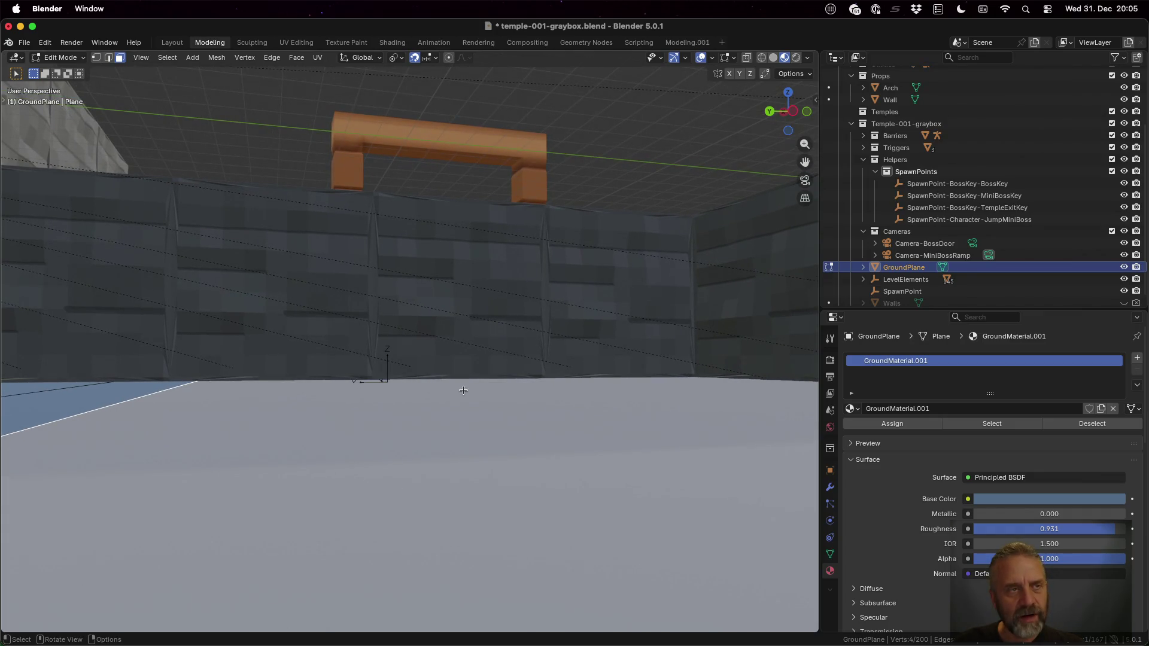
pyautogui.press('Tab')
# View the room from above and save temple-001-graybox.blend
pyautogui.moveTo(501, 318)
pyautogui.mouseDown()
pyautogui.moveTo(493, 408)
pyautogui.moveTo(472, 350)
pyautogui.mouseUp()
pyautogui.moveTo(436, 252)
pyautogui.mouseDown()
pyautogui.moveTo(421, 294)
pyautogui.moveTo(404, 297)
pyautogui.moveTo(429, 297)
pyautogui.moveTo(420, 297)
pyautogui.mouseUp()
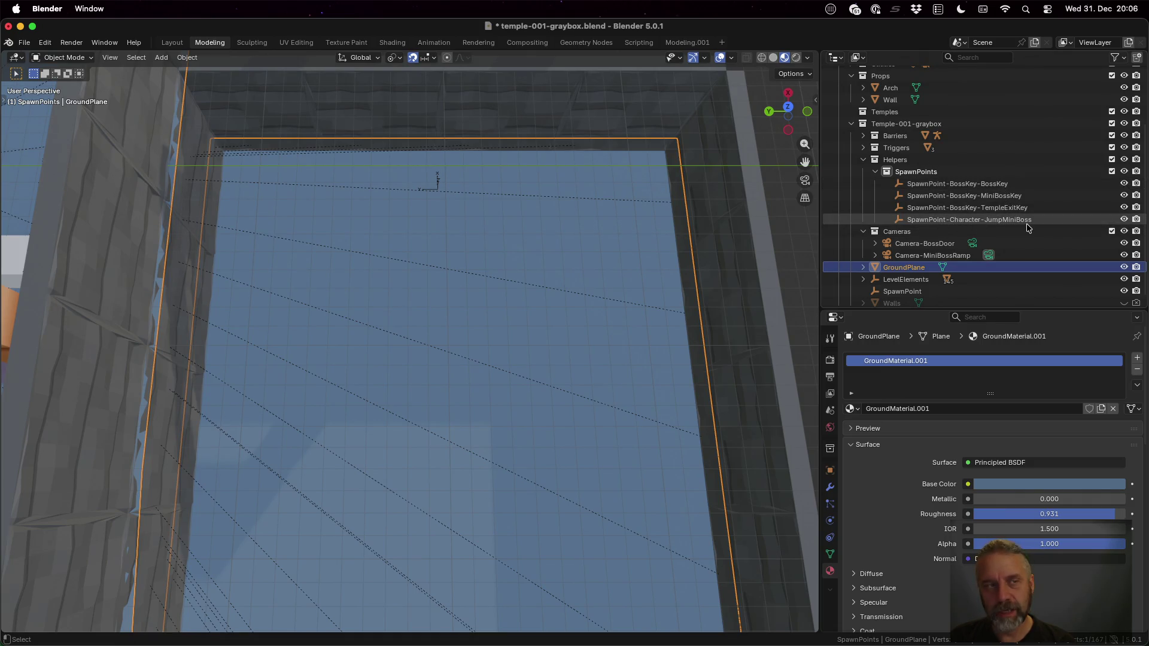
pyautogui.press('super+s')
pyautogui.hotkey('ctrl', 'Up')
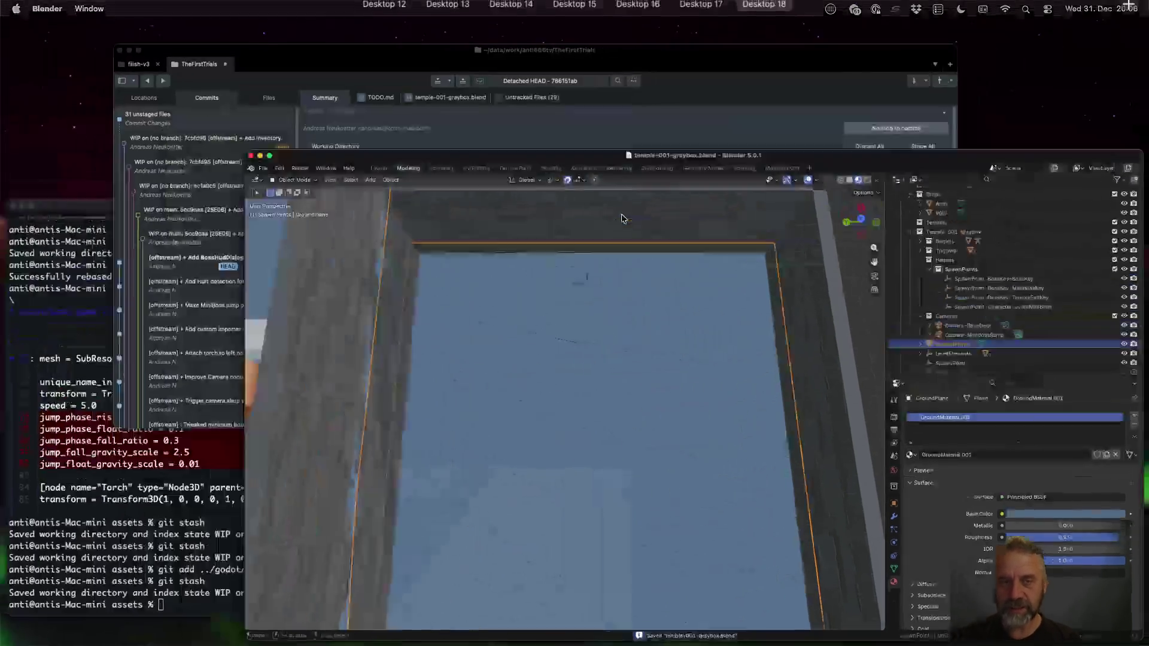
# Rerun the gm convert command to regenerate the versioned loading-screen image
pyautogui.click(270, 484)
pyautogui.press('Up')
pyautogui.press('Up')
pyautogui.press('Down')
pyautogui.press('Up')
pyautogui.press('Up')
pyautogui.press('Up')
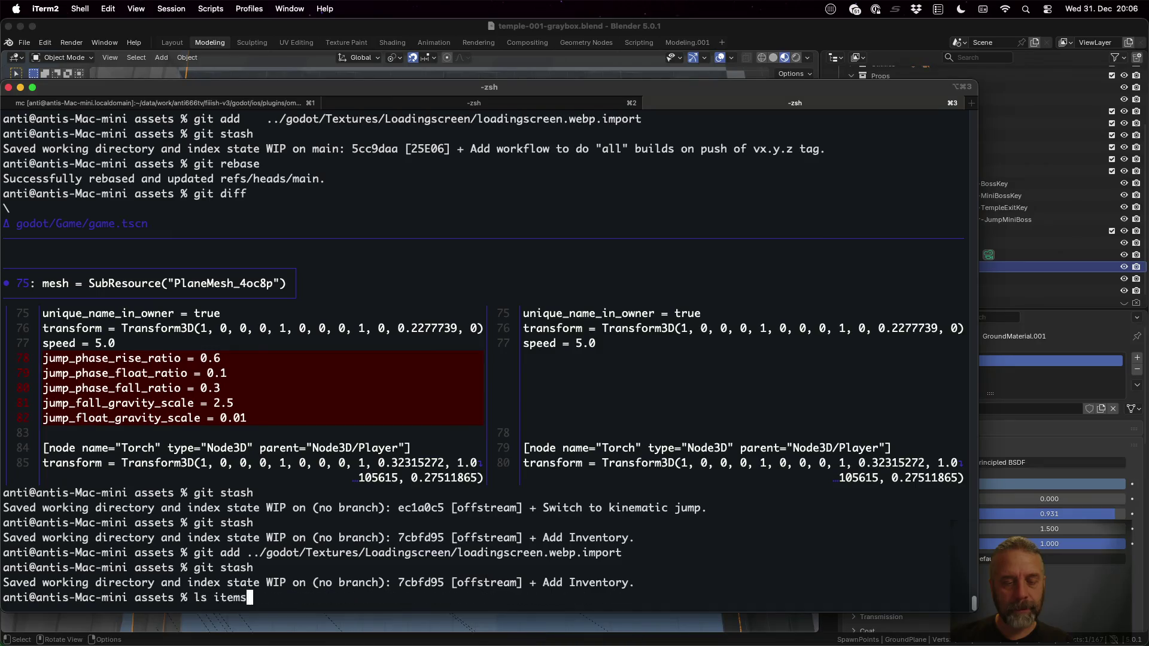
pyautogui.press('Up')
pyautogui.press('Up')
pyautogui.press('Up')
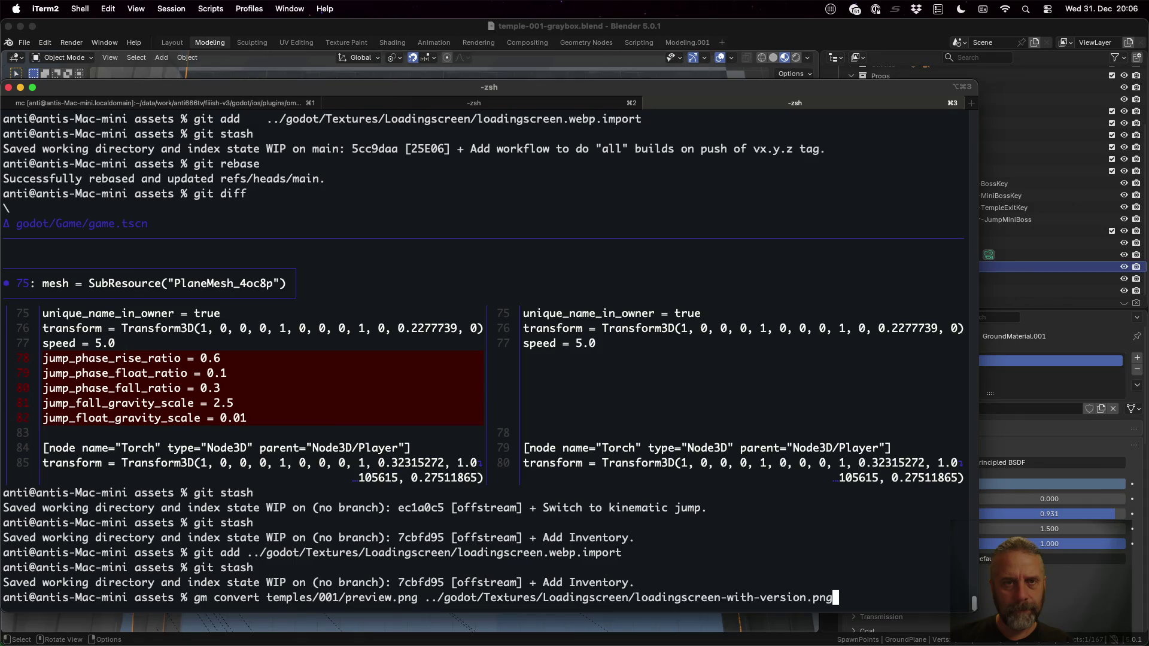
pyautogui.press('Return')
# Run ./rexport_v2.sh temples/001/temple-001-graybox.blend ../godot from the assets tab
pyautogui.press('super+1')
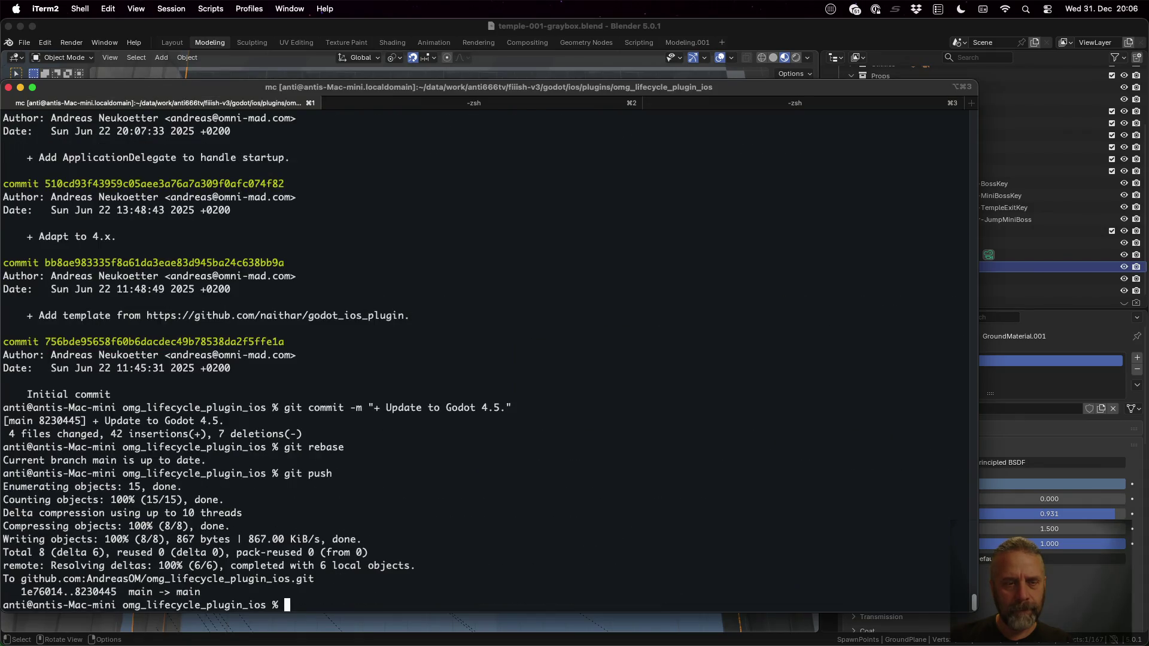
pyautogui.press('super+2')
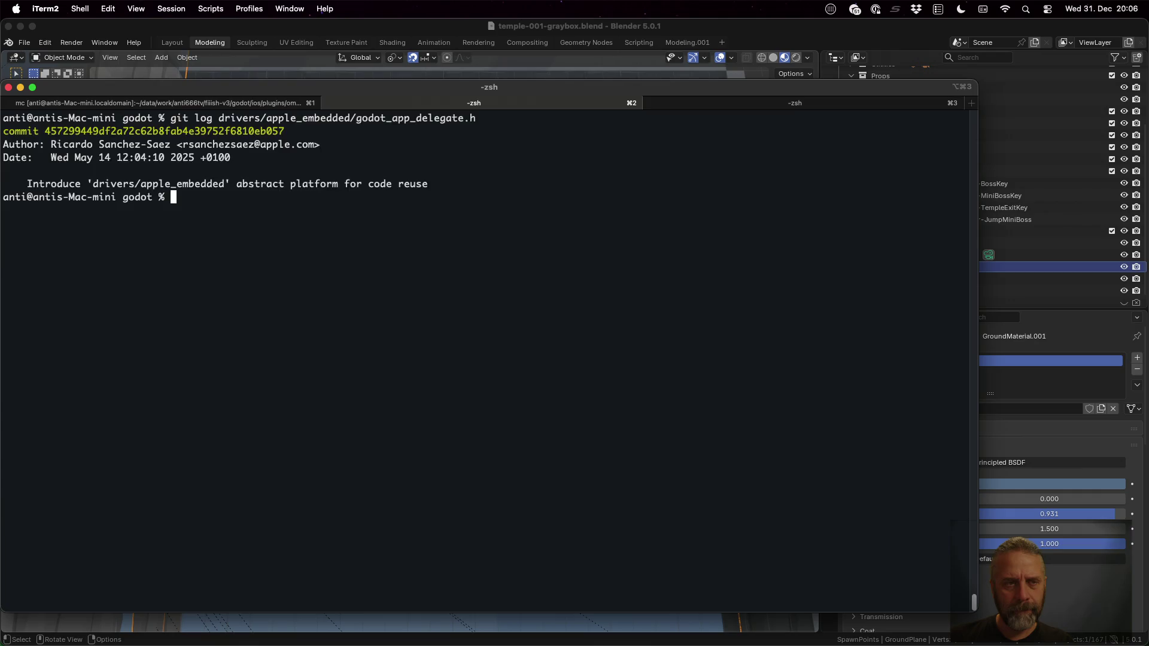
pyautogui.press('super+3')
pyautogui.hotkey('ctrl', 'r')
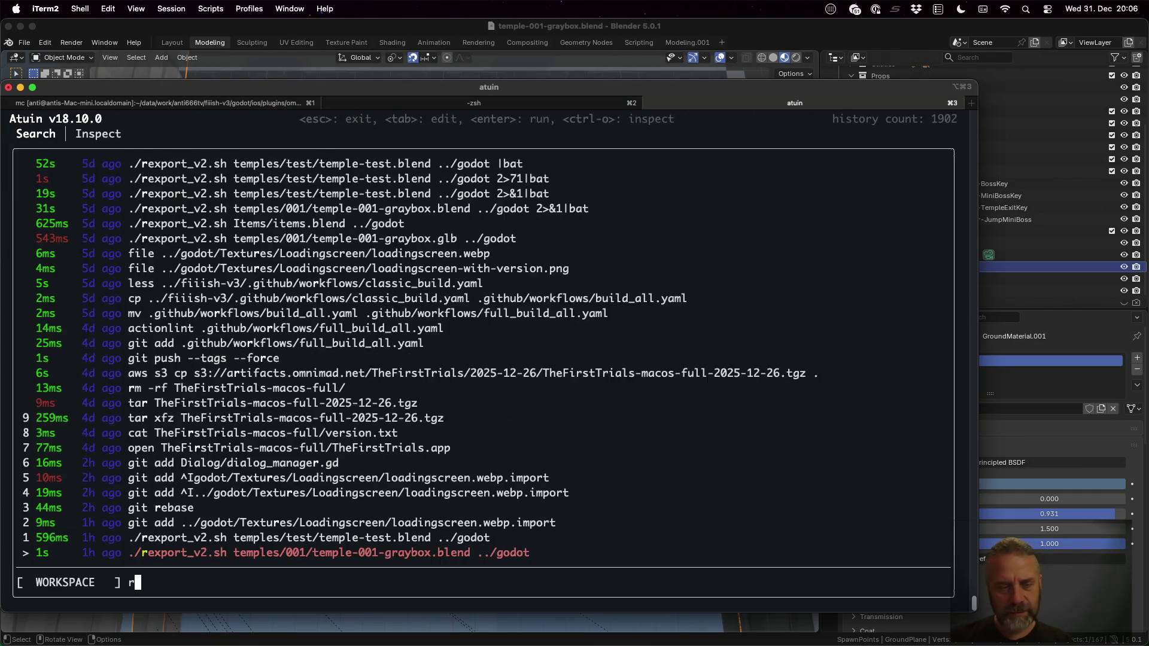
pyautogui.write('rex')
pyautogui.press('Tab')
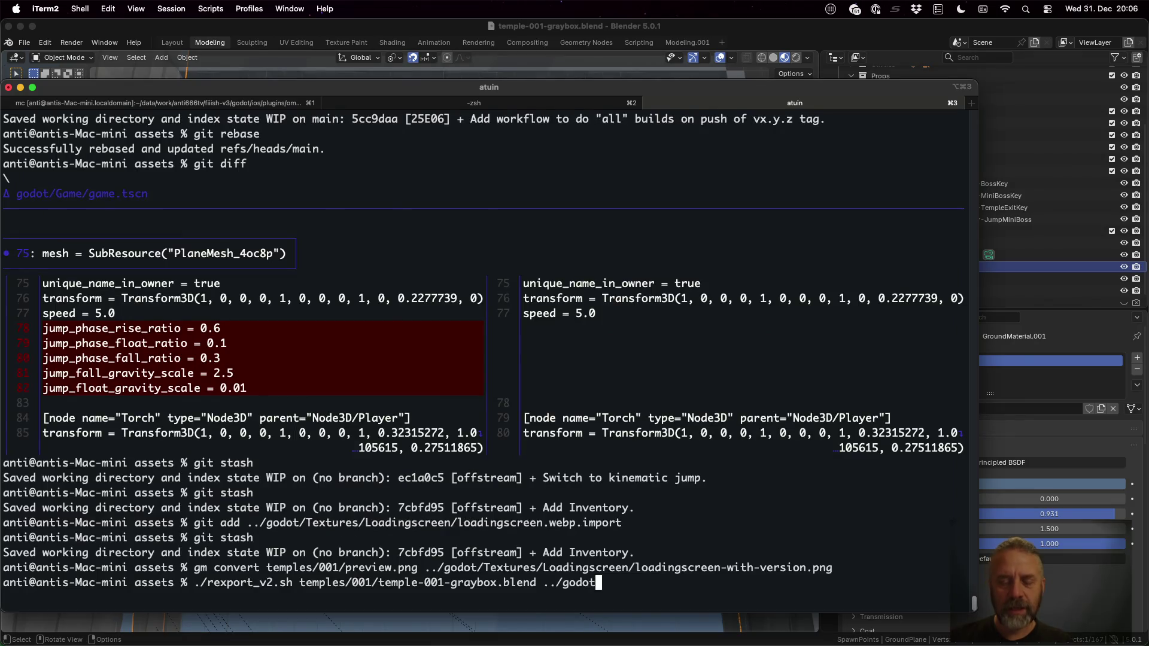
pyautogui.press('Return')
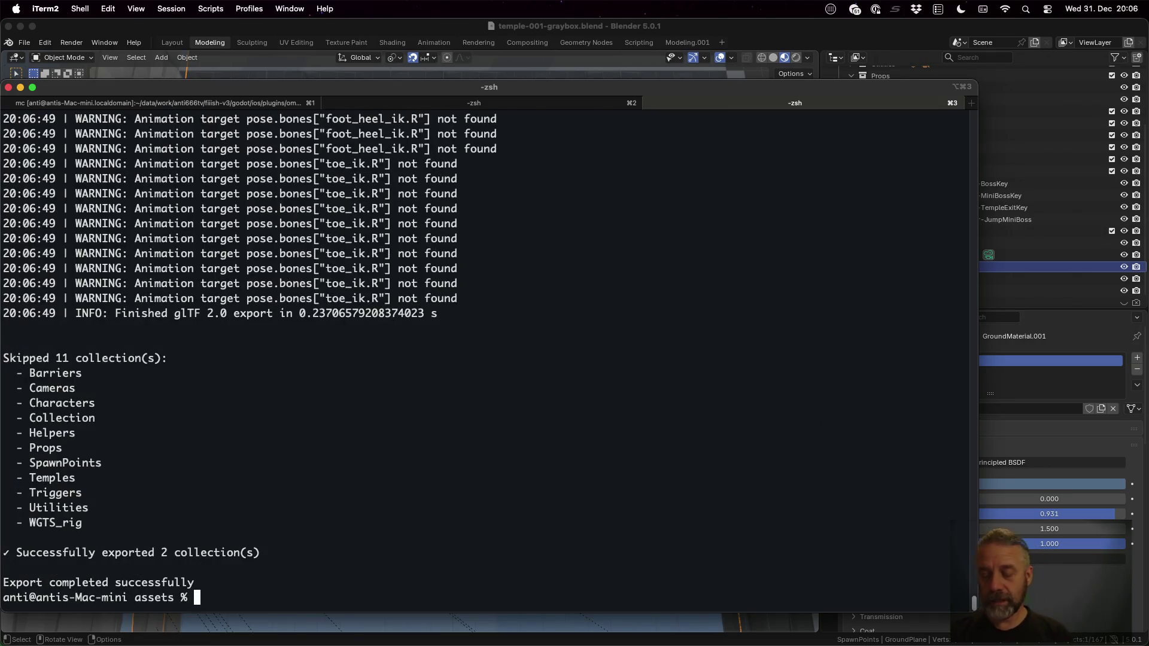
pyautogui.hotkey('ctrl', 'Right')
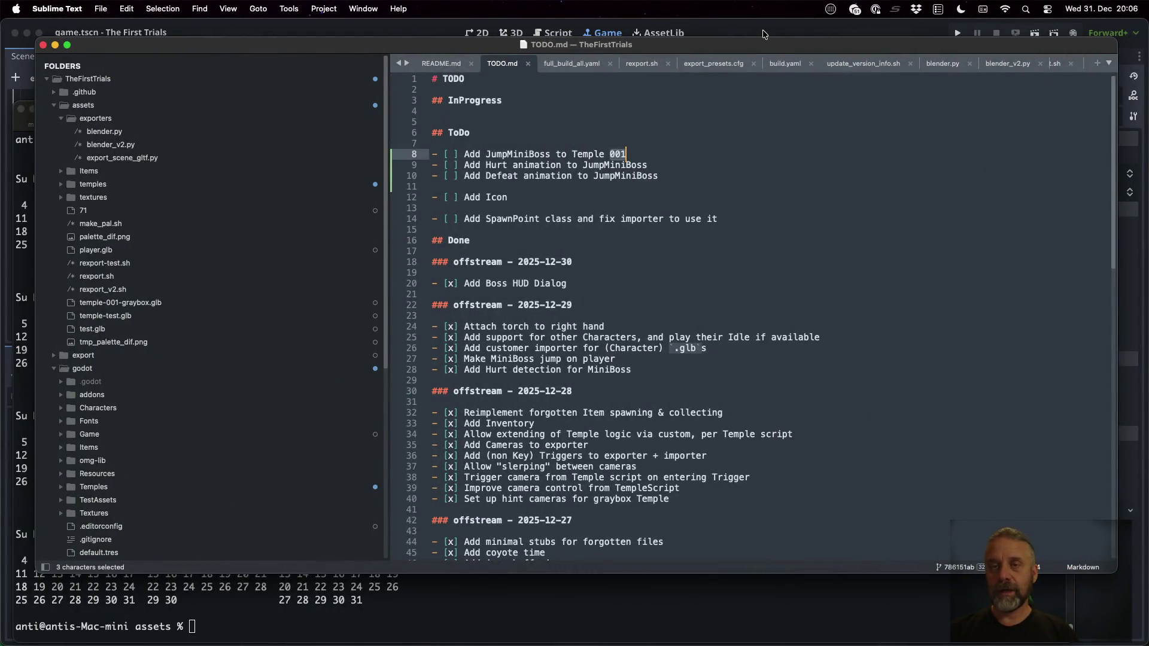
pyautogui.click(763, 34)
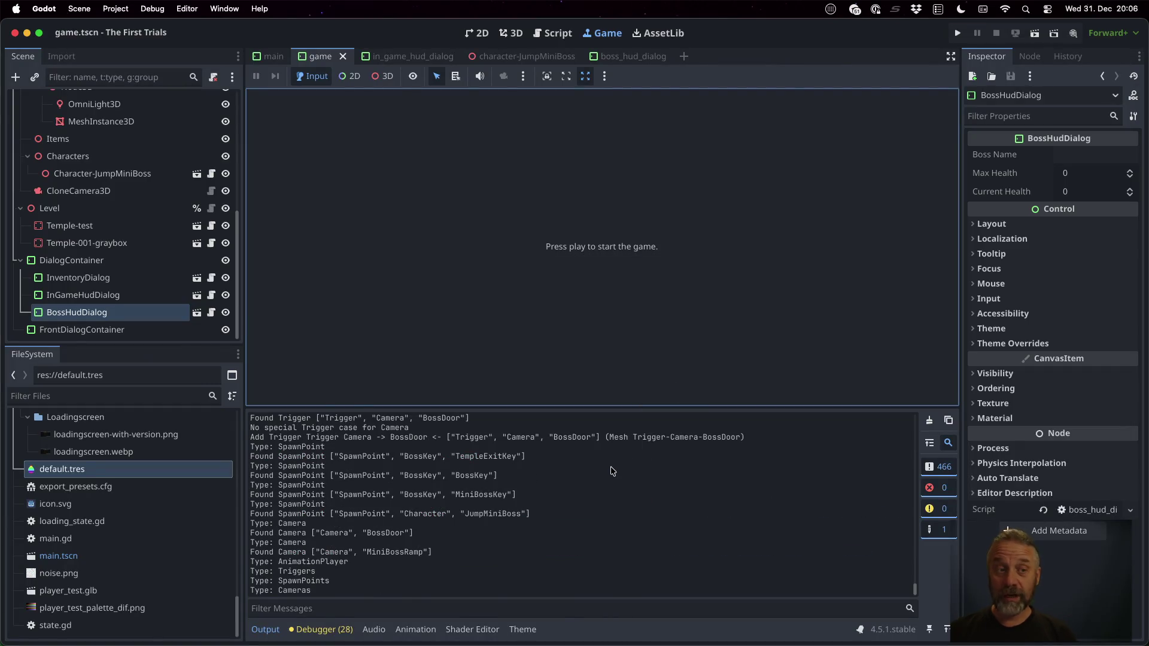
# Open the imported Temple-001-graybox scene anyway and select its SpawnPoint-Character-JumpMiniBoss node
pyautogui.doubleClick(119, 243)
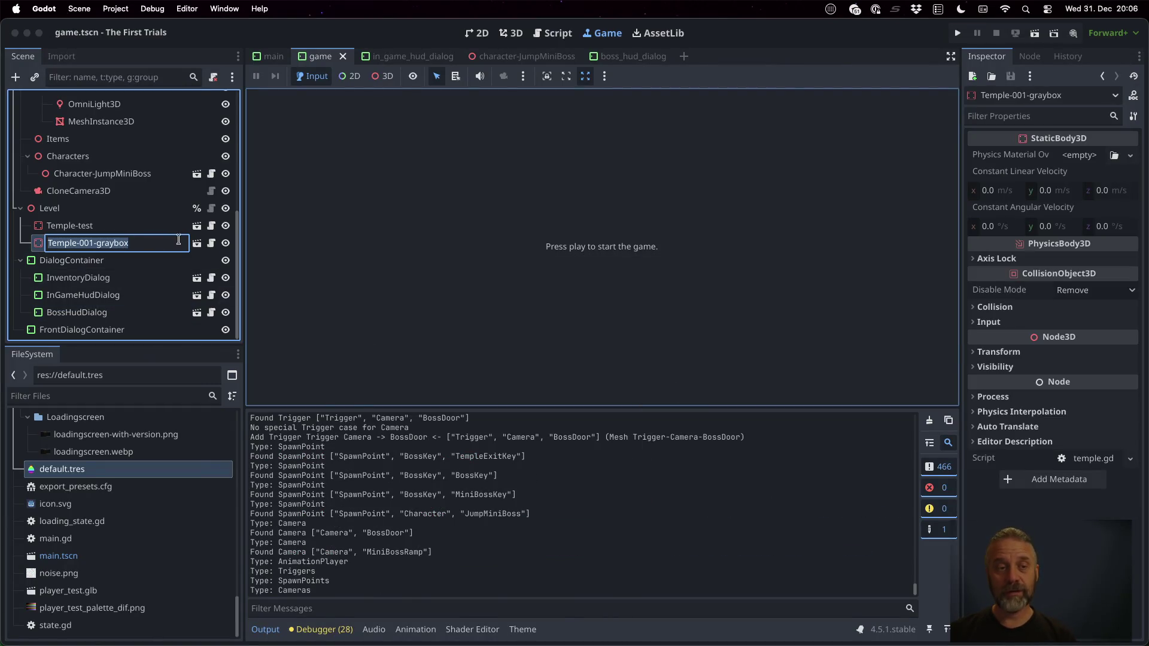
pyautogui.click(197, 243)
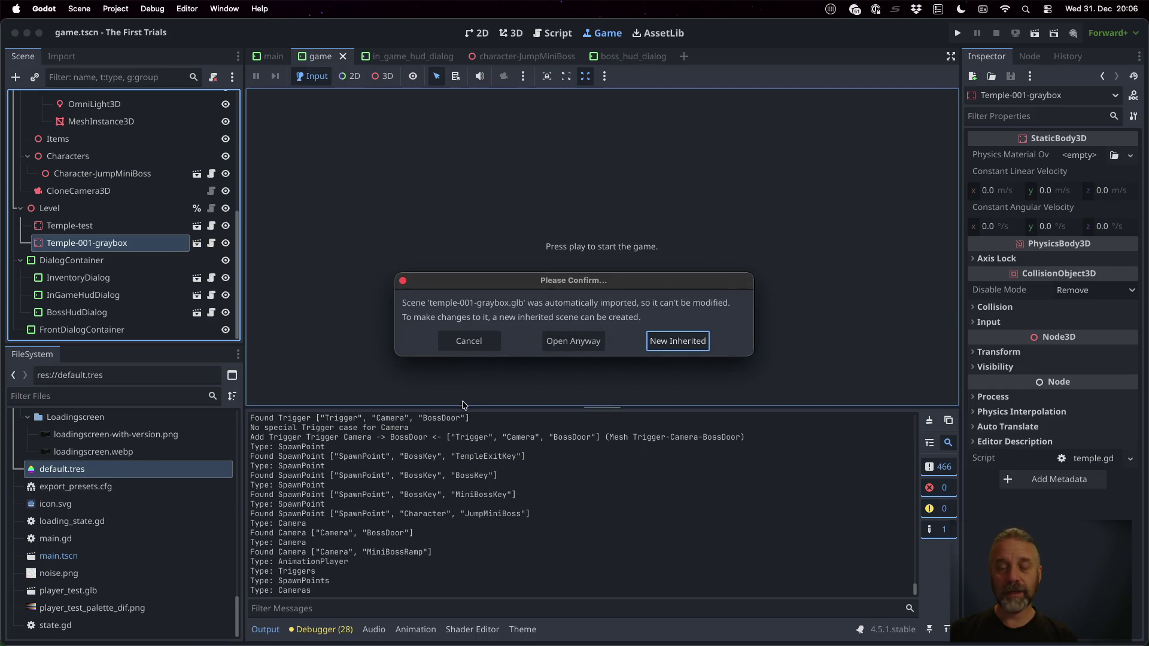
pyautogui.click(590, 347)
pyautogui.scroll(-20, 120, 186)
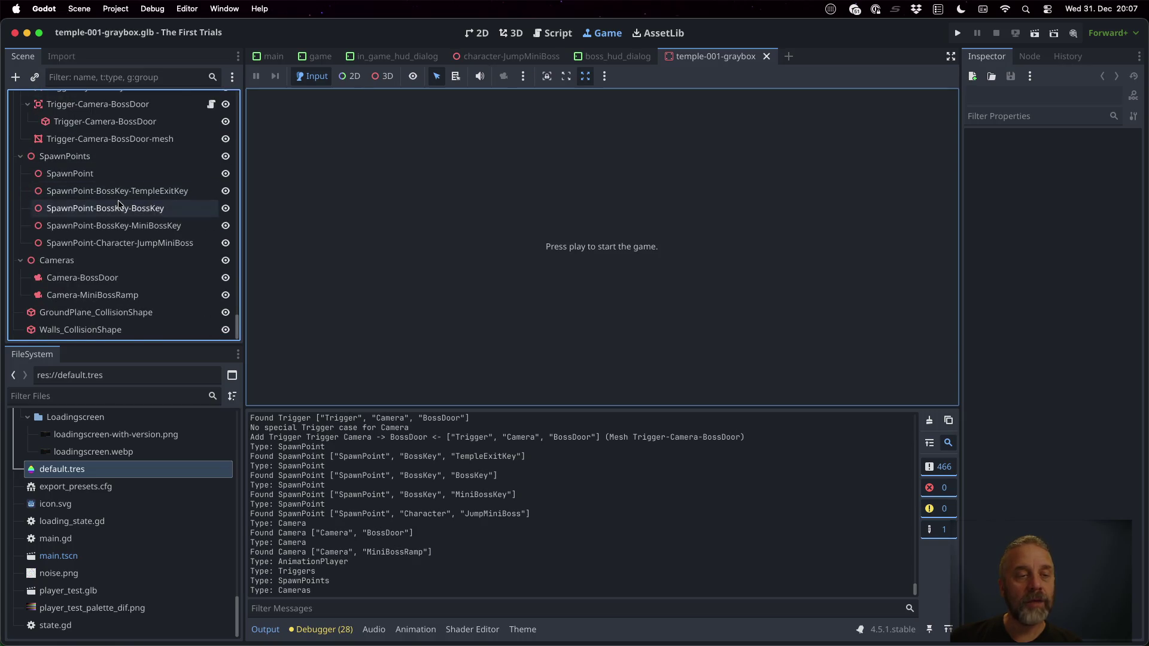
pyautogui.click(124, 248)
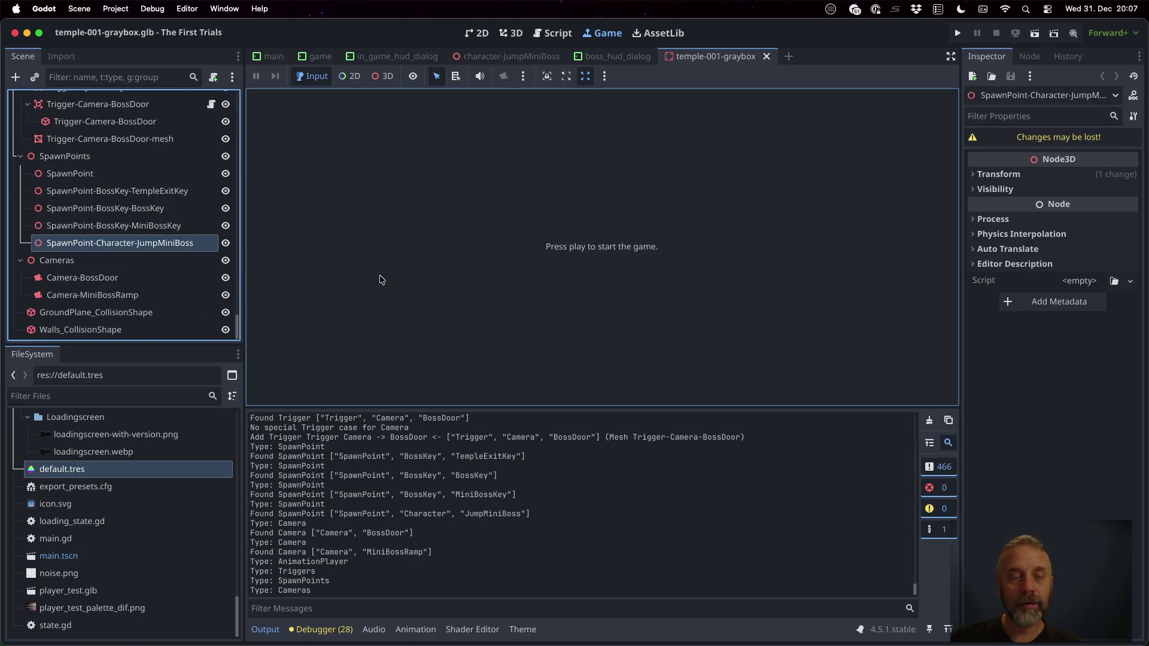
pyautogui.click(958, 34)
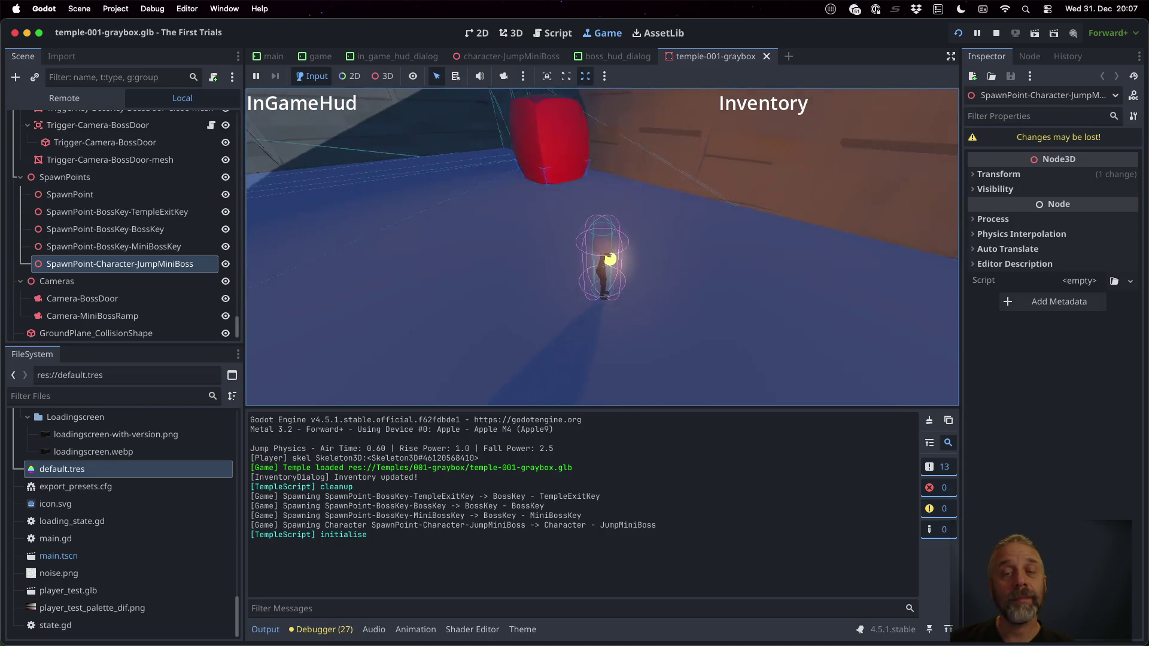
# Stop the running game after watching the JumpMiniBoss spawn
pyautogui.click(995, 33)
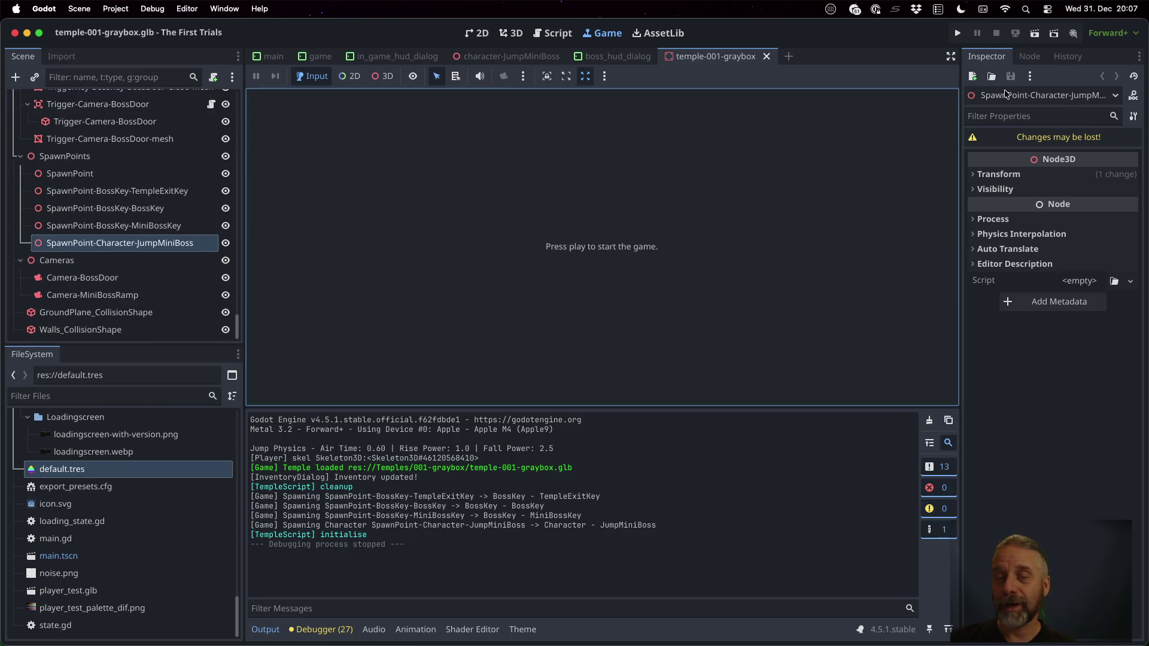
# In Blender, select SpawnPoint-Character-JumpMiniBoss and rotate it 180° around X
pyautogui.press('super+Tab')
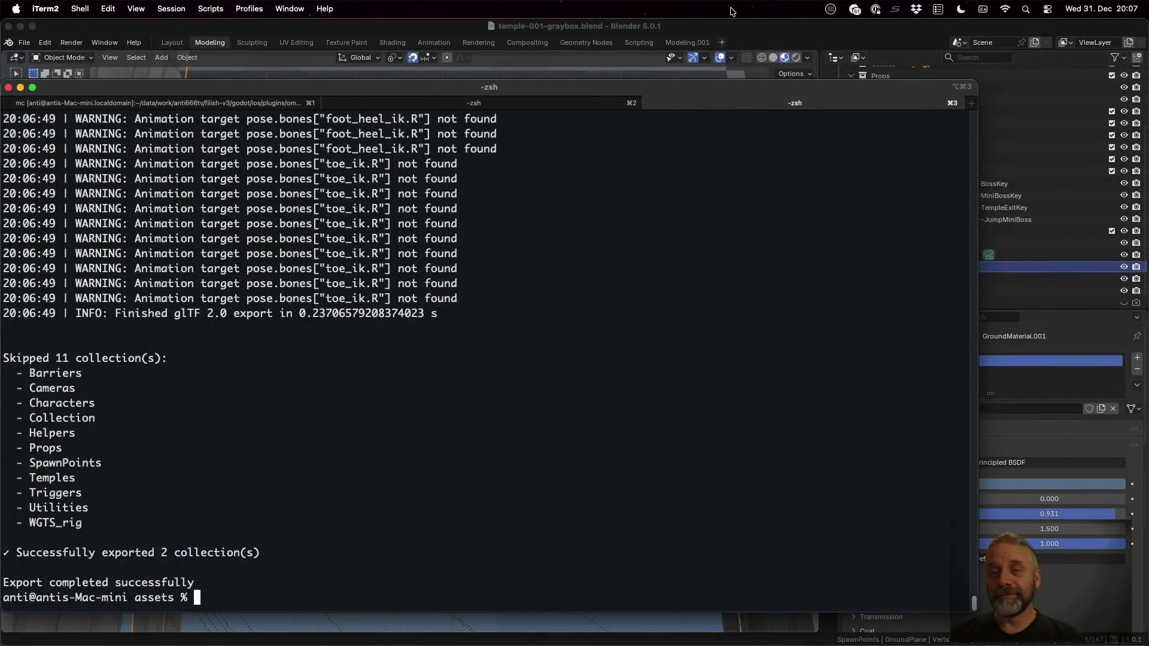
pyautogui.click(744, 37)
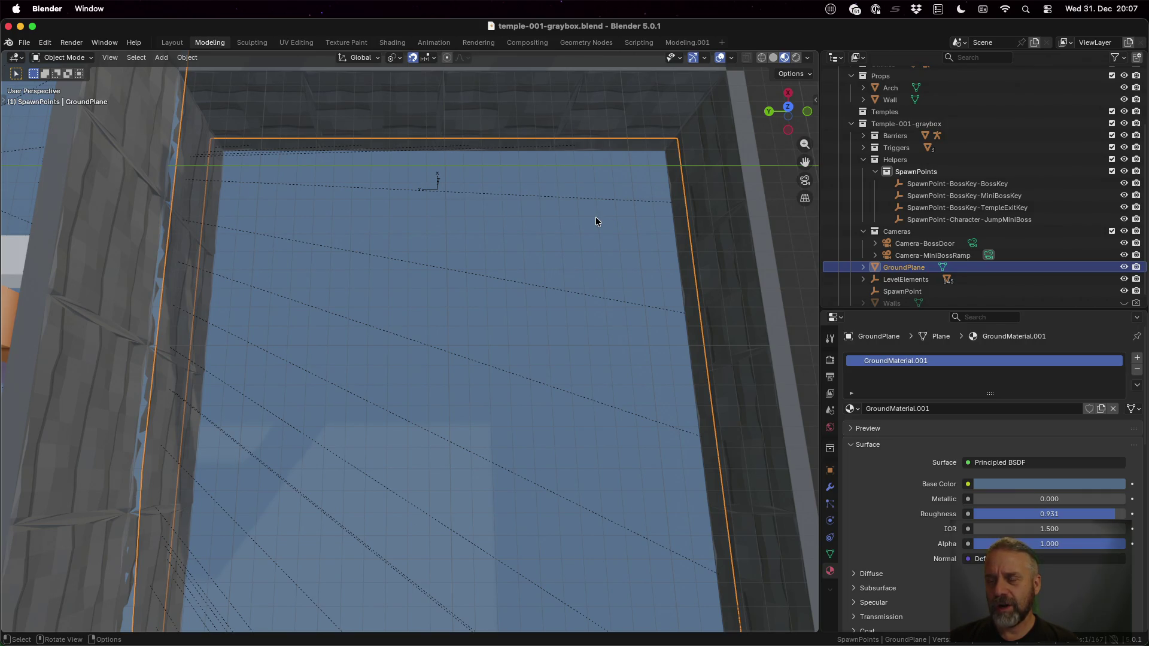
pyautogui.click(1028, 221)
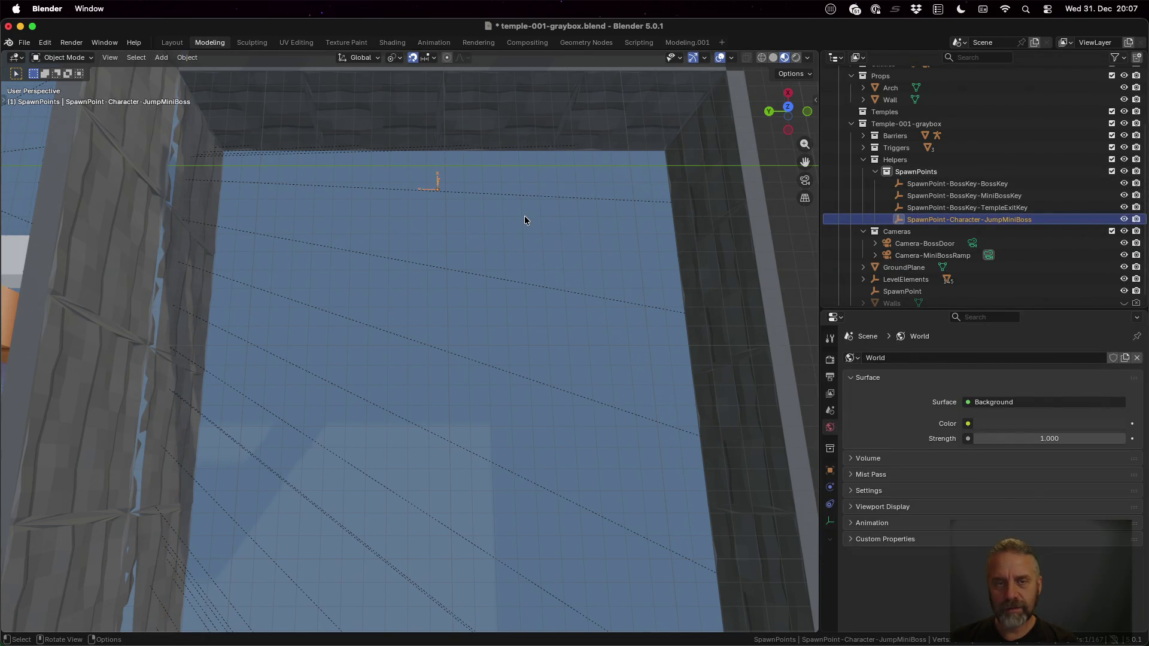
pyautogui.press('r')
pyautogui.press('x')
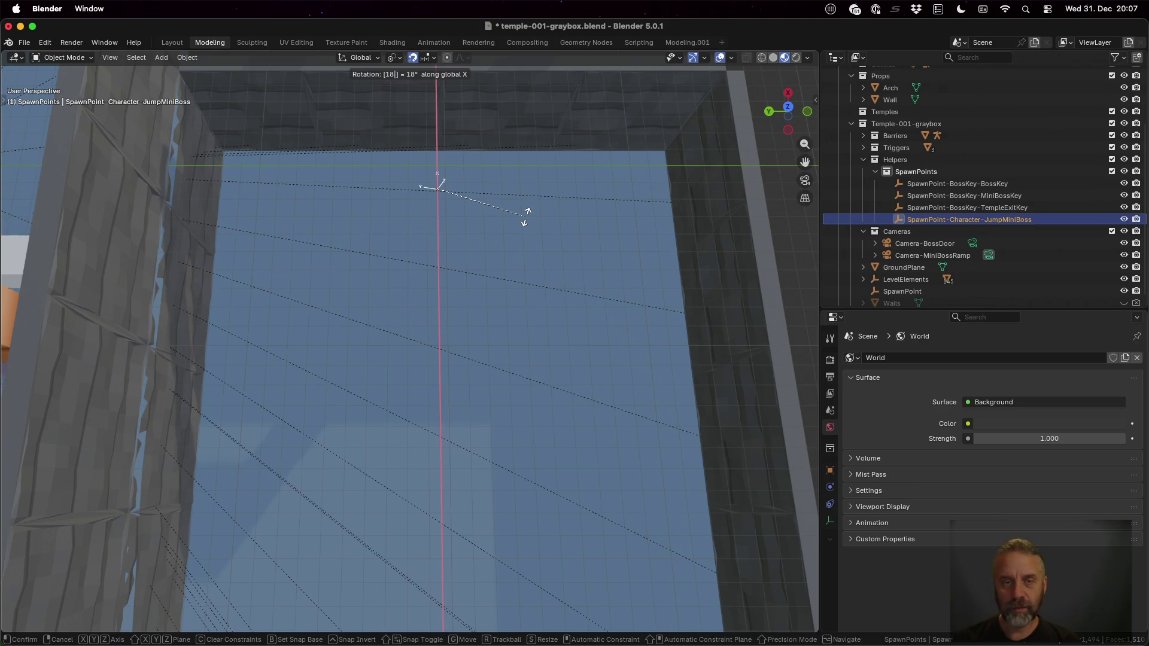
pyautogui.press('Return')
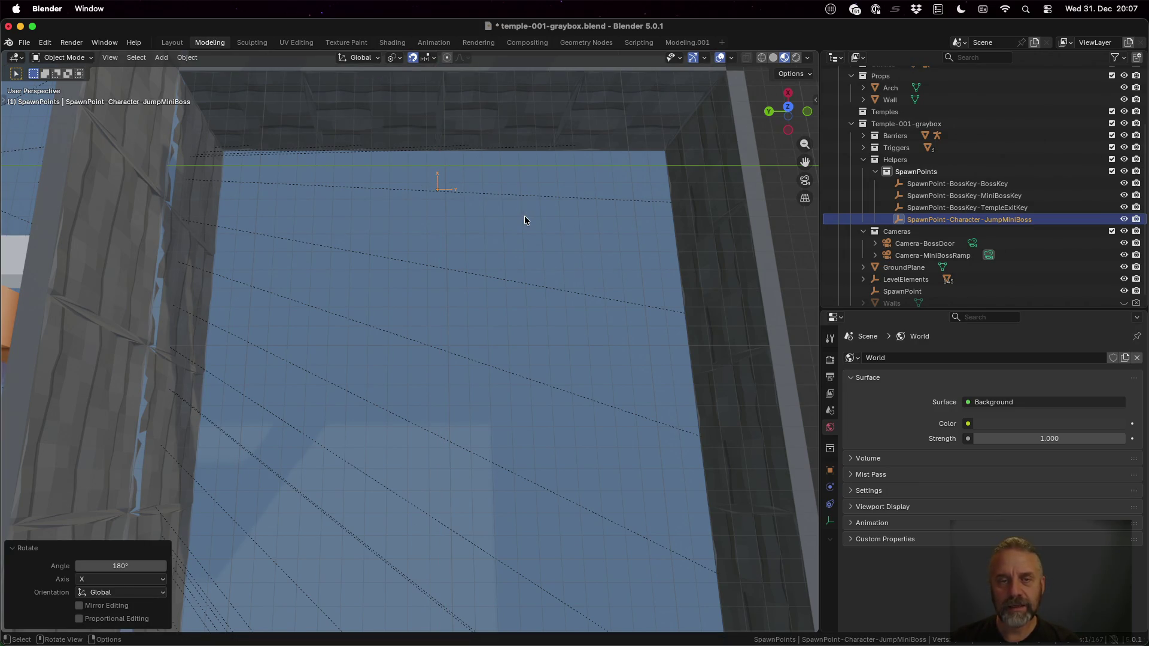
# Orbit over the temple floor to check the flip, then undo the X rotation
pyautogui.scroll(2, 493, 201)
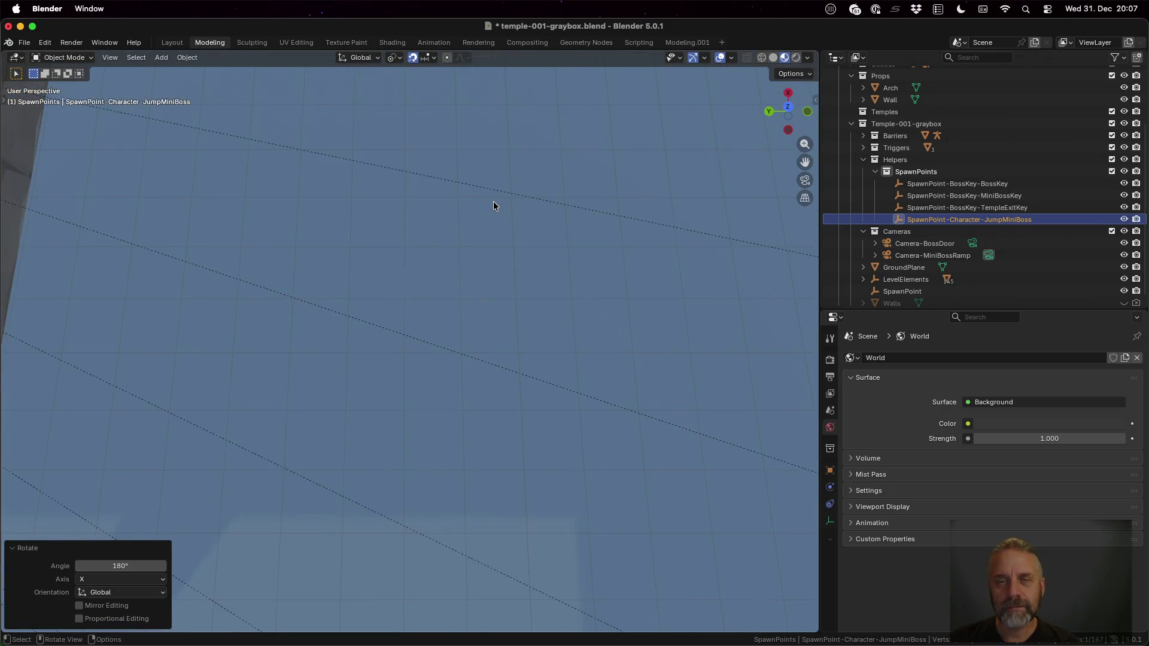
pyautogui.scroll(-2, 493, 201)
pyautogui.moveTo(493, 201)
pyautogui.mouseDown()
pyautogui.moveTo(480, 192)
pyautogui.moveTo(488, 136)
pyautogui.moveTo(462, 265)
pyautogui.moveTo(455, 218)
pyautogui.mouseUp()
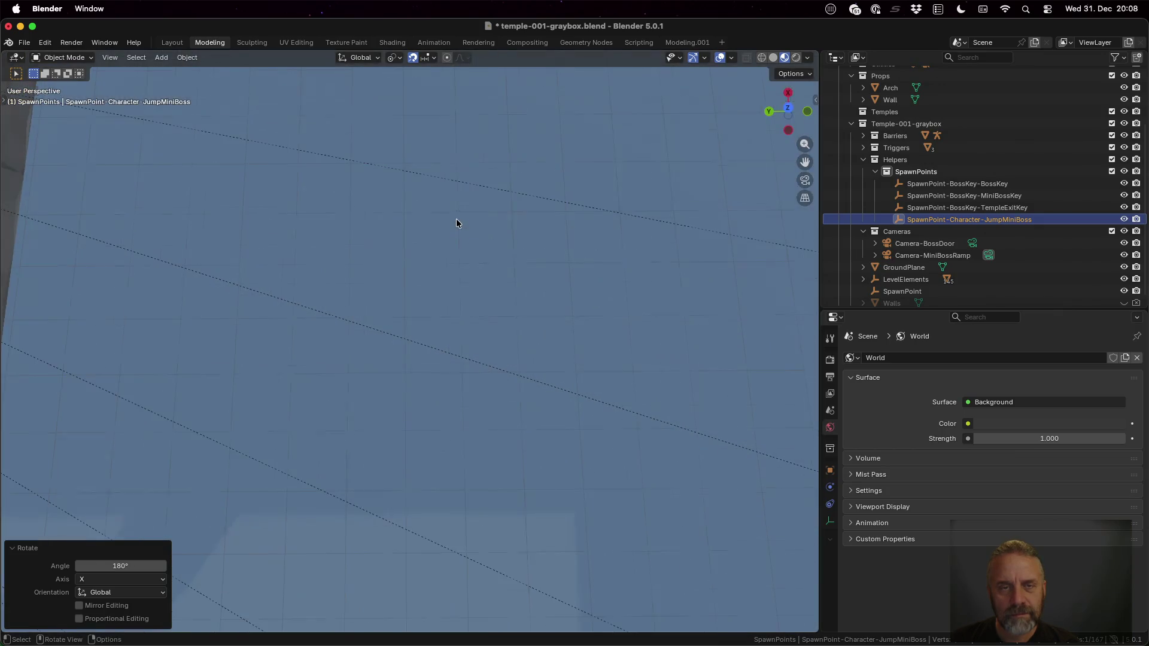
pyautogui.scroll(-3, 483, 120)
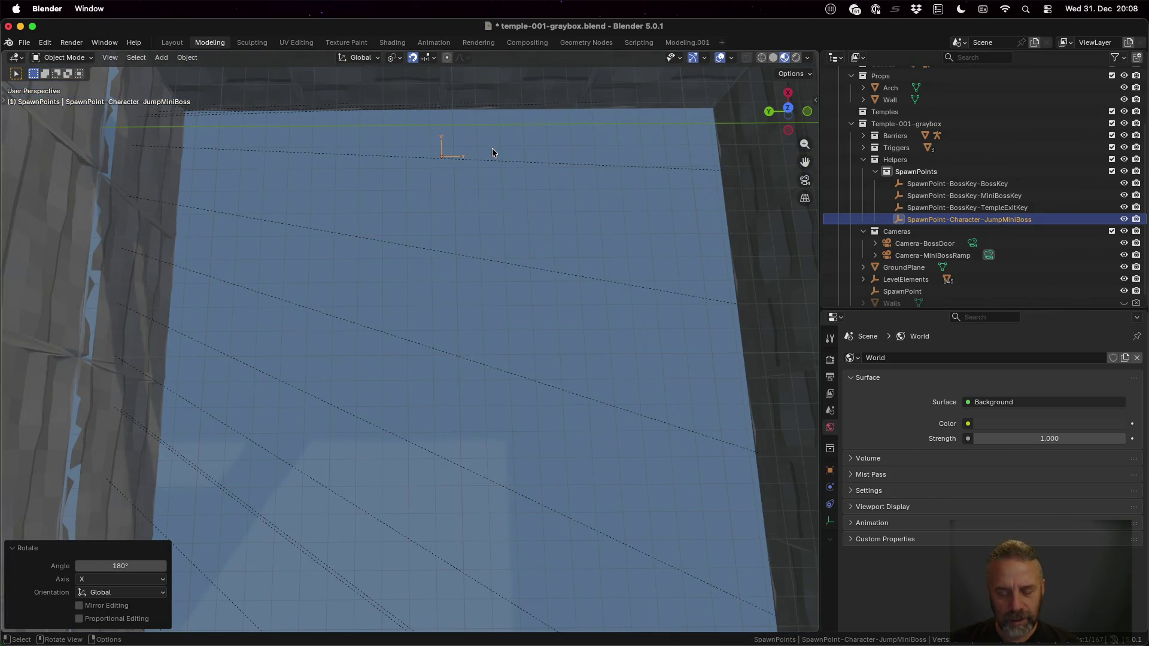
pyautogui.hotkey('ctrl', 'z')
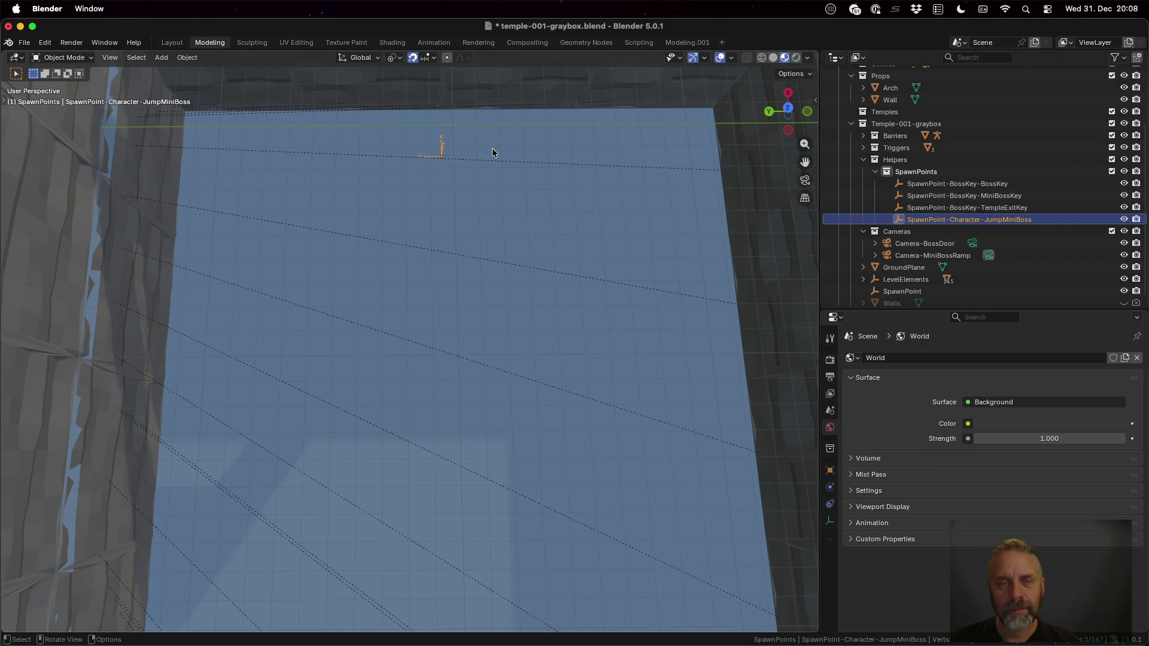
# Rotate the spawn point 180° around Z and save the temple file
pyautogui.press('r')
pyautogui.press('z')
pyautogui.write('180')
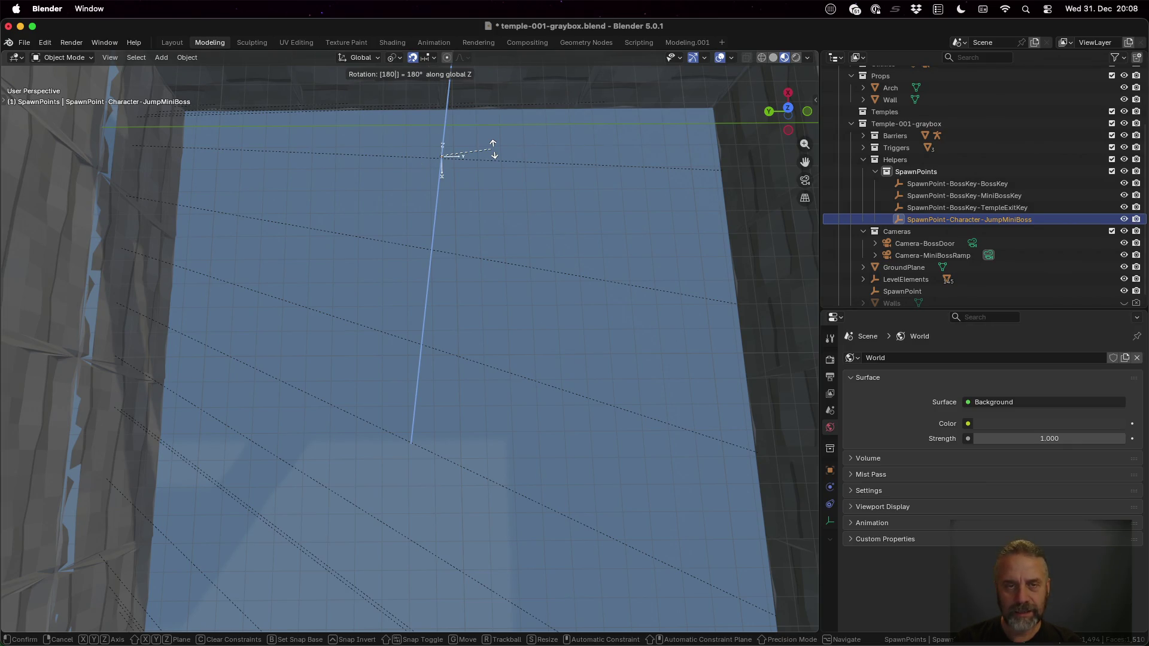
pyautogui.press('Return')
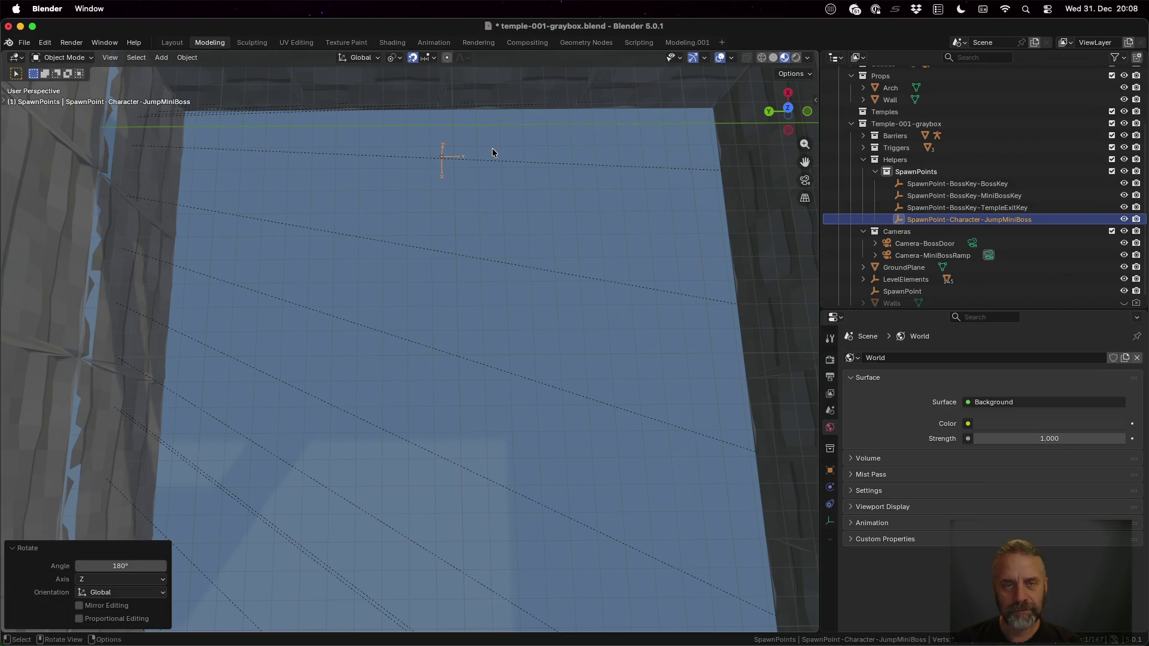
pyautogui.press('super+s')
pyautogui.hotkey('ctrl', 'Up')
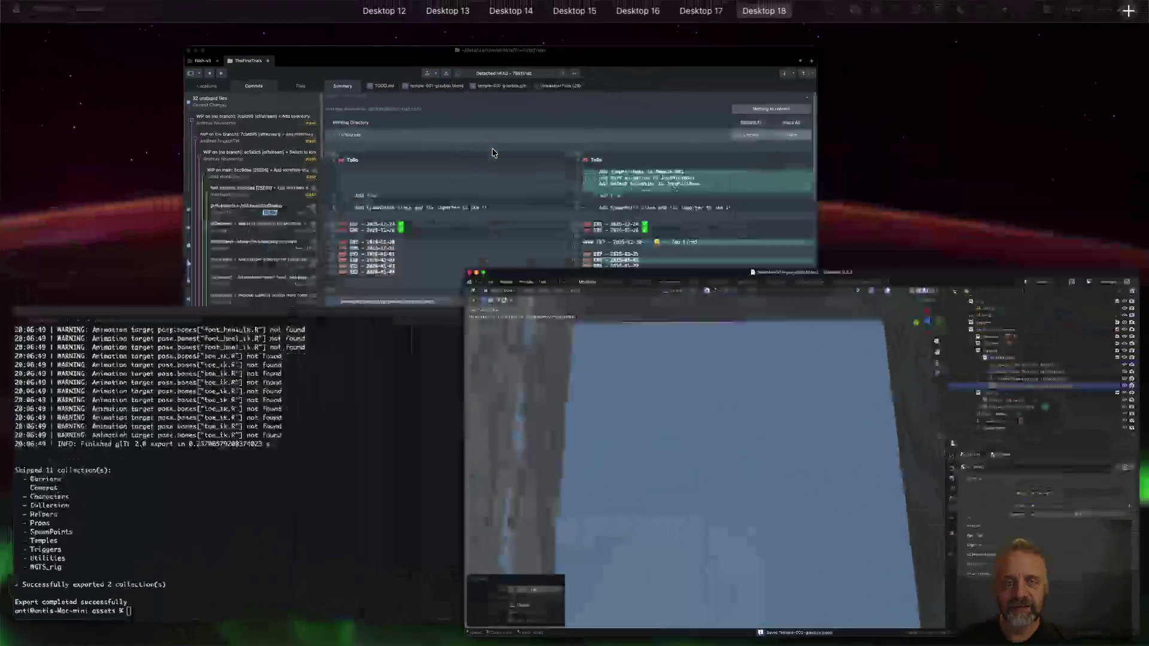
# Rerun the temple re-export and reload the changed scene from disk in Godot
pyautogui.click(389, 433)
pyautogui.press('Up')
pyautogui.press('Return')
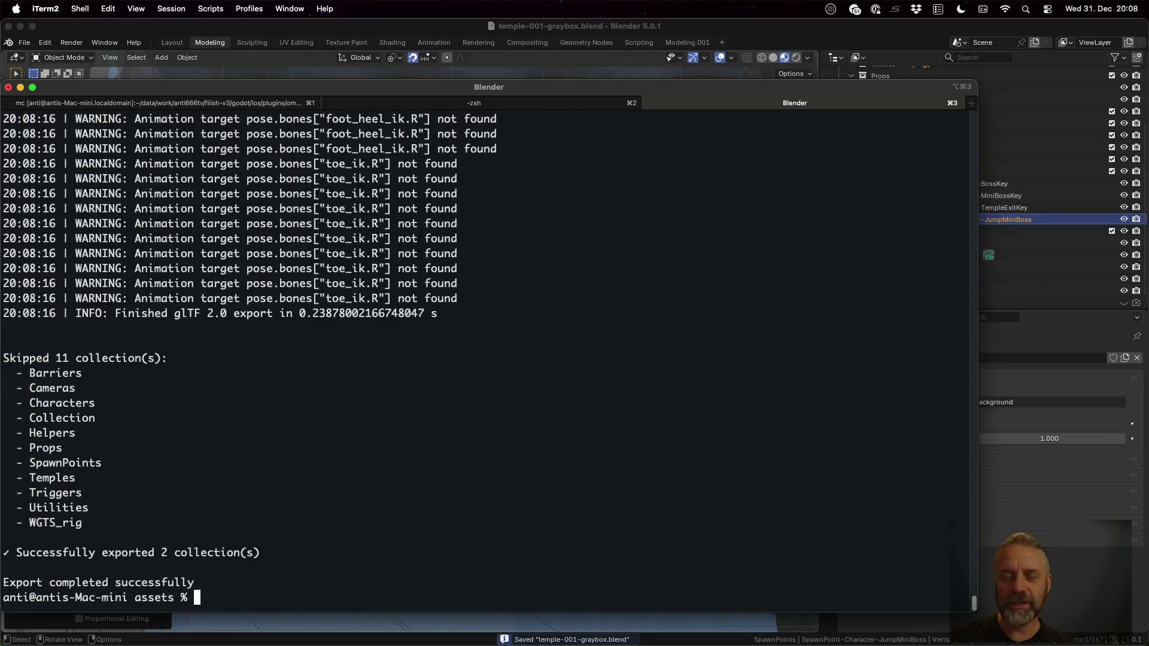
pyautogui.hotkey('ctrl', 'Left')
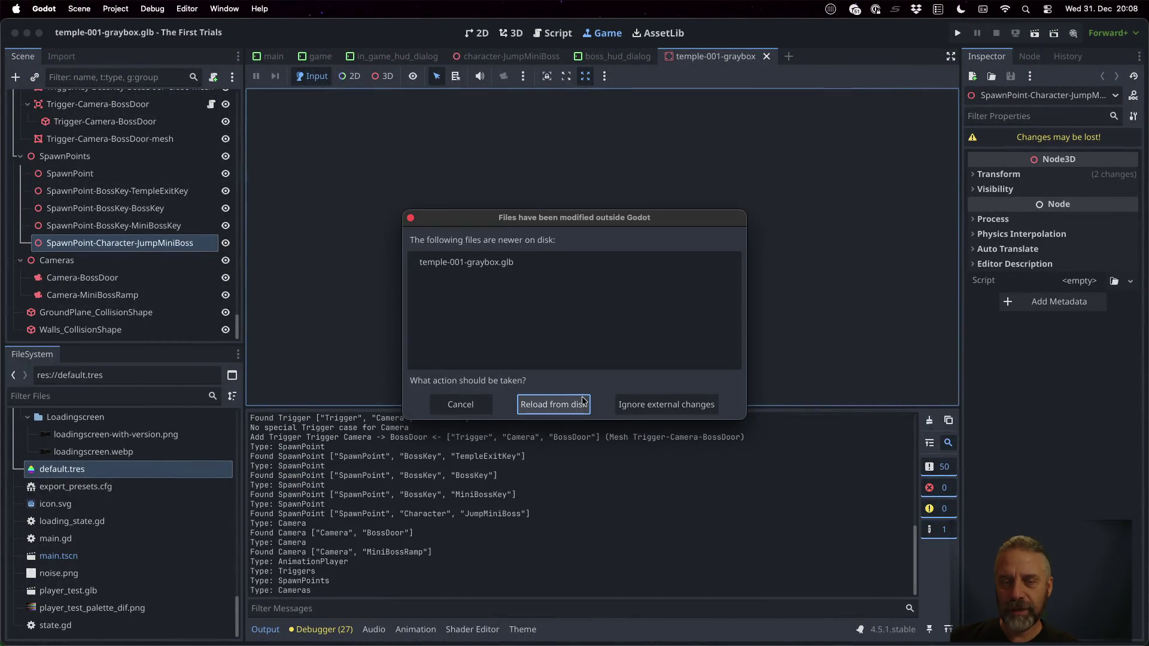
pyautogui.click(553, 403)
# Play the game, walk the character through the corridors toward the red barrel, then stop it
pyautogui.click(958, 34)
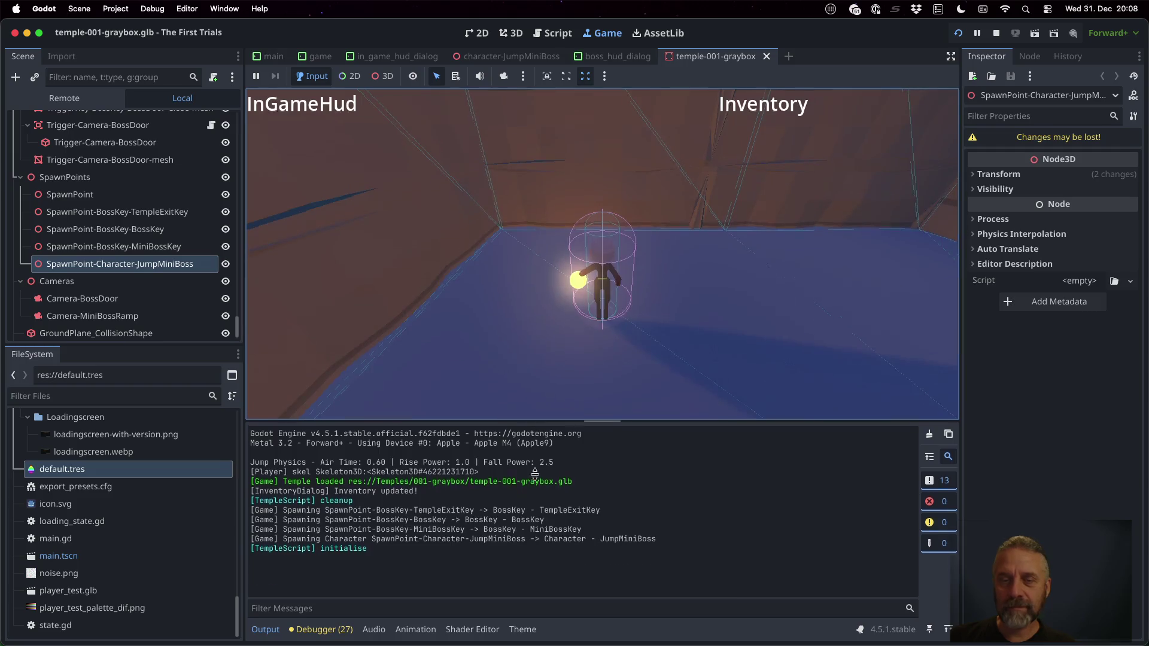
pyautogui.moveTo(534, 473); pyautogui.dragTo(534, 488)
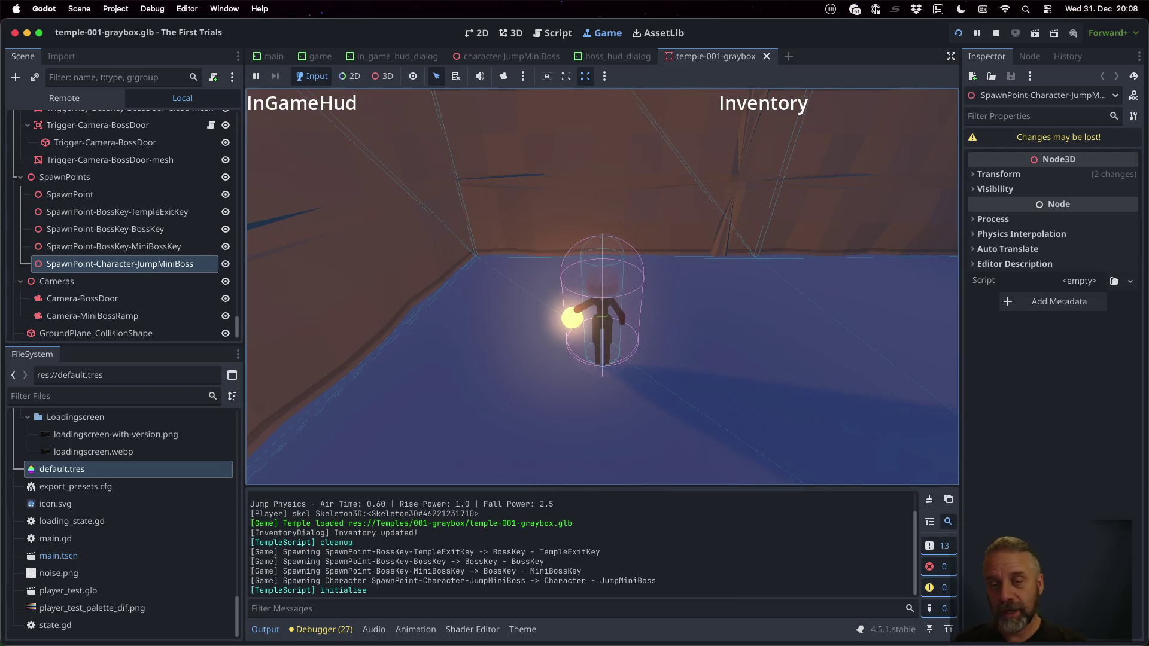
pyautogui.press('w')
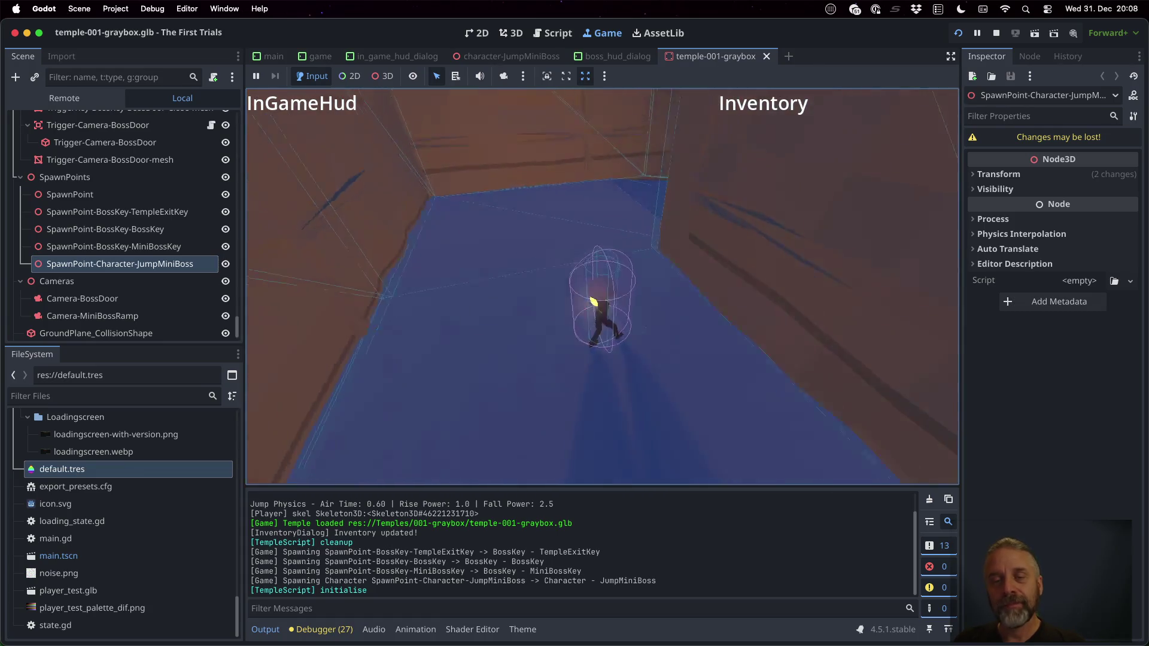
pyautogui.press('w')
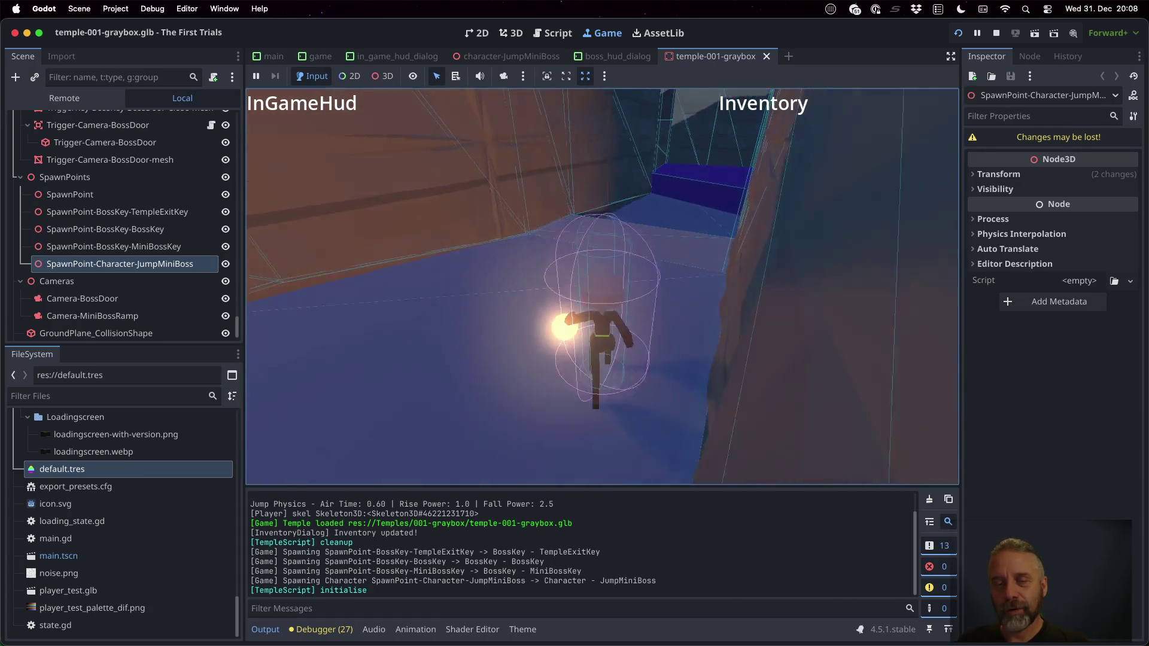
pyautogui.press('w')
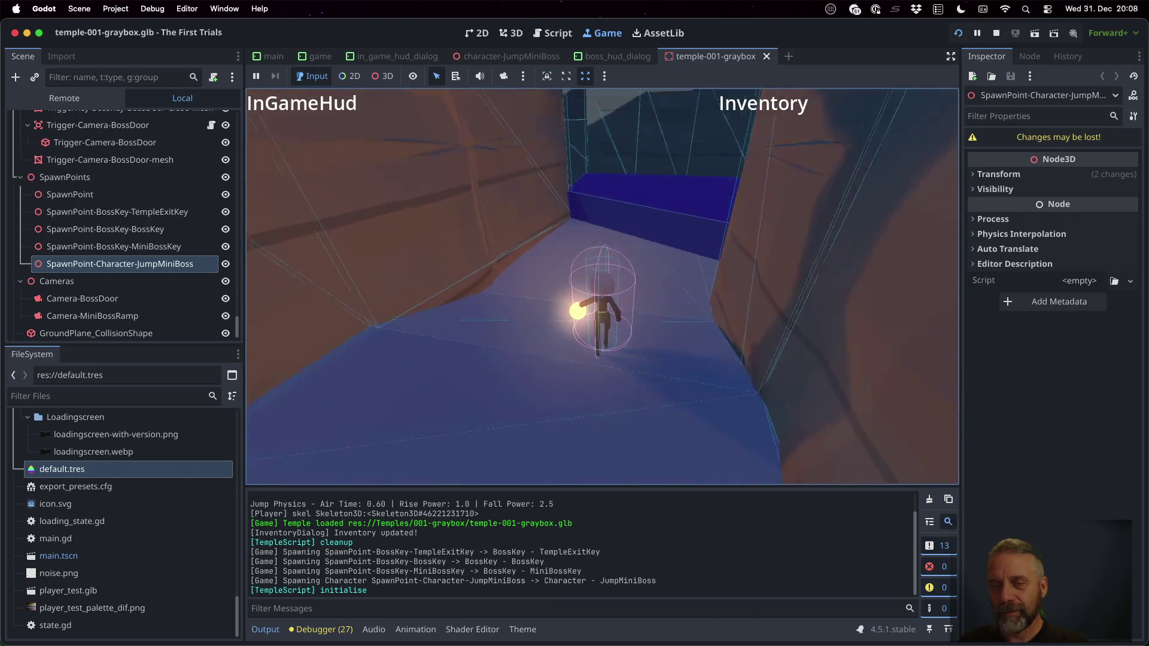
pyautogui.press('w')
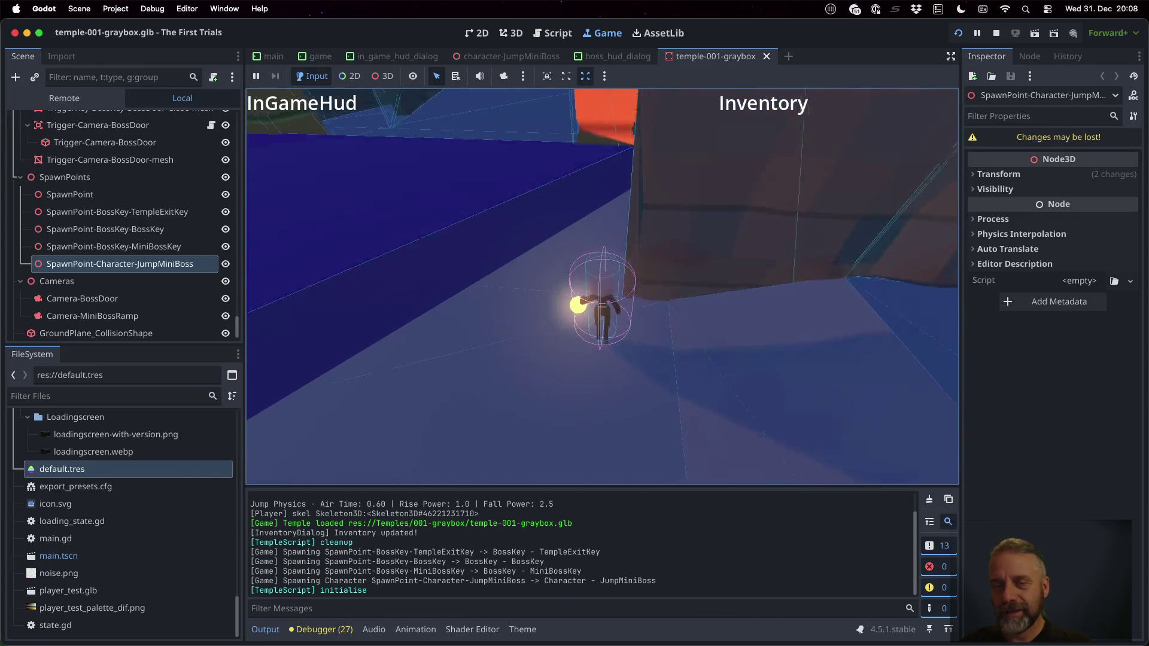
pyautogui.press('w')
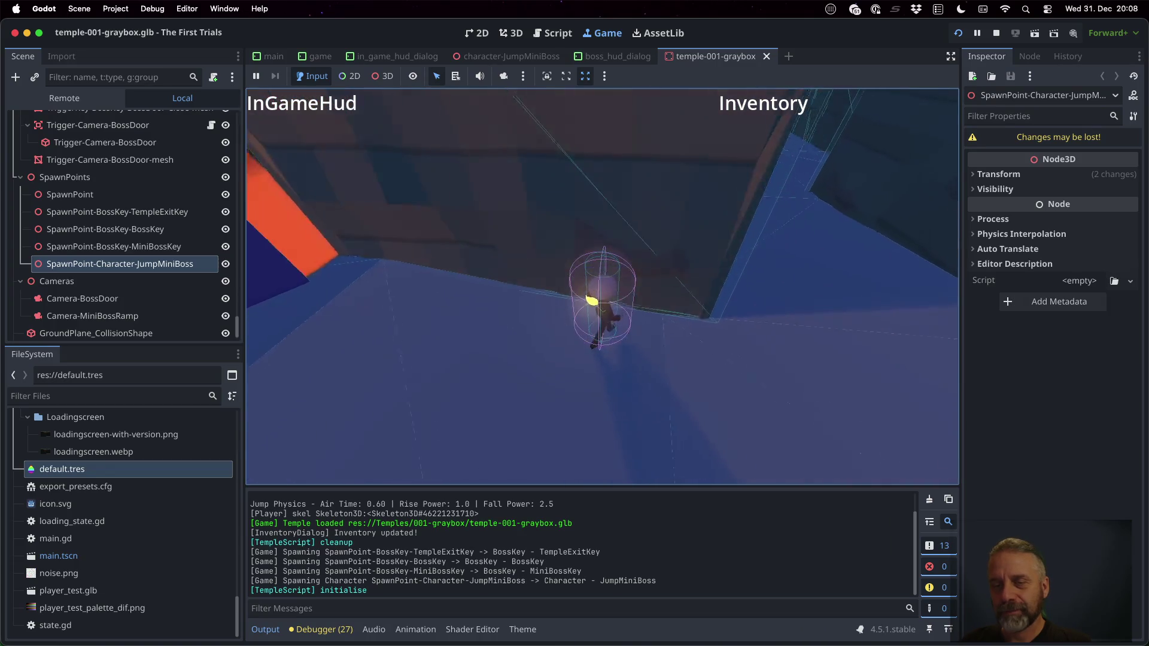
pyautogui.press('w')
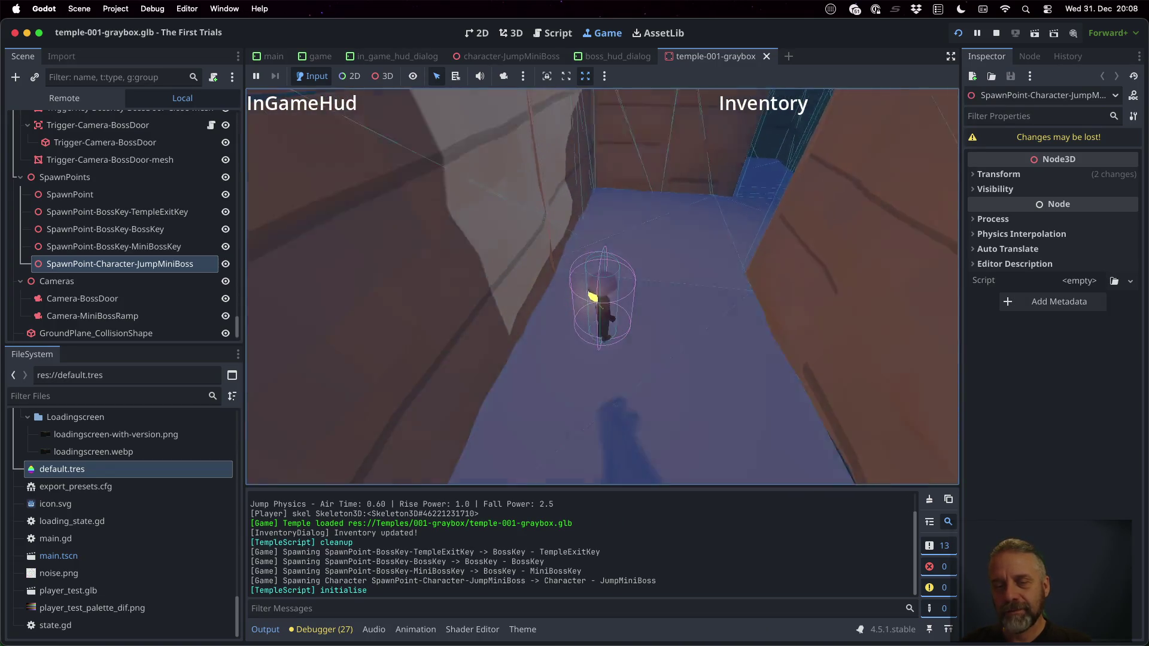
pyautogui.press('space')
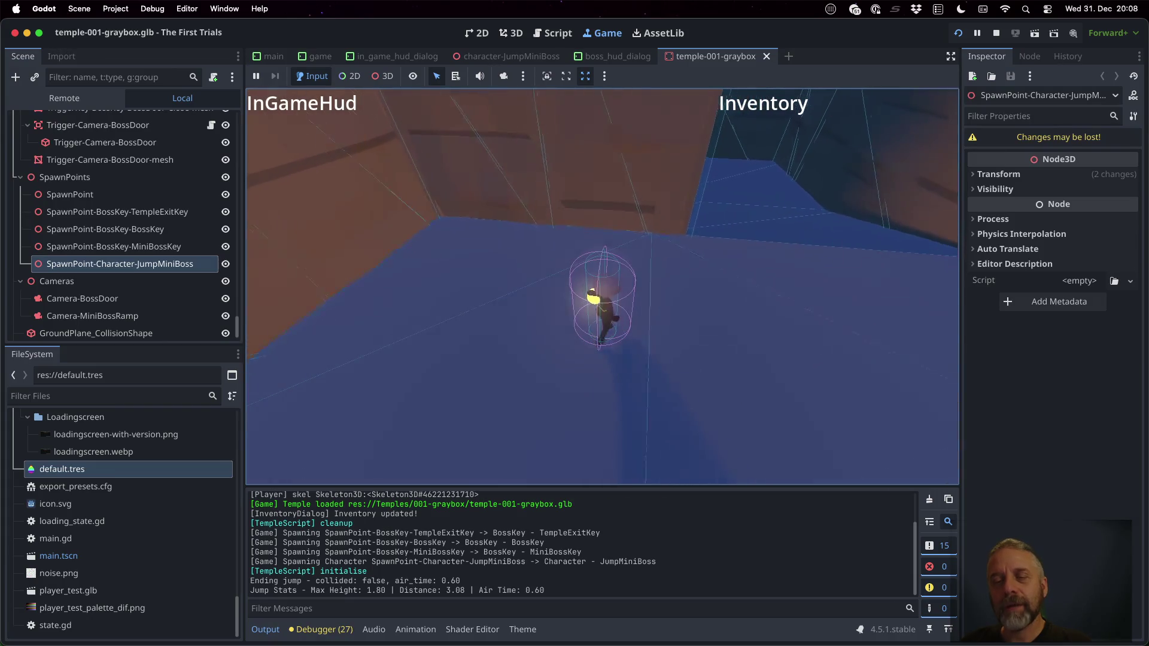
pyautogui.press('w')
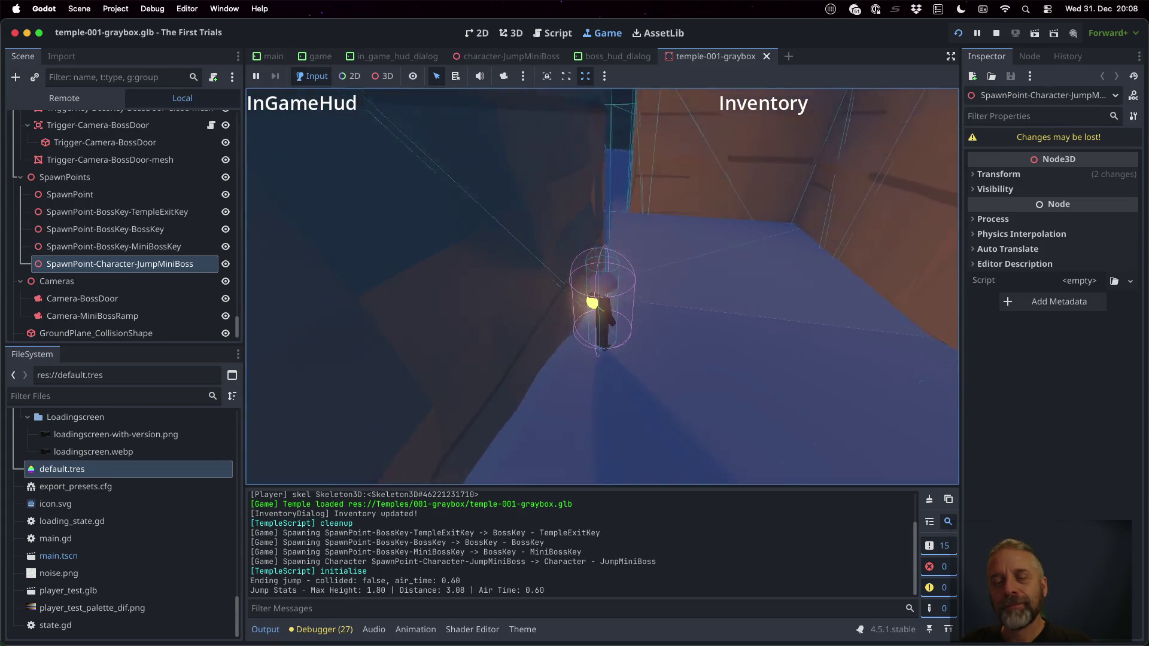
pyautogui.press('w')
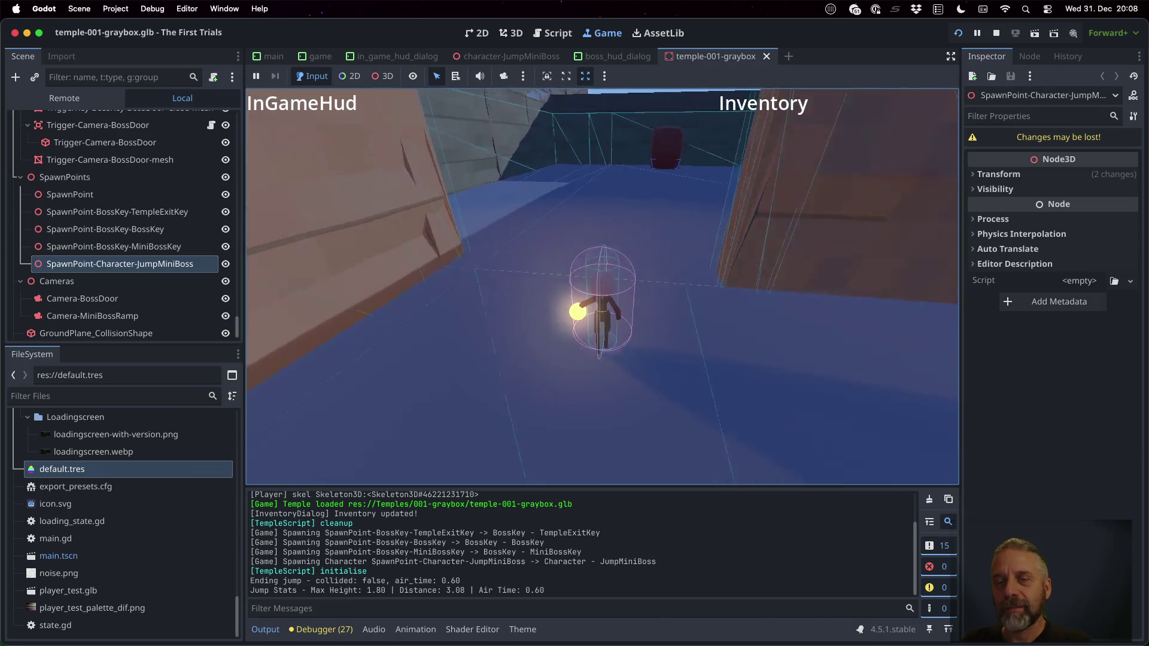
pyautogui.press('w')
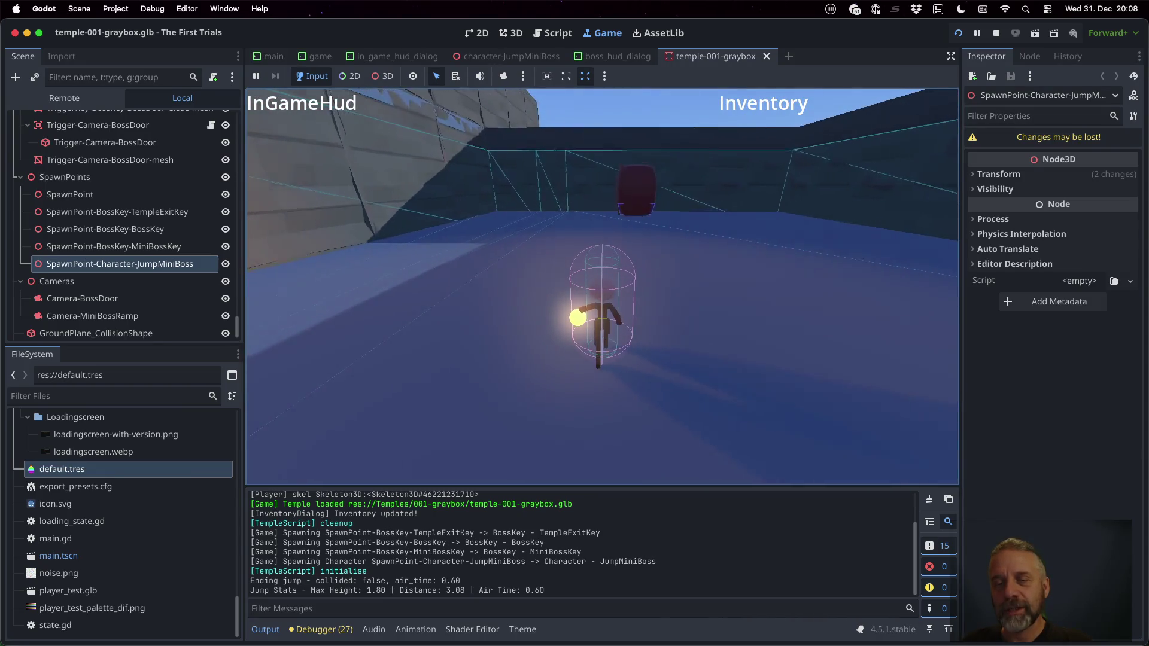
pyautogui.press('w')
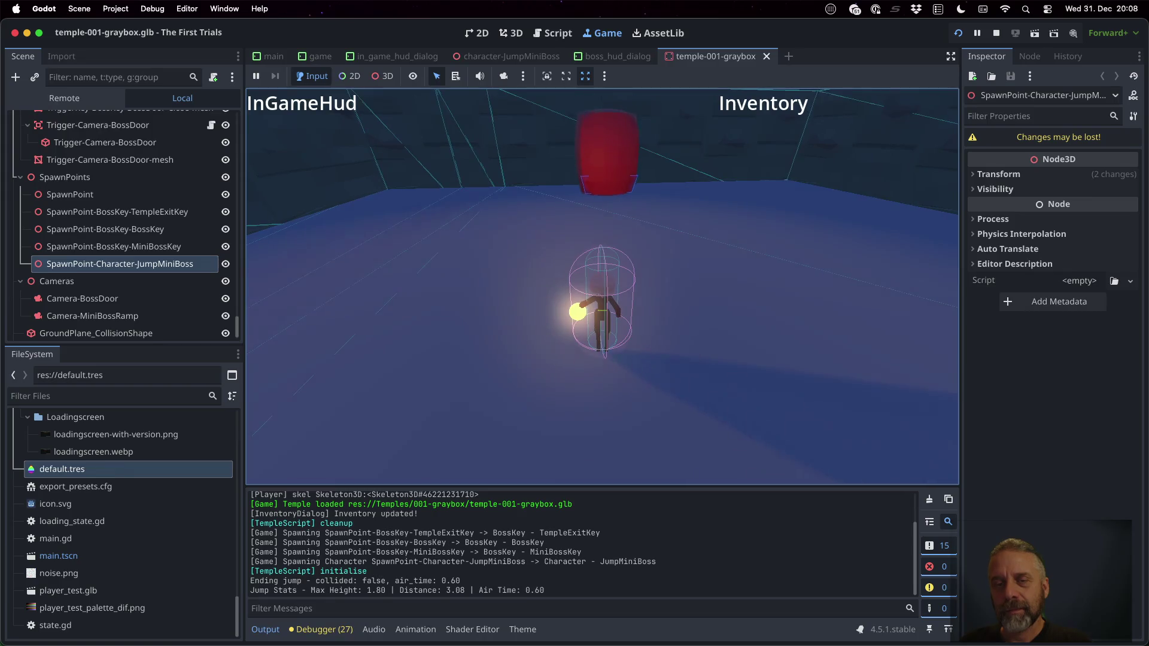
pyautogui.click(1000, 33)
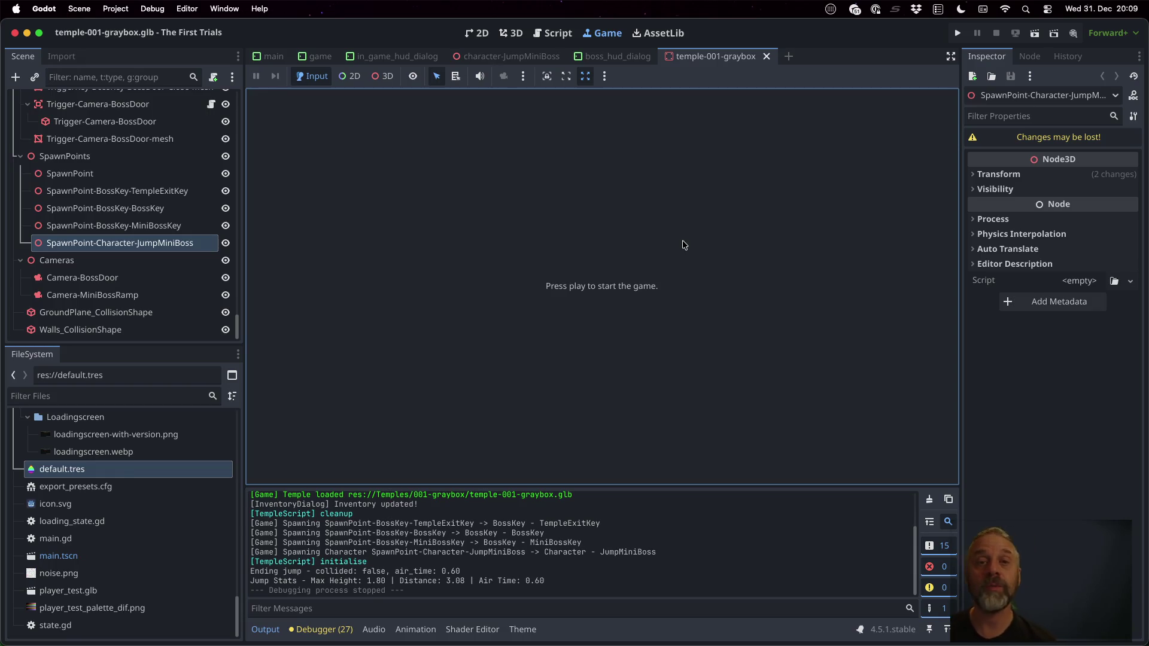
# Close all open scripts and open character_manager.gd with the quick file finder
pyautogui.click(551, 33)
pyautogui.click(590, 225)
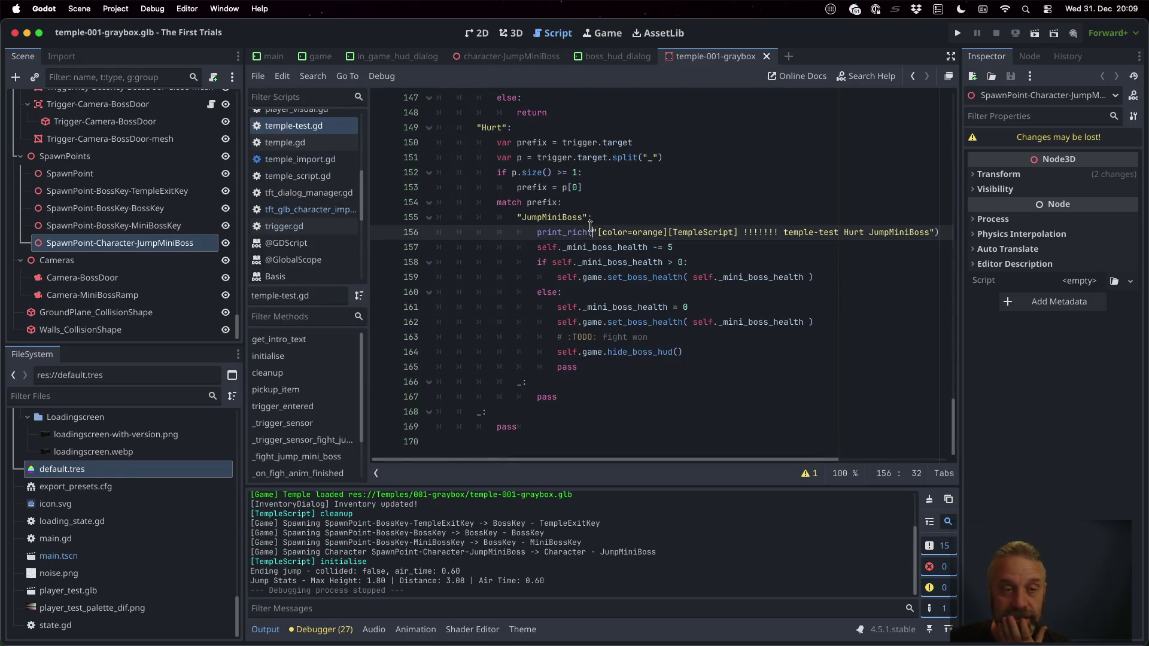
pyautogui.rightClick(293, 125)
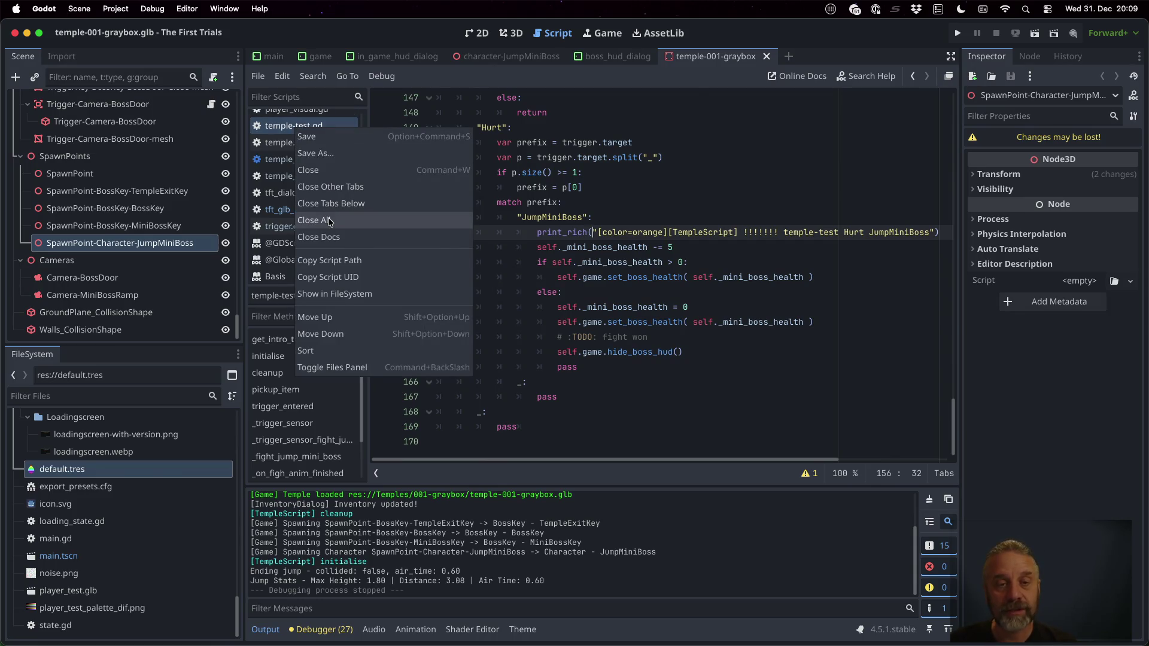
pyautogui.click(317, 220)
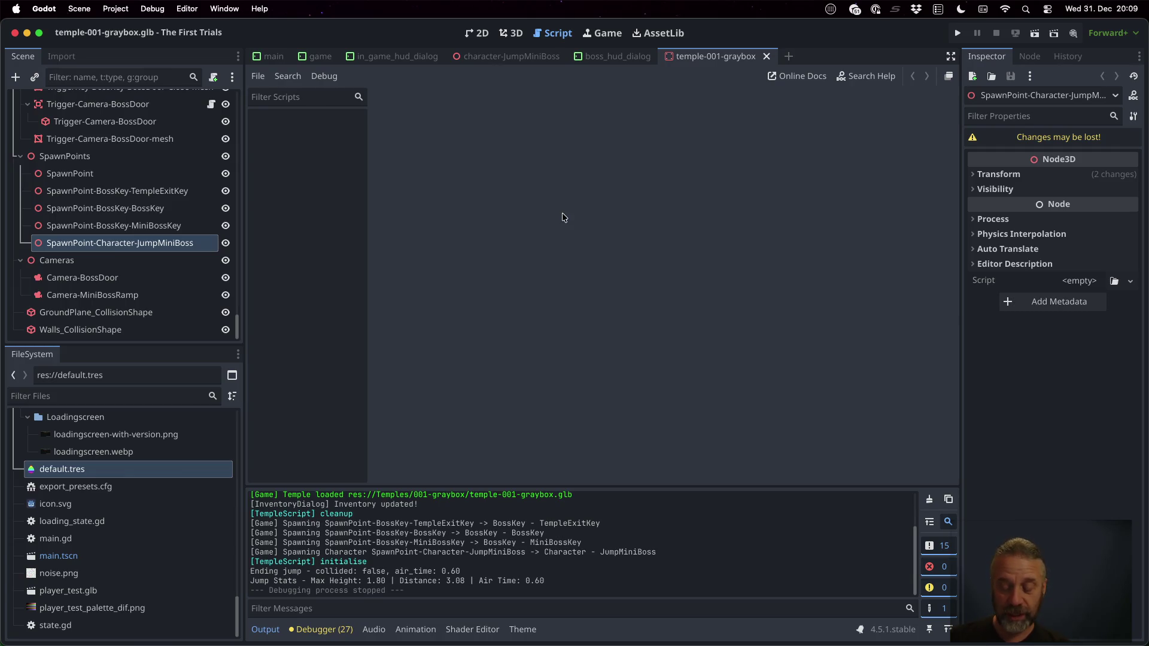
pyautogui.hotkey('shift', 'alt', 'o')
pyautogui.write('chara')
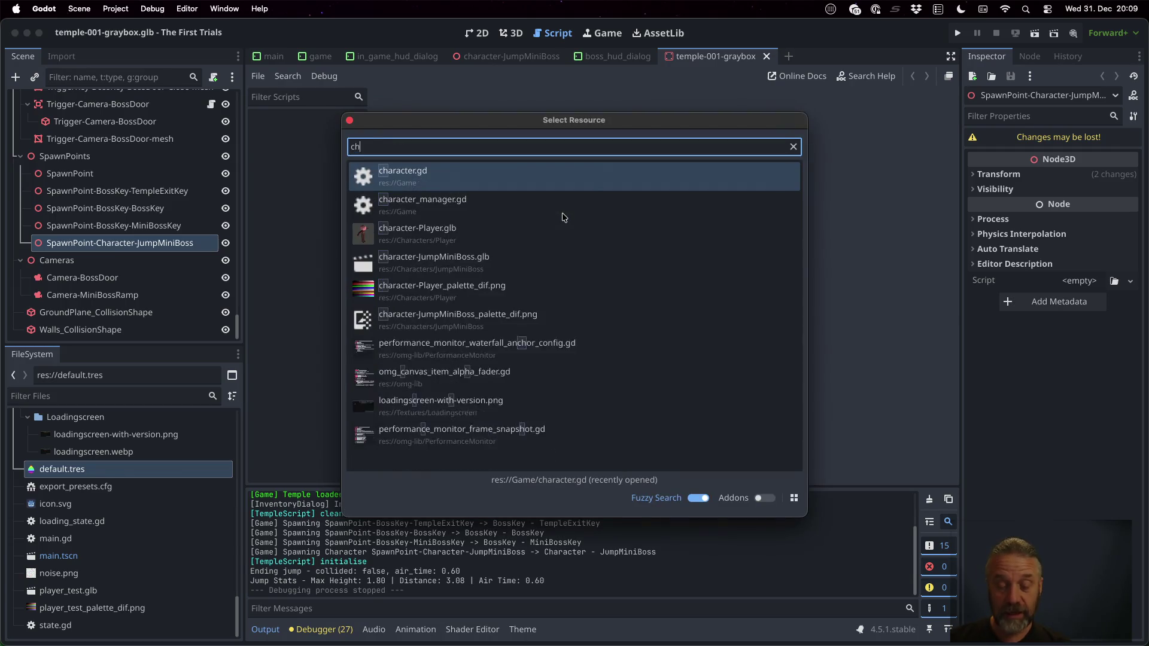
pyautogui.press('Down')
pyautogui.press('Return')
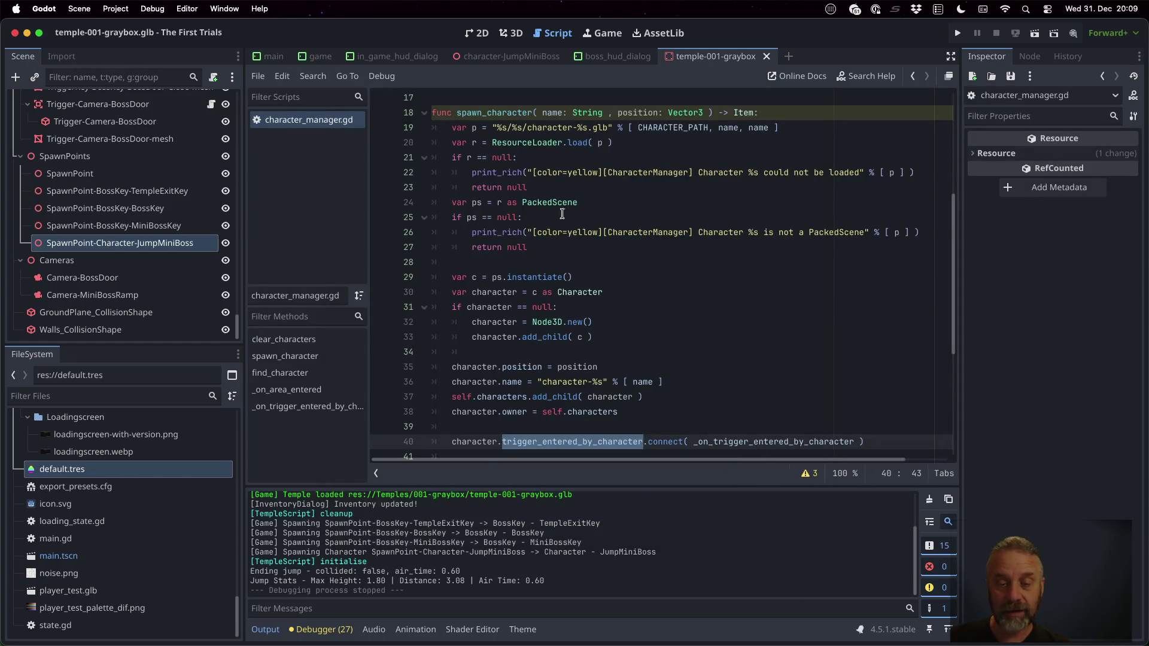
# Rename spawn_character's position parameter to transform
pyautogui.scroll(2, 597, 270)
pyautogui.doubleClick(635, 169)
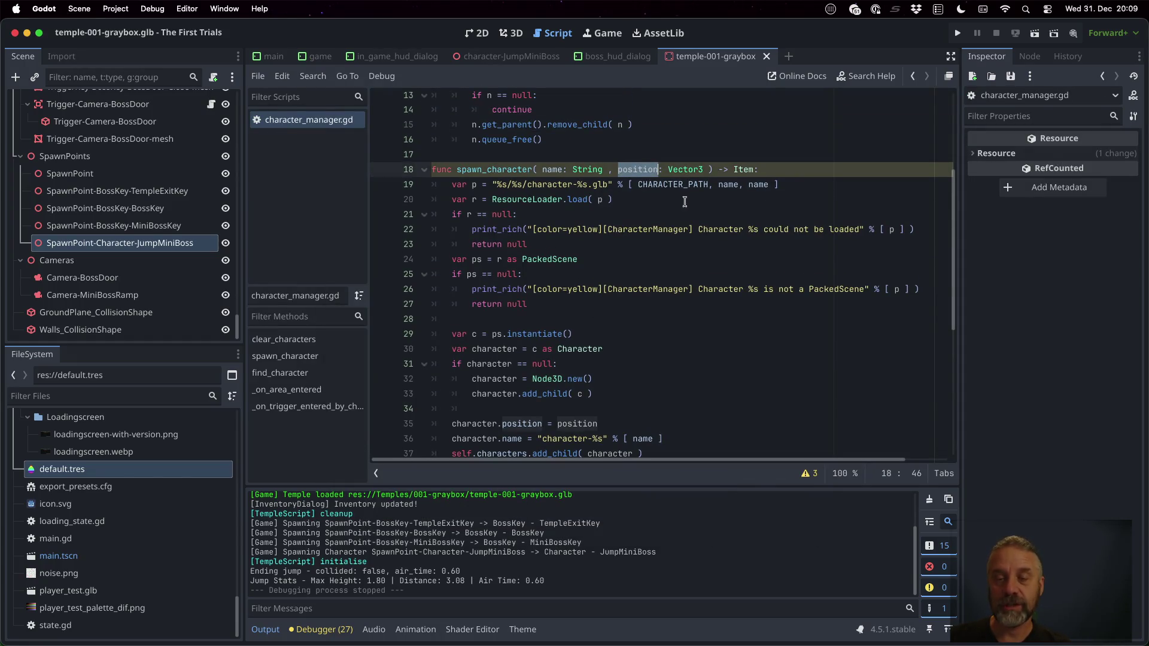
pyautogui.scroll(-3, 694, 206)
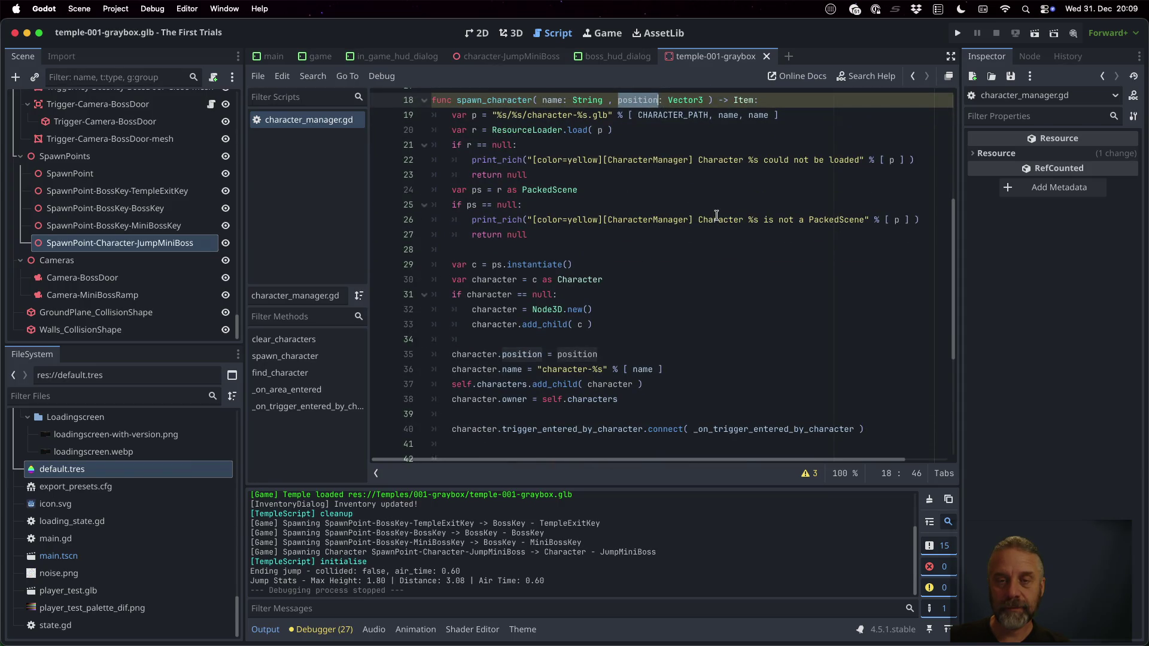
pyautogui.scroll(1, 717, 215)
pyautogui.write('transof')
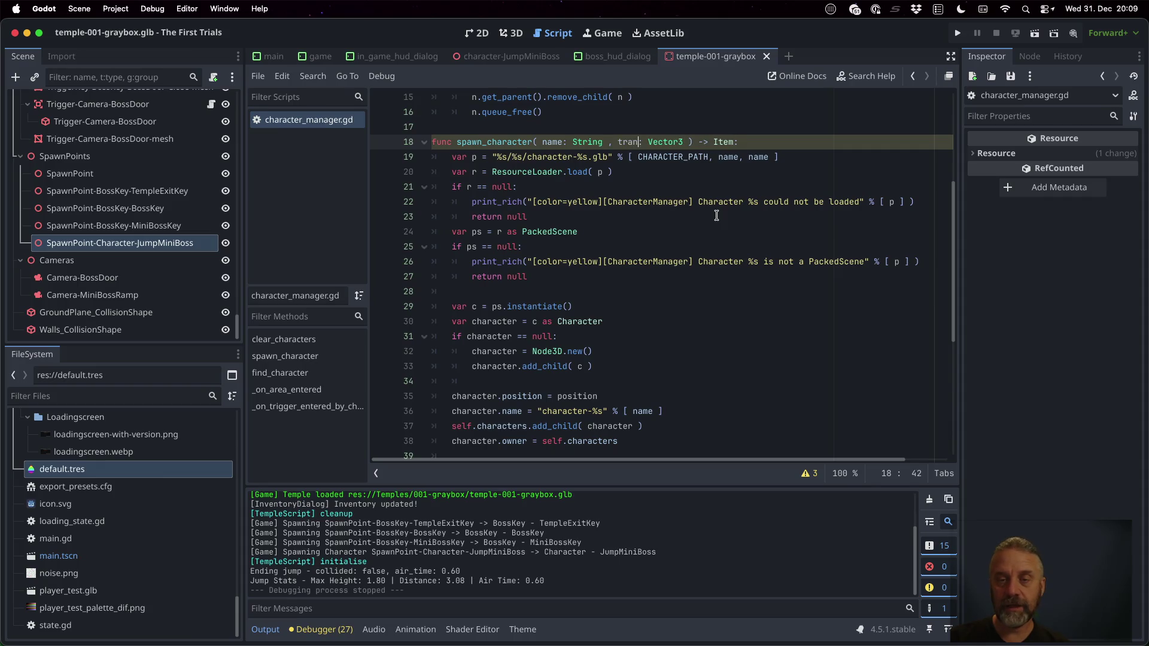
pyautogui.press('BackSpace')
pyautogui.press('BackSpace')
pyautogui.write('form')
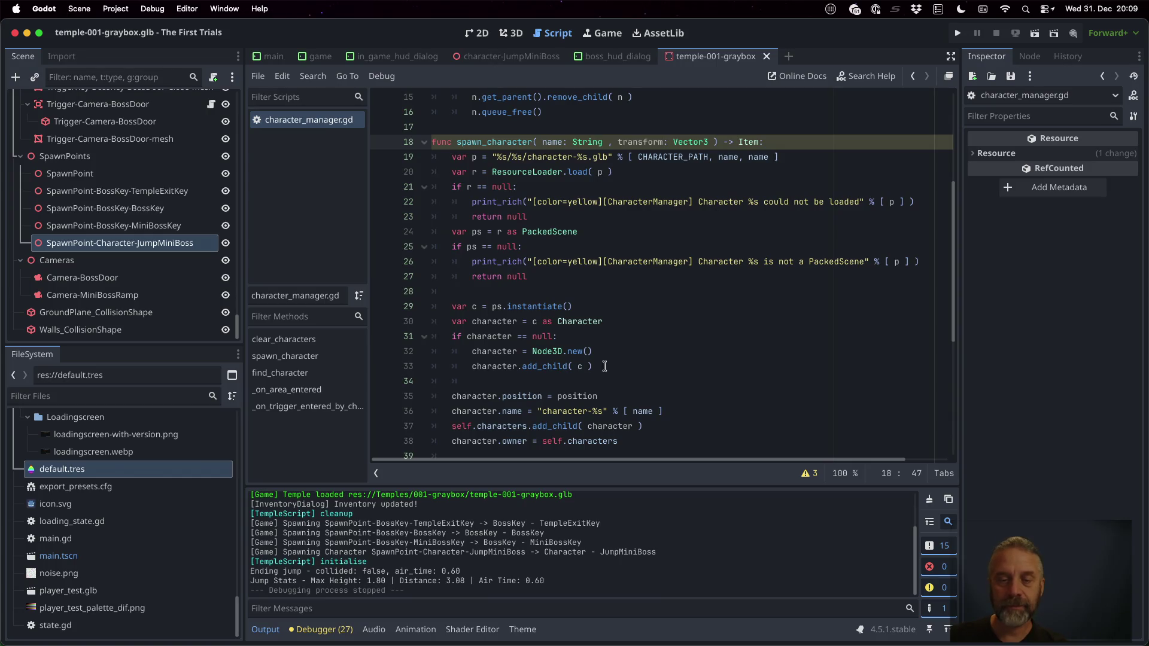
# Add 'character.transform = transform' and comment out the old position assignment
pyautogui.click(597, 397)
pyautogui.press('Return')
pyautogui.write('cha')
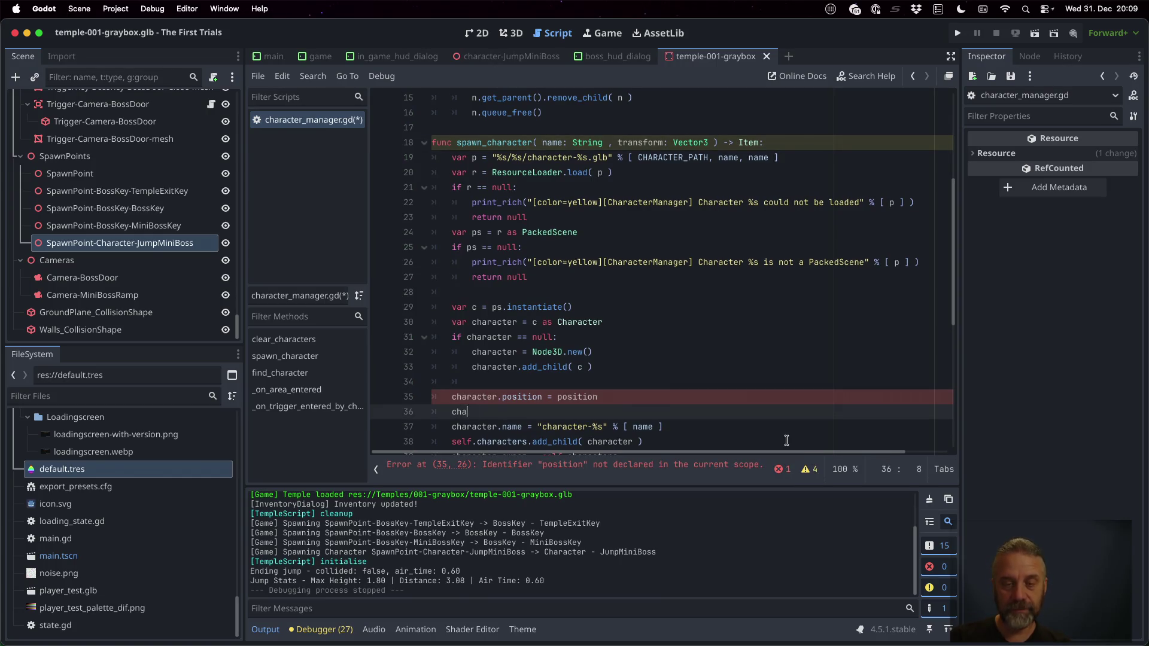
pyautogui.write('racter.tr')
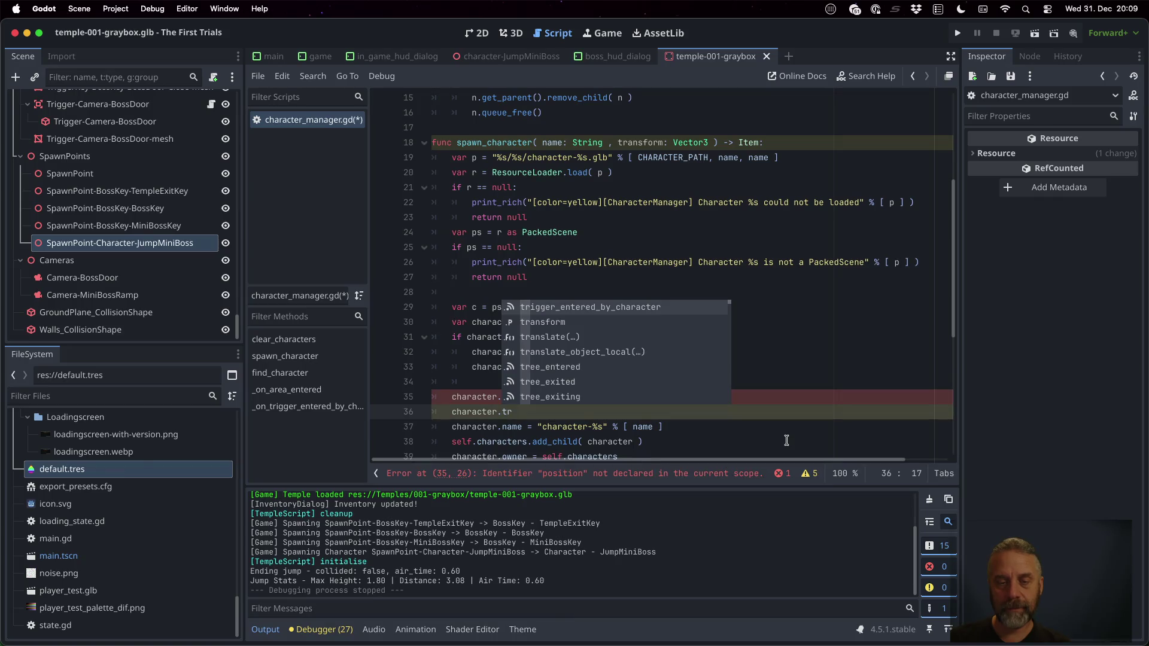
pyautogui.write('ansform = transform = trans')
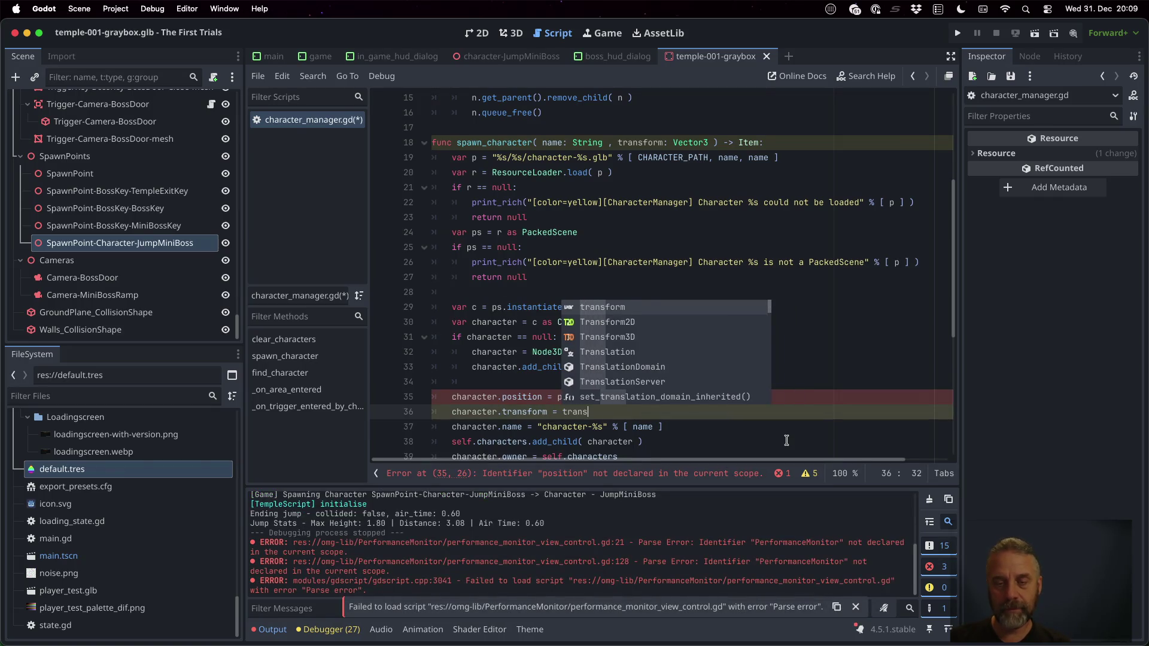
pyautogui.press('Up')
pyautogui.write('#')
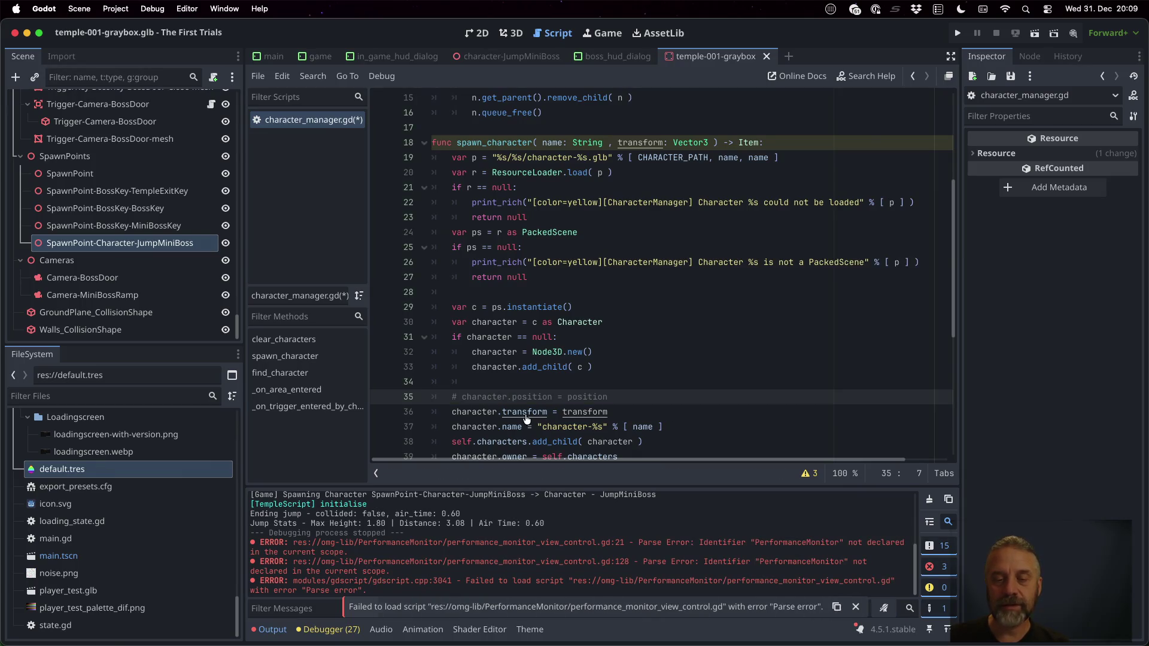
# Look up the transform property and Transform3D class documentation, then return to the code
pyautogui.keyDown('super'); pyautogui.click(525, 413); pyautogui.keyUp('super')
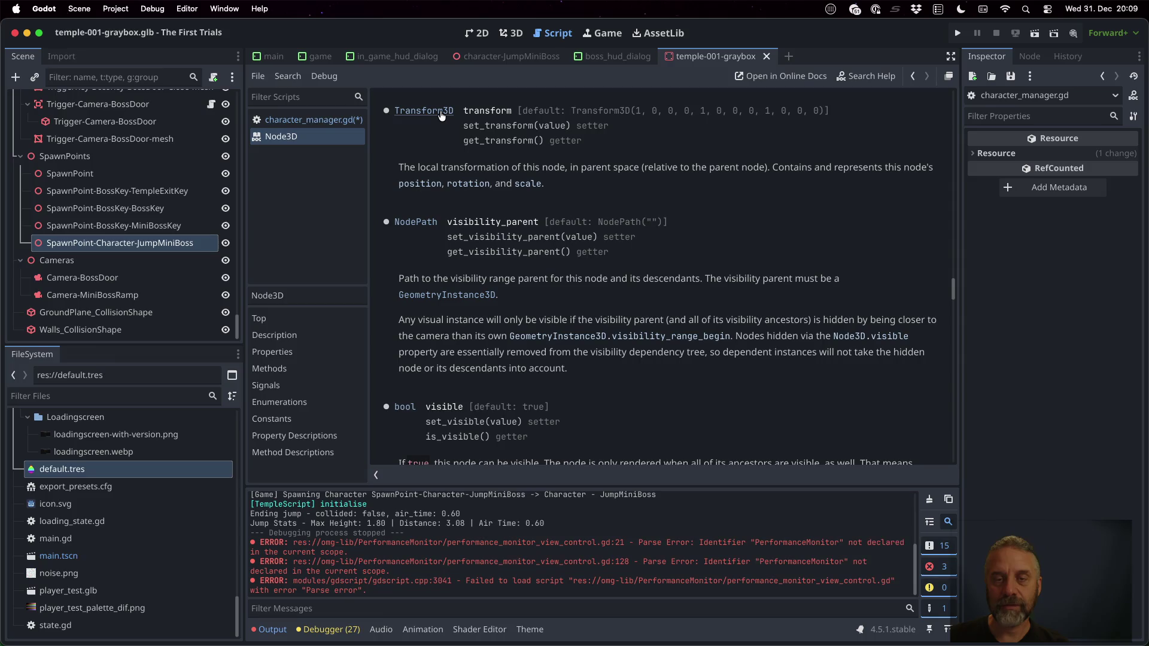
pyautogui.click(441, 113)
pyautogui.scroll(-5, 596, 321)
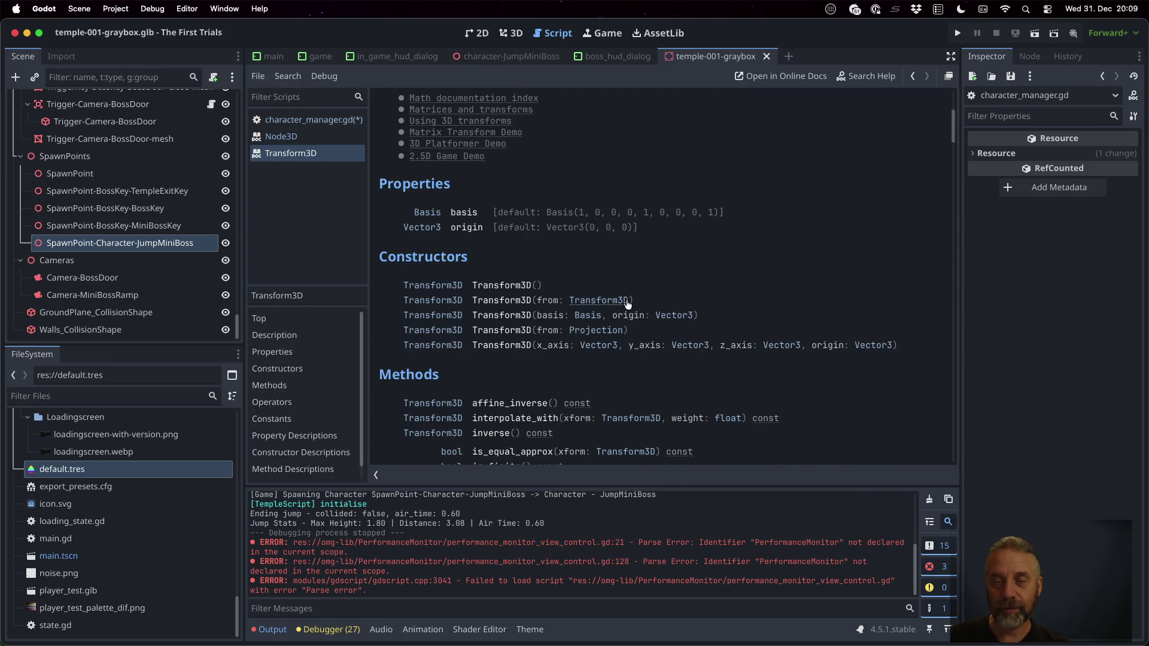
pyautogui.scroll(-2, 627, 304)
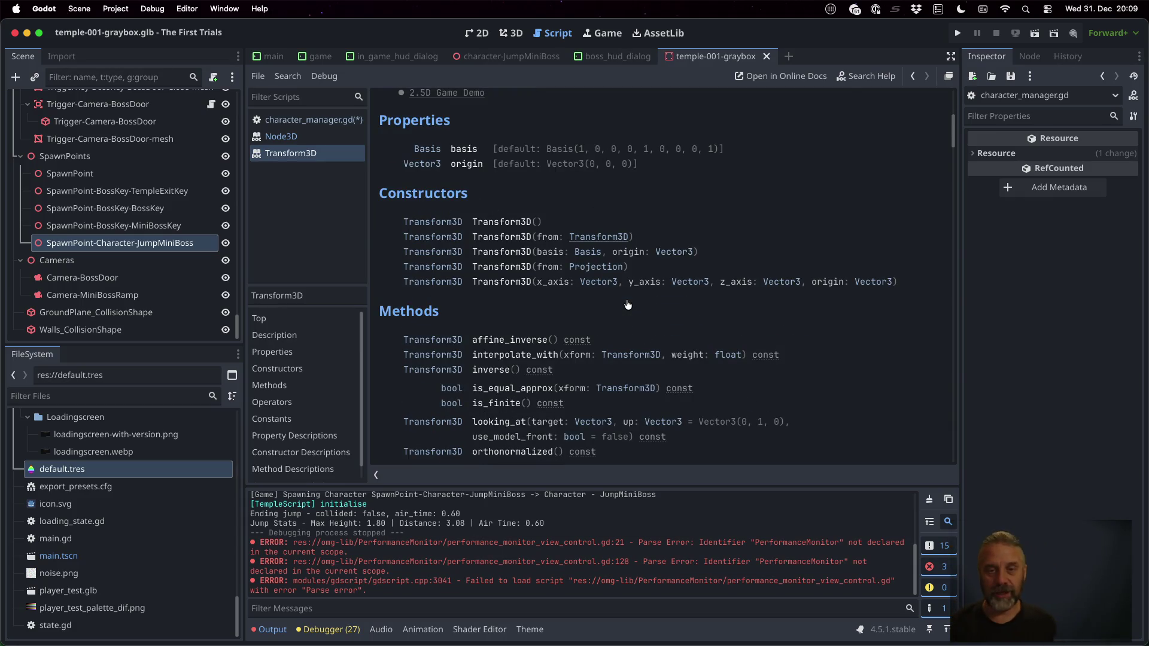
pyautogui.scroll(1, 627, 304)
pyautogui.scroll(7, 627, 304)
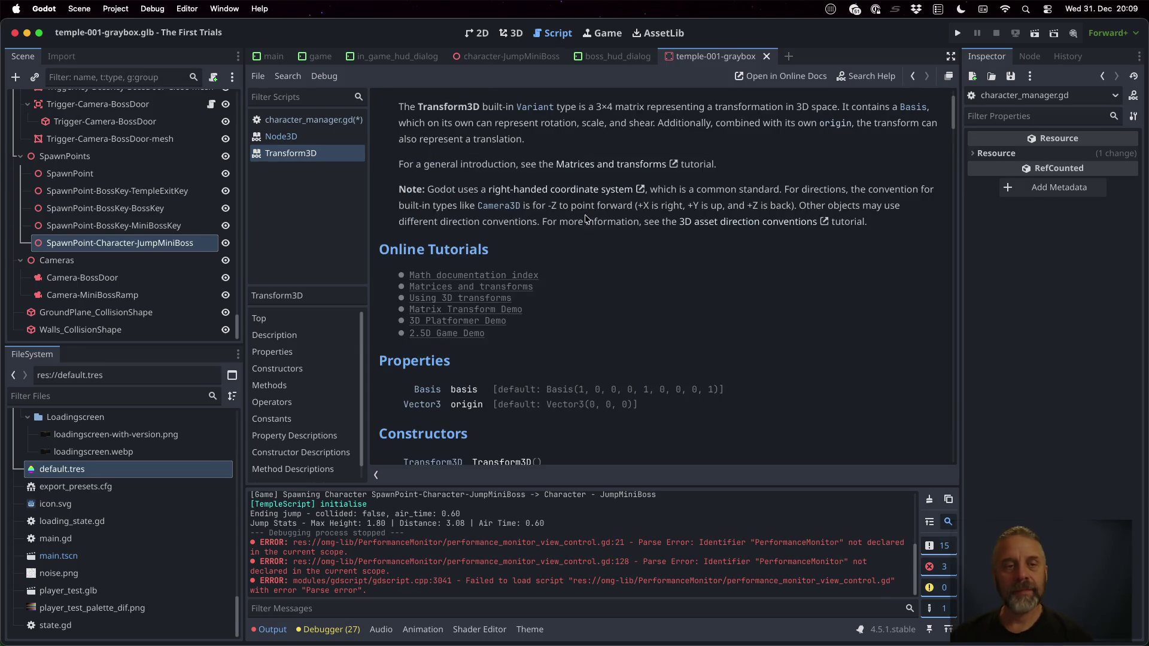
pyautogui.click(333, 119)
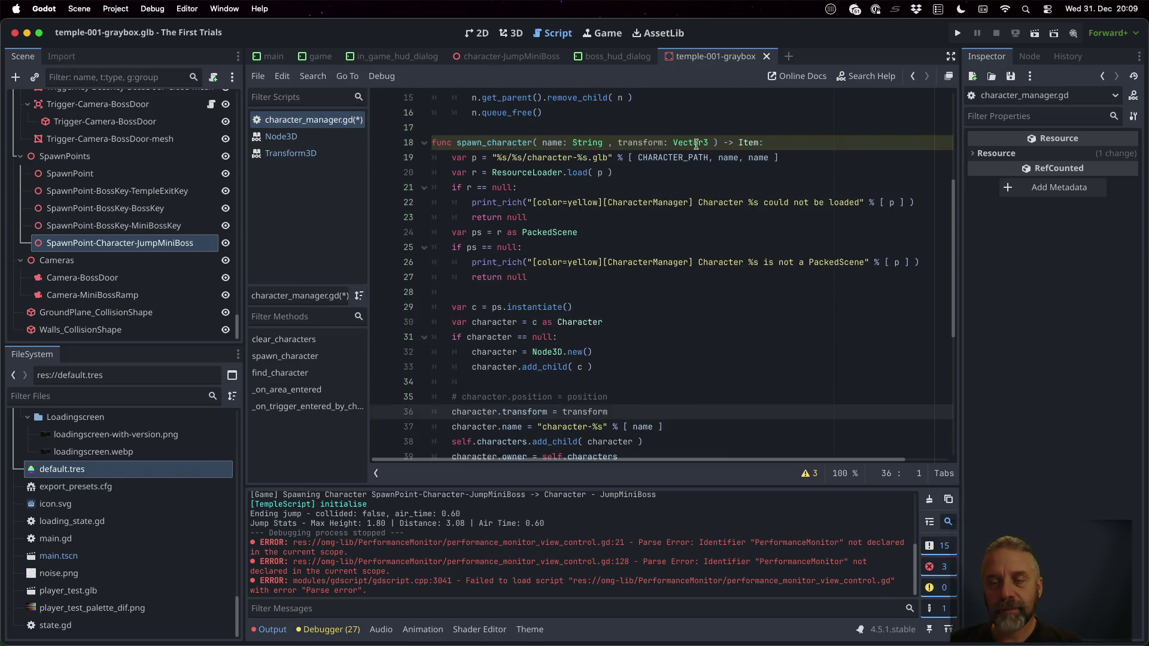
# Change the parameter type from Vector3 to Transform3D and save character_manager.gd
pyautogui.doubleClick(696, 143)
pyautogui.write('Trans')
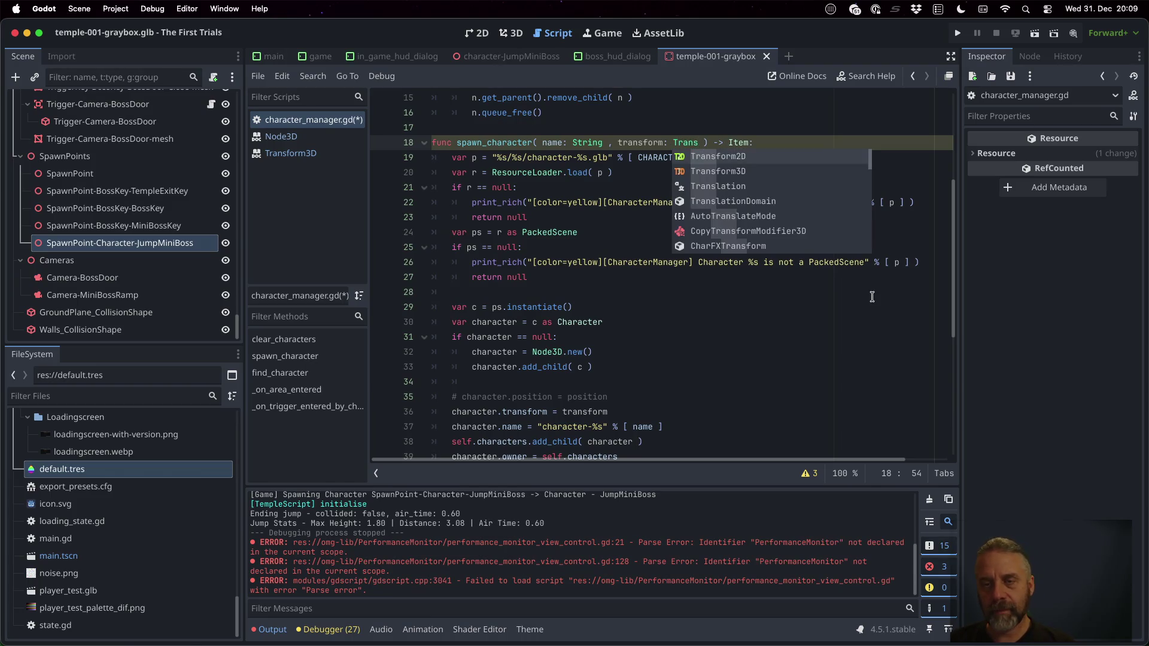
pyautogui.press('Down')
pyautogui.press('Return')
pyautogui.hotkey('ctrl', 's')
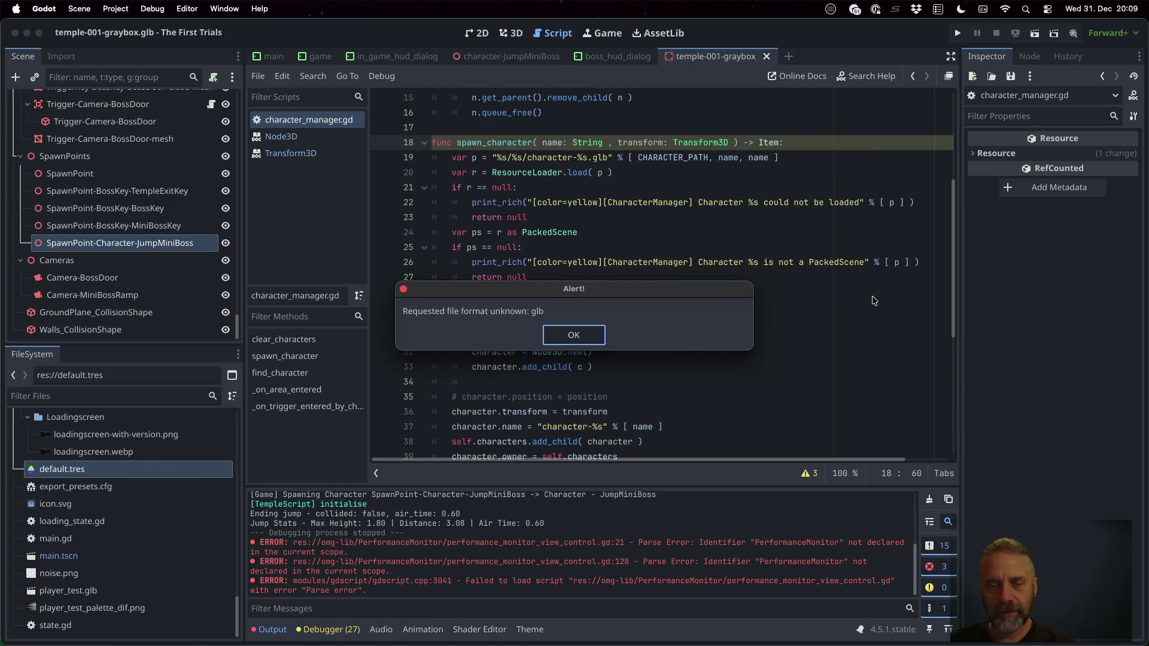
pyautogui.click(594, 338)
pyautogui.click(732, 334)
pyautogui.scroll(-5, 733, 334)
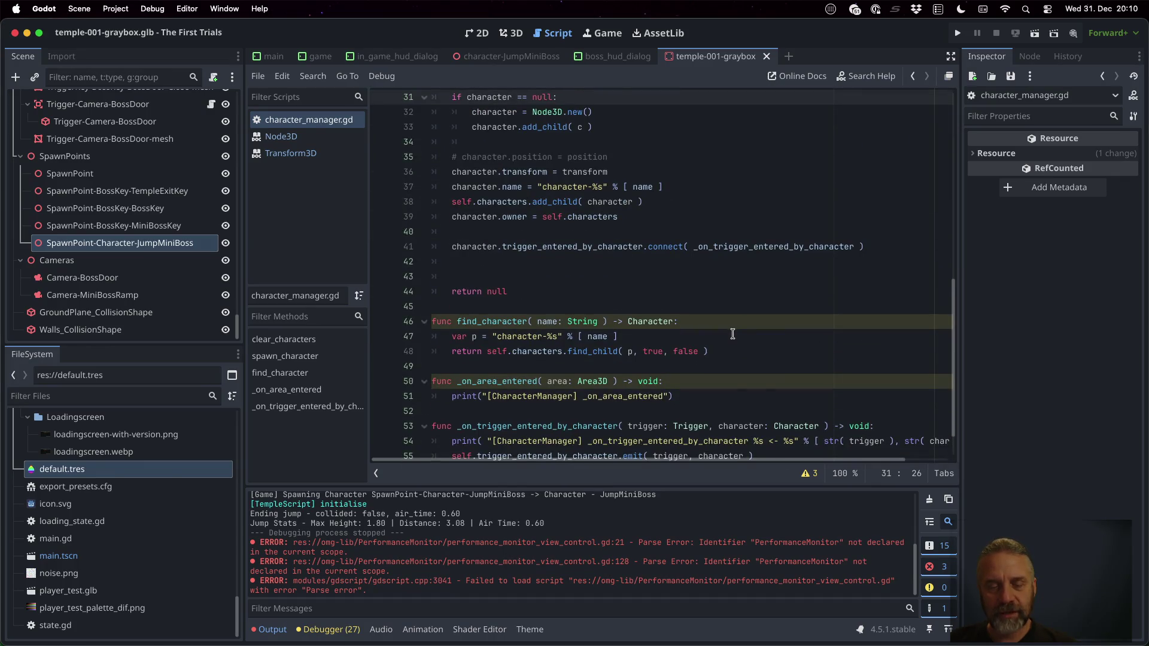
pyautogui.scroll(5, 732, 334)
# Search the project for spawn_character and open its call in game.gd
pyautogui.doubleClick(508, 131)
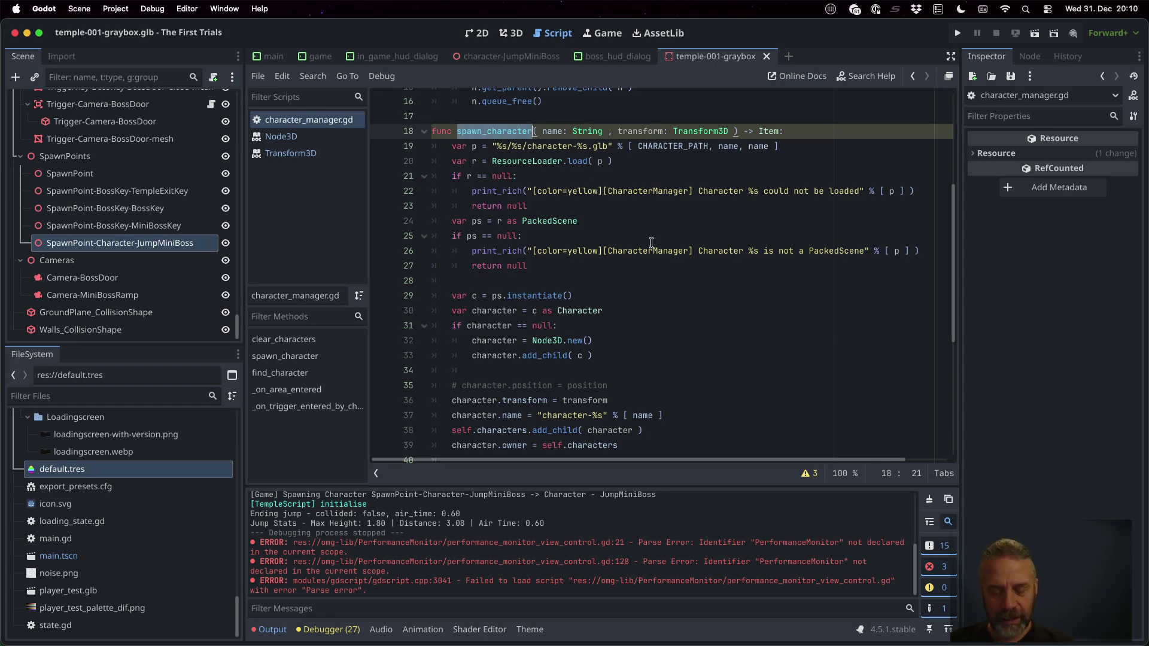
pyautogui.hotkey('ctrl', 'shift', 'f')
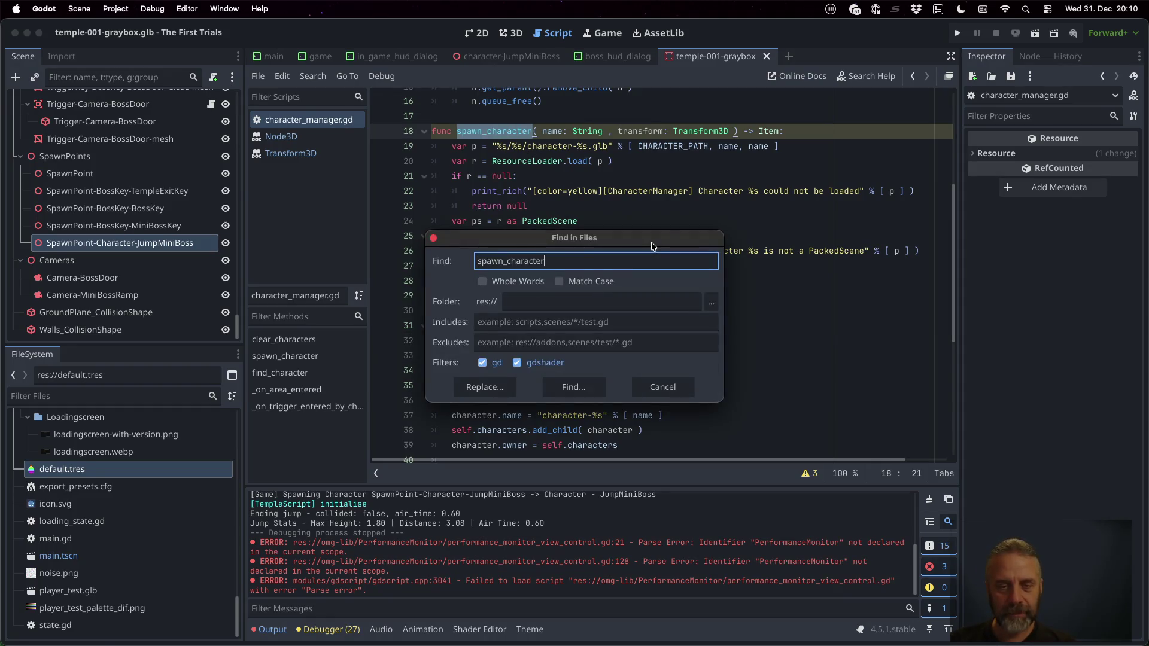
pyautogui.press('Return')
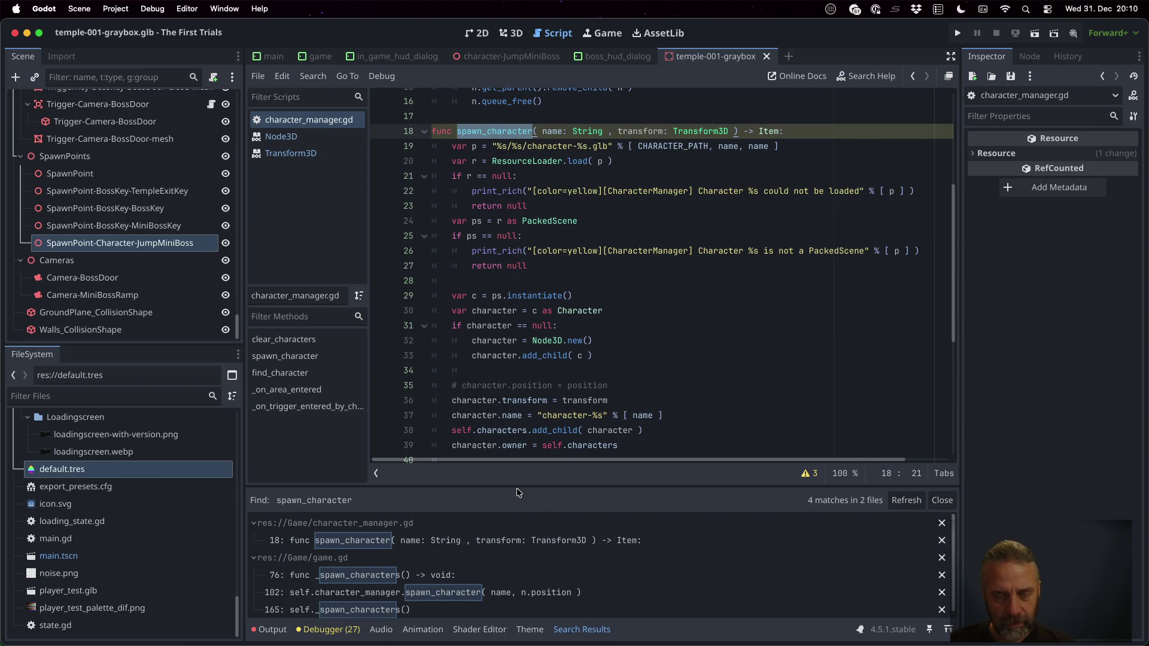
pyautogui.scroll(-1, 528, 558)
pyautogui.click(455, 587)
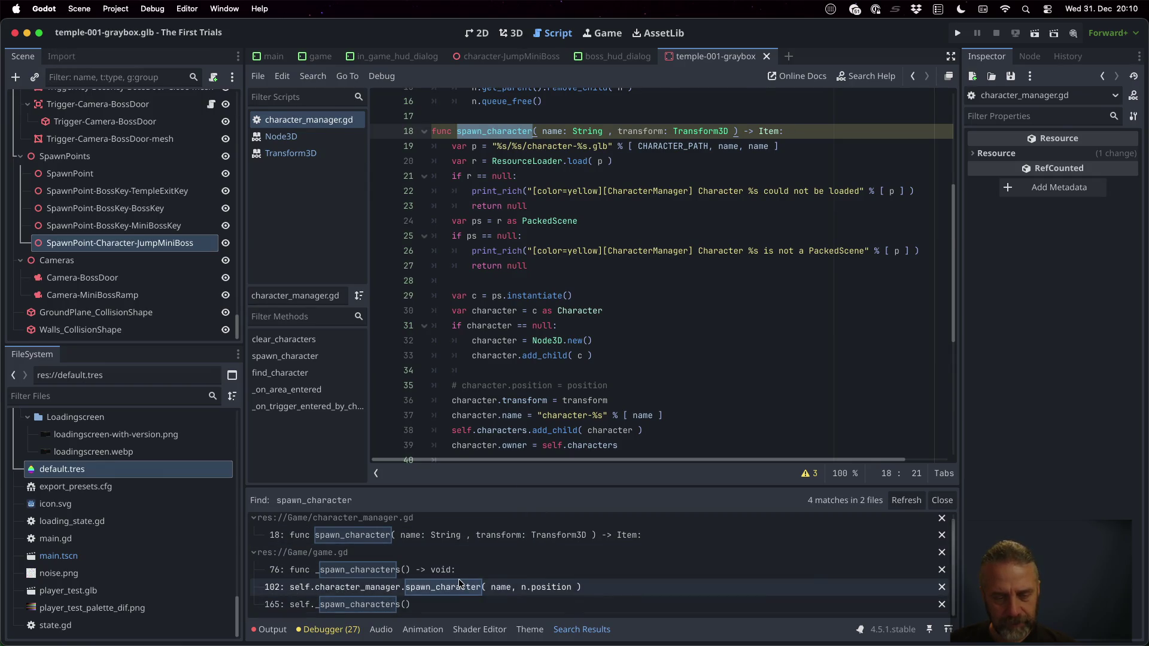
# Pass n.transform instead of n.position to spawn_character, save game.gd, and run the game
pyautogui.scroll(-3, 652, 303)
pyautogui.scroll(3, 651, 302)
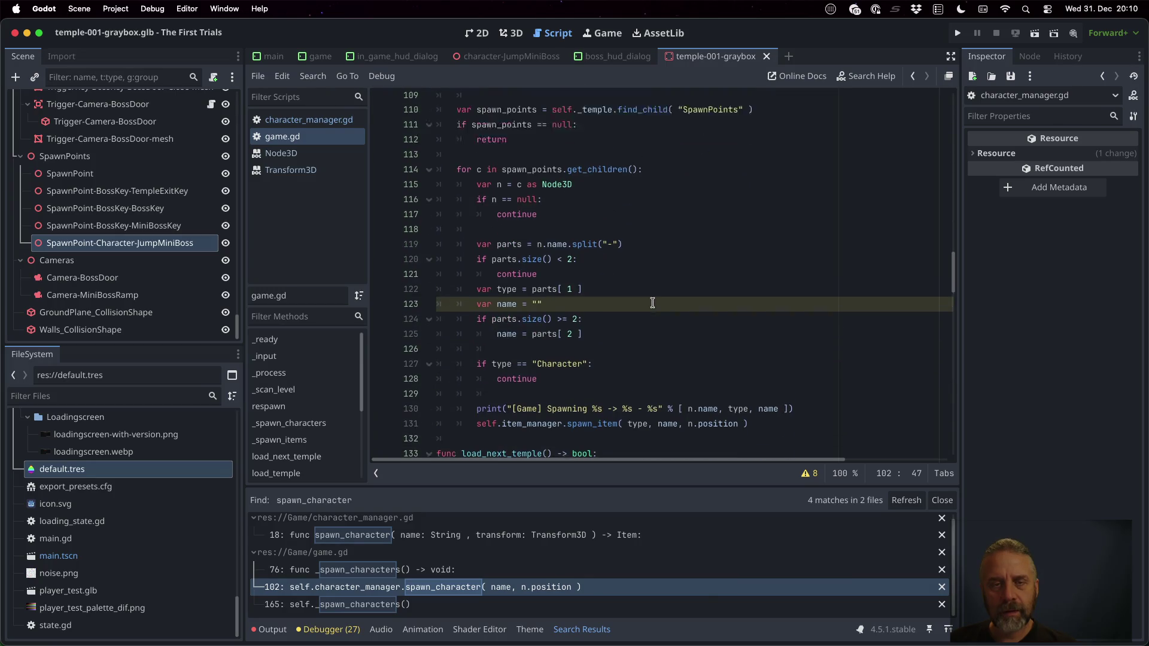
pyautogui.scroll(5, 648, 203)
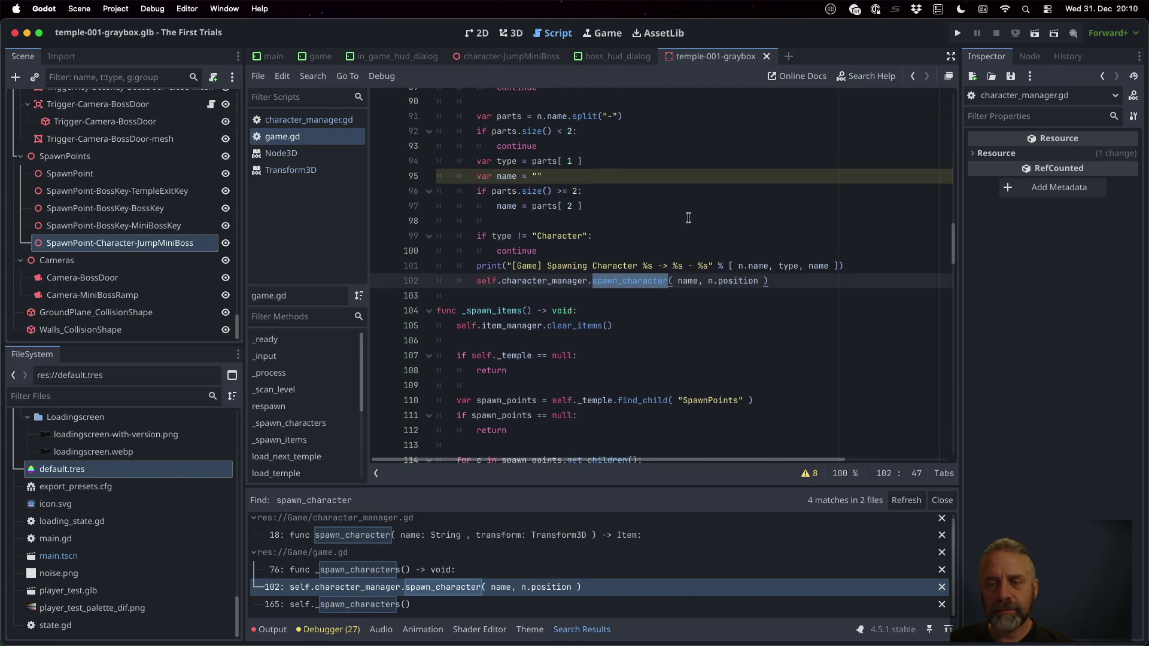
pyautogui.click(731, 331)
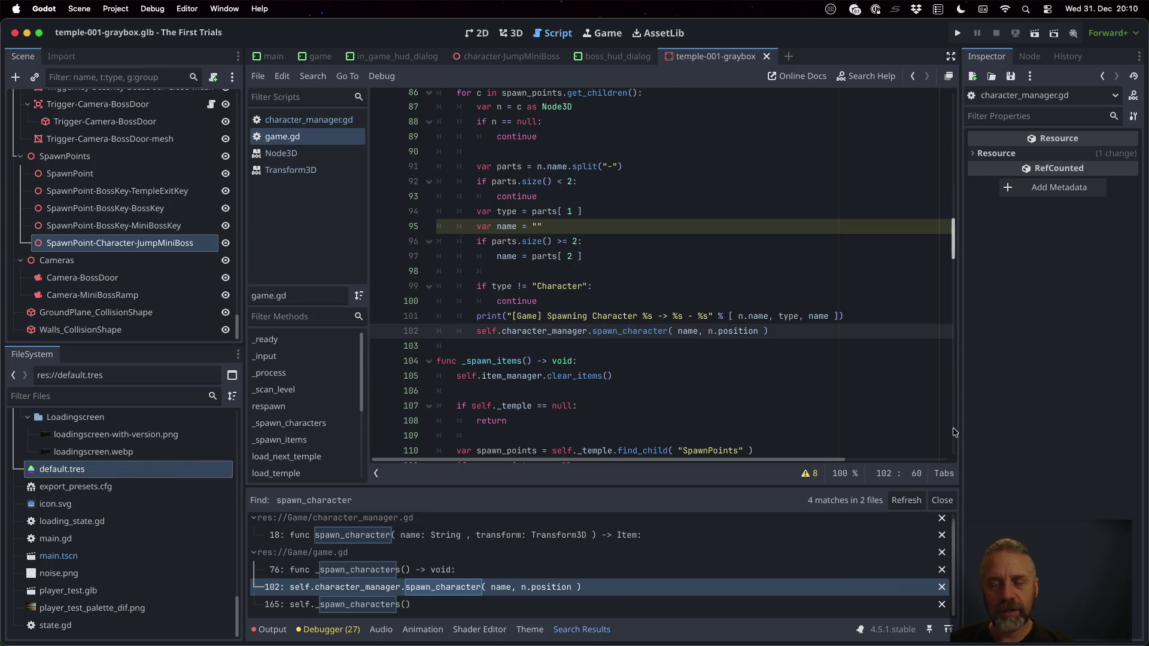
pyautogui.hotkey('shift', 'alt', 'Right')
pyautogui.write('tr')
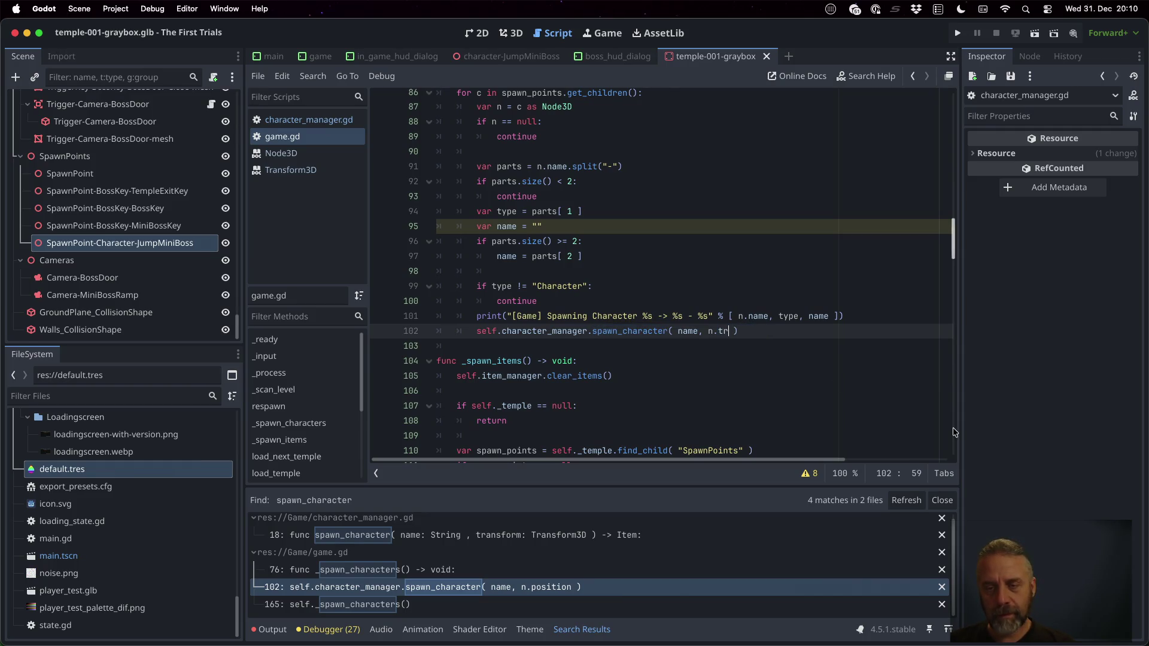
pyautogui.press('Return')
pyautogui.press('super+s')
pyautogui.press('Return')
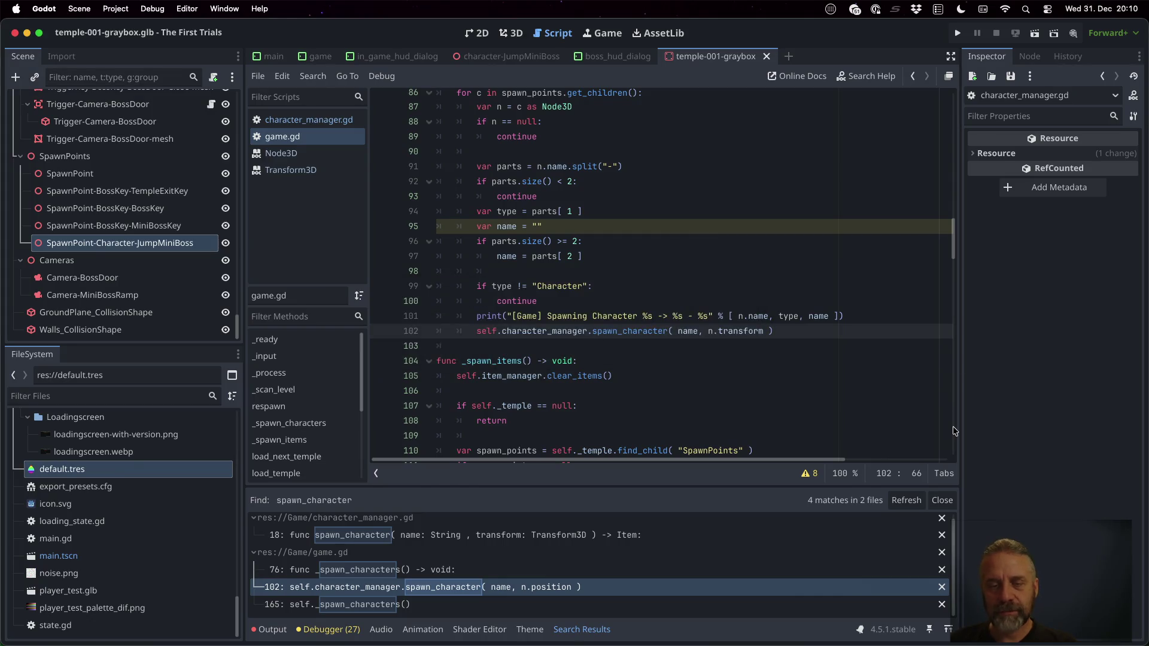
pyautogui.click(957, 29)
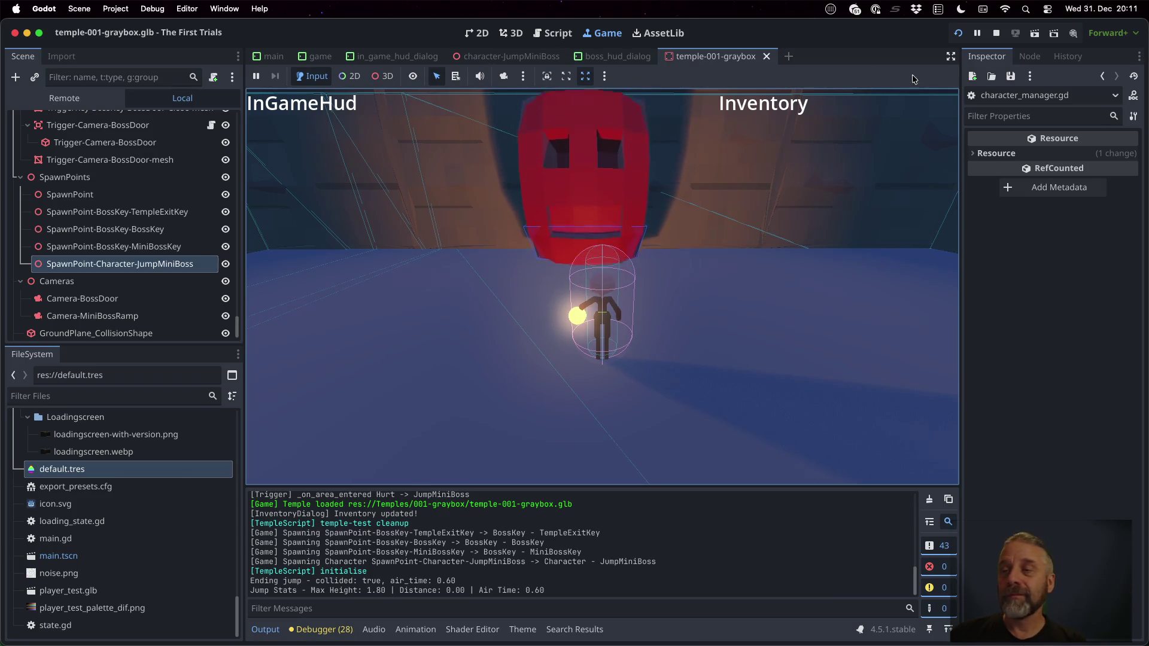
# Stop the test run after checking the JumpMiniBoss spawn, then switch to the TODO notes
pyautogui.click(995, 34)
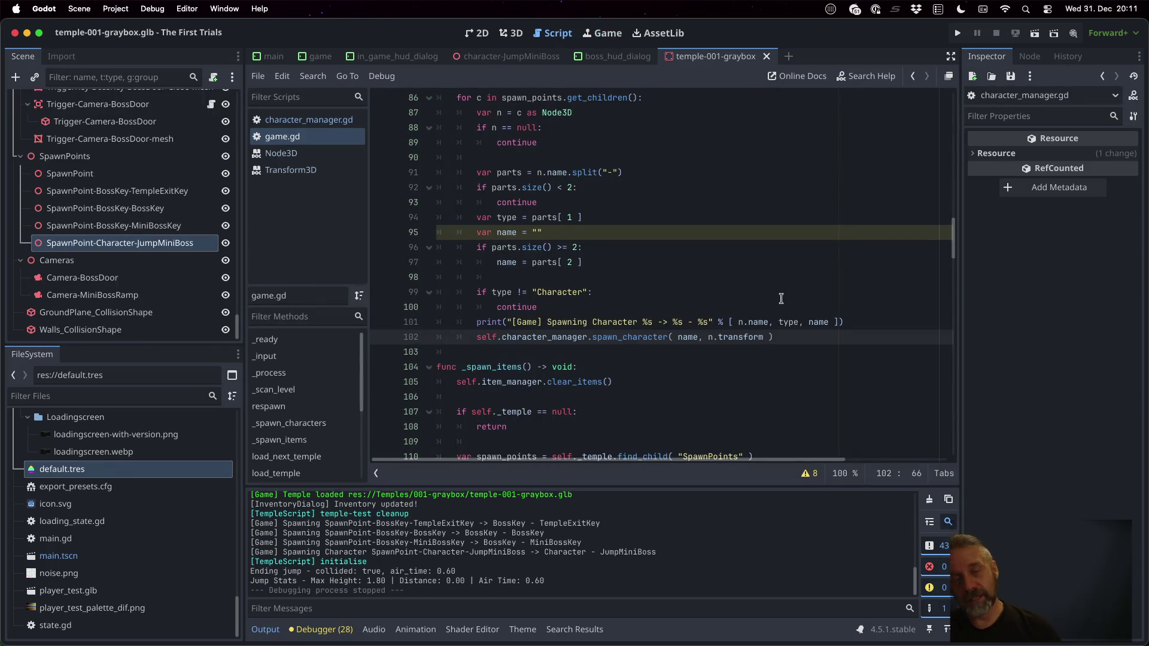
pyautogui.hotkey('ctrl', 'Up')
# Add a '### E07 - 2025-12-31' heading under the Done section of TODO.md
pyautogui.press('super+Tab')
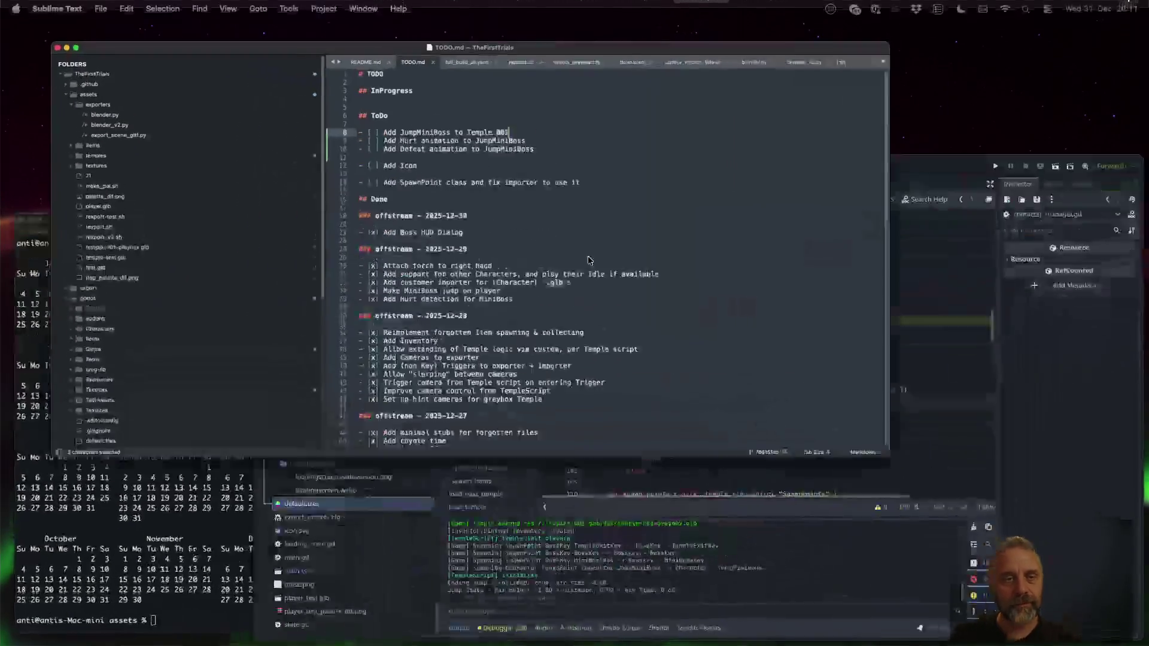
pyautogui.press('Left')
pyautogui.press('Down')
pyautogui.press('Down')
pyautogui.press('Down')
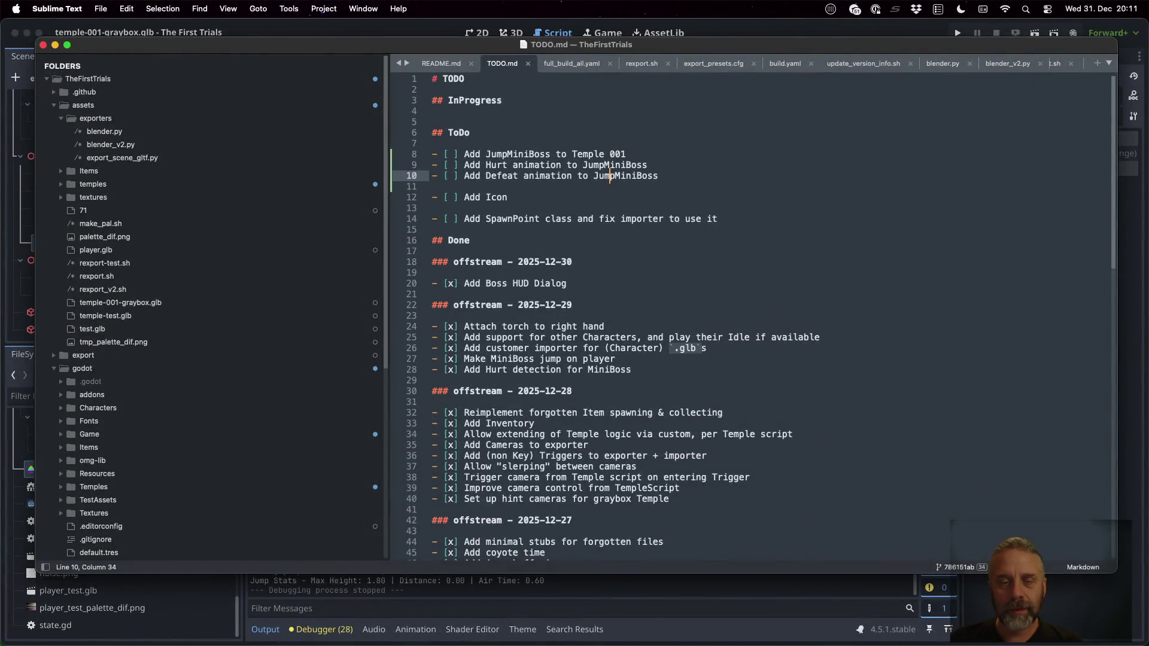
pyautogui.press('Return')
pyautogui.press('Return')
pyautogui.press('Up')
pyautogui.write('###')
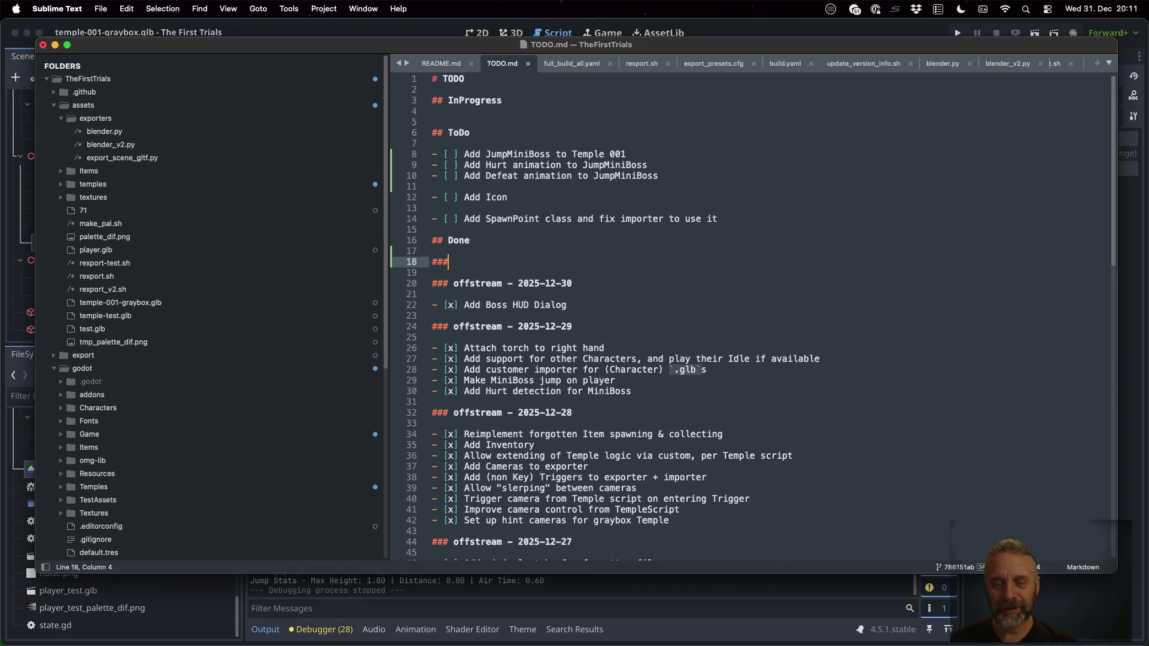
pyautogui.scroll(-7, 748, 317)
pyautogui.scroll(6, 748, 317)
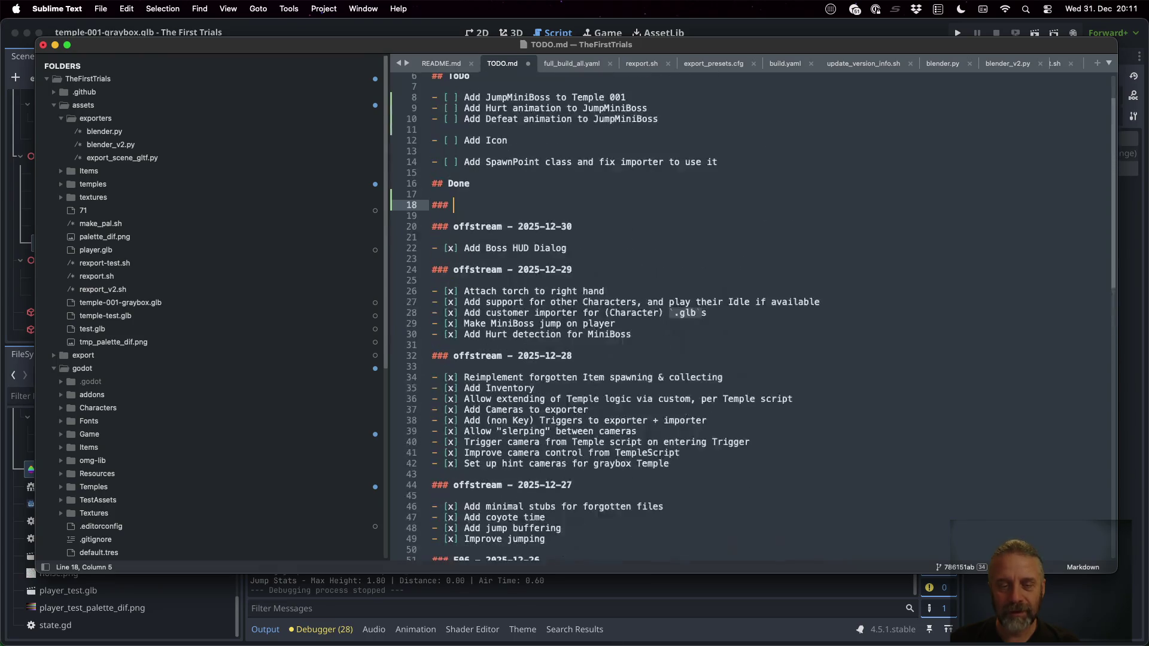
pyautogui.write('E07 - 2025-12-31')
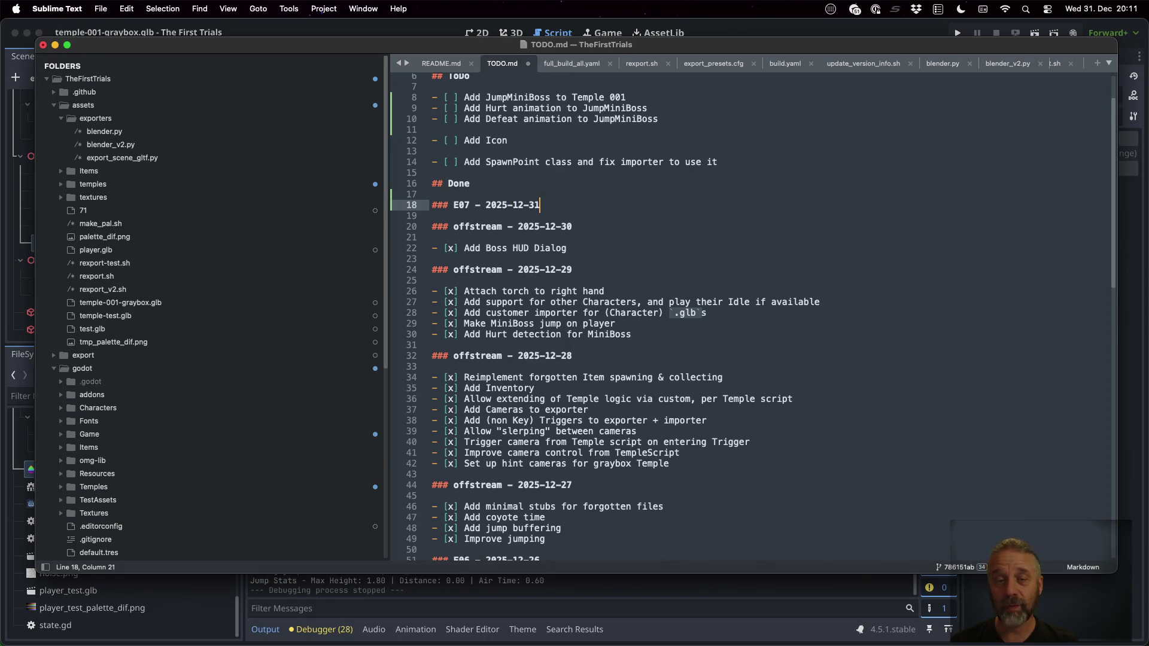
pyautogui.press('Return')
# Move 'Add JumpMiniBoss to Temple 001' under the E07 heading, check it with x, and save
pyautogui.click(669, 108)
pyautogui.press('Up')
pyautogui.hotkey('ctrl', 'x')
pyautogui.press('Down')
pyautogui.press('Down')
pyautogui.press('Down')
pyautogui.hotkey('ctrl', 'v')
pyautogui.click(476, 216)
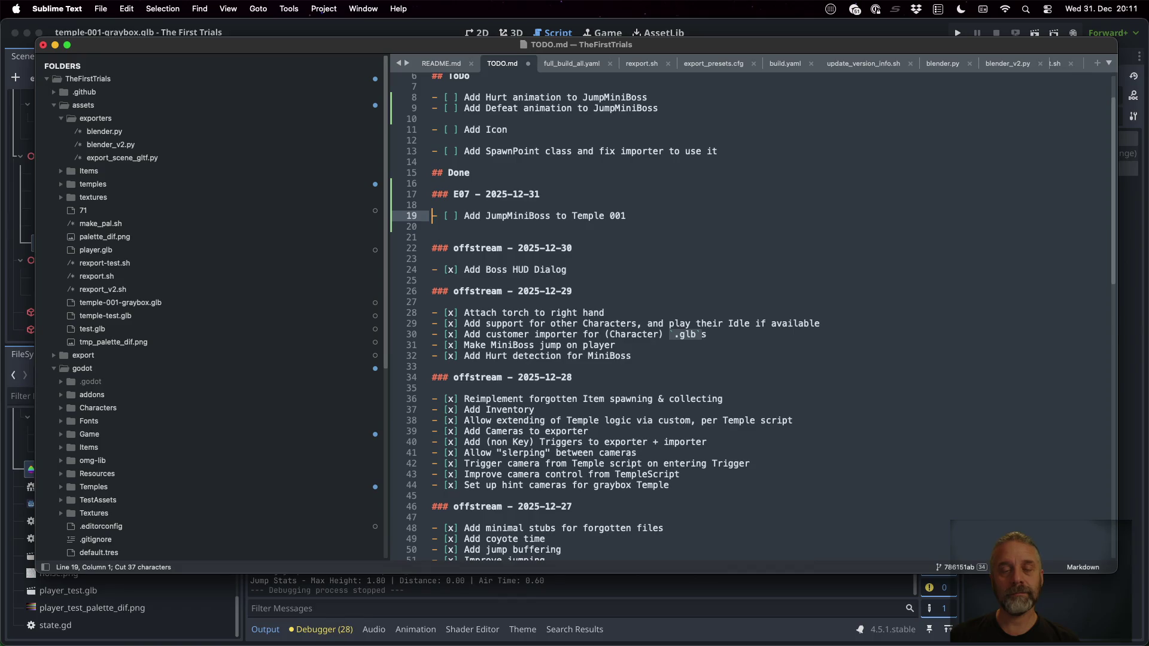
pyautogui.click(453, 215)
pyautogui.press('BackSpace')
pyautogui.write('x')
pyautogui.press('super+s')
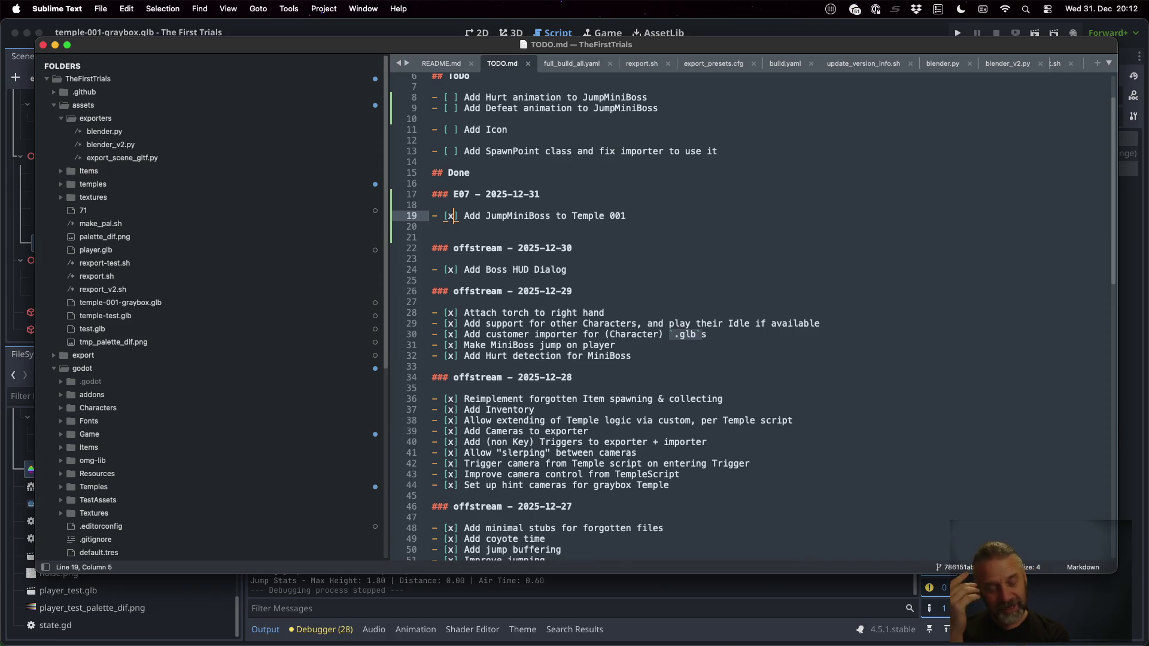
pyautogui.press('super+Tab')
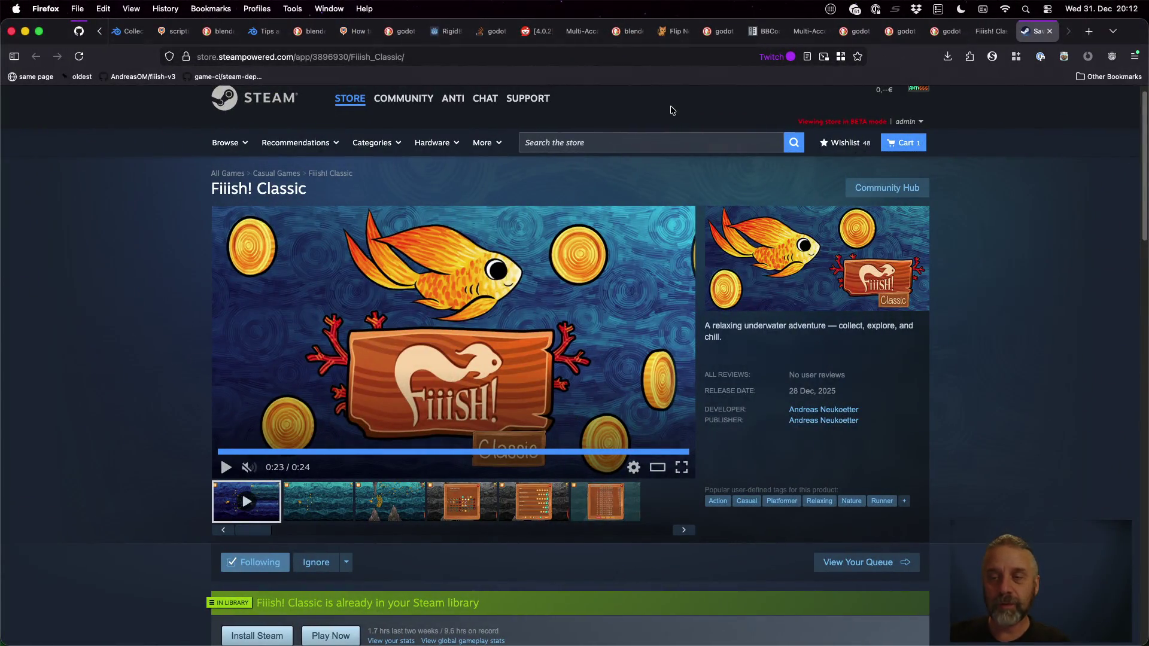
# Search the web in a new tab for 'gdscript include other script'
pyautogui.press('super+t')
pyautogui.write('gds')
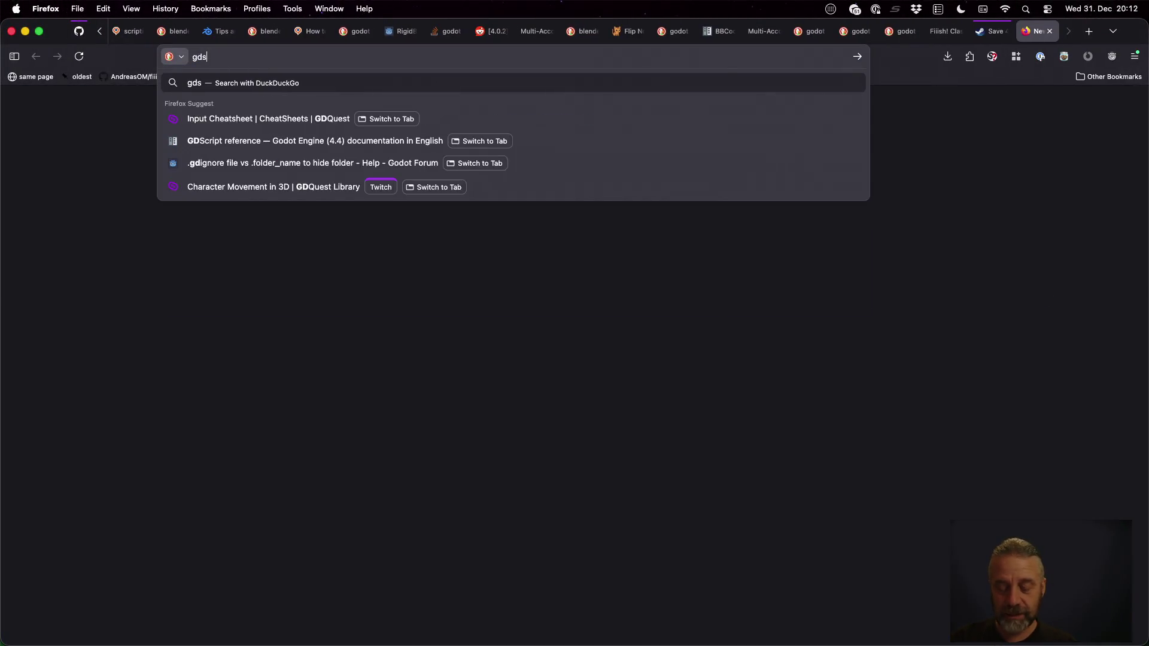
pyautogui.write('crip[t')
pyautogui.press('BackSpace')
pyautogui.press('BackSpace')
pyautogui.write('t')
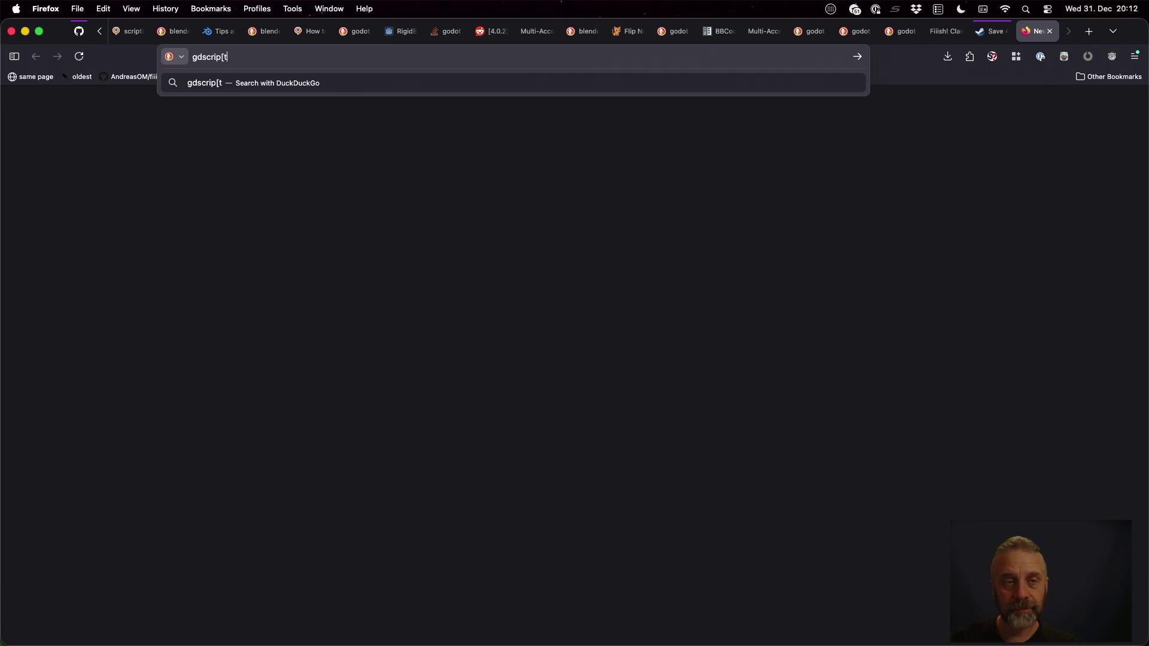
pyautogui.write(' include ')
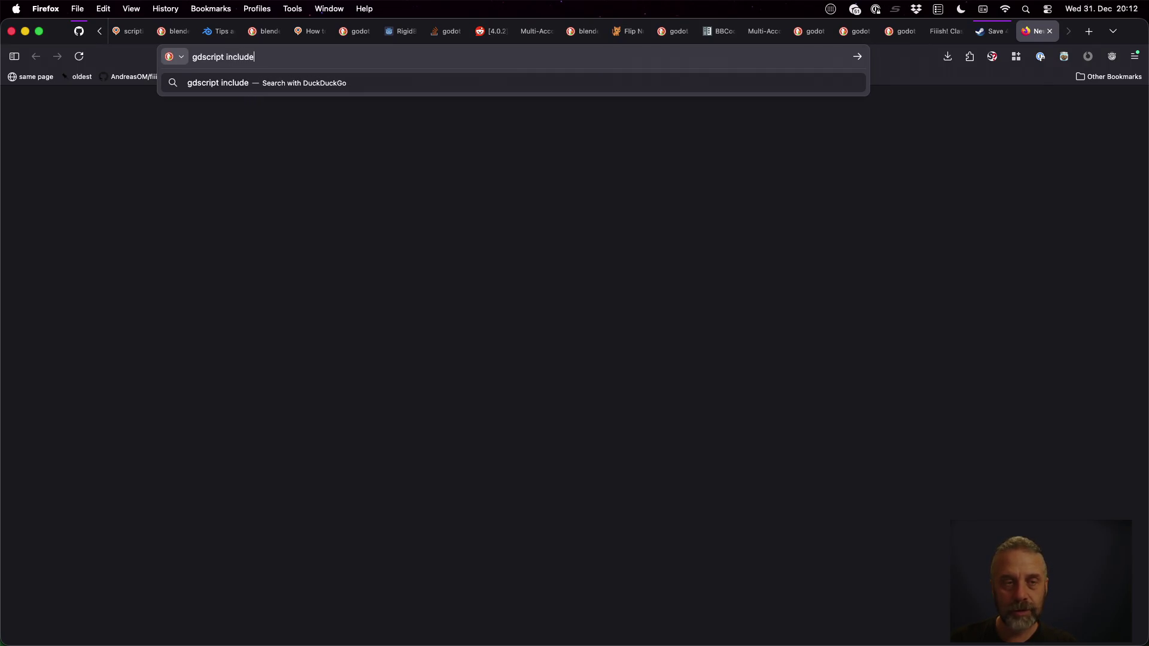
pyautogui.write('other sc')
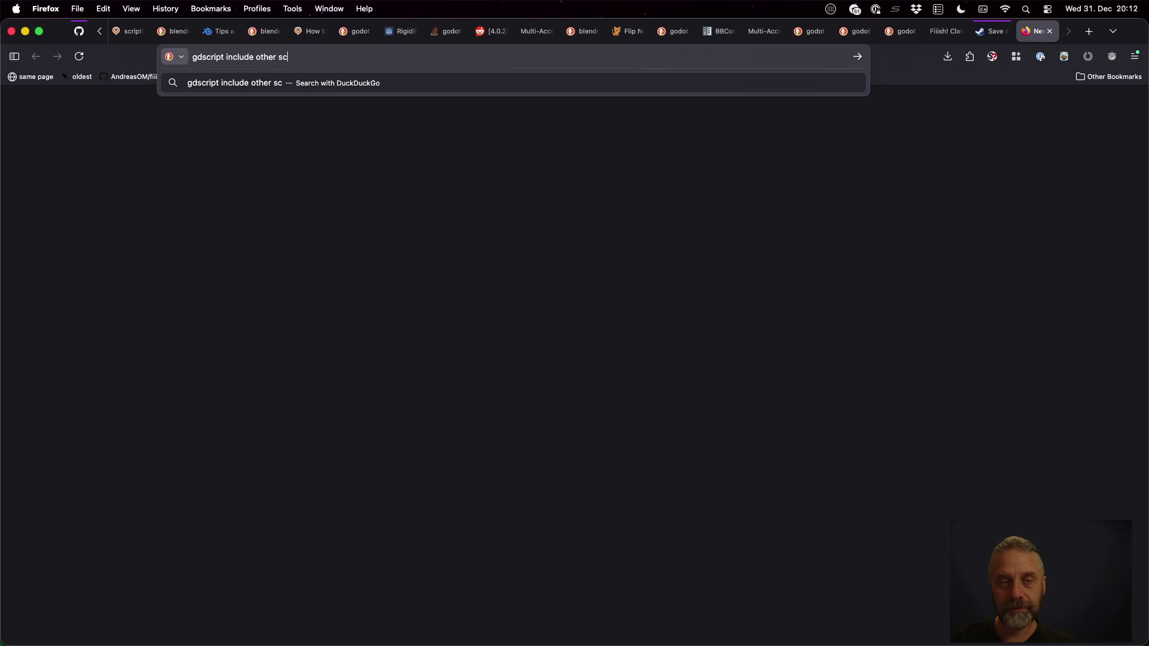
pyautogui.write('ript')
pyautogui.press('Return')
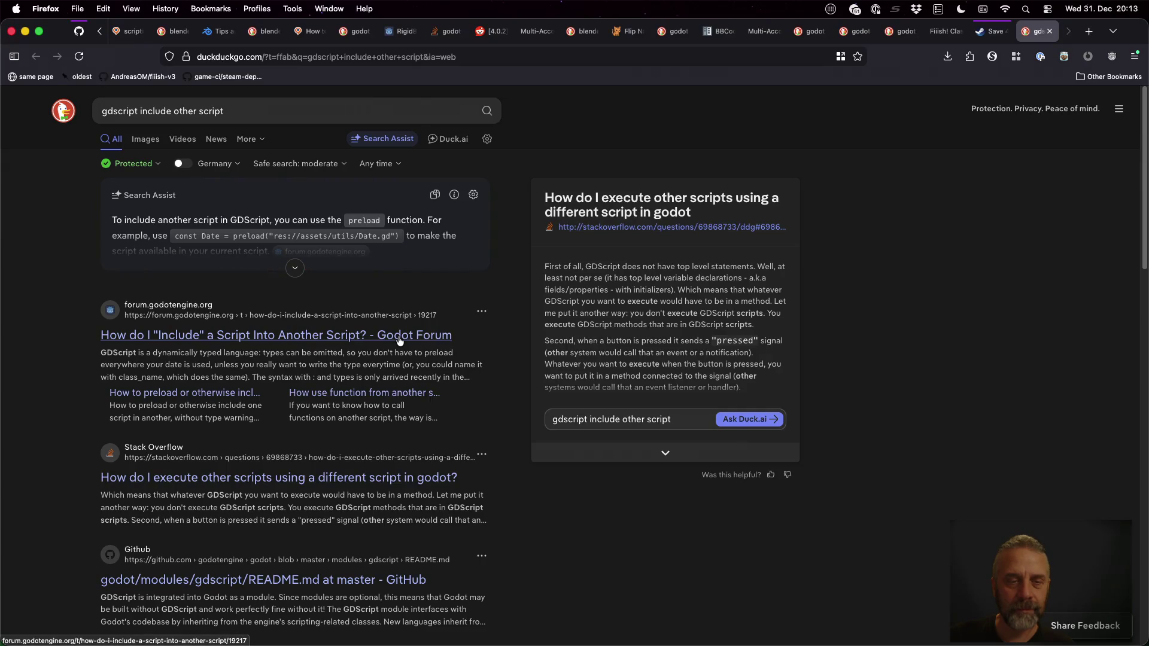
# Expand Search Assist and open the Godot Forum result in a background tab
pyautogui.click(294, 267)
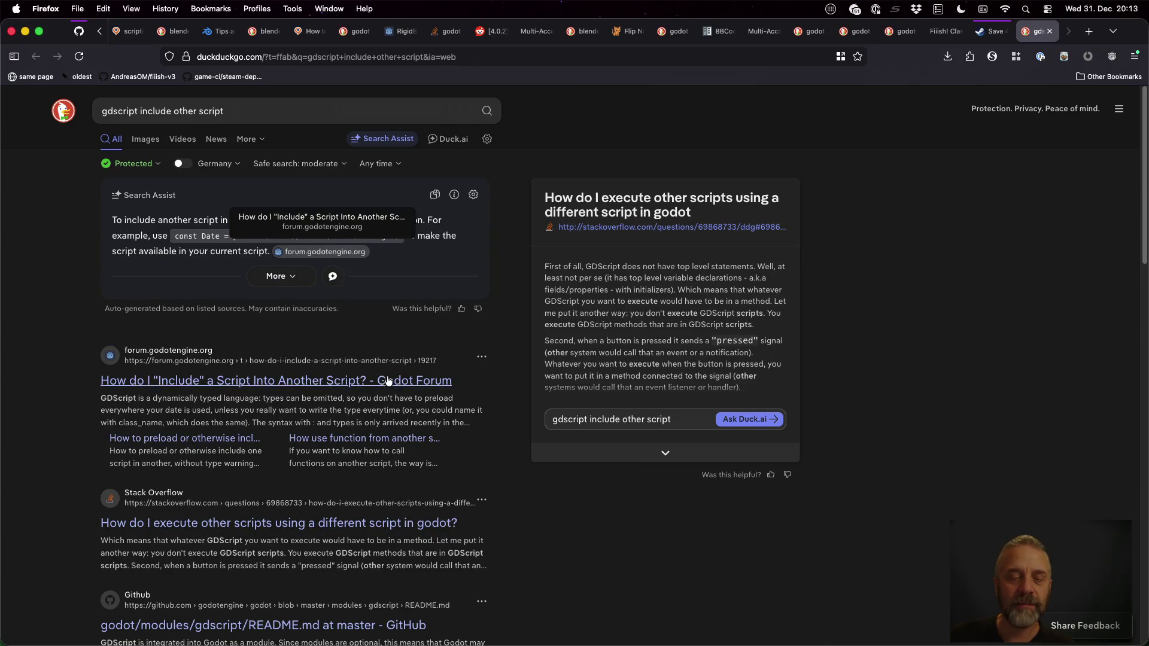
pyautogui.scroll(-1, 381, 370)
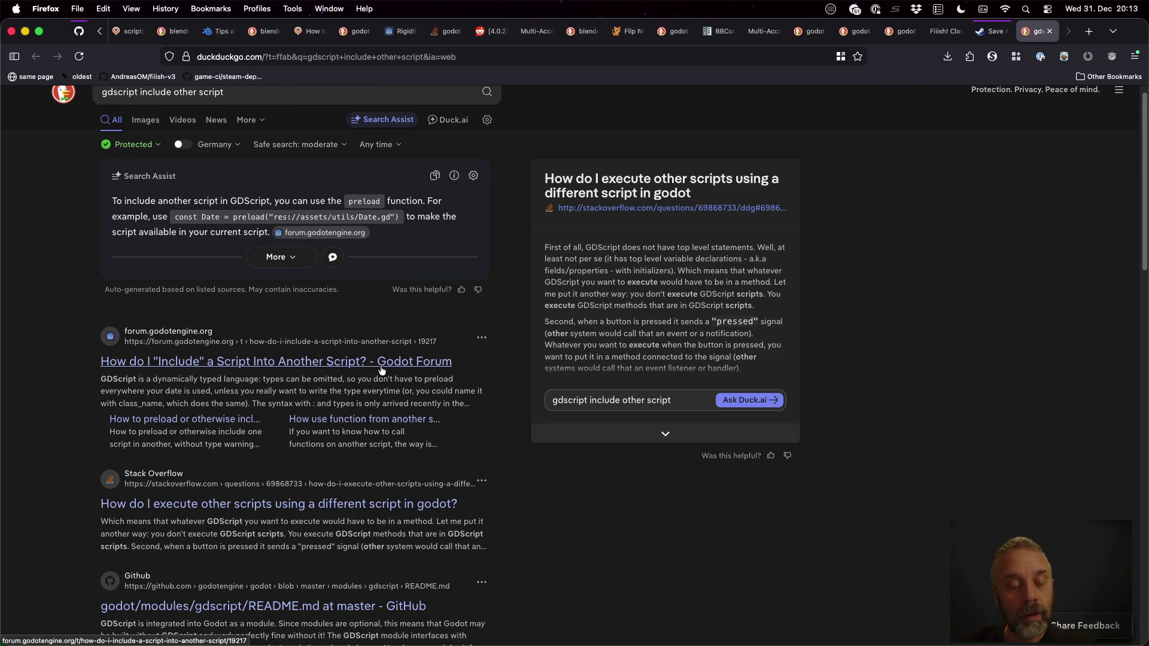
pyautogui.middleClick(381, 370)
pyautogui.scroll(-3, 474, 530)
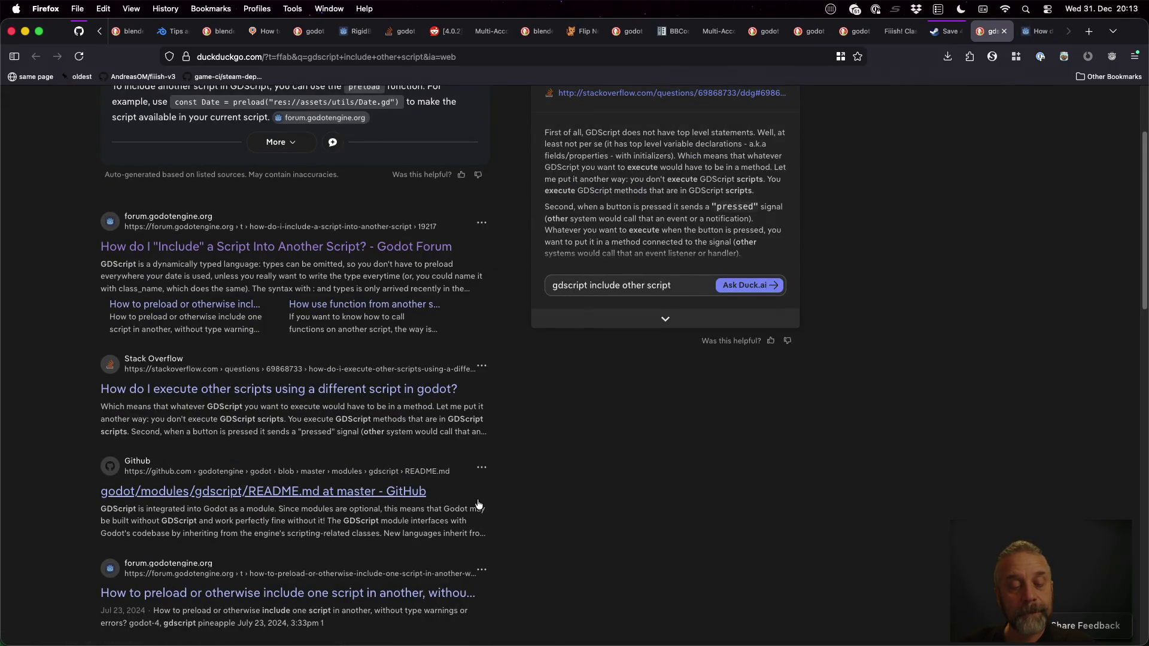
# Read through the replies in the Godot Forum thread about including one script in another
pyautogui.hotkey('ctrl', 'Tab')
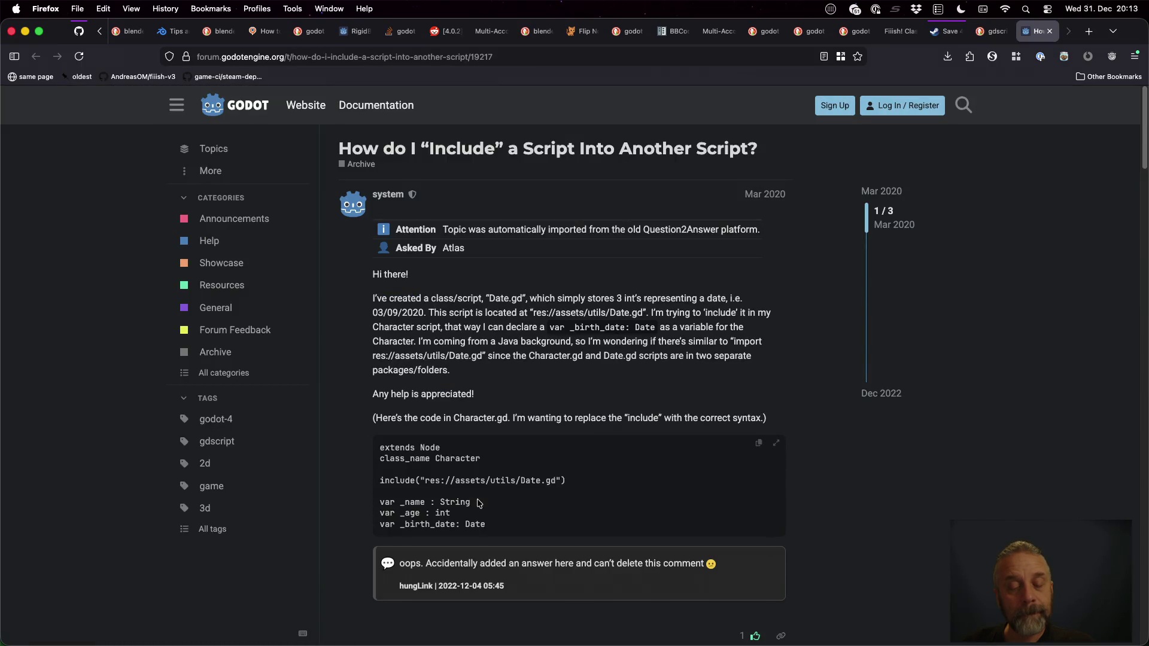
pyautogui.scroll(-7, 478, 503)
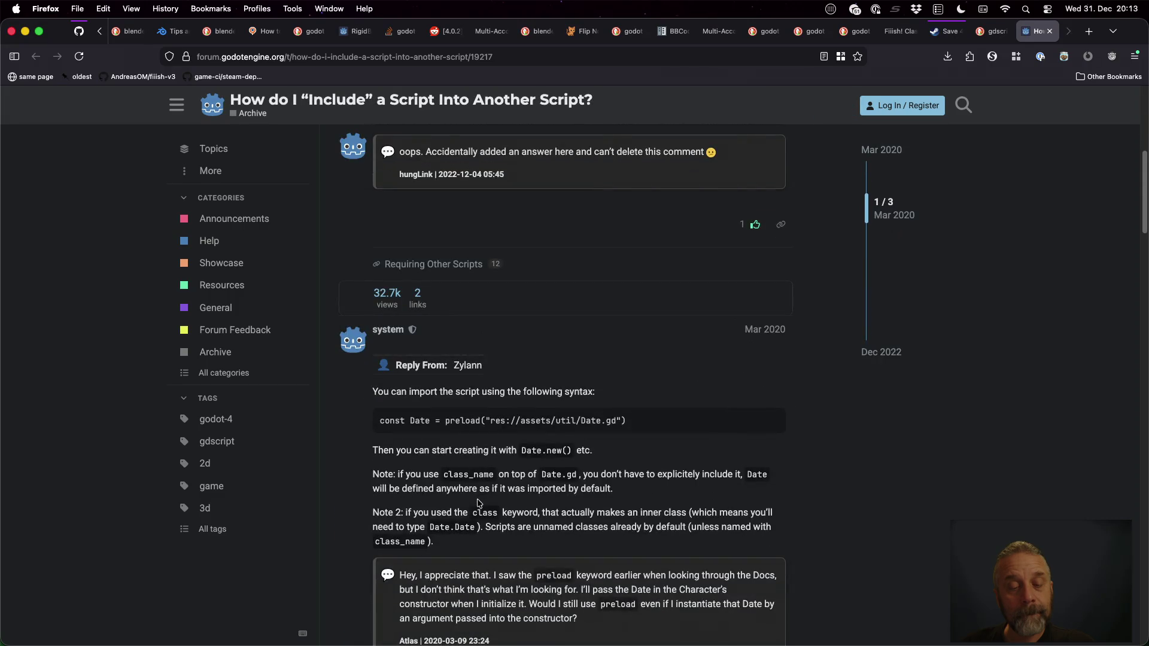
pyautogui.scroll(-2, 428, 448)
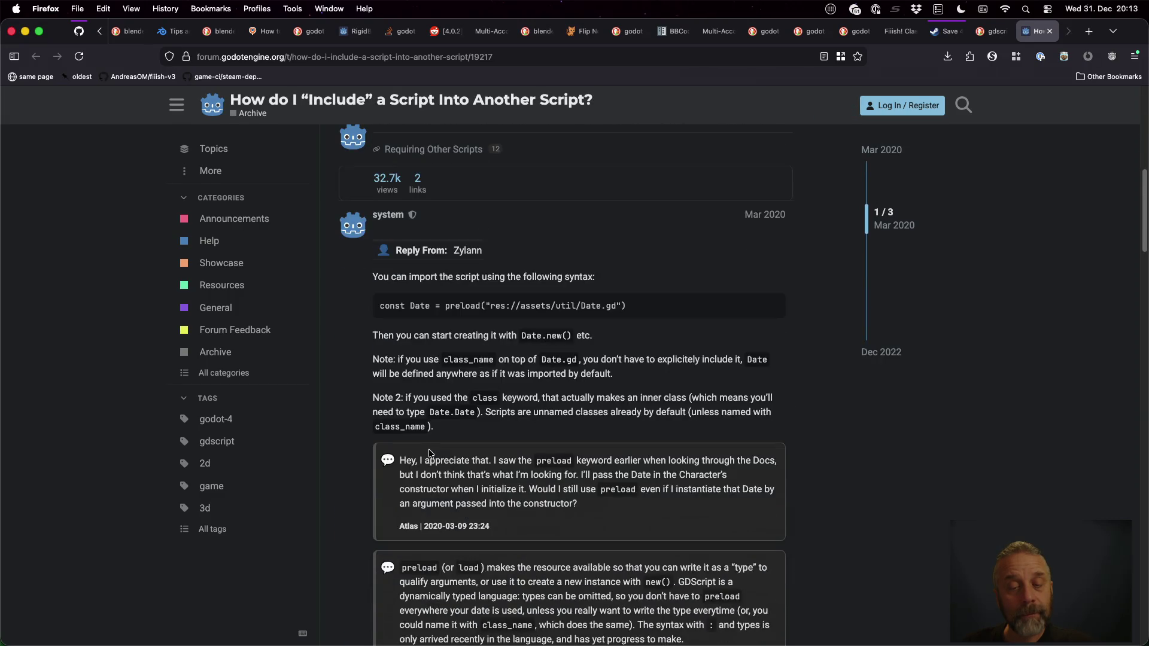
pyautogui.scroll(-1, 420, 417)
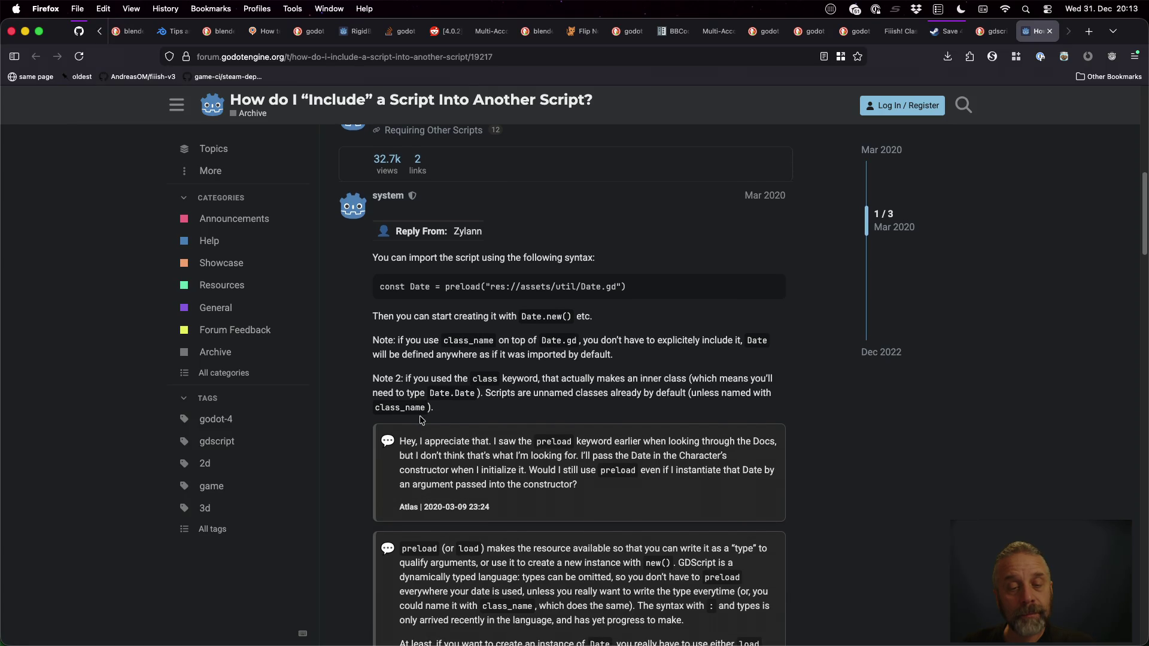
pyautogui.scroll(-2, 420, 419)
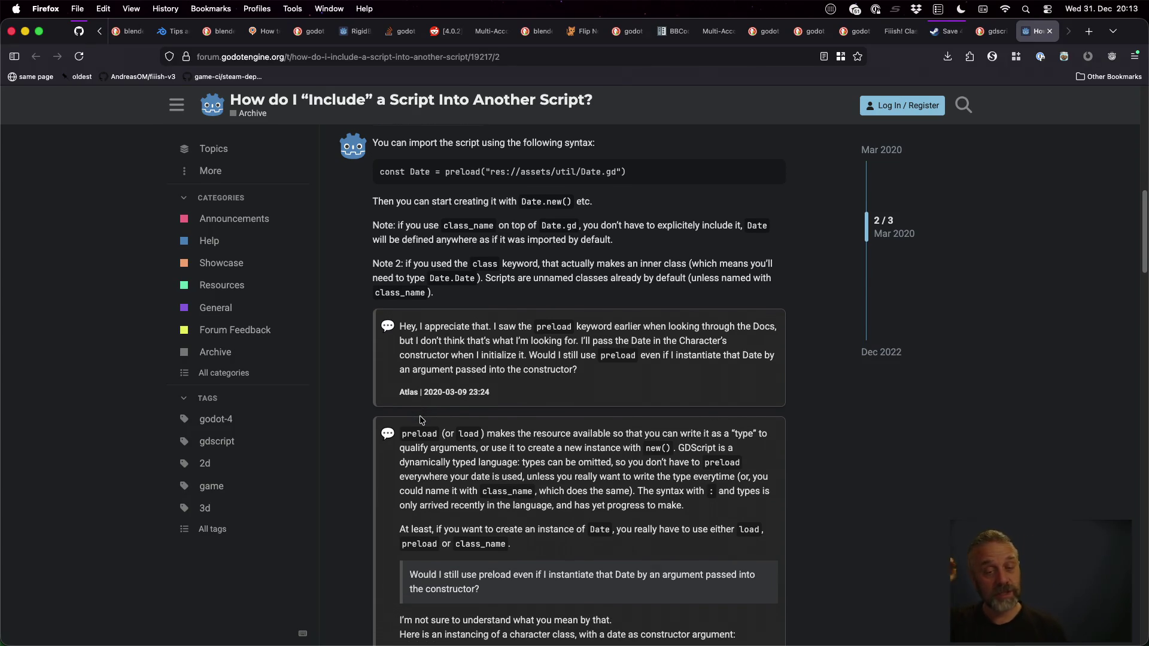
pyautogui.scroll(-1, 420, 419)
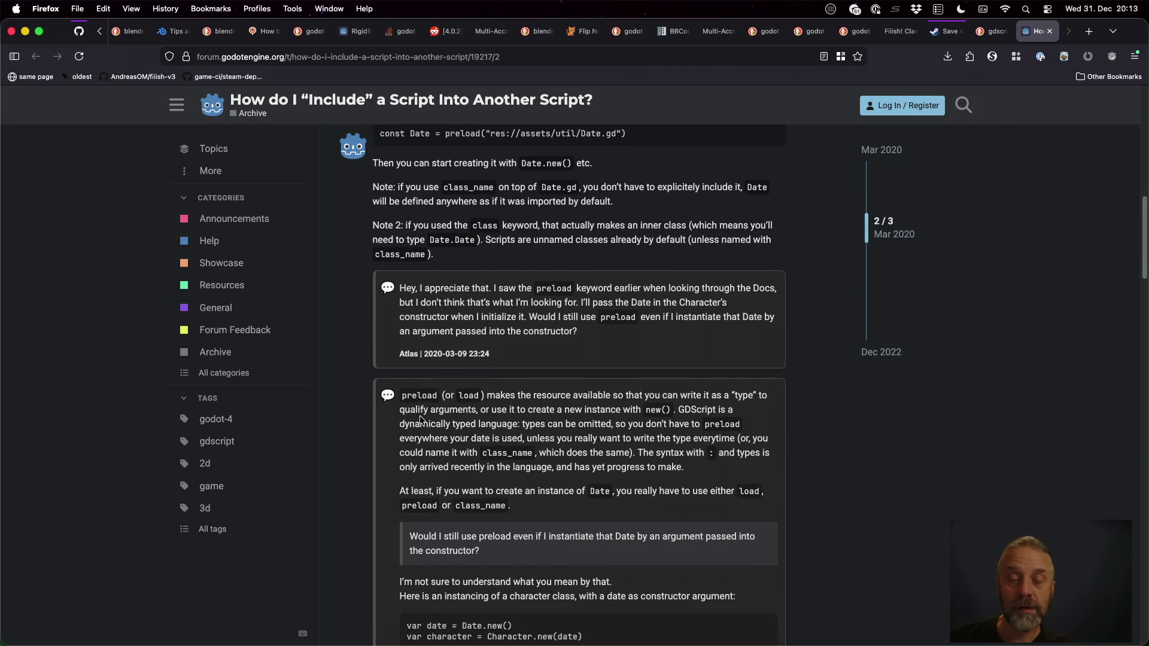
pyautogui.scroll(-2, 420, 419)
pyautogui.scroll(-2, 420, 419)
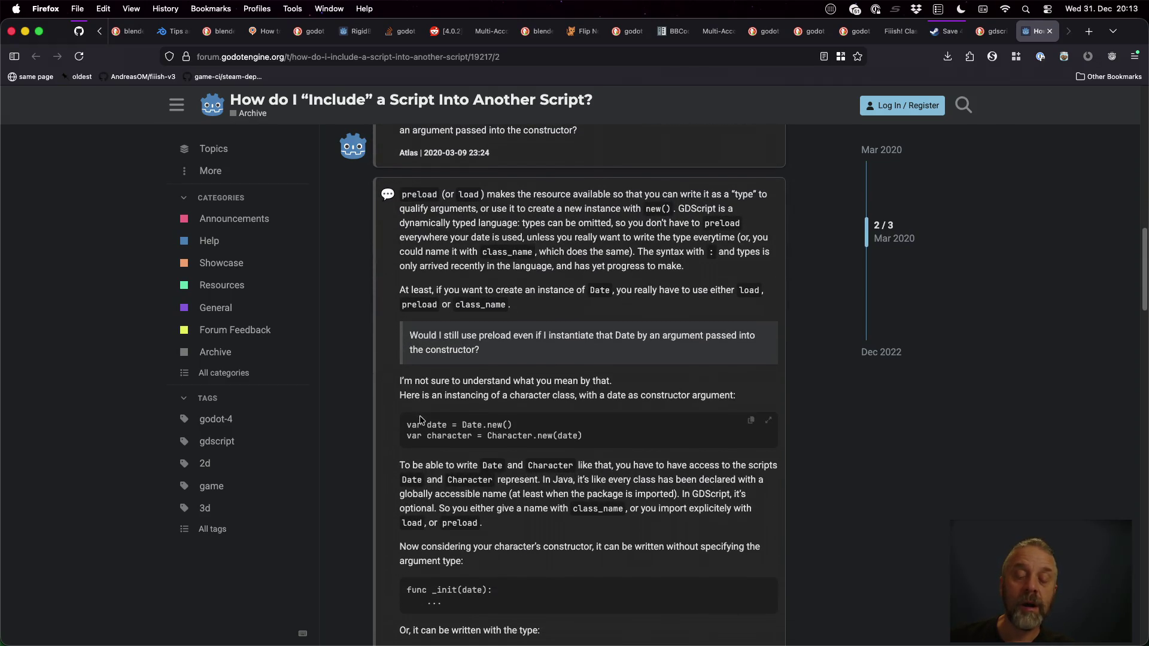
pyautogui.scroll(-2, 420, 418)
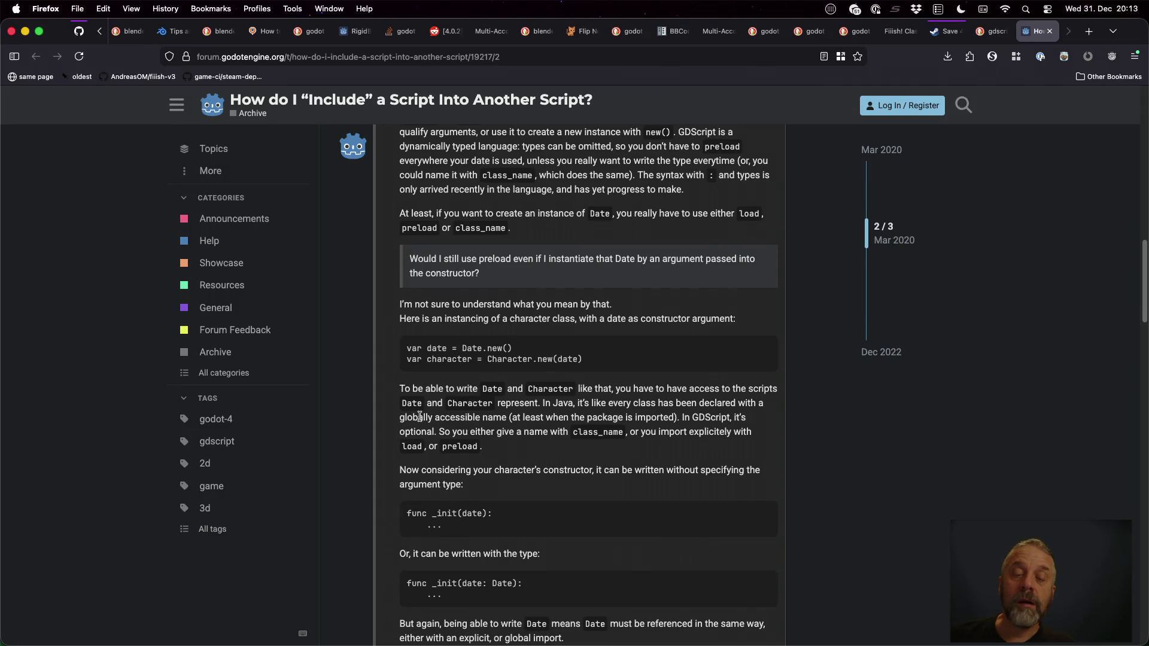
pyautogui.scroll(-10, 420, 417)
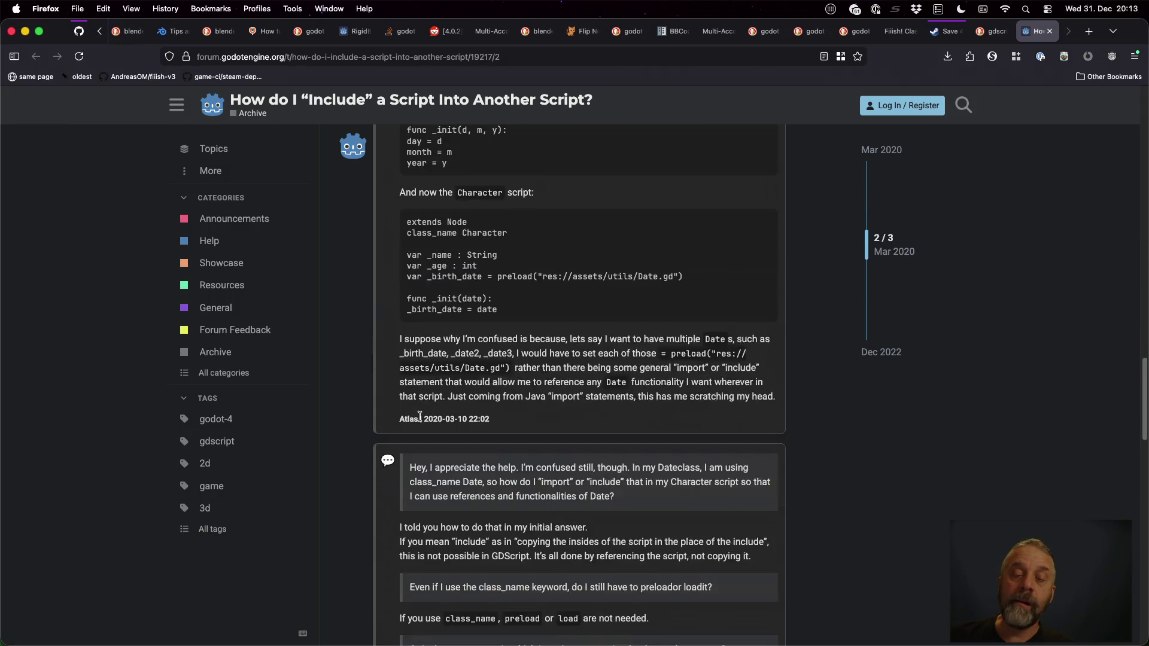
pyautogui.scroll(-10, 420, 417)
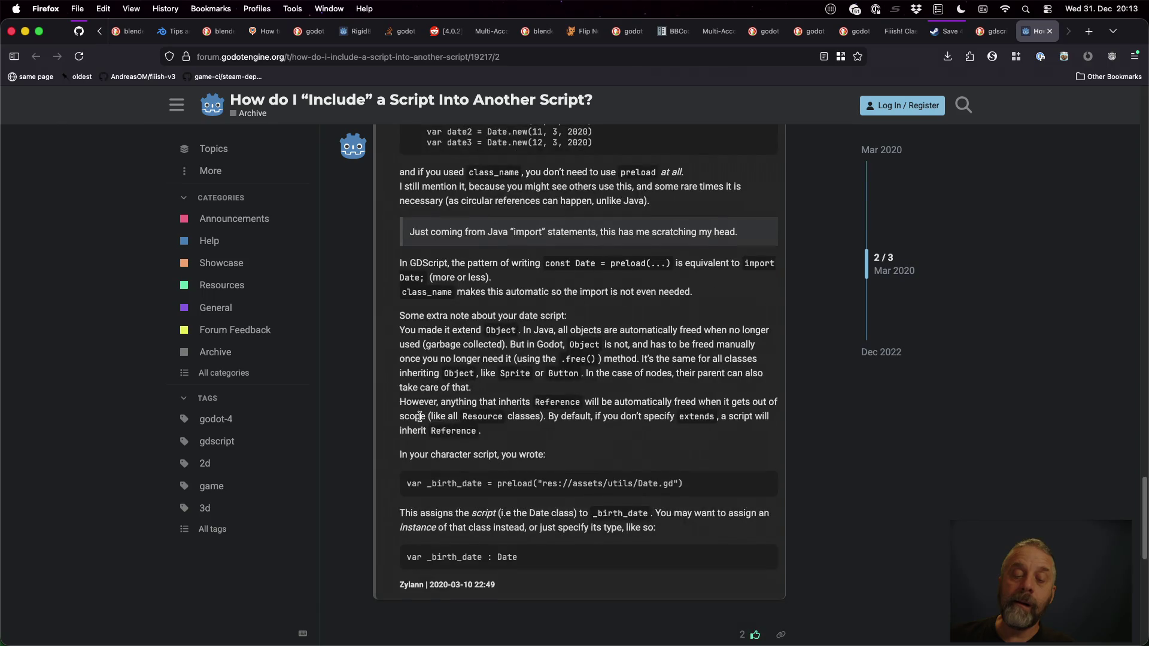
pyautogui.scroll(-5, 420, 417)
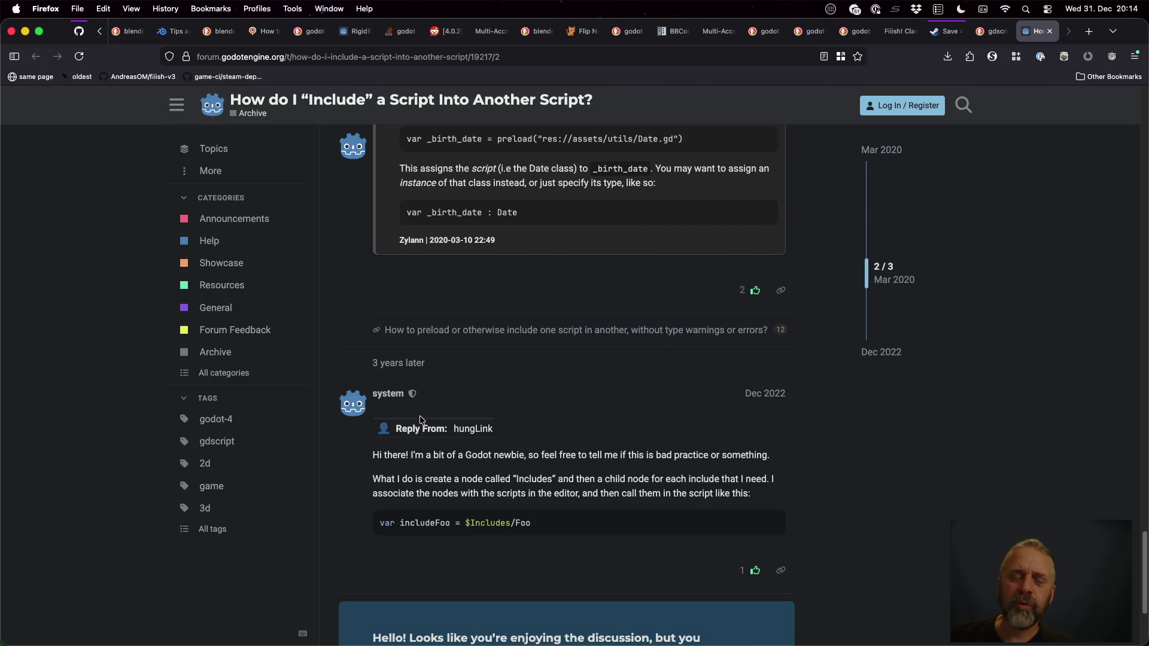
pyautogui.press('super+Left')
# Return to TODO.md at line 25, then bring iTerm's finished glTF export log to the front
pyautogui.hotkey('ctrl', 'Right')
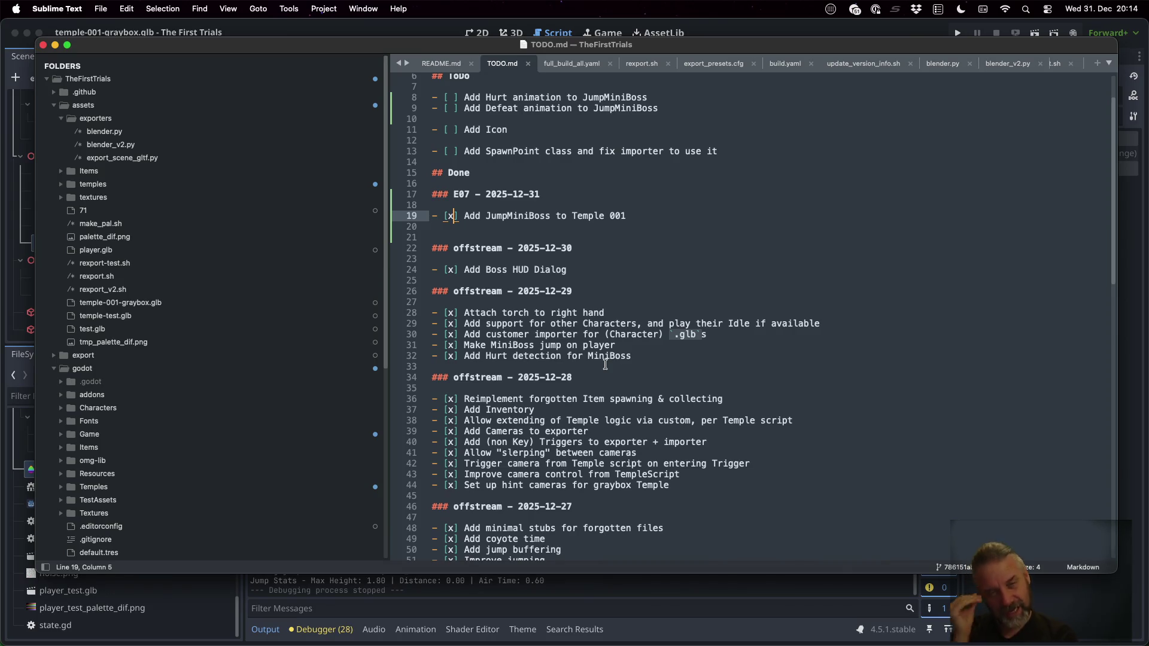
pyautogui.click(779, 276)
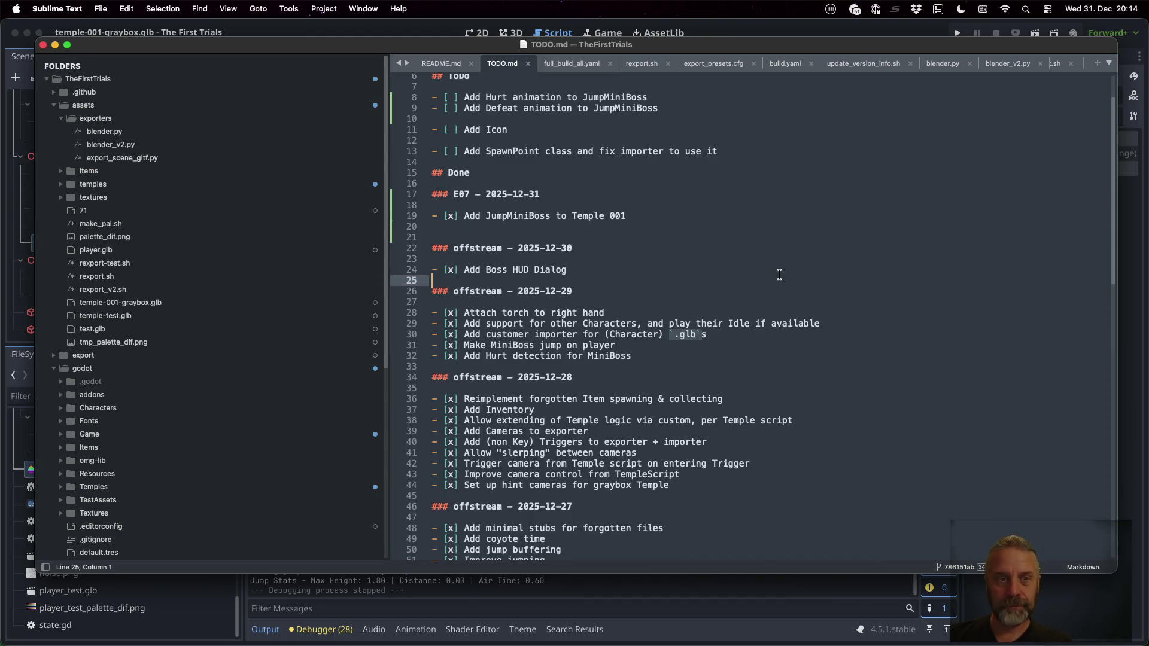
pyautogui.hotkey('ctrl', 'Up')
pyautogui.click(779, 274)
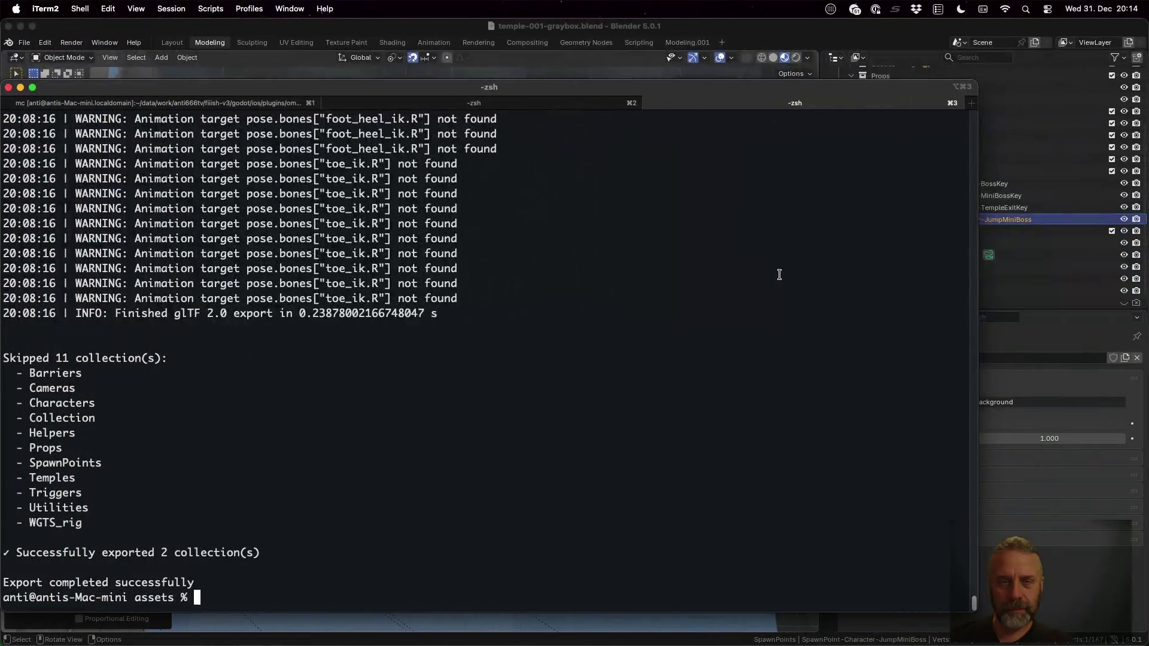
# In the Outliner collapse Helpers, expand LevelElements, and make LevelElements active for adding an empty
pyautogui.press('super+Tab')
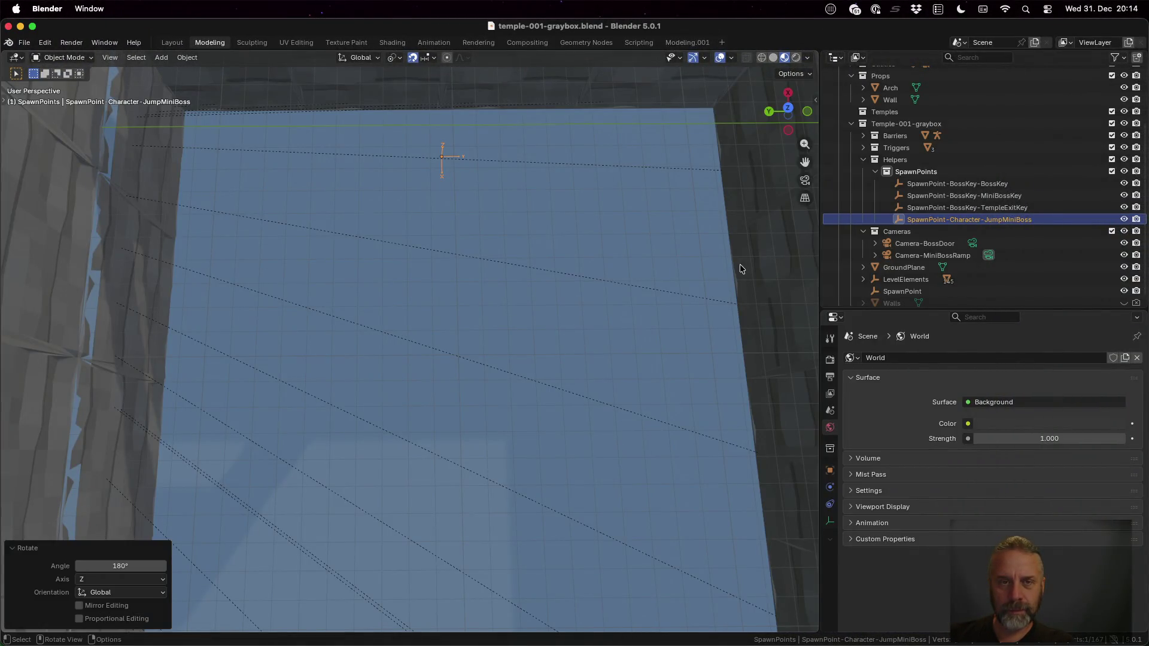
pyautogui.scroll(-5, 558, 274)
pyautogui.scroll(-1, 541, 263)
pyautogui.scroll(1, 501, 286)
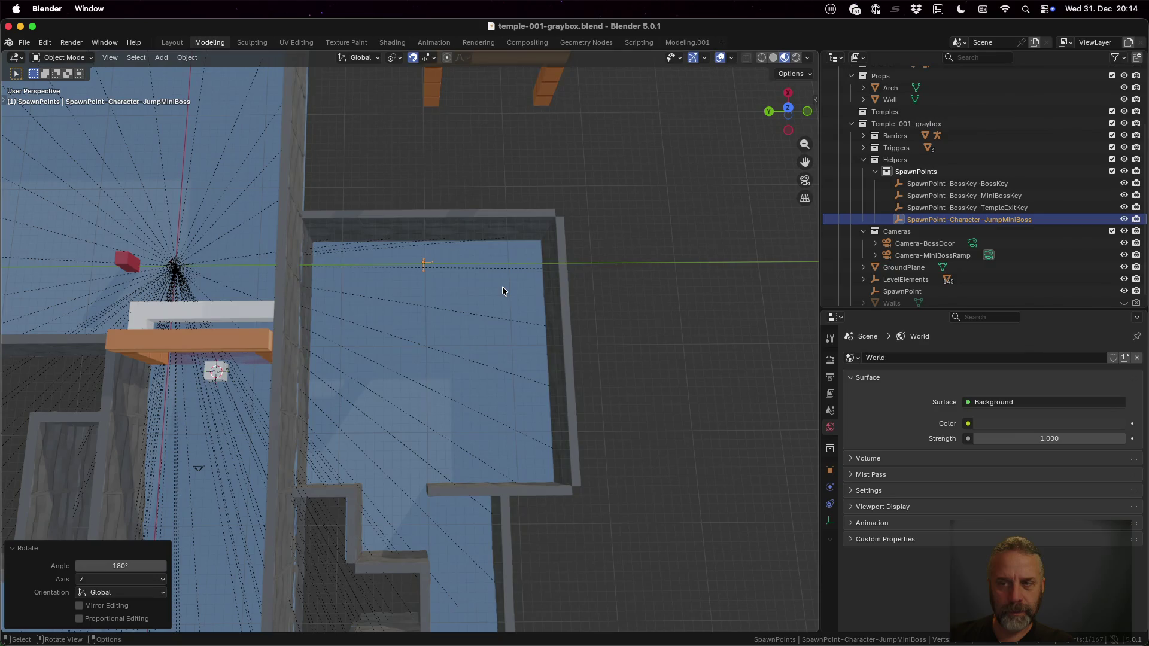
pyautogui.click(864, 161)
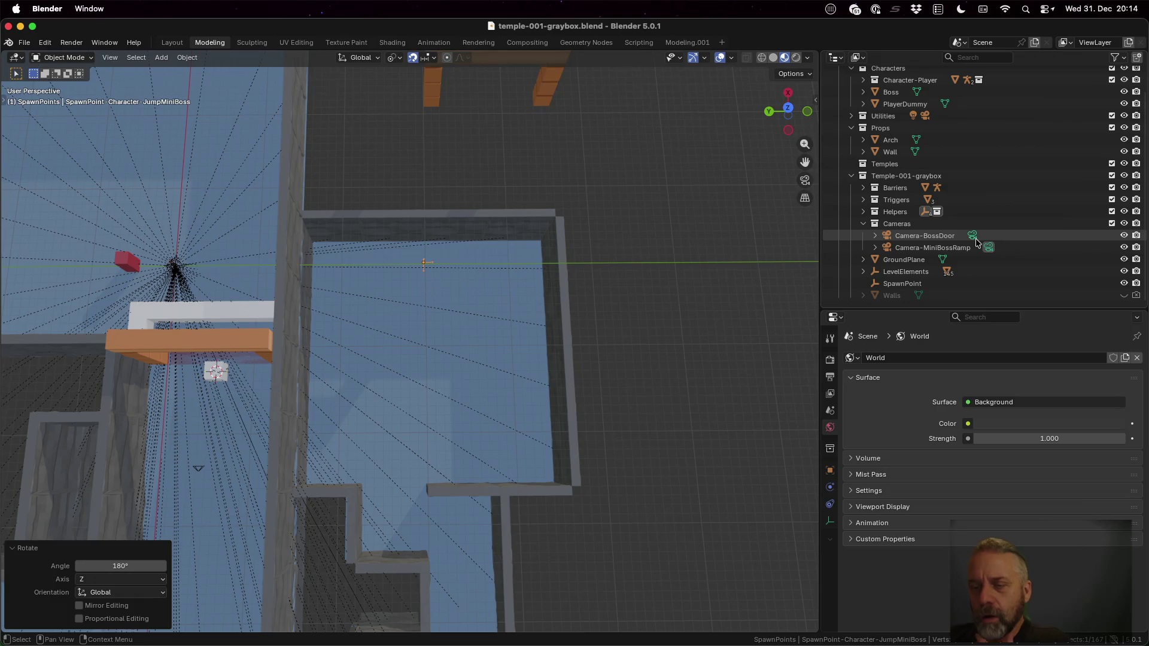
pyautogui.click(862, 272)
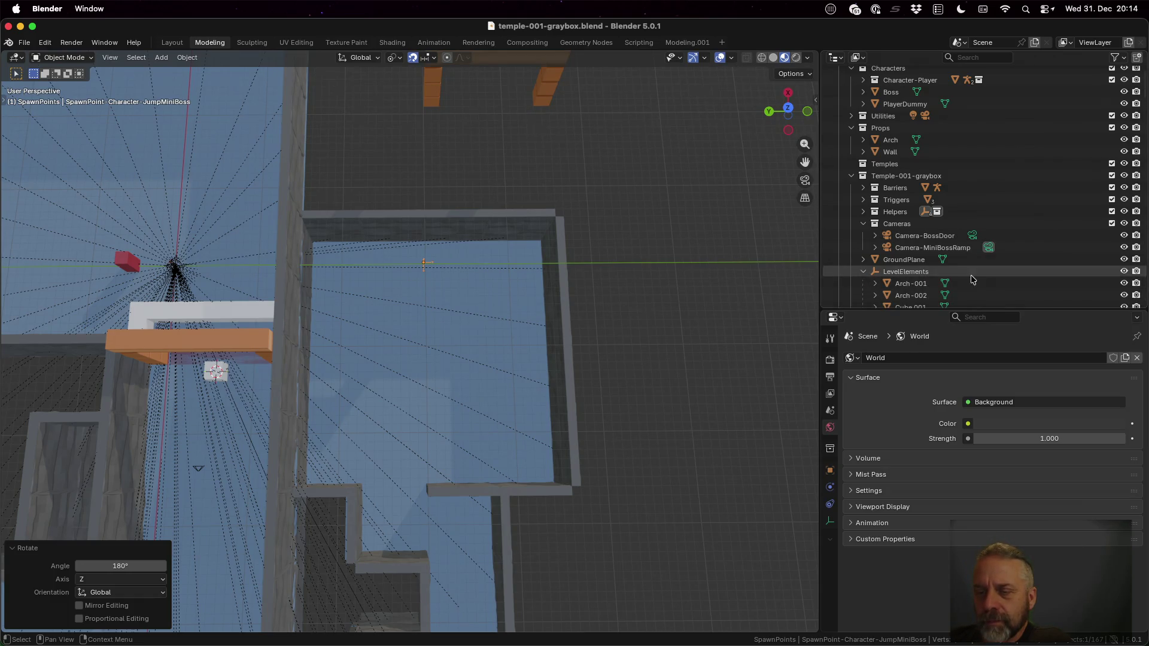
pyautogui.scroll(-4, 972, 279)
pyautogui.click(964, 175)
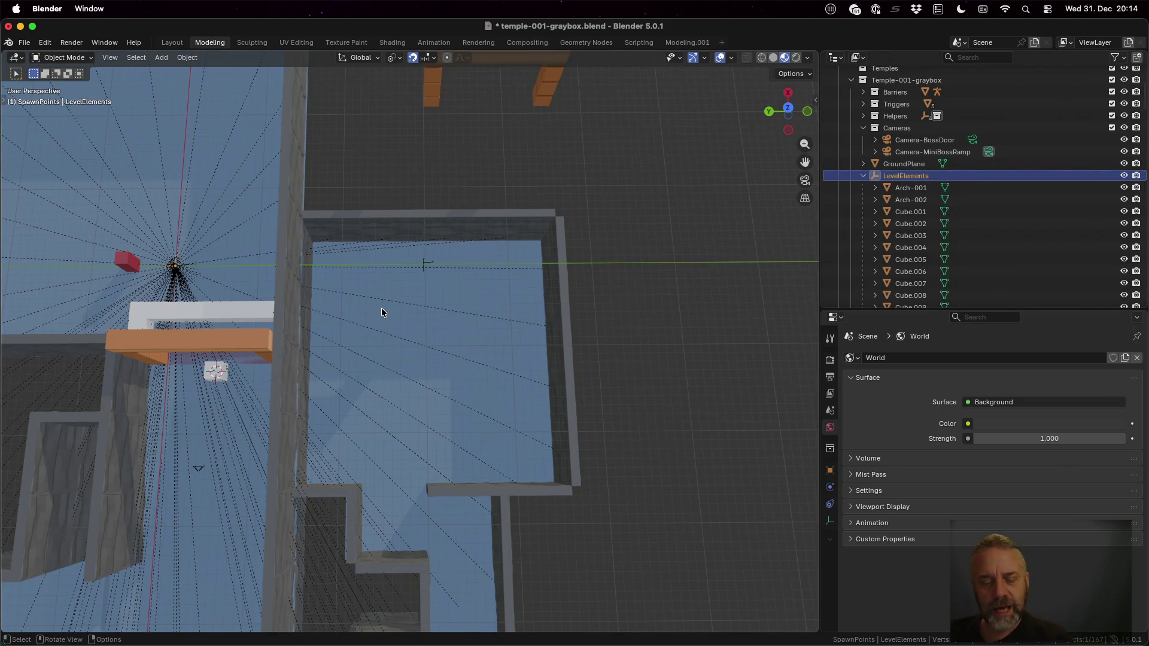
pyautogui.hotkey('shift', 'a')
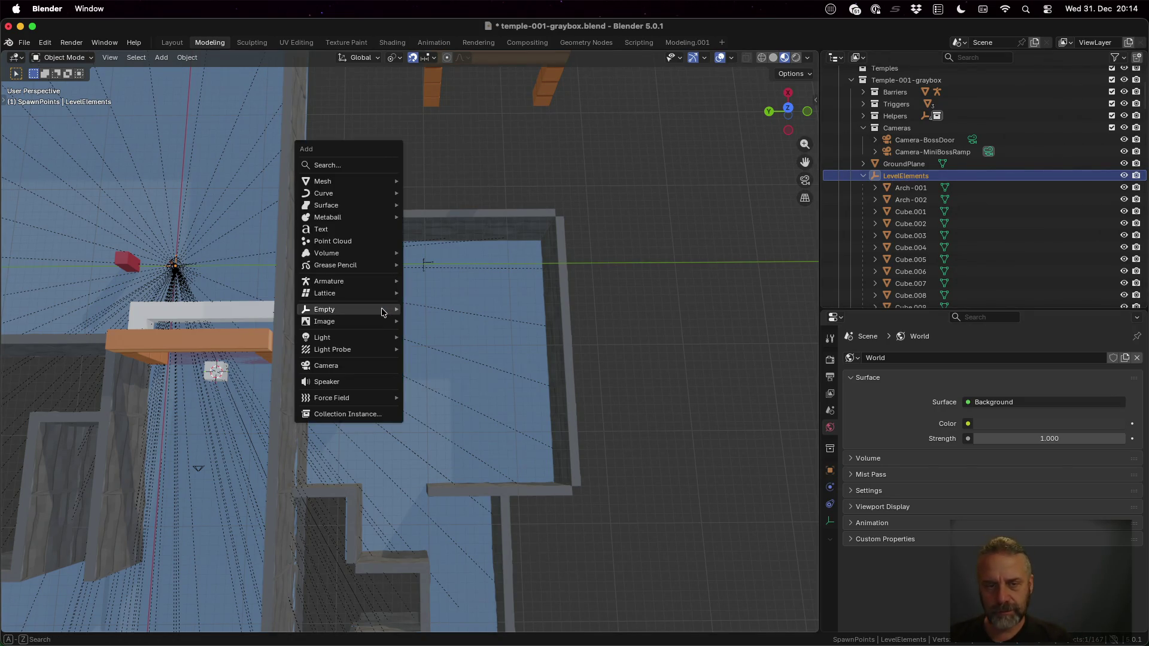
# Add a single-arrow empty, inspect it in the viewport, then undo it
pyautogui.moveTo(382, 309)
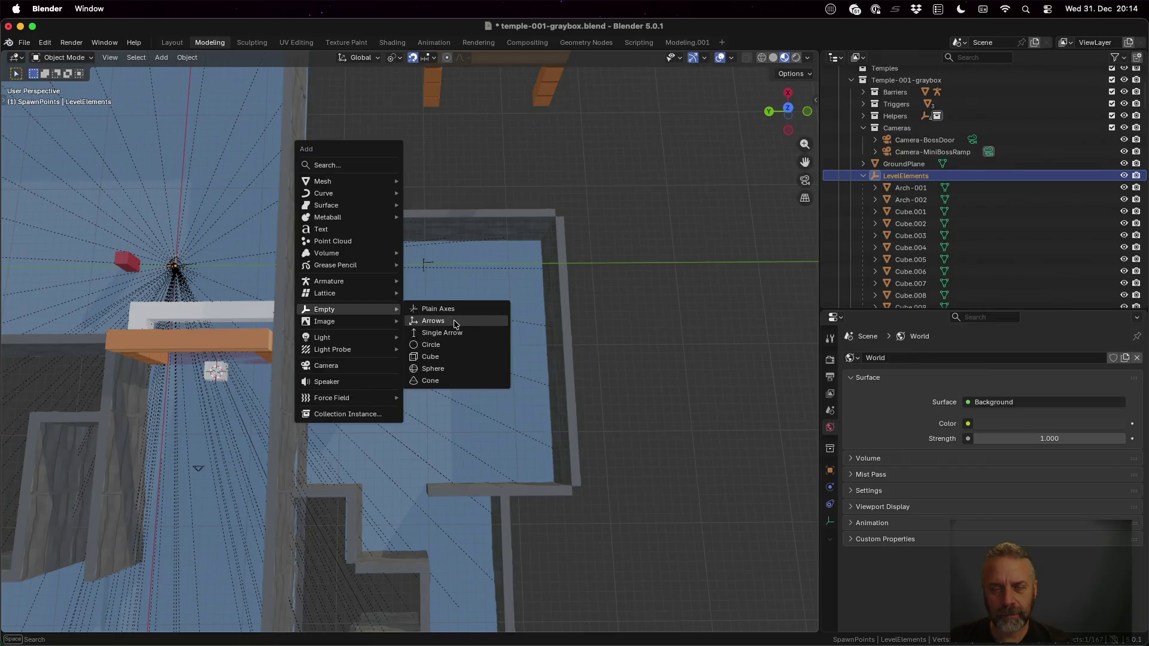
pyautogui.click(454, 332)
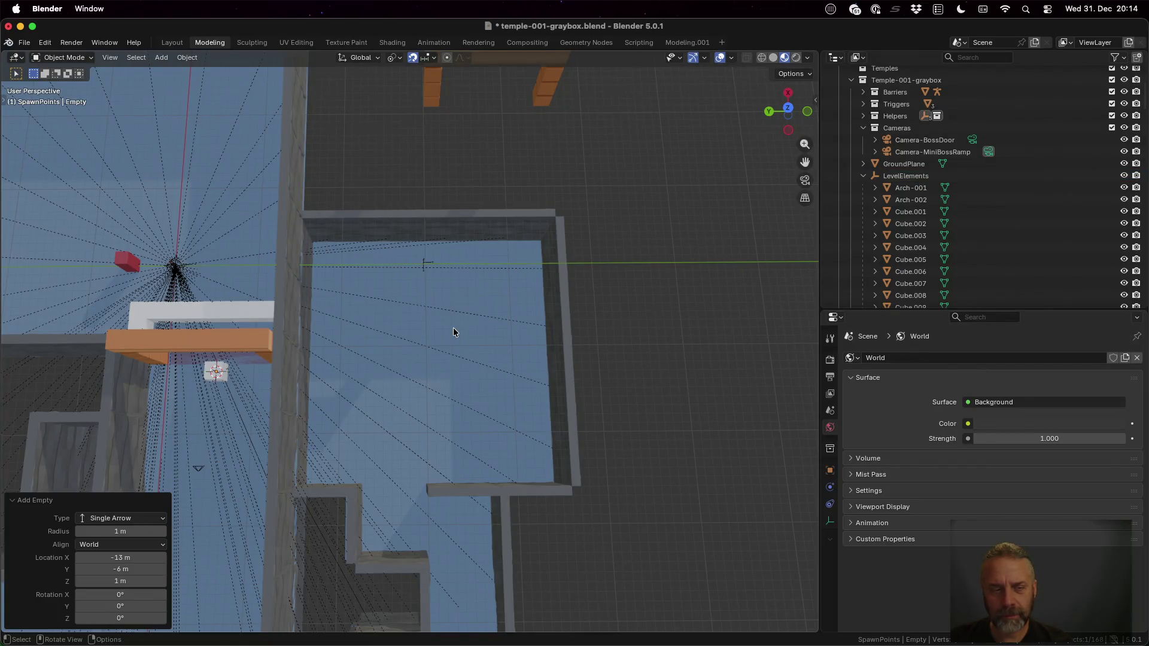
pyautogui.scroll(-15, 964, 277)
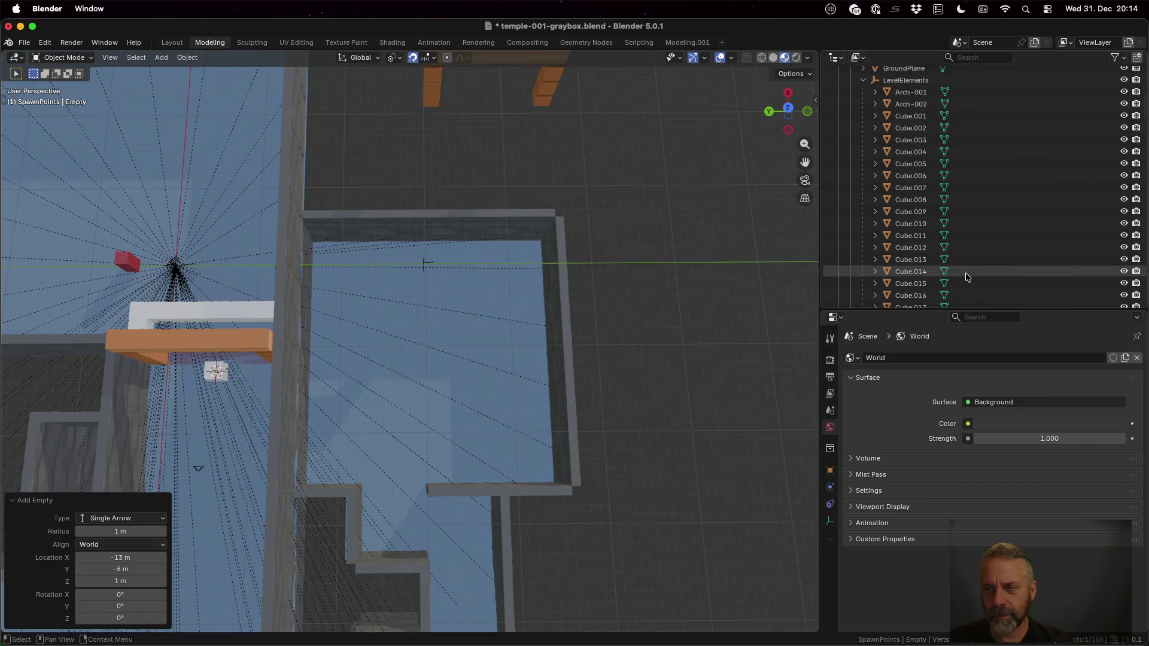
pyautogui.scroll(-20, 967, 277)
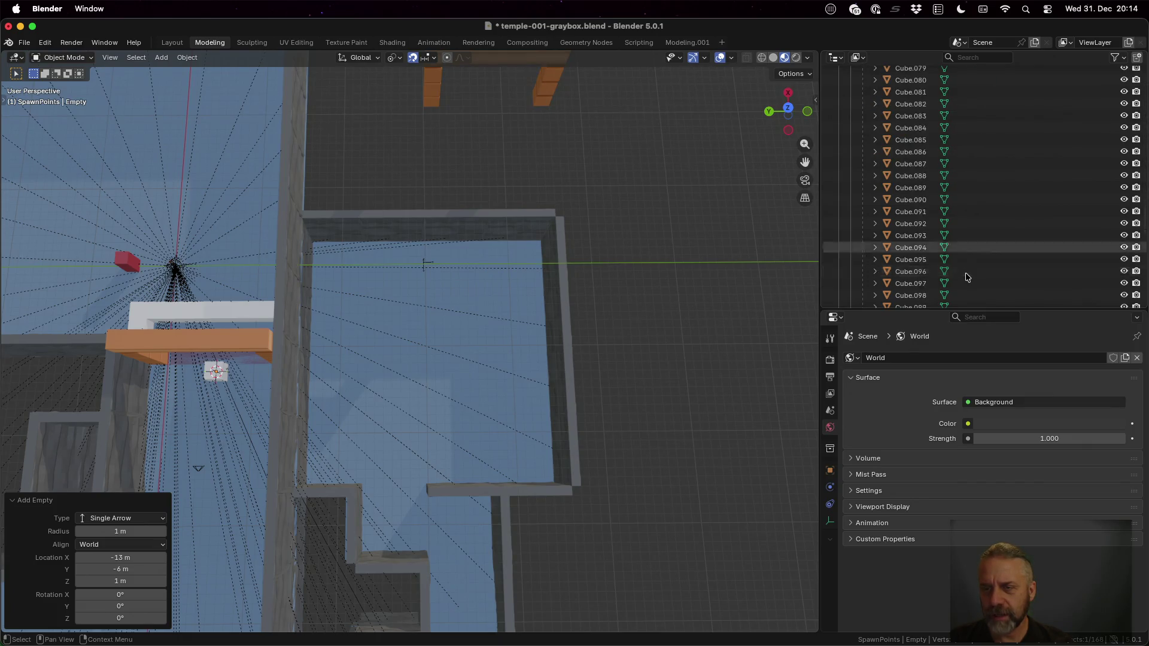
pyautogui.scroll(20, 965, 278)
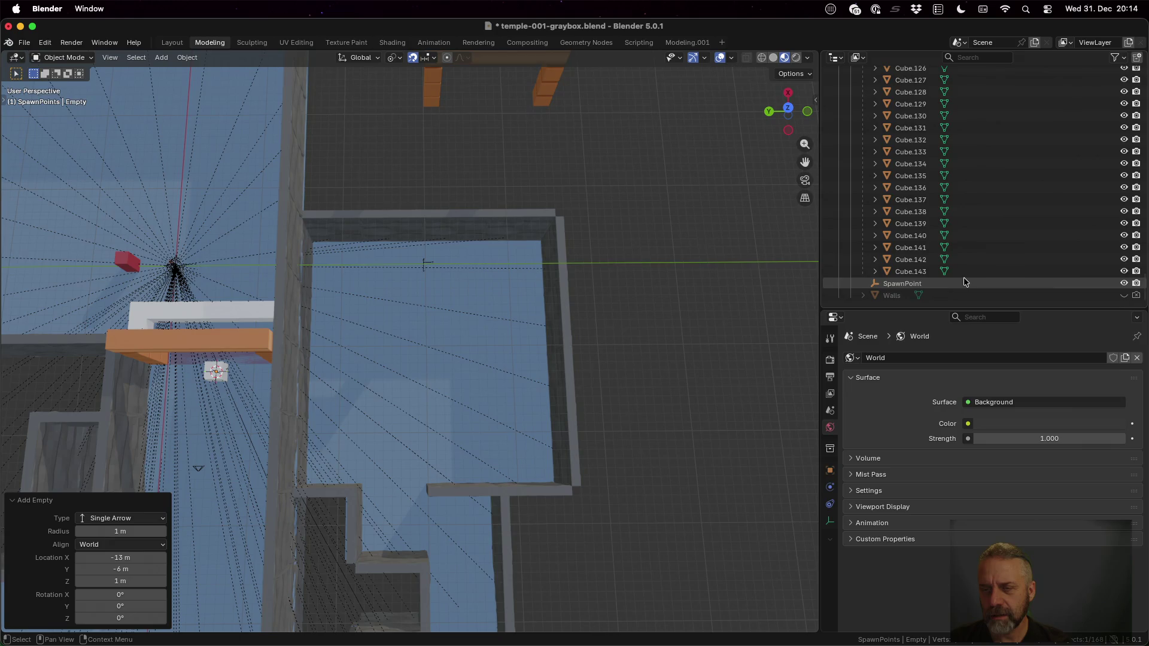
pyautogui.scroll(10, 964, 282)
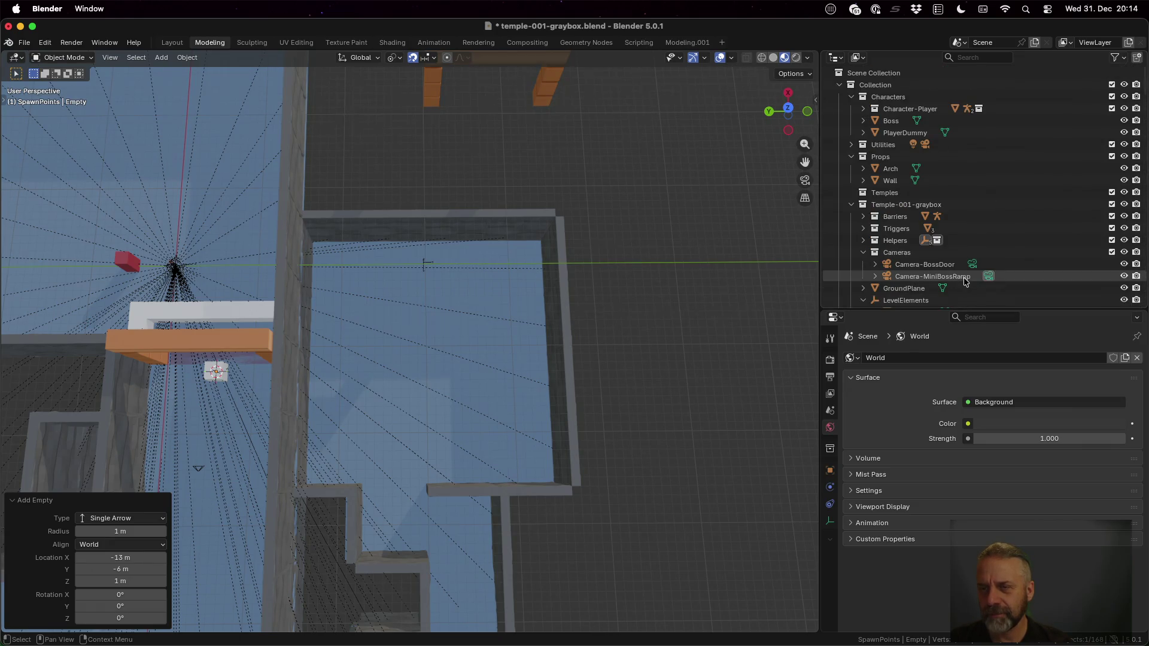
pyautogui.scroll(-4, 963, 281)
pyautogui.scroll(4, 963, 281)
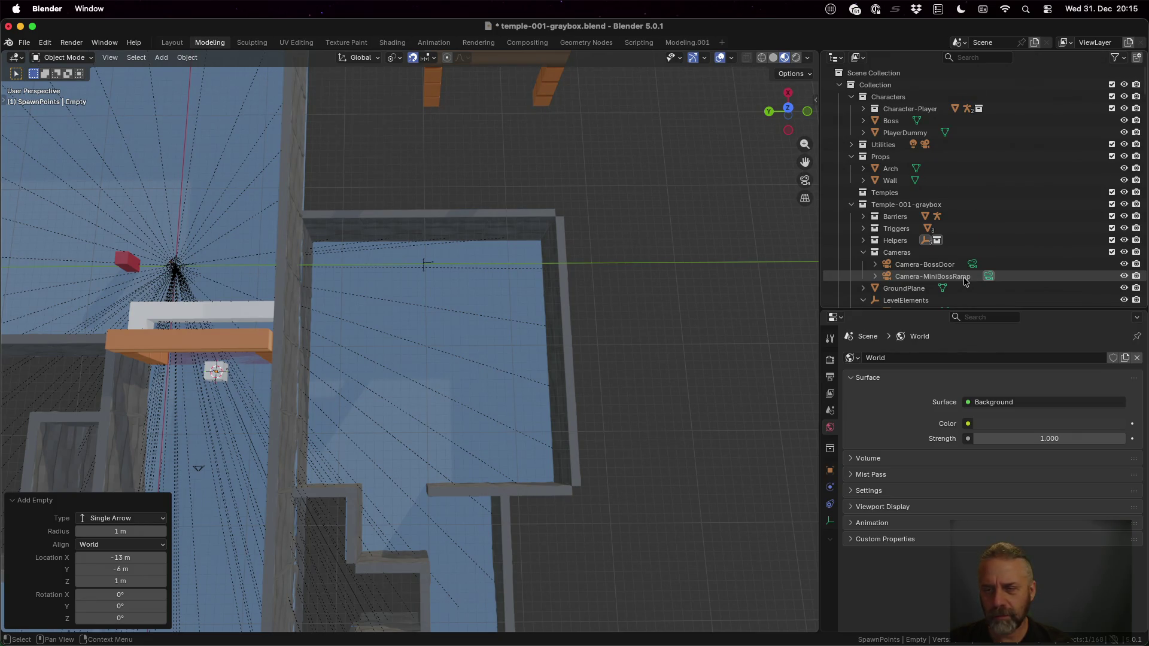
pyautogui.scroll(-2, 964, 282)
pyautogui.scroll(2, 964, 282)
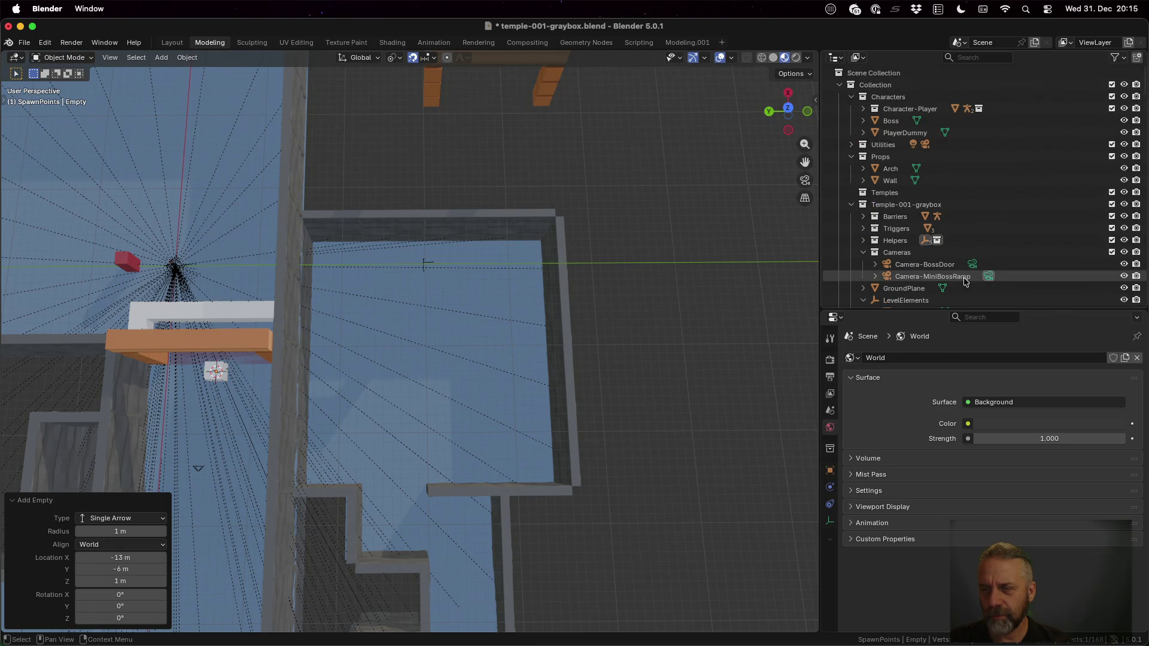
pyautogui.scroll(-10, 964, 281)
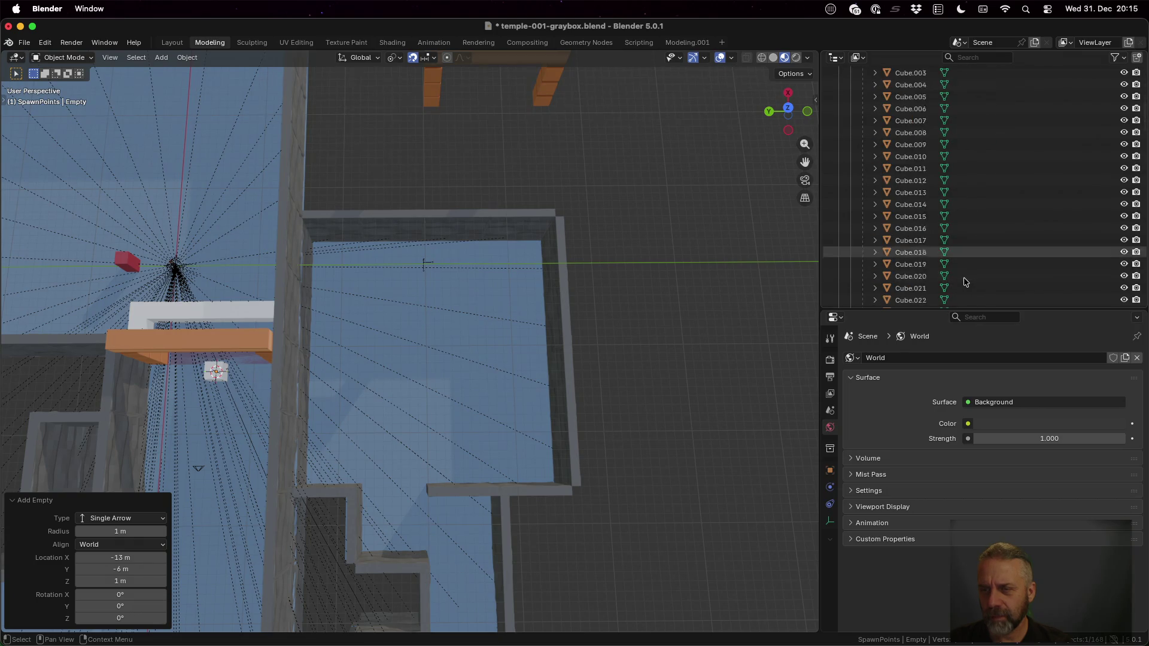
pyautogui.scroll(-20, 964, 282)
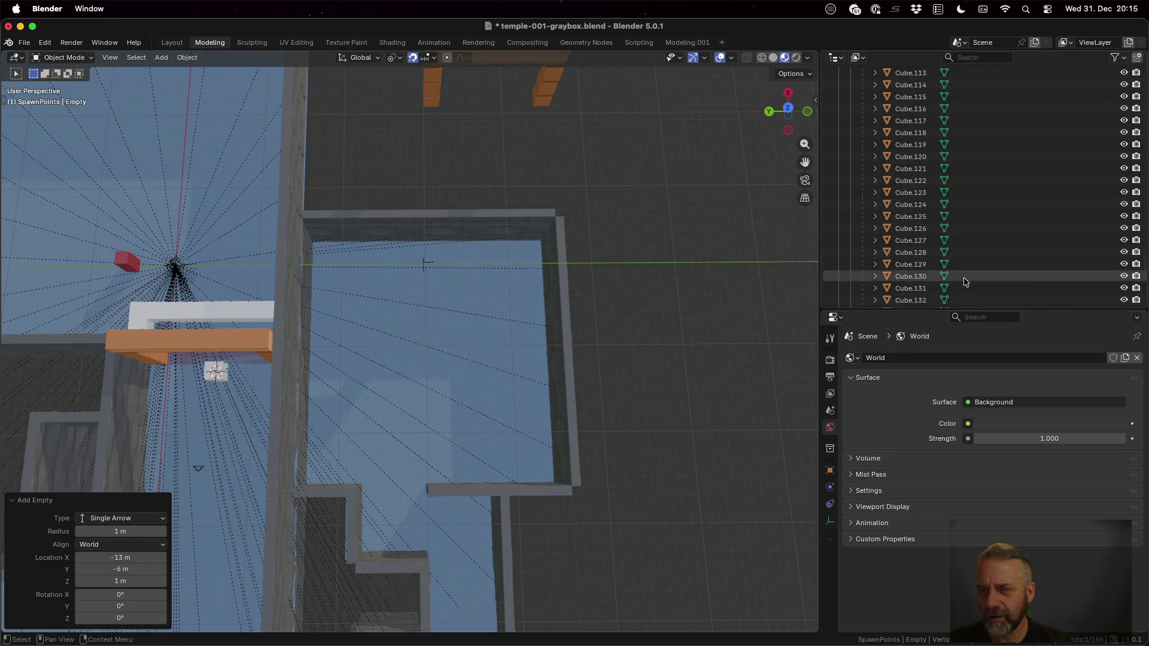
pyautogui.scroll(-3, 963, 282)
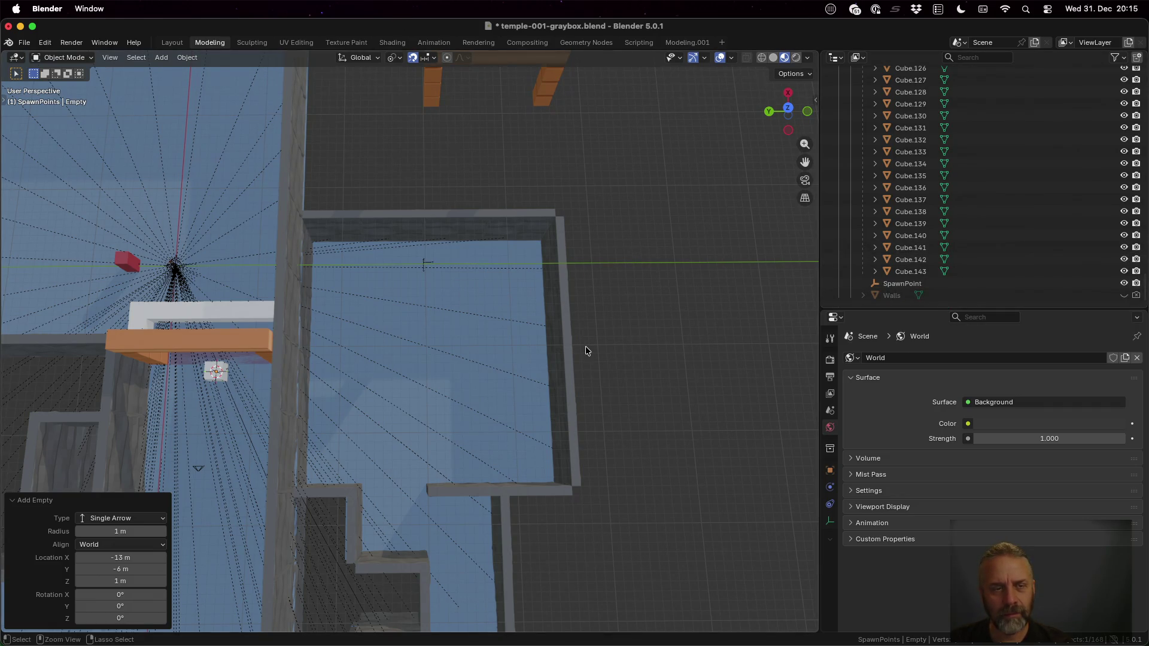
pyautogui.hotkey('ctrl', 'z')
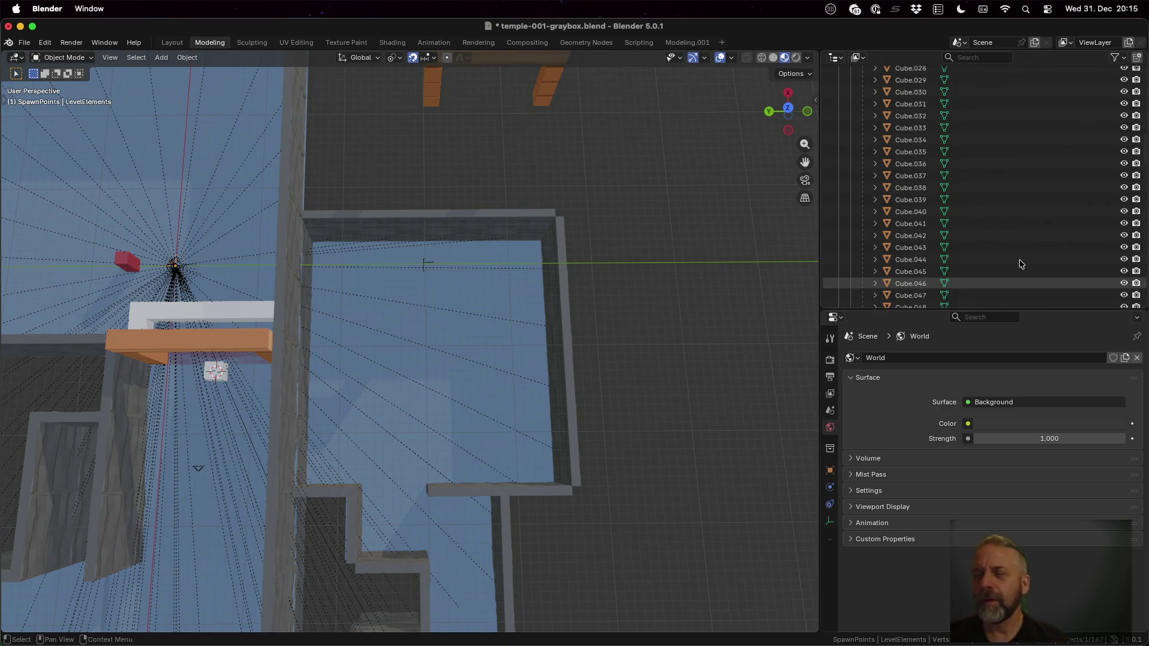
# Make Temple-001-graybox the active collection in the Outliner
pyautogui.scroll(20, 957, 245)
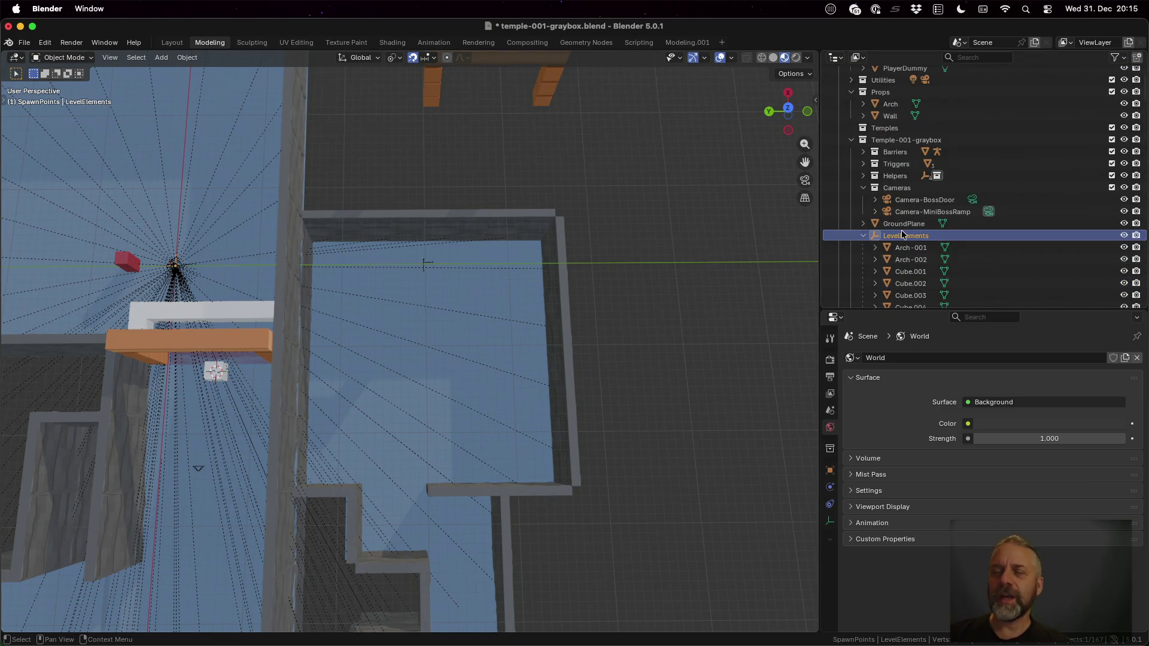
pyautogui.click(897, 188)
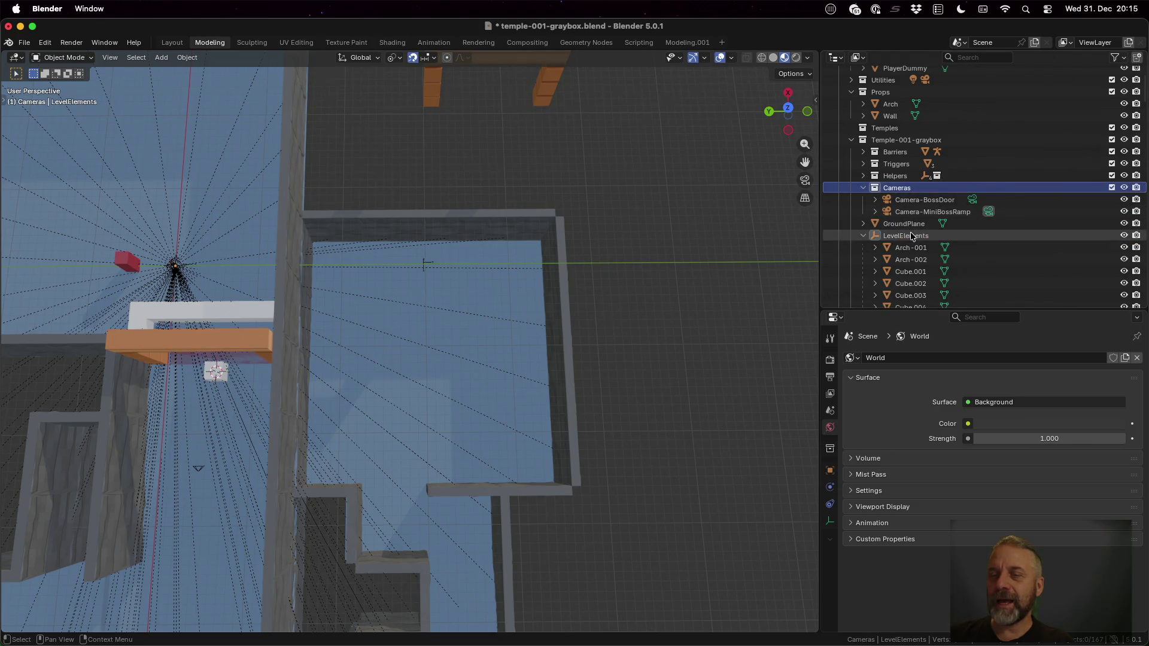
pyautogui.click(889, 140)
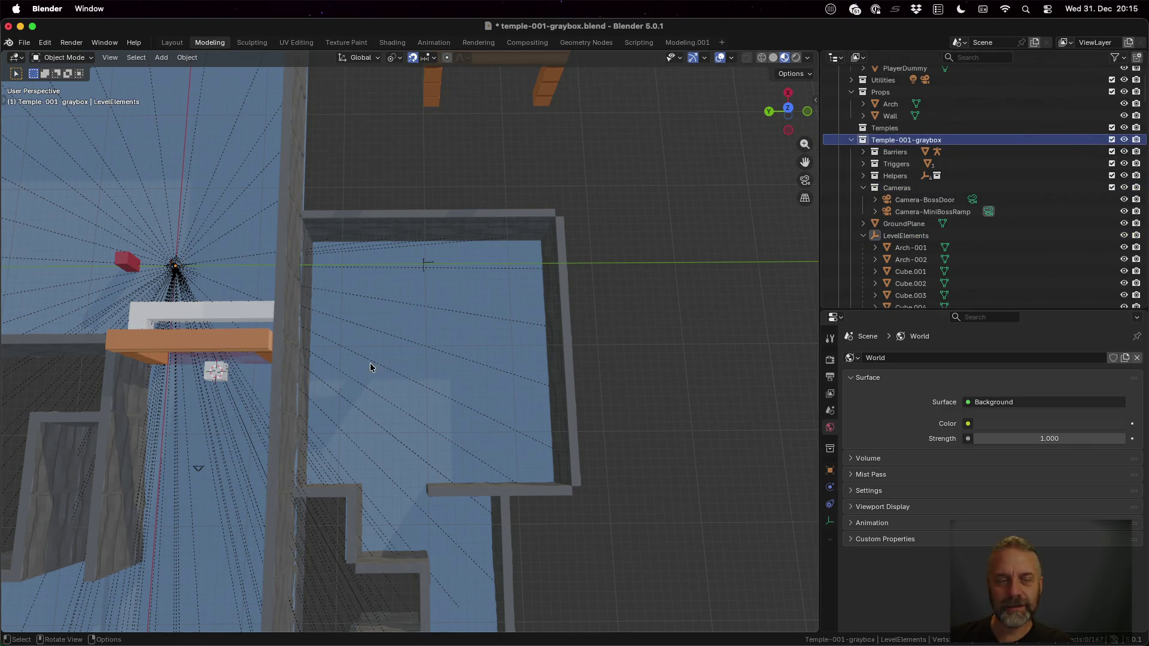
# Add a single-arrow empty and name it JumpMiniBossElements
pyautogui.hotkey('shift', 'a')
pyautogui.moveTo(536, 261)
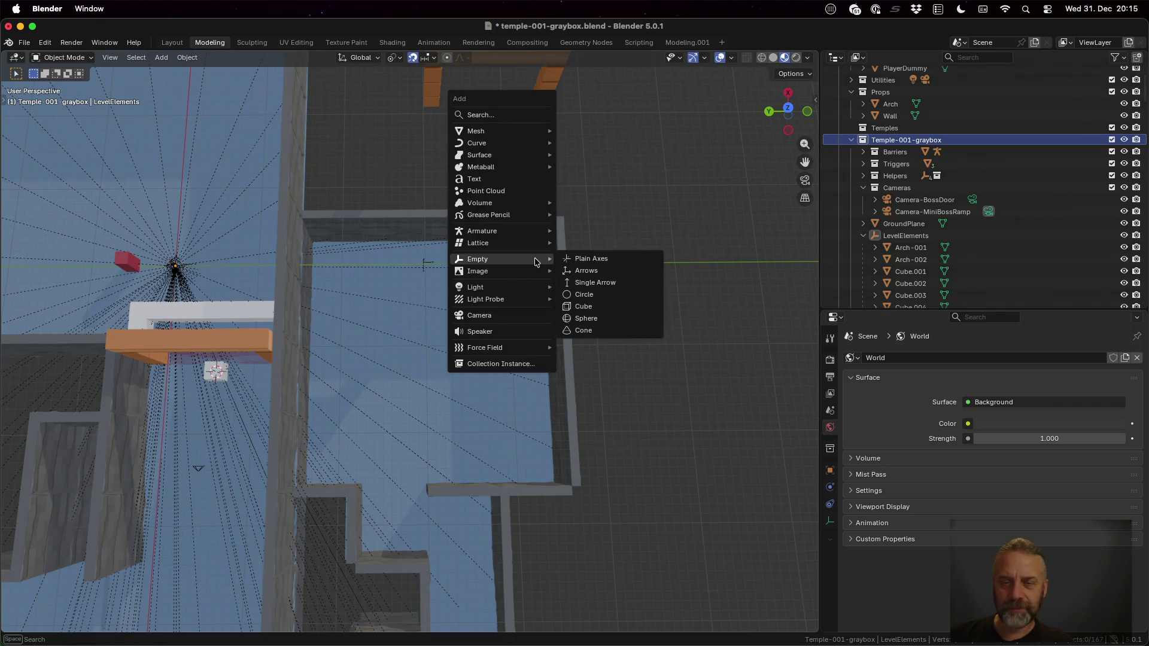
pyautogui.click(607, 283)
pyautogui.press('F2')
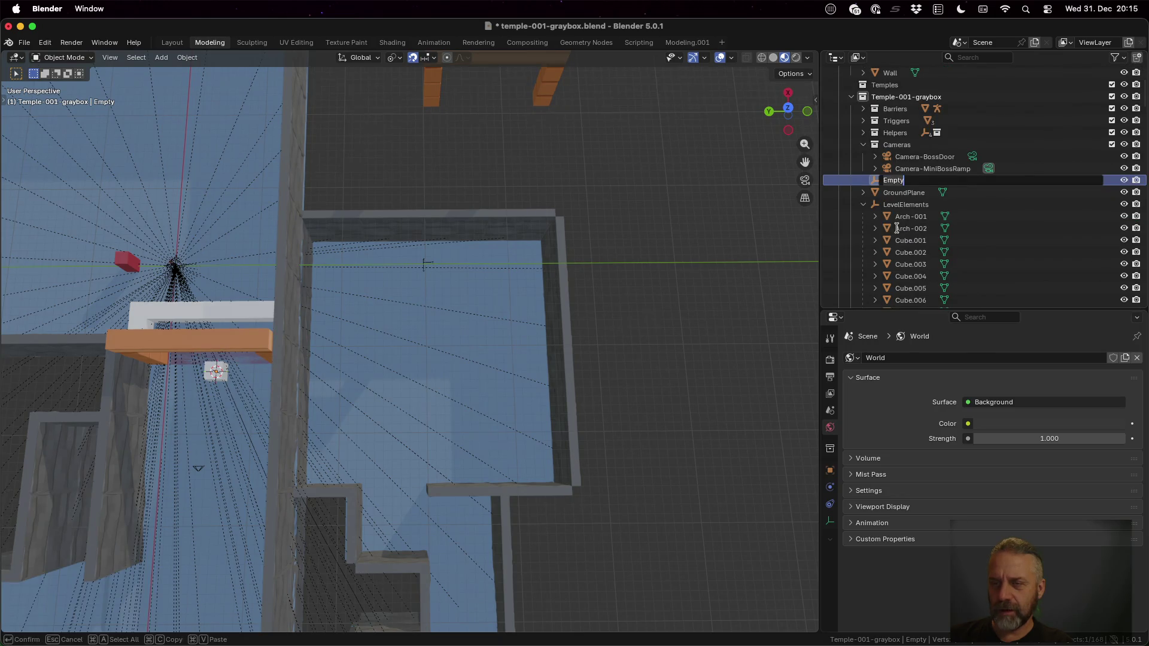
pyautogui.write('JumpMinb')
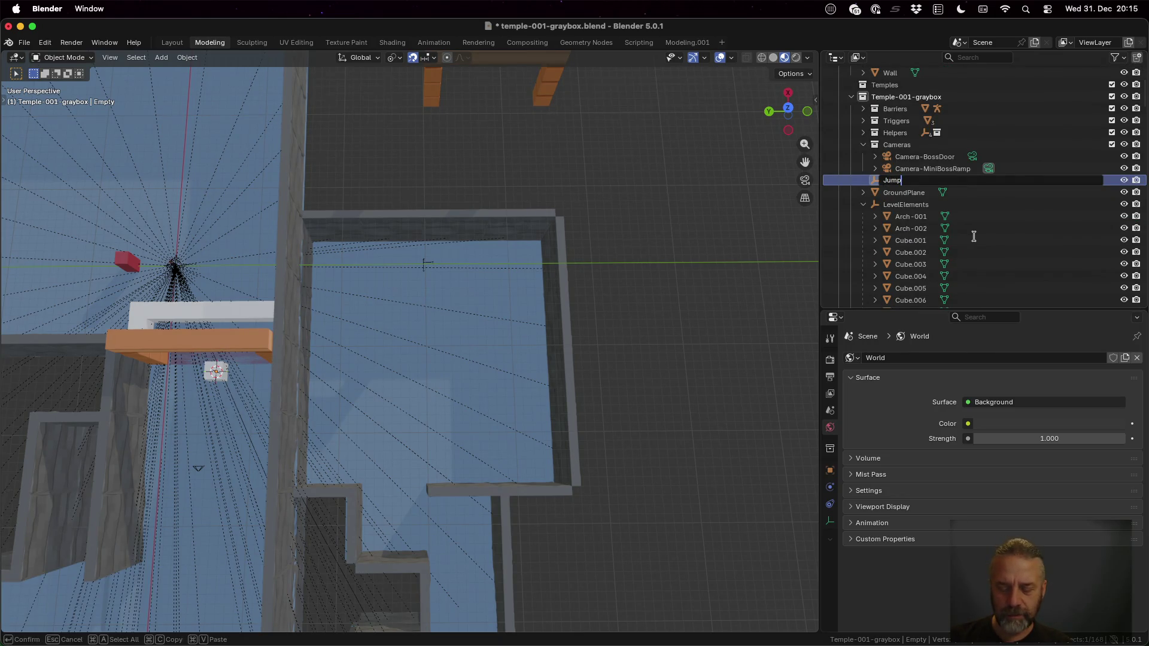
pyautogui.press('BackSpace')
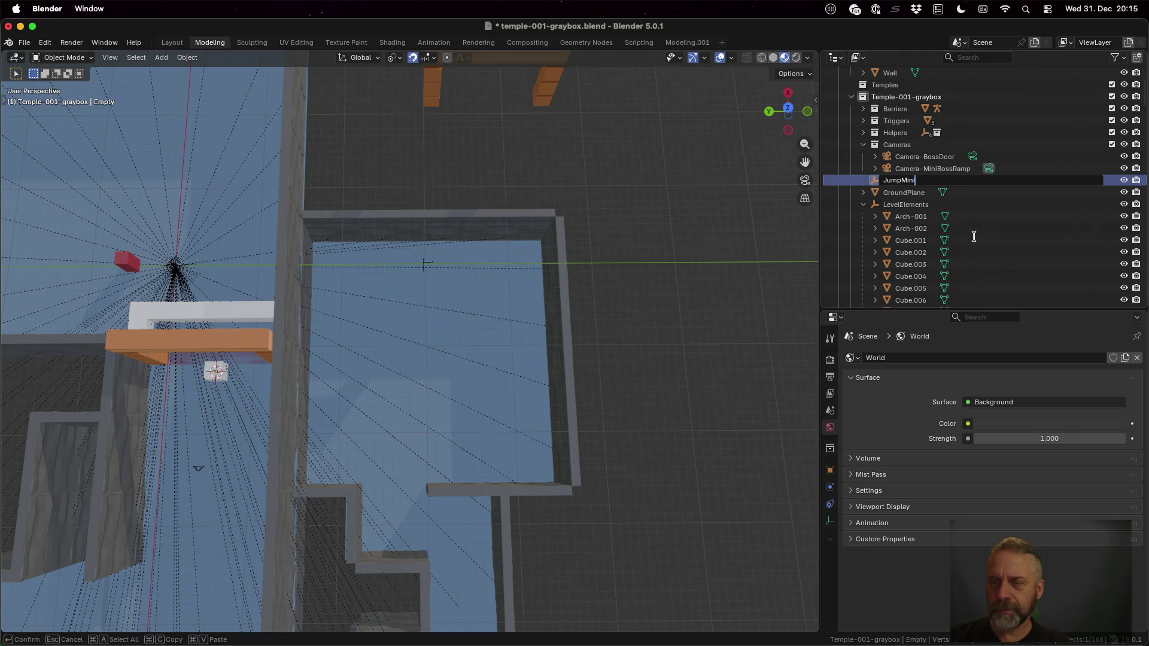
pyautogui.write('Boo')
pyautogui.write('ss')
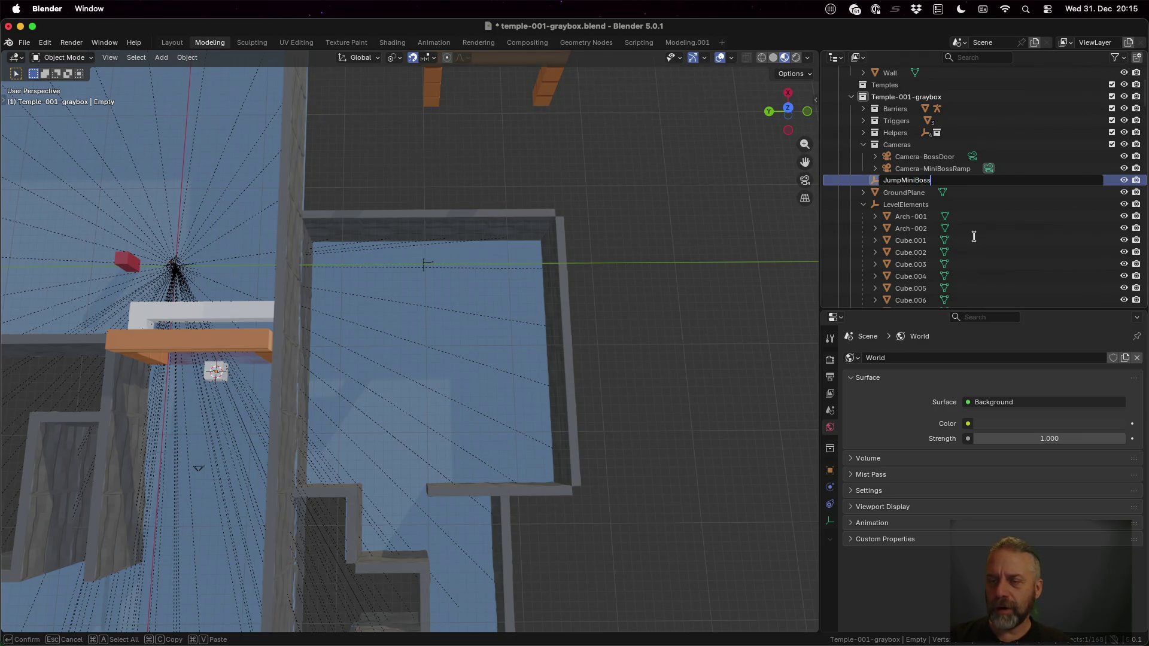
pyautogui.write('ments')
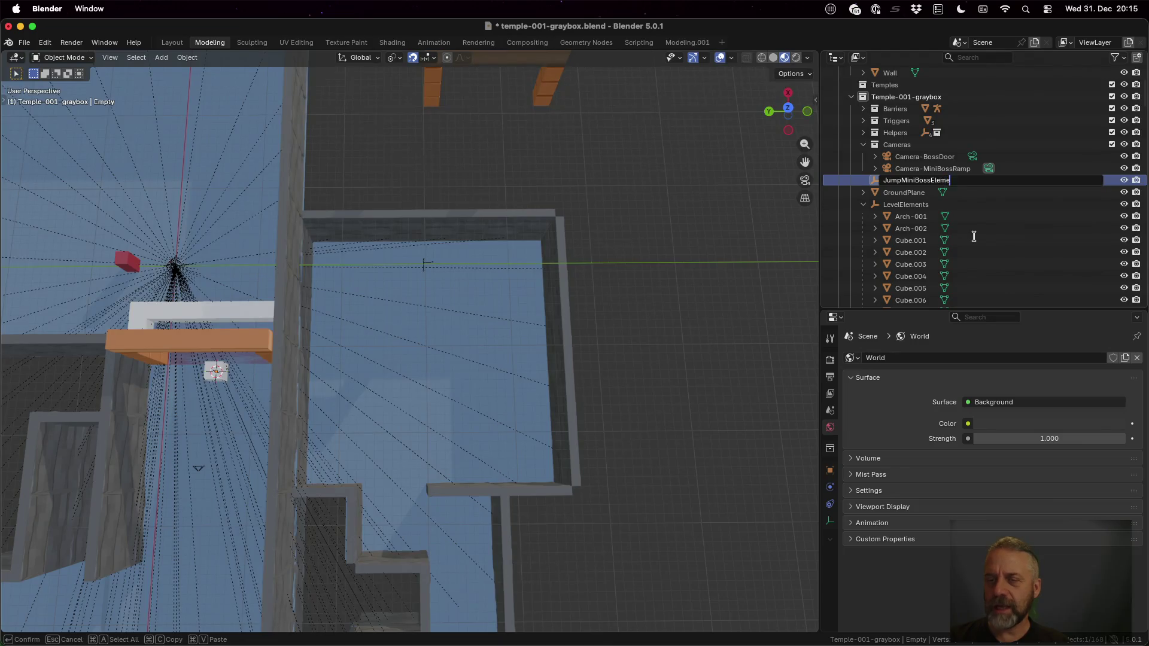
pyautogui.press('Return')
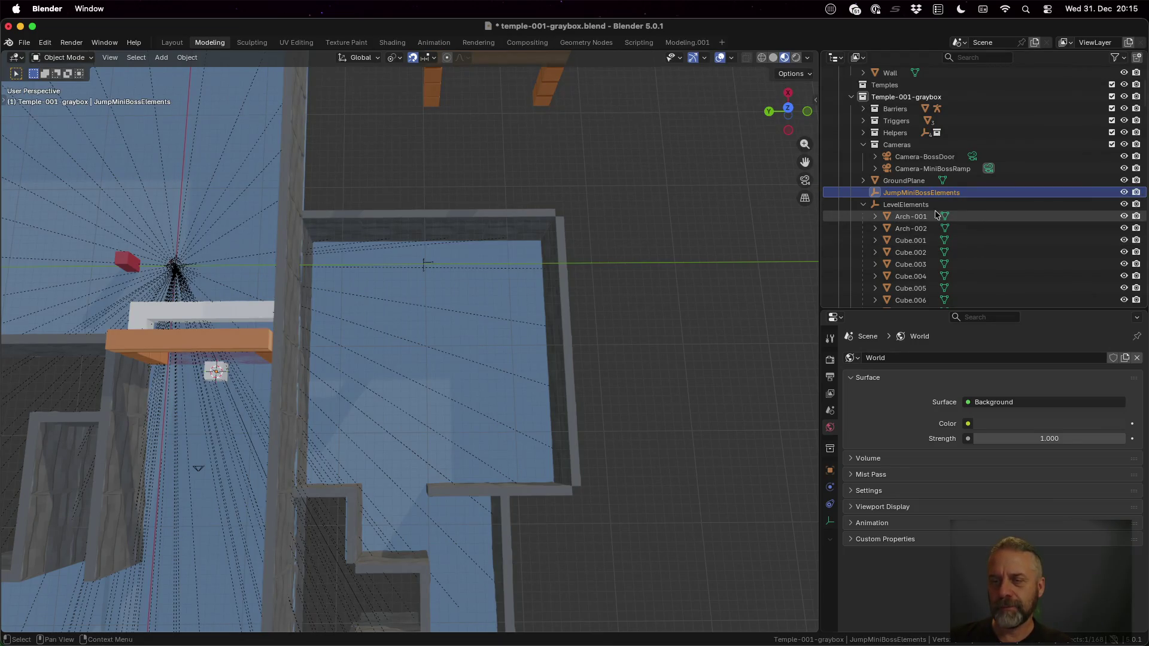
# Parent JumpMiniBossElements under LevelElements with Object parenting and select it in the Outliner
pyautogui.keyDown('ctrl'); pyautogui.click(911, 205); pyautogui.keyUp('ctrl')
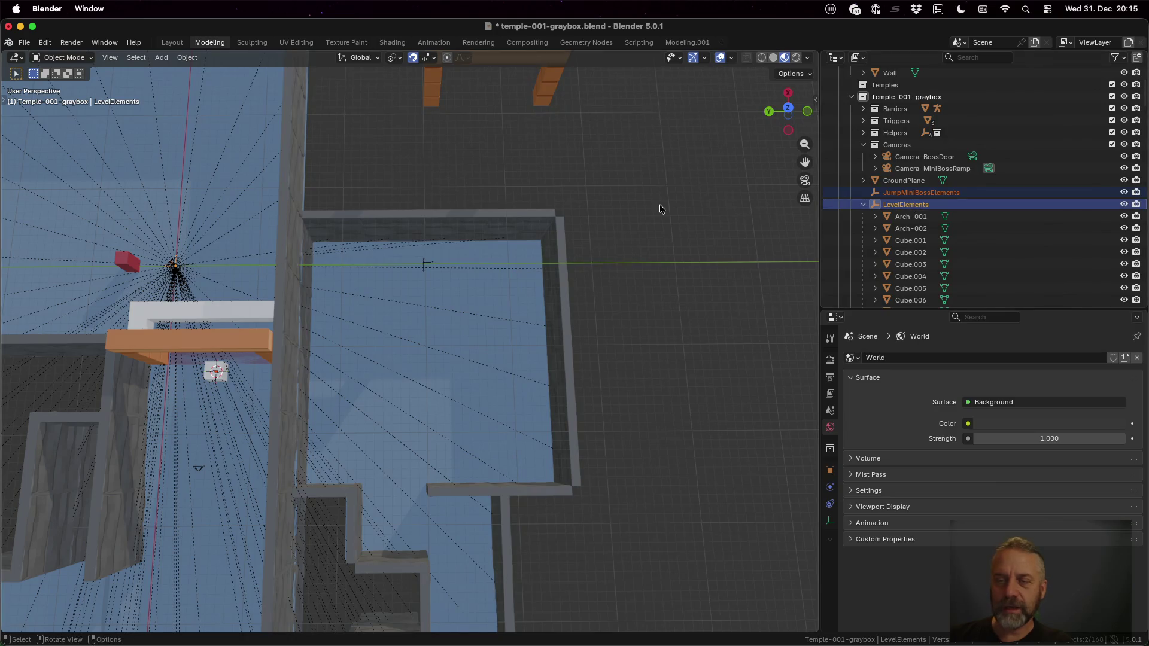
pyautogui.hotkey('ctrl', 'p')
pyautogui.click(660, 207)
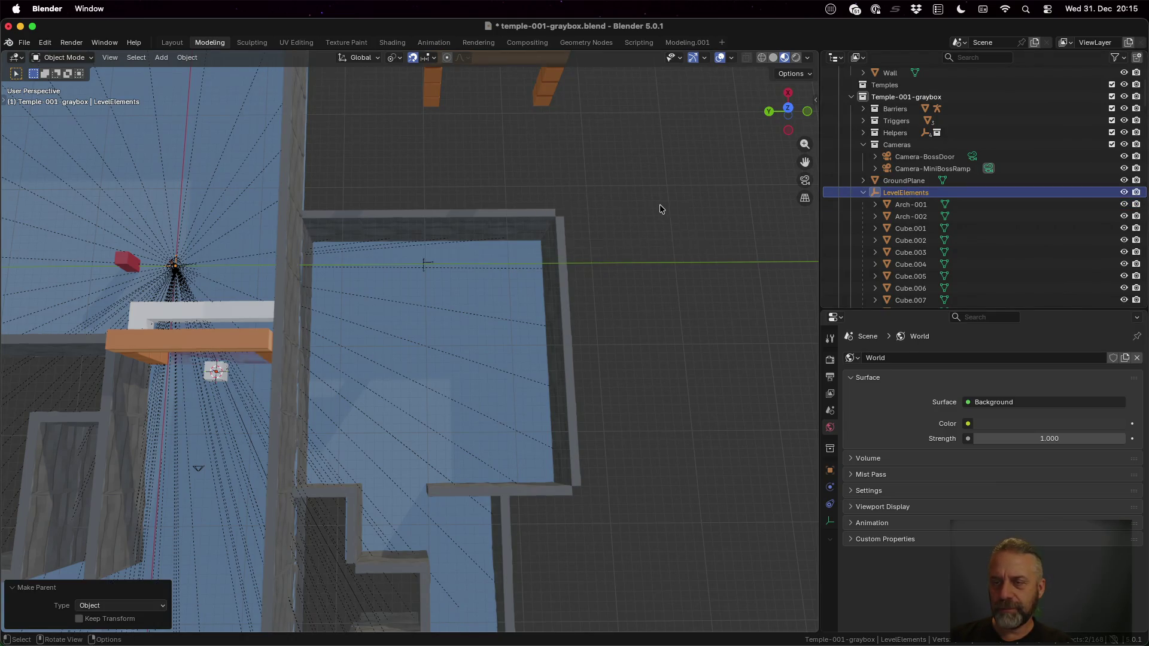
pyautogui.scroll(-20, 1036, 183)
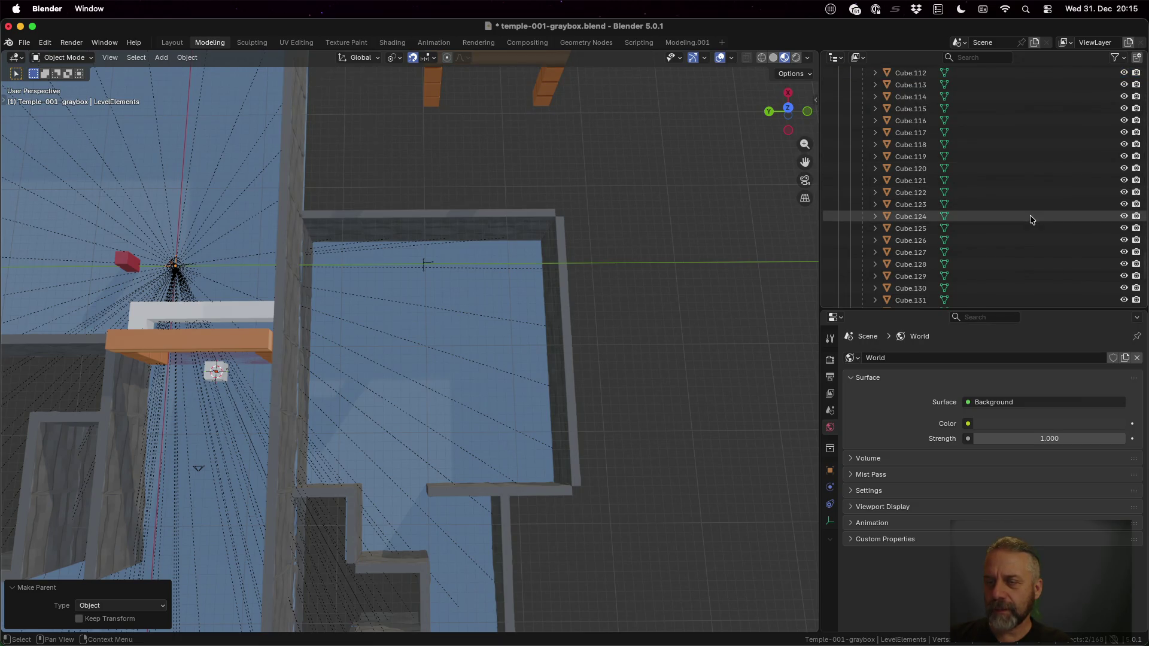
pyautogui.scroll(-5, 1023, 197)
pyautogui.click(928, 273)
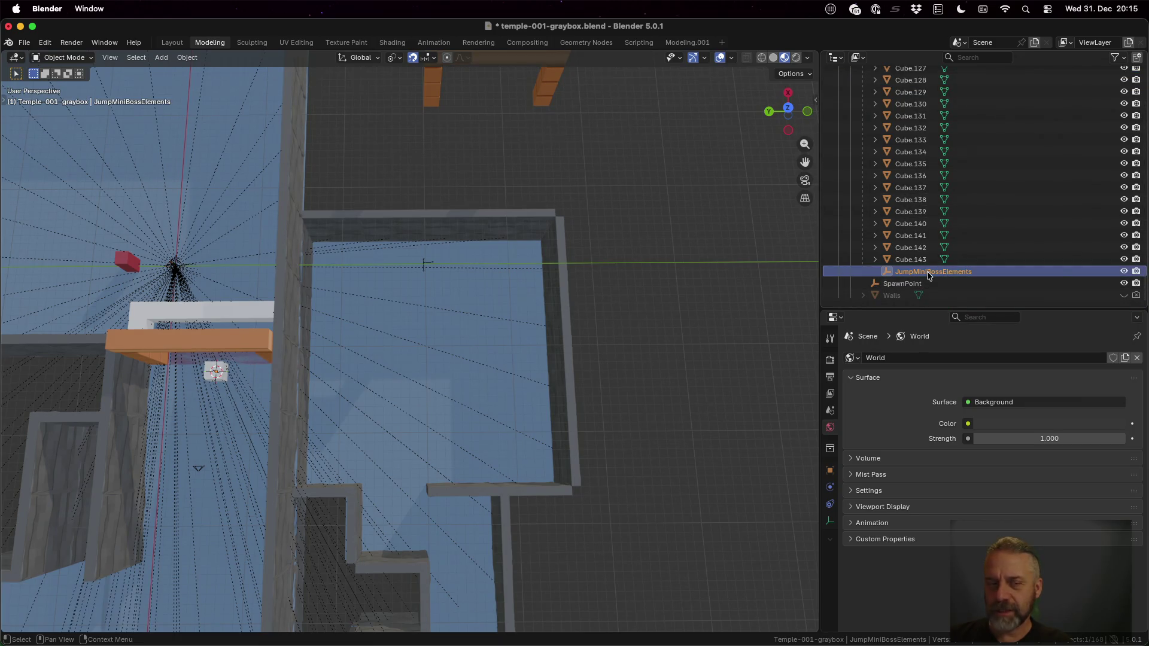
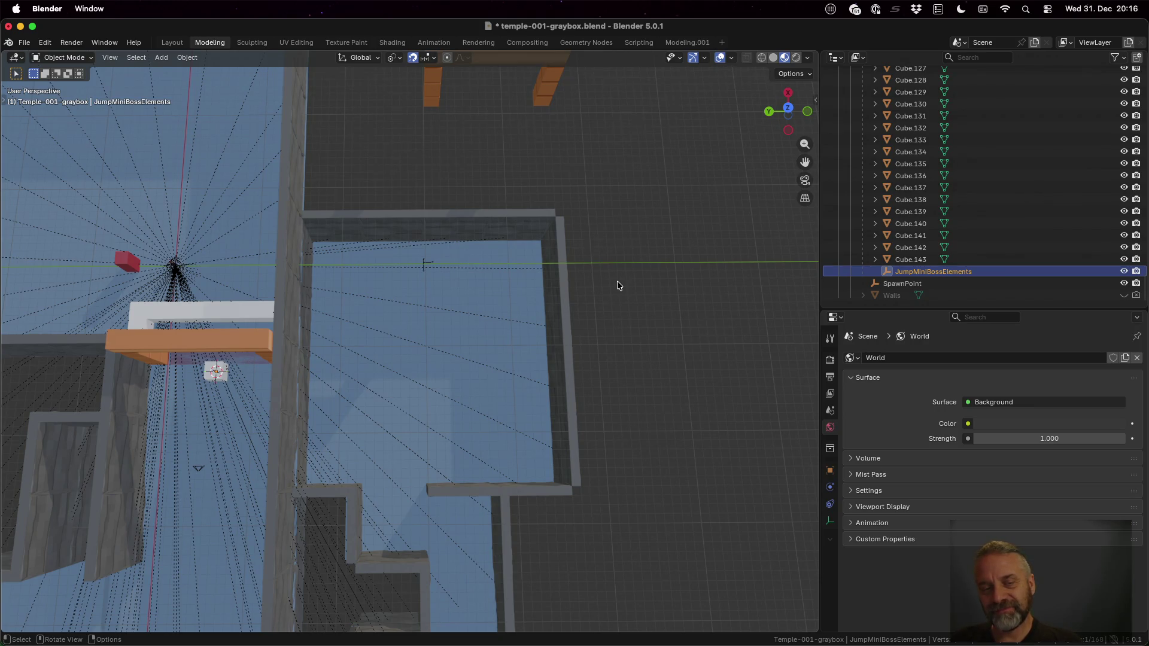
# Move the JumpMiniBossElements empty horizontally to X 3 m, Y -24 m over the square room
pyautogui.press('g')
pyautogui.hotkey('shift', 'z')
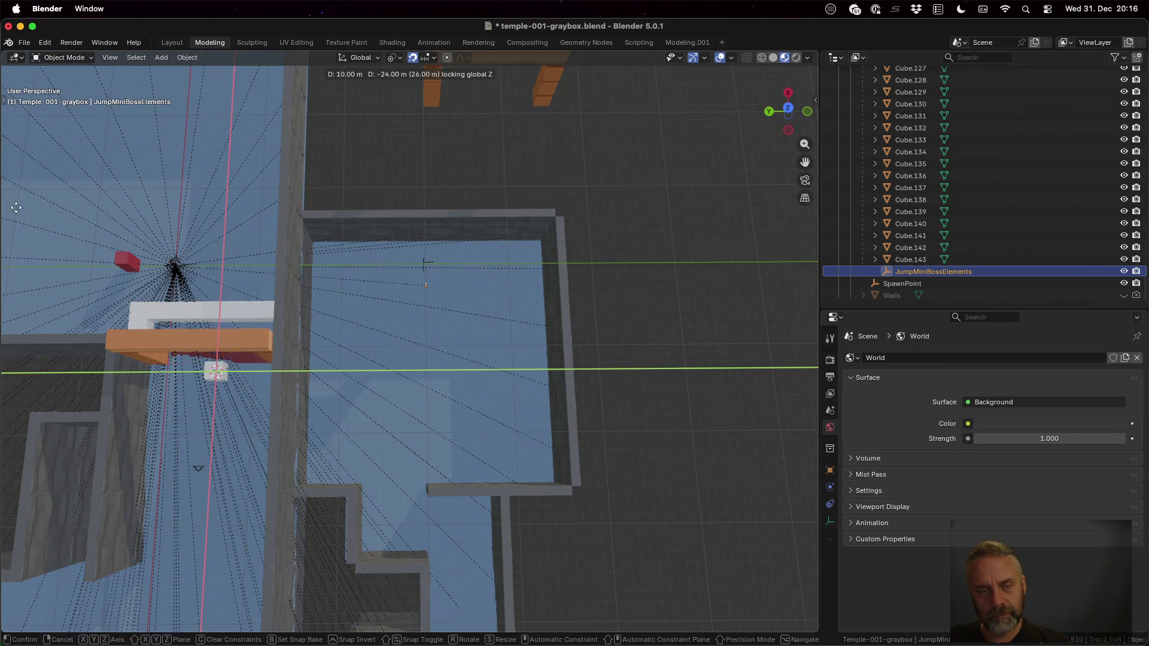
pyautogui.click(13, 257)
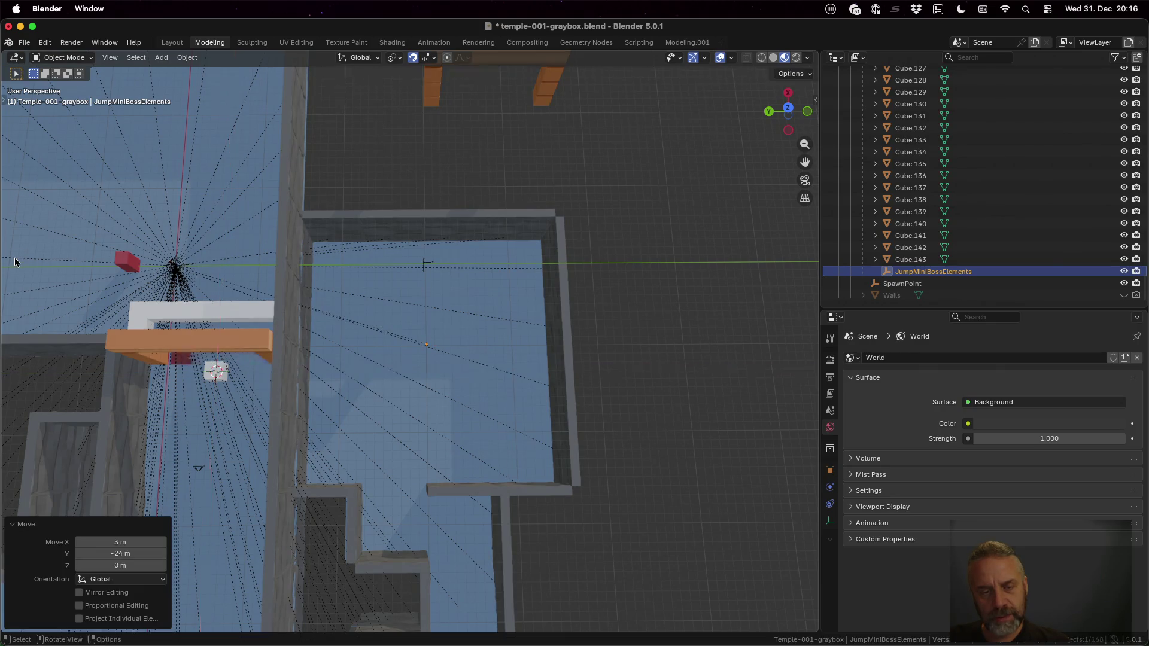
pyautogui.scroll(10, 456, 351)
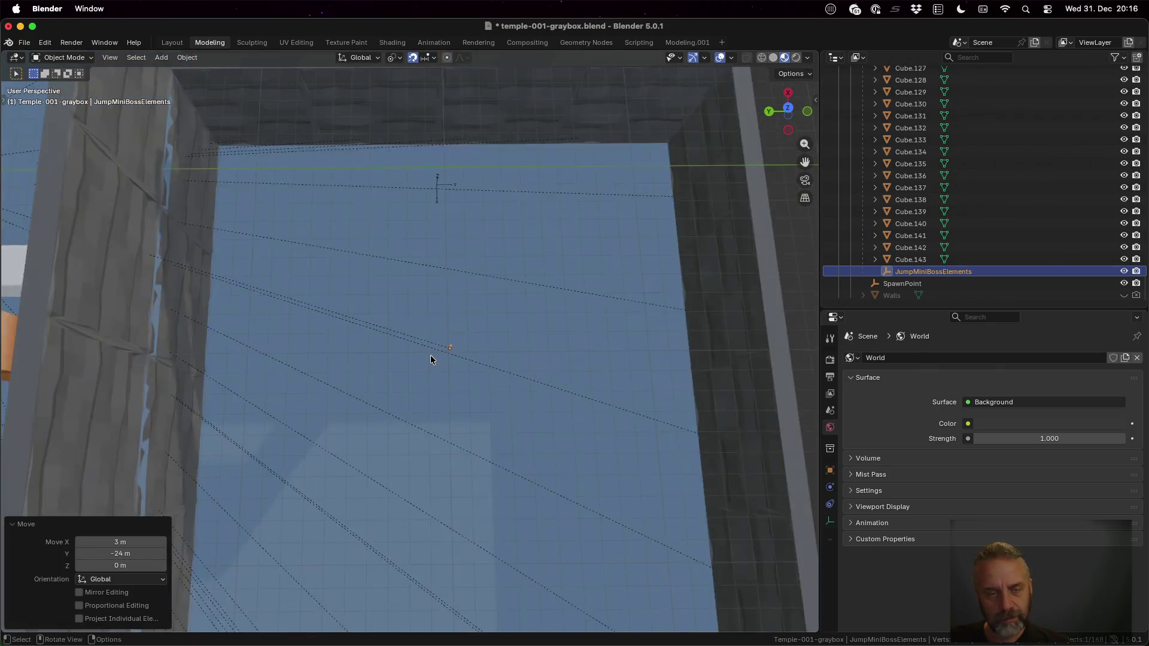
pyautogui.hscroll(-5, 618, 405)
pyautogui.moveTo(618, 406)
pyautogui.mouseDown()
pyautogui.moveTo(595, 430)
pyautogui.moveTo(583, 353)
pyautogui.mouseUp()
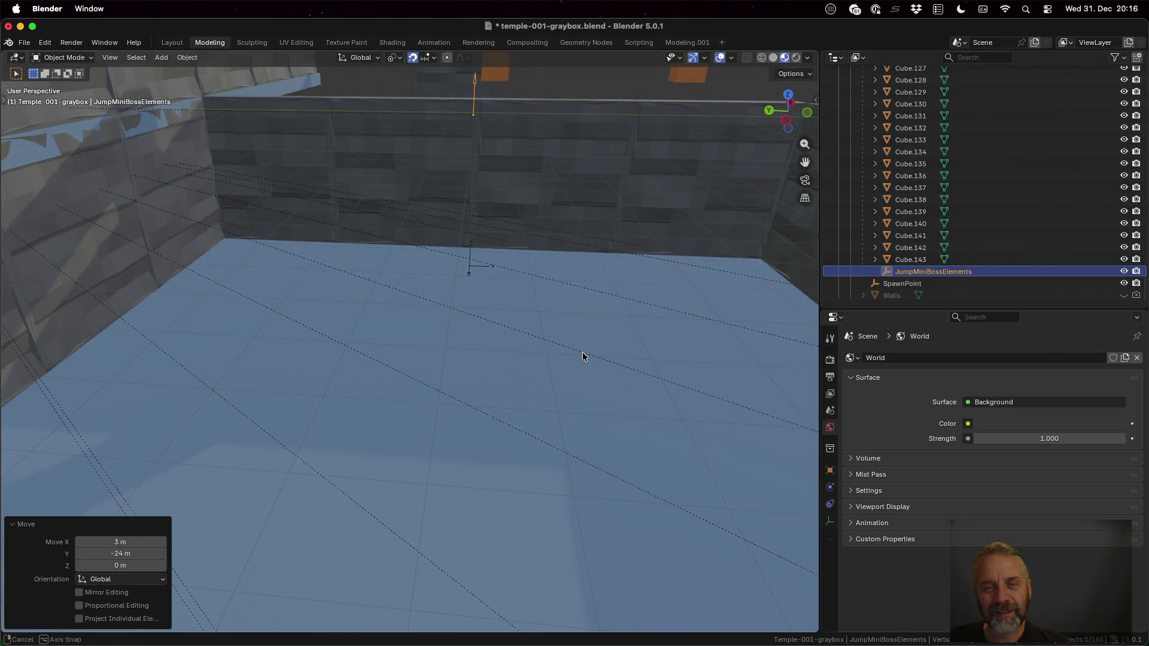
# Lower the empty 8 m and then another 1 m down Z onto the room floor
pyautogui.write('gz')
pyautogui.write('8')
pyautogui.write('-')
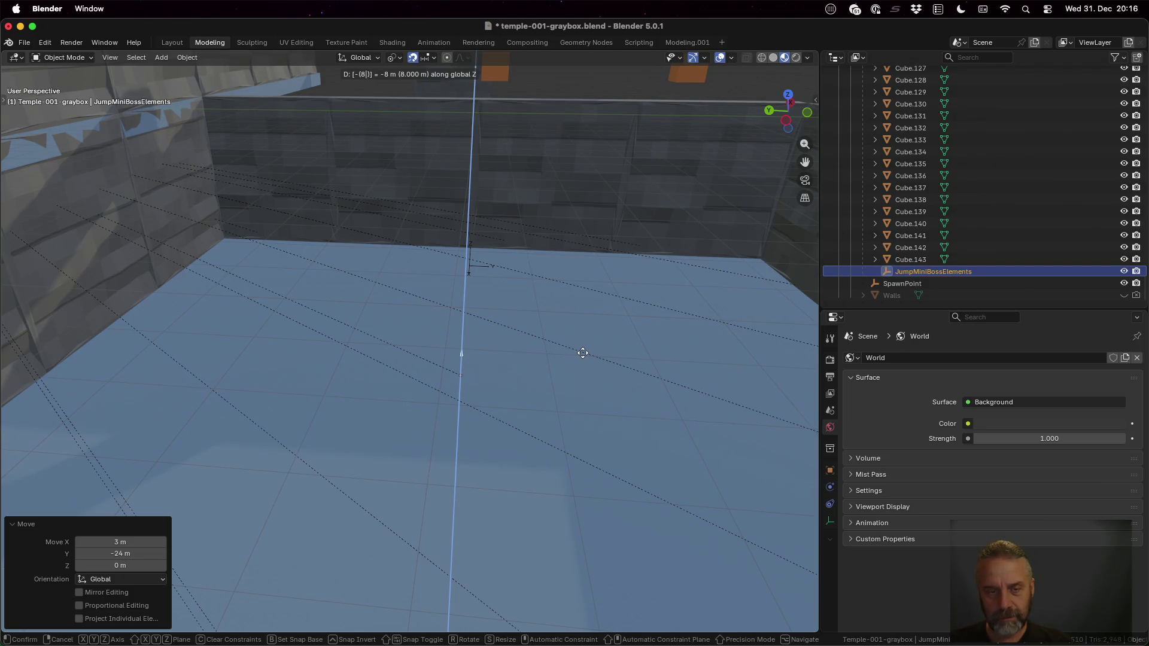
pyautogui.press('Return')
pyautogui.press('KP_Decimal')
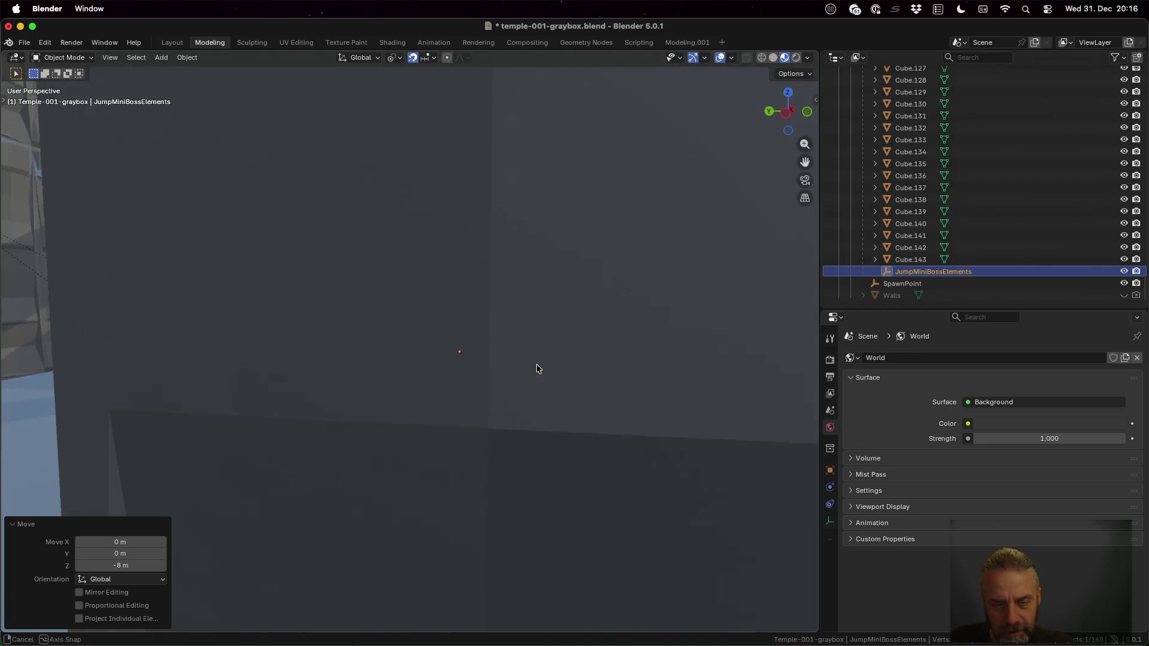
pyautogui.scroll(-8, 541, 365)
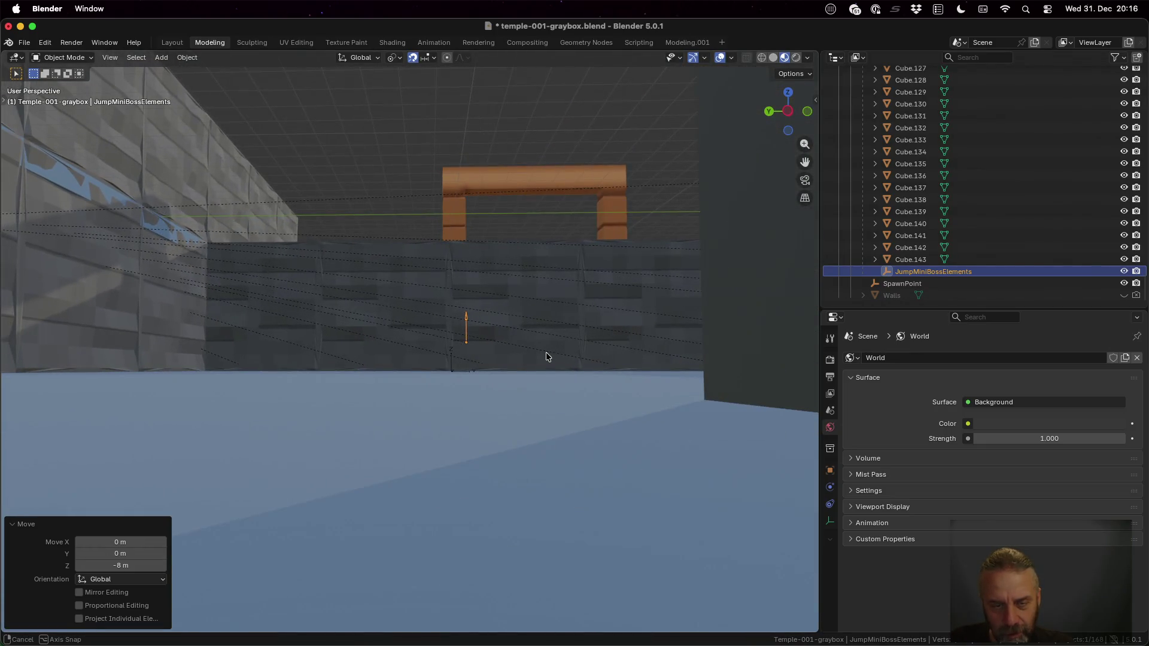
pyautogui.write('gz1-')
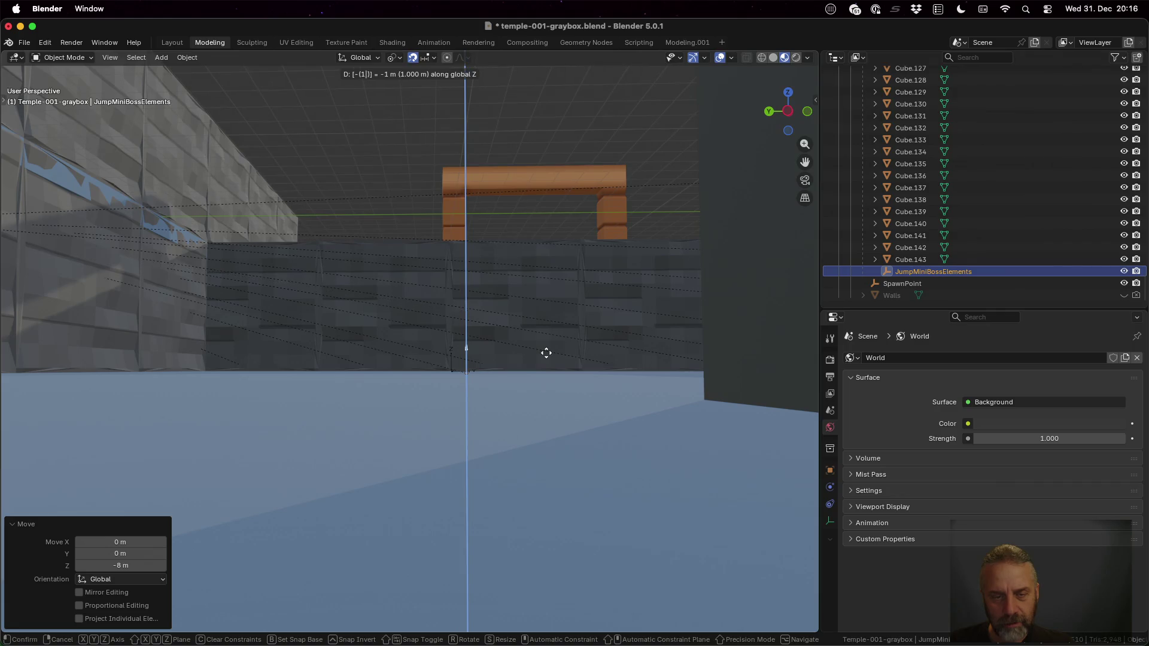
pyautogui.press('Return')
pyautogui.moveTo(546, 352)
pyautogui.mouseDown()
pyautogui.moveTo(542, 310)
pyautogui.moveTo(539, 411)
pyautogui.mouseUp()
pyautogui.scroll(-2, 536, 406)
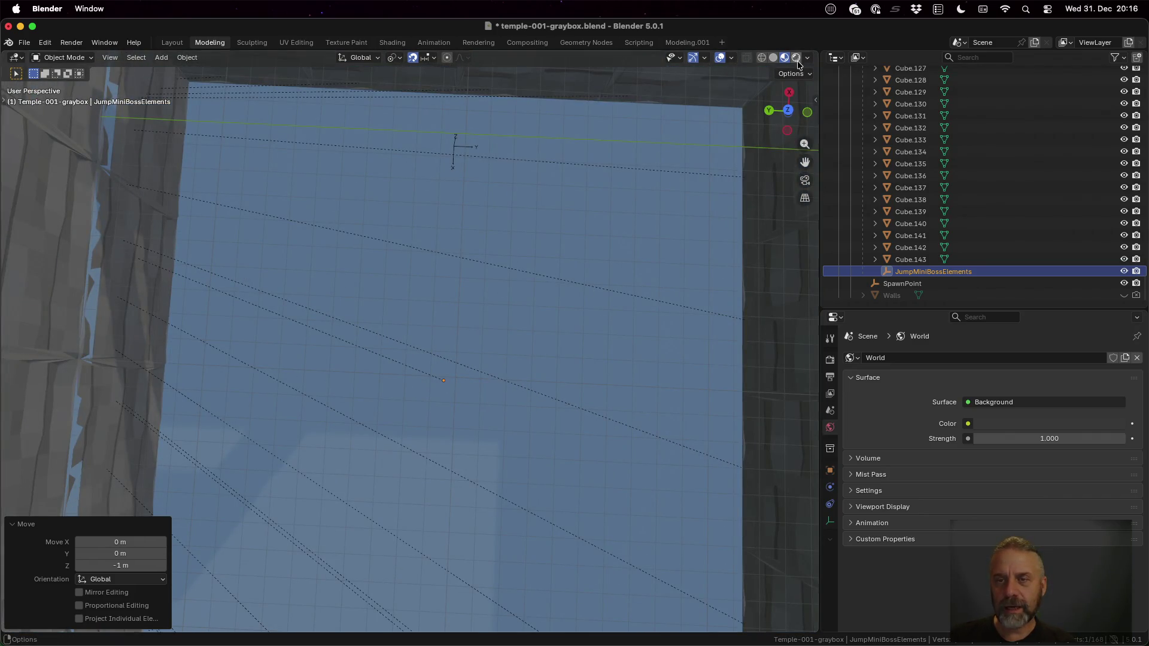
# Switch to Top Orthographic view in Solid shading with X-Ray turned on
pyautogui.click(788, 110)
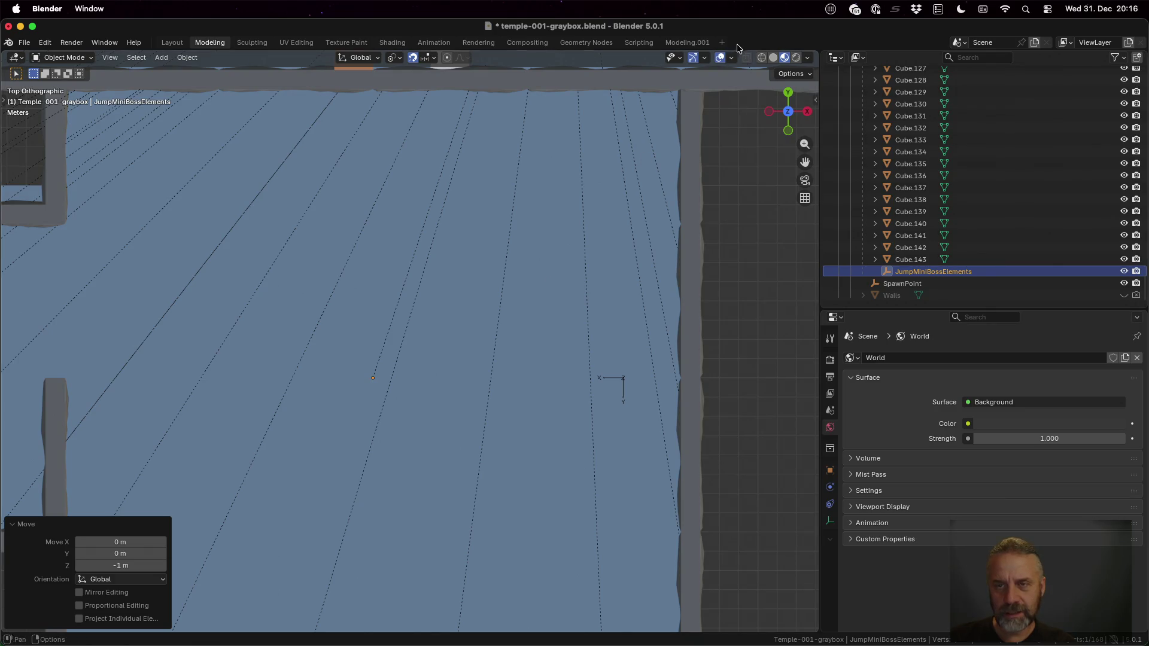
pyautogui.click(746, 60)
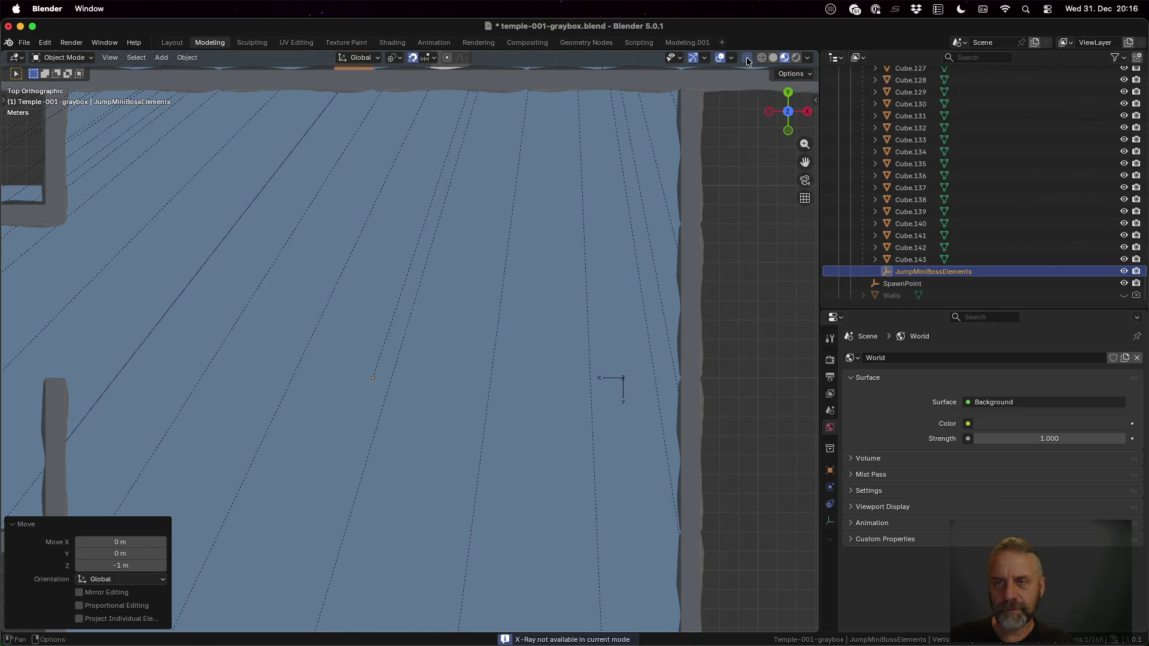
pyautogui.click(776, 60)
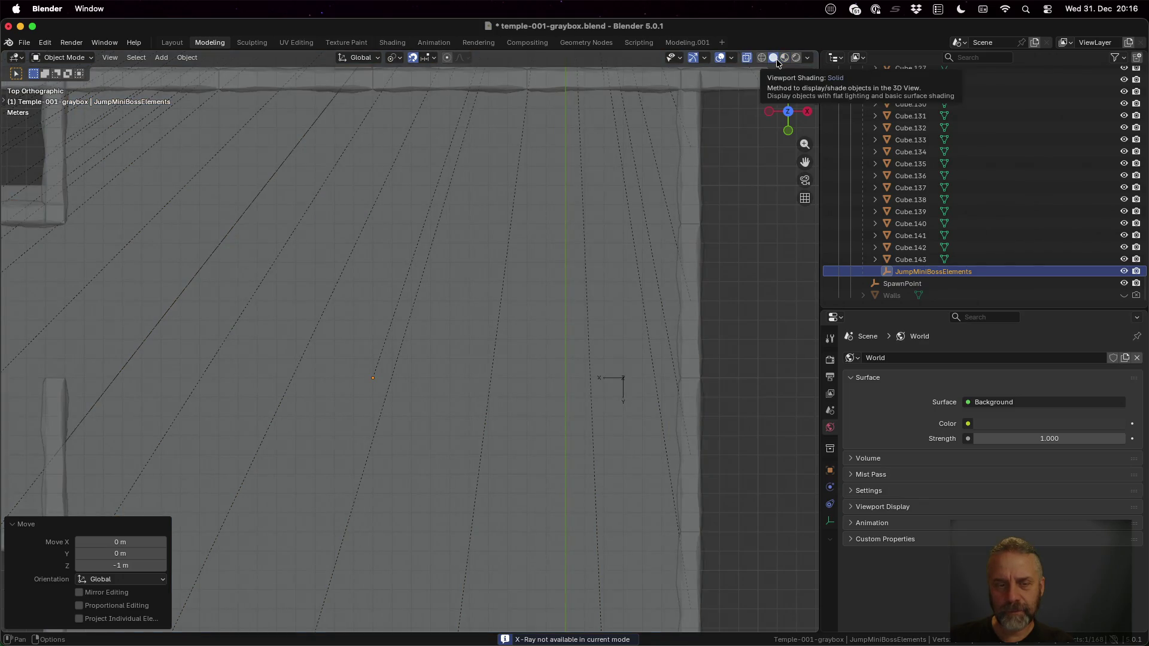
pyautogui.click(749, 59)
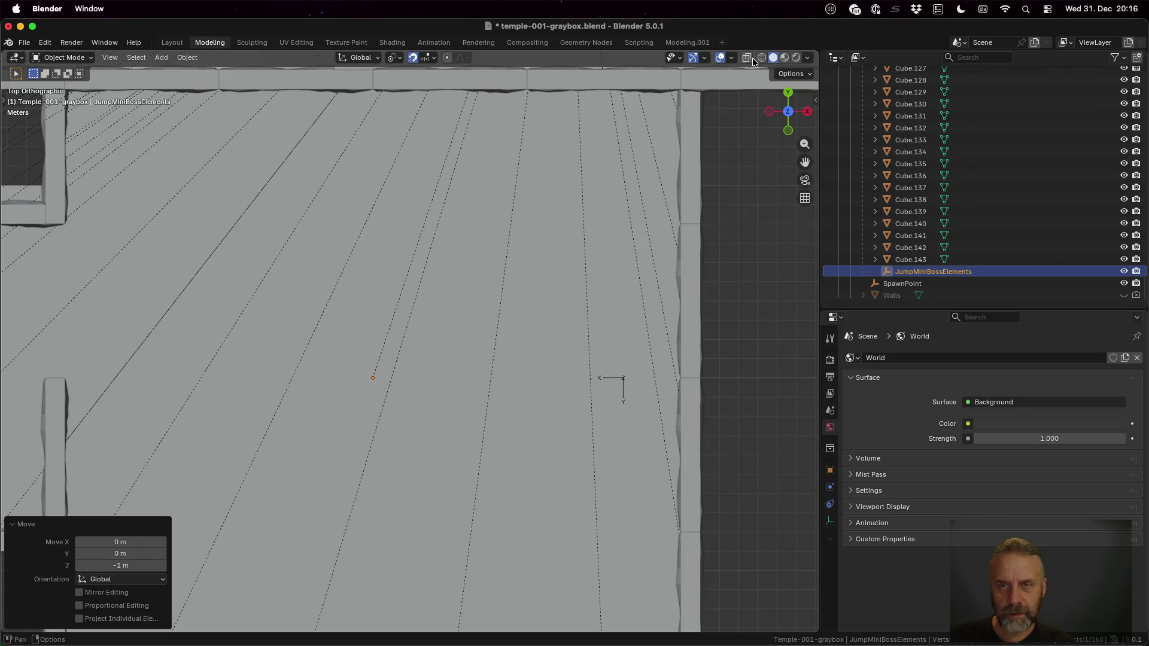
pyautogui.click(752, 60)
pyautogui.scroll(-4, 401, 407)
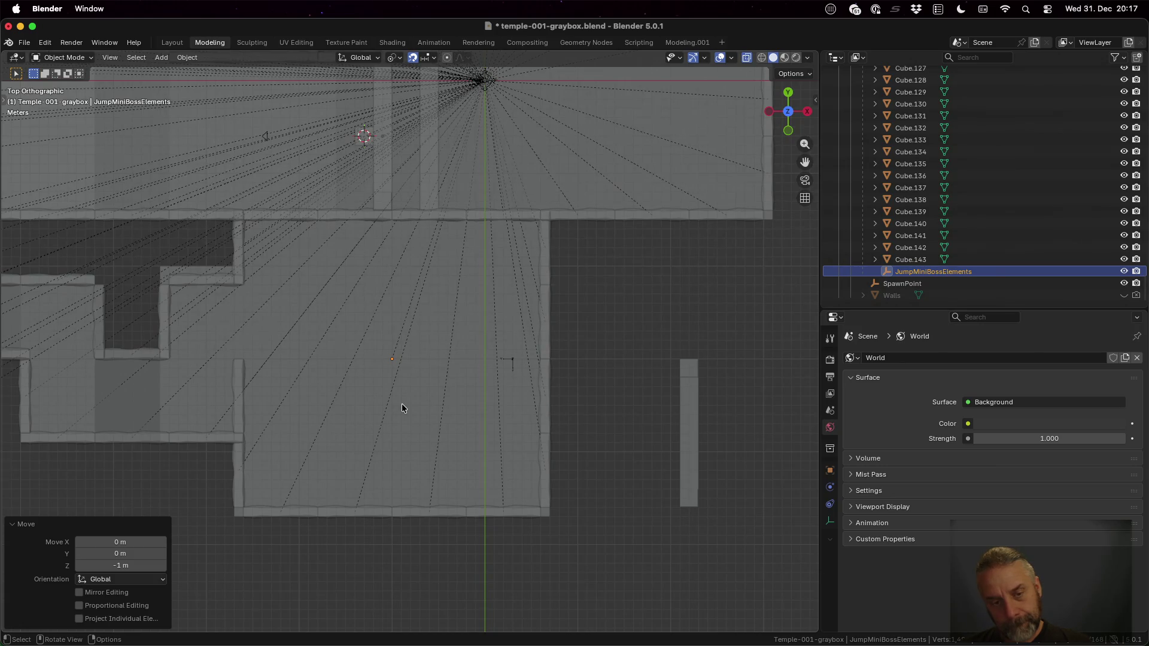
# Append the LavaFloor object from assets/temples/test/temple-test.blend/Object into the graybox scene
pyautogui.click(32, 42)
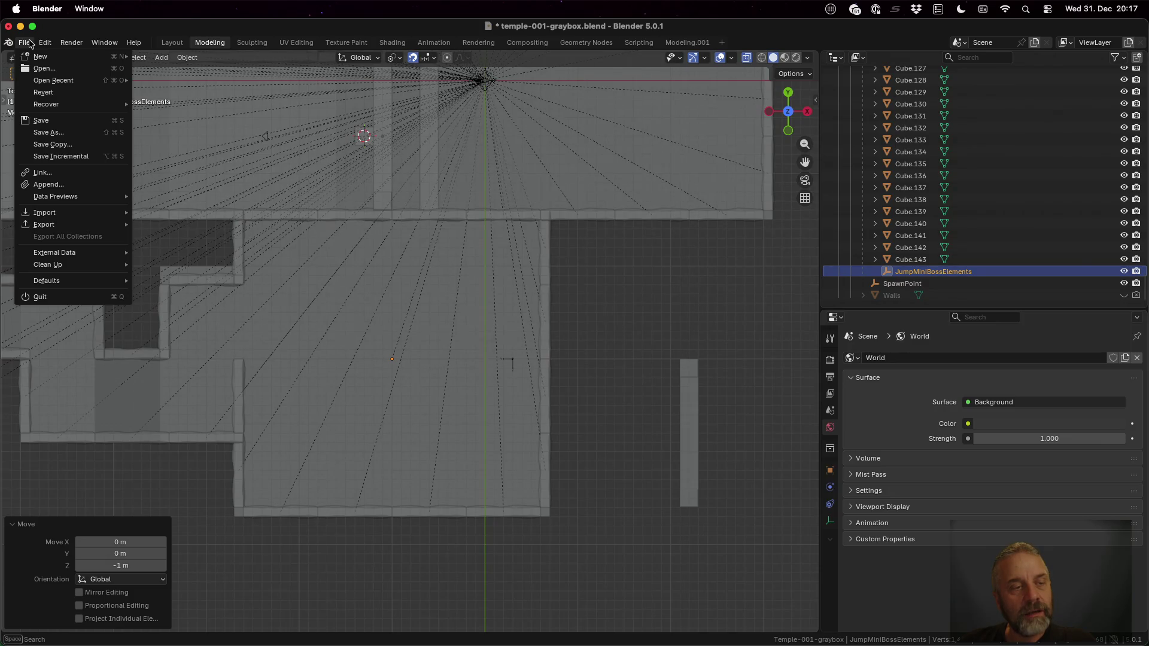
pyautogui.click(90, 184)
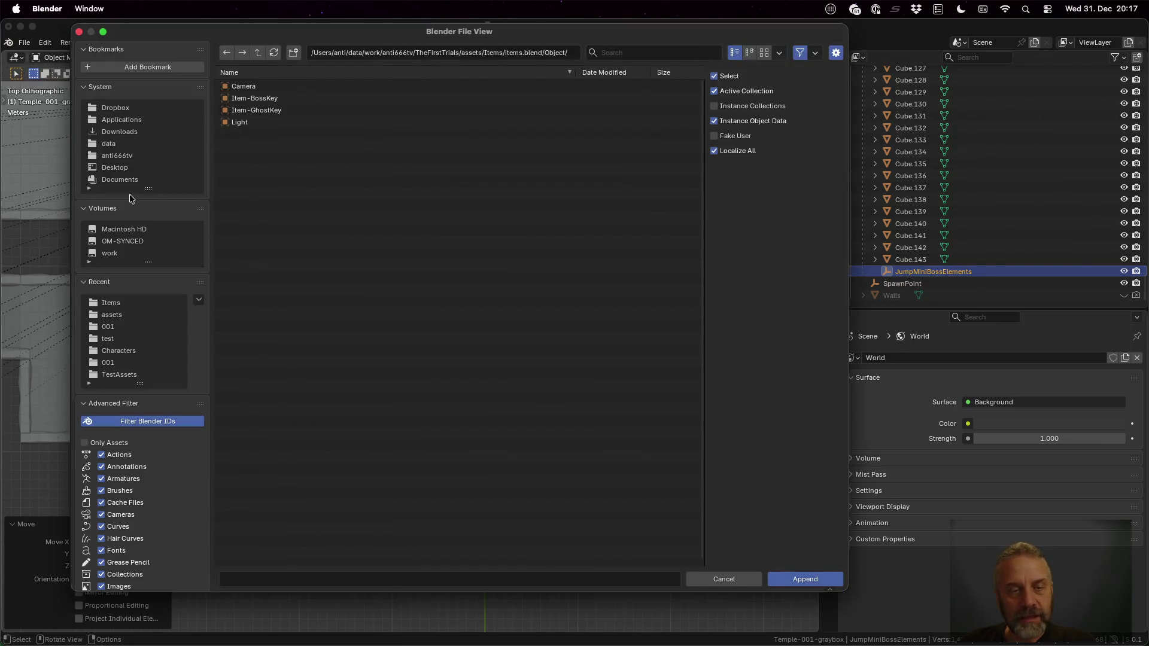
pyautogui.click(259, 53)
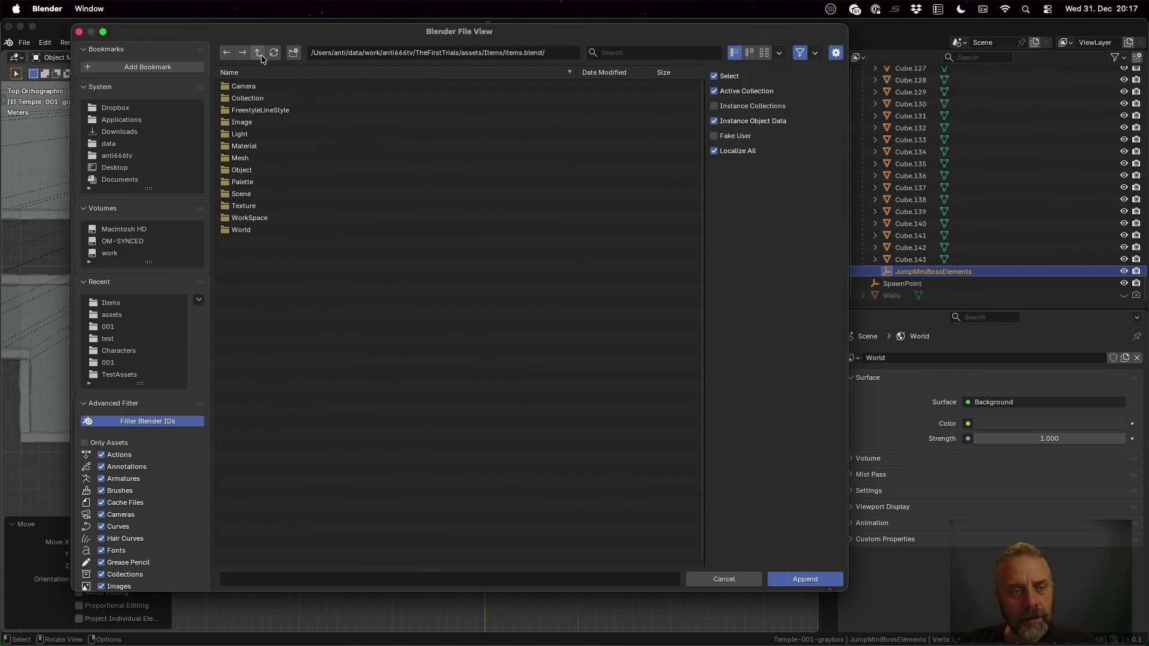
pyautogui.click(259, 53)
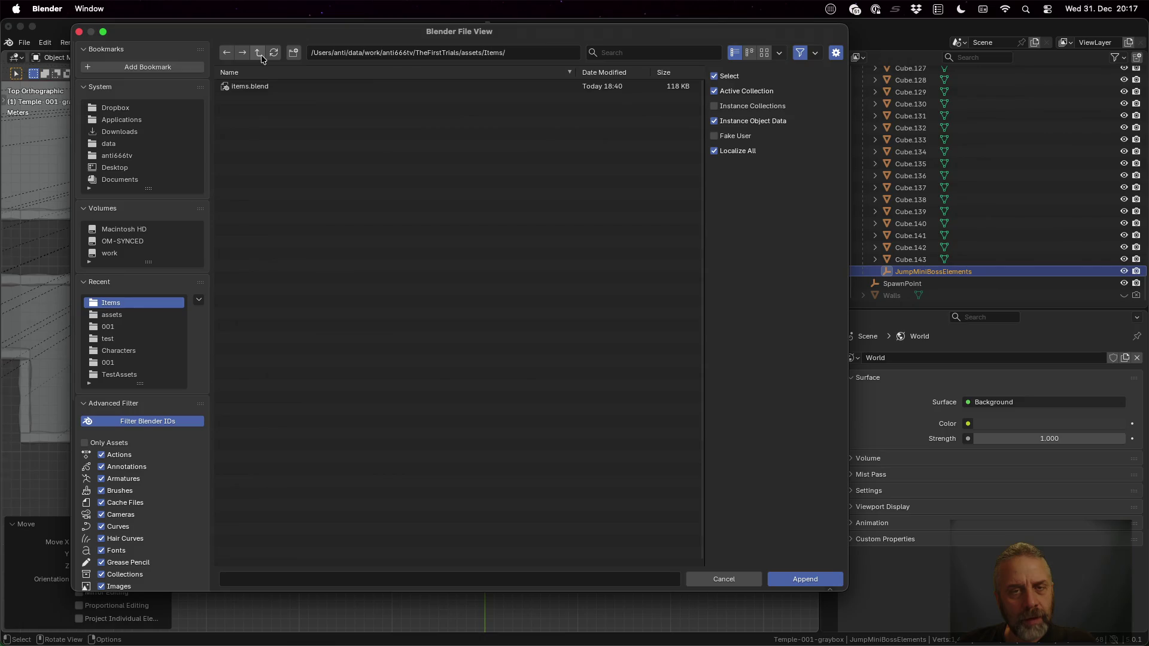
pyautogui.click(259, 54)
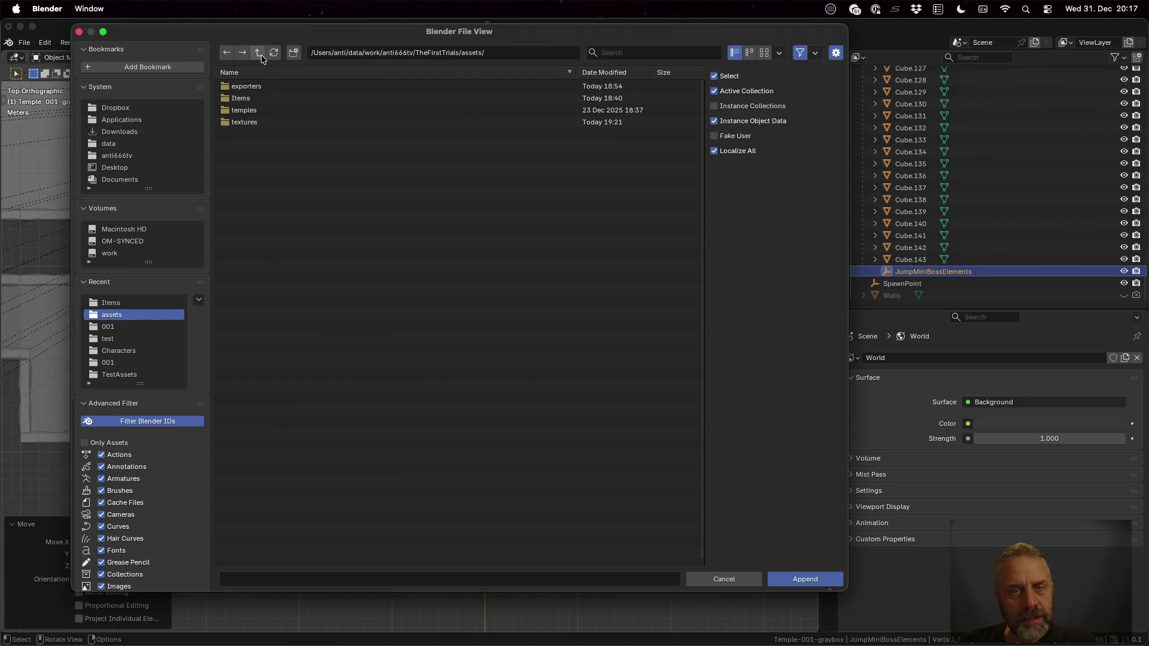
pyautogui.doubleClick(272, 110)
pyautogui.doubleClick(263, 98)
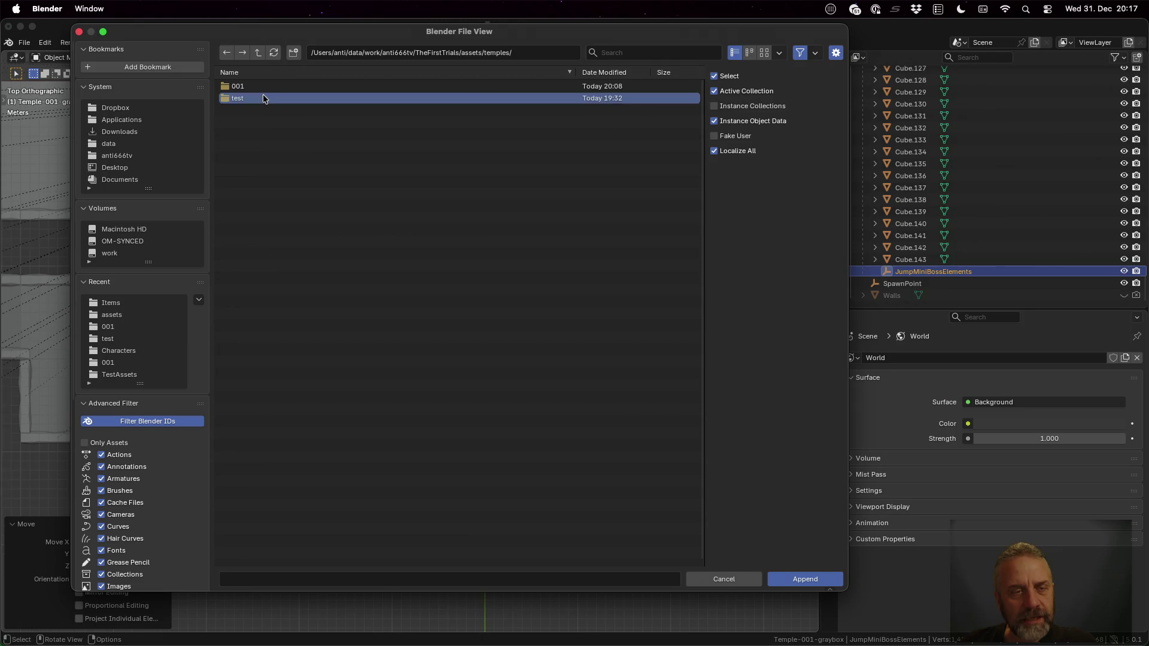
pyautogui.doubleClick(278, 87)
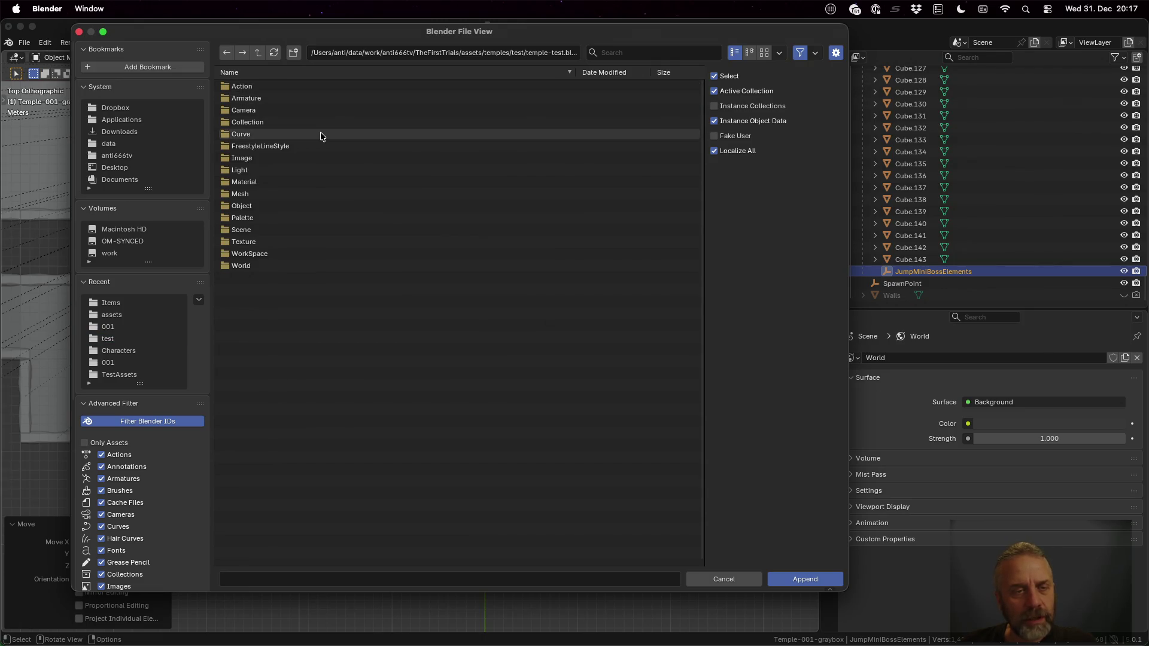
pyautogui.doubleClick(312, 207)
pyautogui.scroll(-10, 360, 177)
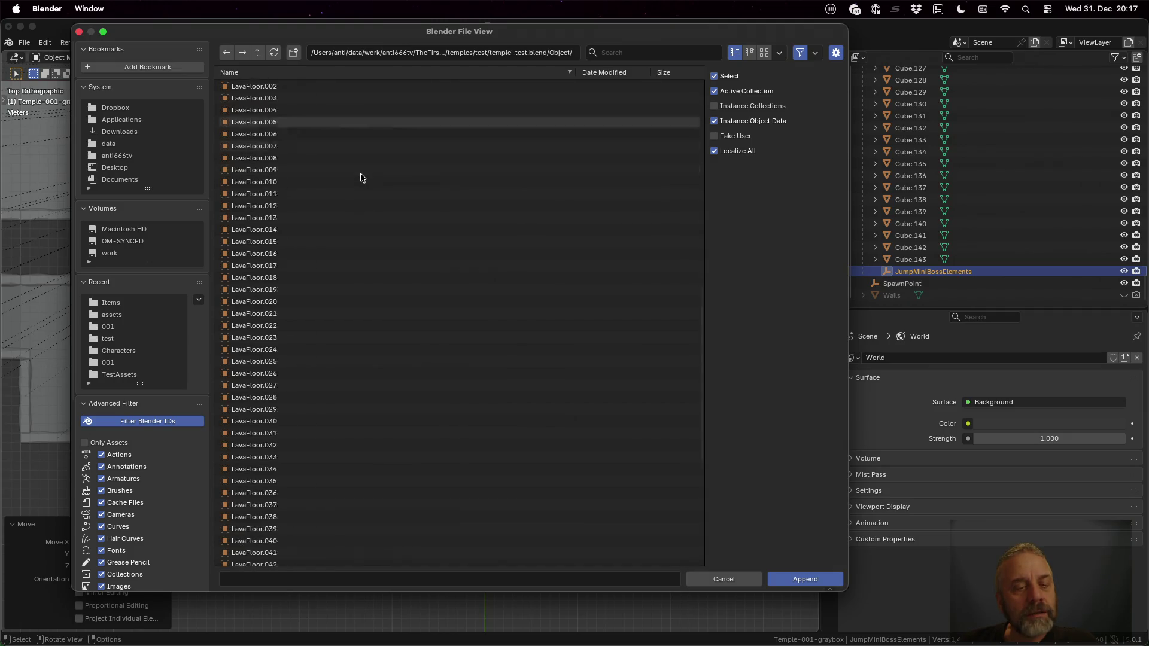
pyautogui.click(311, 134)
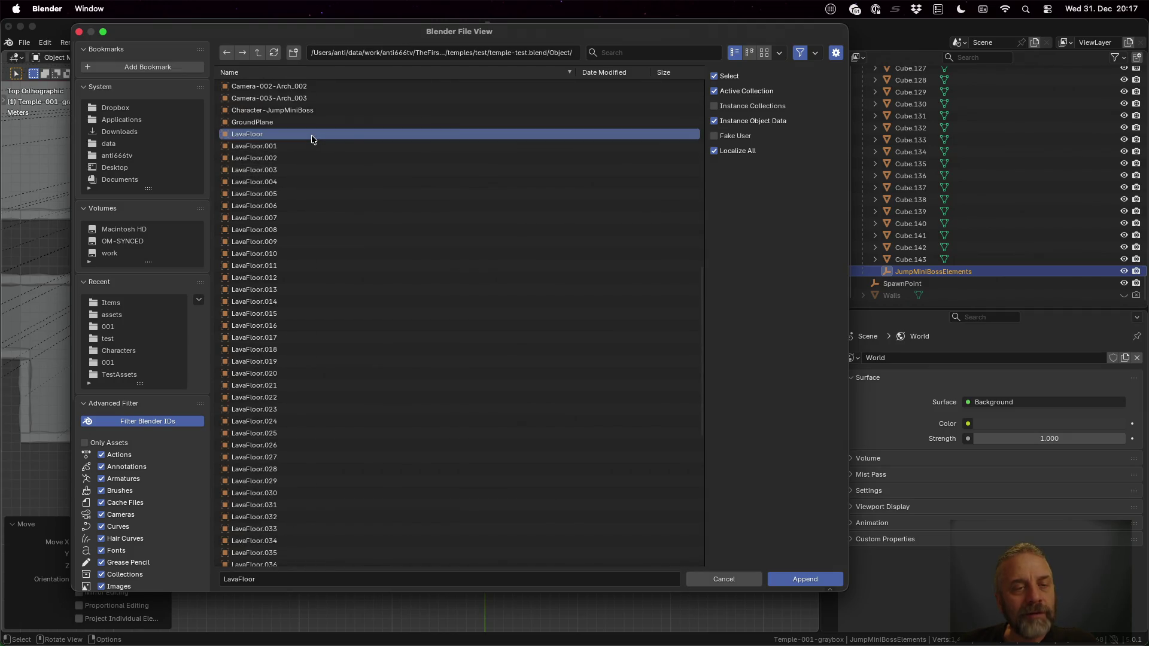
pyautogui.click(804, 579)
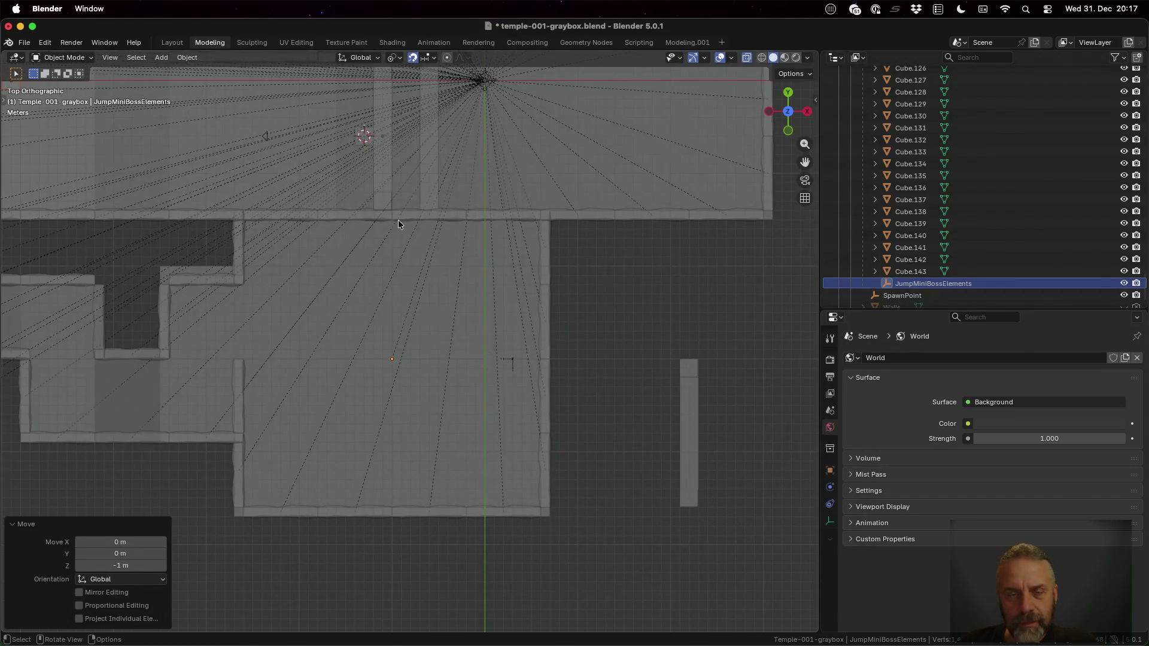
# Parent LavaFloor to the active JumpMiniBossElements empty with Ctrl+P > Object
pyautogui.scroll(10, 950, 259)
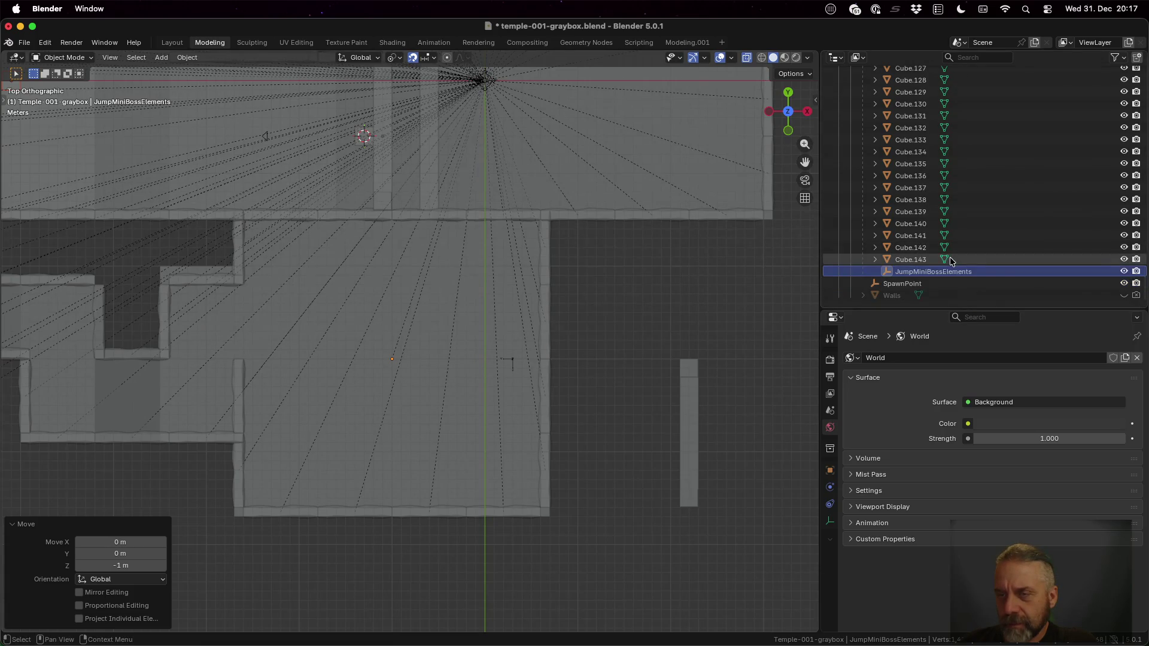
pyautogui.scroll(20, 951, 261)
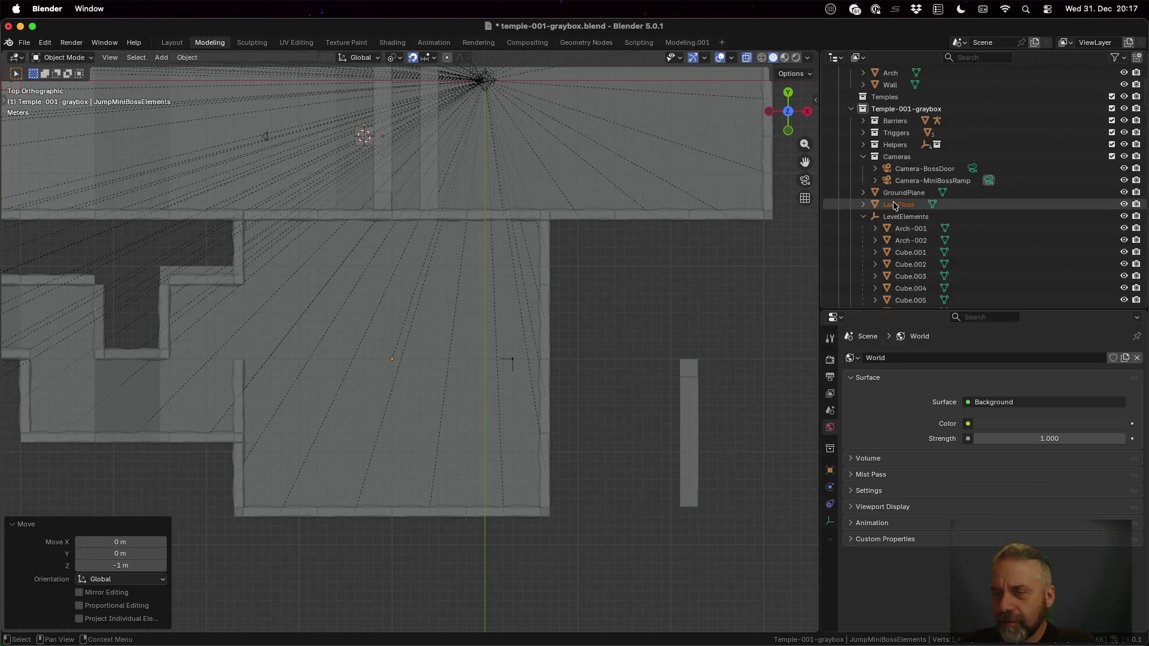
pyautogui.scroll(-20, 899, 216)
pyautogui.scroll(-10, 899, 216)
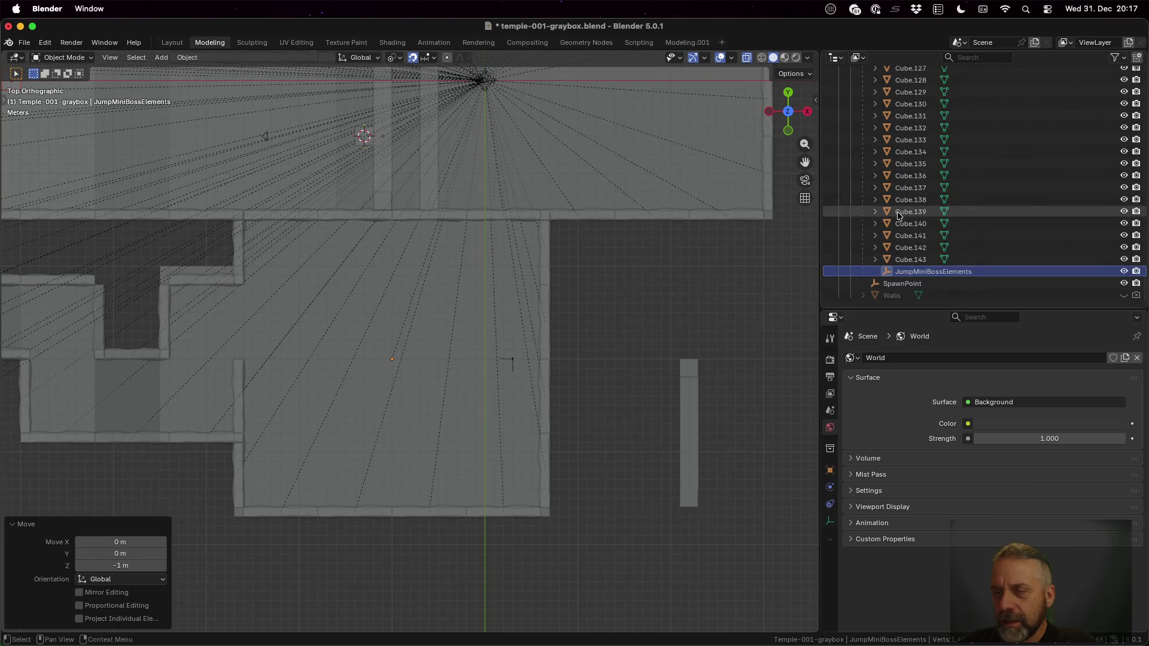
pyautogui.click(926, 273)
pyautogui.keyDown('ctrl'); pyautogui.click(925, 272); pyautogui.keyUp('ctrl')
pyautogui.hotkey('ctrl', 'p')
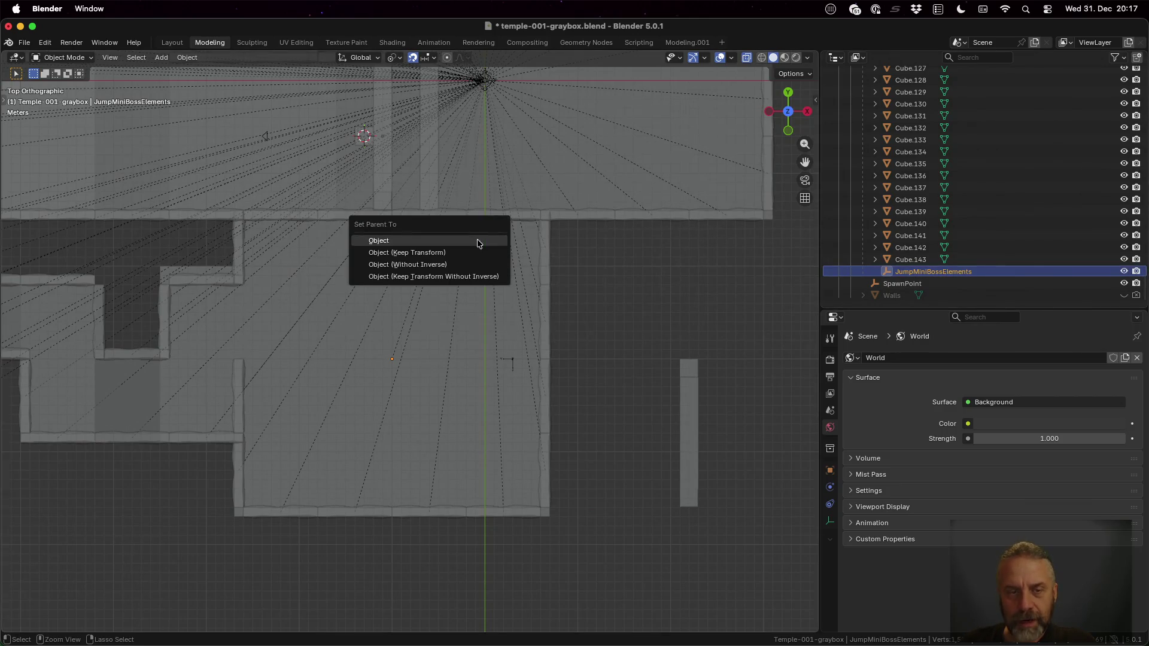
pyautogui.click(478, 241)
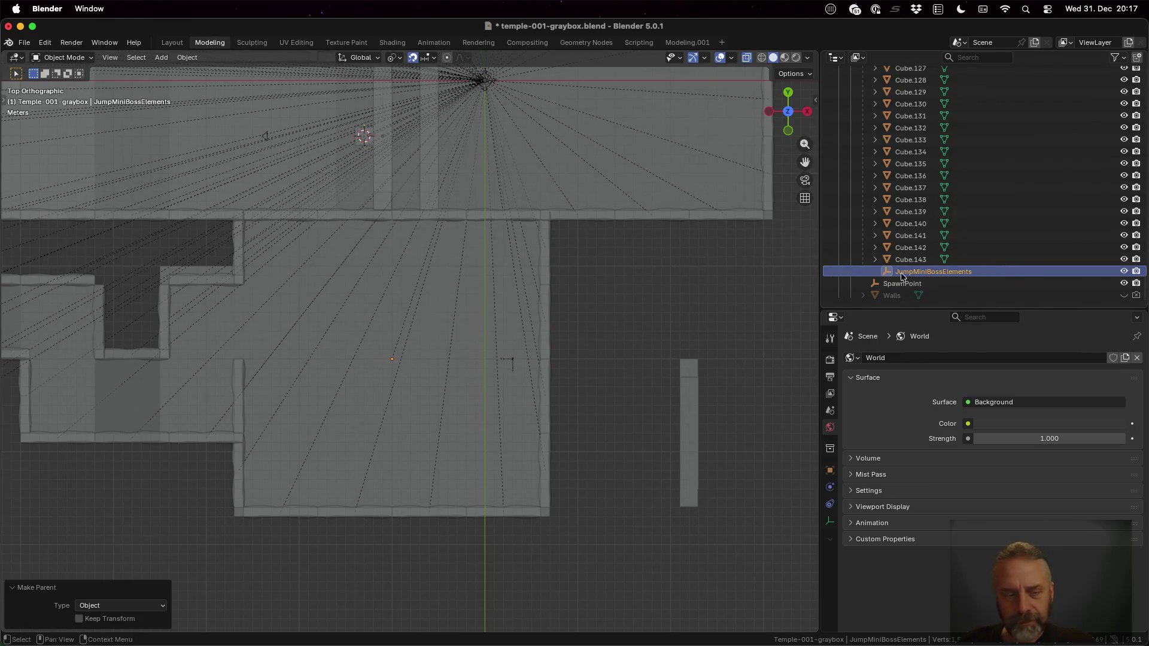
# Redo the parenting of LavaFloor to JumpMiniBossElements and confirm it appears as its child
pyautogui.scroll(15, 916, 275)
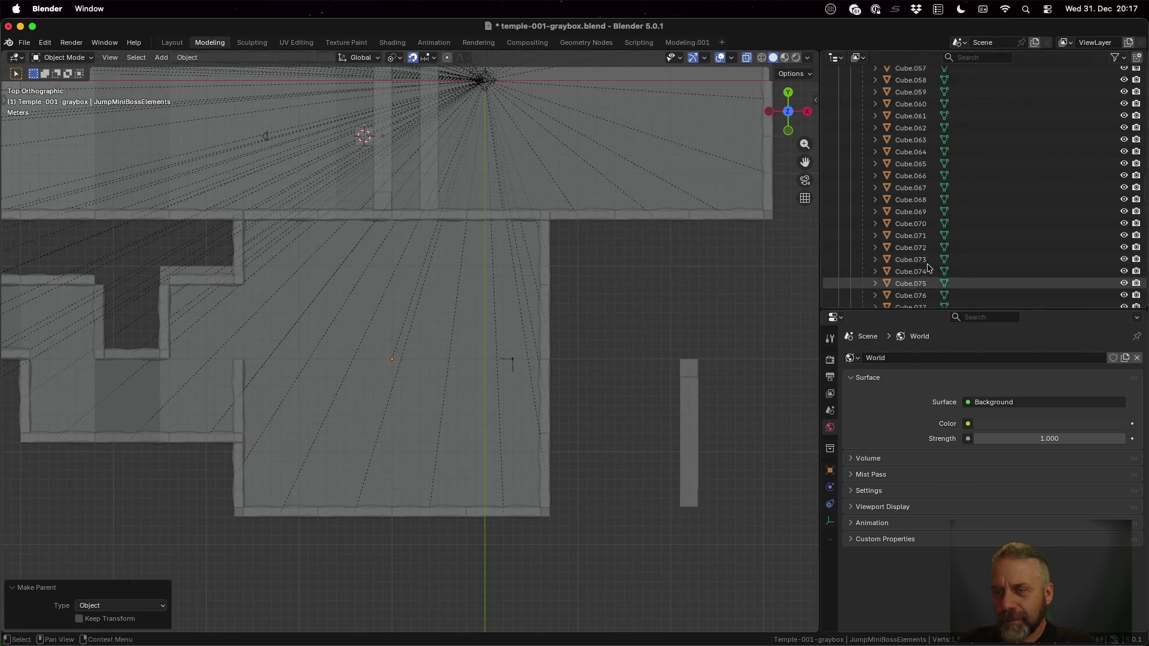
pyautogui.scroll(15, 928, 267)
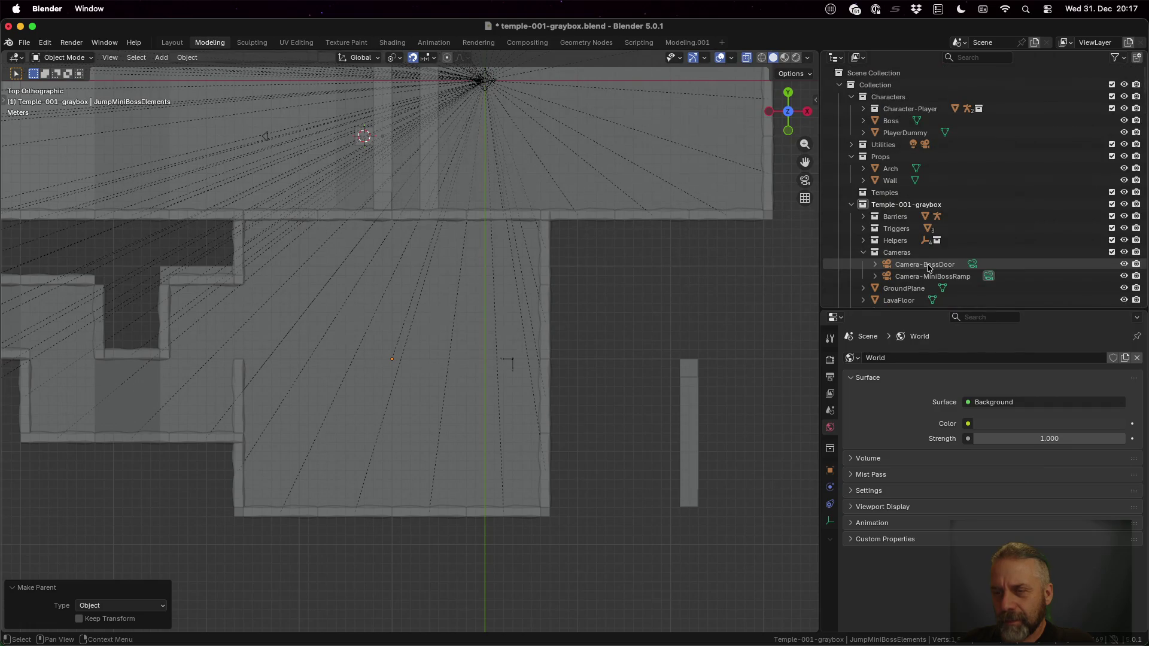
pyautogui.scroll(-5, 928, 267)
pyautogui.click(899, 228)
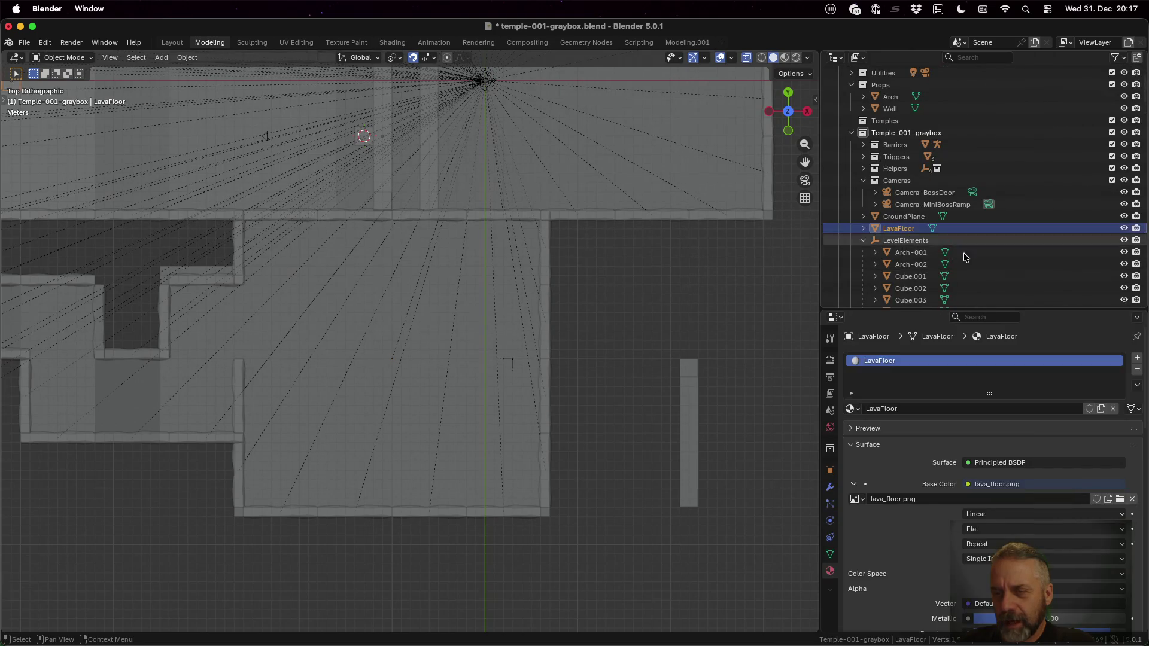
pyautogui.scroll(-15, 971, 259)
pyautogui.scroll(-20, 969, 263)
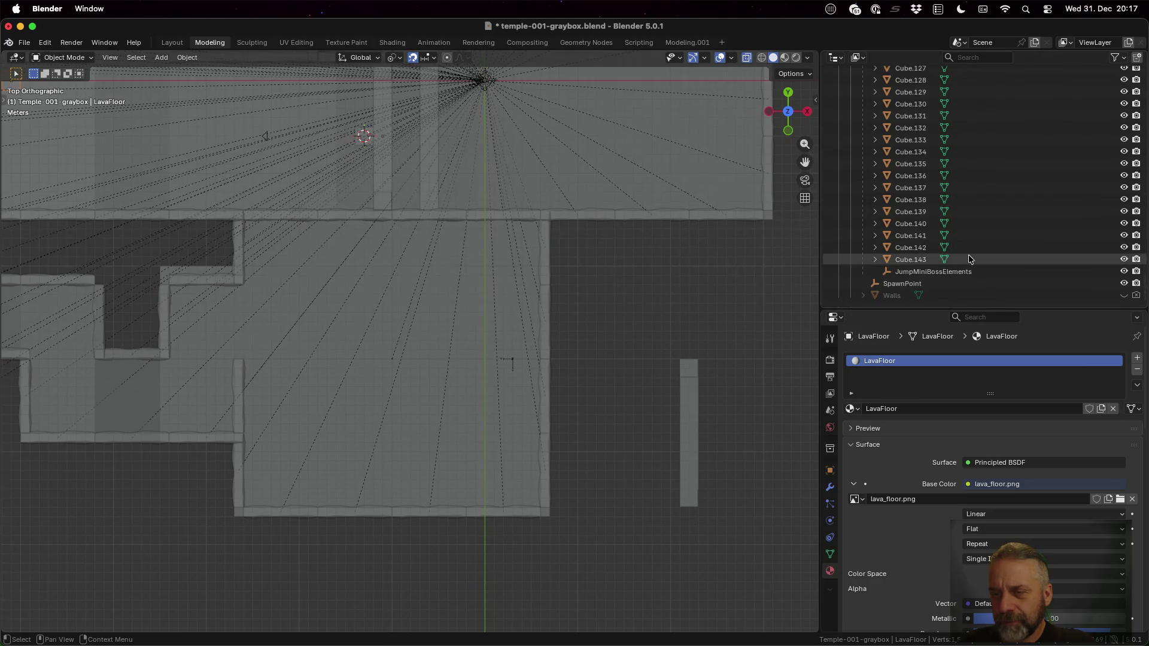
pyautogui.click(960, 272)
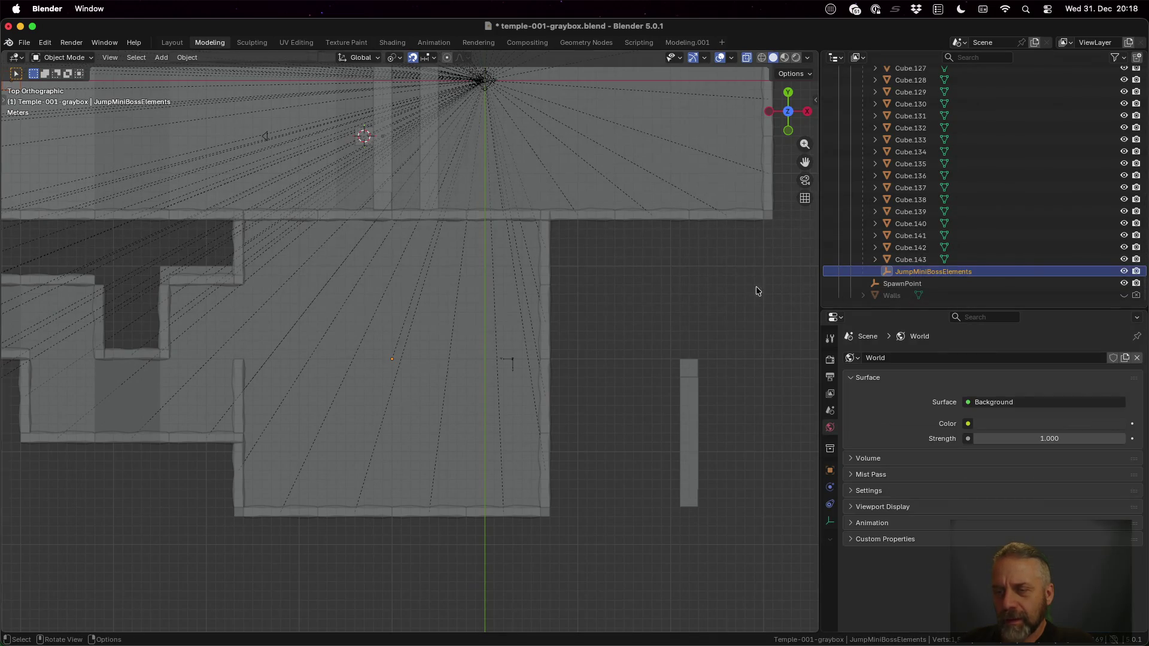
pyautogui.scroll(18, 994, 247)
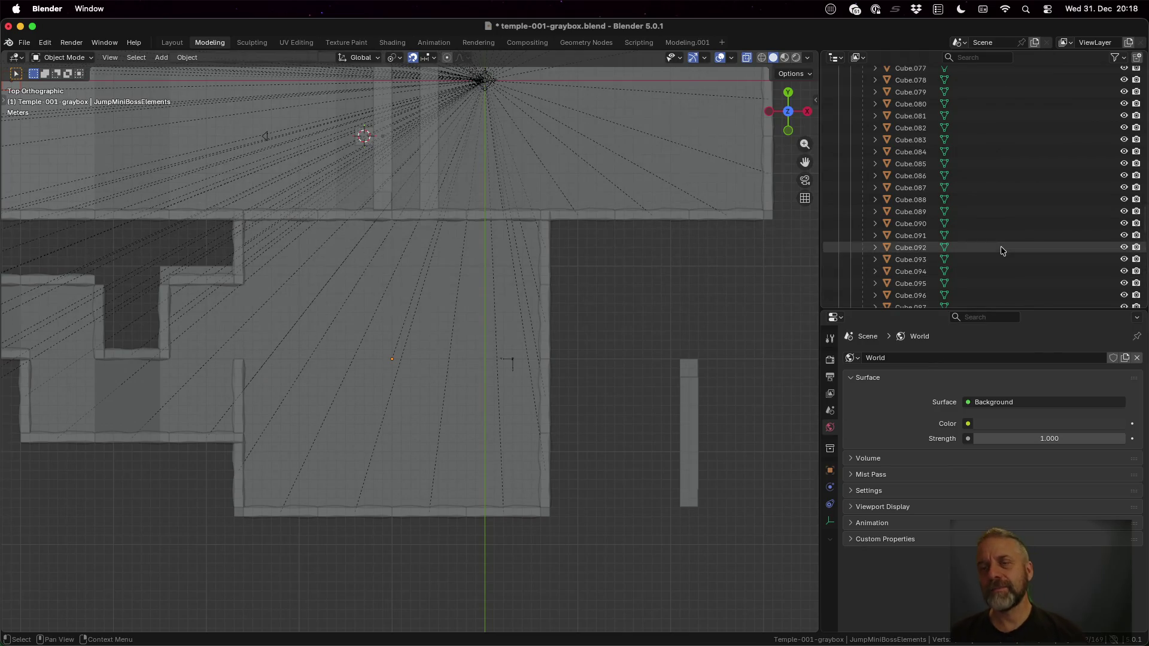
pyautogui.scroll(18, 1003, 250)
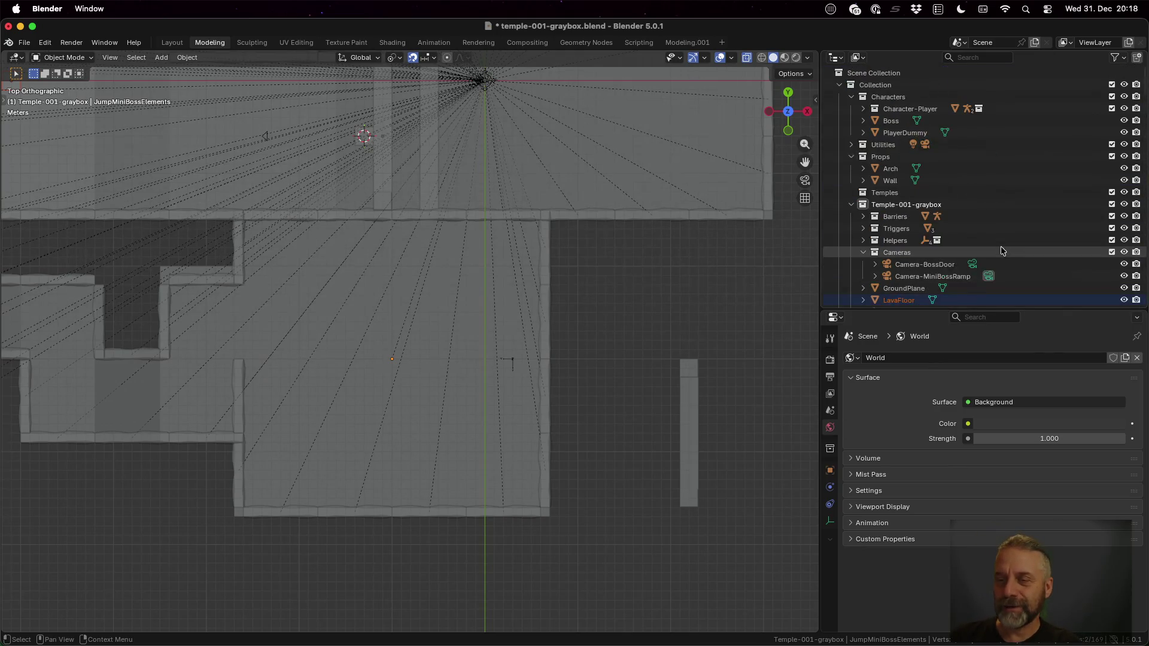
pyautogui.scroll(-20, 1003, 250)
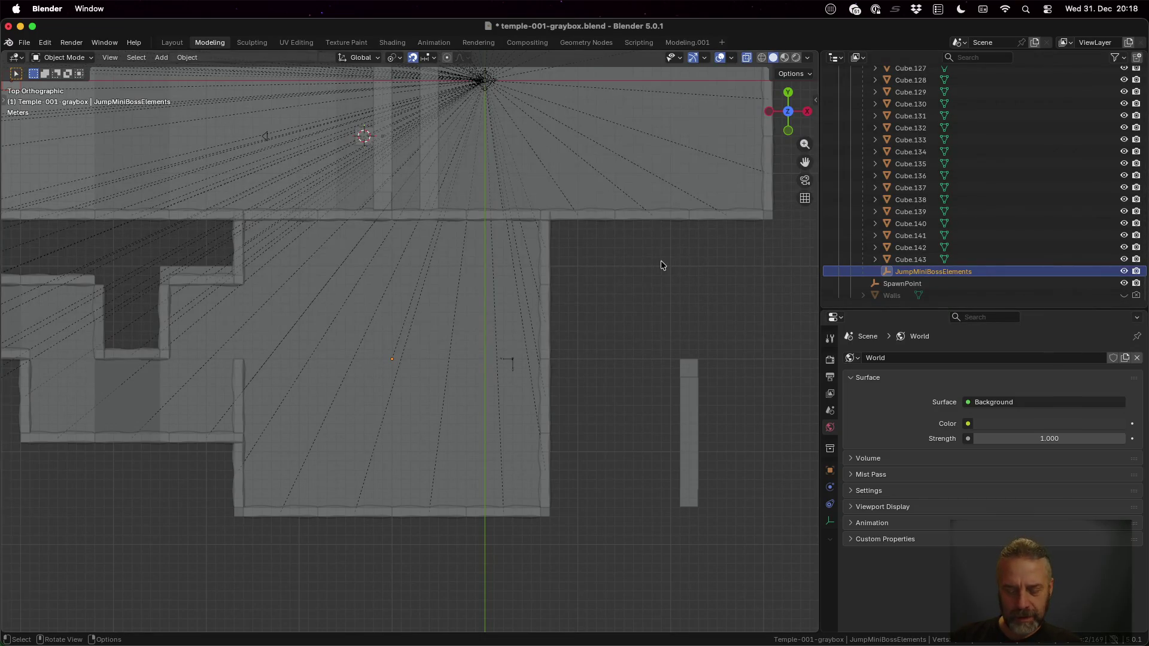
pyautogui.hotkey('alt', 'p')
pyautogui.press('Escape')
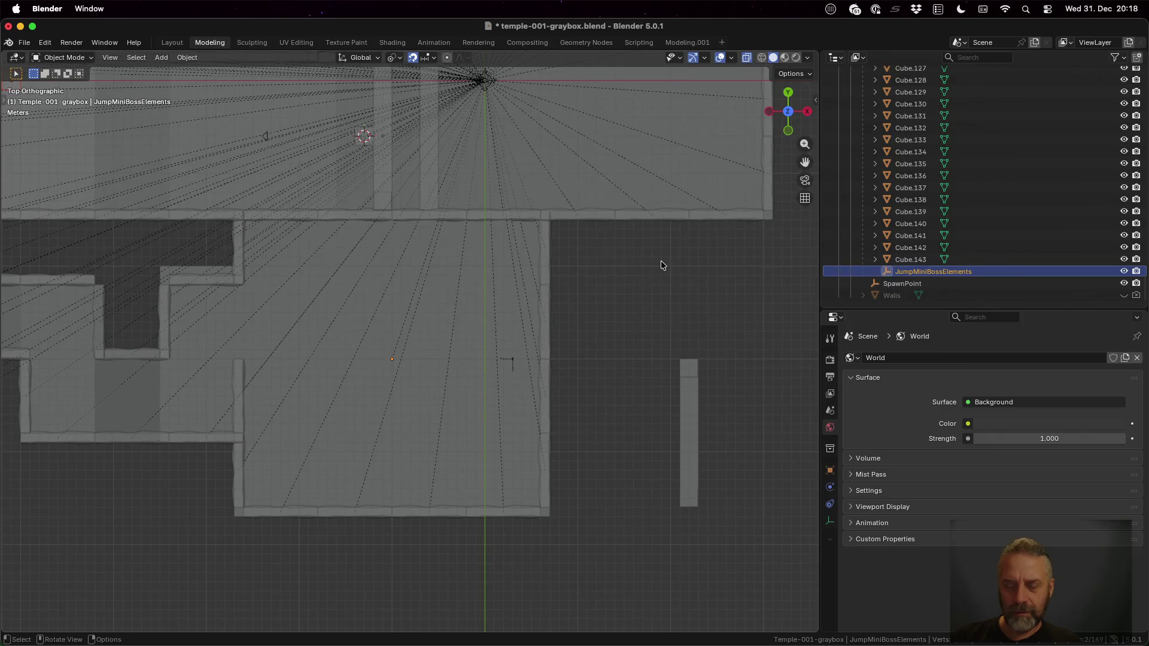
pyautogui.hotkey('ctrl', 'p')
pyautogui.click(660, 260)
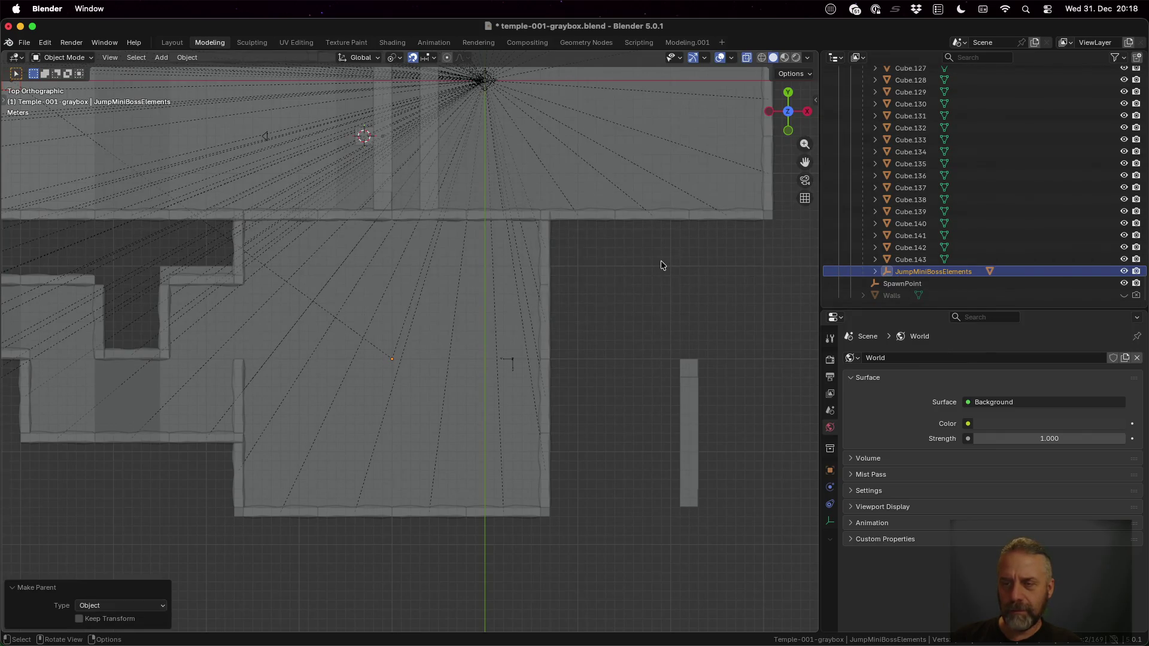
pyautogui.click(875, 271)
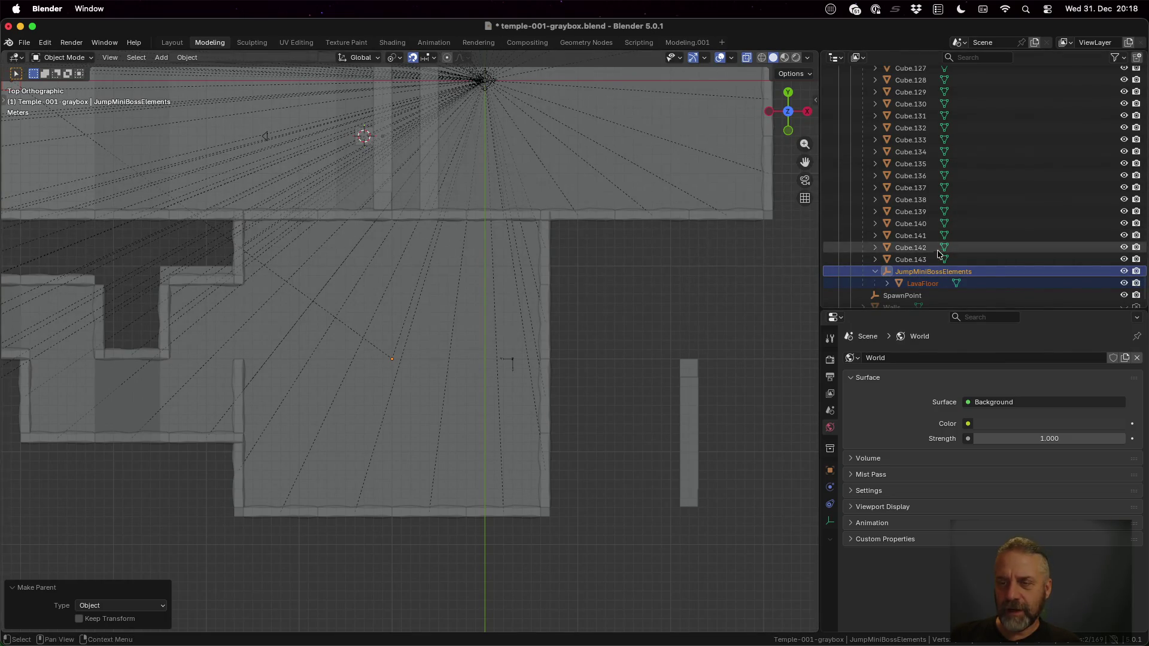
pyautogui.click(938, 285)
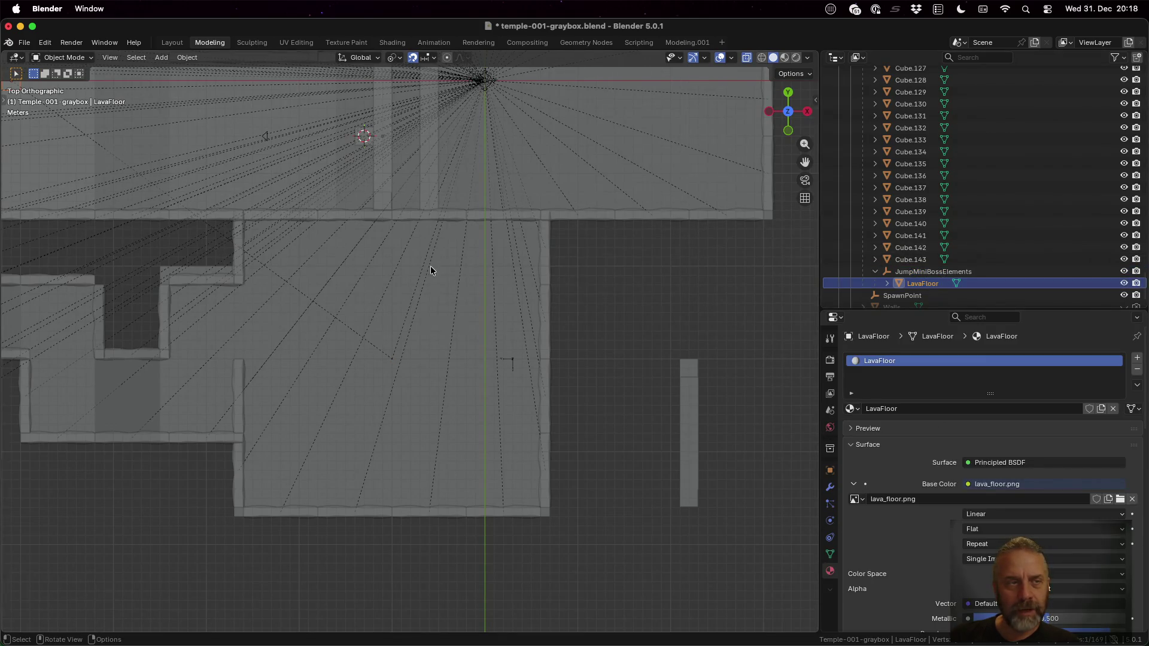
# Move the LavaFloor tile into the boss room and switch to Material Preview shading
pyautogui.press('g')
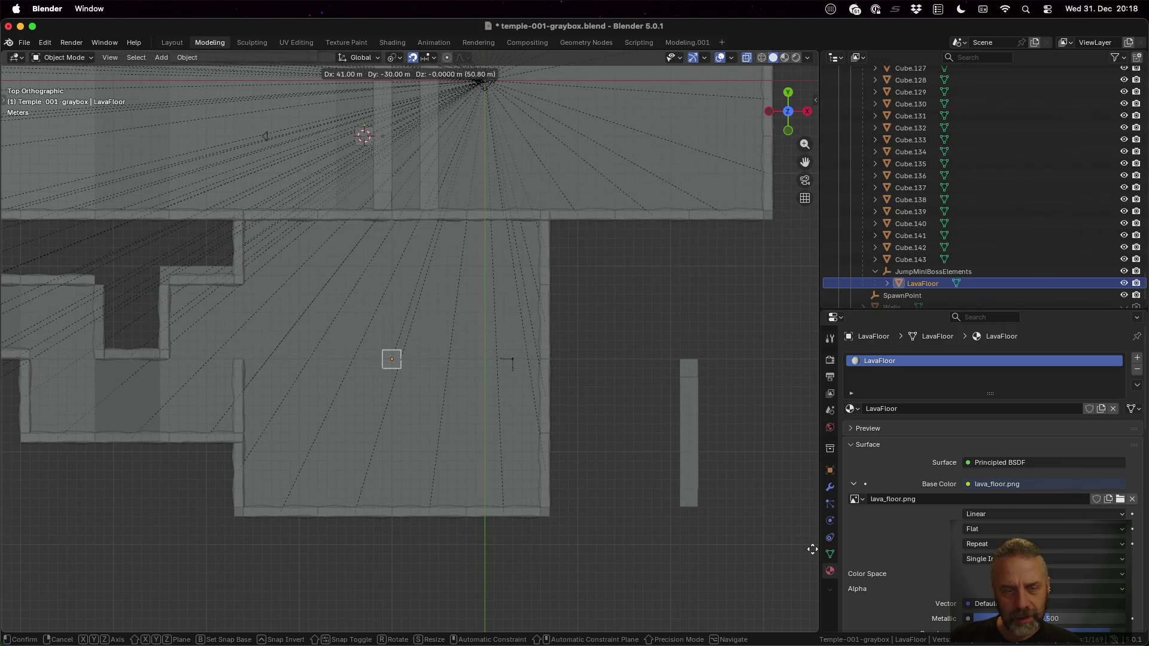
pyautogui.click(390, 357)
pyautogui.scroll(-5, 475, 418)
pyautogui.scroll(-5, 496, 403)
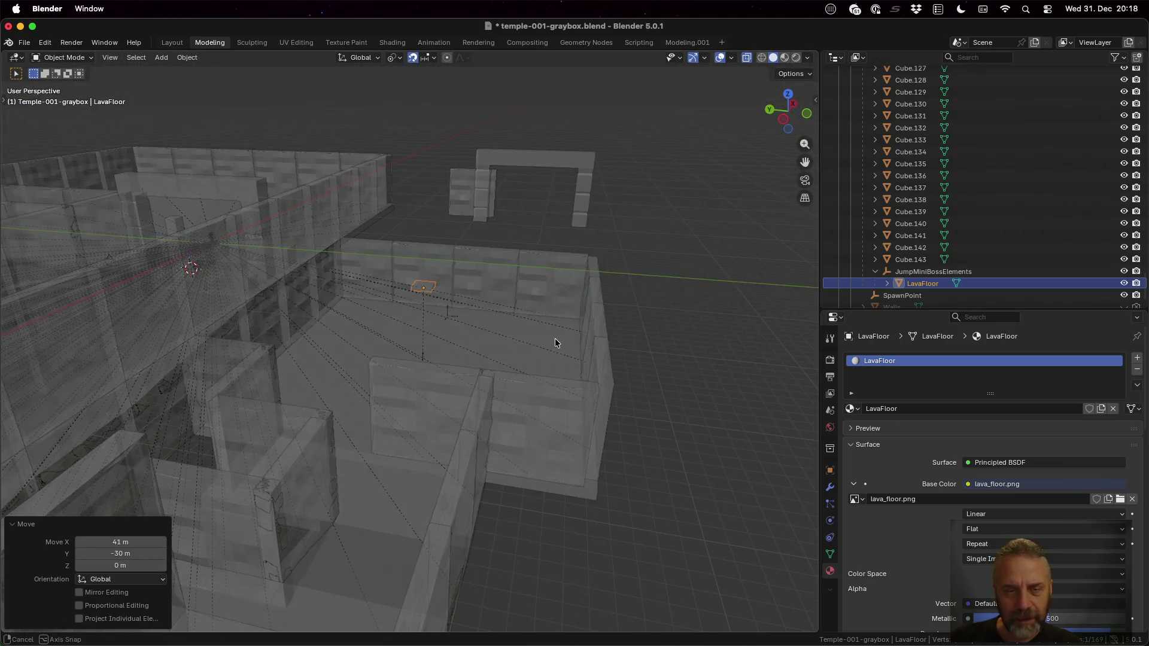
pyautogui.click(784, 57)
pyautogui.scroll(5, 449, 280)
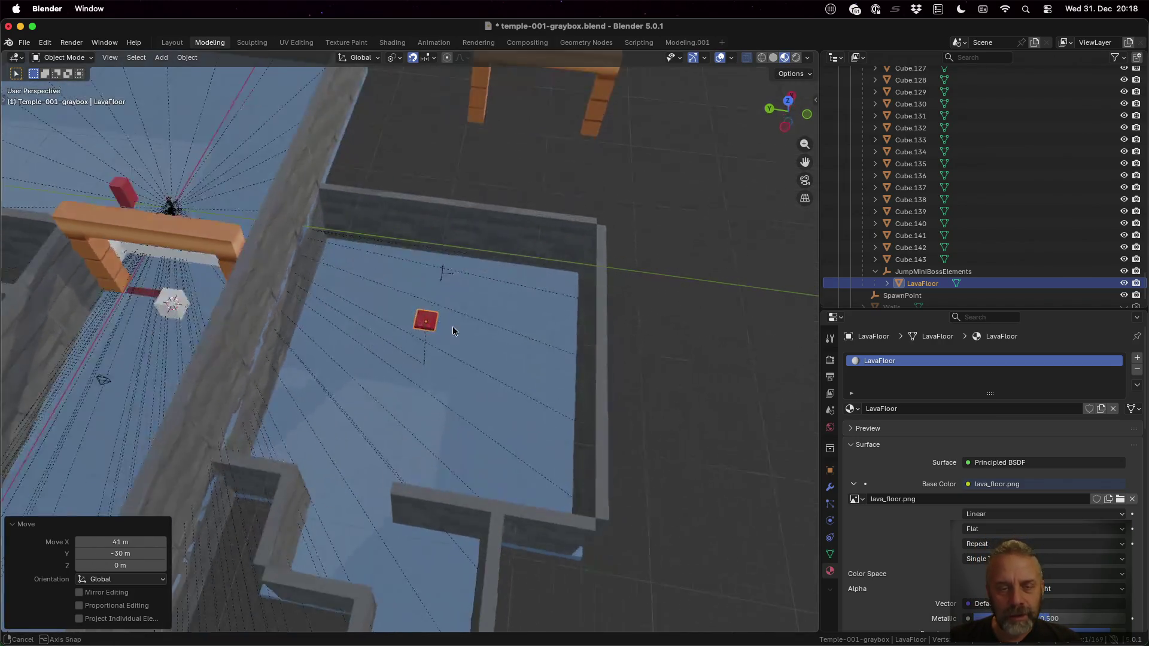
pyautogui.scroll(5, 462, 352)
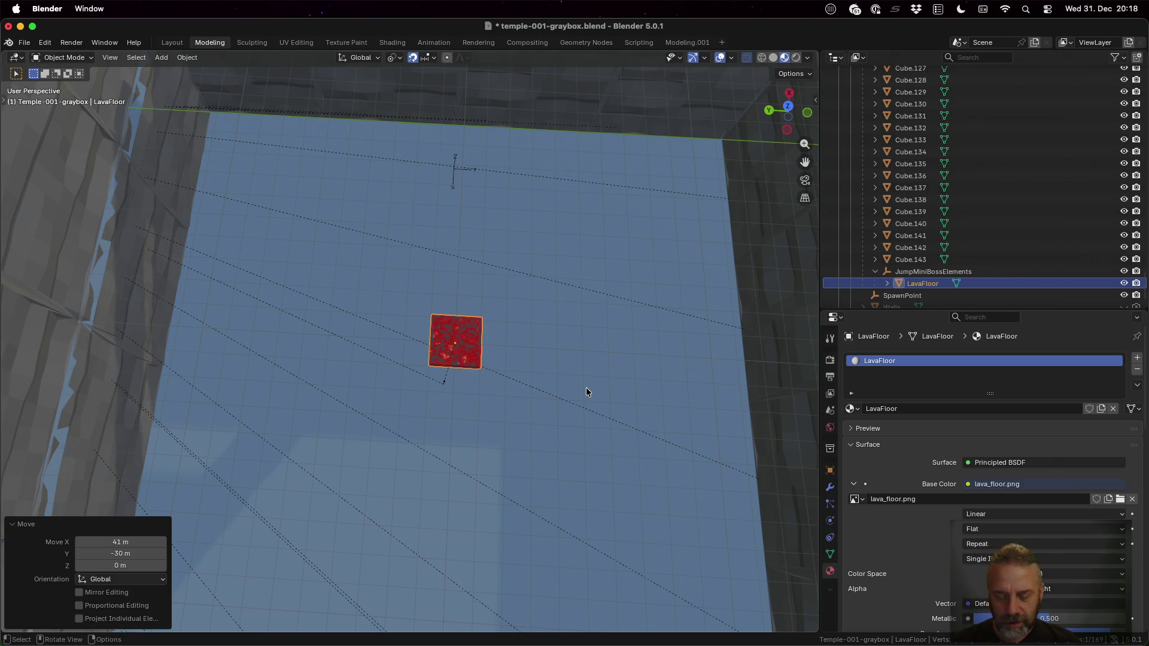
# Lower the lava tile 9 m on Z, then raise it 0.05 m
pyautogui.write('gz')
pyautogui.write('-9')
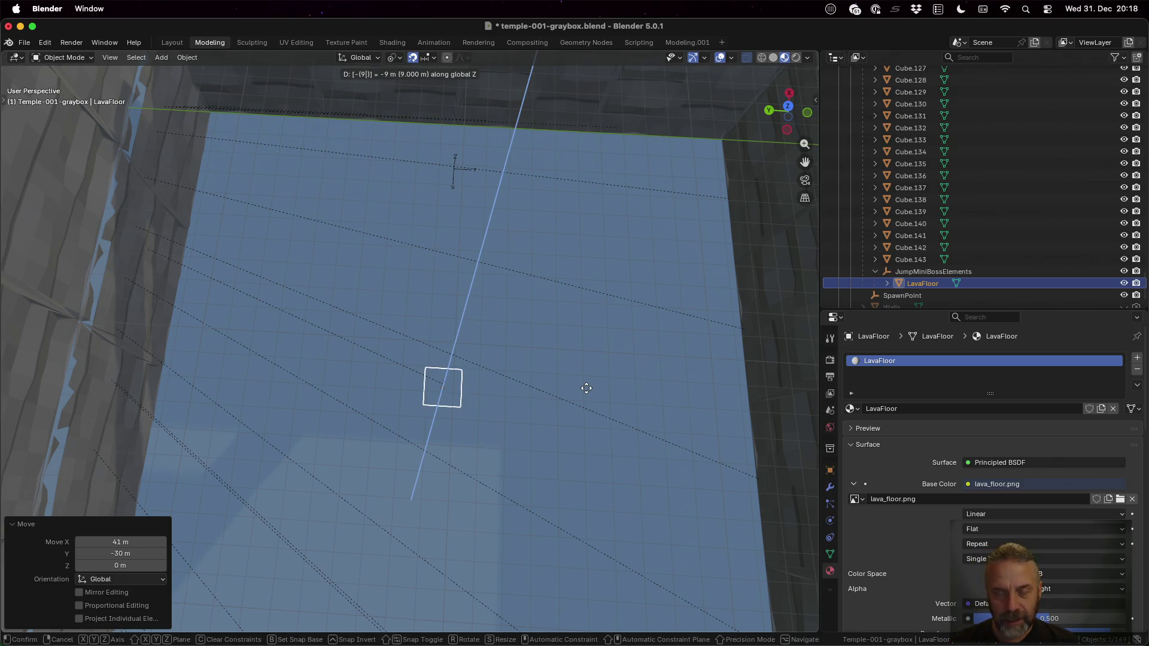
pyautogui.press('Return')
pyautogui.moveTo(535, 420)
pyautogui.mouseDown()
pyautogui.moveTo(531, 301)
pyautogui.moveTo(550, 317)
pyautogui.moveTo(551, 345)
pyautogui.mouseUp()
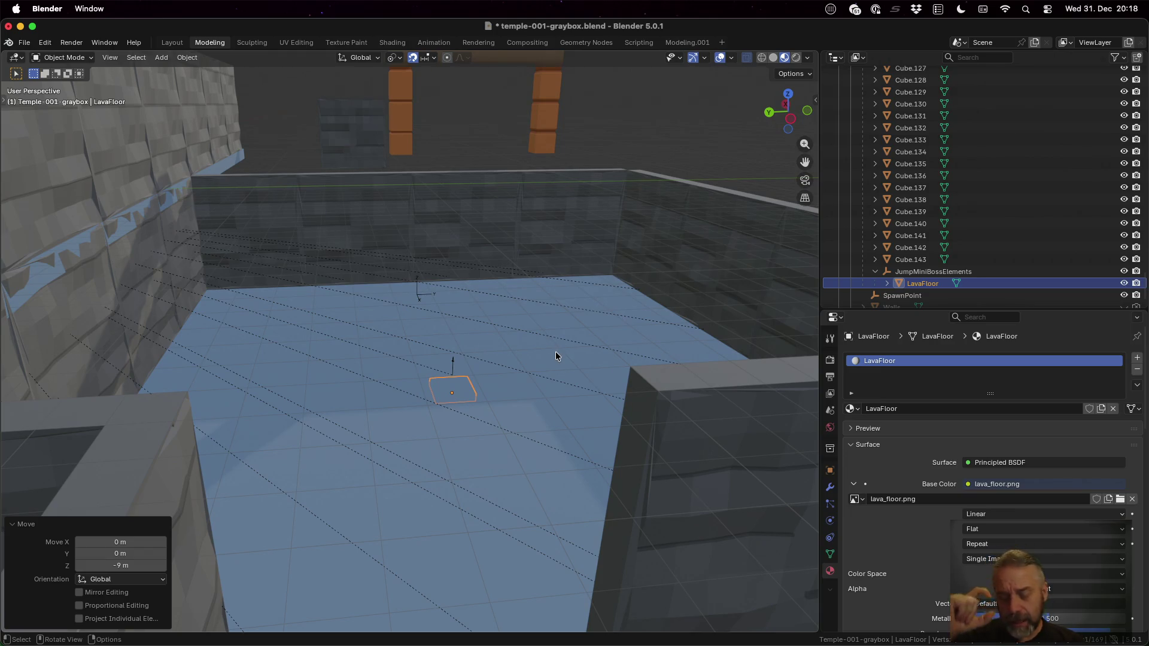
pyautogui.press('g')
pyautogui.press('z')
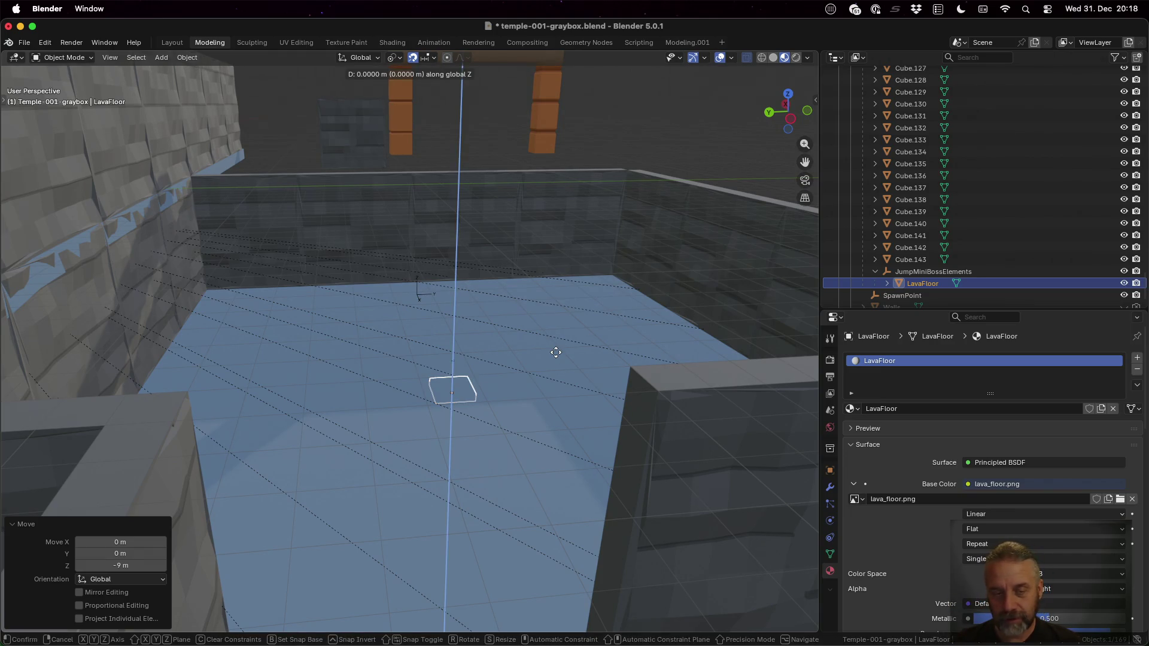
pyautogui.write('0.')
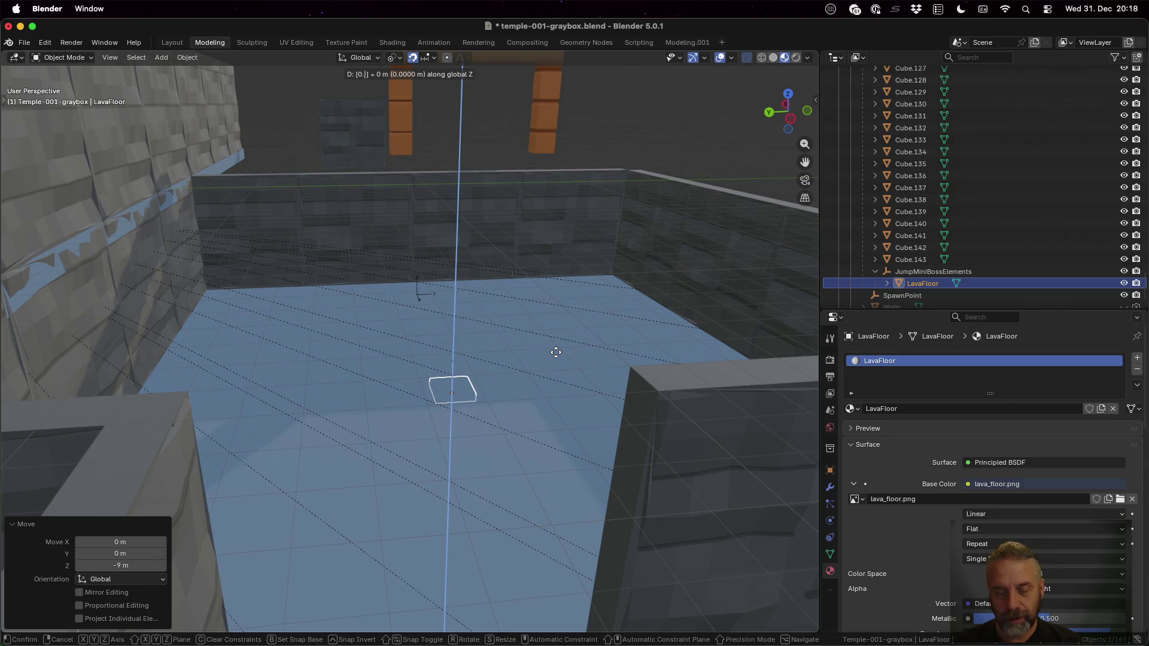
pyautogui.write('05')
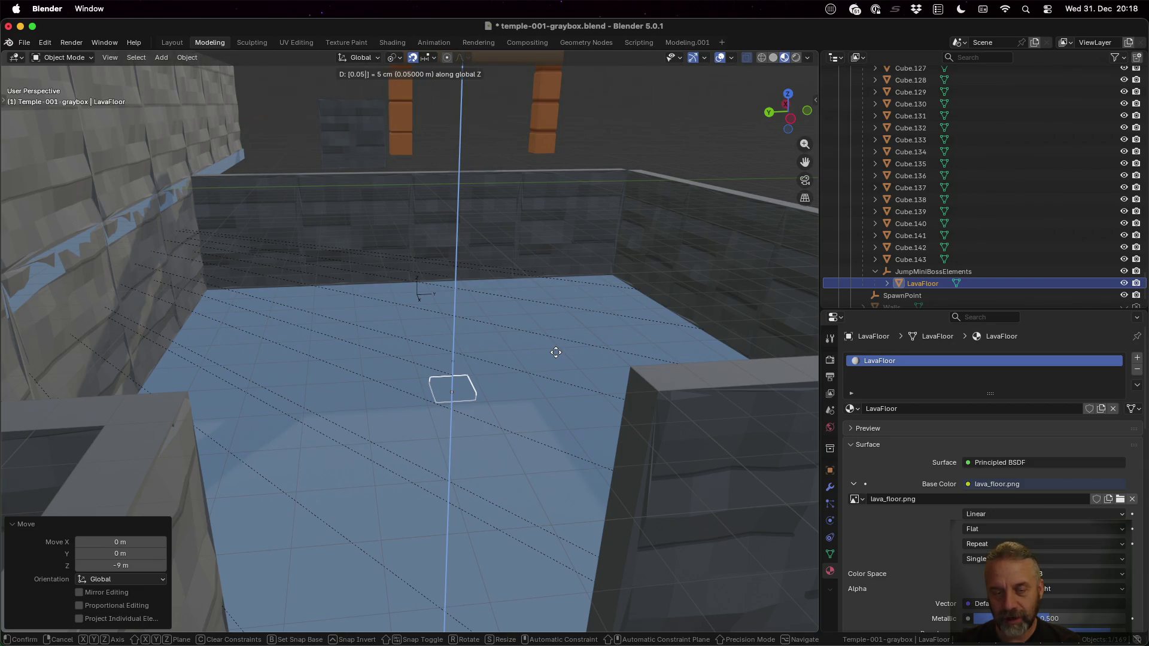
pyautogui.press('Return')
pyautogui.scroll(5, 422, 432)
pyautogui.moveTo(567, 460)
pyautogui.mouseDown()
pyautogui.moveTo(559, 405)
pyautogui.moveTo(543, 421)
pyautogui.mouseUp()
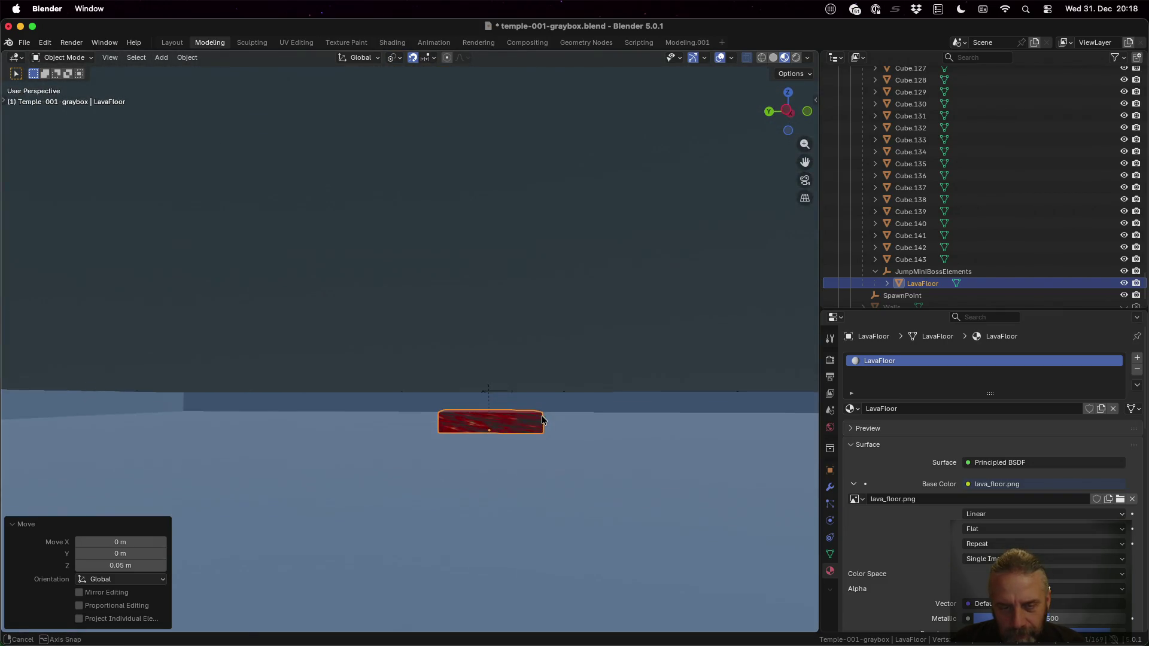
pyautogui.press('Escape')
# Fine-tune the tile height with Z moves of 1 m, 0.5 m and 0.1 m above the floor
pyautogui.press('g')
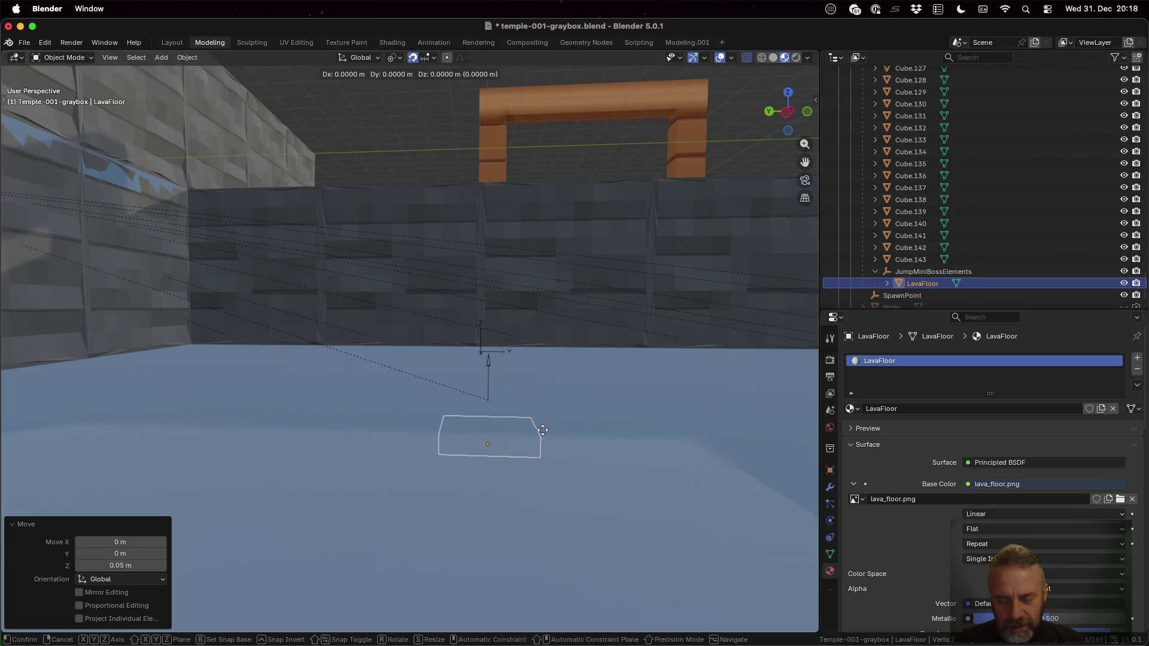
pyautogui.press('z')
pyautogui.press('1')
pyautogui.press('Return')
pyautogui.press('g')
pyautogui.press('z')
pyautogui.write('.5')
pyautogui.press('Return')
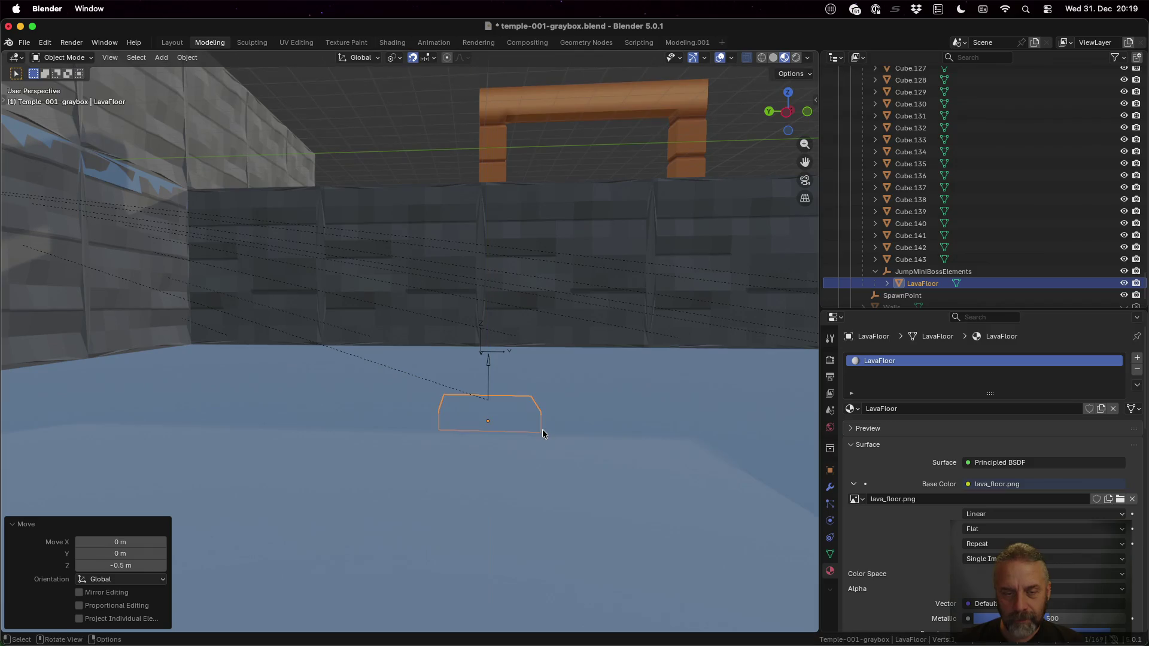
pyautogui.moveTo(512, 394)
pyautogui.mouseDown()
pyautogui.moveTo(541, 423)
pyautogui.moveTo(533, 372)
pyautogui.moveTo(513, 385)
pyautogui.mouseUp()
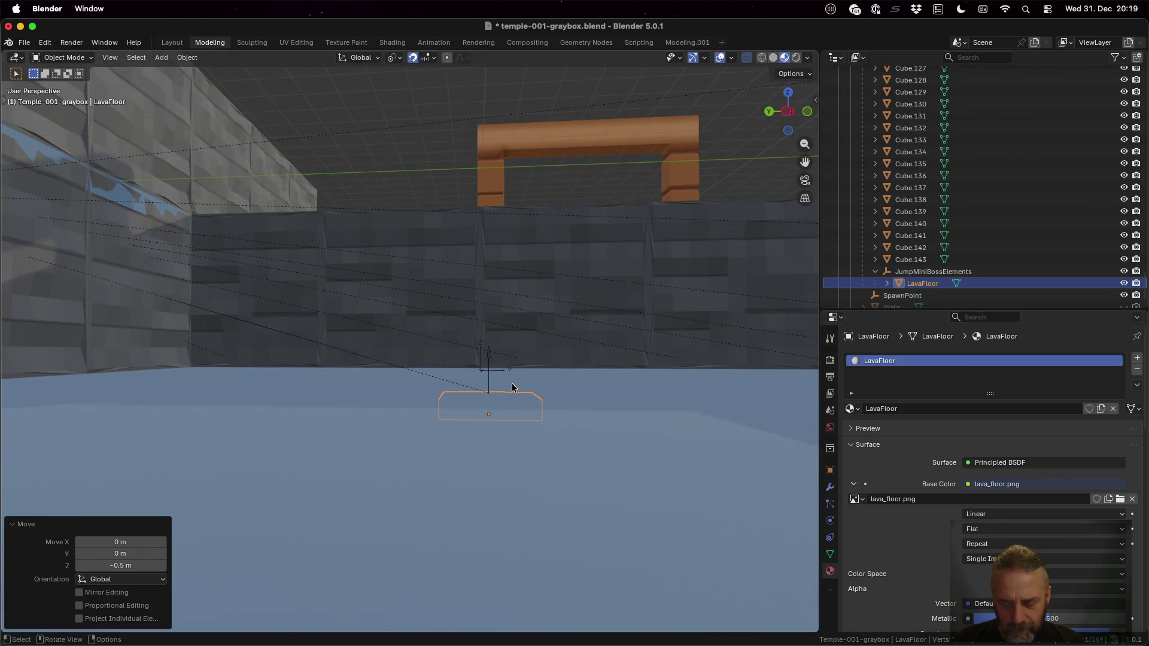
pyautogui.write('gz0.1')
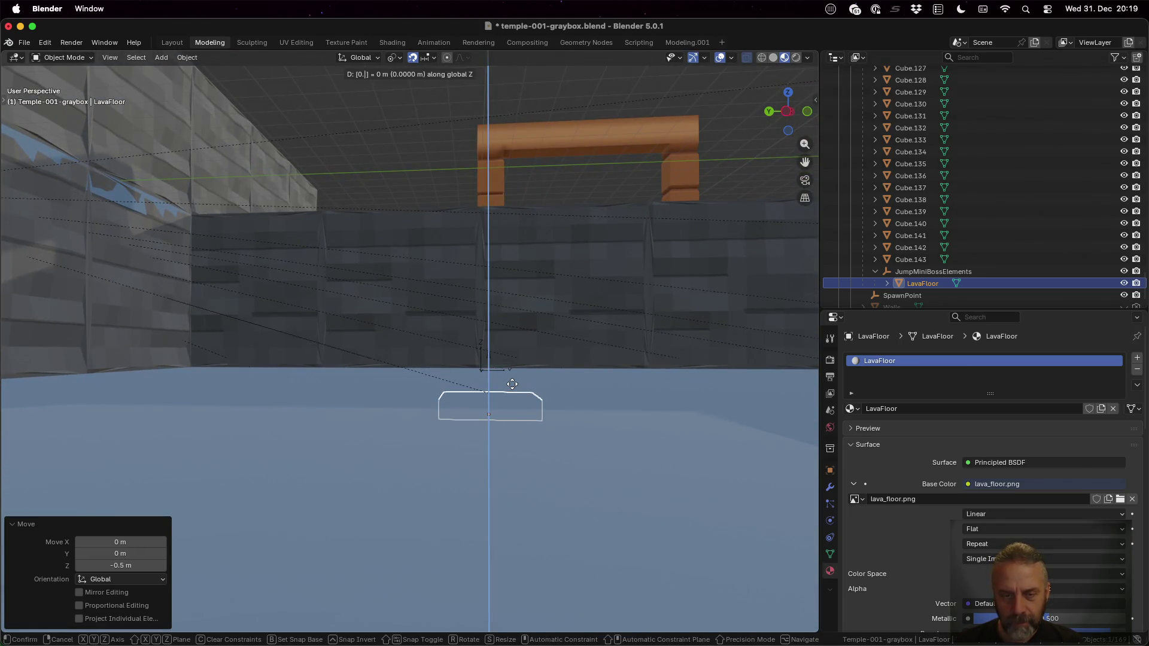
pyautogui.press('Return')
pyautogui.moveTo(513, 387)
pyautogui.mouseDown()
pyautogui.moveTo(529, 407)
pyautogui.moveTo(526, 461)
pyautogui.moveTo(477, 451)
pyautogui.moveTo(468, 393)
pyautogui.moveTo(544, 467)
pyautogui.mouseUp()
pyautogui.click(924, 272)
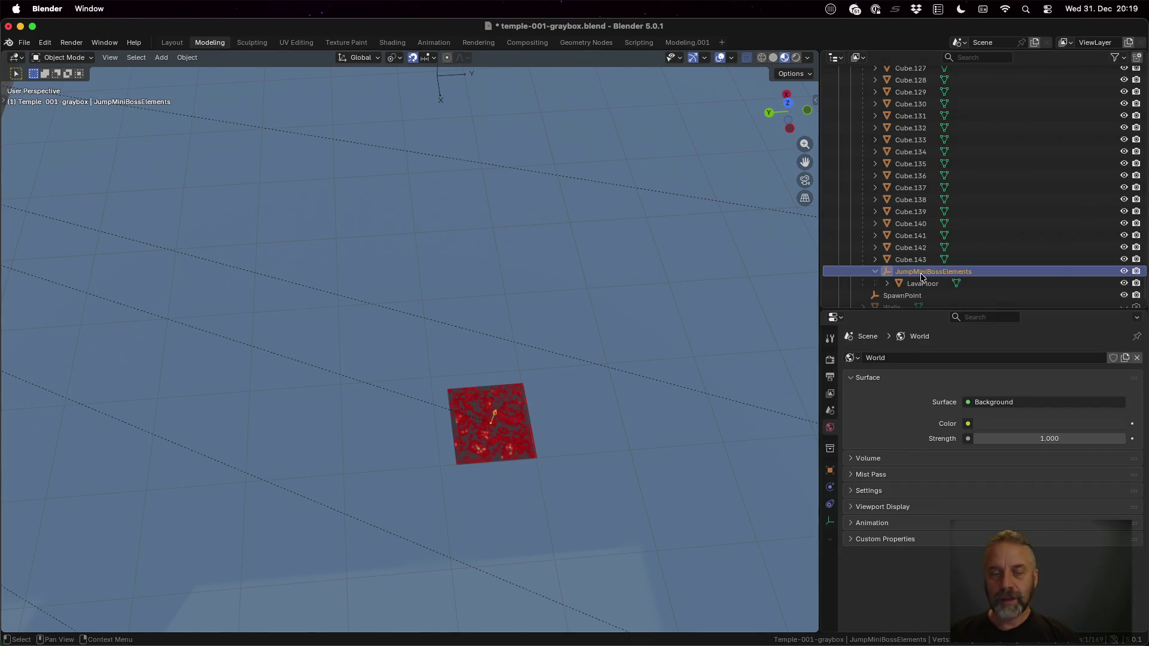
pyautogui.press('g')
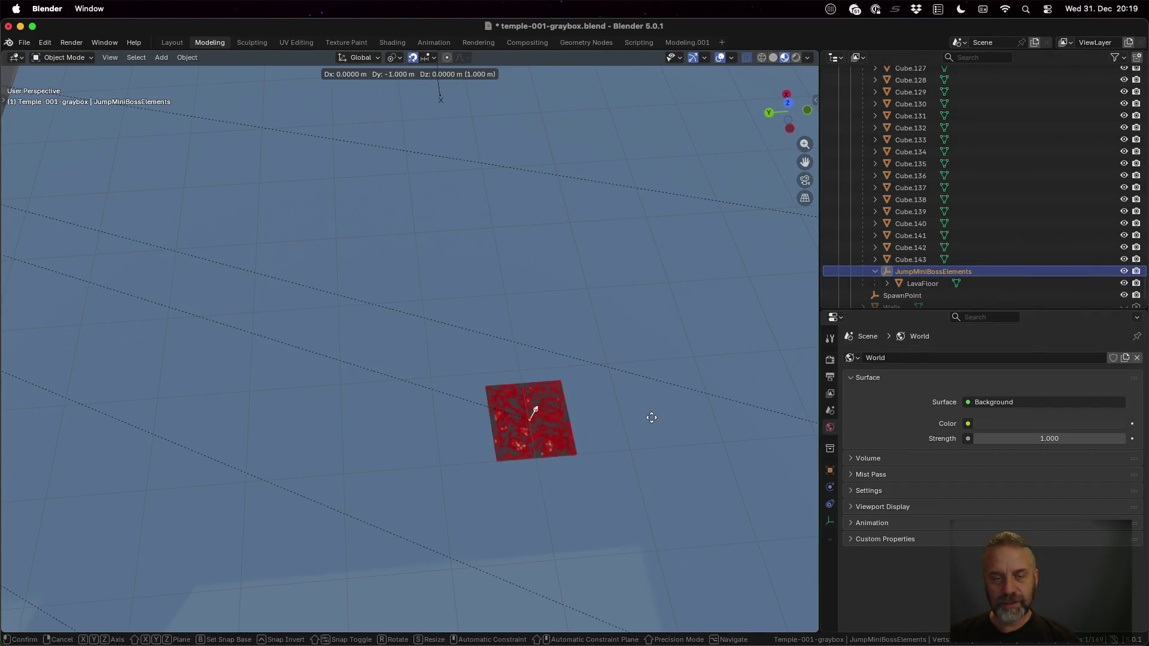
pyautogui.click(651, 438)
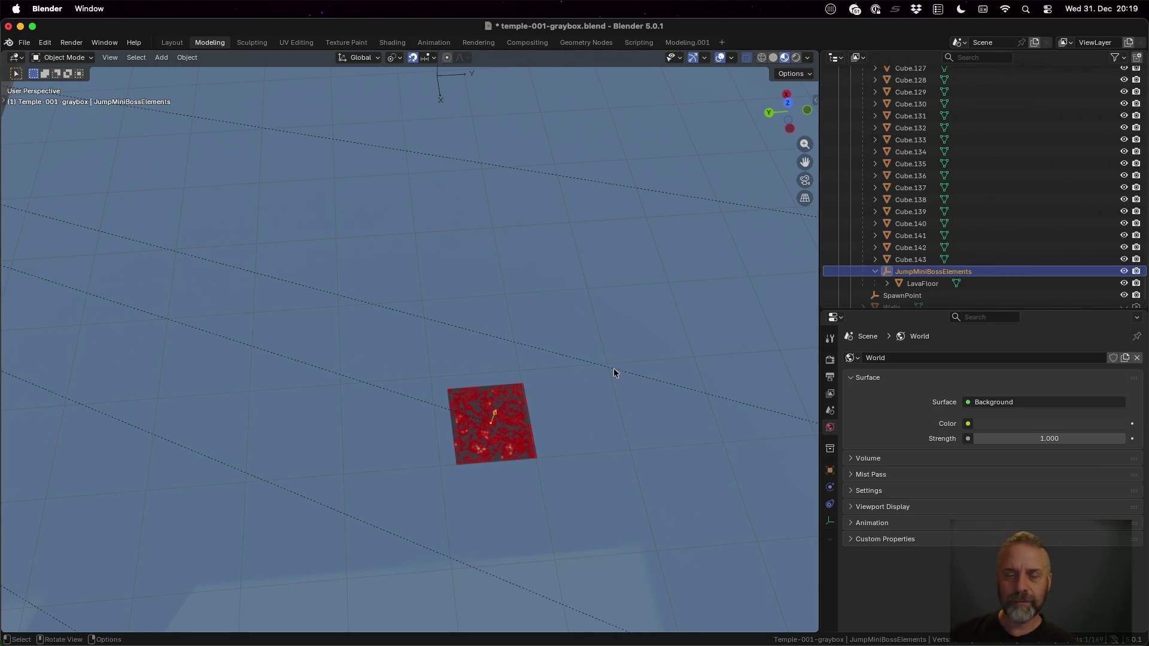
pyautogui.scroll(-3, 537, 396)
pyautogui.moveTo(526, 420)
pyautogui.mouseDown()
pyautogui.moveTo(501, 342)
pyautogui.moveTo(518, 394)
pyautogui.mouseUp()
pyautogui.click(910, 284)
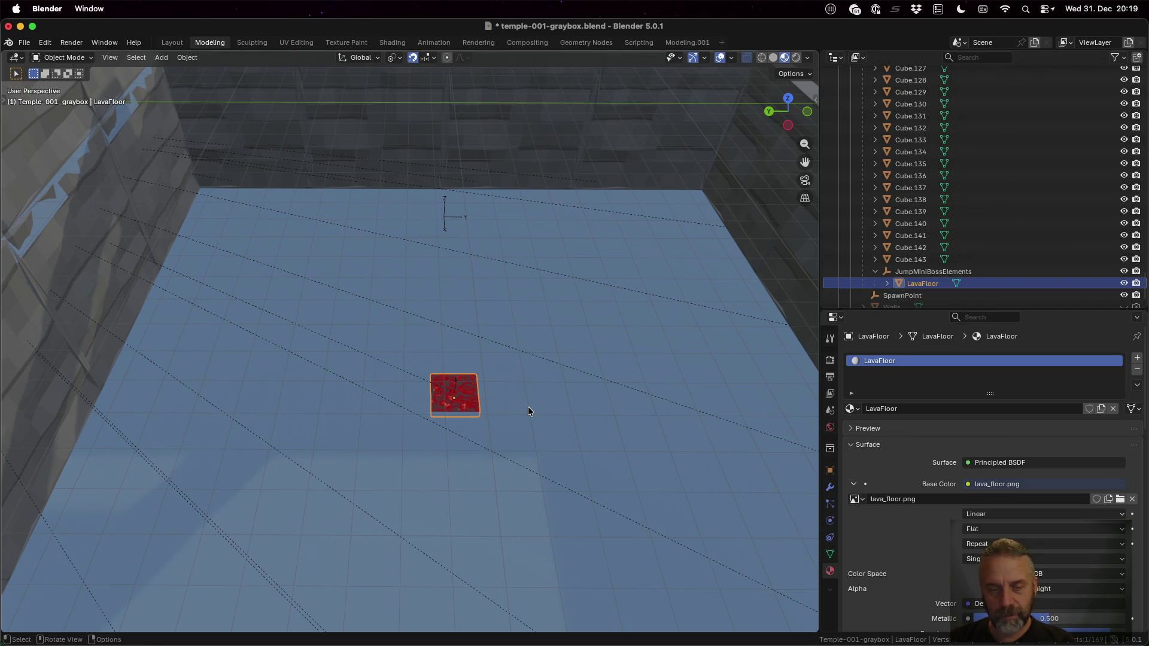
# Make a row of three linked lava tiles with copies offset Y -2 and Y 4
pyautogui.hotkey('shift', 'd')
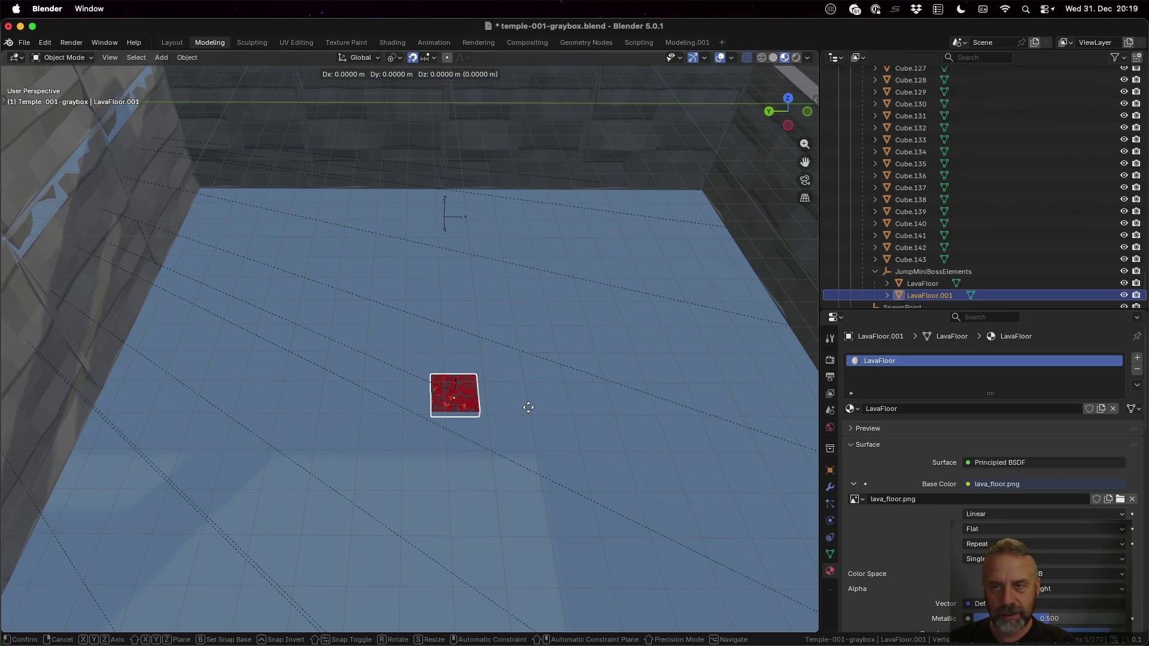
pyautogui.write('y-2')
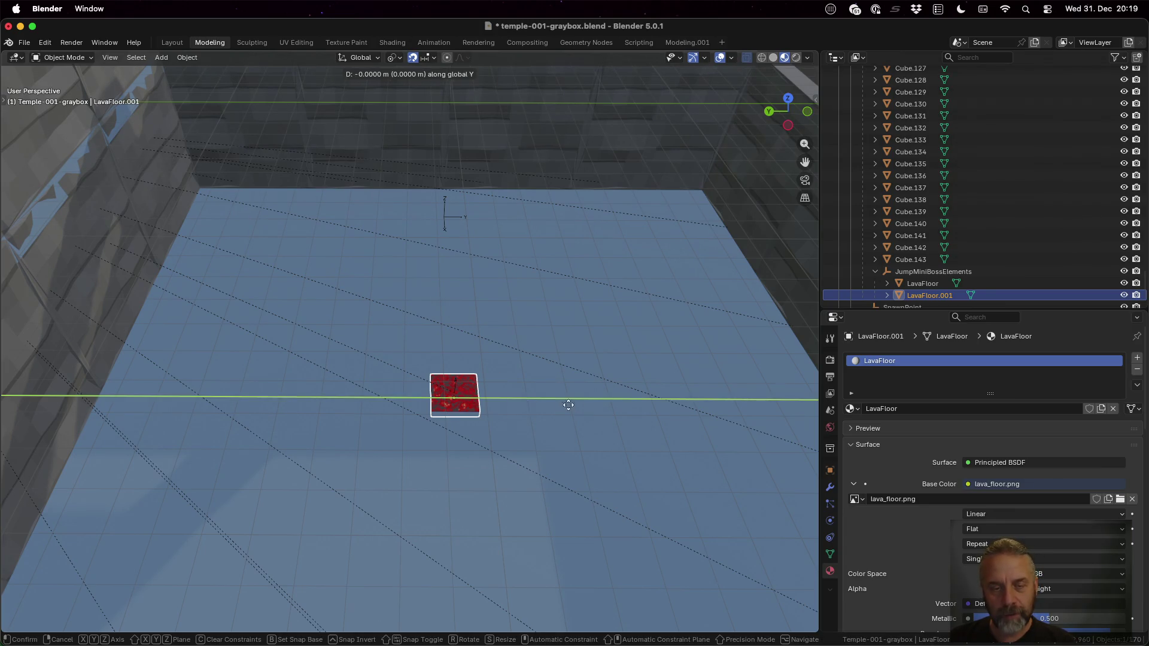
pyautogui.press('Return')
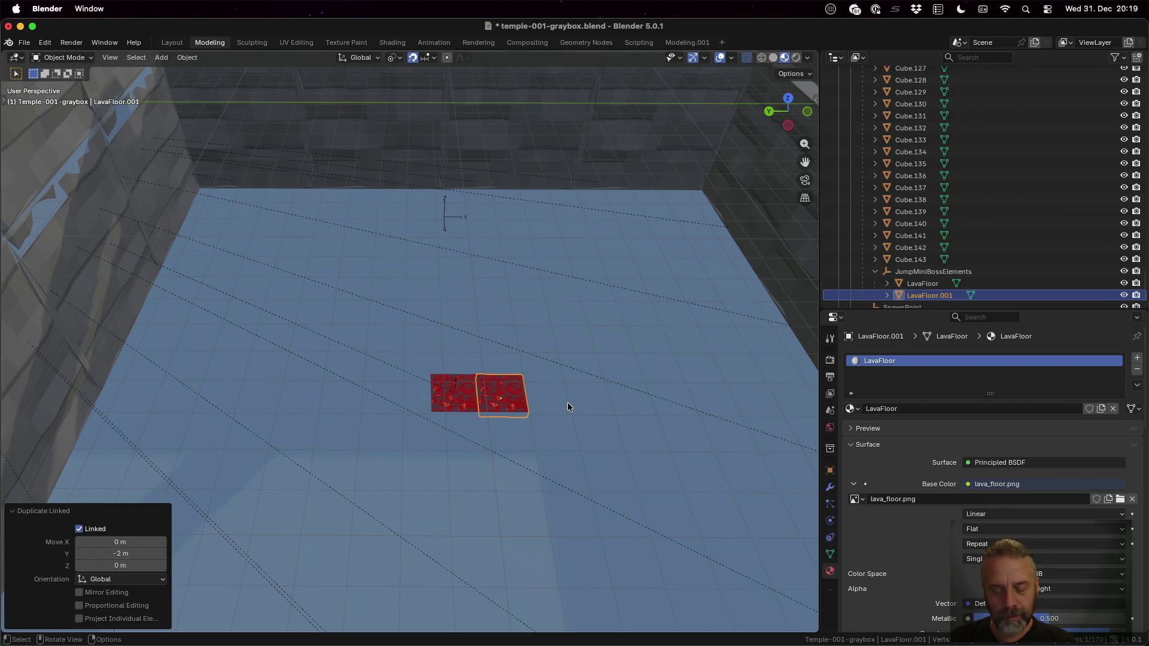
pyautogui.hotkey('alt', 'd')
pyautogui.write('y4')
pyautogui.press('Return')
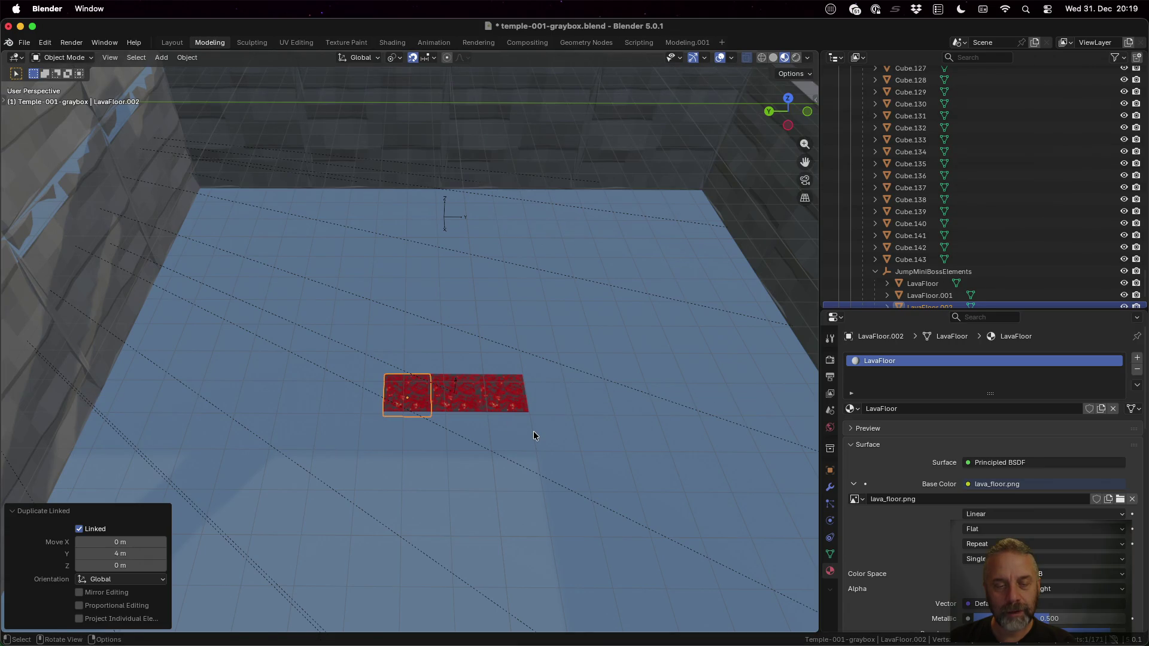
# Duplicate the three-tile row twice along X -2 to form a 3×3 lava grid
pyautogui.keyDown('shift'); pyautogui.click(499, 404); pyautogui.keyUp('shift')
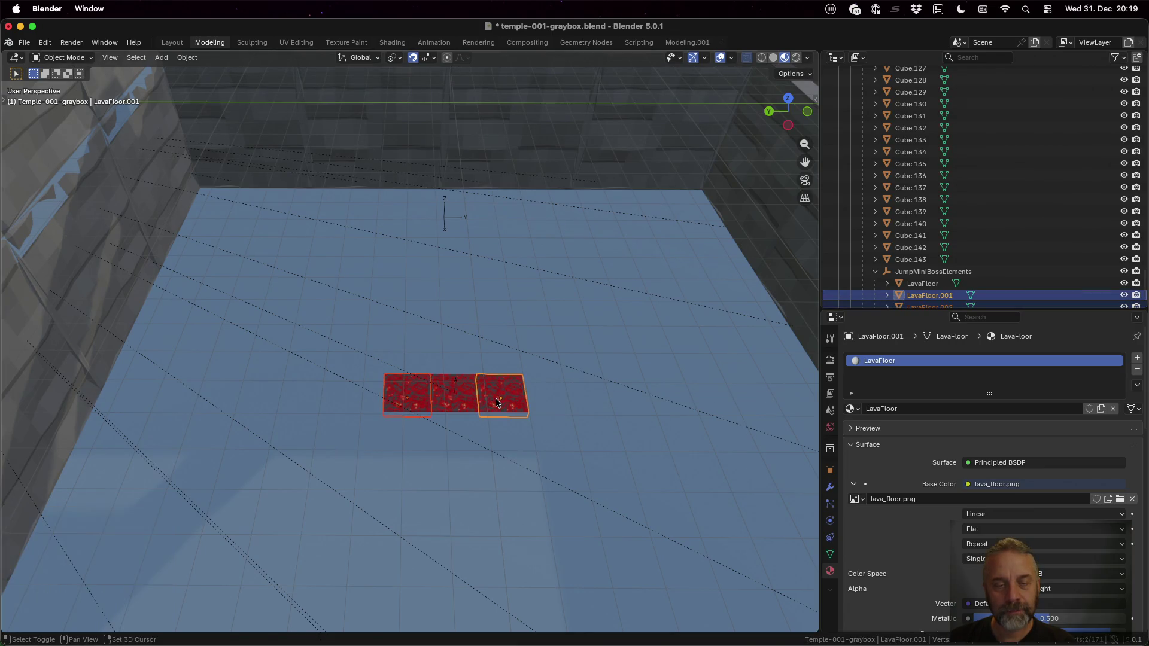
pyautogui.keyDown('shift'); pyautogui.click(451, 400); pyautogui.keyUp('shift')
pyautogui.hotkey('alt', 'd')
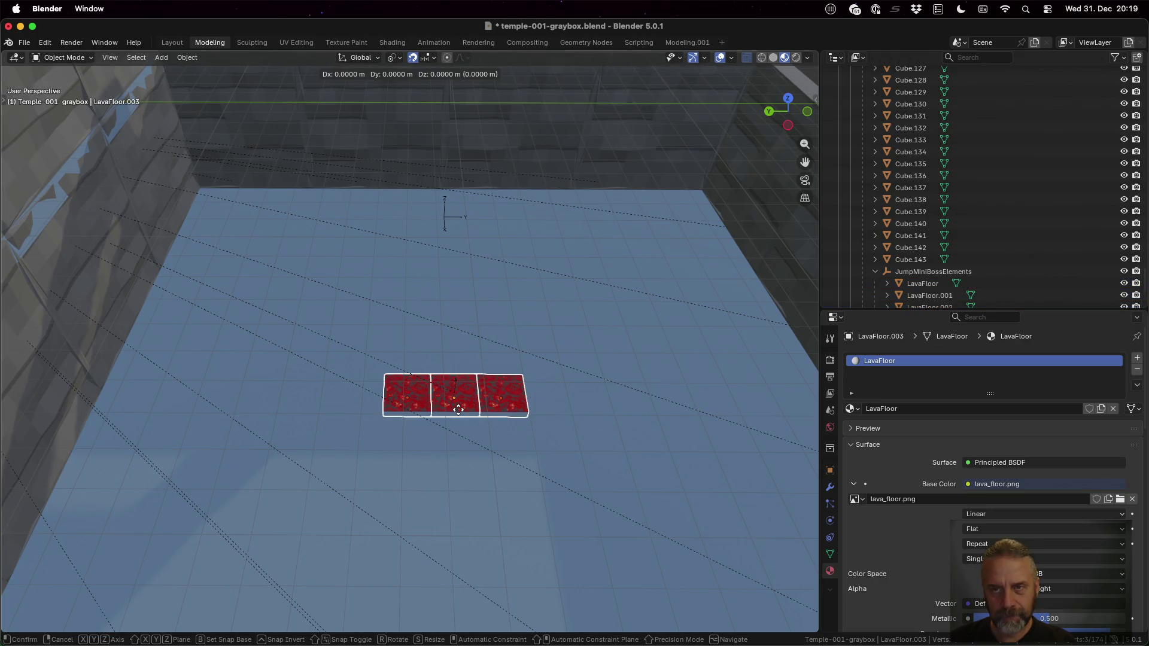
pyautogui.write('x-2')
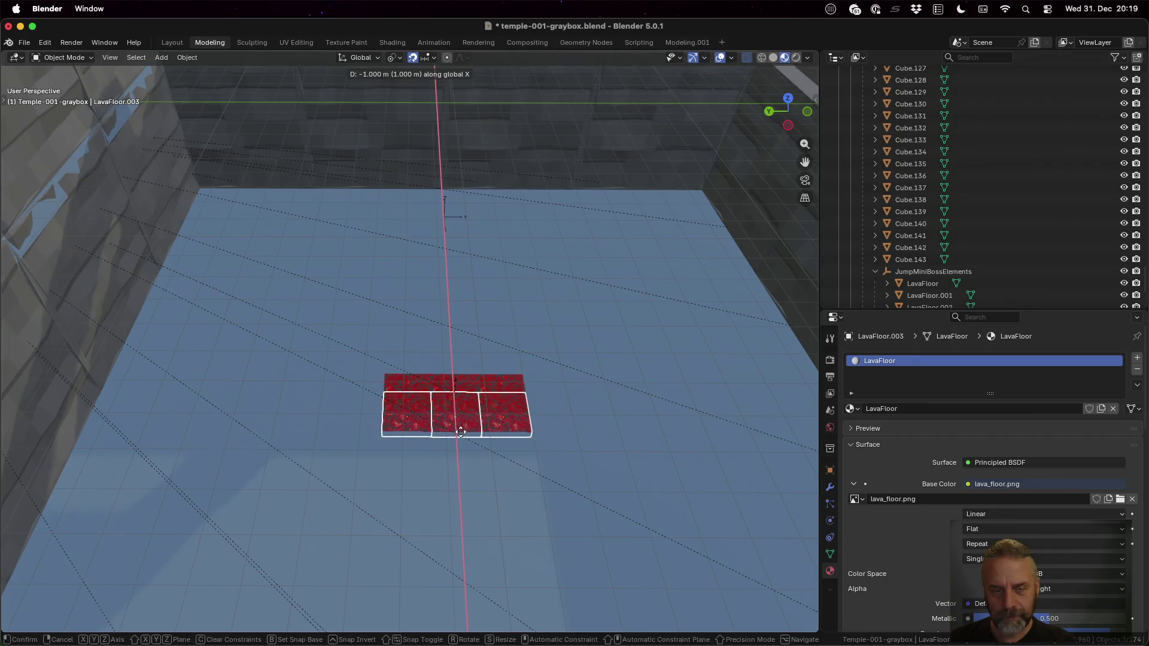
pyautogui.press('Return')
pyautogui.hotkey('alt', 'd')
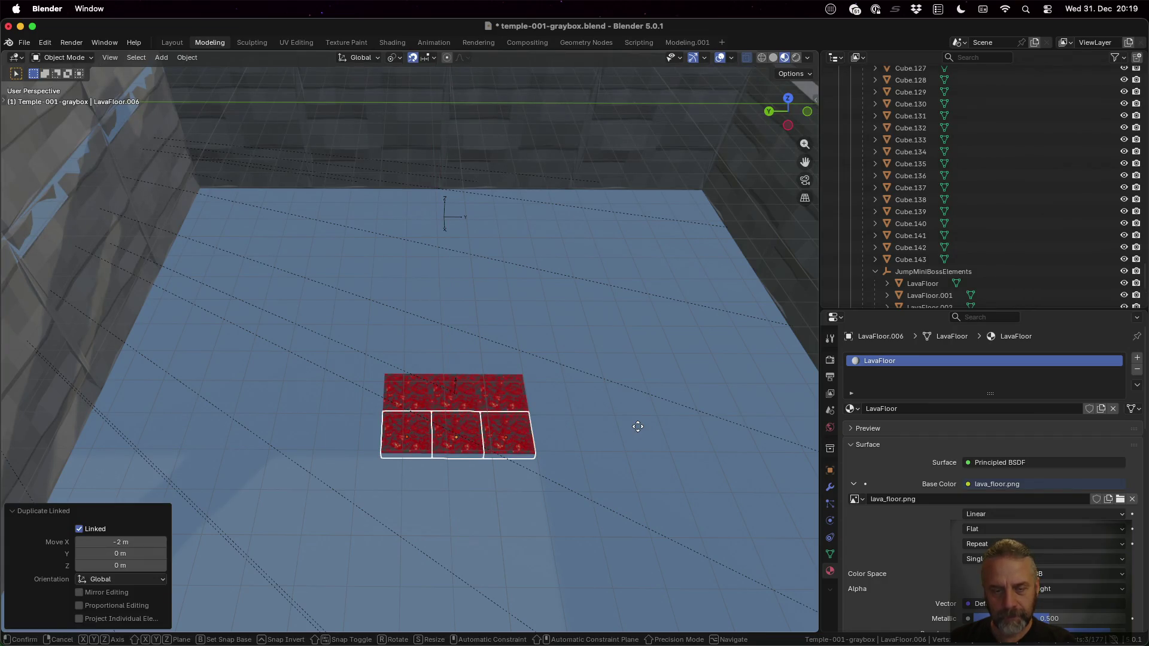
pyautogui.write('x-2')
pyautogui.press('Return')
pyautogui.moveTo(637, 446)
pyautogui.mouseDown()
pyautogui.moveTo(537, 419)
pyautogui.moveTo(535, 381)
pyautogui.moveTo(518, 362)
pyautogui.moveTo(494, 386)
pyautogui.moveTo(523, 417)
pyautogui.moveTo(569, 410)
pyautogui.mouseUp()
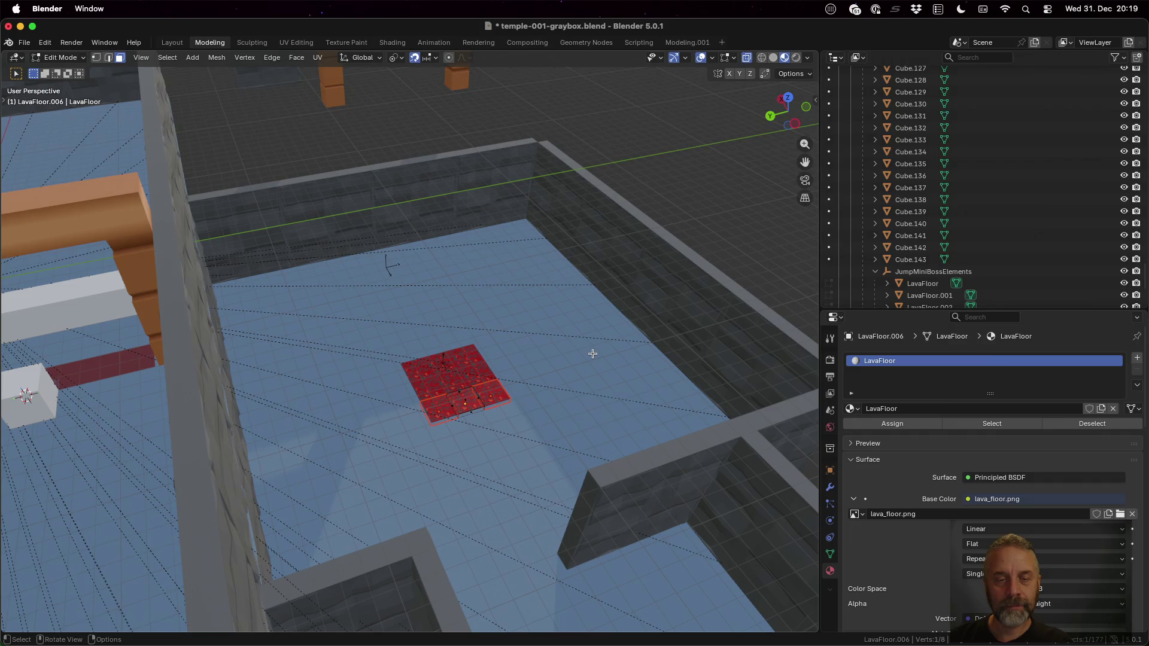
# Save the blend file and rerun the temple export command in the terminal
pyautogui.press('ctrl')
pyautogui.hotkey('ctrl', 's')
pyautogui.hotkey('ctrl', 'Up')
pyautogui.click(396, 438)
pyautogui.press('Up')
pyautogui.press('Return')
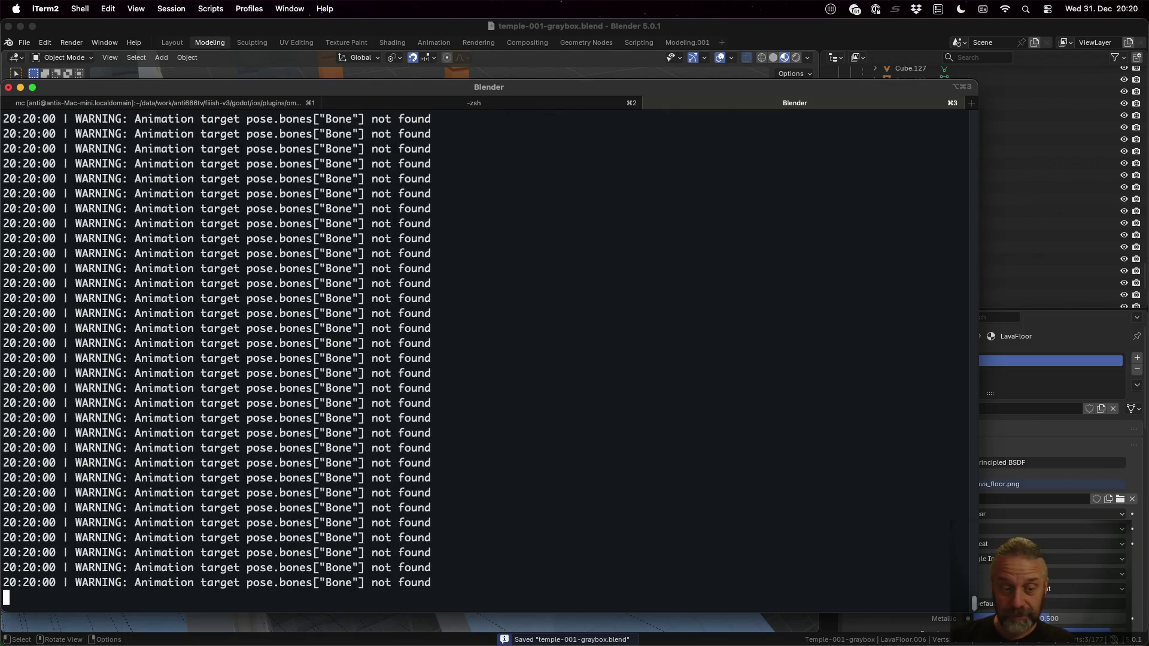
pyautogui.press('super+Tab')
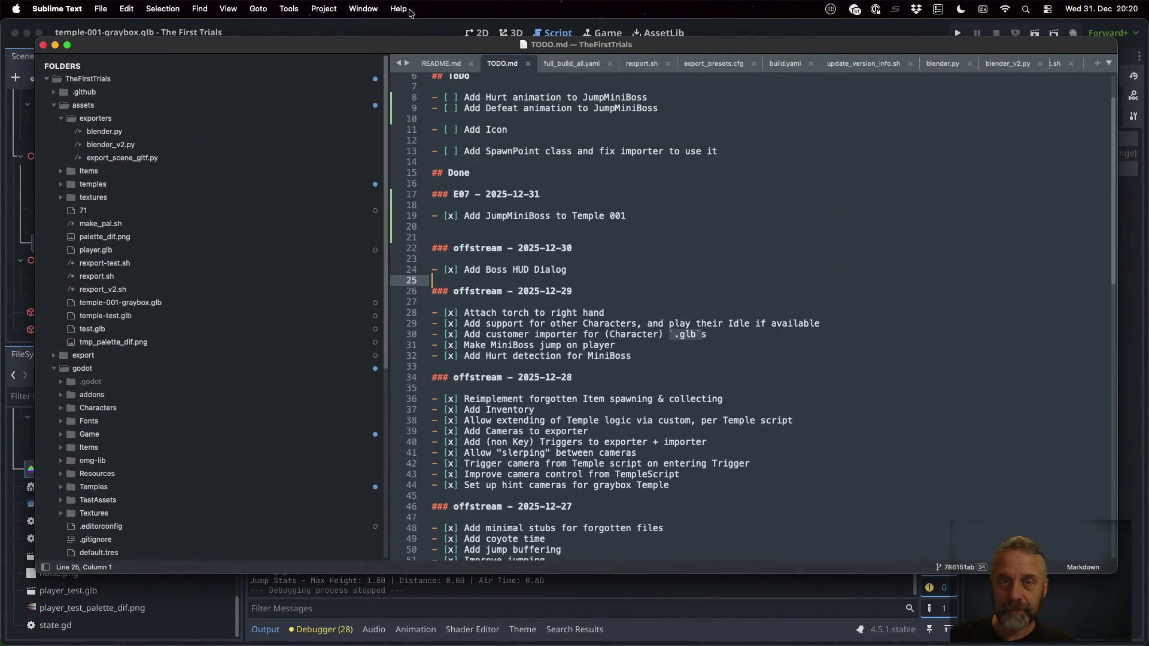
pyautogui.press('super+Tab')
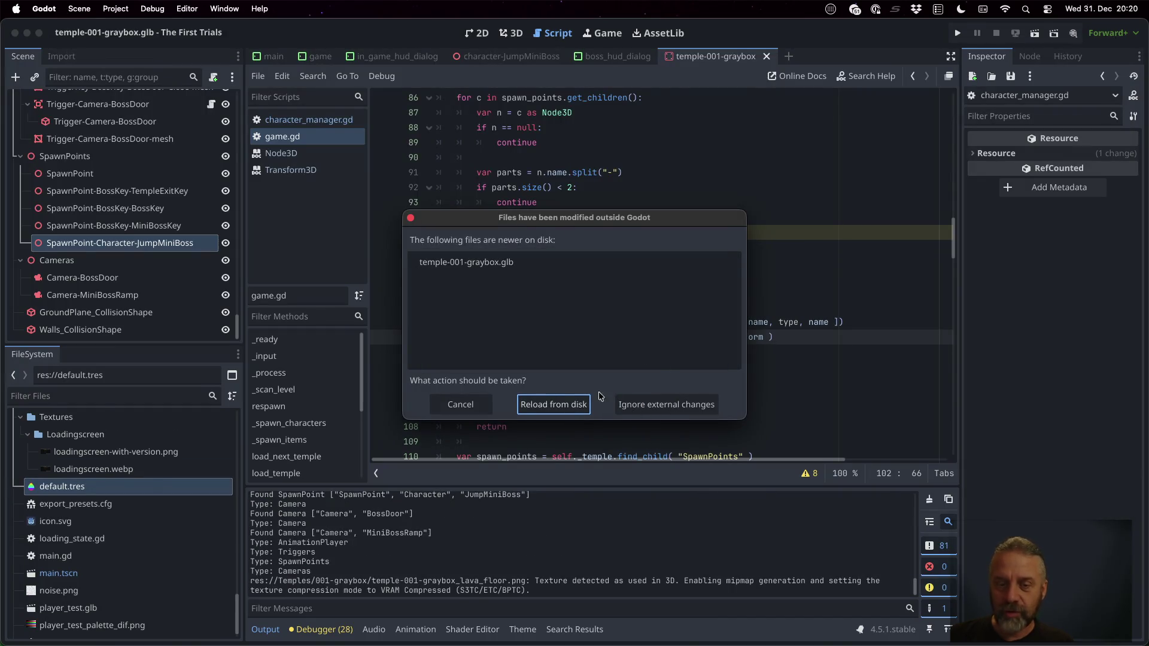
# Reload the re-exported temple from disk and close the character-JumpMiniBoss scene tab
pyautogui.click(577, 403)
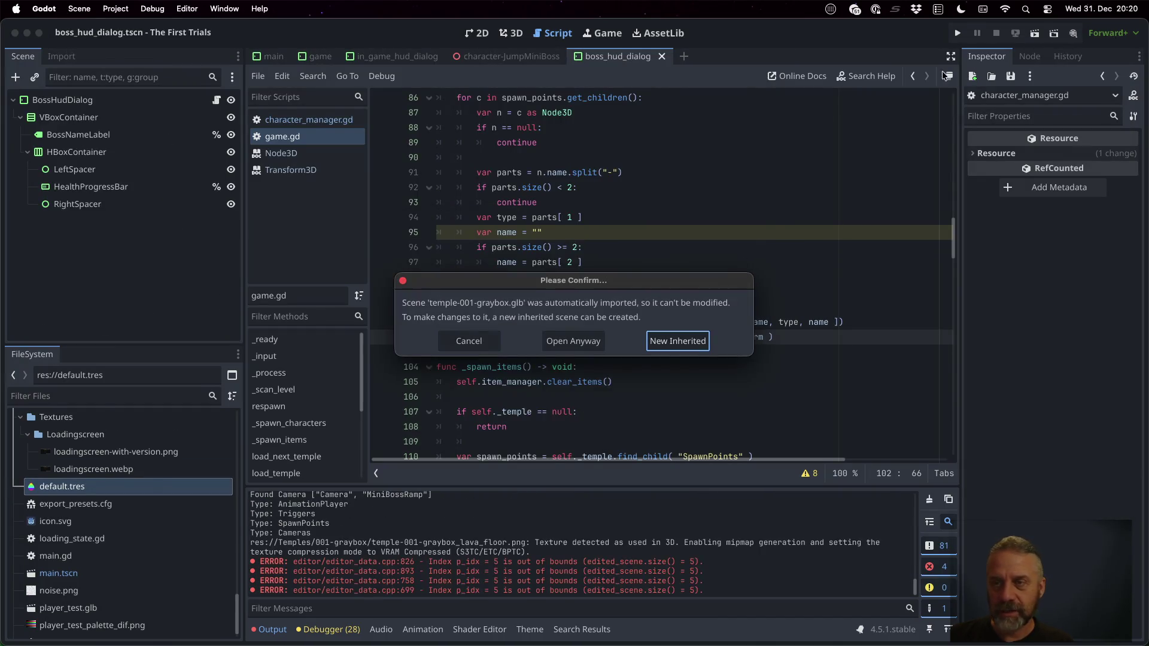
pyautogui.click(476, 349)
pyautogui.click(551, 56)
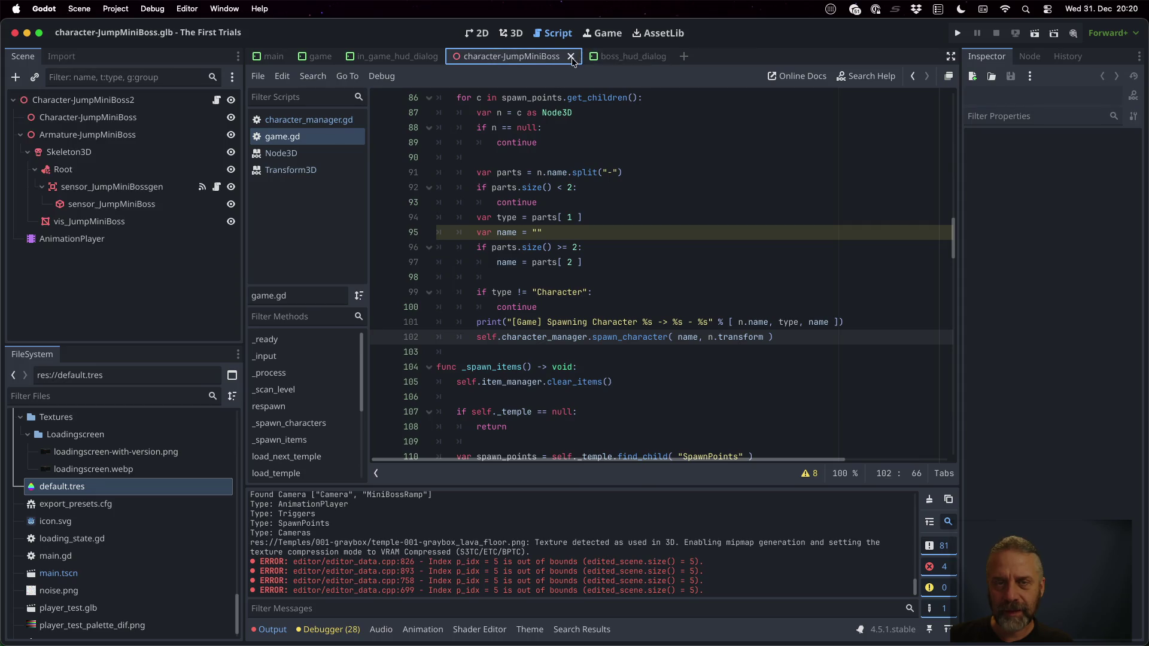
pyautogui.click(571, 56)
# Run the game, inspect the level through the 3D camera override, then stop it
pyautogui.click(958, 33)
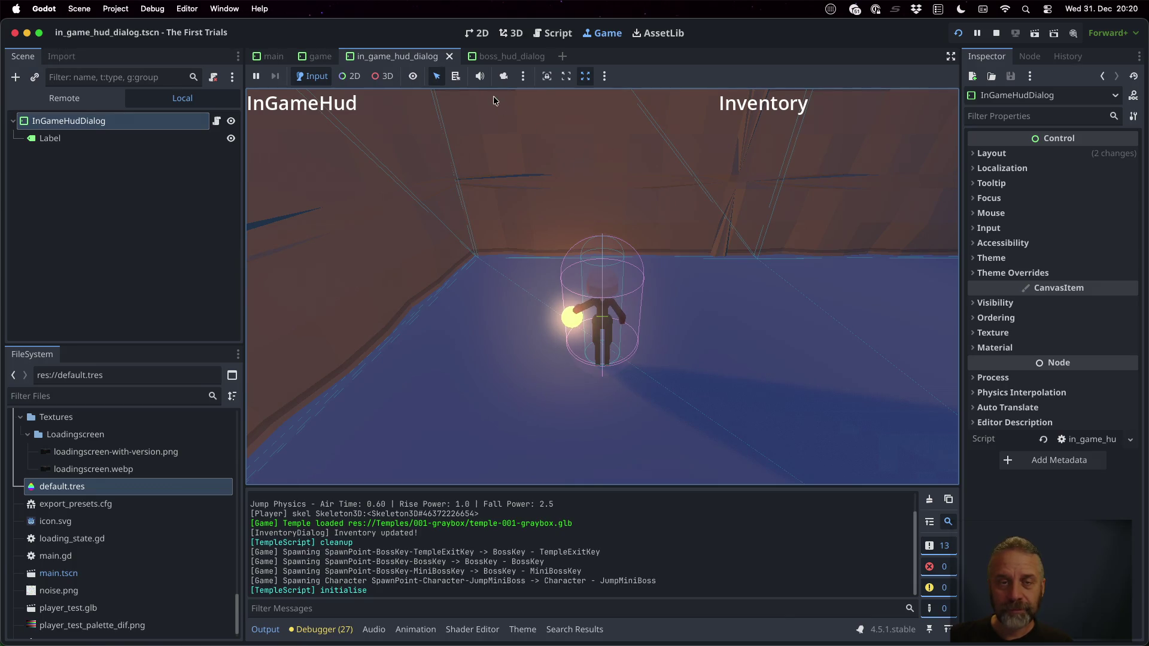
pyautogui.click(503, 76)
pyautogui.click(723, 259)
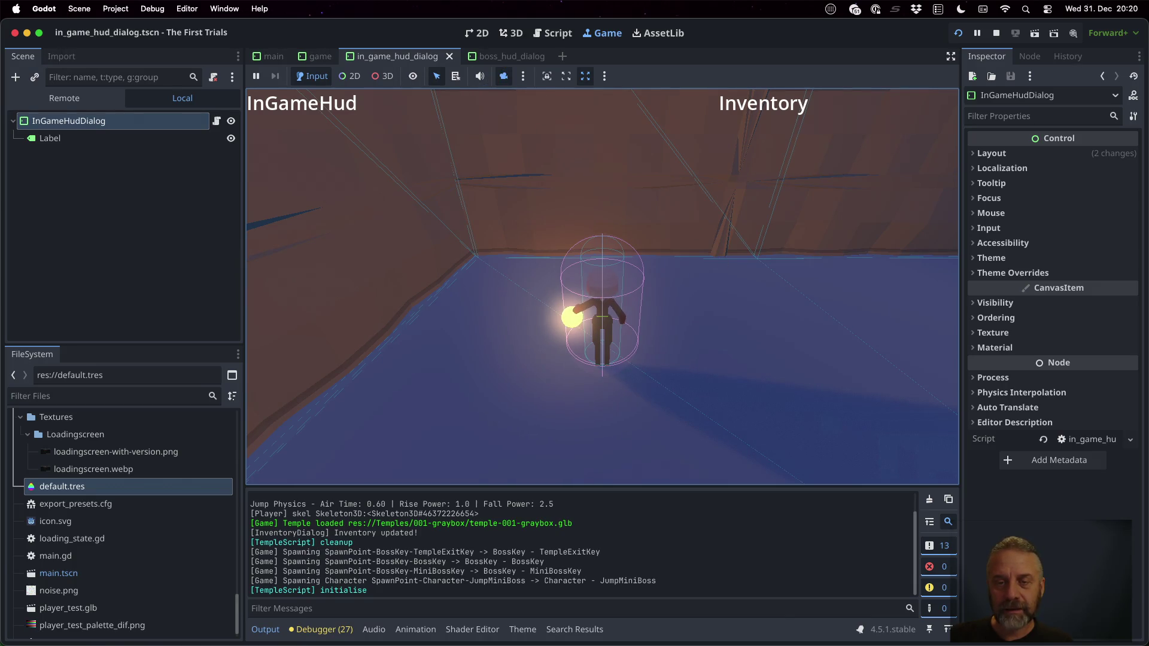
pyautogui.click(382, 76)
pyautogui.moveTo(743, 346)
pyautogui.mouseDown()
pyautogui.moveTo(640, 282)
pyautogui.moveTo(461, 233)
pyautogui.moveTo(439, 350)
pyautogui.mouseUp()
pyautogui.scroll(-10, 552, 168)
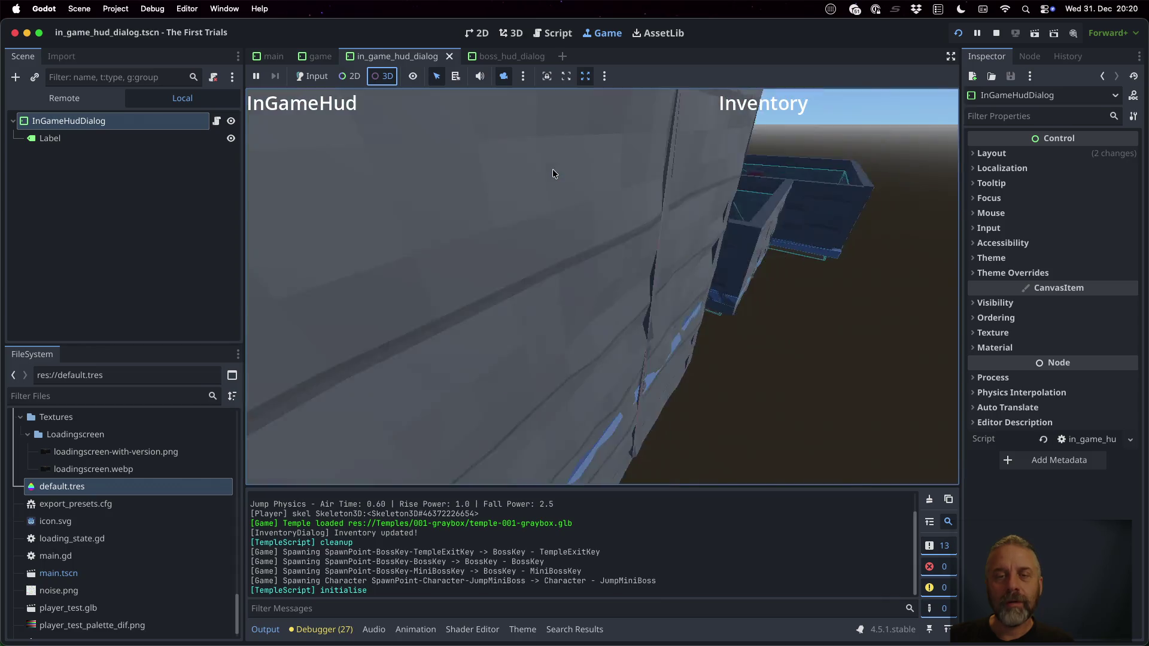
pyautogui.scroll(5, 712, 245)
pyautogui.moveTo(697, 139)
pyautogui.mouseDown()
pyautogui.moveTo(700, 180)
pyautogui.moveTo(697, 151)
pyautogui.mouseUp()
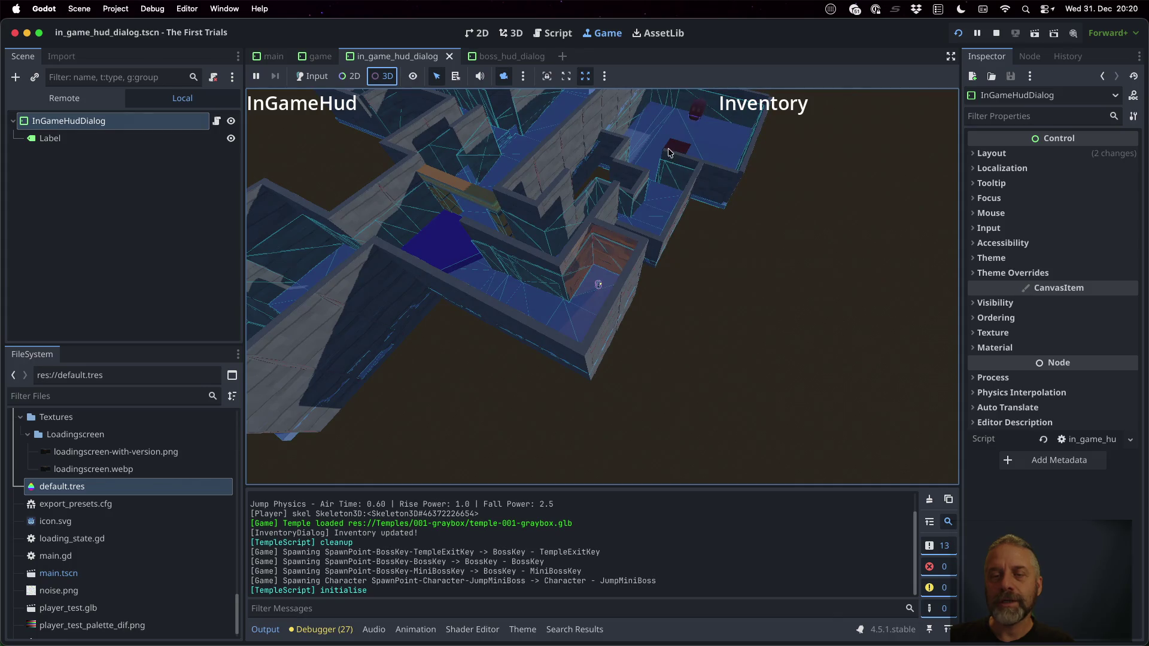
pyautogui.click(675, 149)
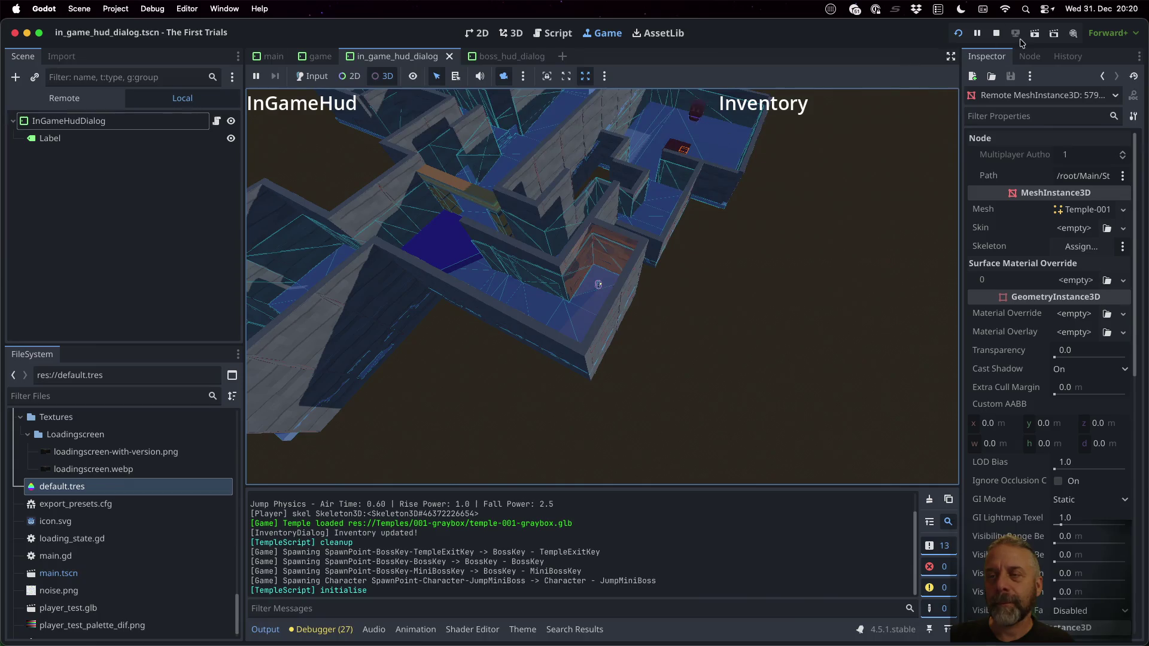
pyautogui.click(996, 34)
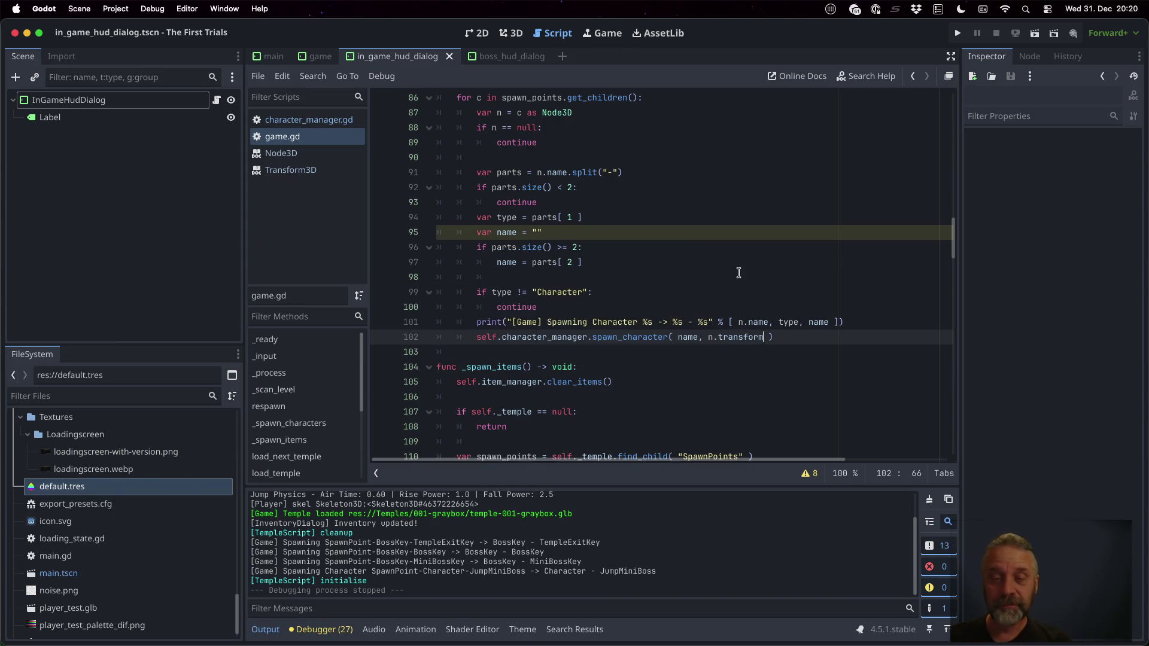
# Add '[ ] Add quick teleport points for faster development' below the boss tasks in TODO.md and save
pyautogui.hotkey('ctrl', 'Up')
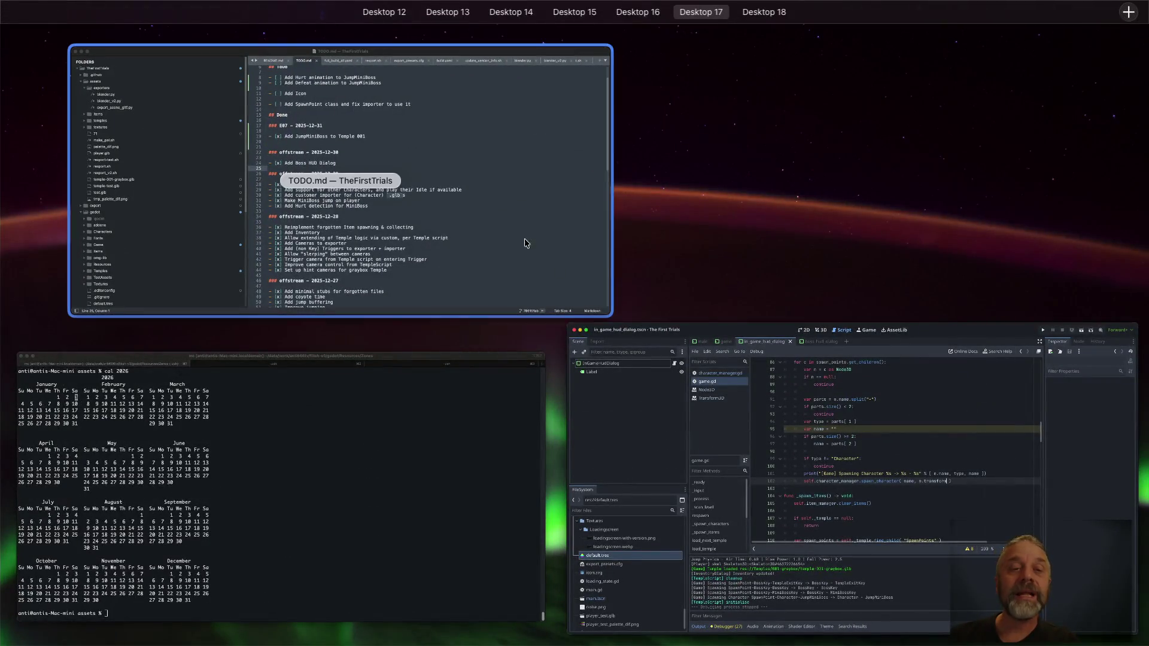
pyautogui.click(526, 241)
pyautogui.scroll(2, 507, 226)
pyautogui.click(546, 174)
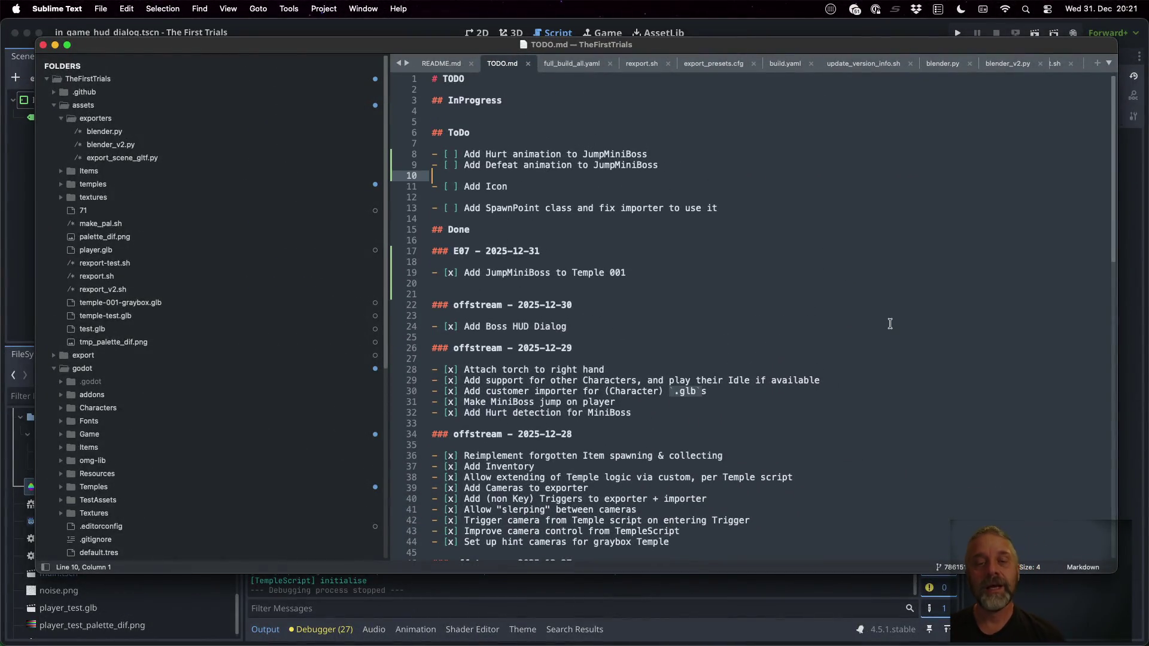
pyautogui.press('Return')
pyautogui.write('- [ ] ')
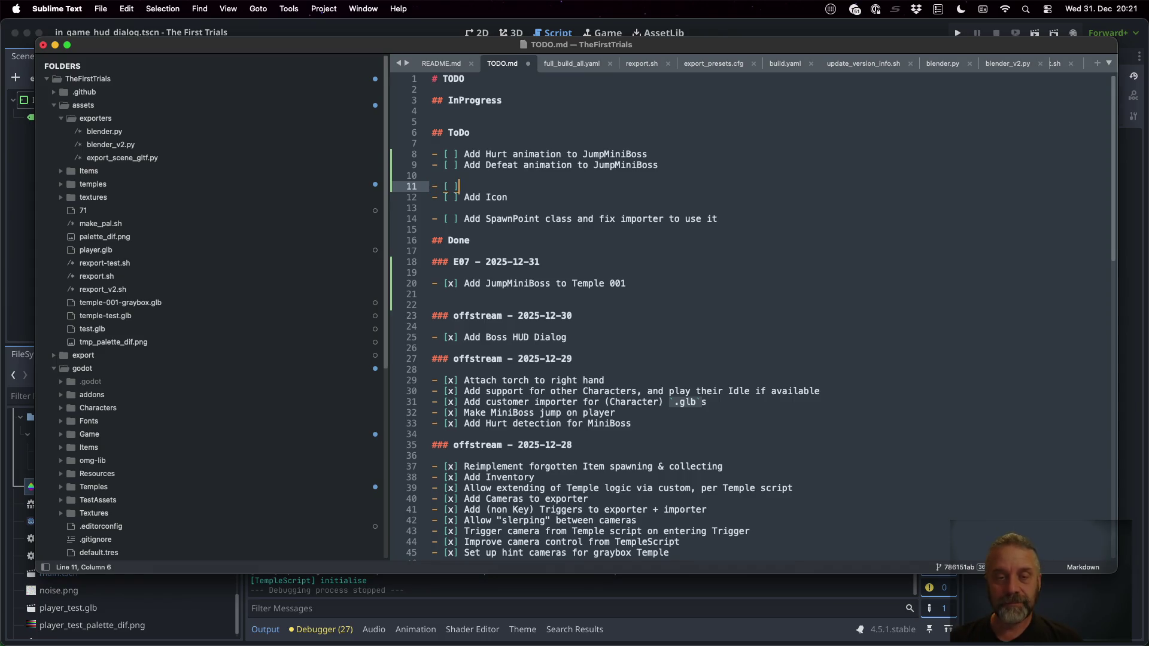
pyautogui.write('Add quick t')
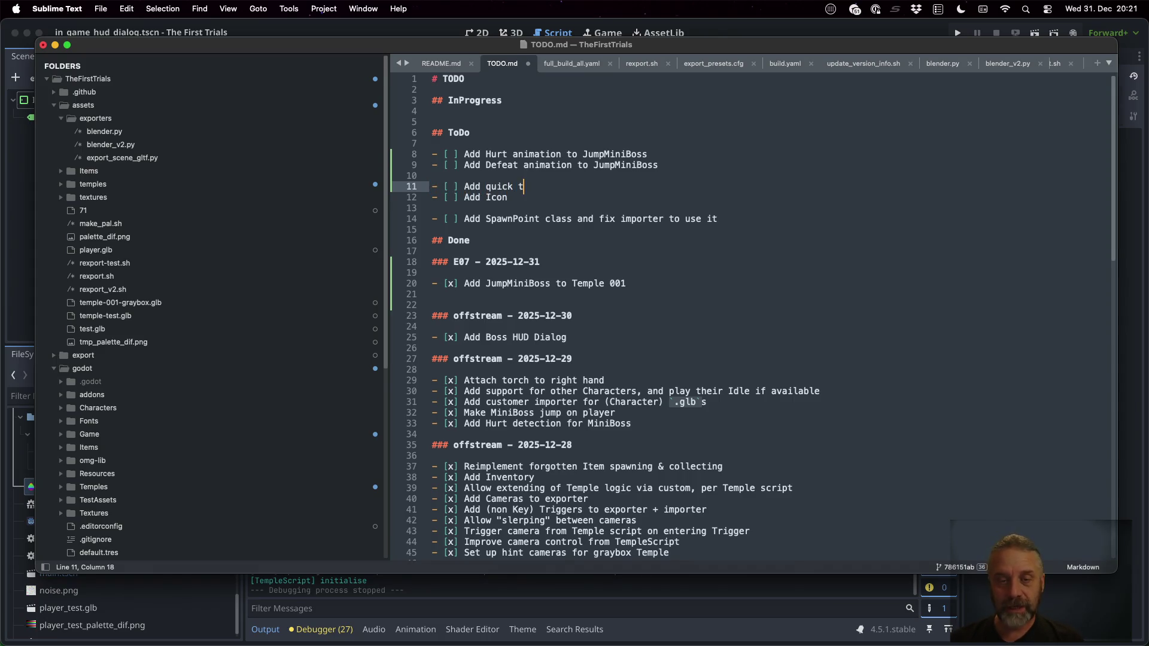
pyautogui.write('eleport poi')
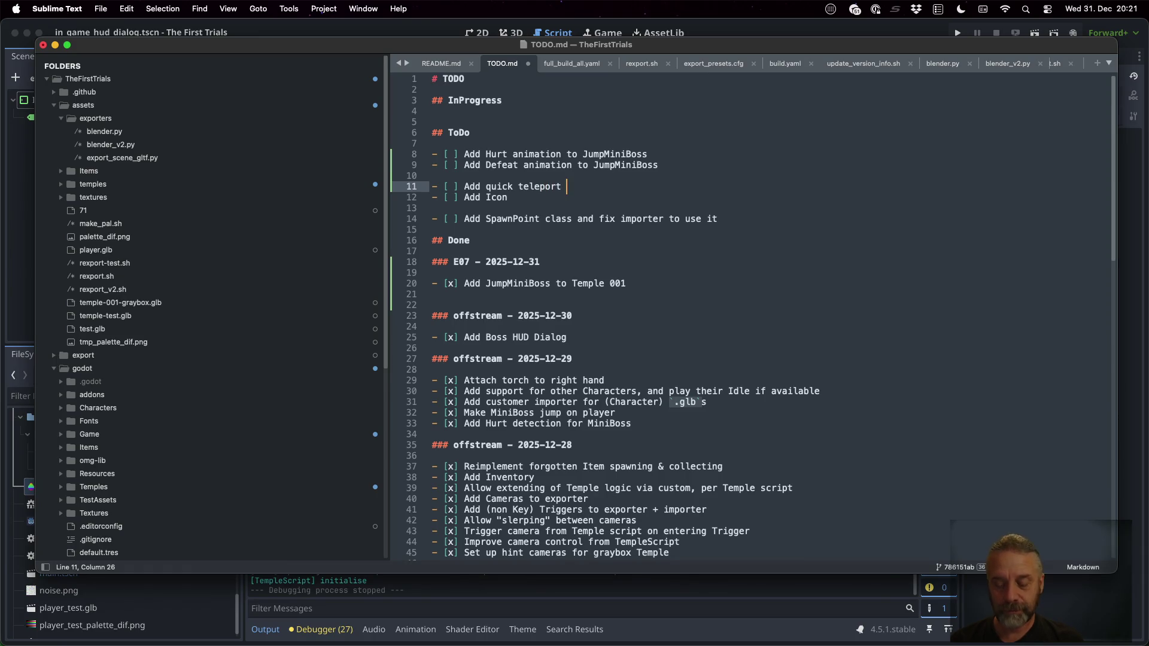
pyautogui.write('nts ')
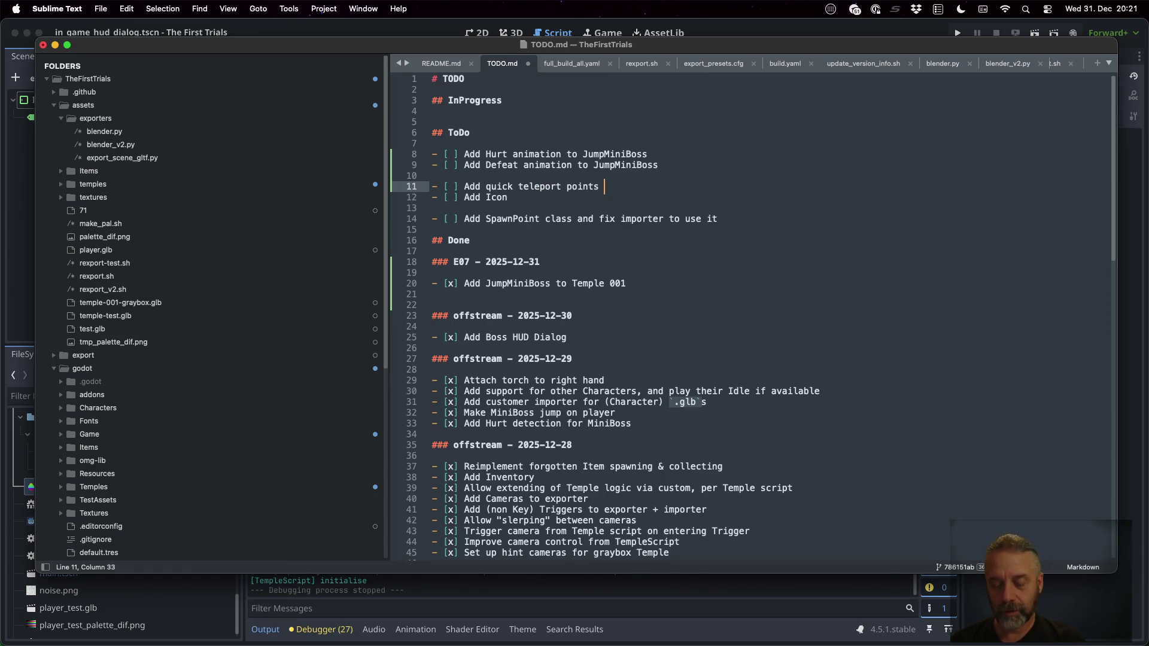
pyautogui.write('for deb')
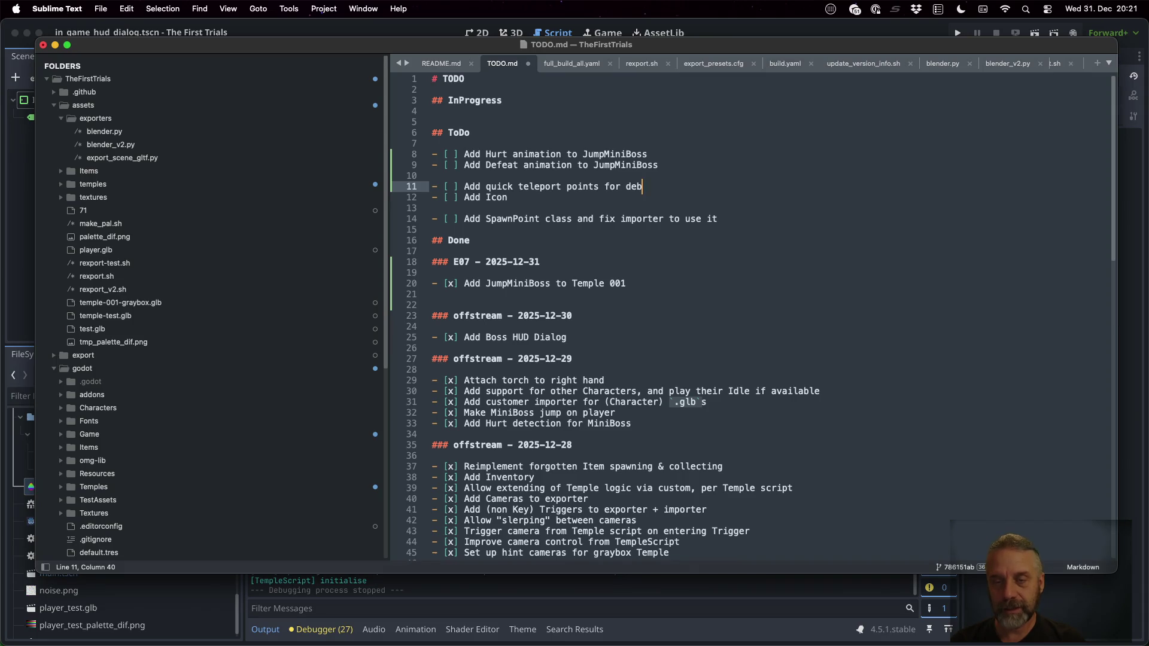
pyautogui.press('BackSpace')
pyautogui.press('BackSpace')
pyautogui.press('BackSpace')
pyautogui.write('faster developmen')
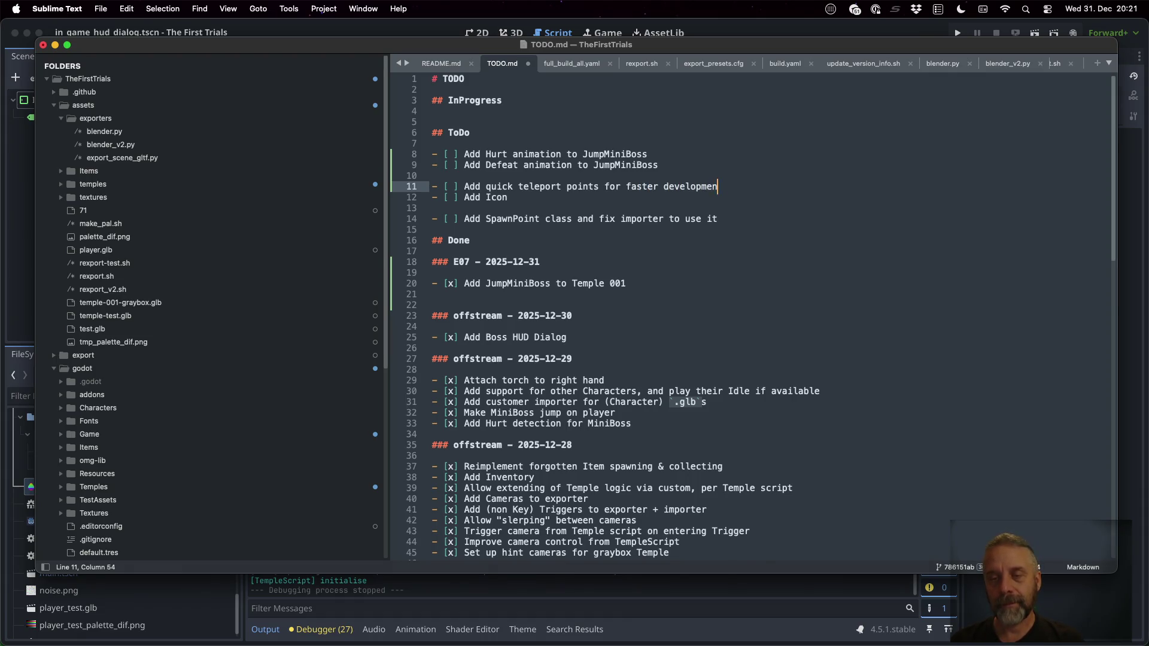
pyautogui.write('t')
pyautogui.press('Return')
pyautogui.press('super+s')
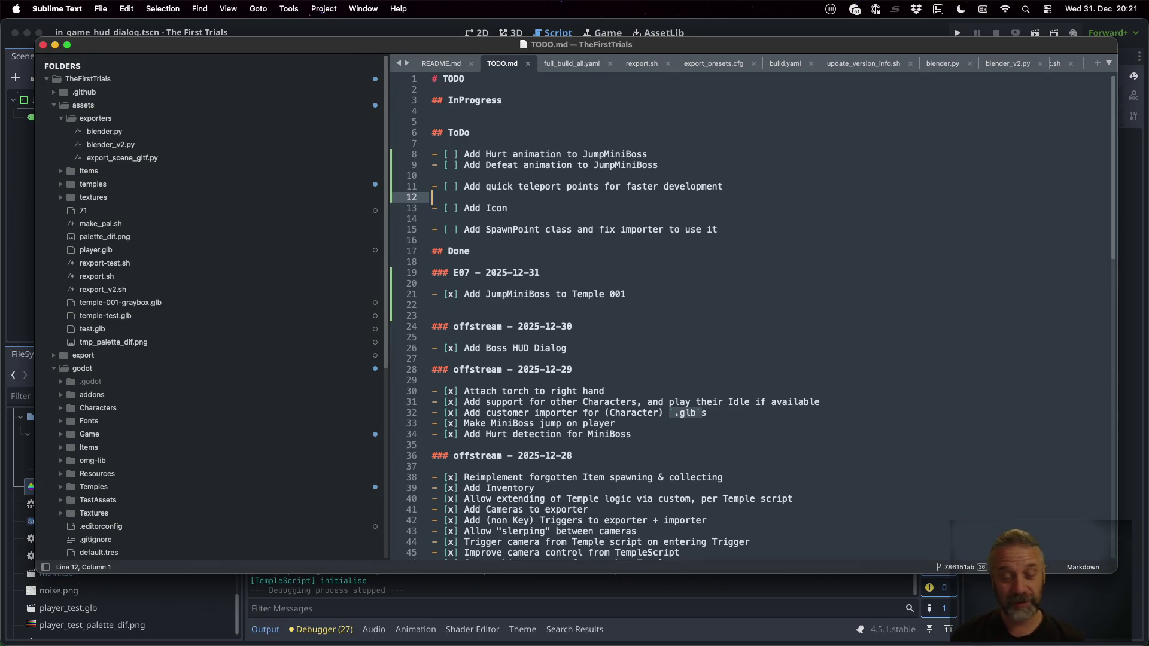
pyautogui.hotkey('ctrl', 'Right')
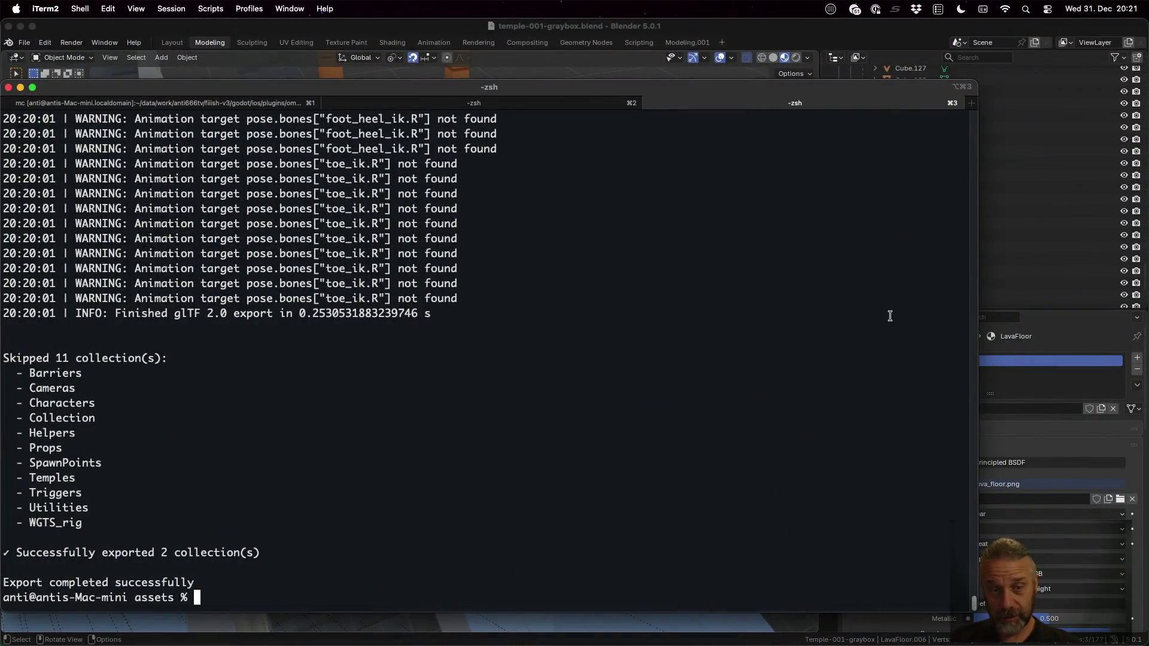
# Bring Sublime Merge forward and enter the commit message '[25E07] + Add JumpMiniBoss to Temple 001.'
pyautogui.hotkey('ctrl', 'Up')
pyautogui.click(639, 161)
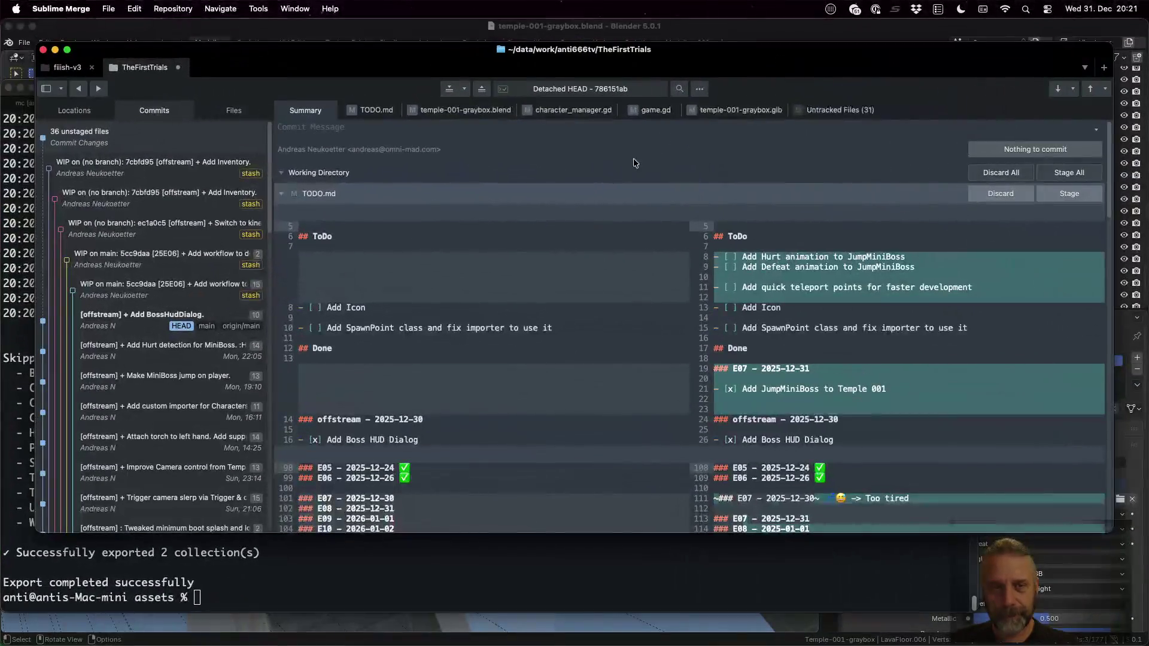
pyautogui.click(538, 132)
pyautogui.write('[25E07]')
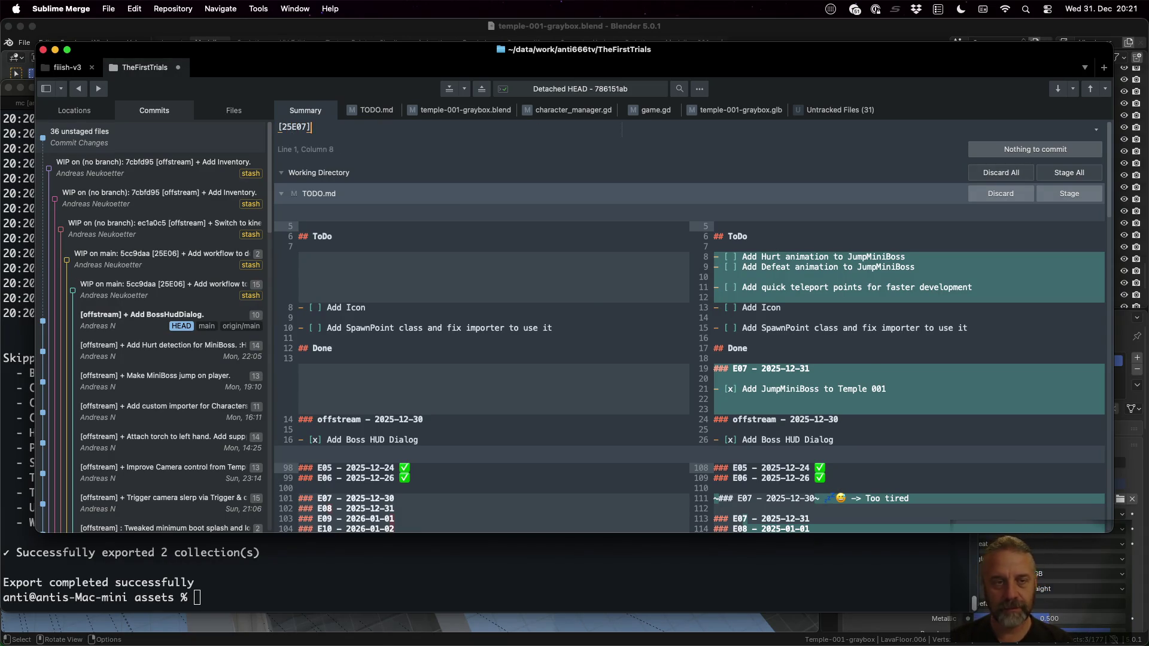
pyautogui.write(' + Add')
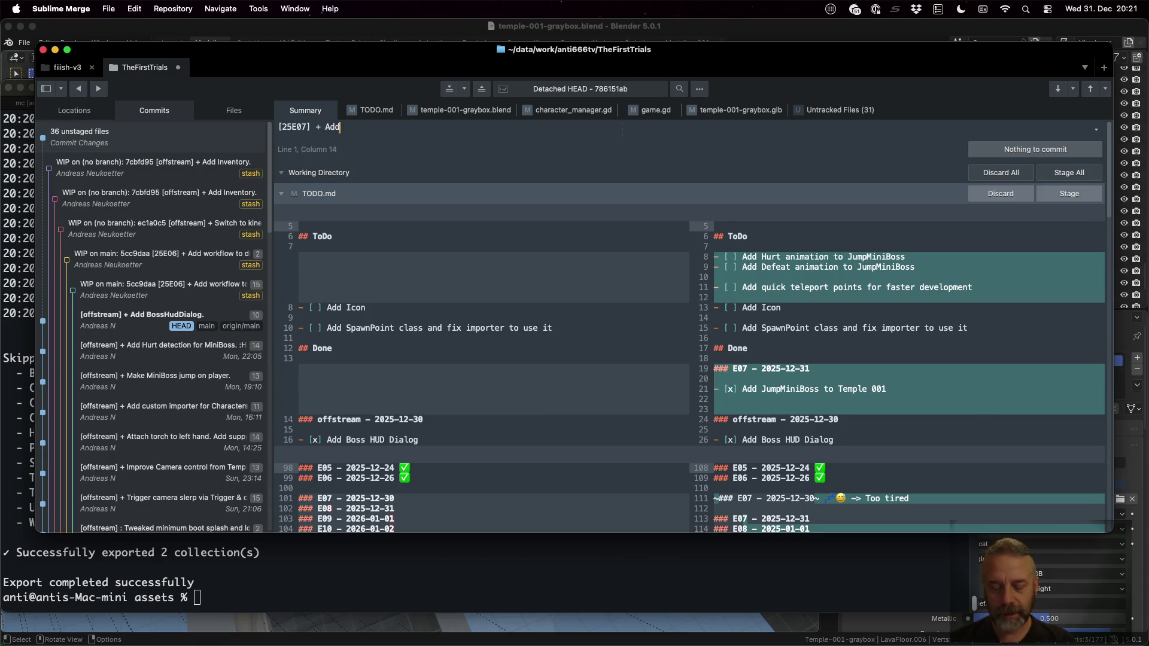
pyautogui.write(' JumpMiniBo')
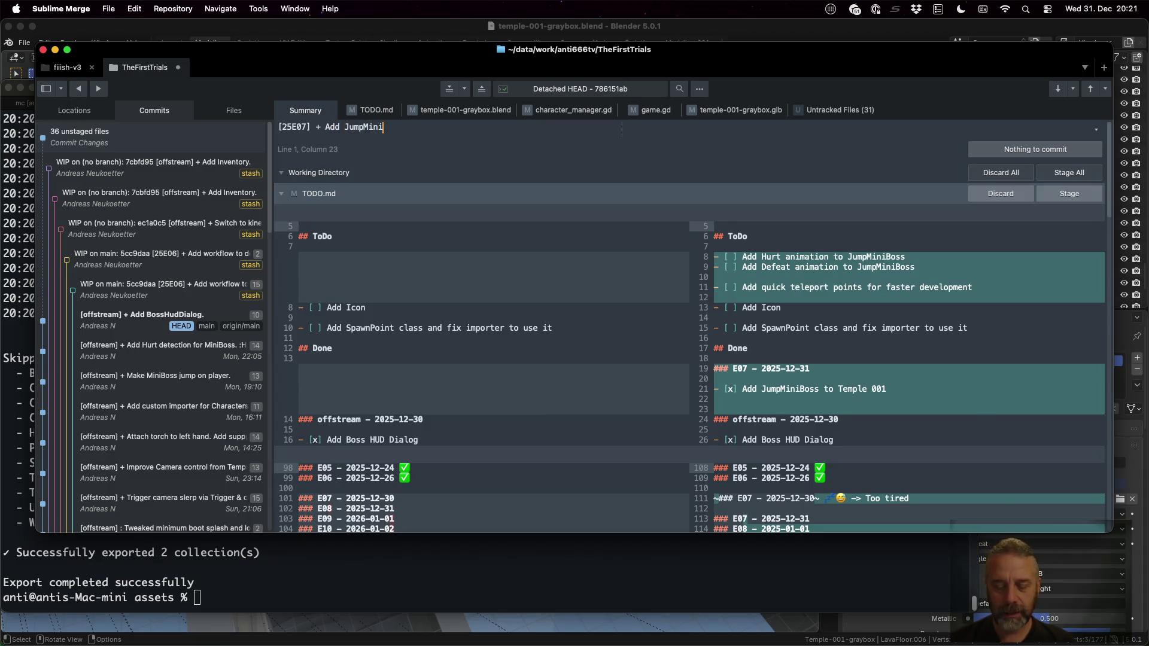
pyautogui.write('ss to ')
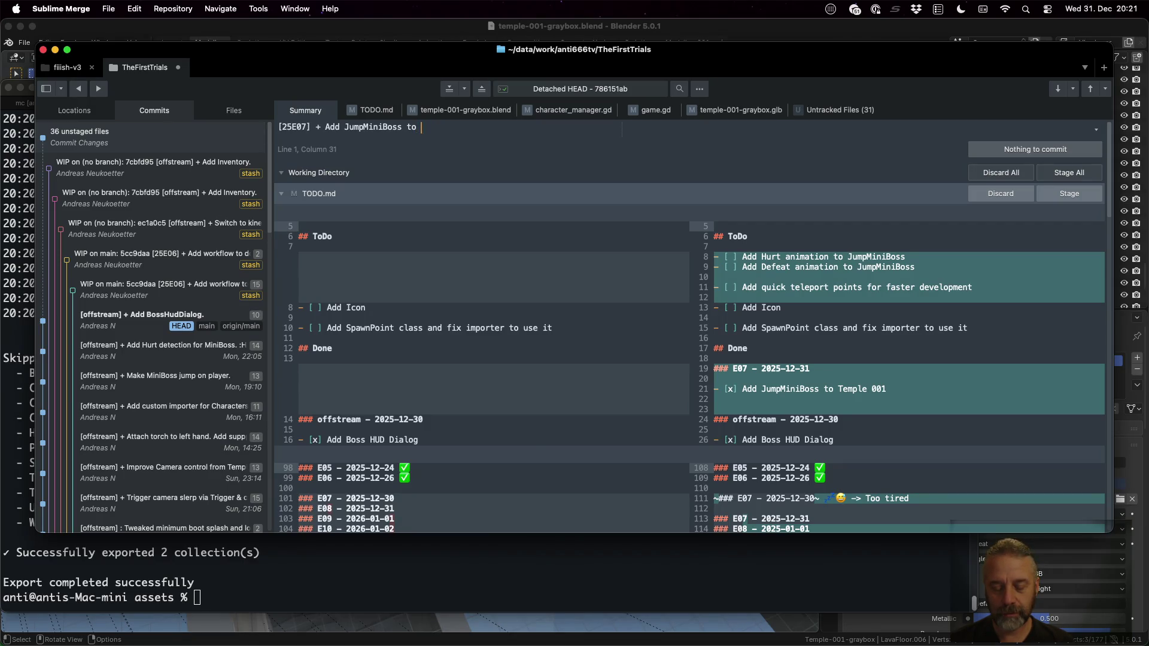
pyautogui.write('Temple 0001.')
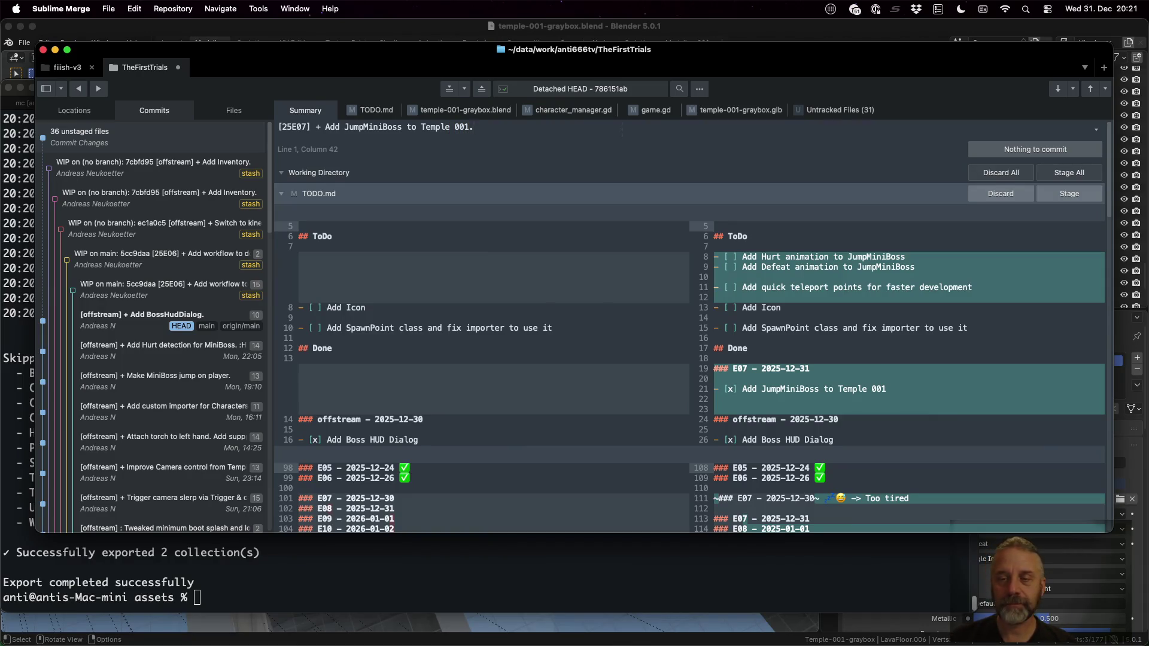
# Stage TODO.md and temple-001-graybox.blend
pyautogui.moveTo(903, 478)
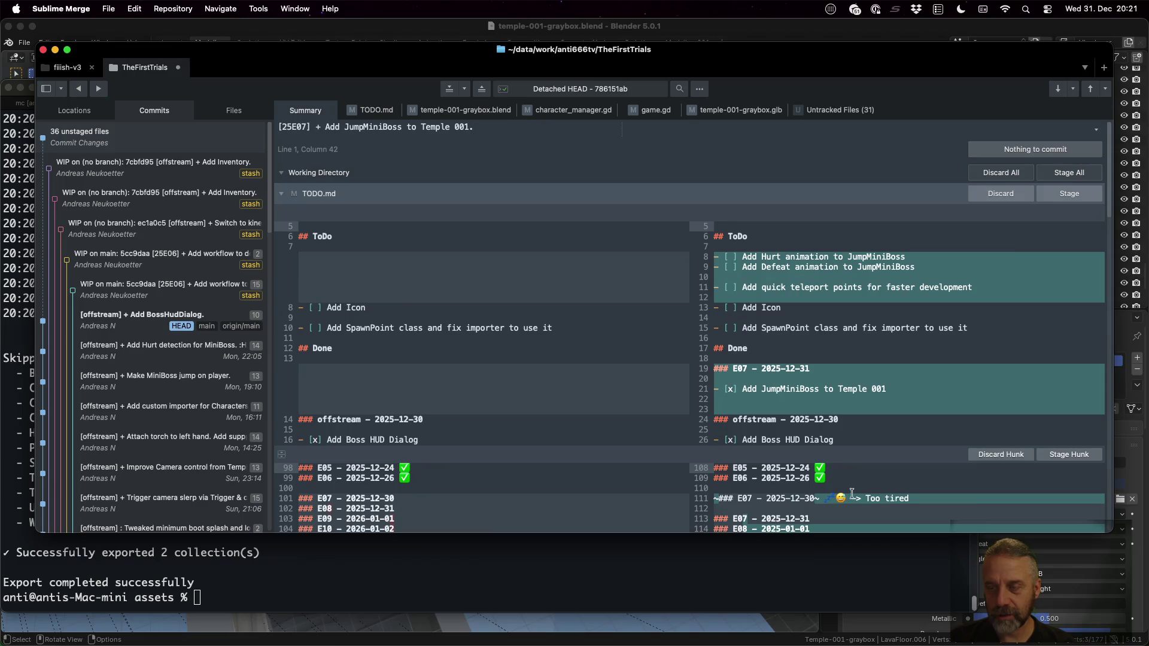
pyautogui.click(1059, 197)
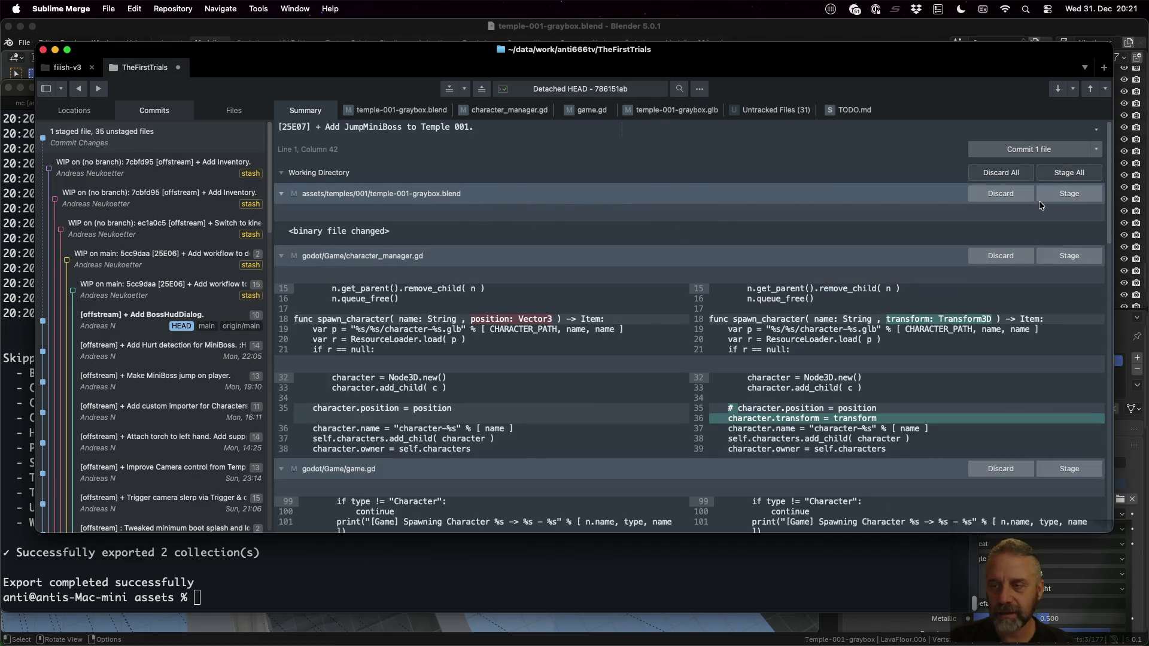
pyautogui.click(1053, 196)
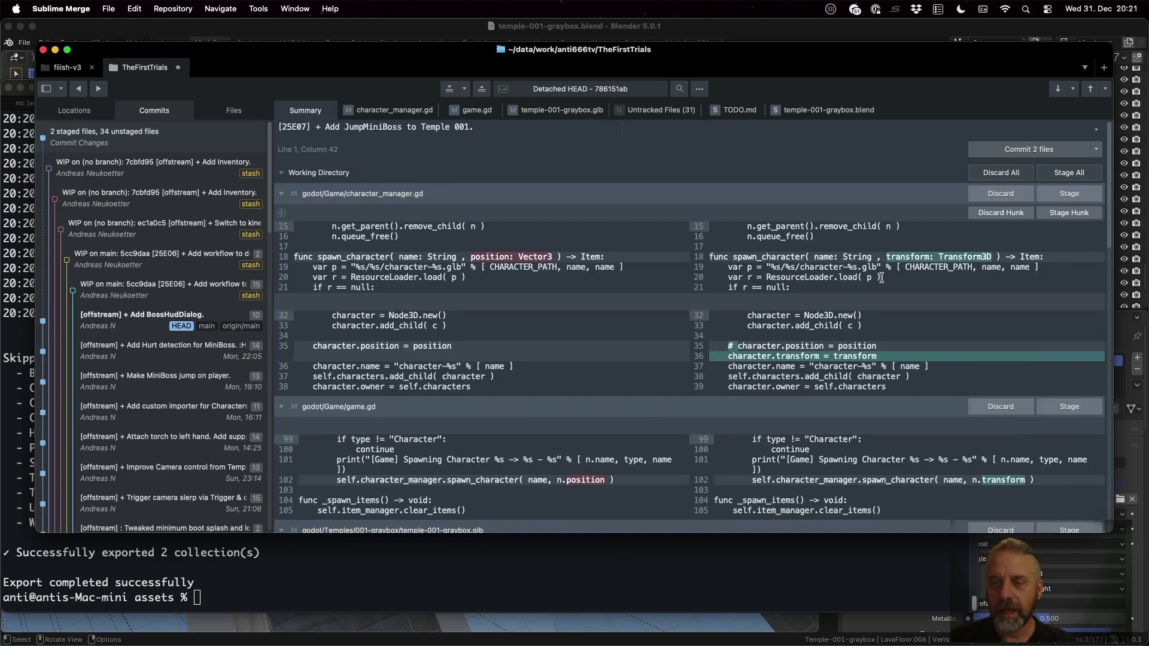
pyautogui.scroll(-2, 885, 291)
pyautogui.scroll(2, 886, 291)
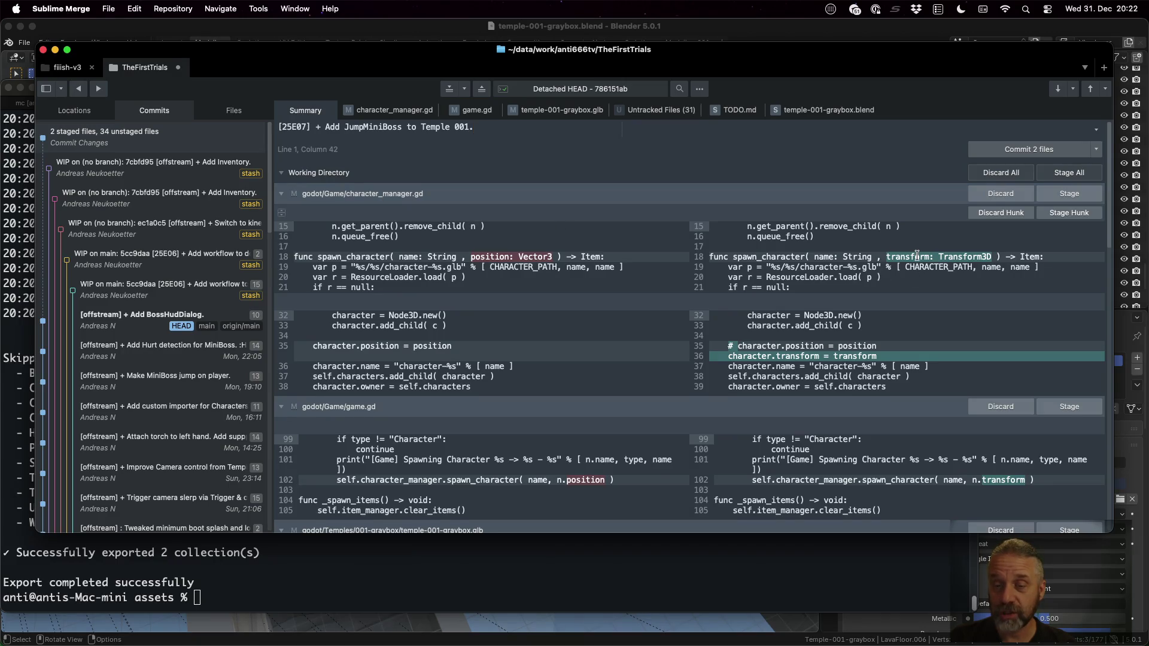
pyautogui.scroll(-5, 917, 256)
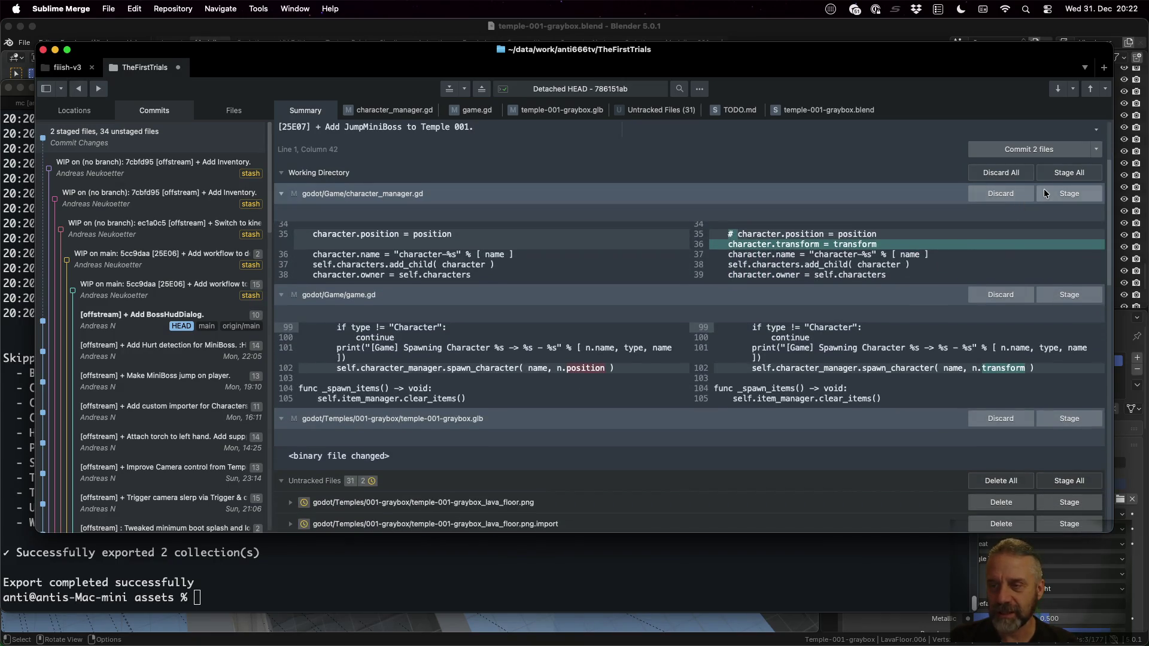
# Stage character_manager.gd, game.gd, the .glb and both lava_floor files, then commit all 7
pyautogui.click(1046, 193)
pyautogui.click(1059, 199)
pyautogui.click(1059, 200)
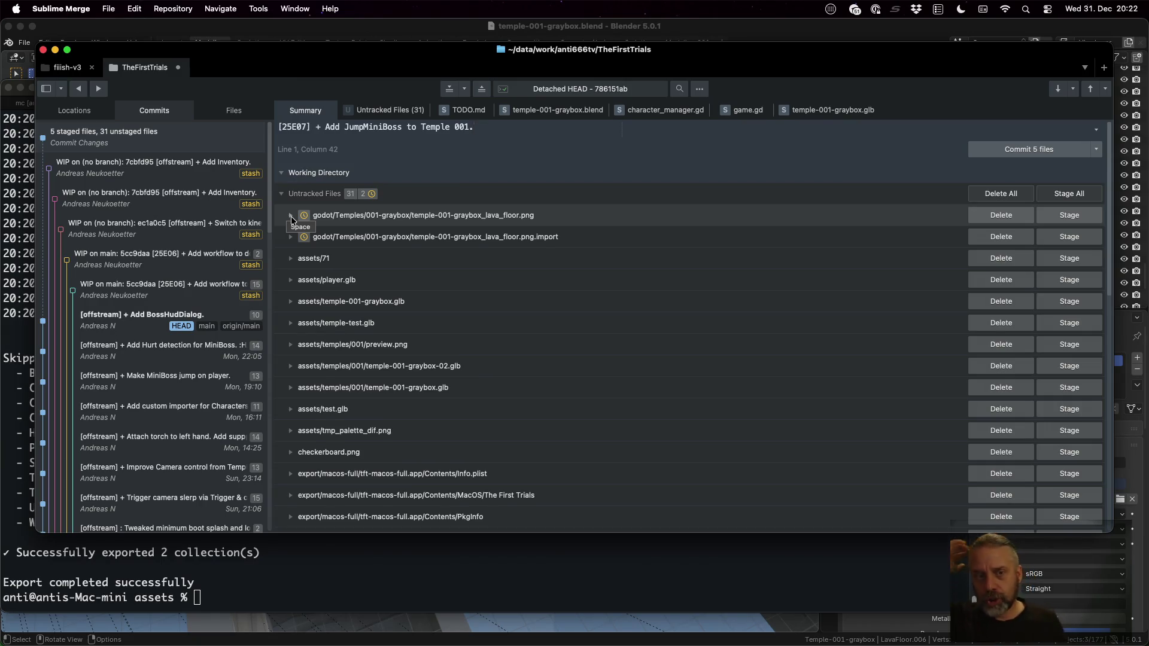
pyautogui.click(1077, 217)
pyautogui.click(1077, 217)
pyautogui.scroll(-10, 722, 335)
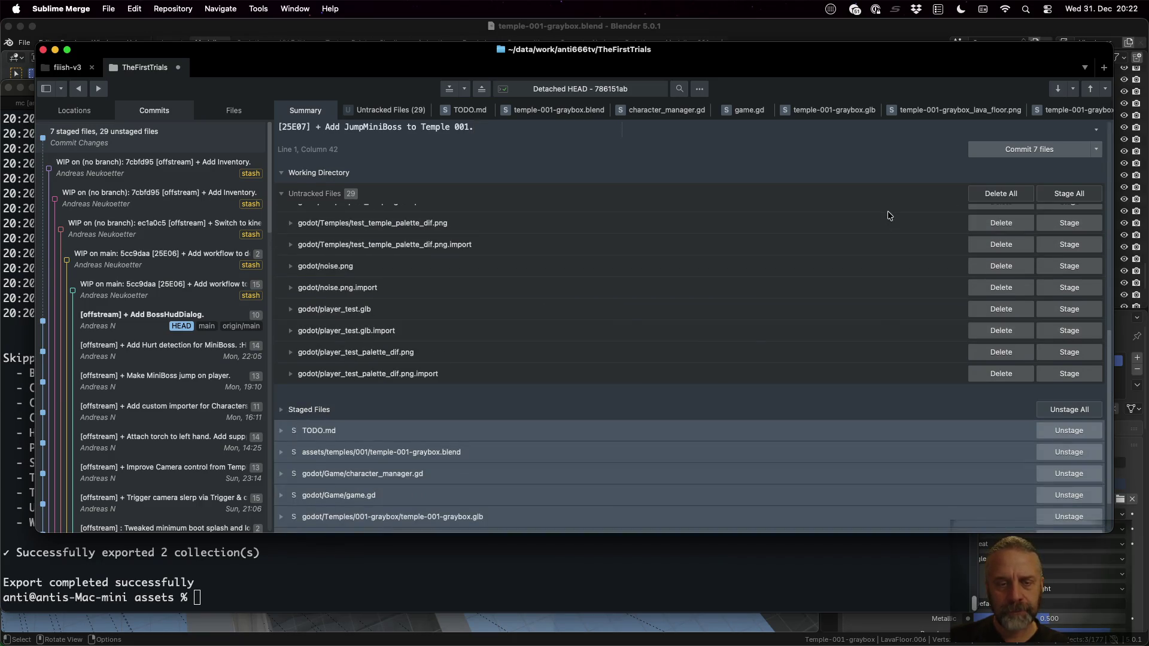
pyautogui.click(1020, 151)
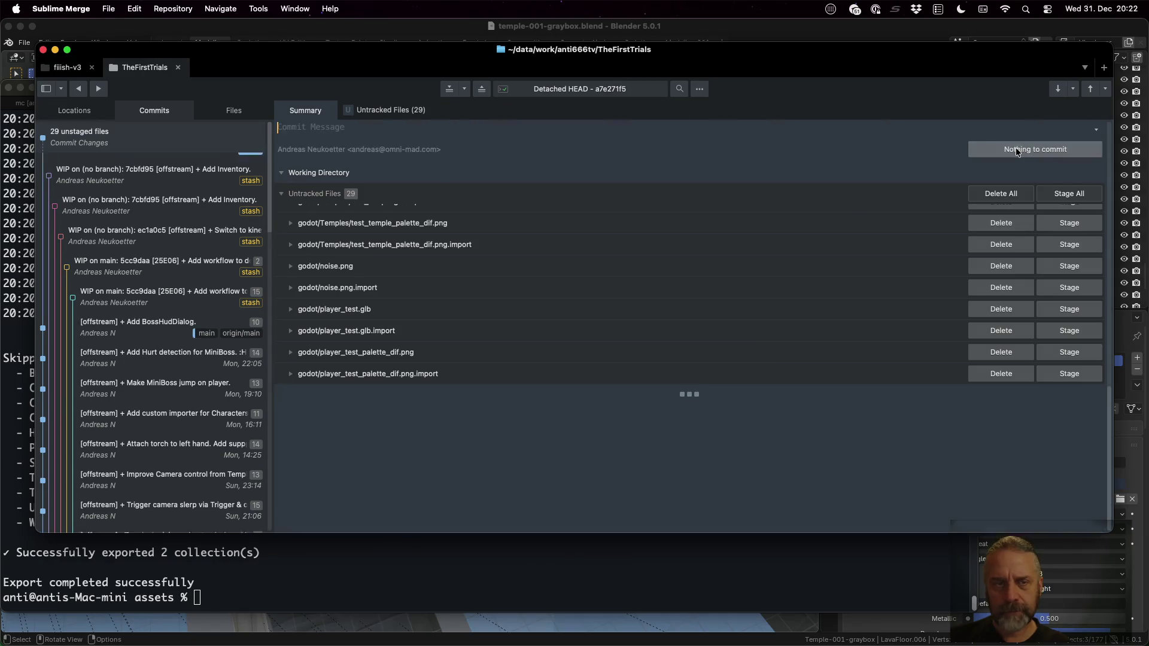
# Push the new commit to origin main from the command palette
pyautogui.press('super+p')
pyautogui.write('sta')
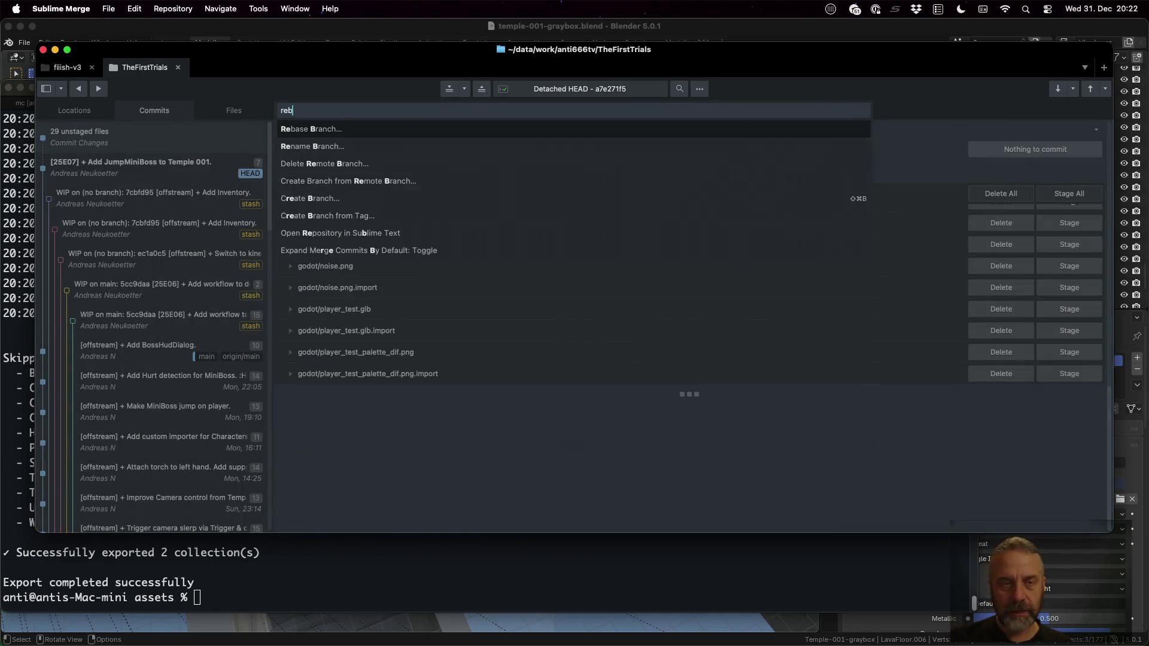
pyautogui.press('Escape')
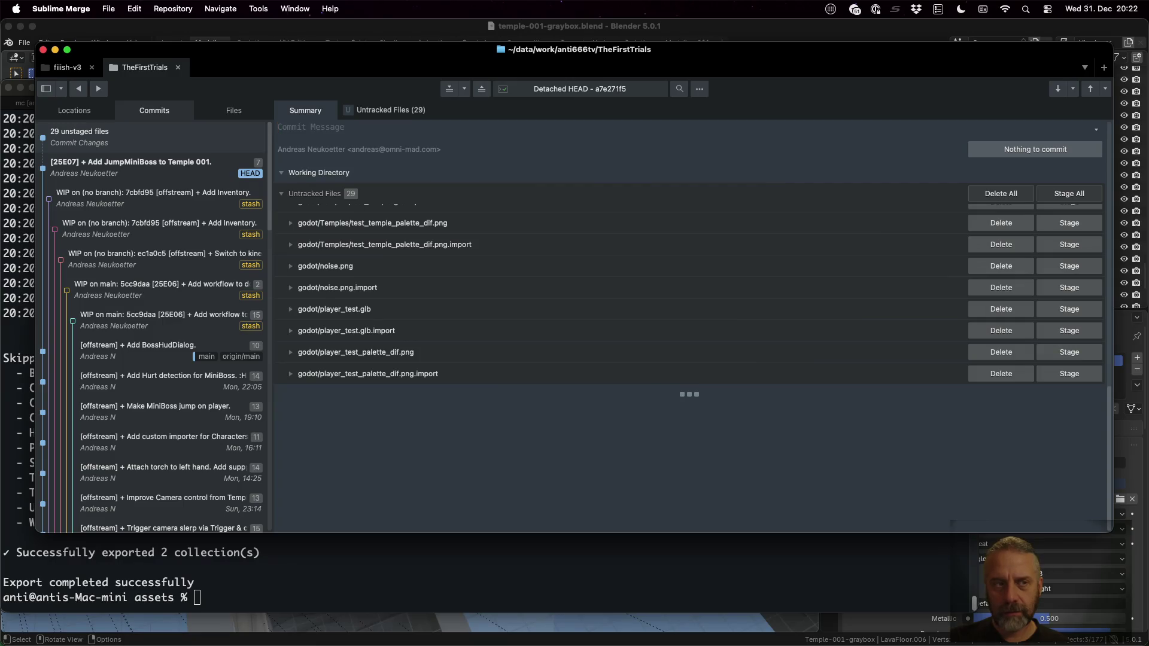
pyautogui.press('super+p')
pyautogui.write('push')
pyautogui.press('Return')
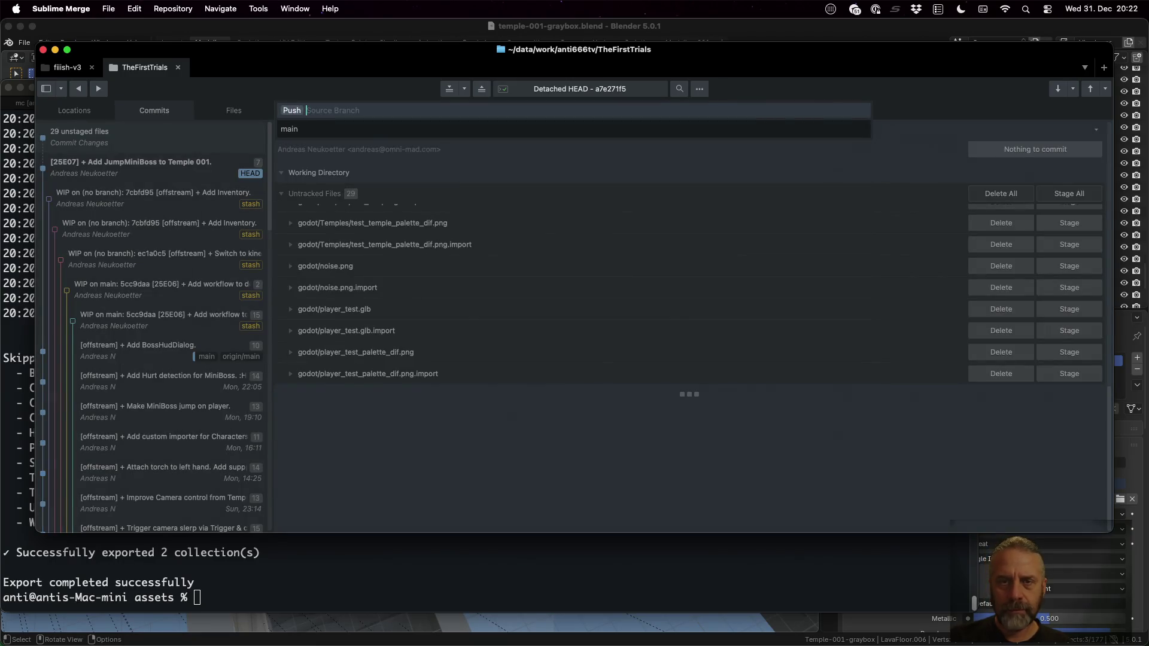
pyautogui.press('Return')
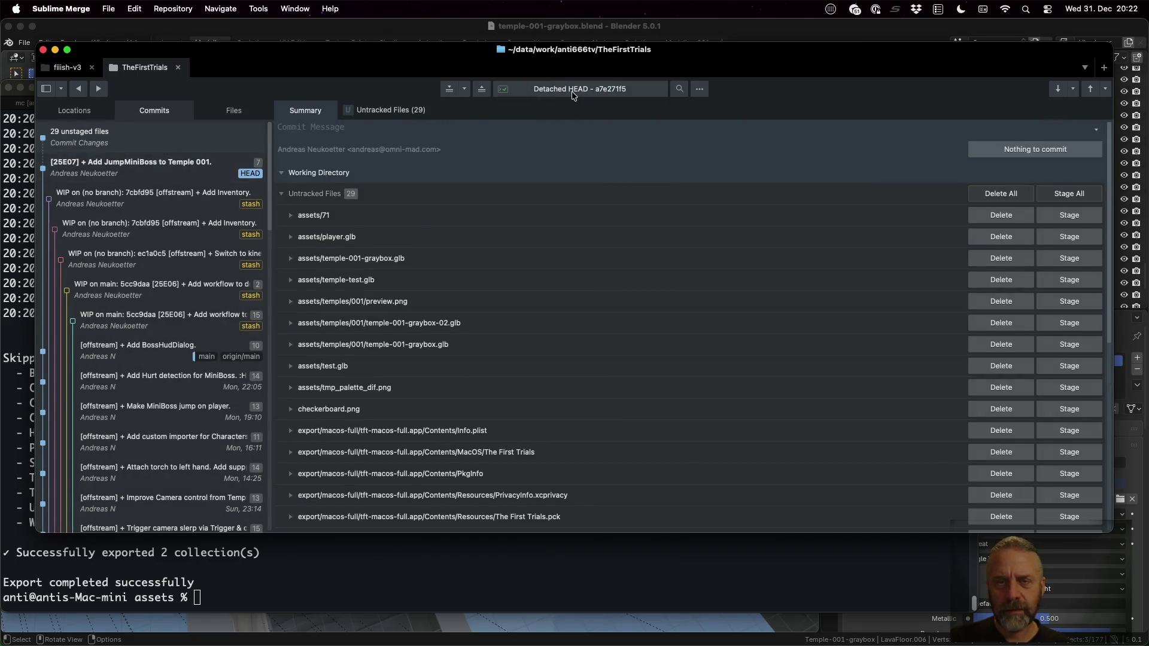
# Check out main, view the Add BossHudDialog commit, then return to the working directory
pyautogui.click(574, 93)
pyautogui.click(376, 136)
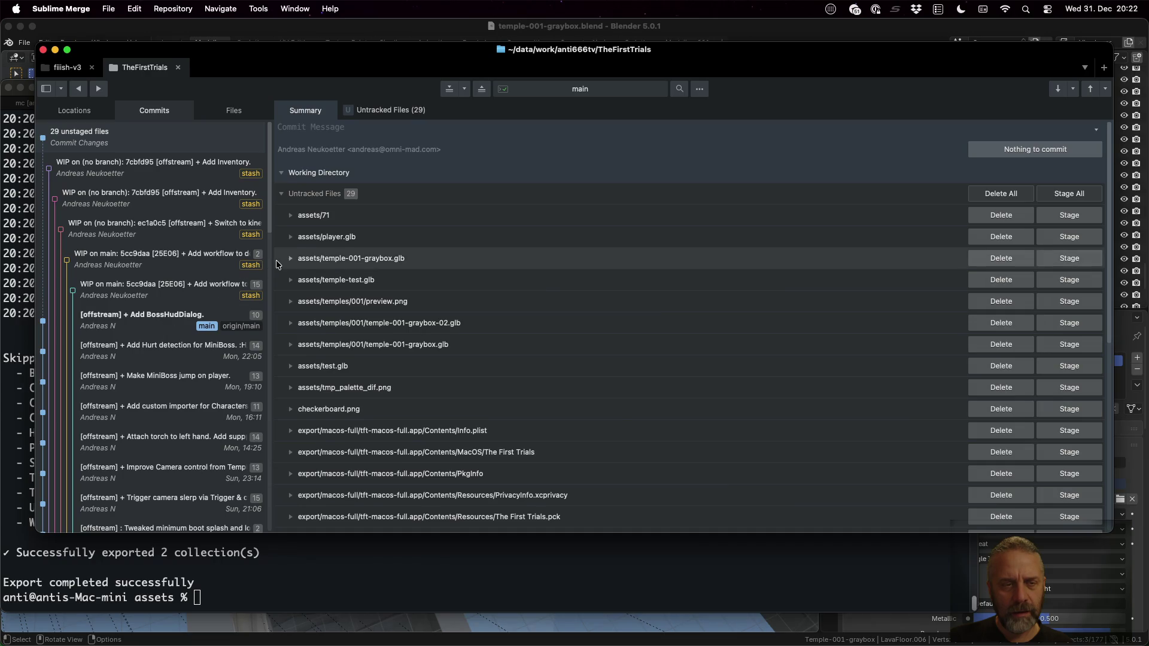
pyautogui.moveTo(272, 261); pyautogui.dragTo(462, 261)
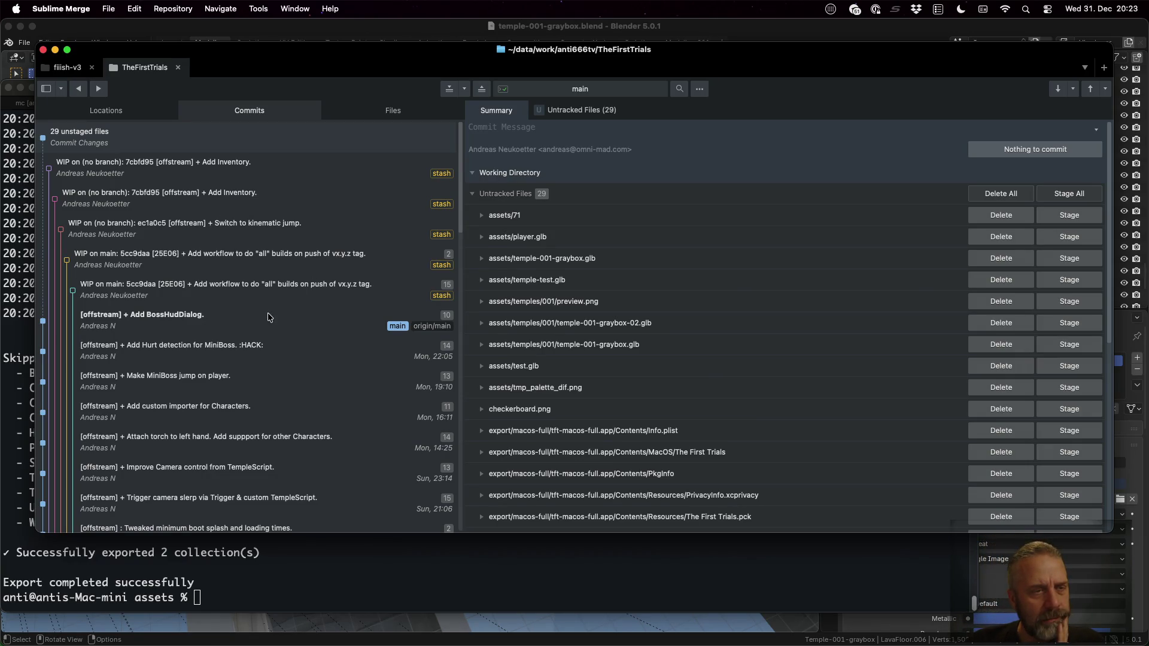
pyautogui.click(160, 326)
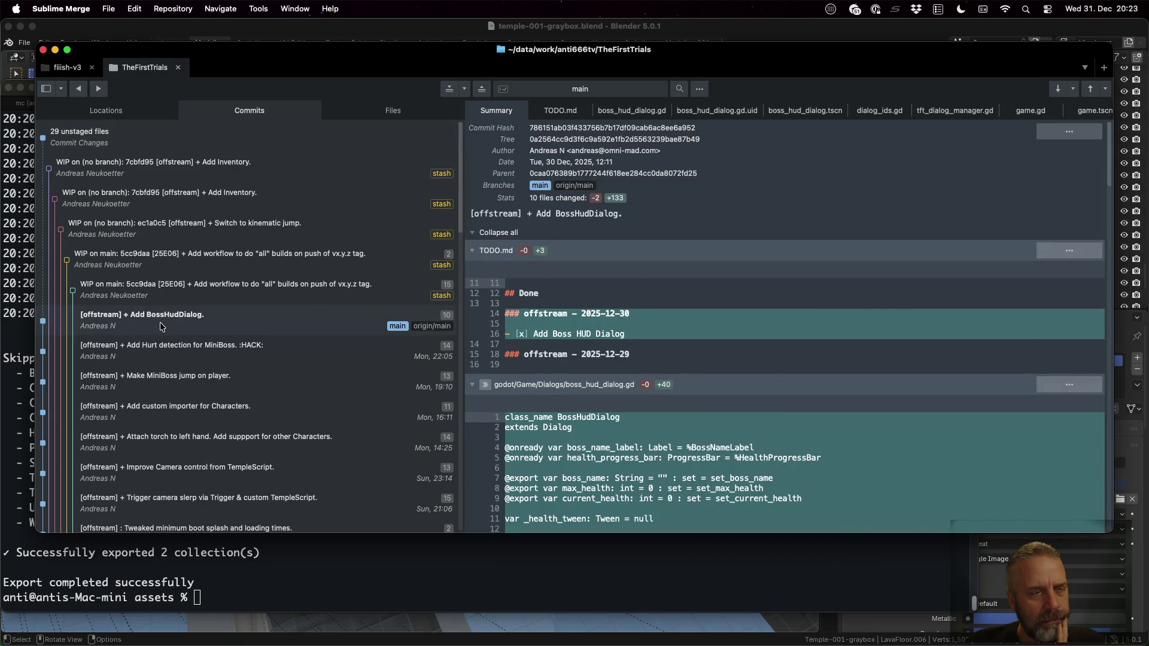
pyautogui.click(143, 146)
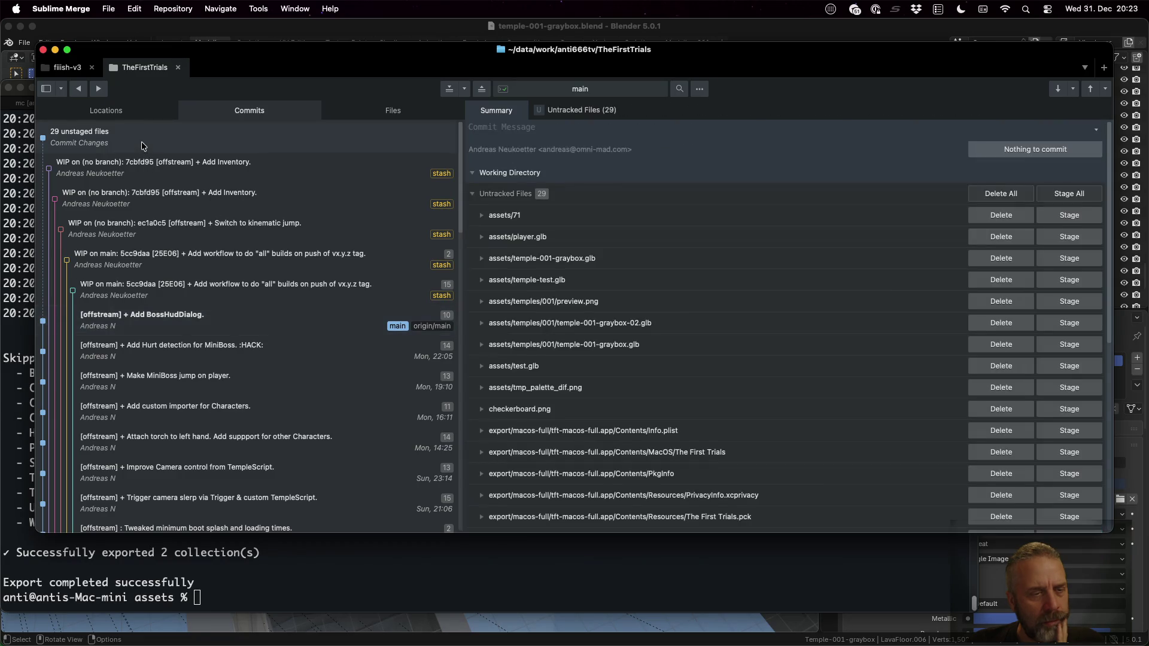
pyautogui.click(602, 92)
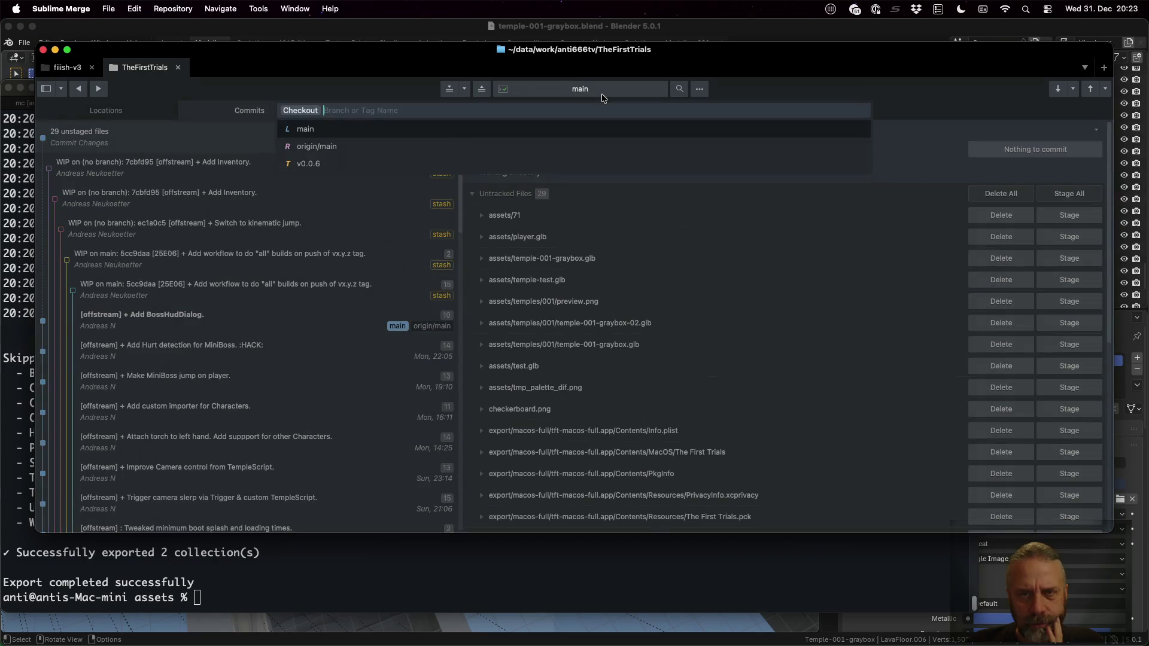
pyautogui.click(497, 146)
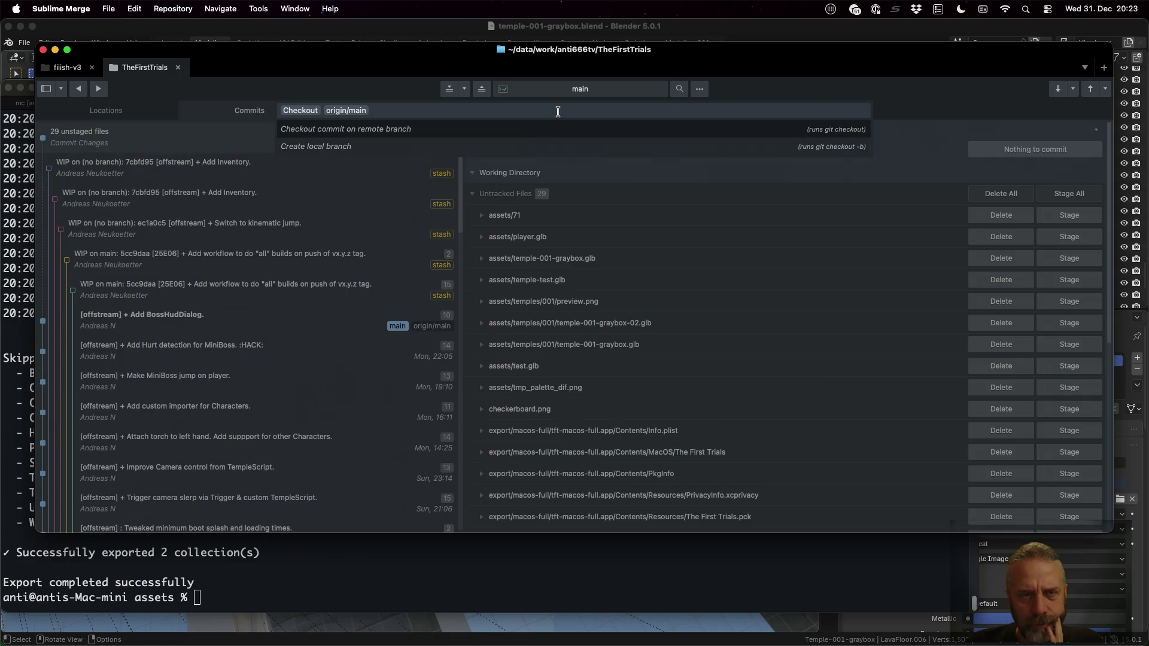
pyautogui.press('Return')
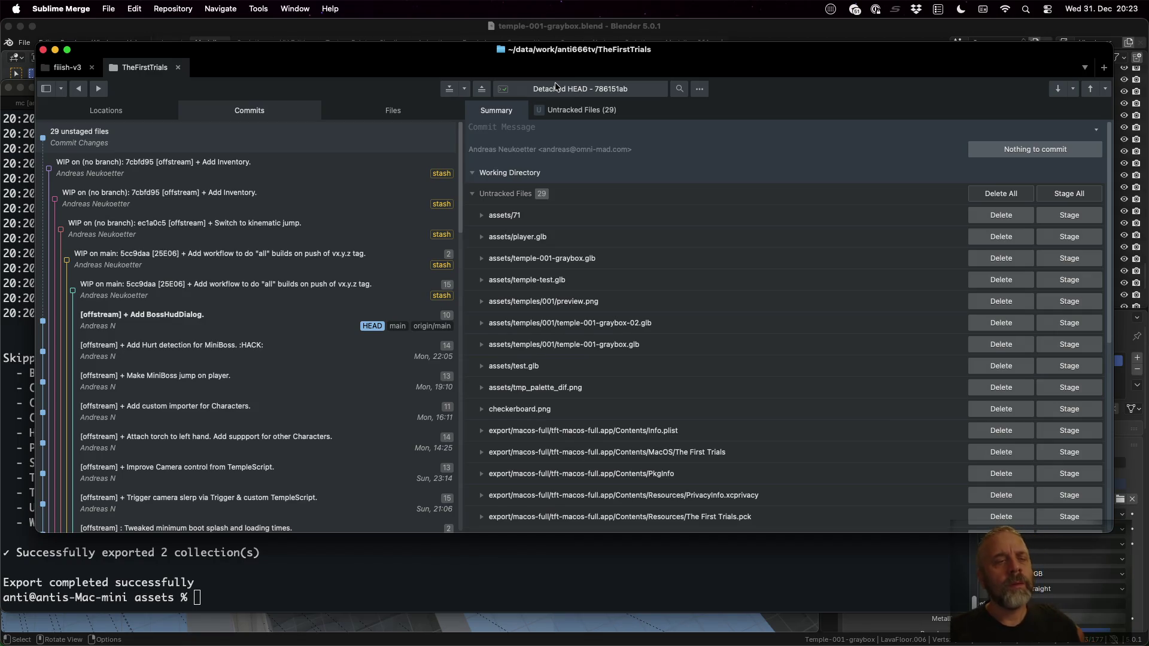
pyautogui.click(555, 83)
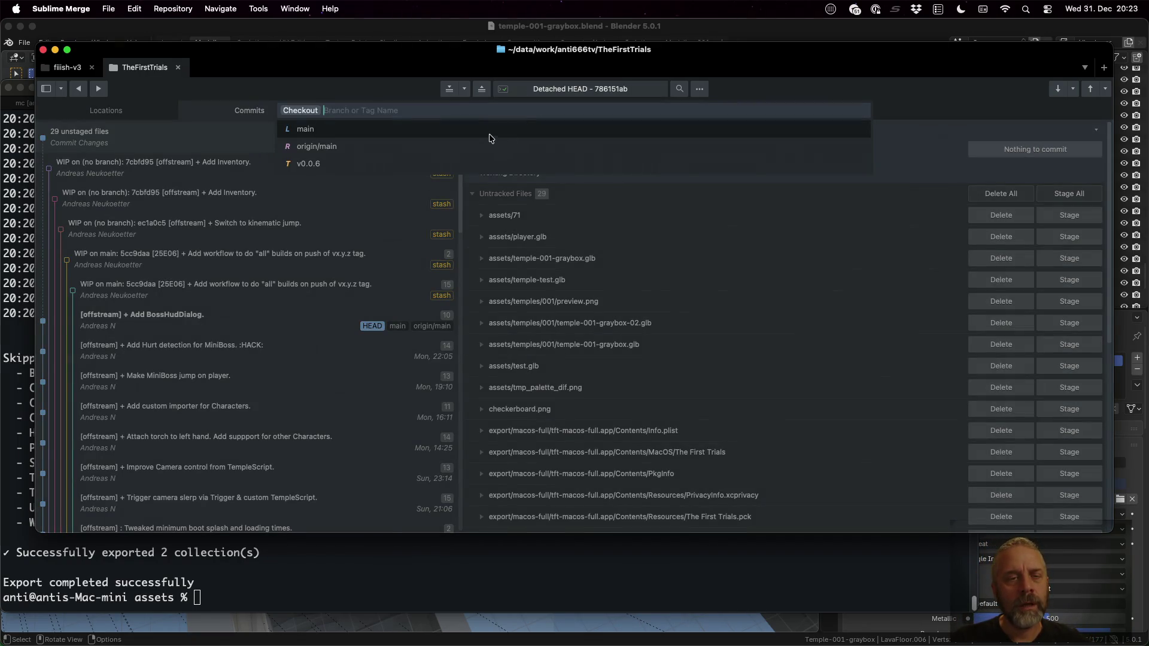
pyautogui.click(474, 131)
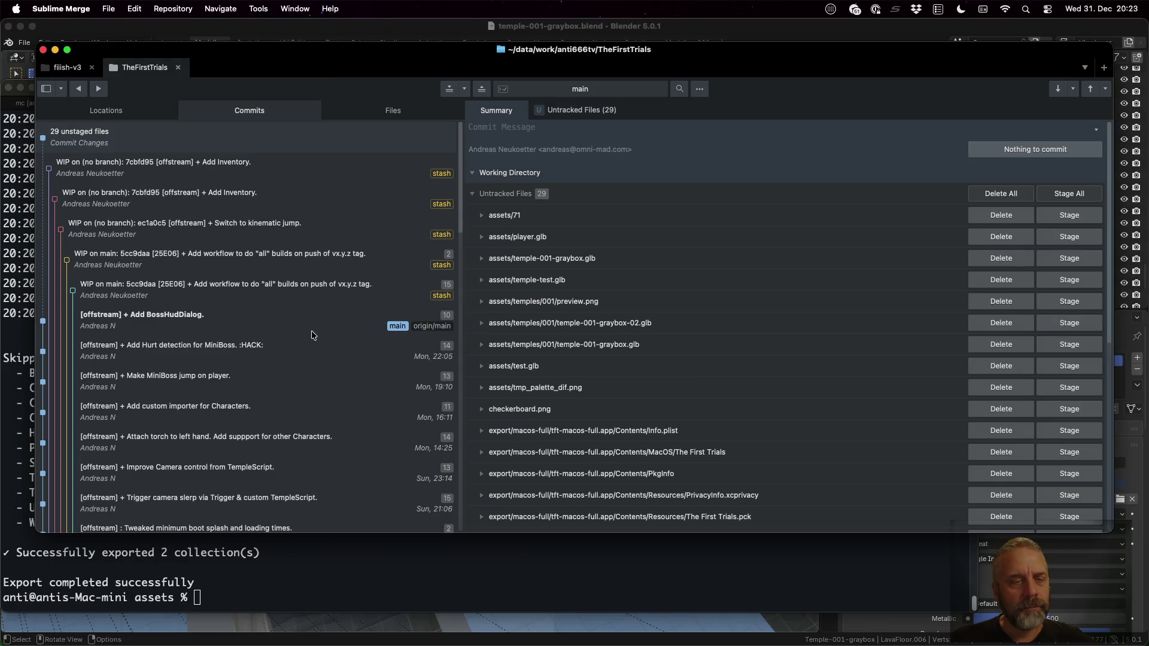
pyautogui.click(281, 326)
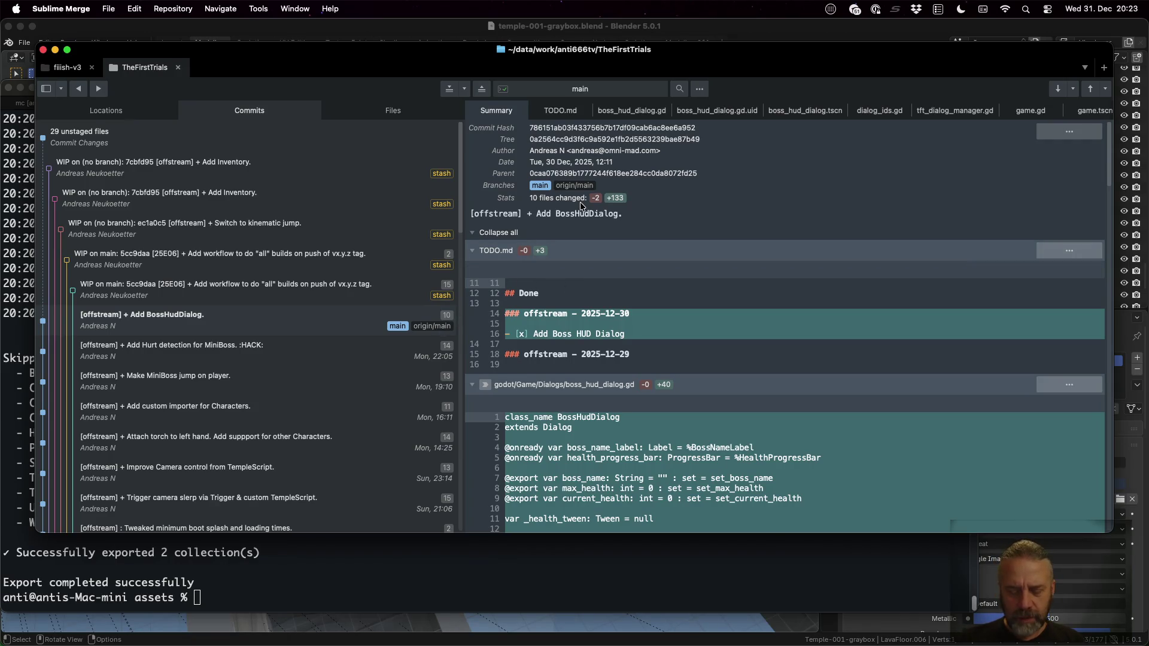
# Push main to origin using the Push command from the command palette
pyautogui.press('super+p')
pyautogui.write('rebase')
pyautogui.press('Return')
pyautogui.press('Escape')
pyautogui.press('super+p')
pyautogui.write('push')
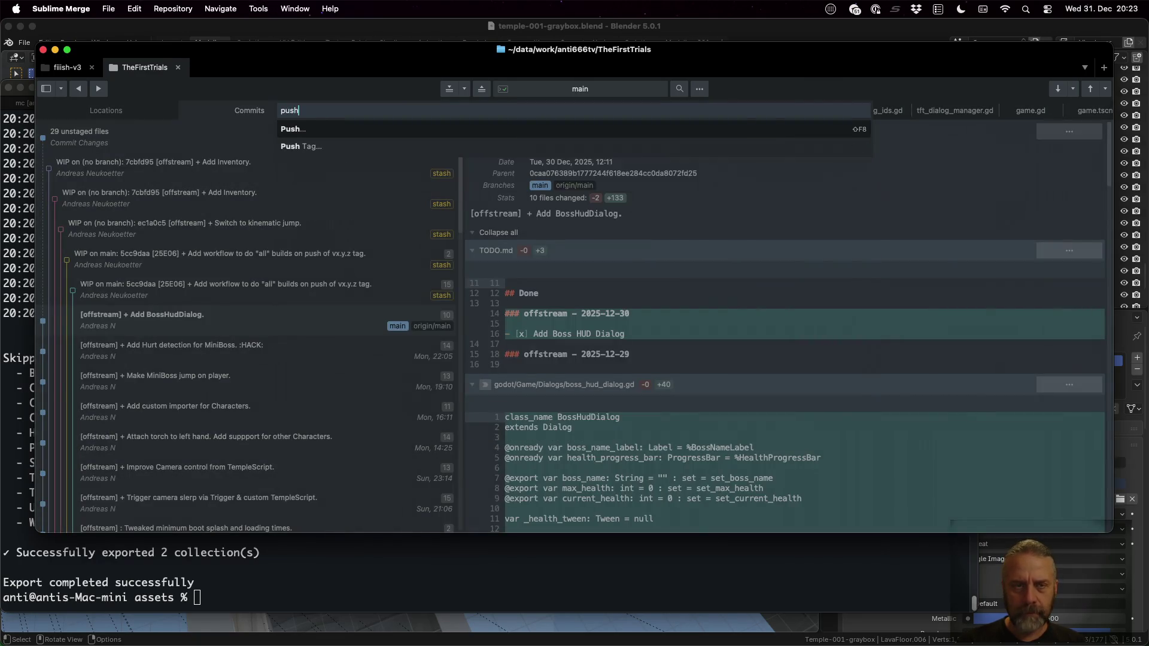
pyautogui.press('Return')
# Return to the working directory listing its 29 untracked files, such as assets/player.glb
pyautogui.hotkey('ctrl', 'Left')
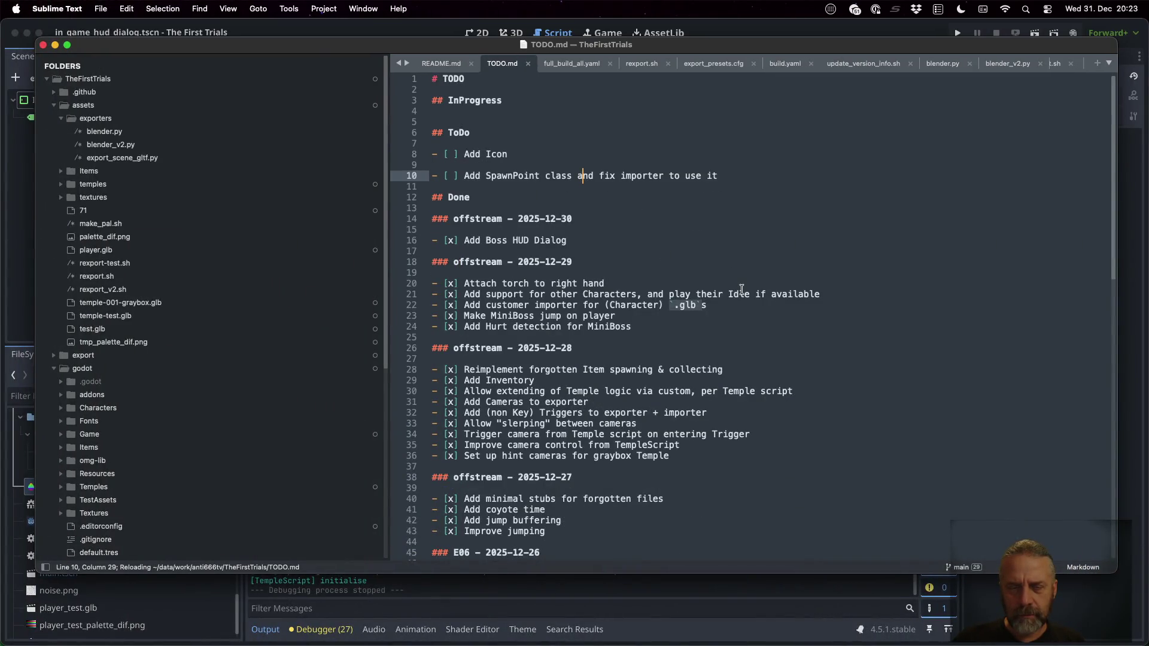
pyautogui.hotkey('ctrl', 'Right')
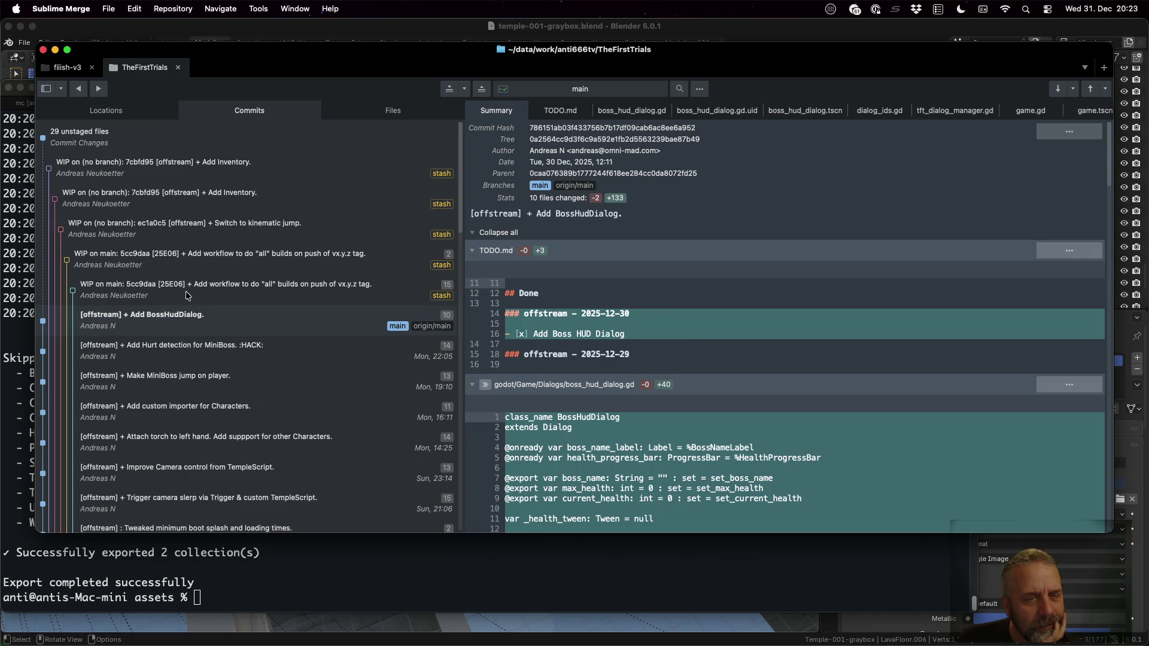
pyautogui.scroll(-10, 185, 292)
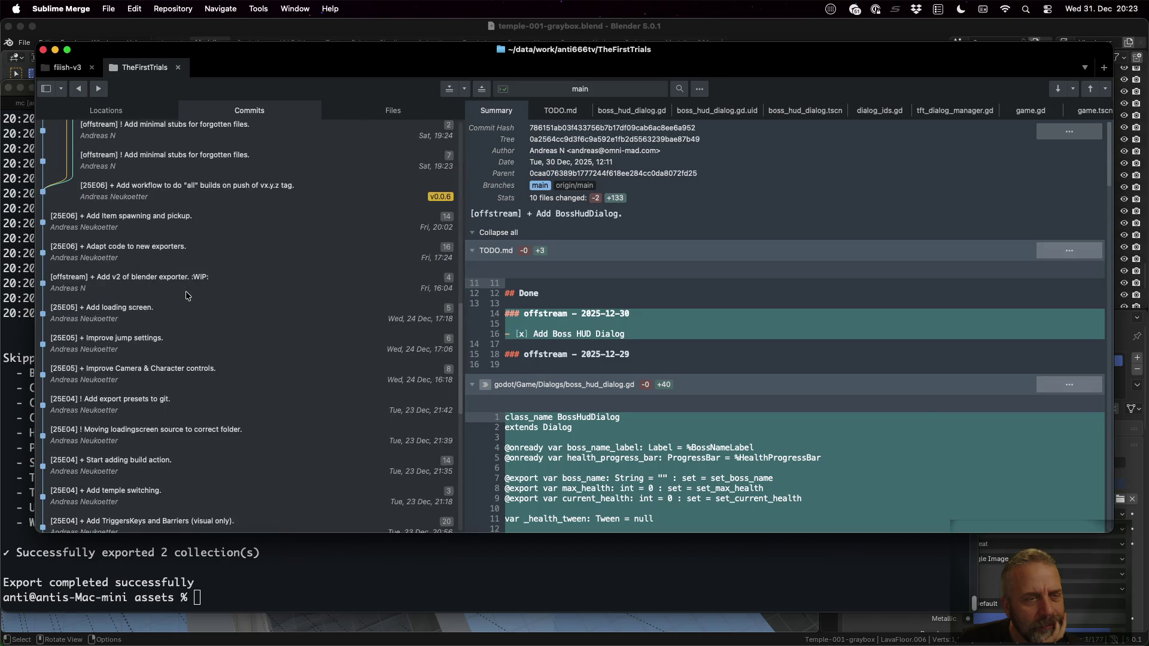
pyautogui.scroll(2, 186, 292)
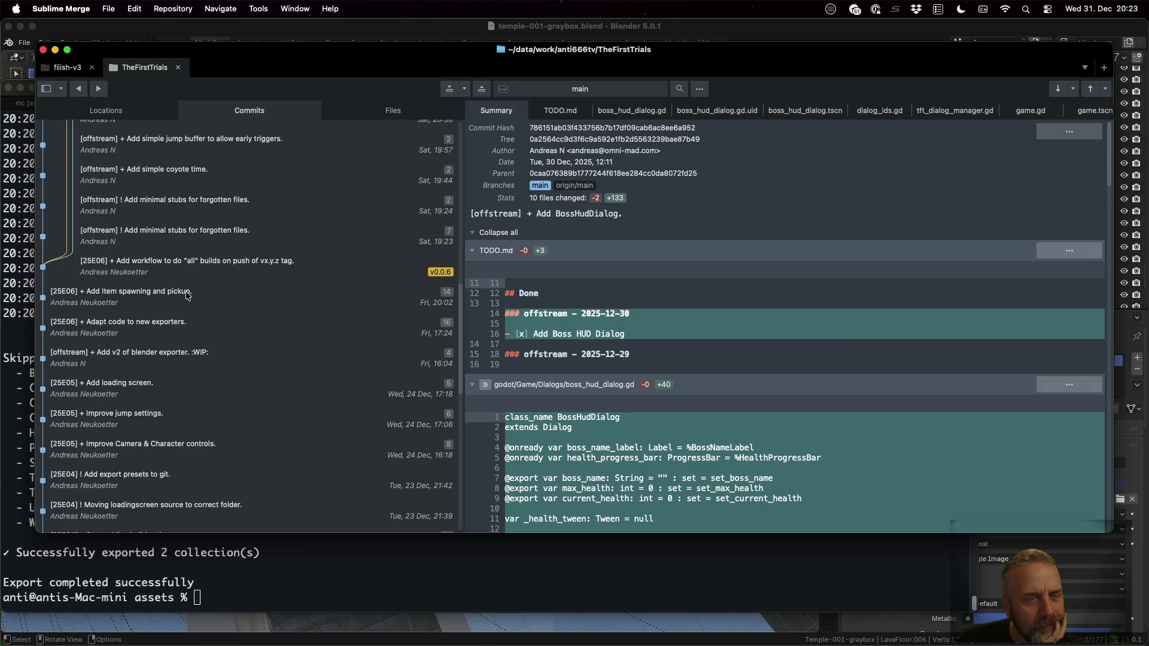
pyautogui.scroll(7, 187, 295)
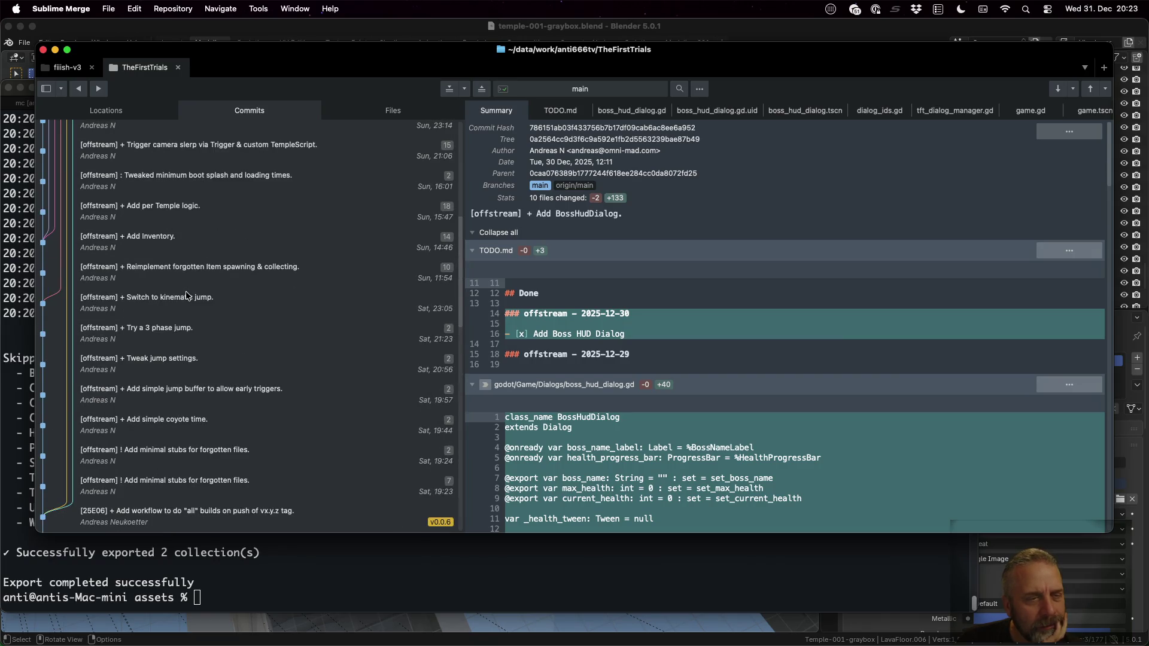
pyautogui.scroll(10, 188, 296)
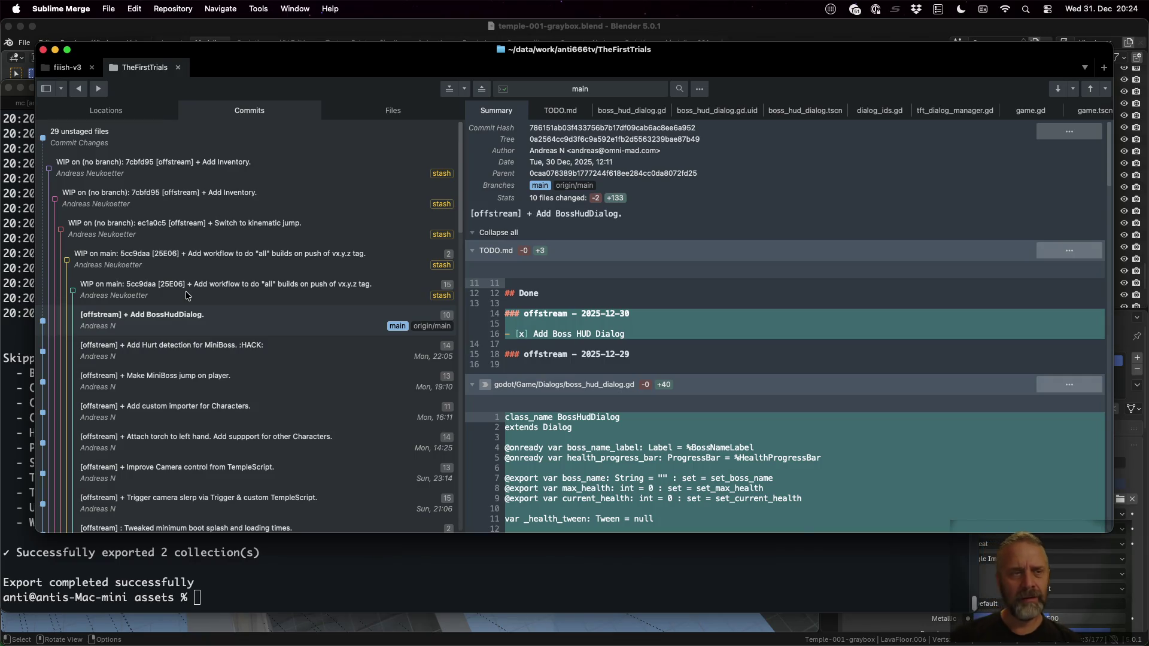
pyautogui.click(154, 132)
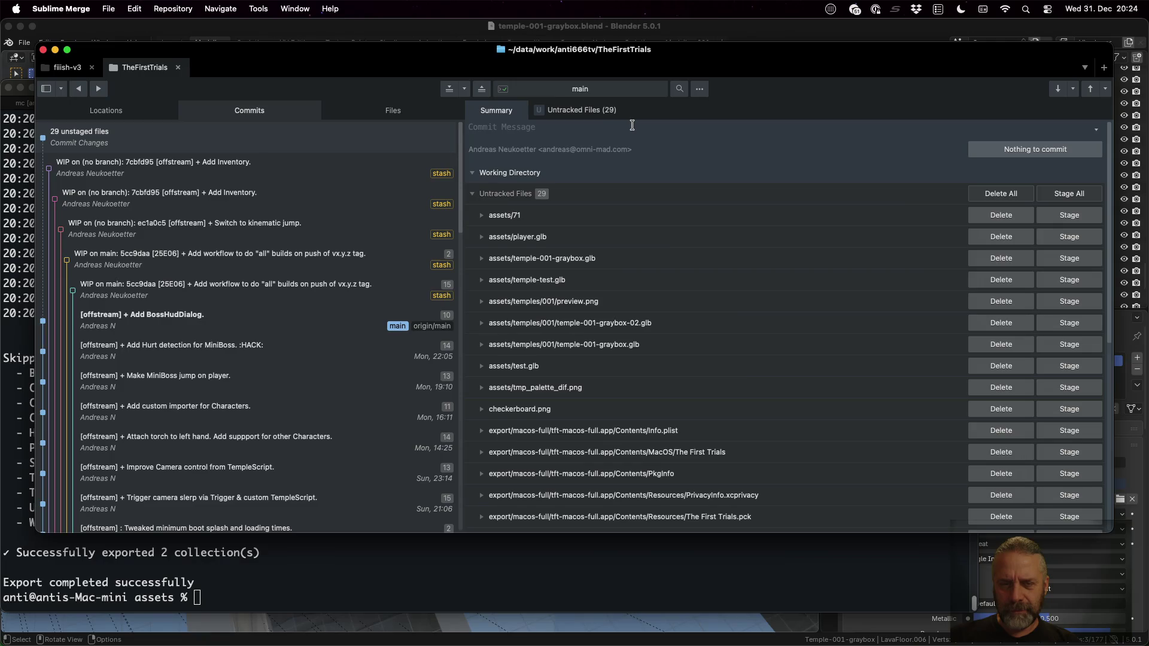
# In the terminal, run git log, then git reflog to list reference history
pyautogui.click(490, 582)
pyautogui.write('git log')
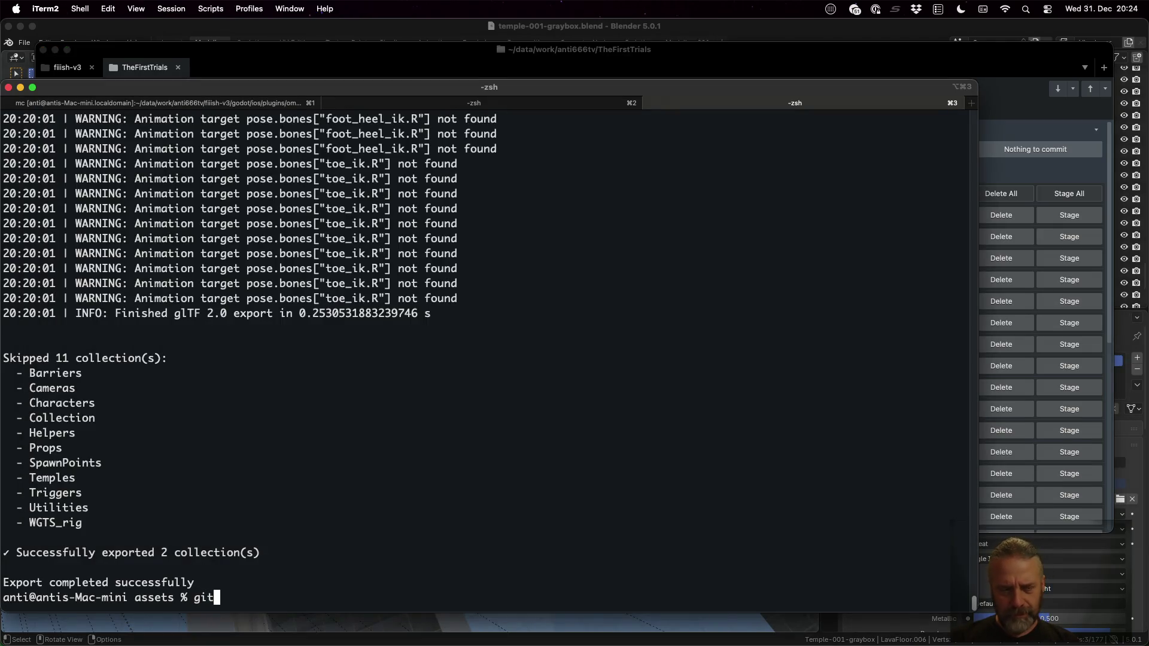
pyautogui.press('Return')
pyautogui.write('qgit refl')
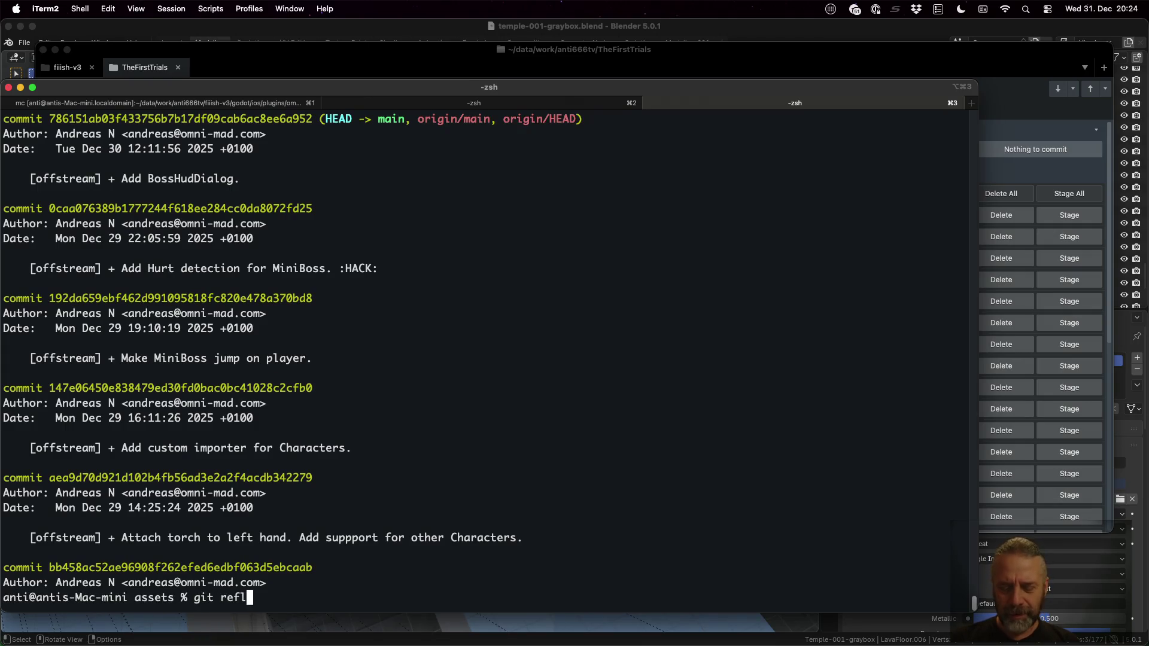
pyautogui.write('og')
pyautogui.press('Return')
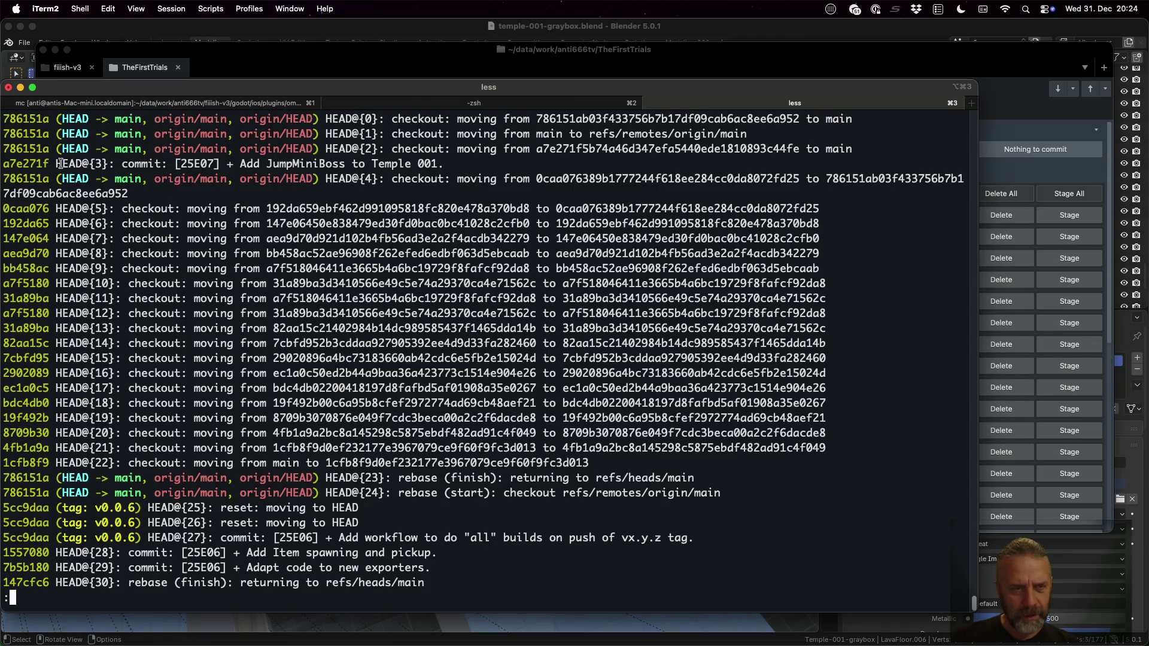
# Select the JumpMiniBoss hash a7e271f on HEAD@{3}, quit less and start 'git checkout'
pyautogui.moveTo(53, 163); pyautogui.dragTo(108, 159)
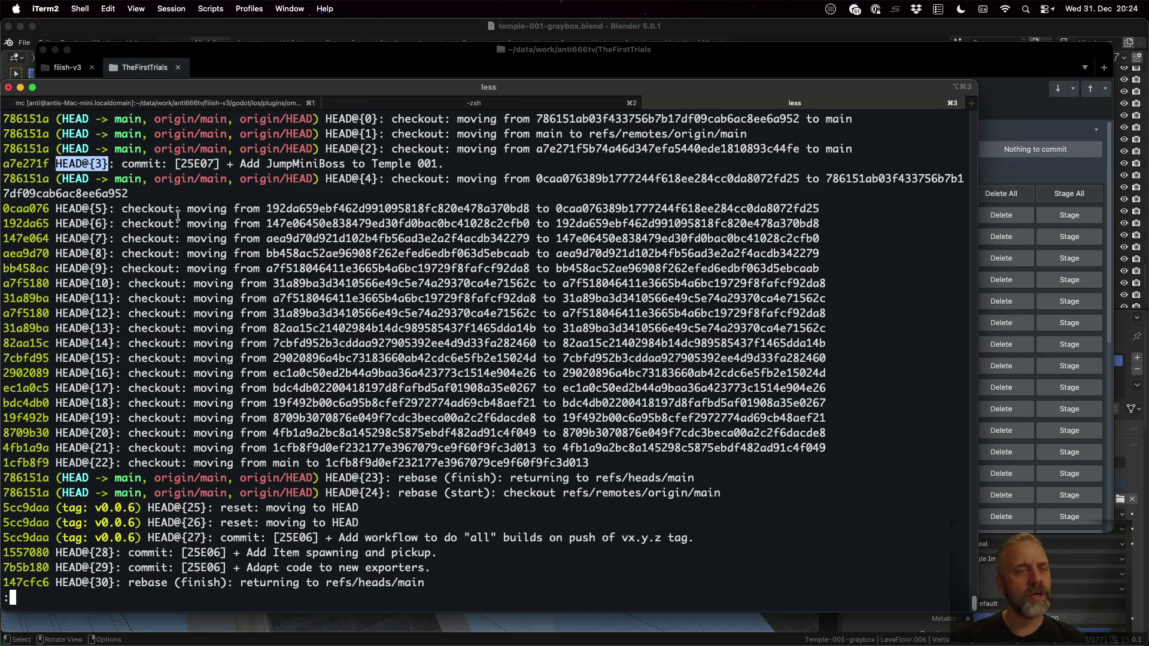
pyautogui.doubleClick(25, 163)
pyautogui.press('super+c')
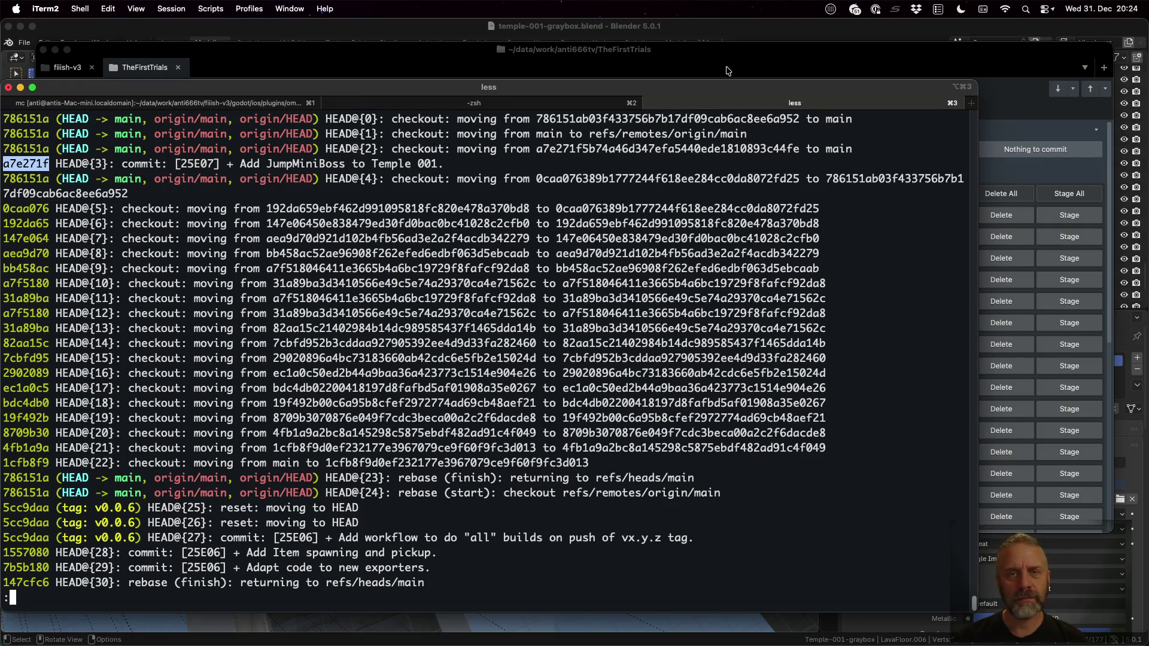
pyautogui.click(726, 61)
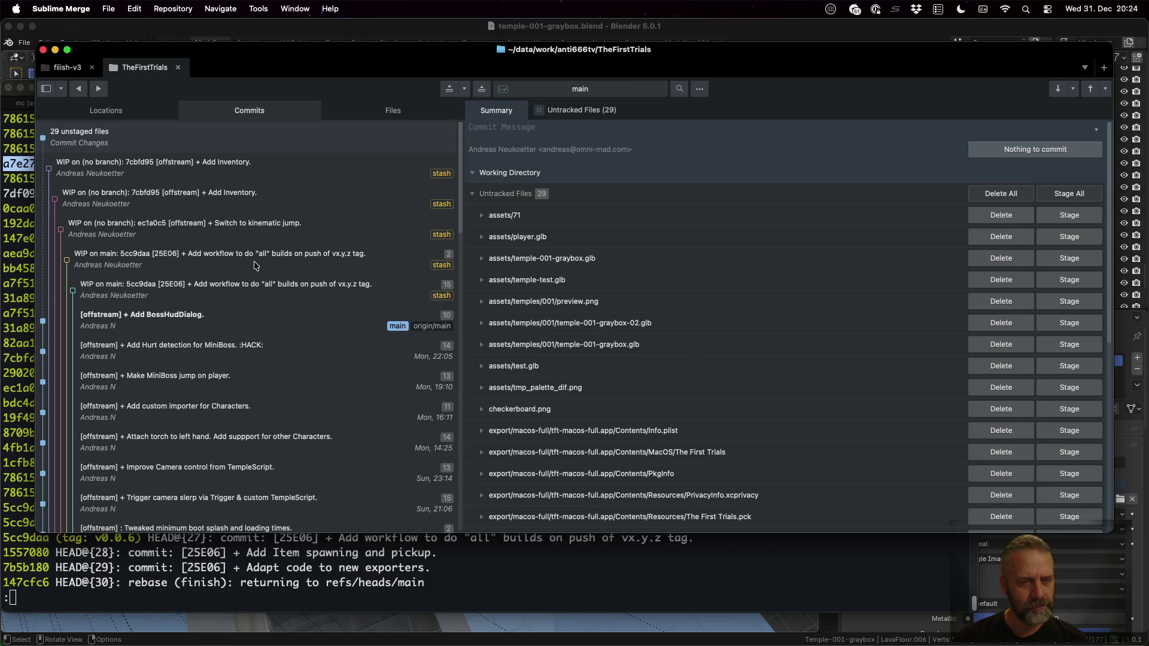
pyautogui.scroll(-5, 254, 265)
pyautogui.scroll(5, 254, 265)
pyautogui.click(13, 245)
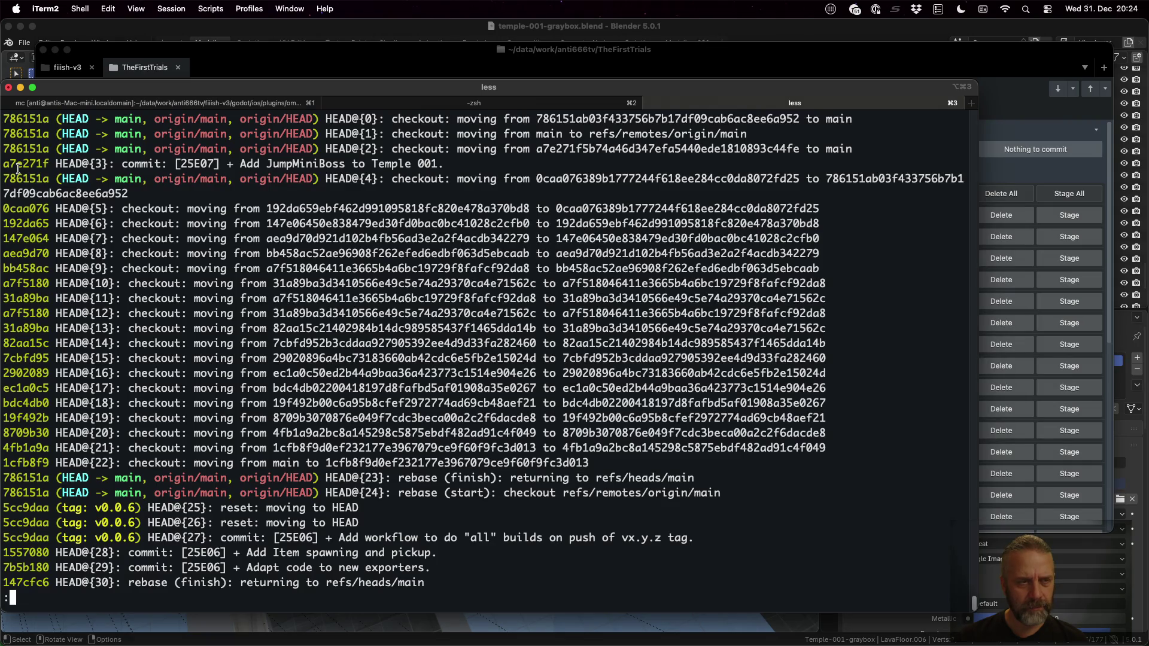
pyautogui.write('qgit ')
pyautogui.write('checkout')
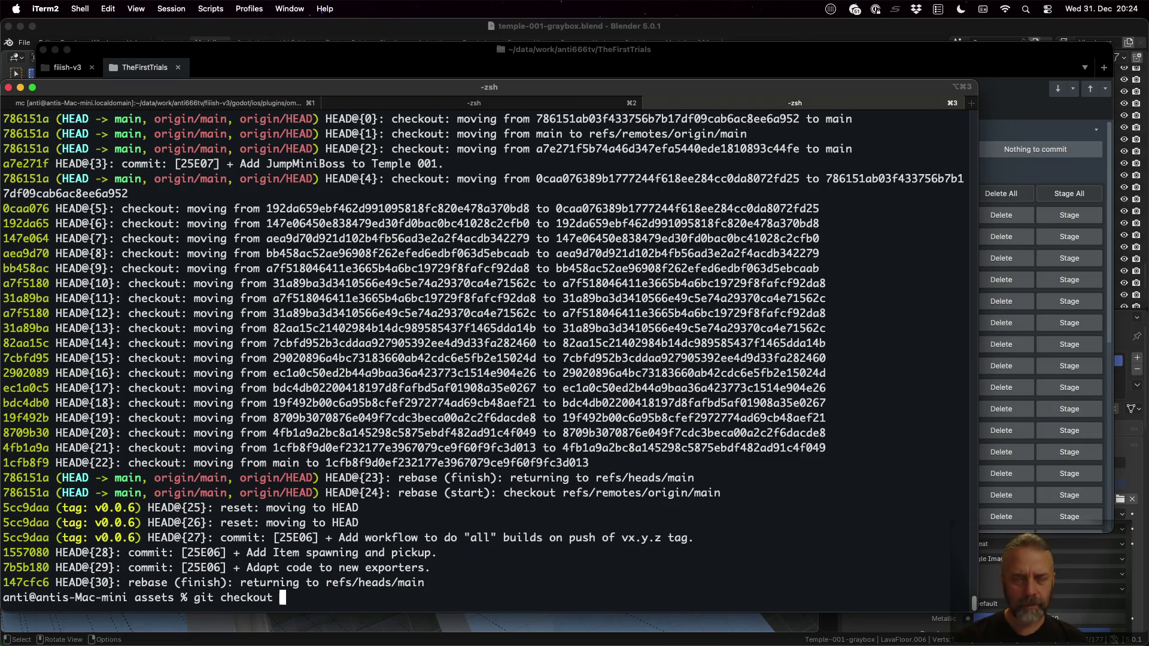
# Check out commit a7e271f and create the mess-up branch with 'git switch -c mess-up'
pyautogui.doubleClick(30, 162)
pyautogui.press('super+v')
pyautogui.press('Return')
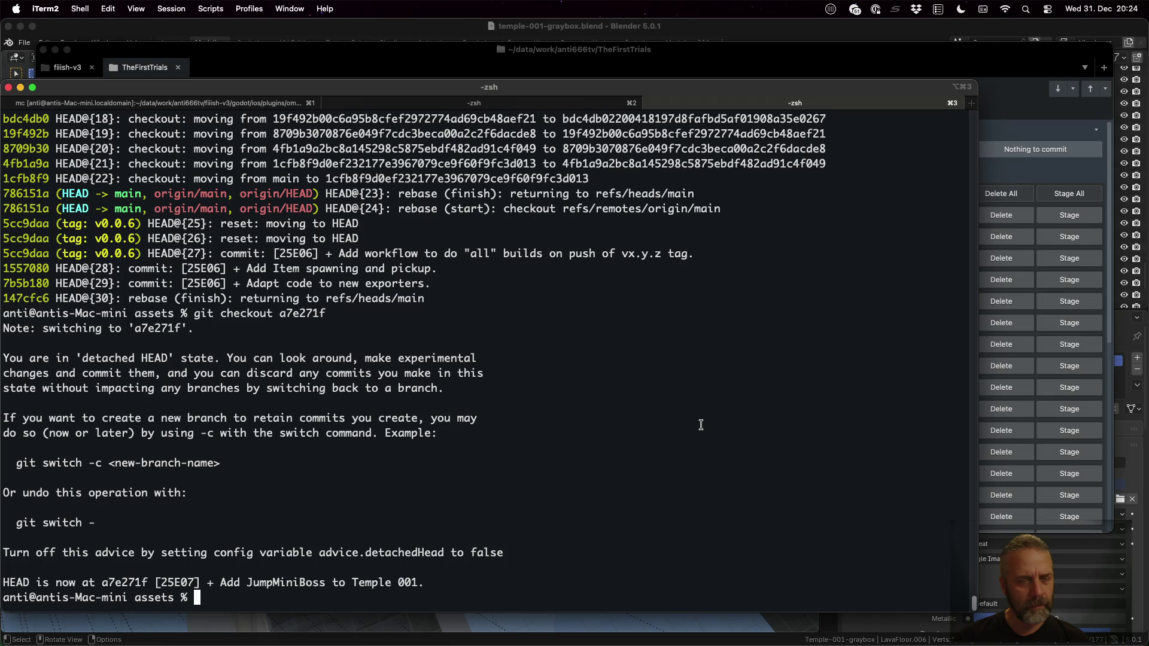
pyautogui.write('git se')
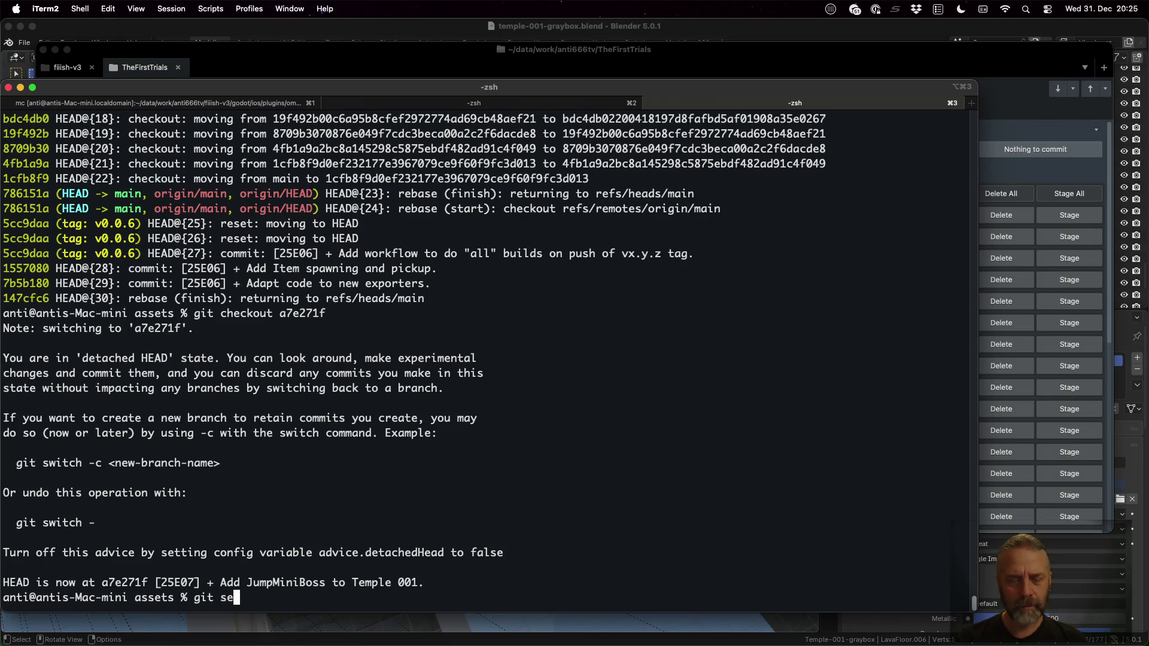
pyautogui.write('witch -')
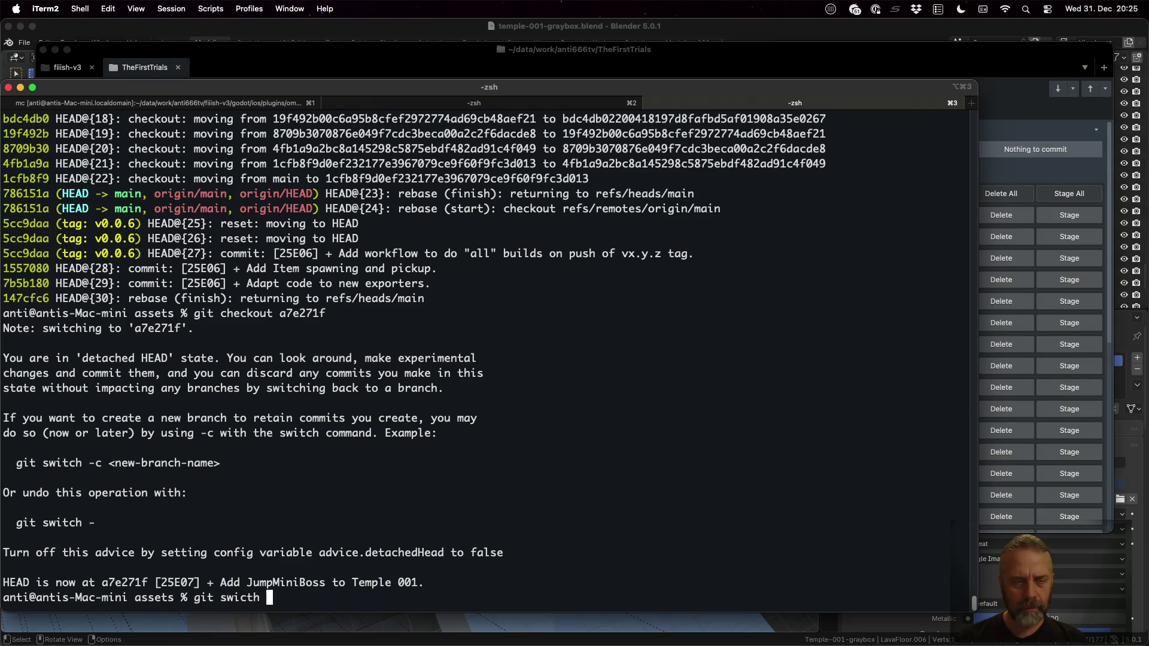
pyautogui.write('c ')
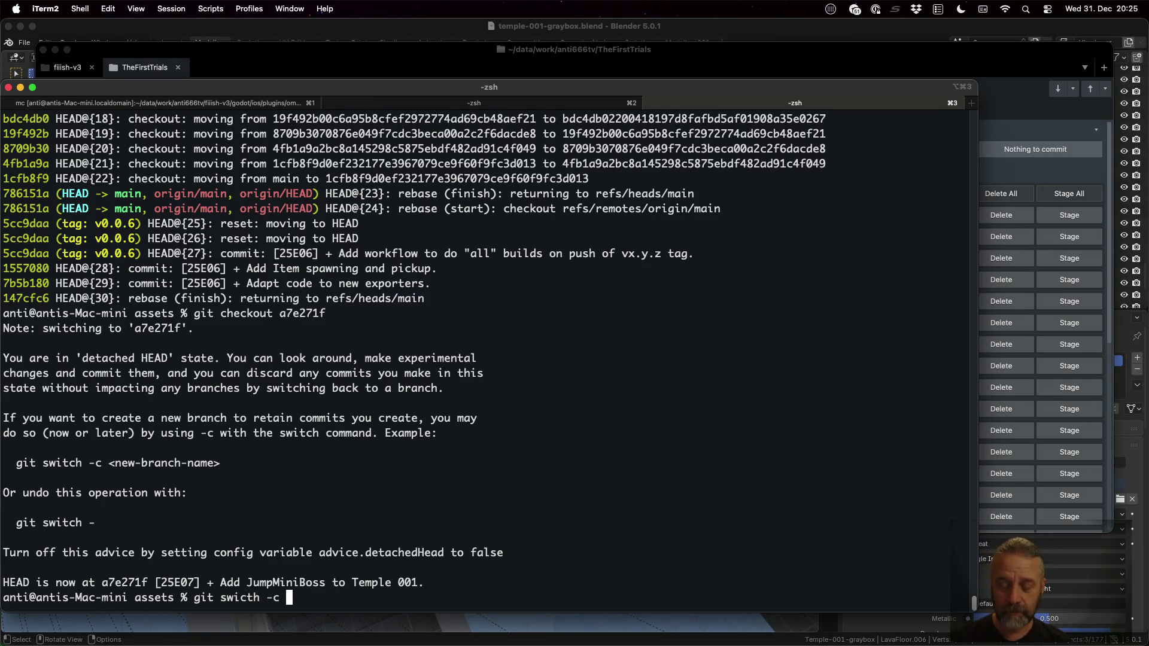
pyautogui.write('mess-up')
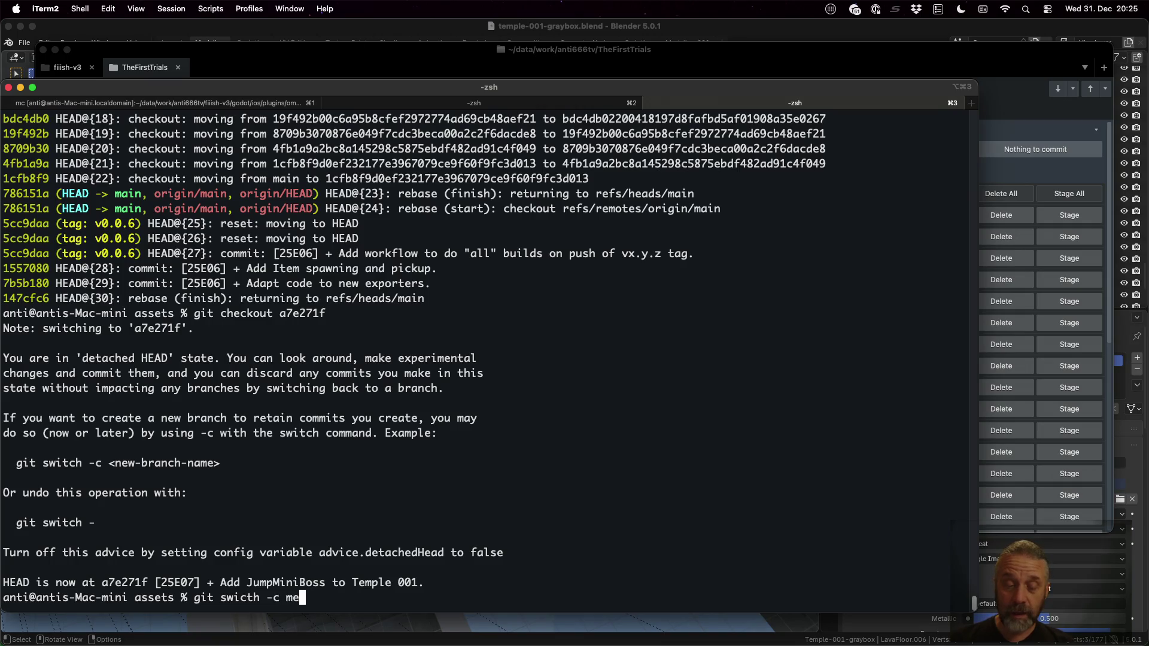
pyautogui.press('Return')
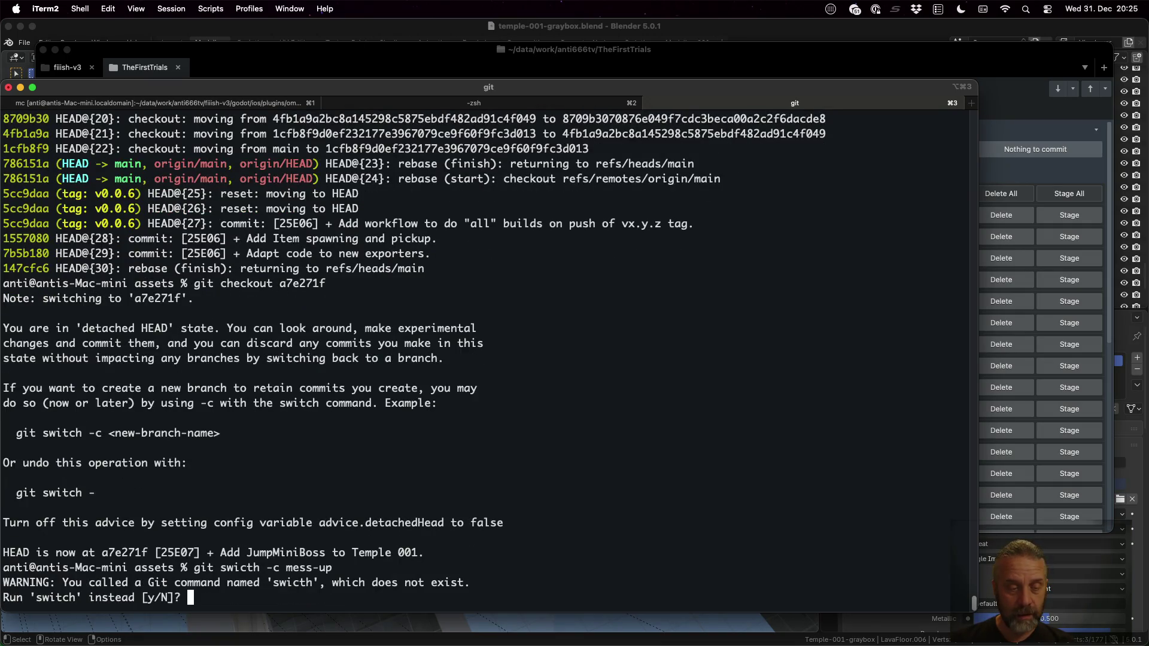
pyautogui.write('y')
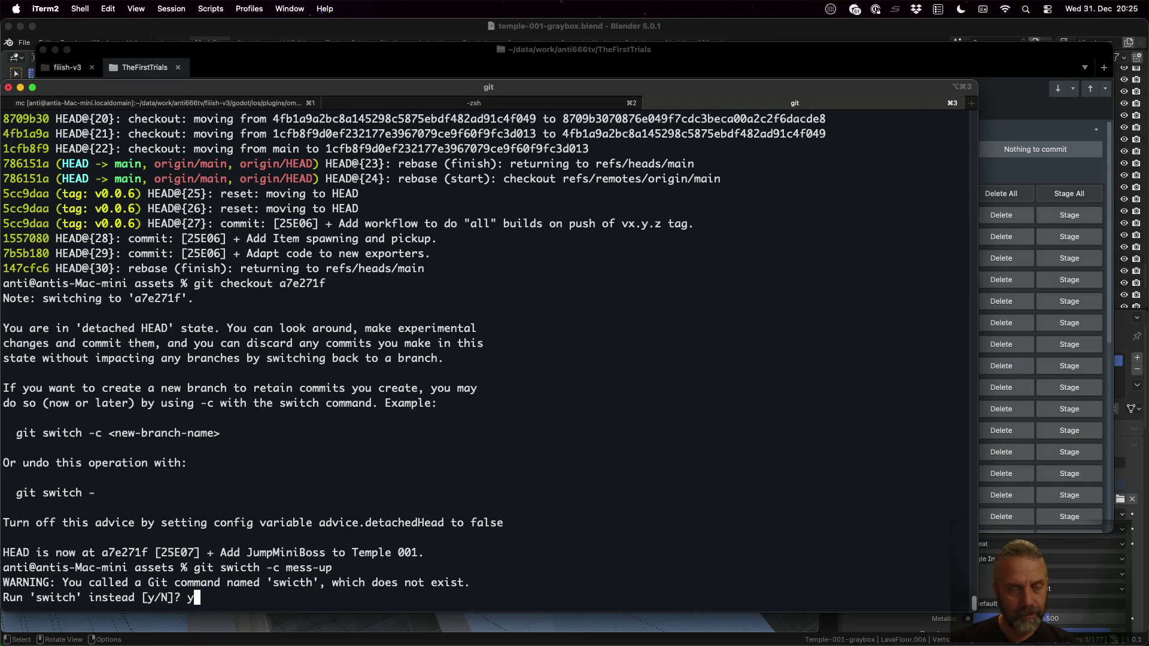
pyautogui.press('Return')
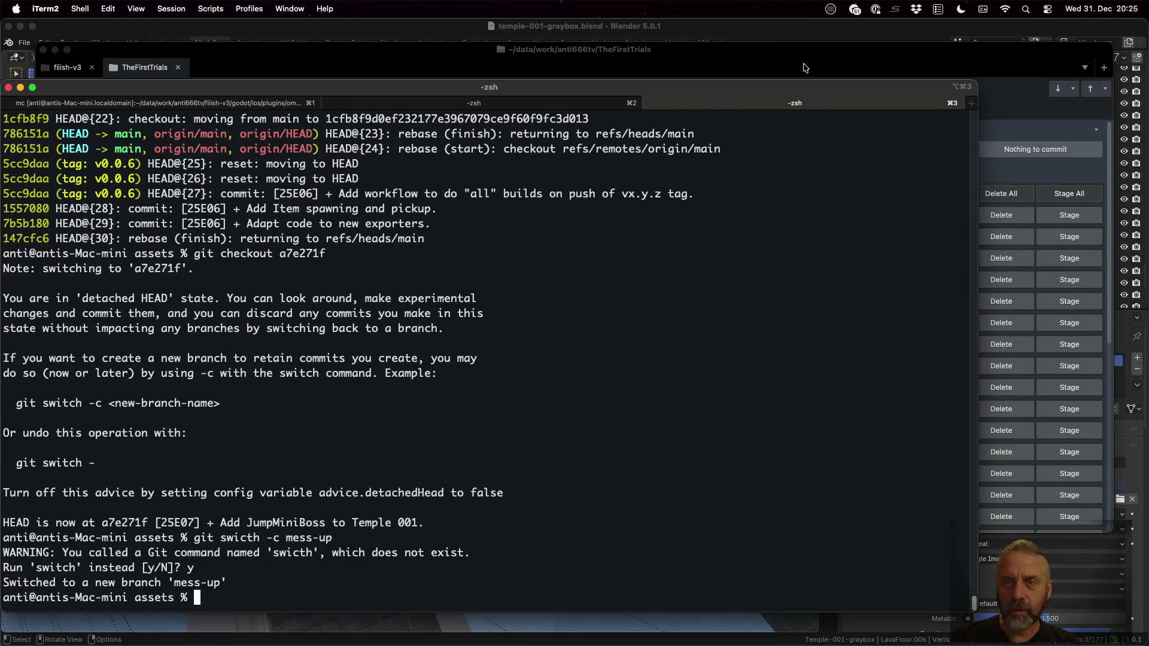
# Review the JumpMiniBoss commit in Sublime Merge, then run 'git fetch' in the terminal
pyautogui.click(803, 68)
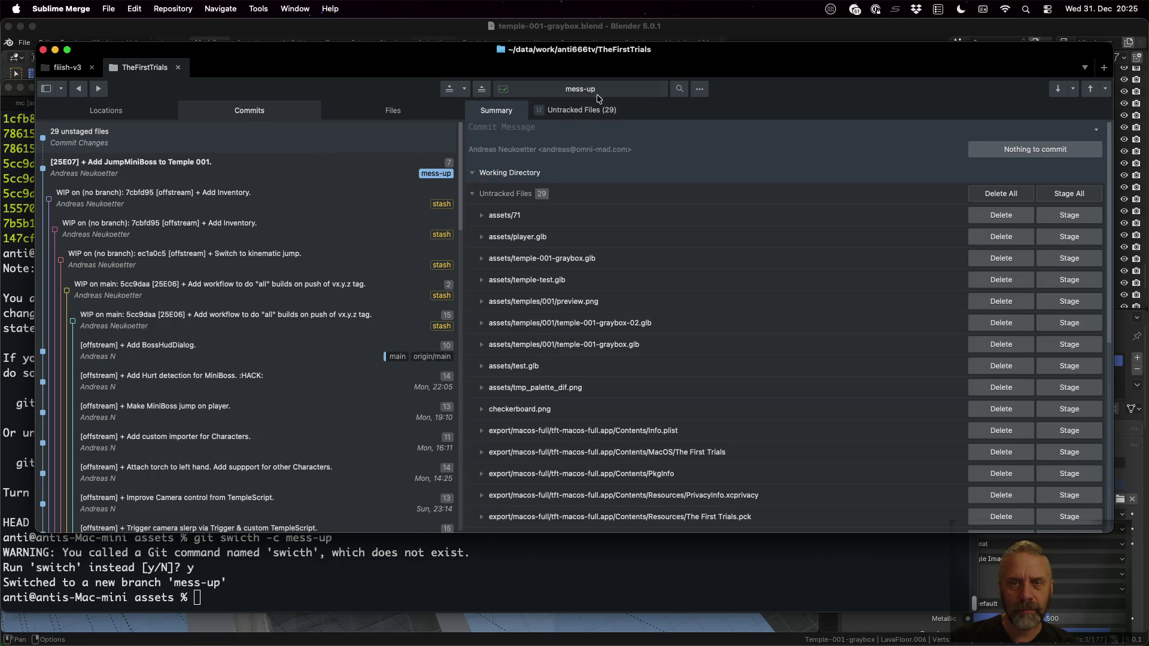
pyautogui.click(252, 168)
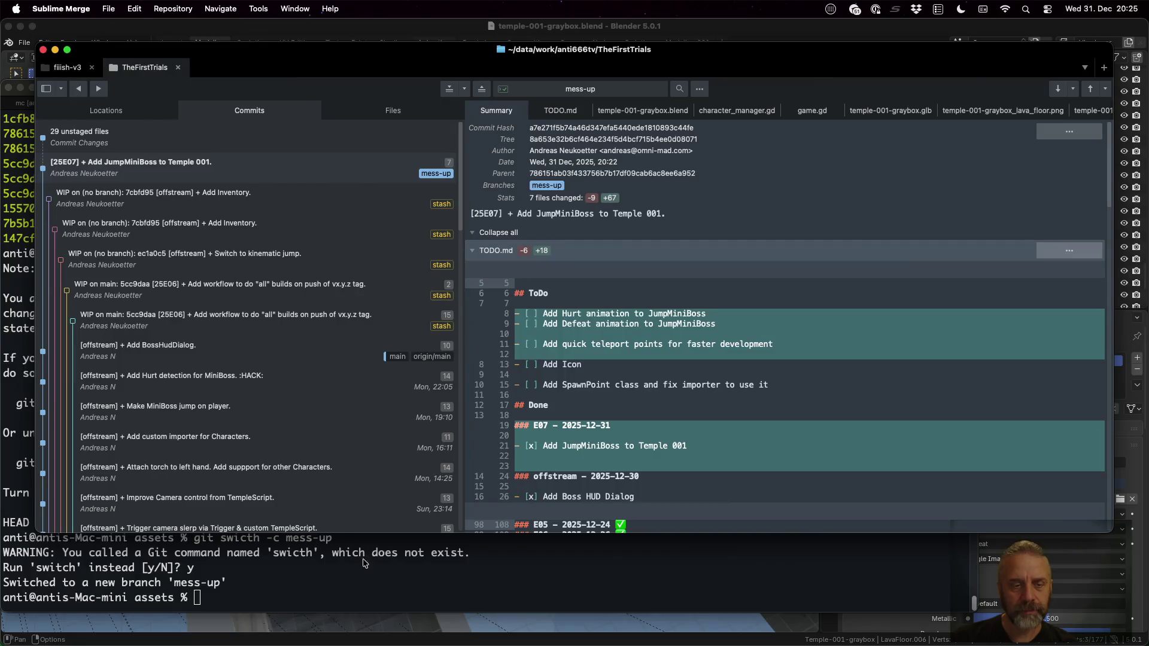
pyautogui.press('super+Tab')
pyautogui.write('git fetch')
pyautogui.press('Return')
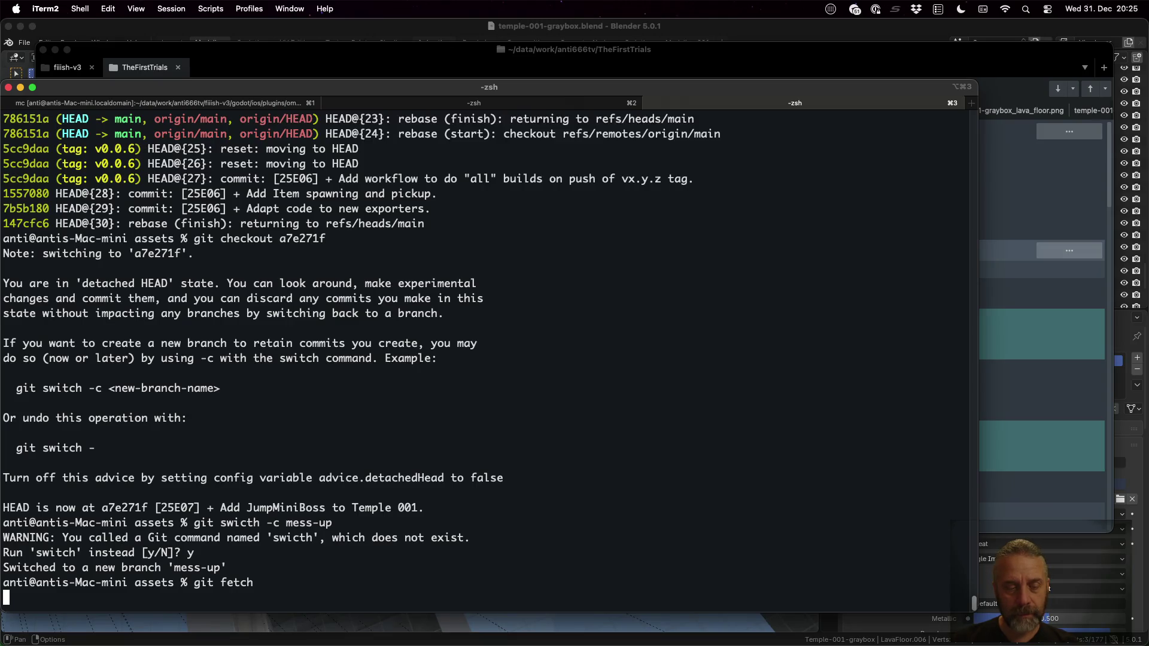
# Rebase mess-up onto main, push it to GitHub, and select the pull request URL
pyautogui.write('git rebase main')
pyautogui.press('Return')
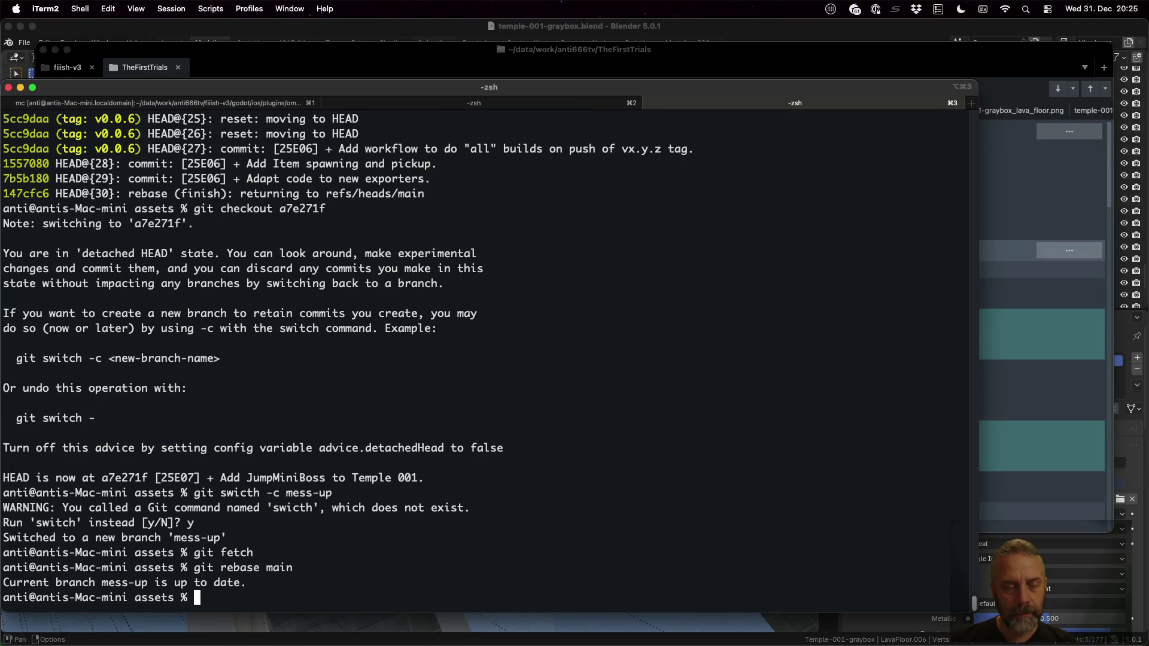
pyautogui.write('git push')
pyautogui.press('Return')
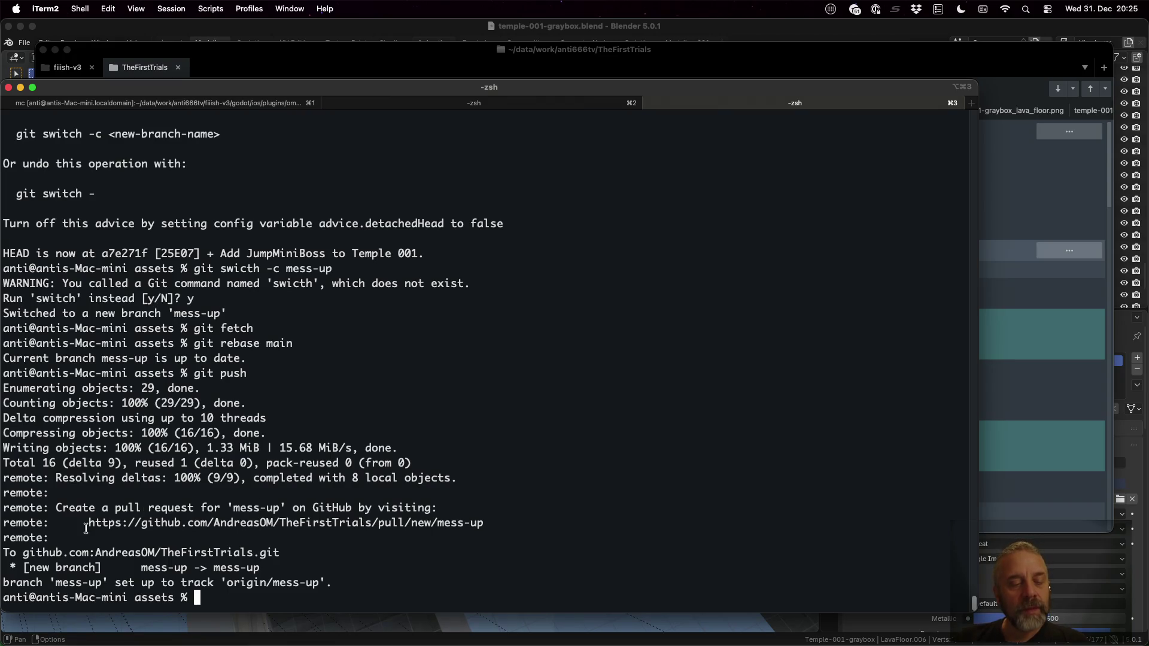
pyautogui.moveTo(89, 523); pyautogui.dragTo(485, 523)
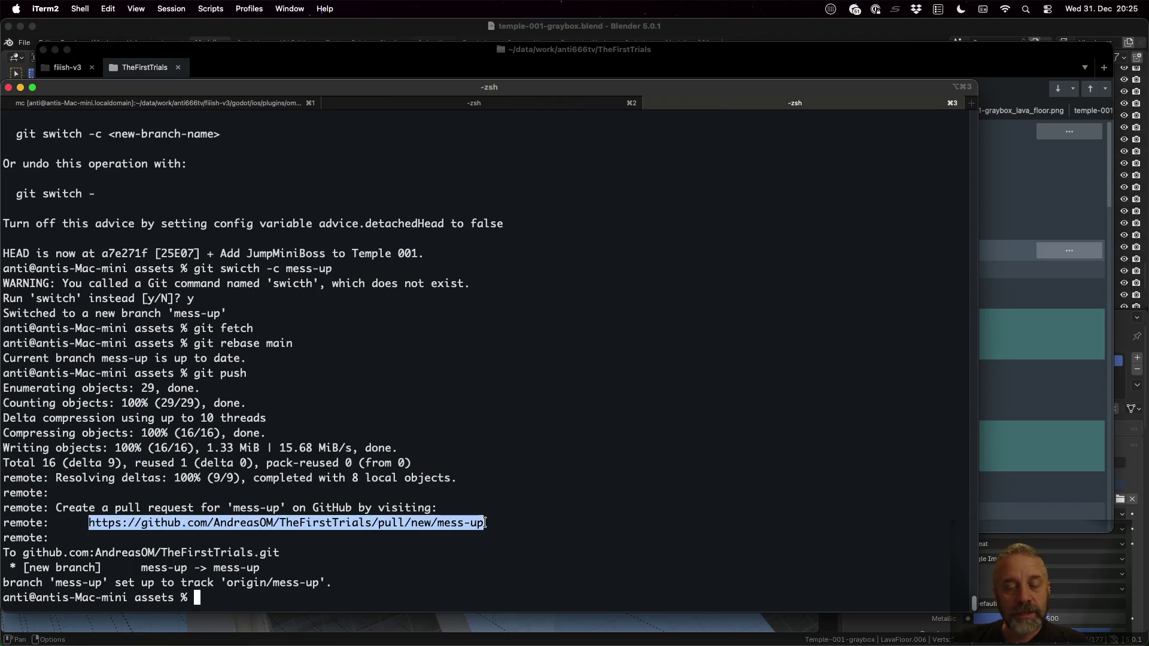
pyautogui.hotkey('ctrl', 'Left')
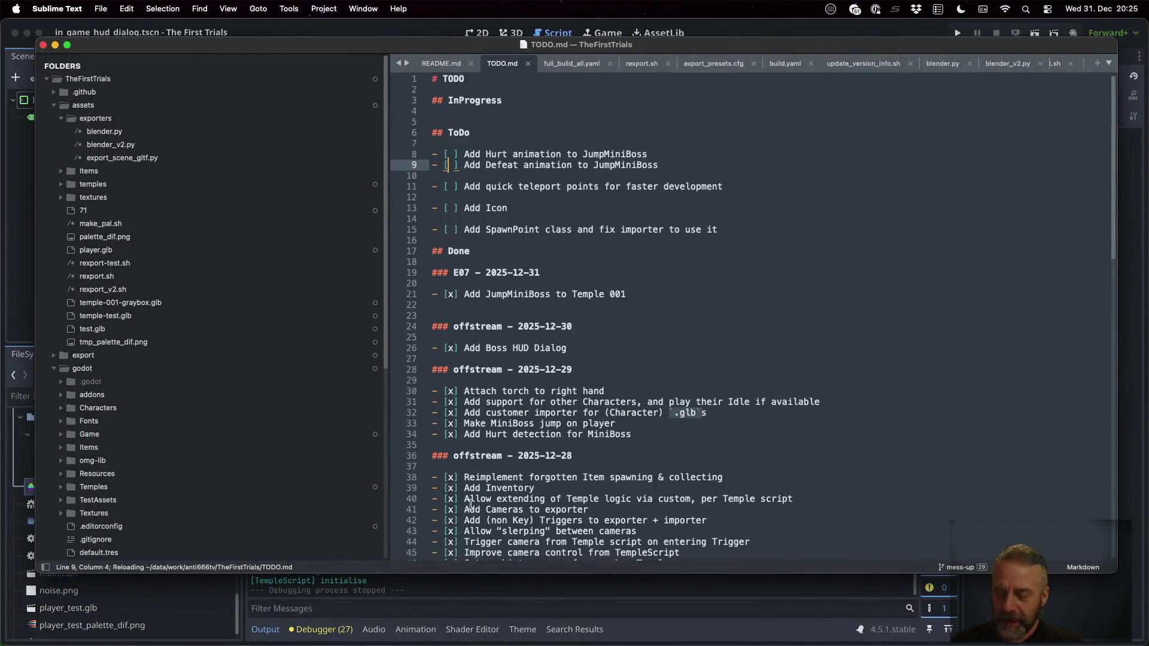
pyautogui.hotkey('ctrl', 'Left')
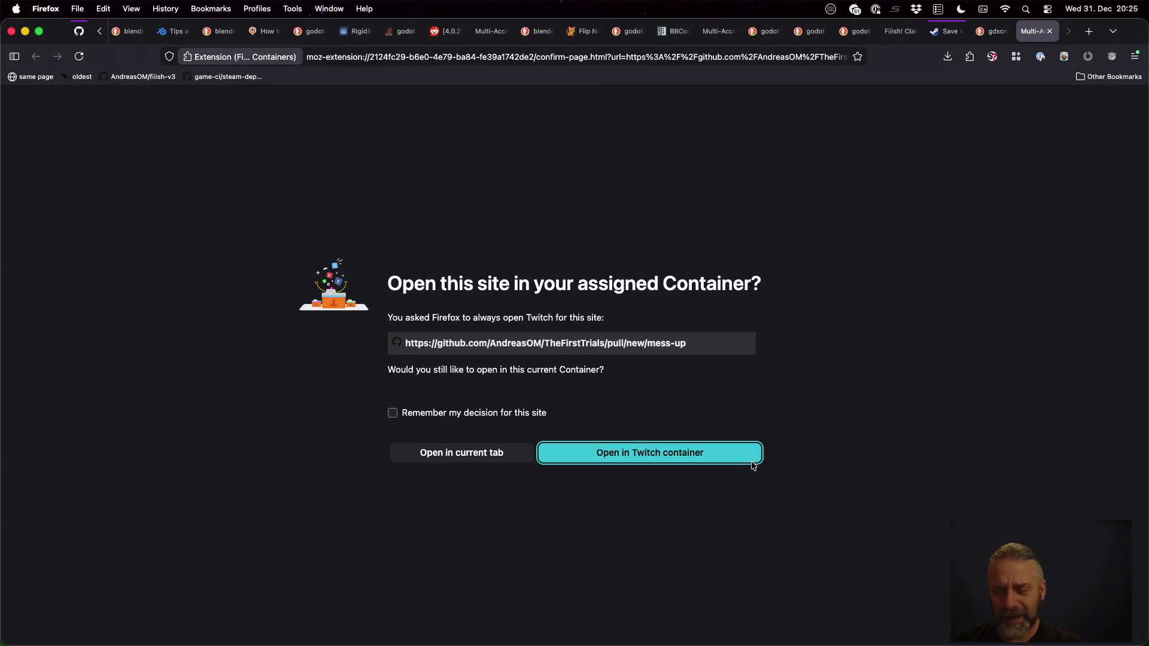
# Open the mess-up pull request page in the Twitch container and review the diff
pyautogui.click(752, 460)
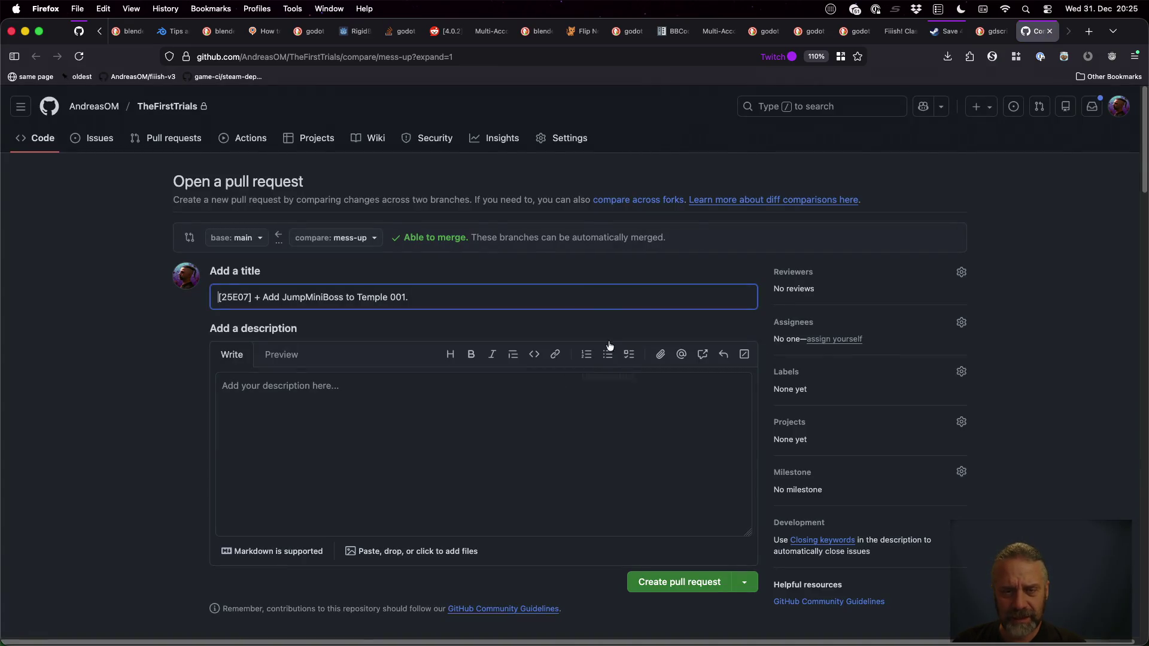
pyautogui.scroll(-5, 507, 464)
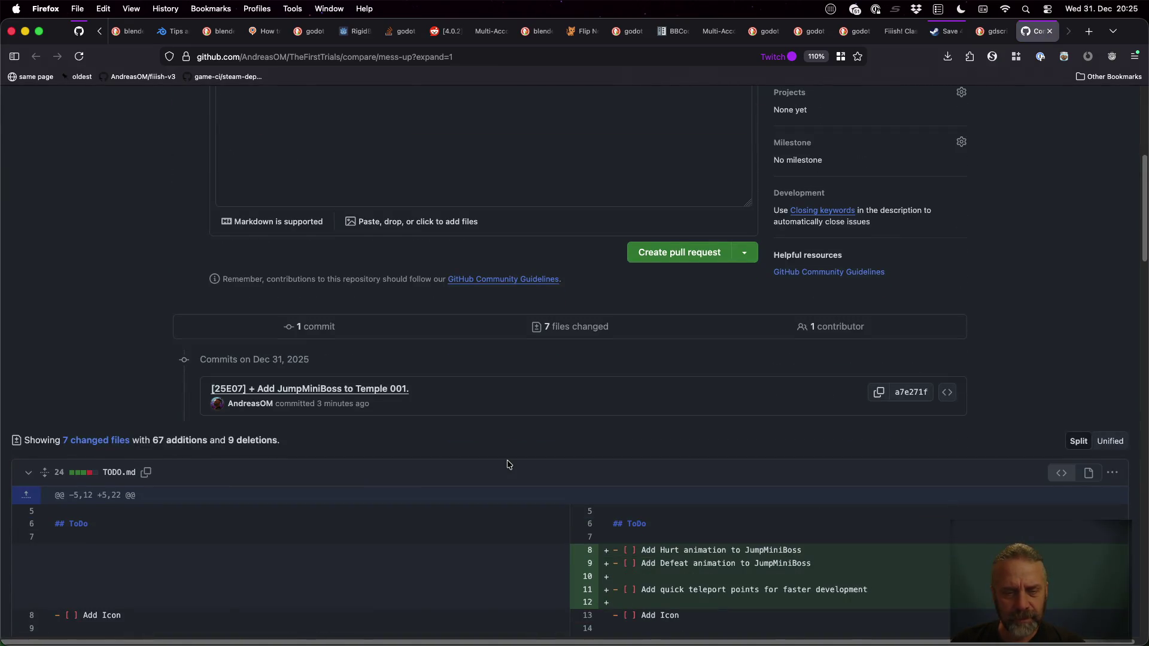
pyautogui.scroll(-15, 507, 464)
pyautogui.scroll(-4, 755, 277)
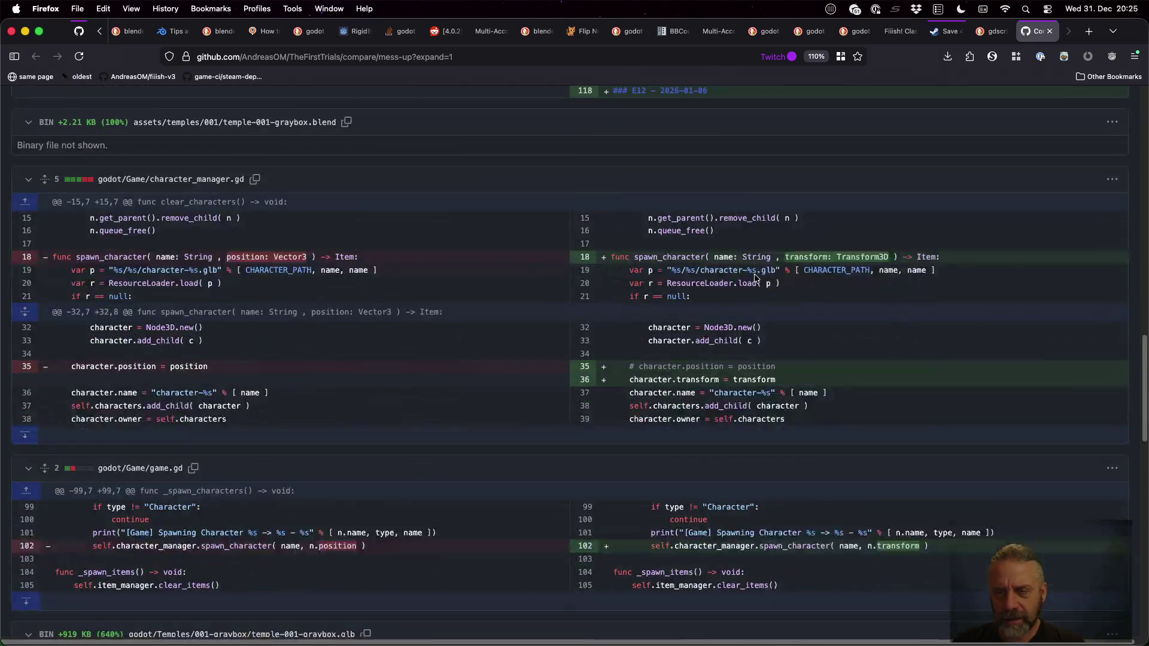
pyautogui.scroll(-15, 756, 281)
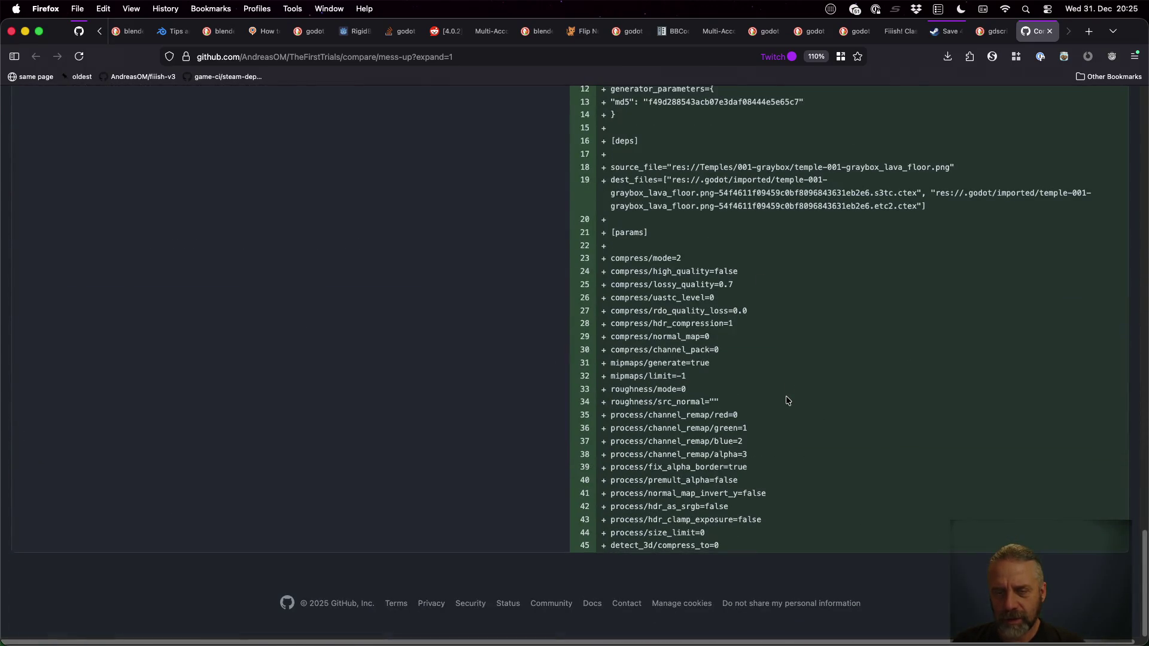
pyautogui.press('super+Up')
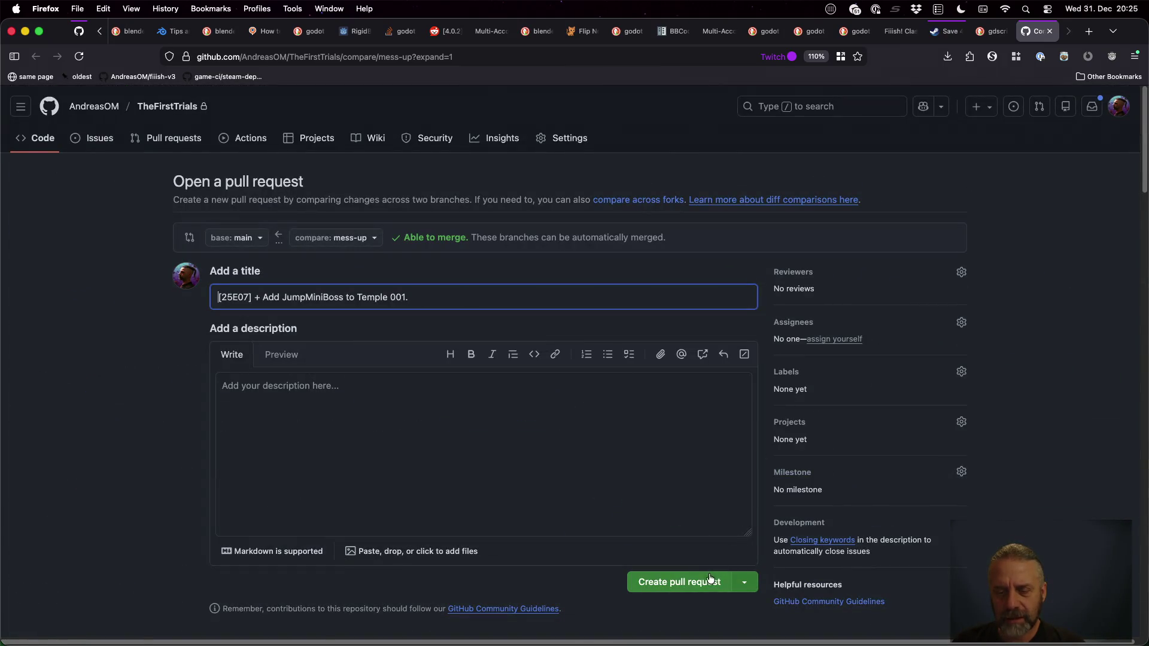
# Create pull request #1 and confirm merging it into main
pyautogui.click(709, 578)
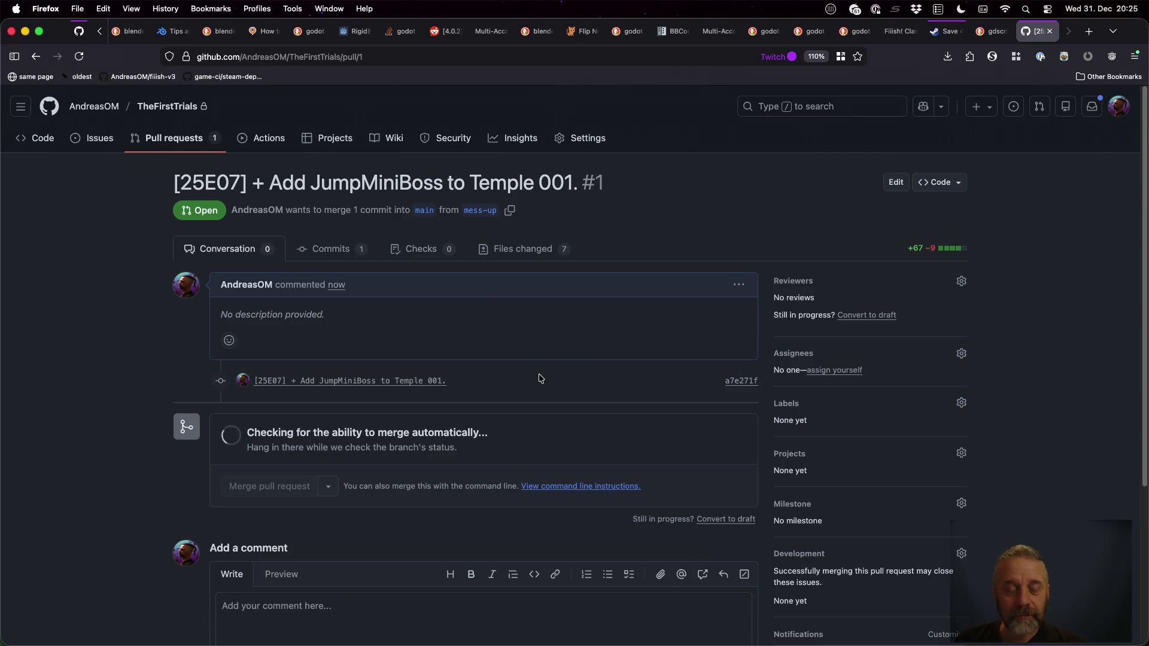
pyautogui.click(272, 485)
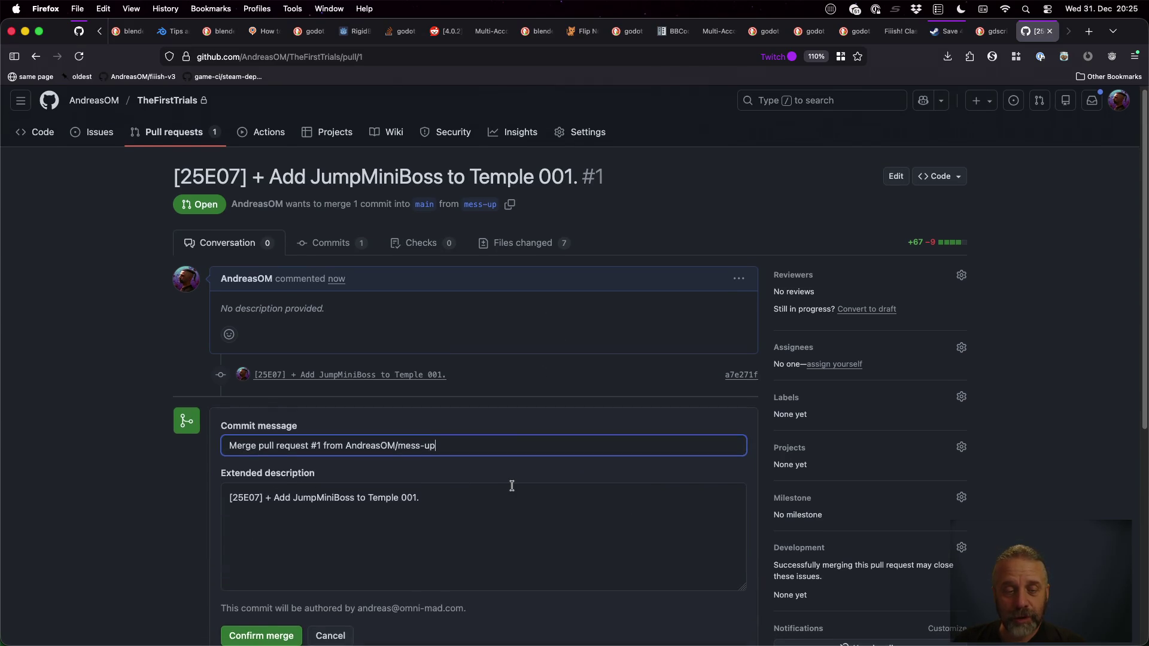
pyautogui.scroll(-4, 351, 579)
pyautogui.click(266, 513)
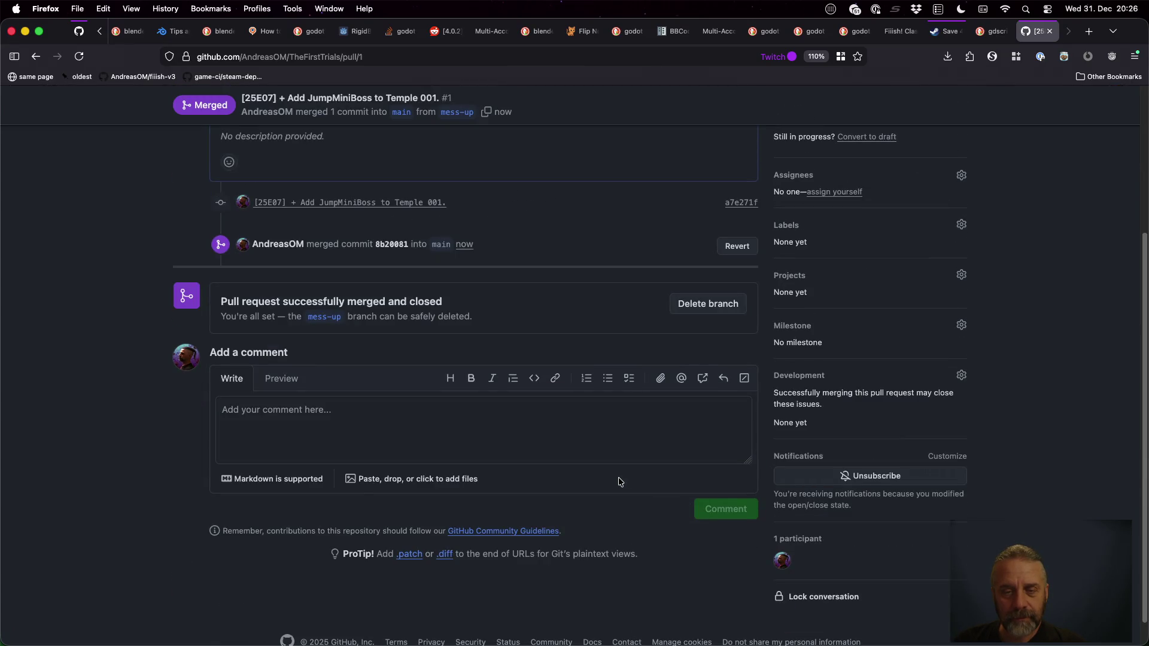
pyautogui.hotkey('ctrl', 'Right')
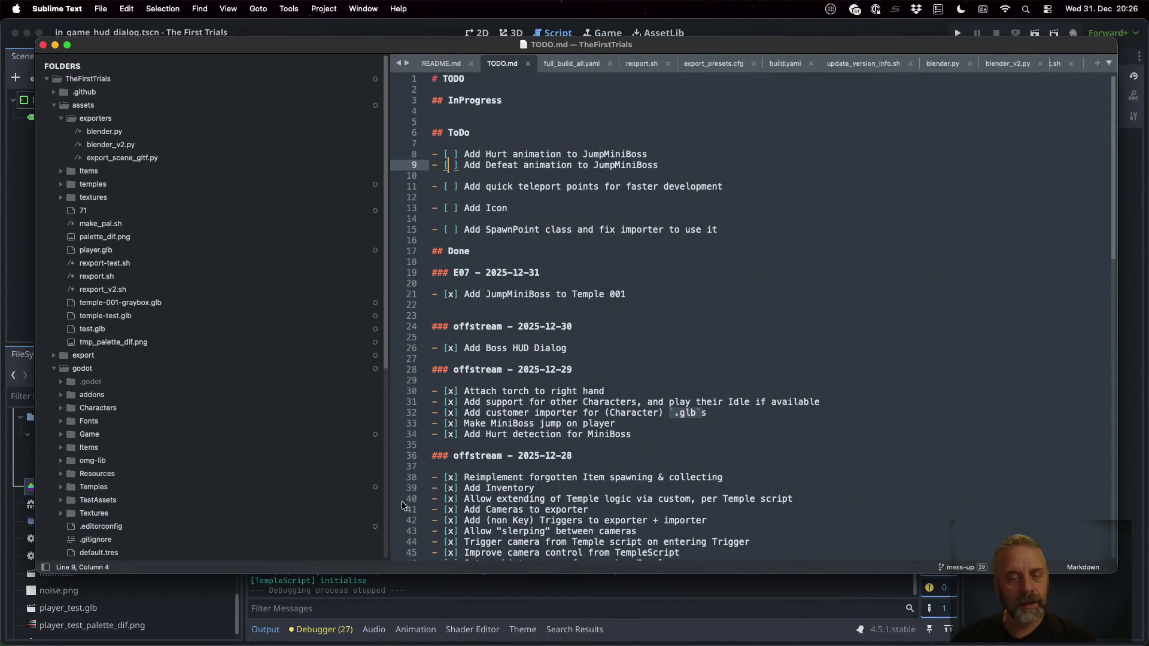
# In the terminal, run git fetch, git checkout main, and git rebase to match origin/main
pyautogui.hotkey('ctrl', 'Up')
pyautogui.click(429, 486)
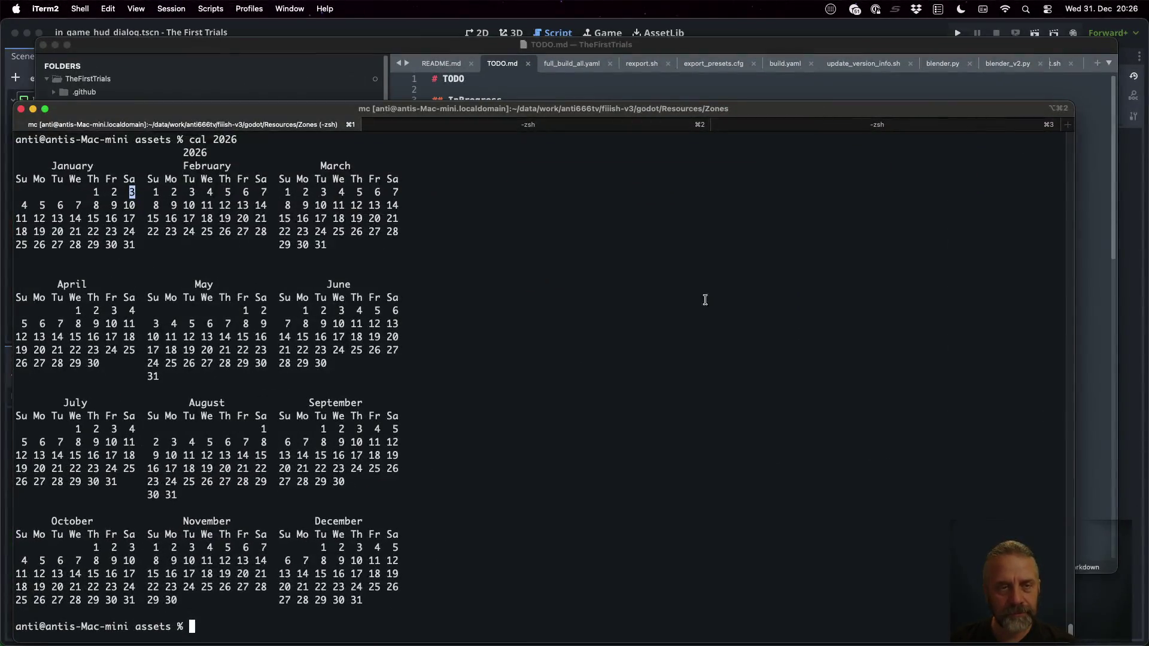
pyautogui.click(839, 127)
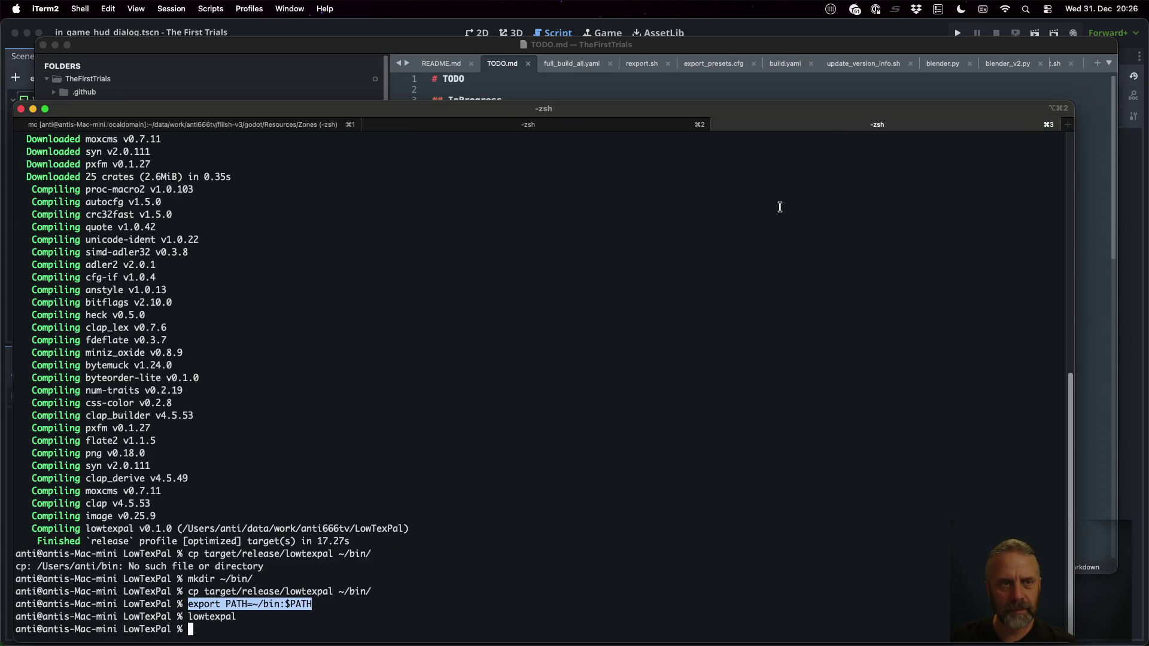
pyautogui.hotkey('ctrl', 'Right')
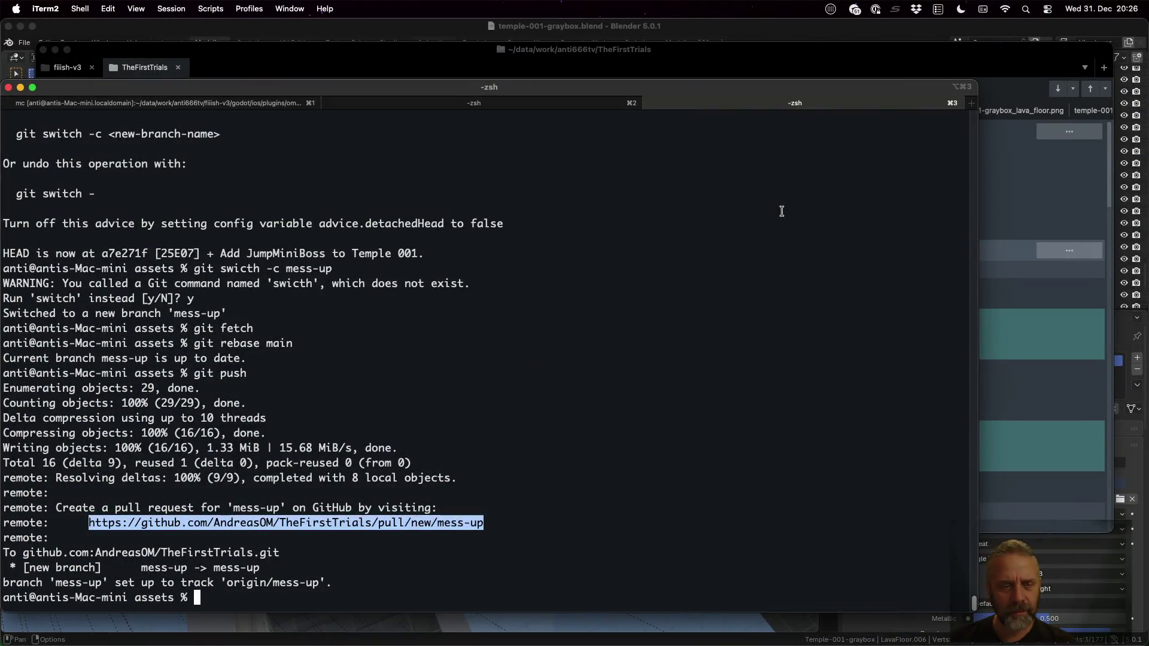
pyautogui.write('git fec')
pyautogui.press('BackSpace')
pyautogui.press('BackSpace')
pyautogui.press('BackSpace')
pyautogui.write('tch')
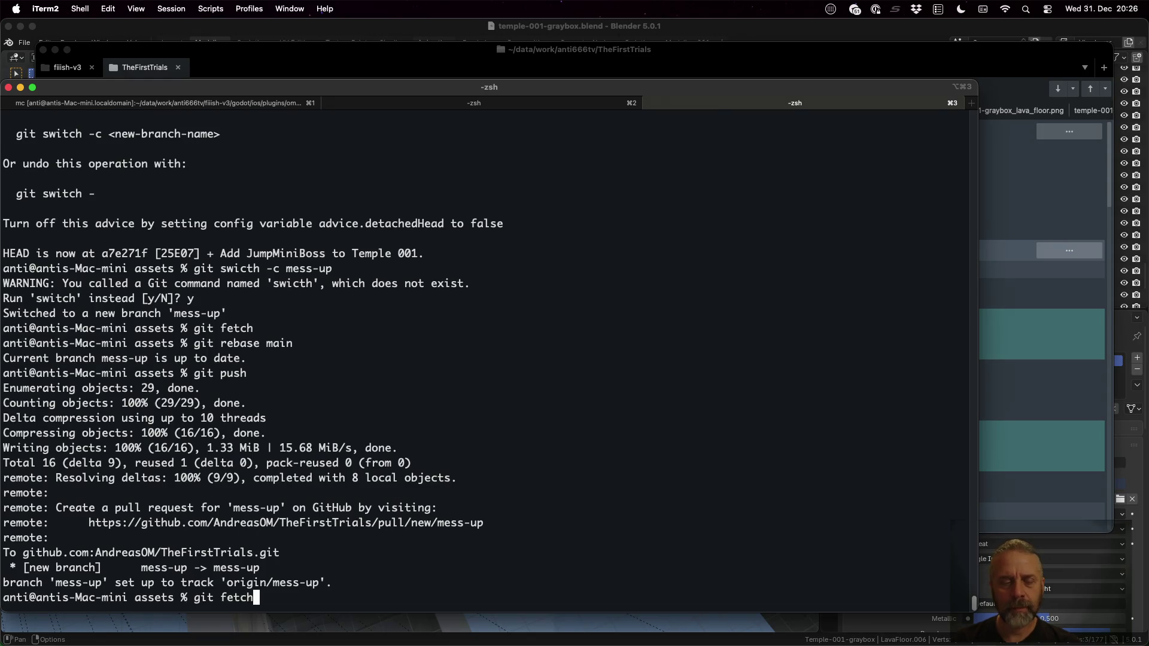
pyautogui.press('Return')
pyautogui.write('git ch')
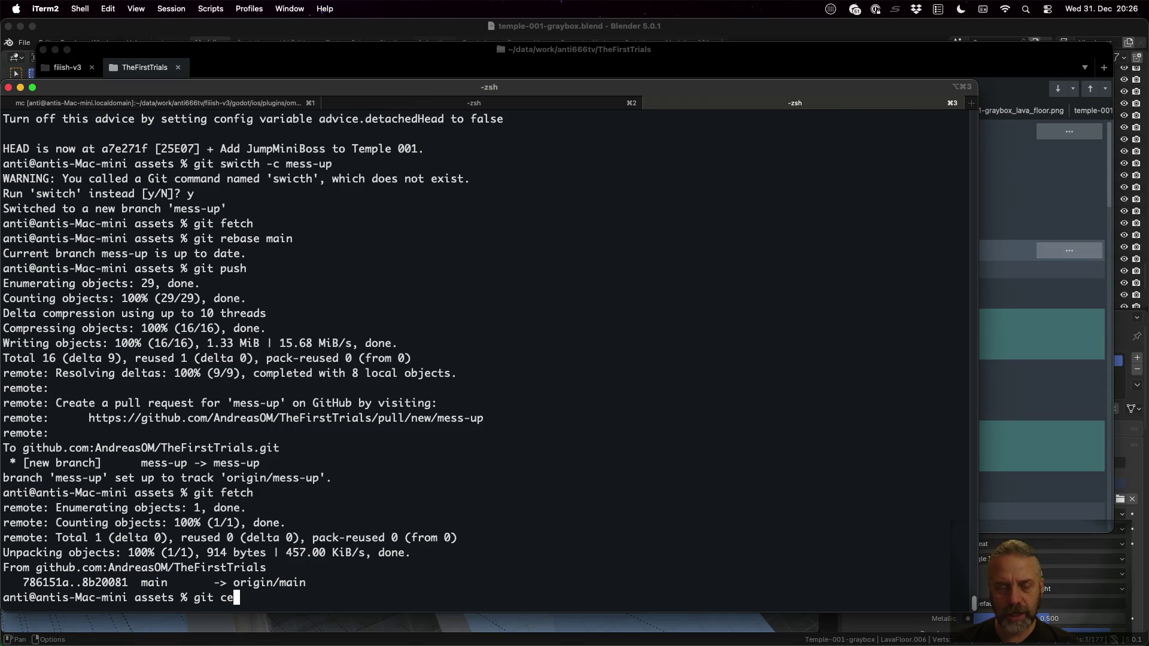
pyautogui.write('eckout main')
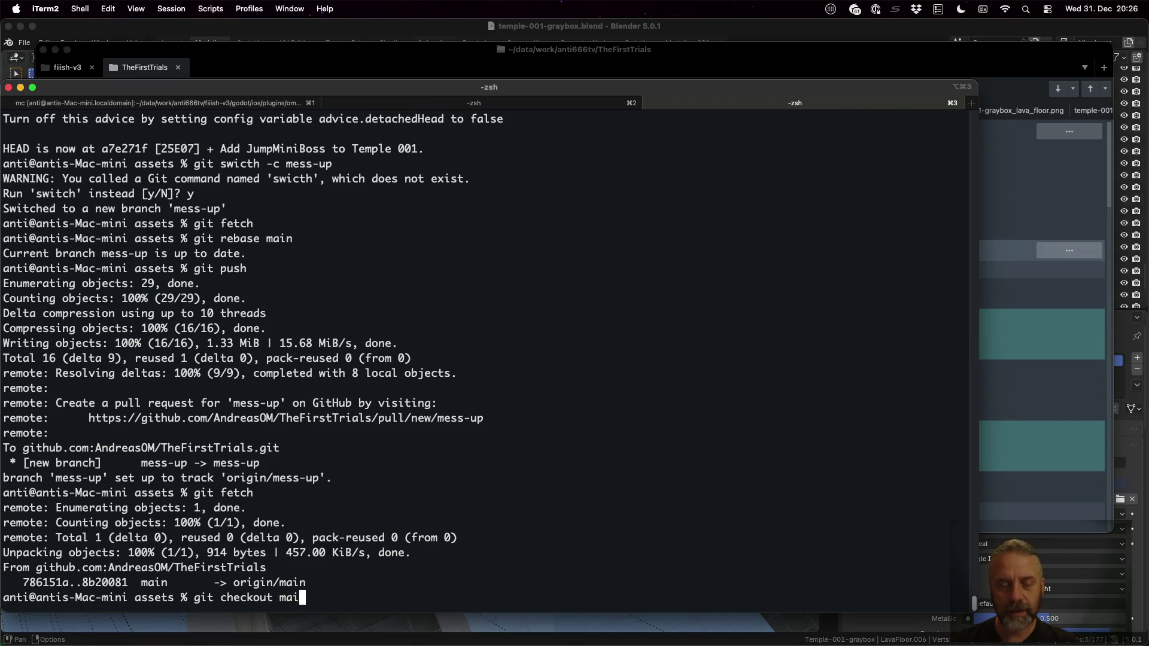
pyautogui.press('Return')
pyautogui.write('git rebase')
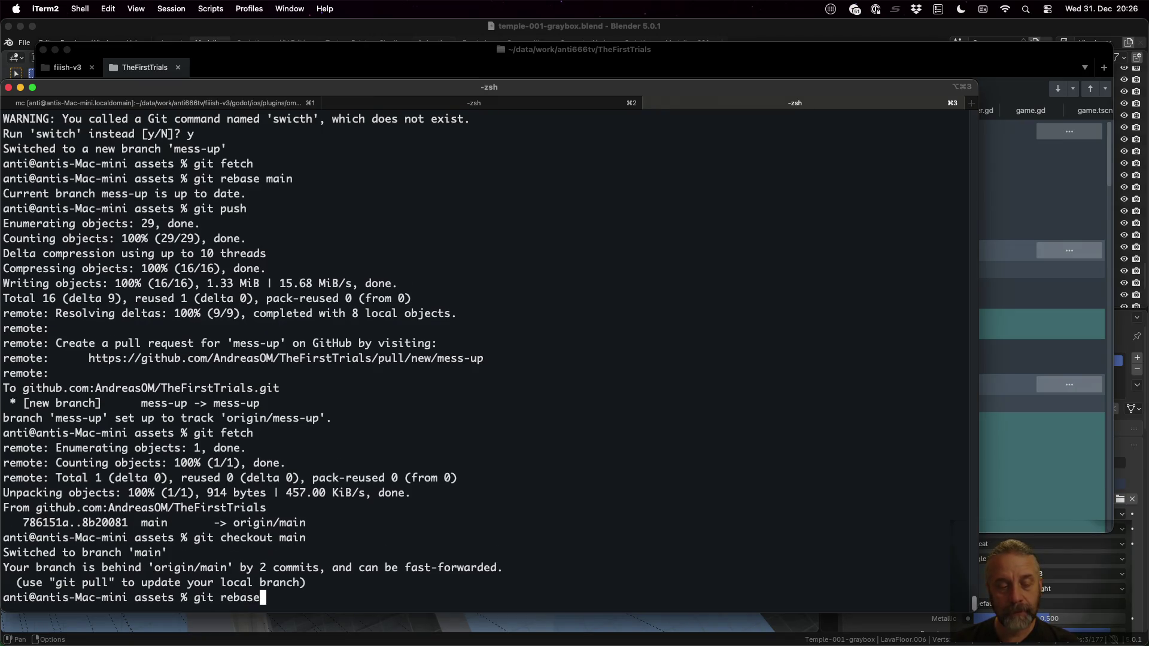
pyautogui.press('Return')
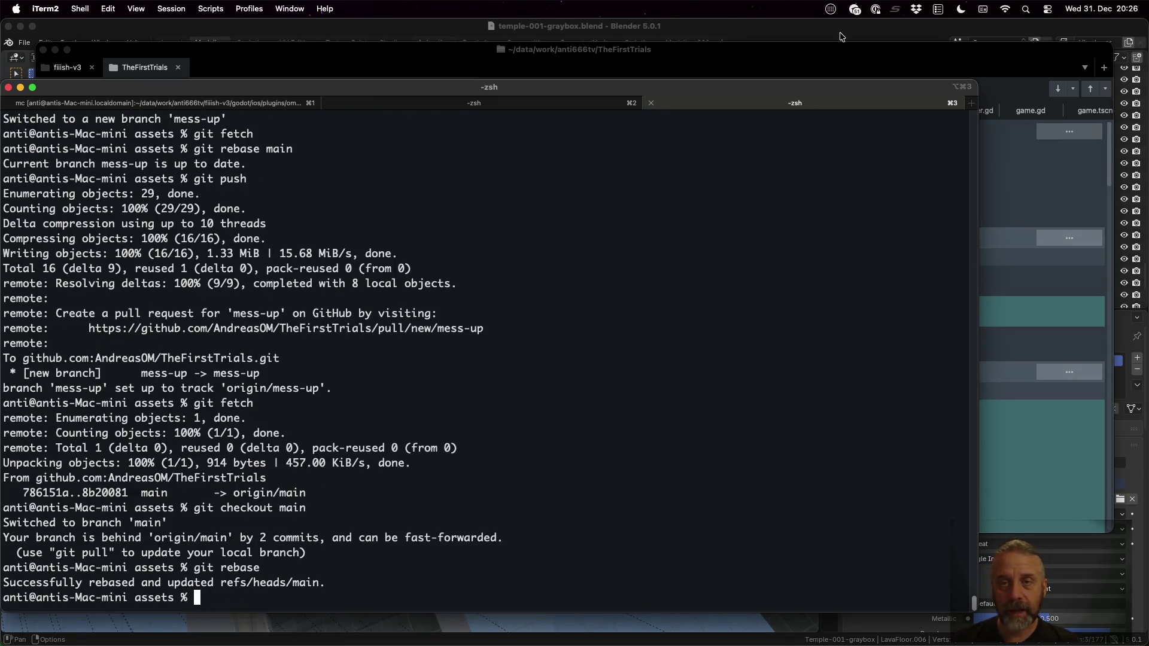
# Inspect the Merge pull request #1 commit's 7 changed files in Sublime Merge
pyautogui.click(837, 53)
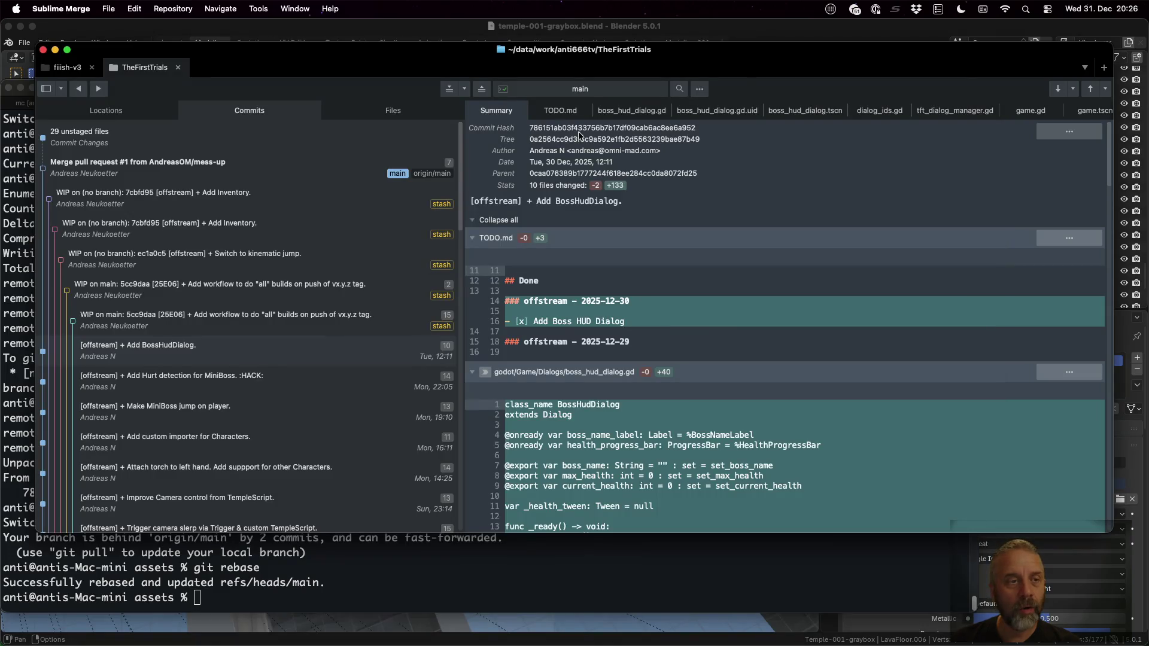
pyautogui.click(232, 169)
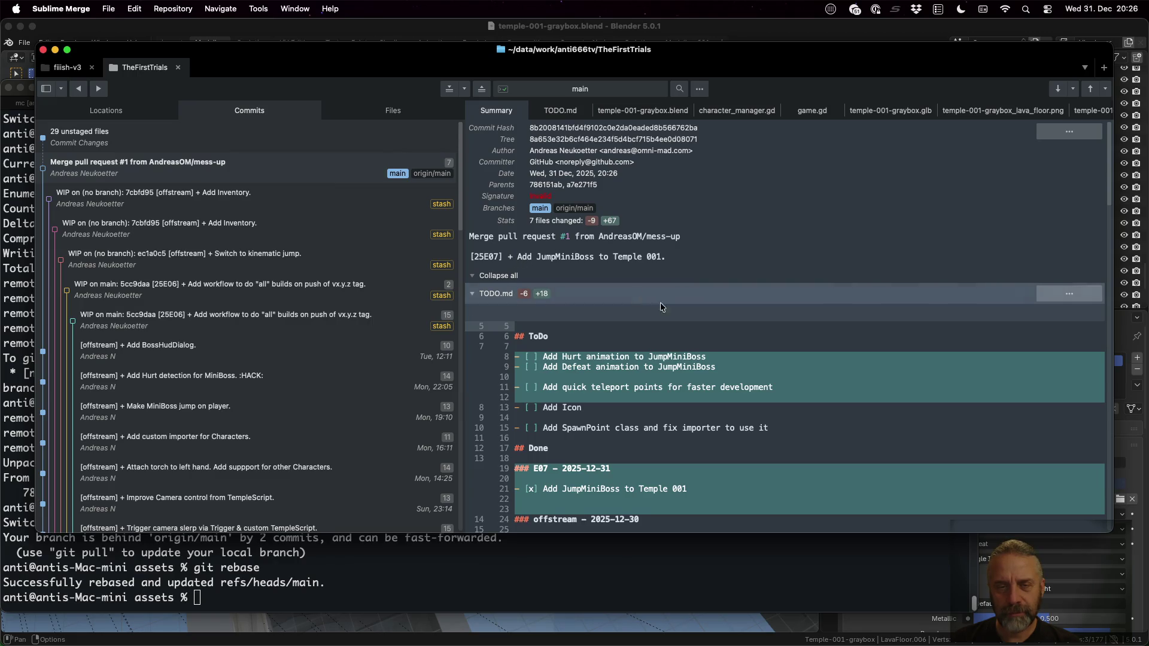
pyautogui.scroll(-20, 653, 302)
pyautogui.scroll(3, 688, 363)
pyautogui.scroll(-10, 687, 361)
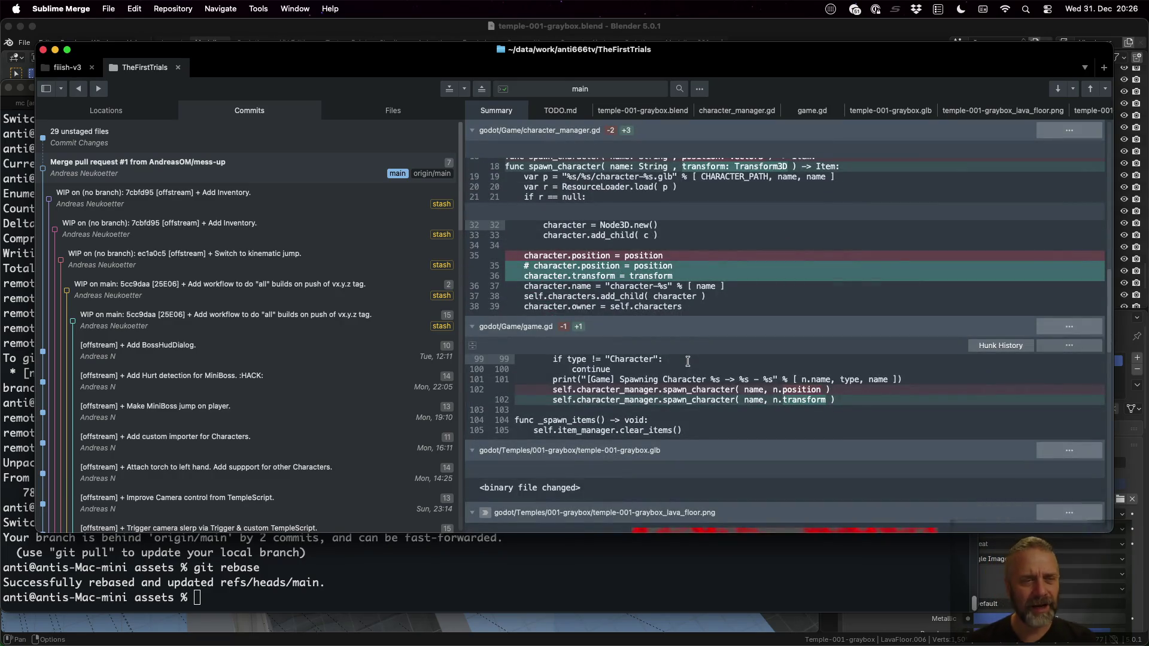
pyautogui.hotkey('ctrl', 'Left')
pyautogui.hotkey('ctrl', 'Left')
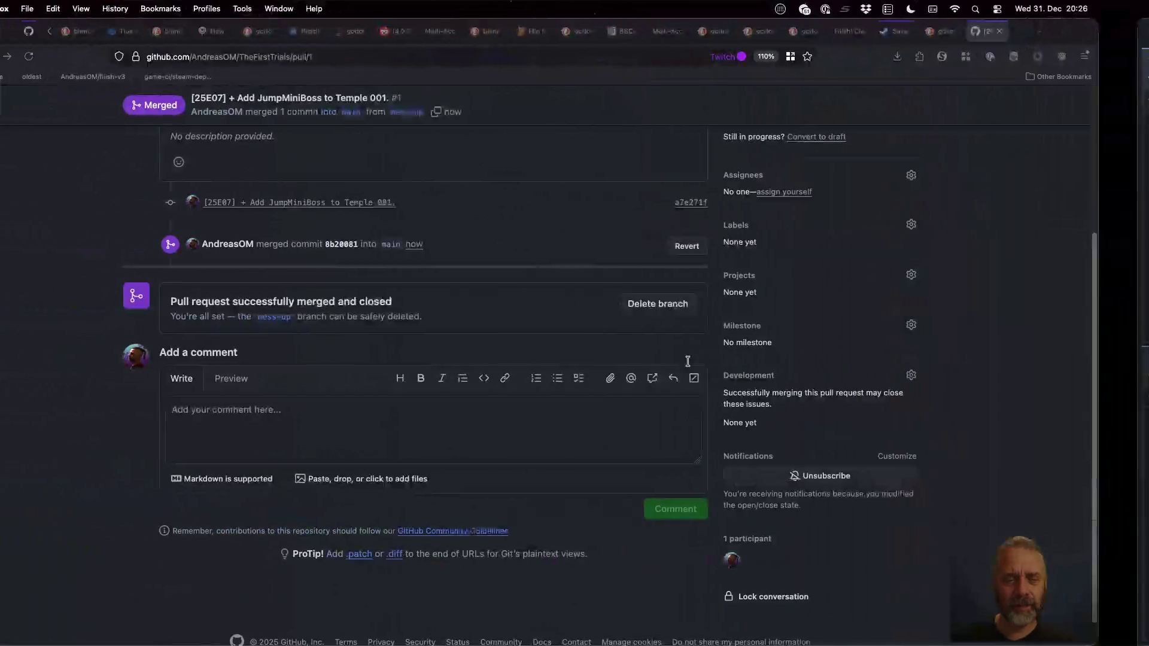
# Delete the mess-up branch, then open main's '45 Commits' history from the Code tab
pyautogui.click(680, 305)
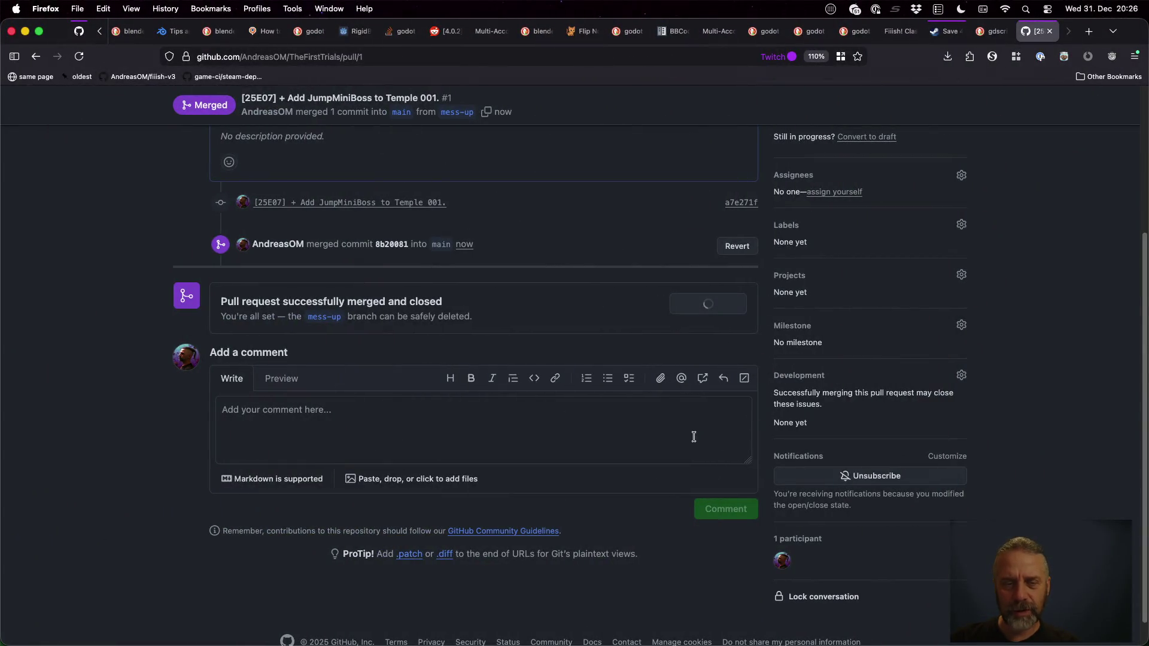
pyautogui.scroll(3, 677, 433)
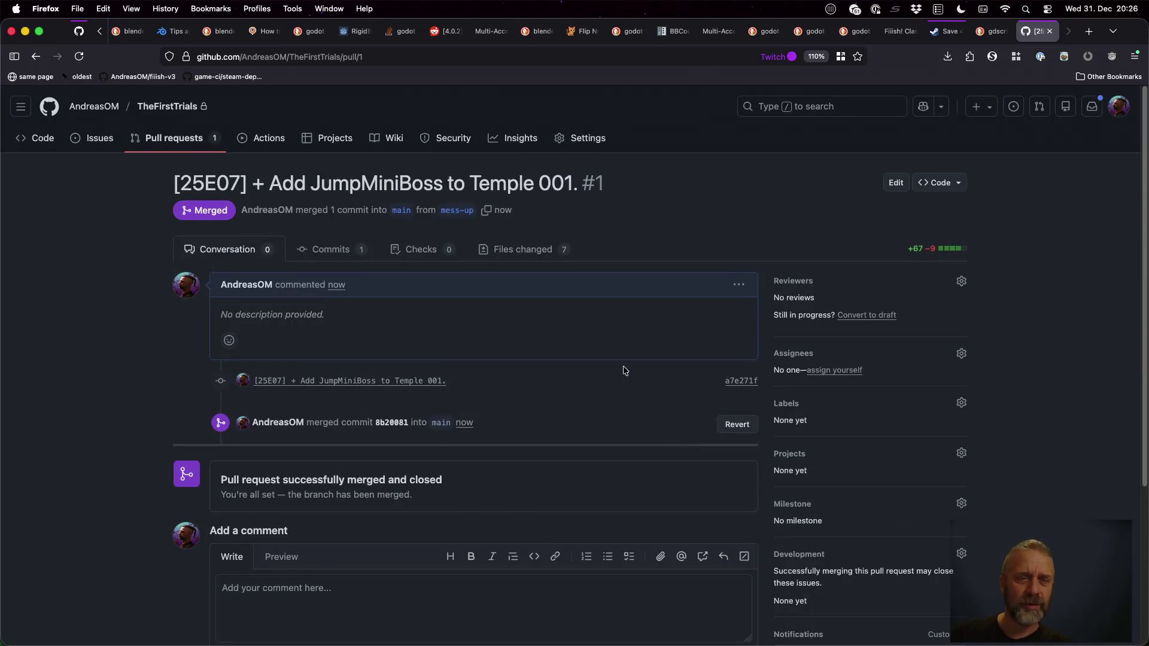
pyautogui.click(45, 138)
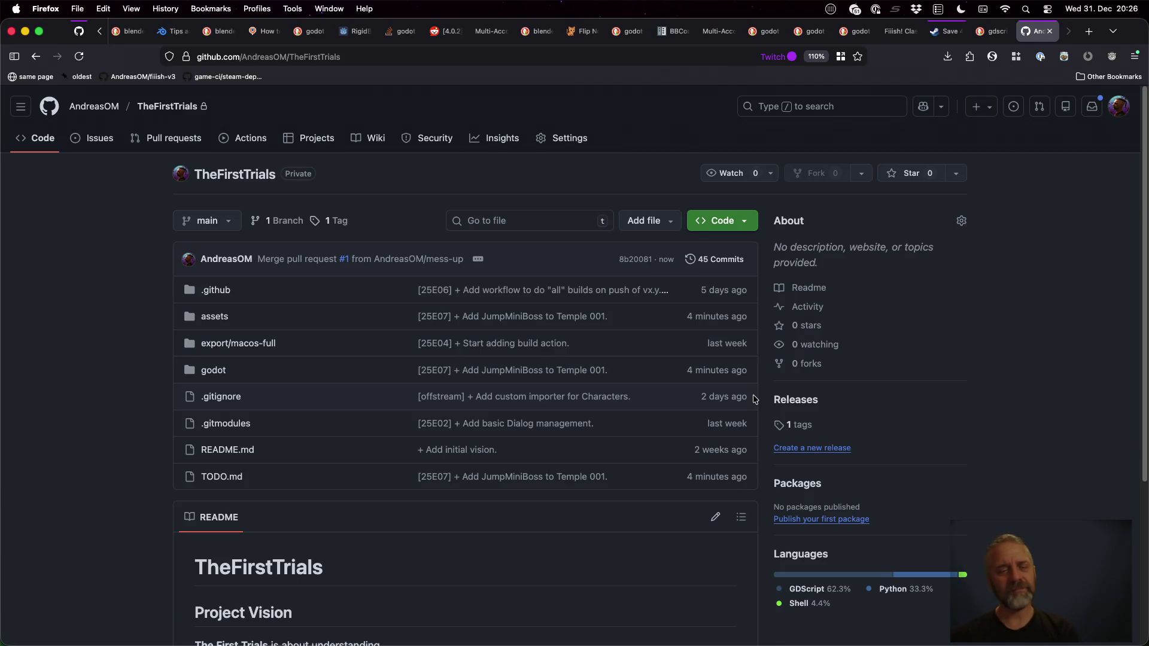
pyautogui.scroll(-1, 412, 338)
pyautogui.click(694, 192)
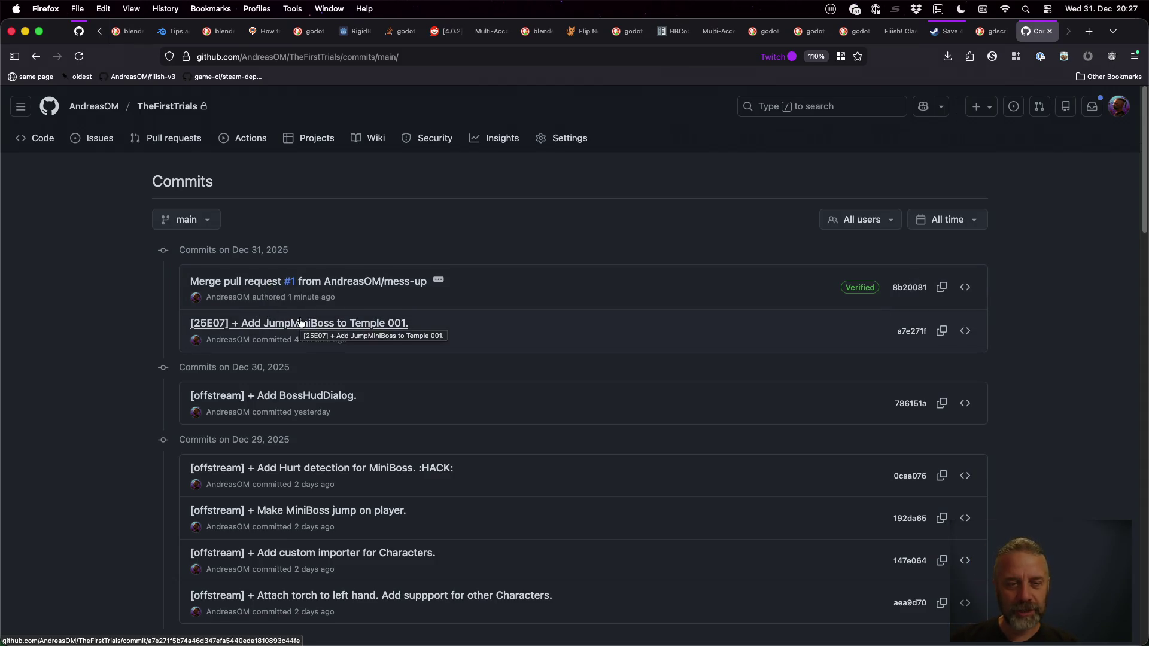
pyautogui.press('super+Tab')
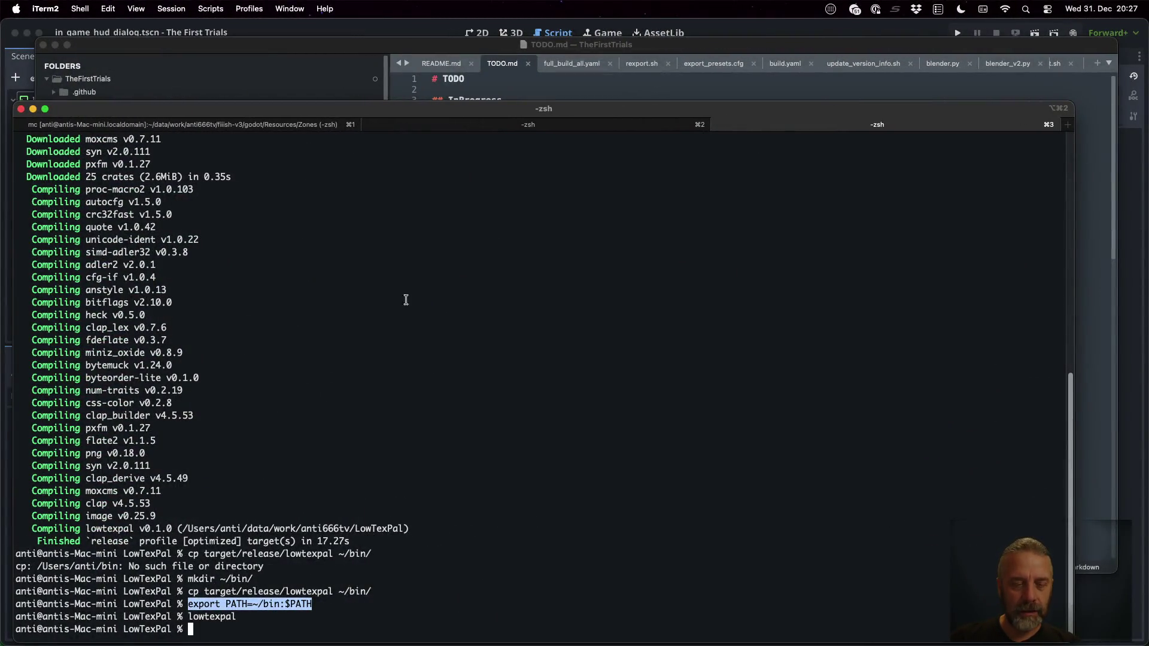
# Move 'Add quick teleport points for faster development' under InProgress in TODO.md and save
pyautogui.hotkey('ctrl', 'Up')
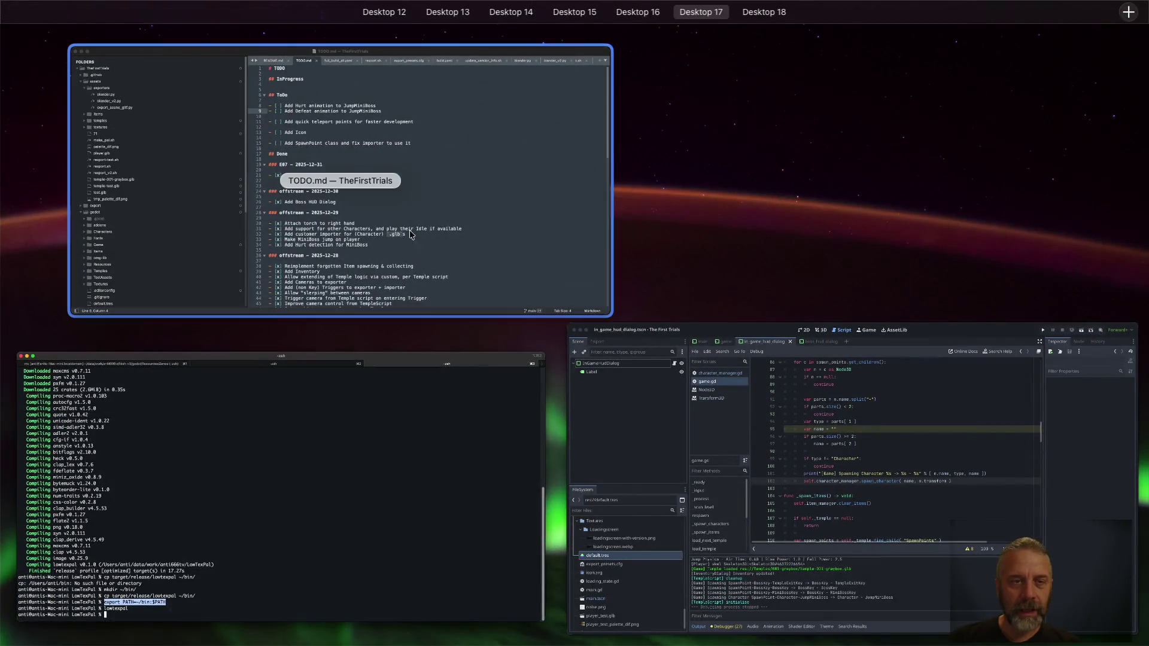
pyautogui.click(387, 188)
pyautogui.press('Down')
pyautogui.press('Down')
pyautogui.press('super+l')
pyautogui.press('super+x')
pyautogui.press('Up')
pyautogui.press('Up')
pyautogui.press('Up')
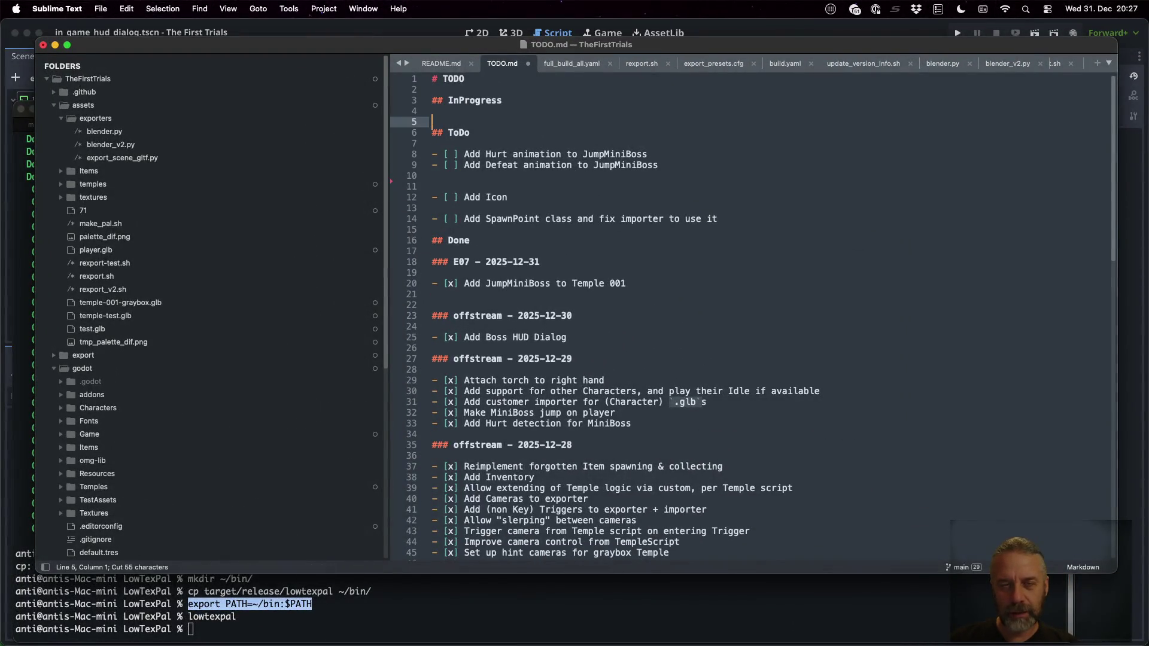
pyautogui.press('super+v')
pyautogui.press('super+s')
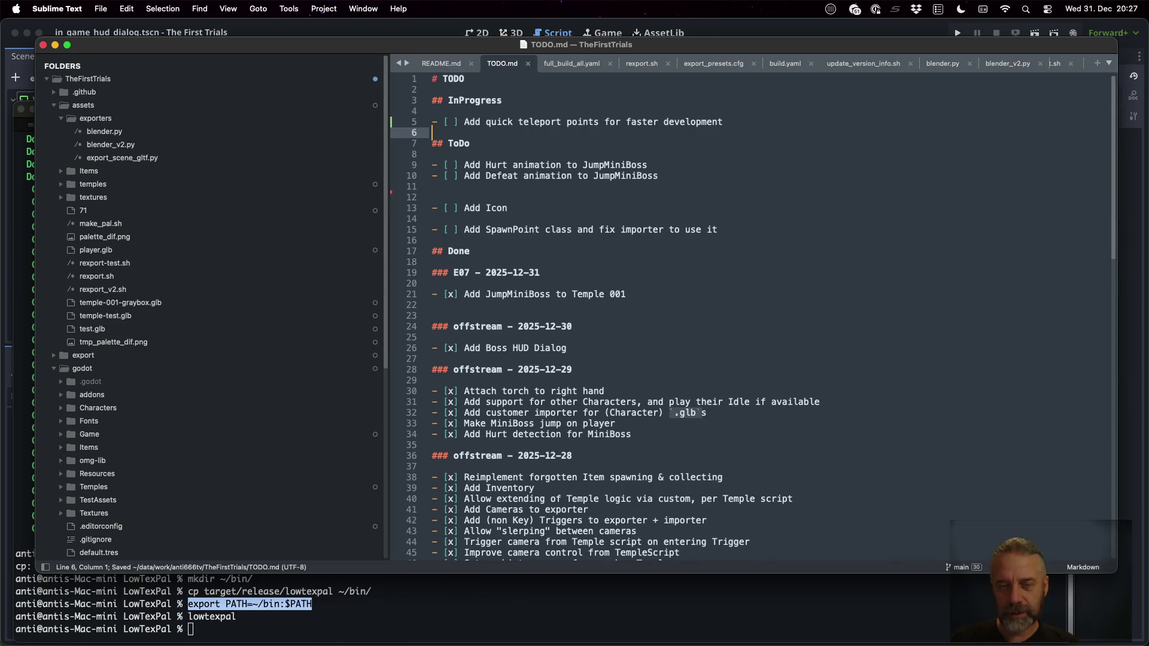
# Switch to the Godot editor and run the game project
pyautogui.hotkey('ctrl', 'Right')
pyautogui.hotkey('ctrl', 'Left')
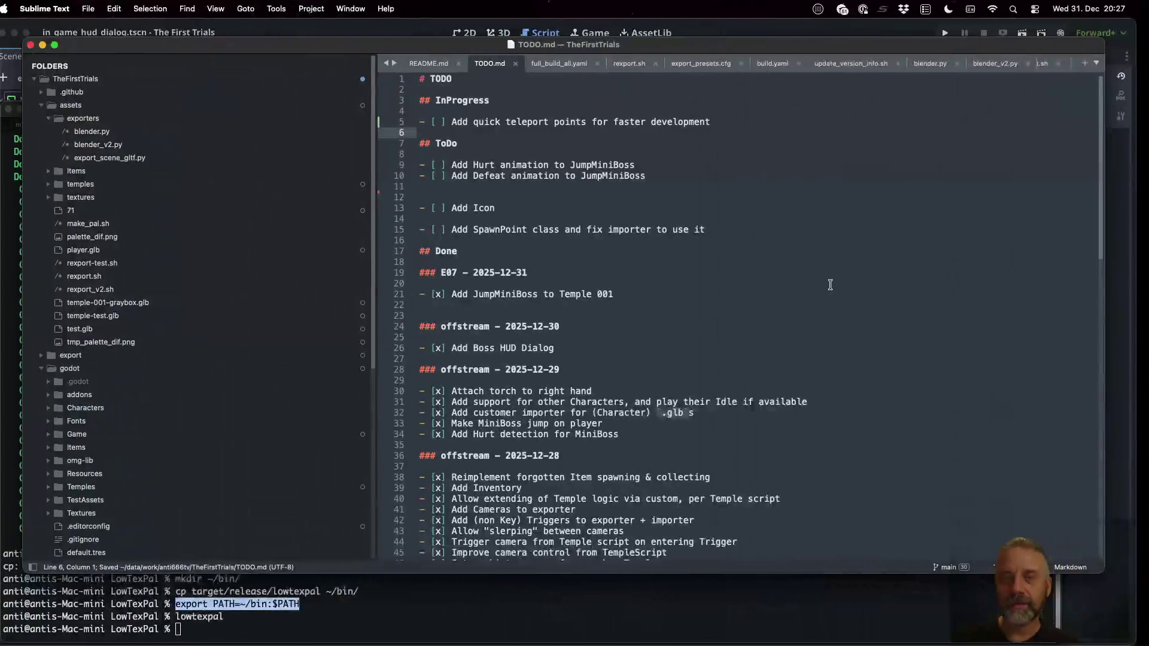
pyautogui.hotkey('ctrl', 'Left')
pyautogui.click(957, 33)
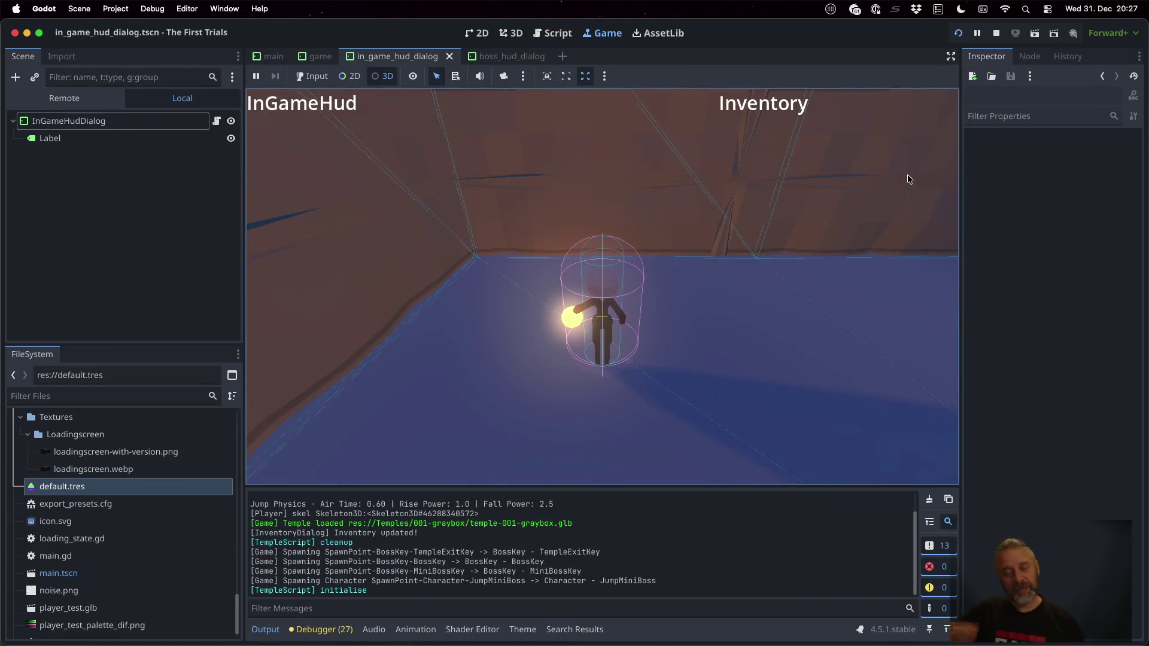
# In the running game, enable input and walk the character from the starting room along the walled corridor using S, W and D
pyautogui.click(876, 191)
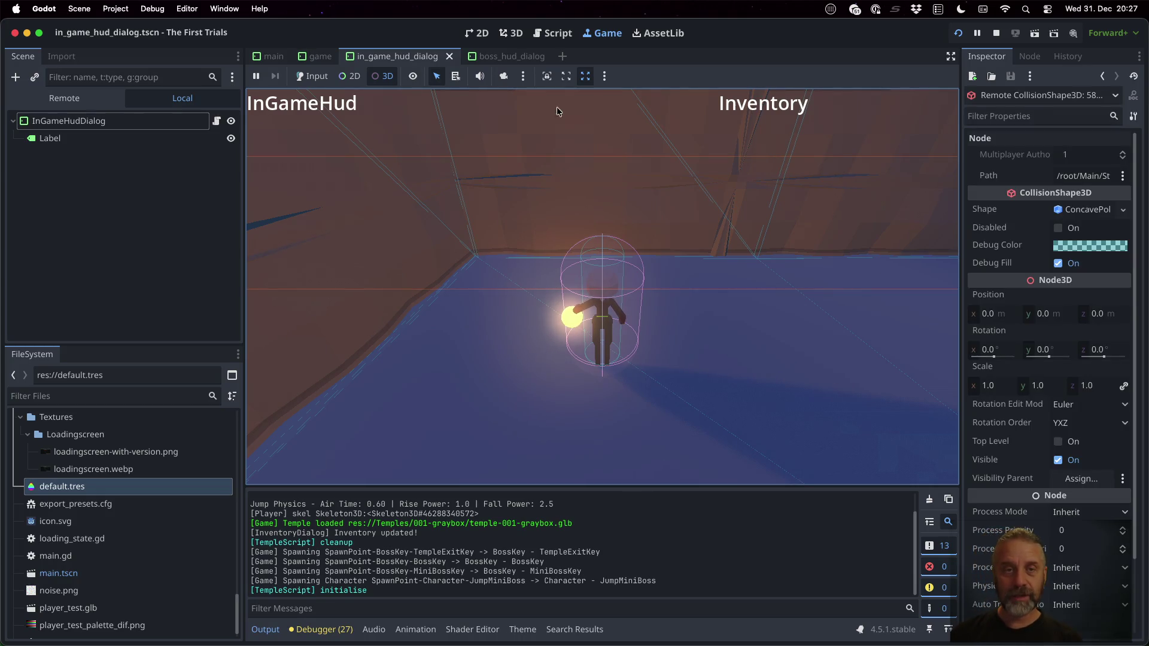
pyautogui.click(311, 76)
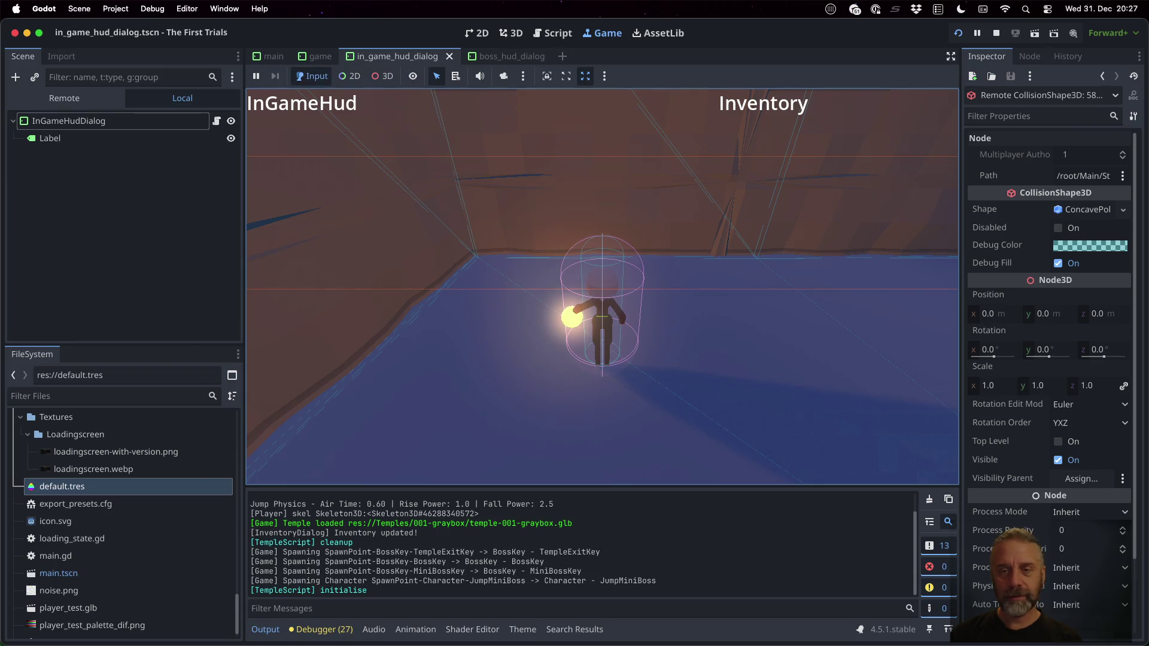
pyautogui.press('s')
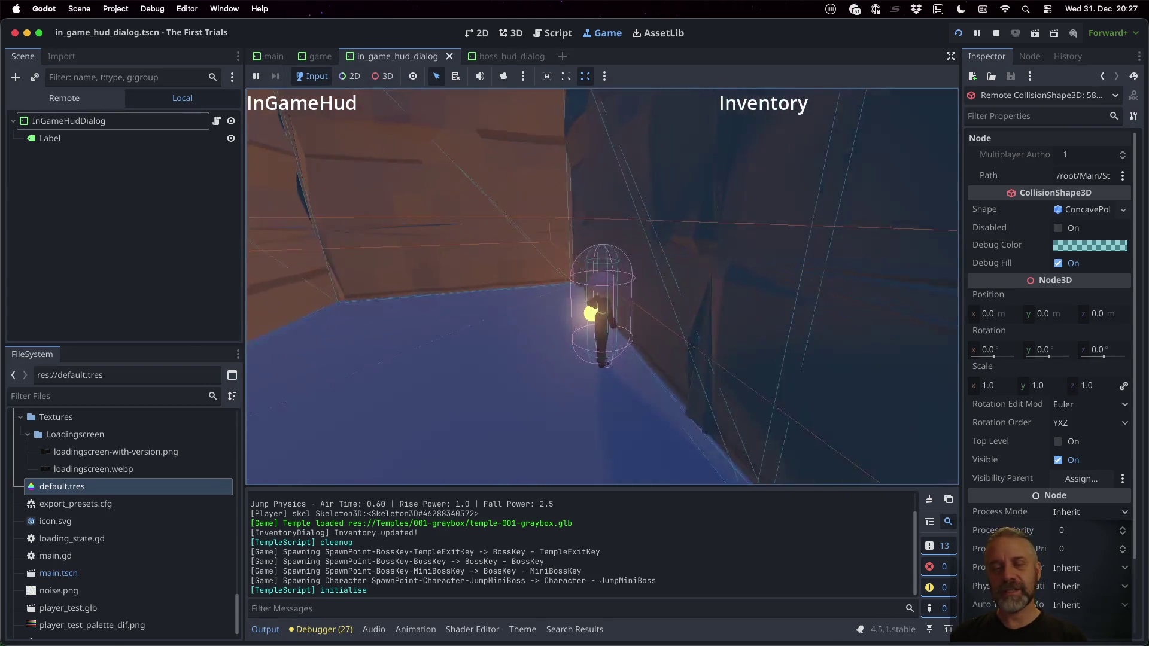
pyautogui.press('w')
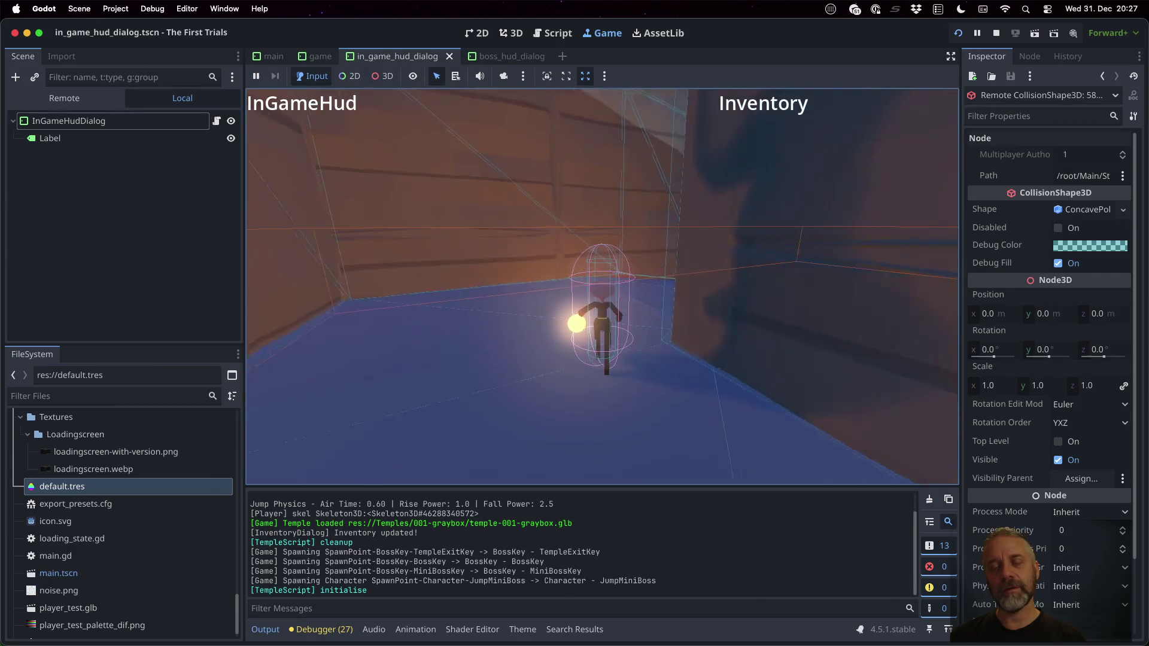
pyautogui.press('w')
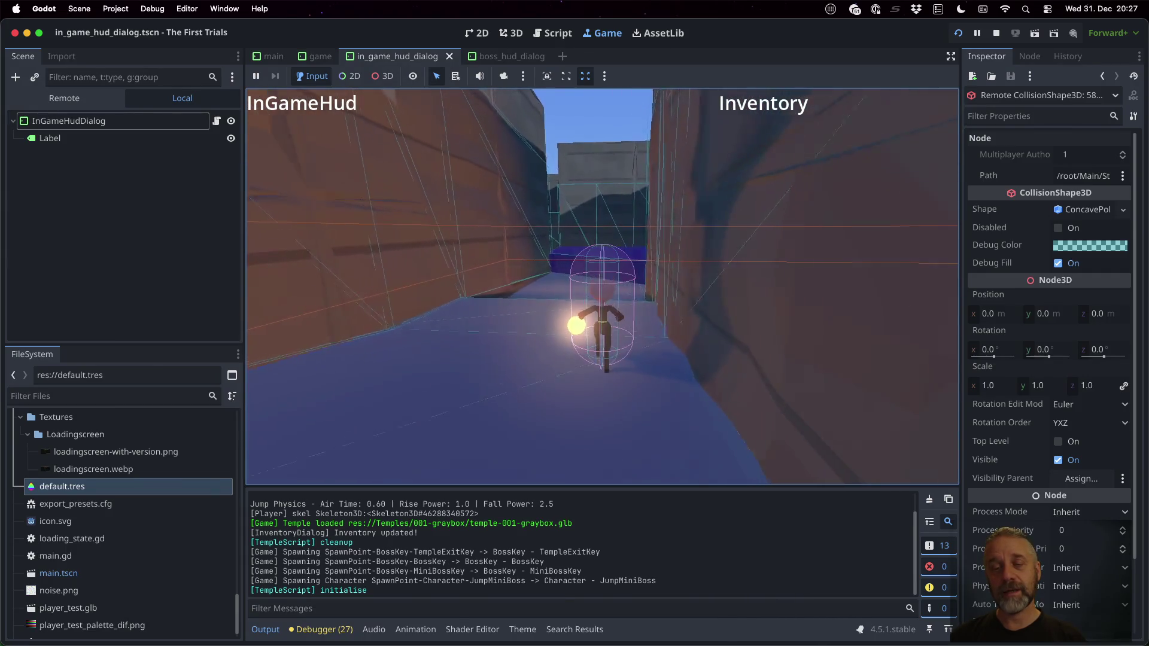
pyautogui.press('d')
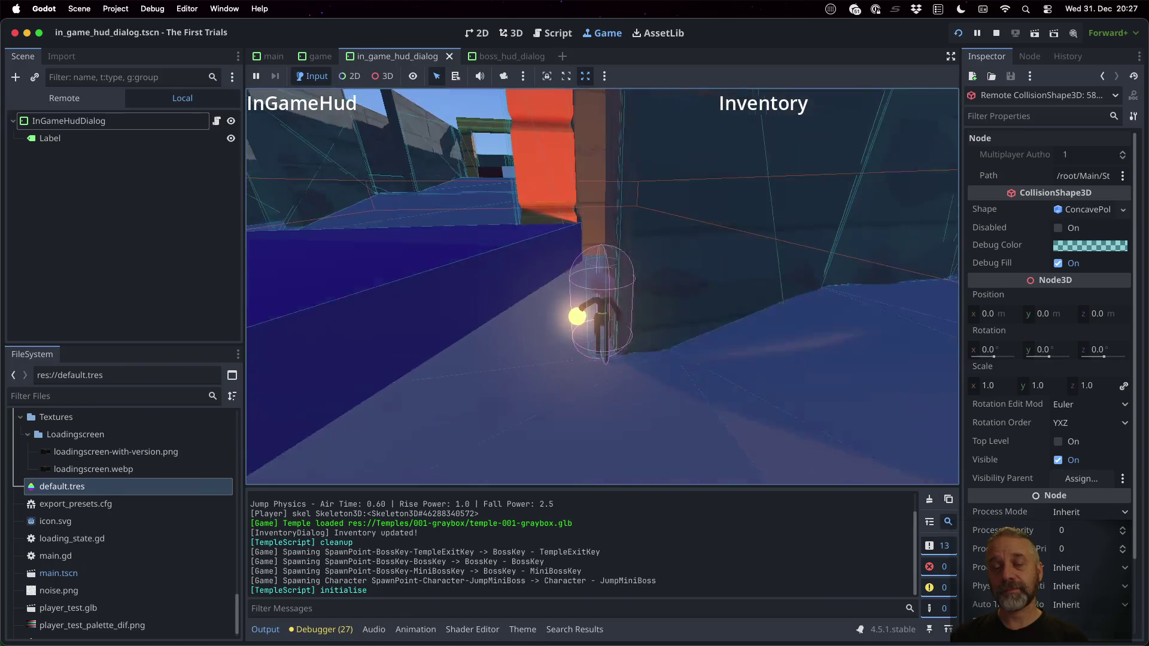